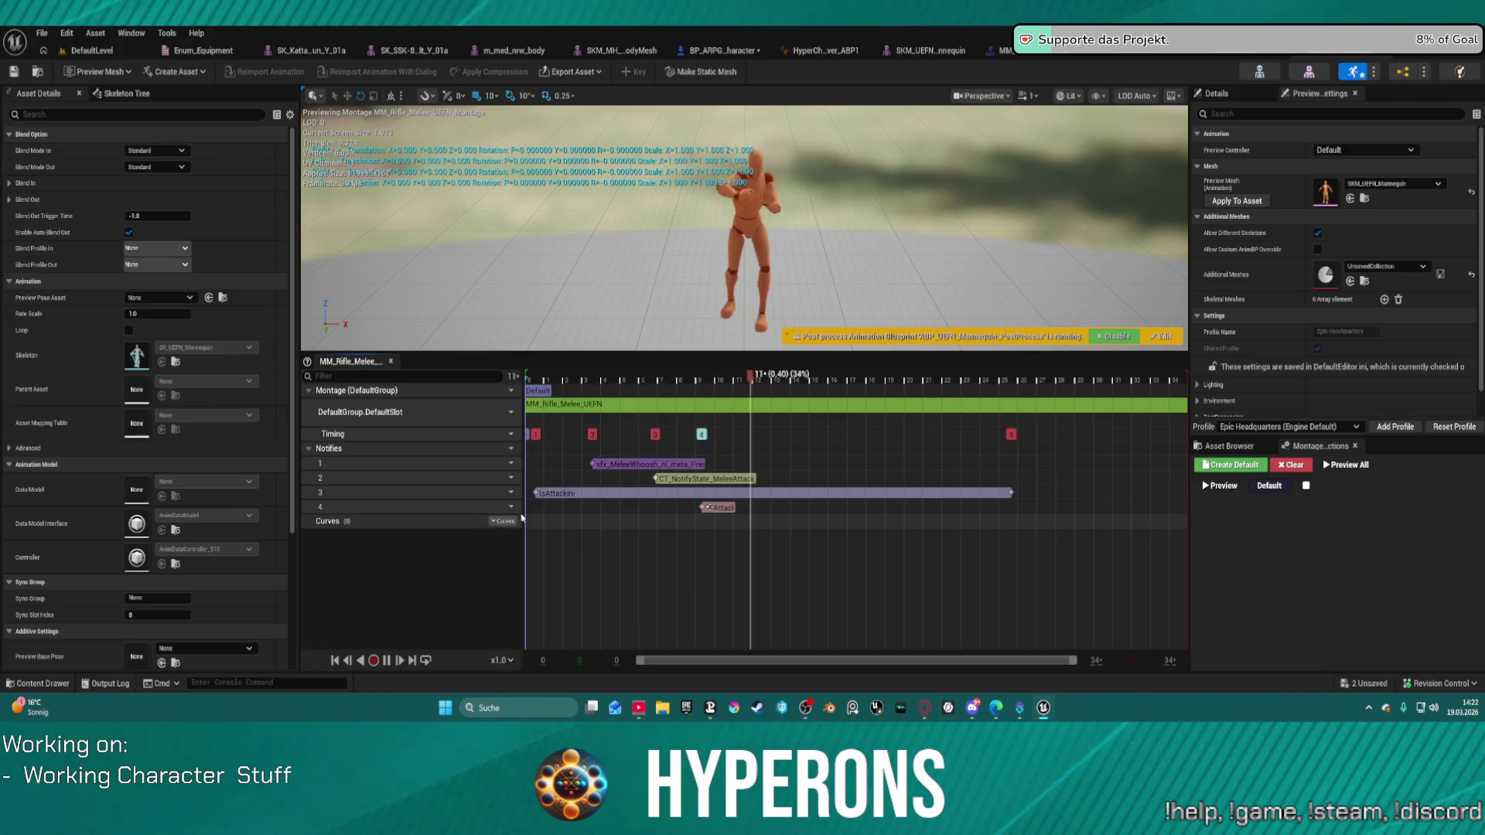
Switch back to the DefaultLevel map so a play session can be started.
click(112, 52)
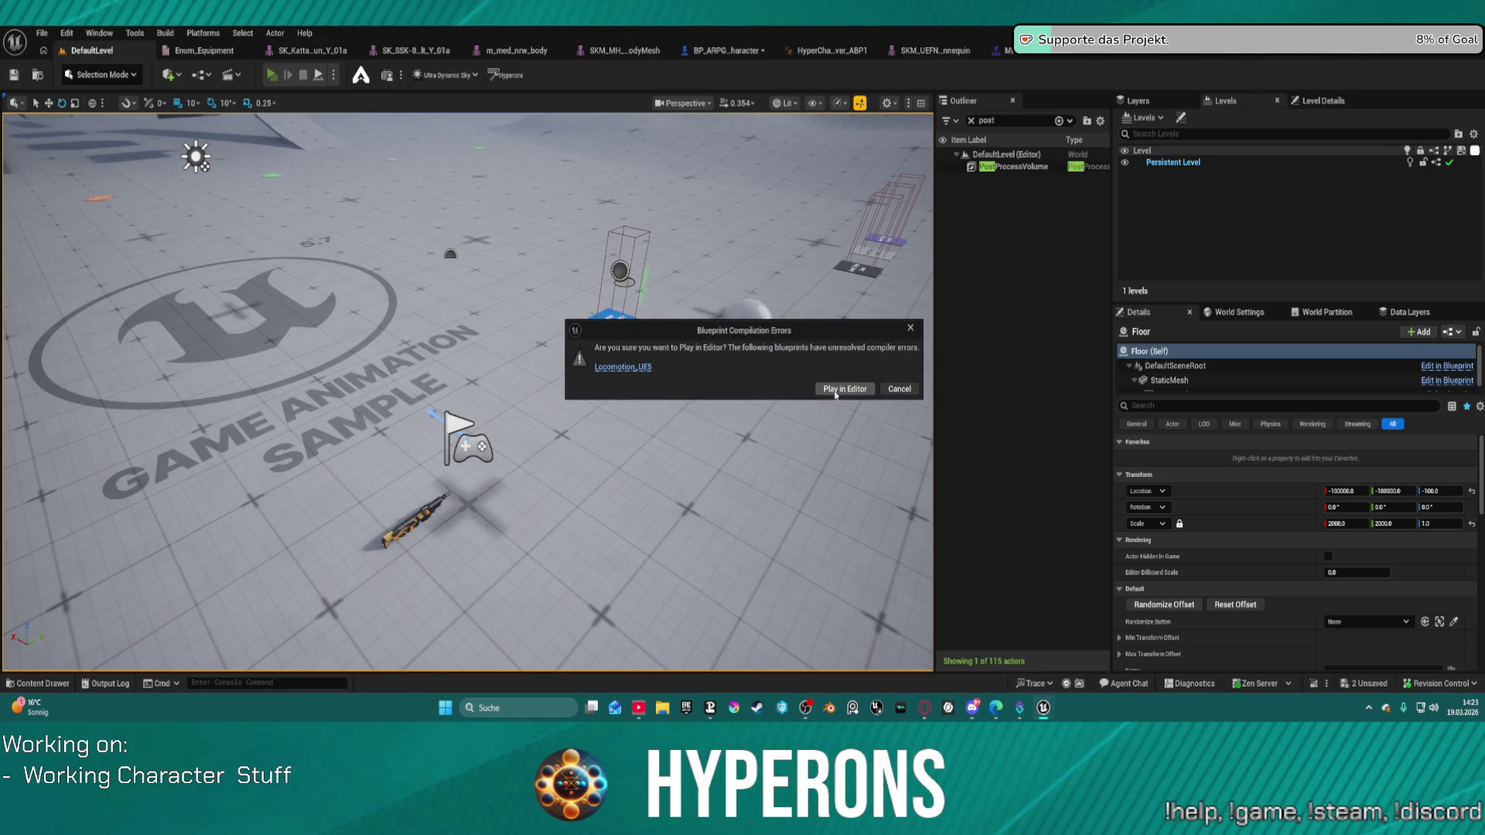
Play despite the compile errors: equip MG 01 from the inventory, run forward, then stop.
click(835, 393)
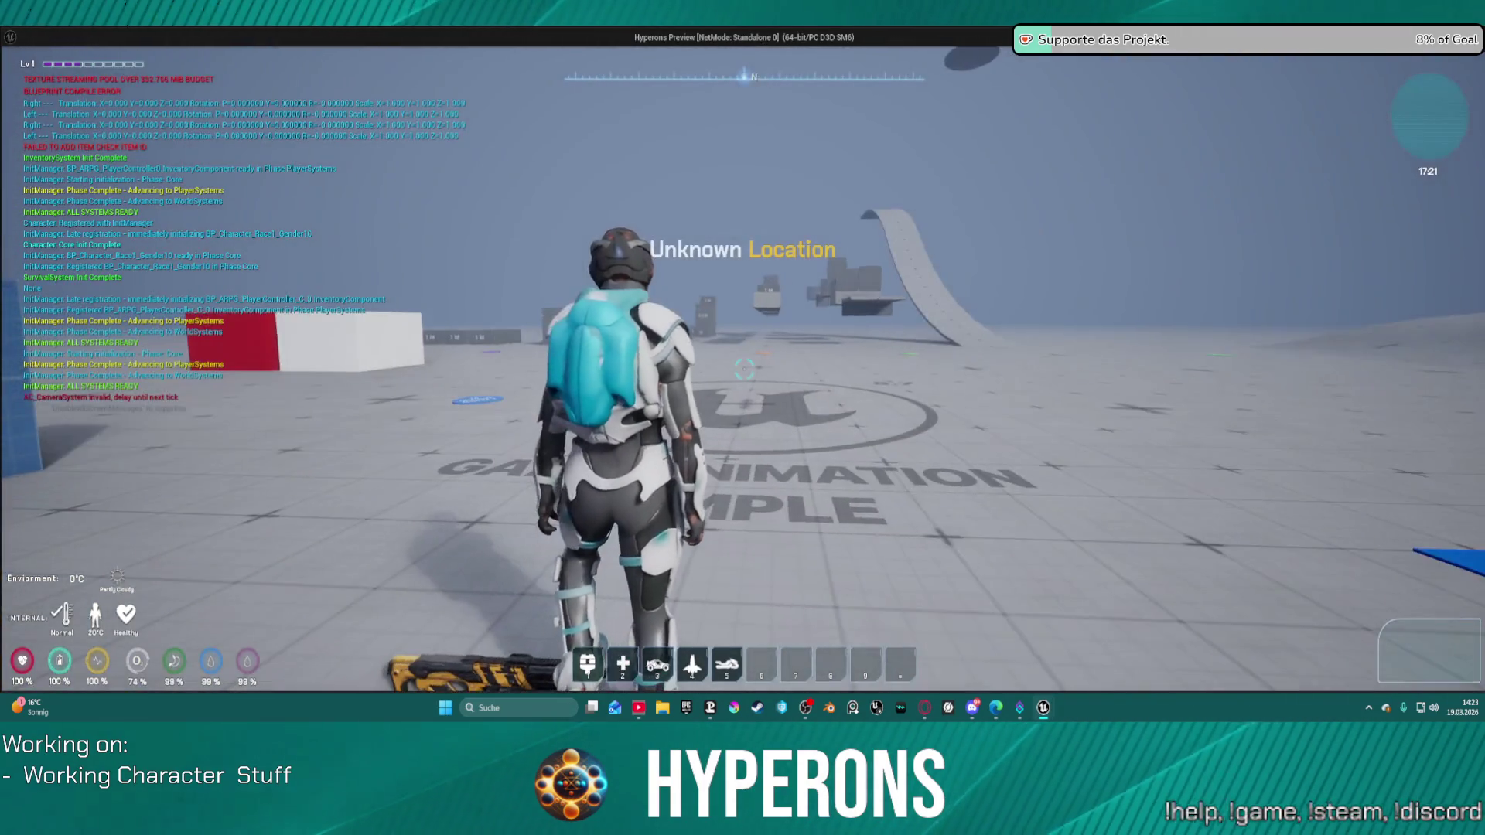
key(i)
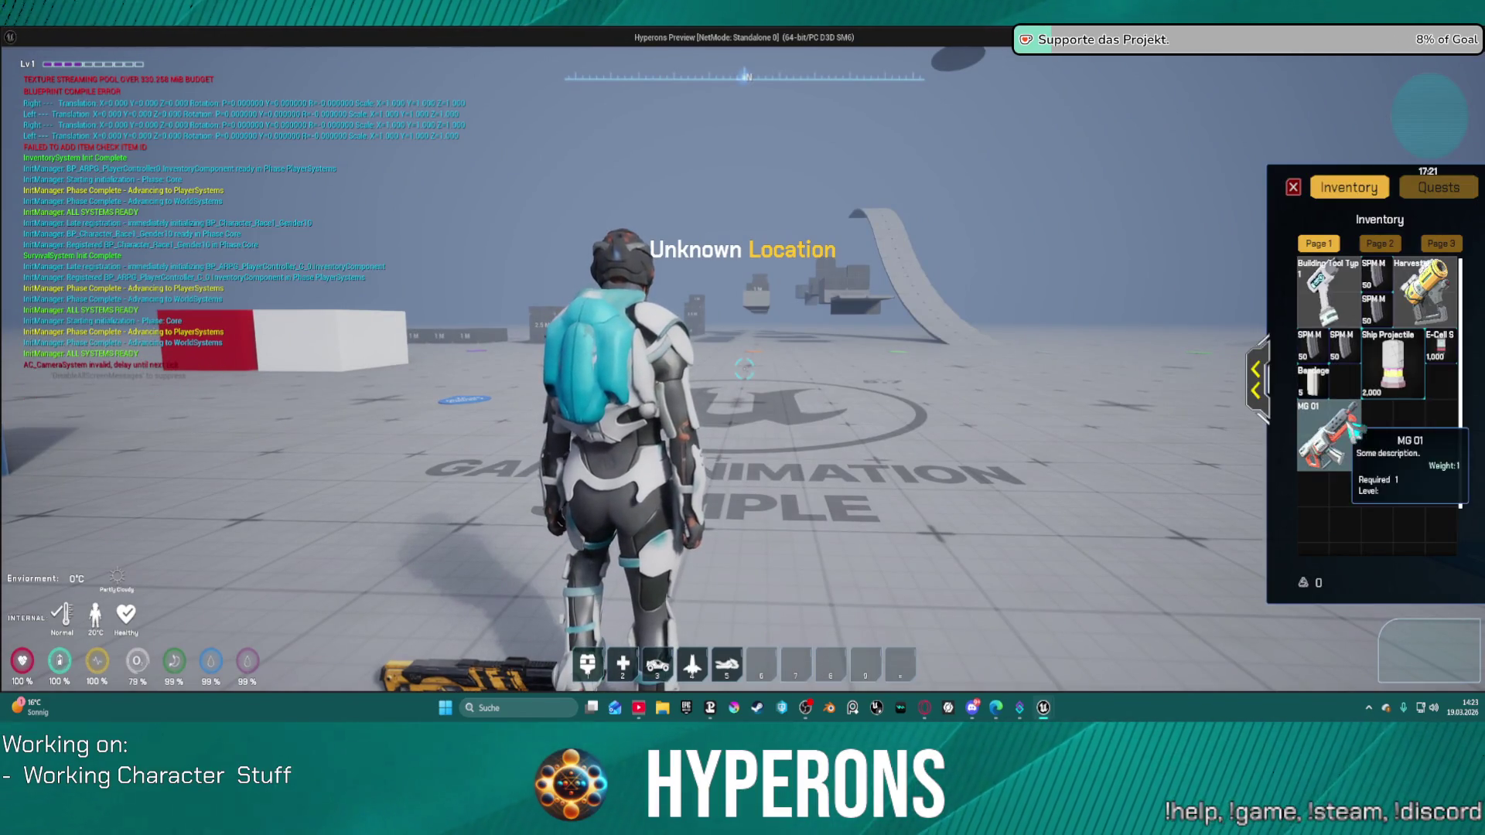
right_click(1346, 433)
key(i)
key(w)
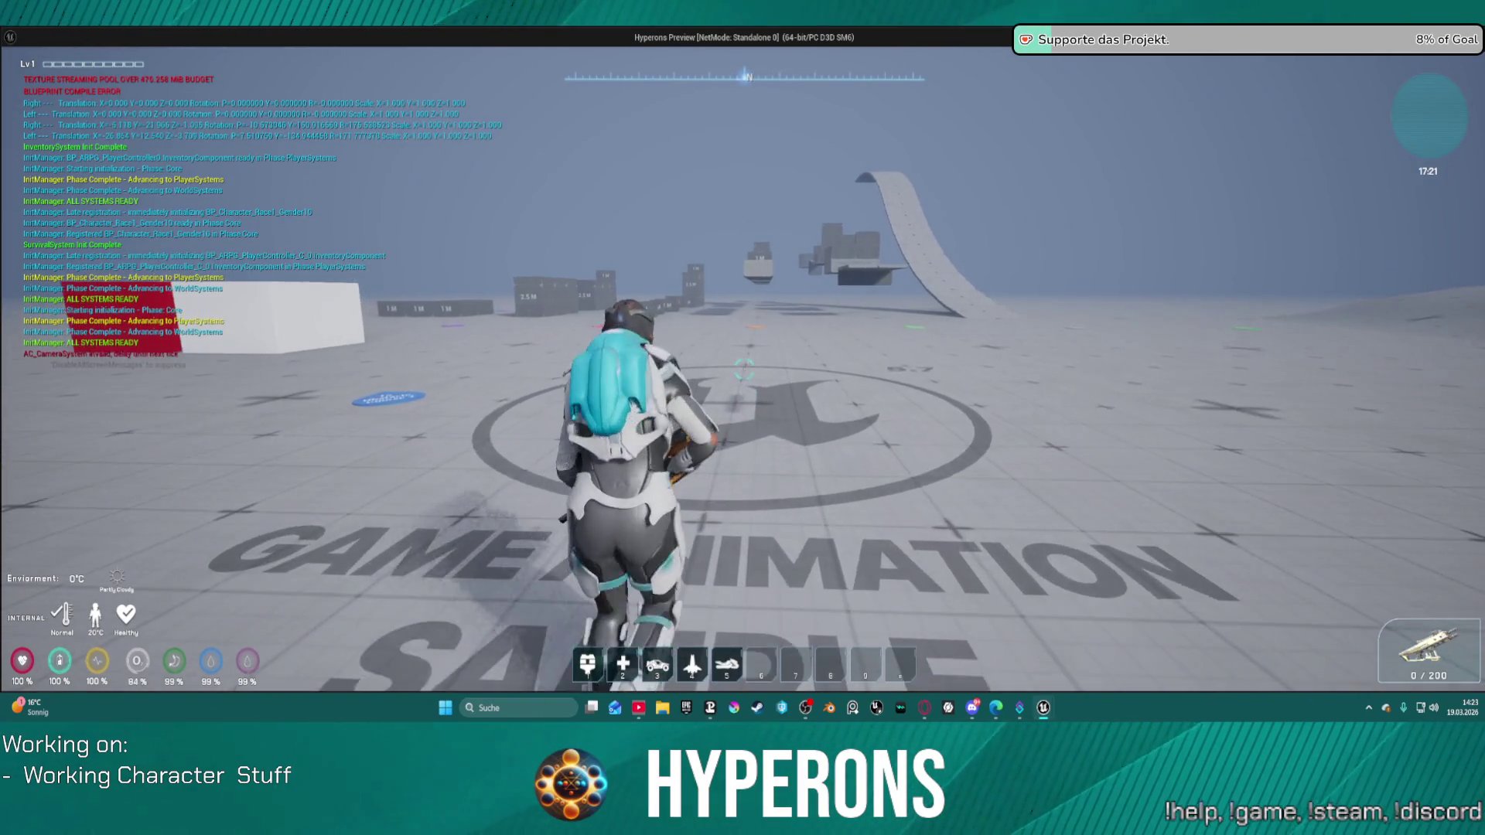
key(w)
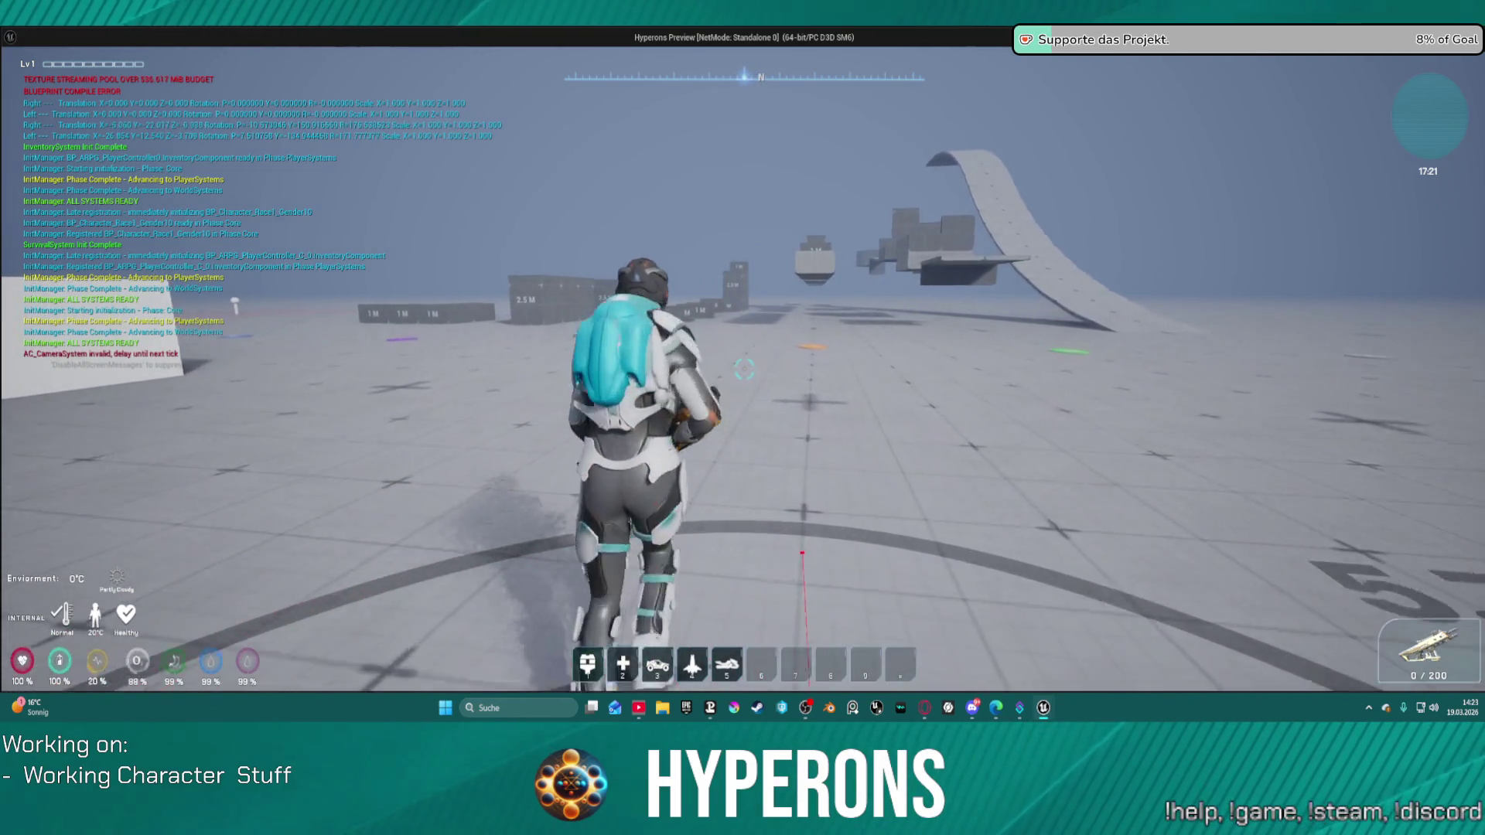
key(Escape)
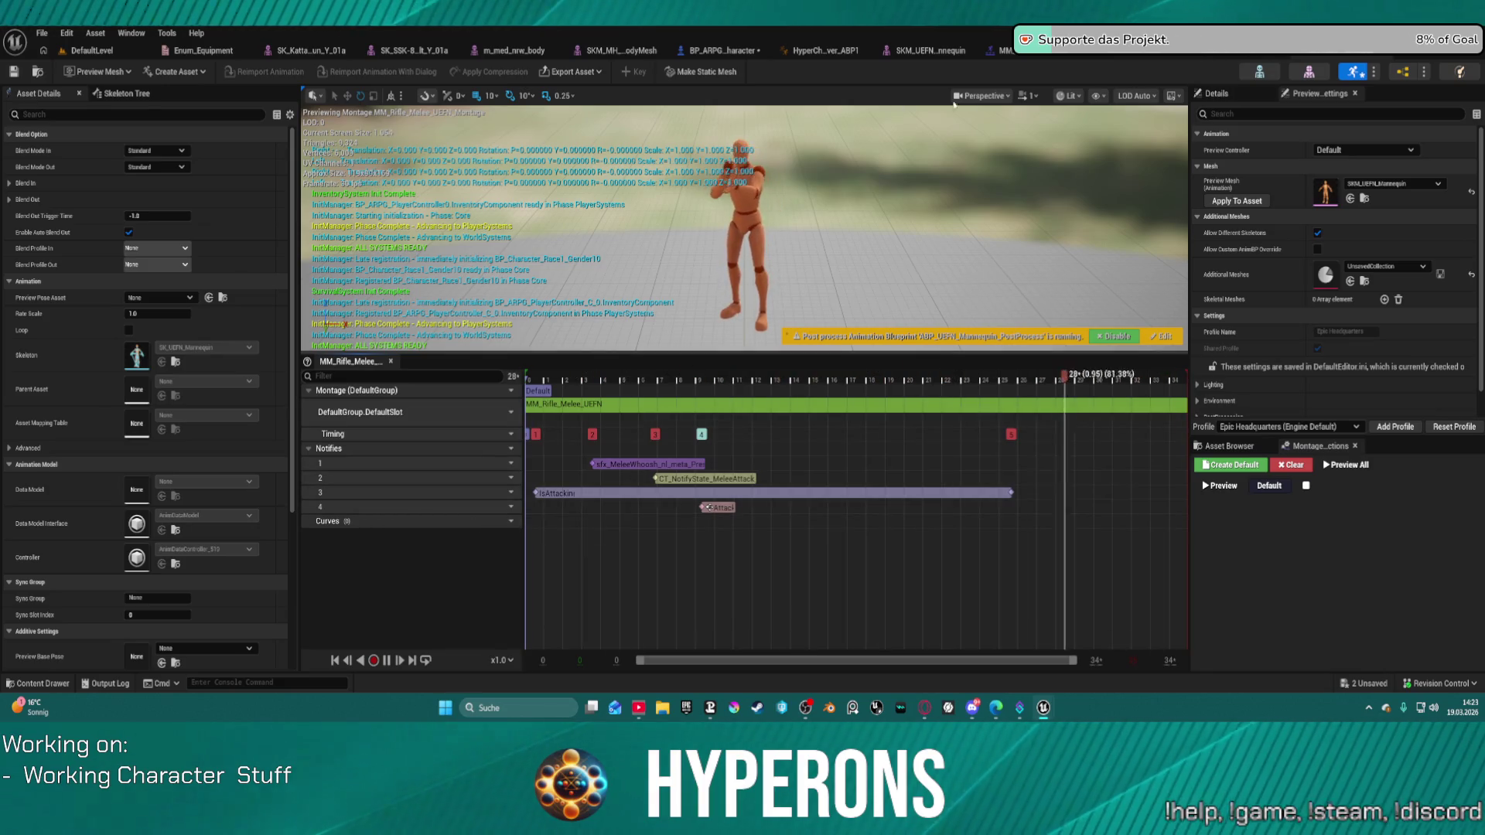
In the montage editor, search 'das' and preview AM_MM_Dash_Backward and AM_MM_Dash_Right.
click(1030, 52)
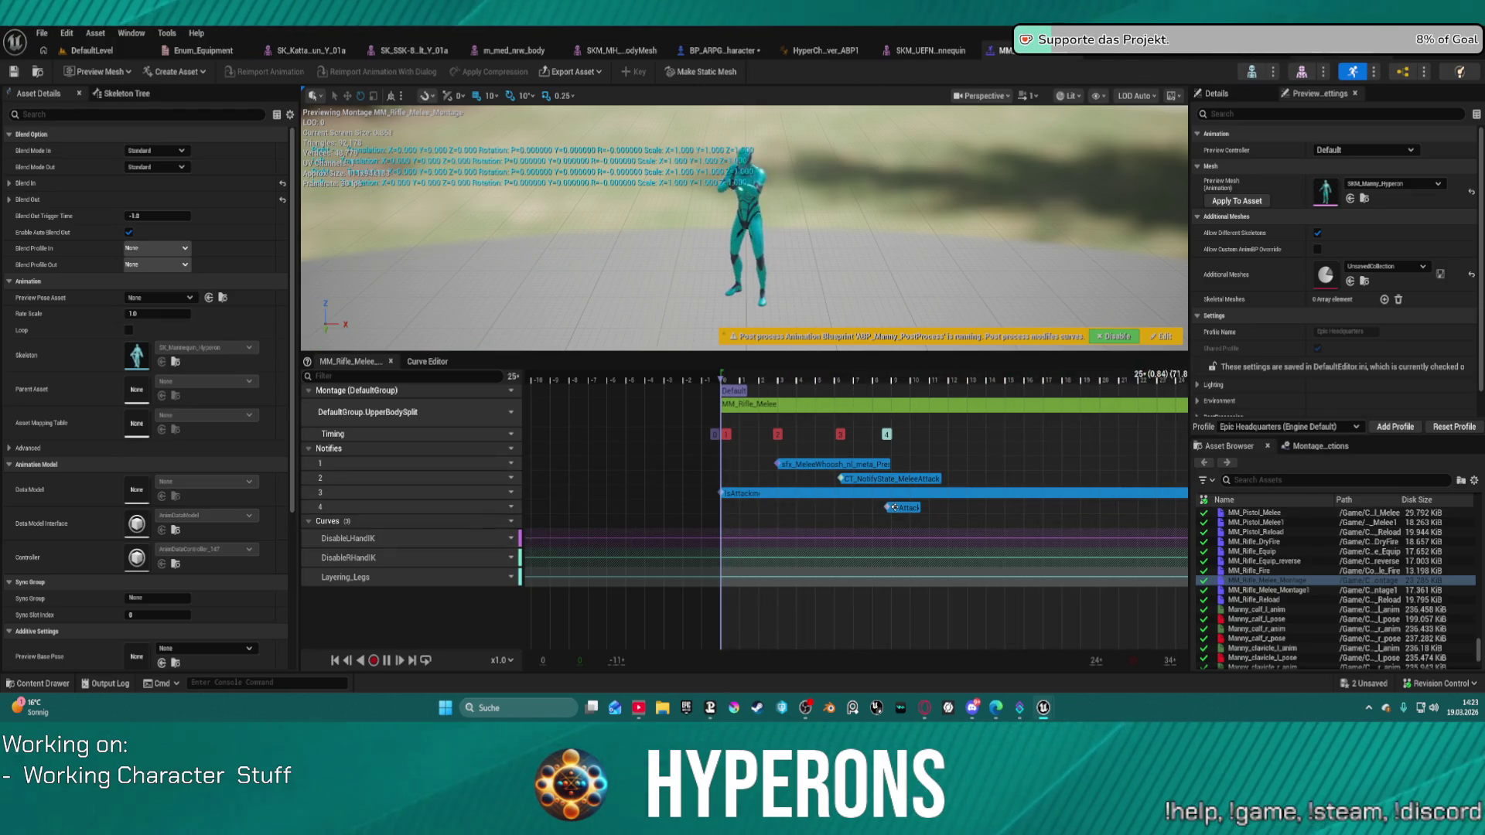
scroll(1302, 567, down, 5)
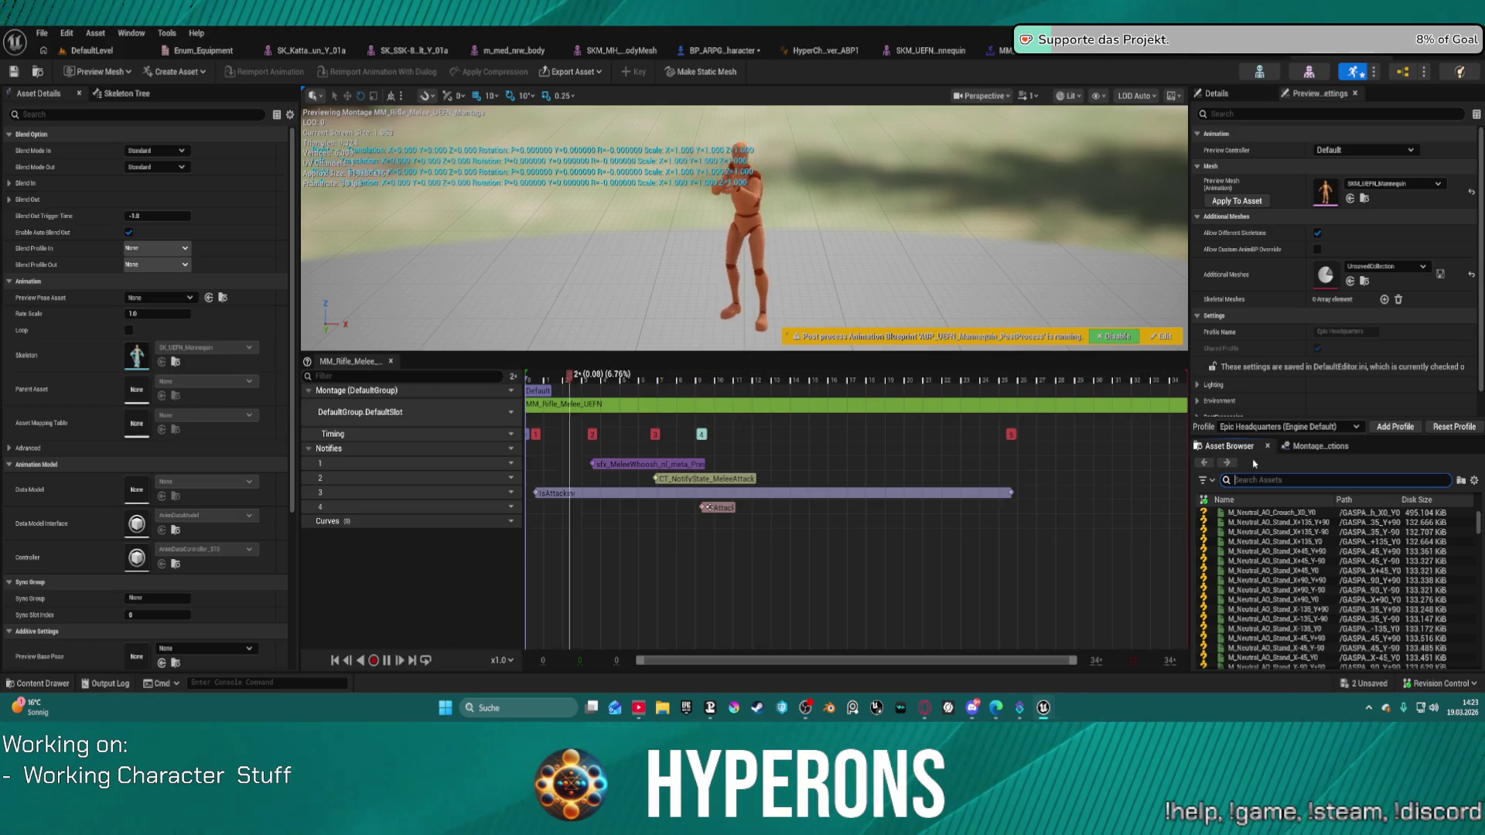
text(Mll)
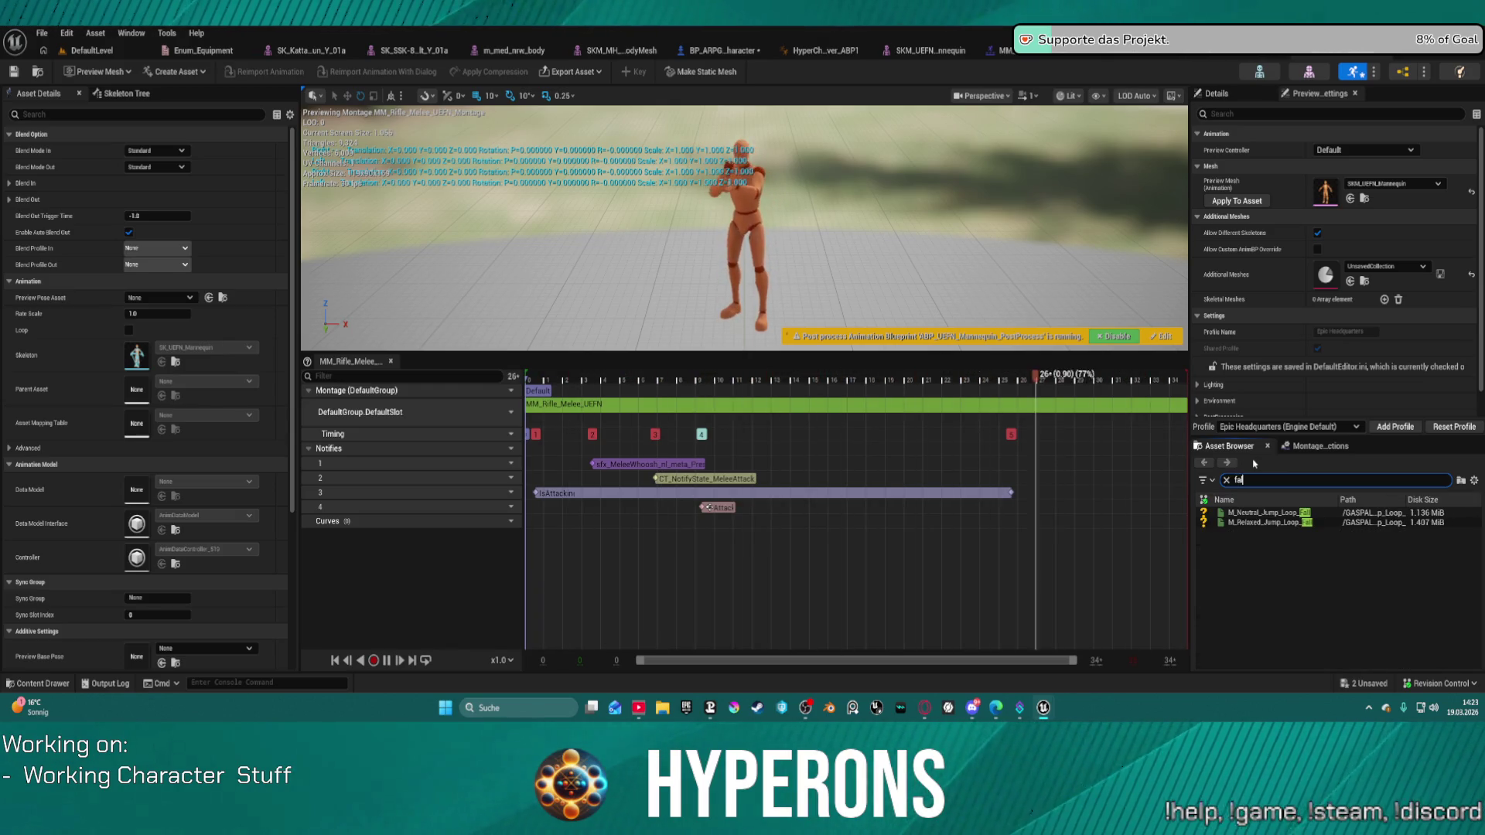
key(BackSpace)
text(das)
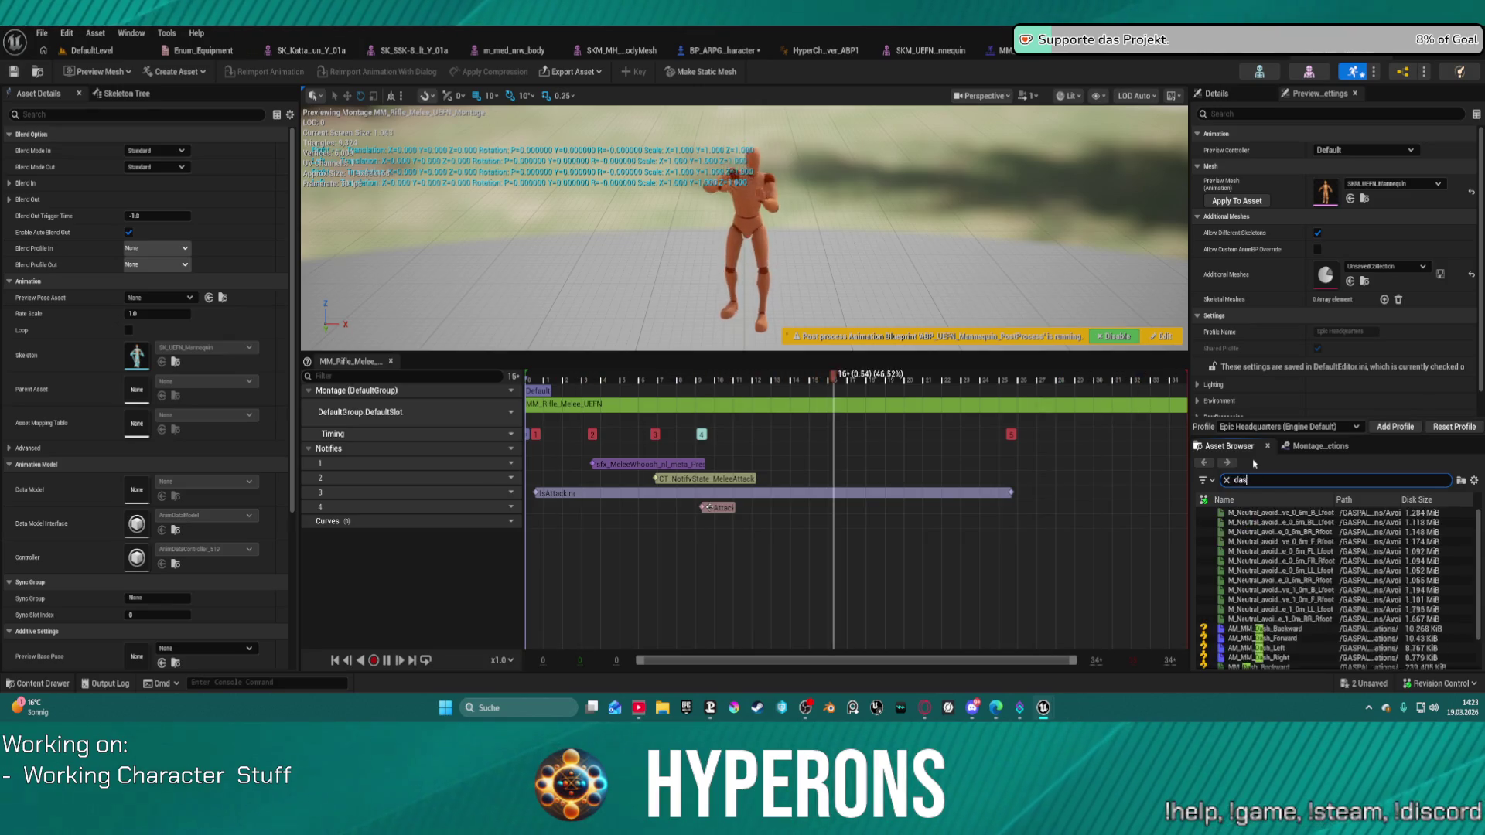
mouse_move(1241, 513)
mouse_down()
mouse_move(1028, 580)
mouse_move(901, 552)
mouse_up()
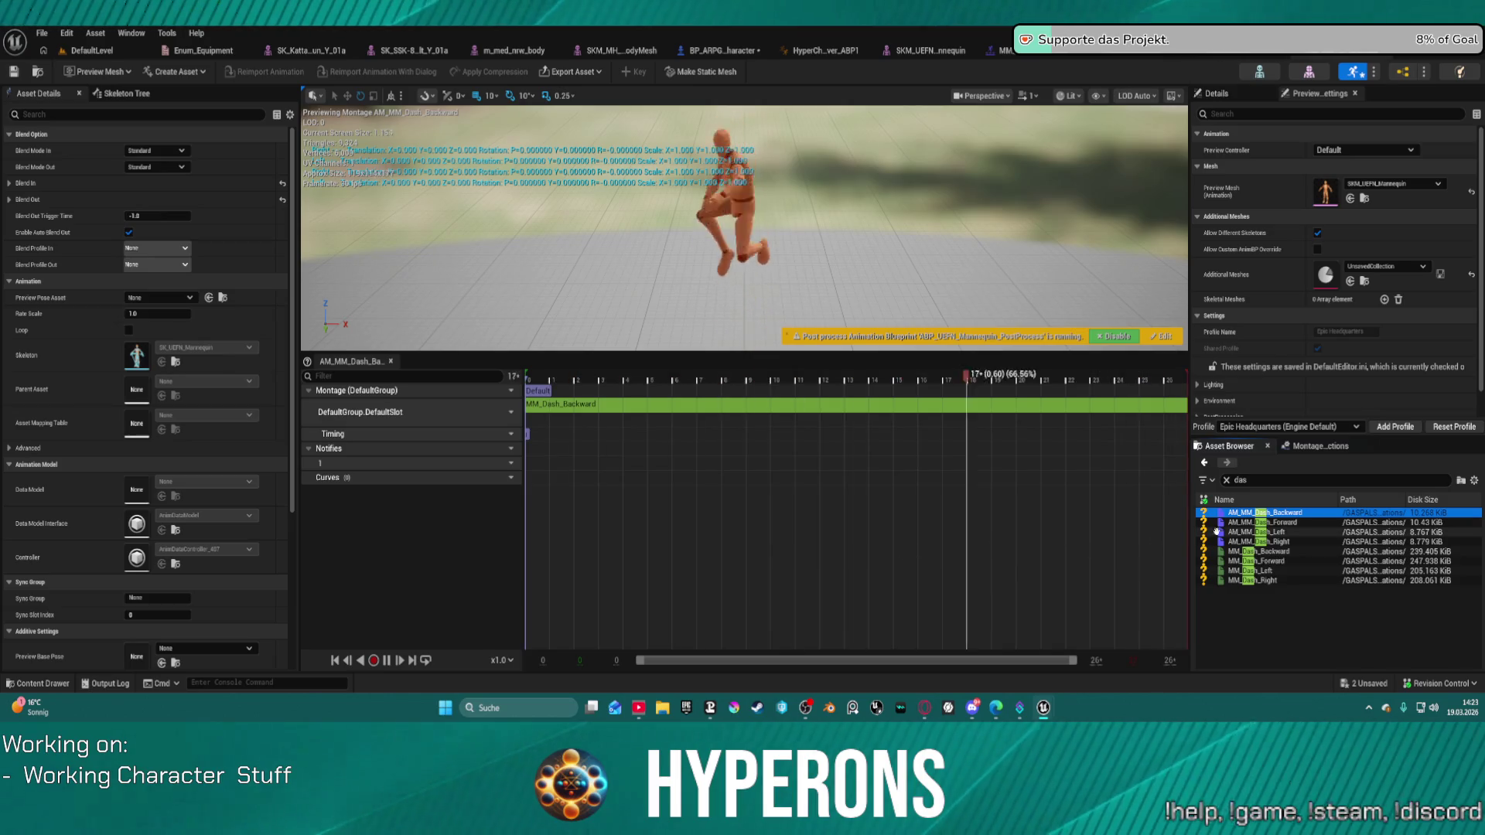
click(1250, 540)
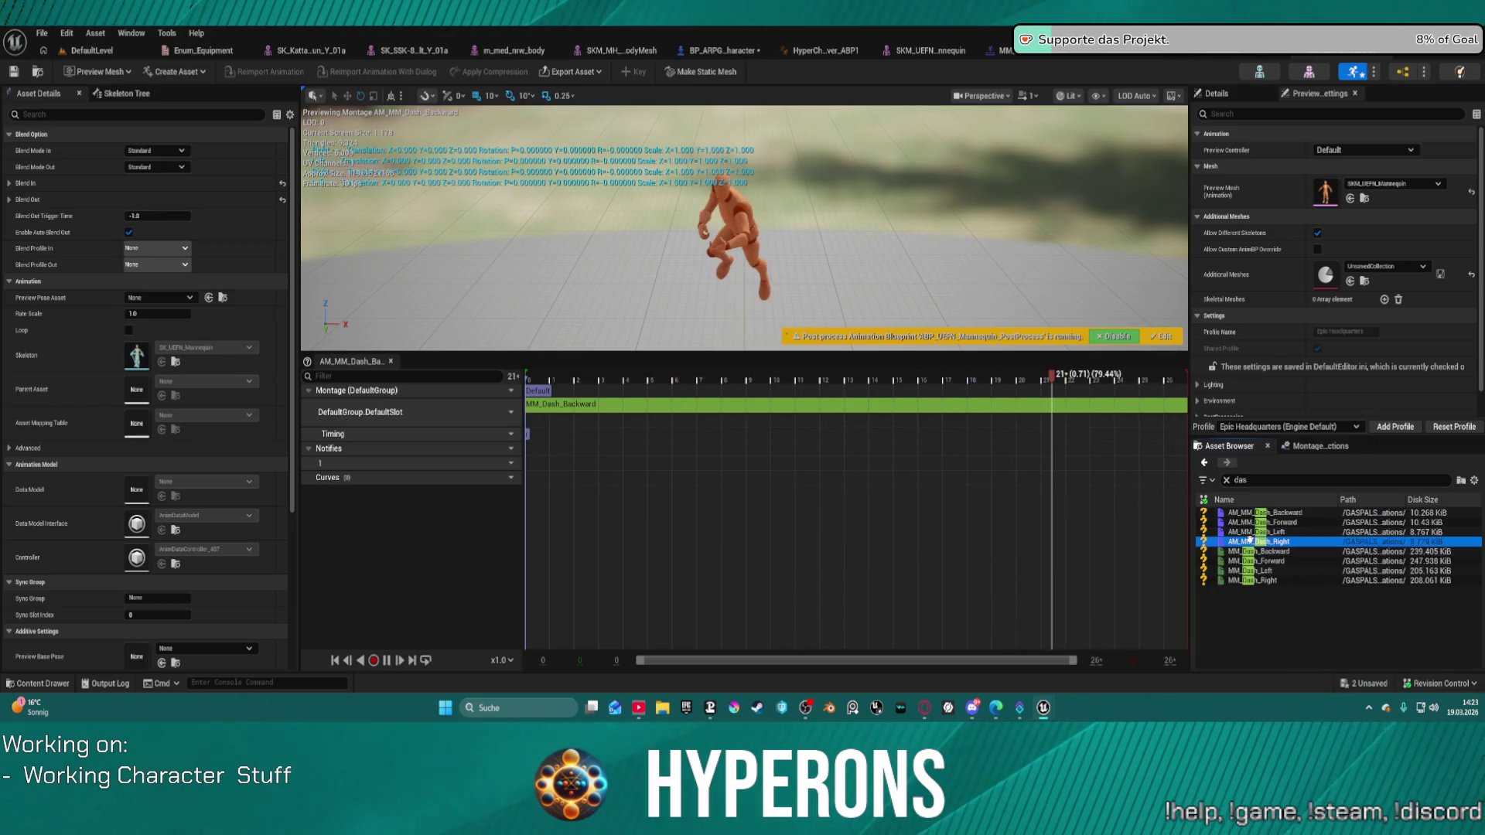
click(1284, 551)
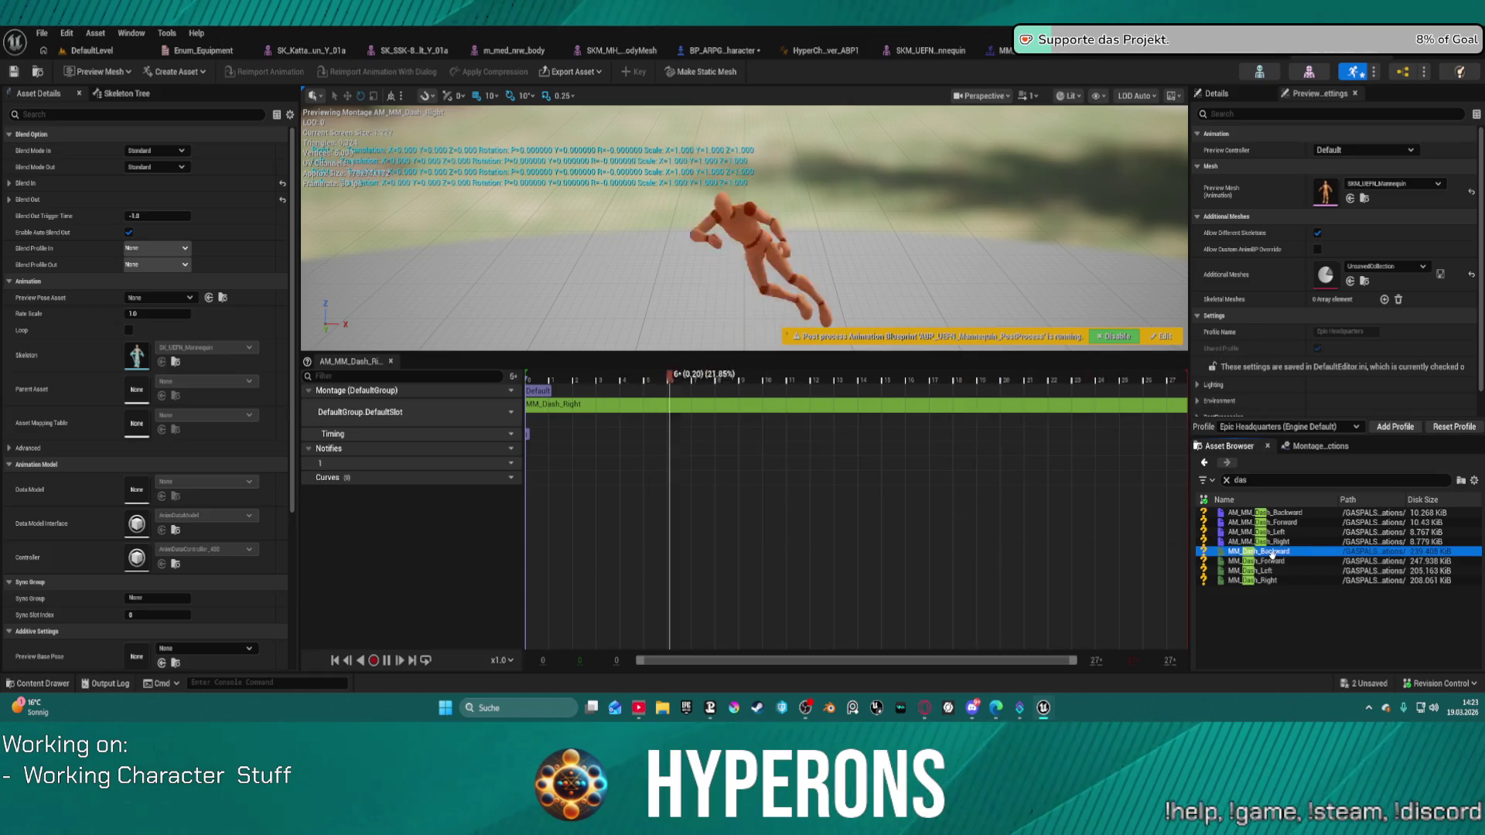
click(1226, 481)
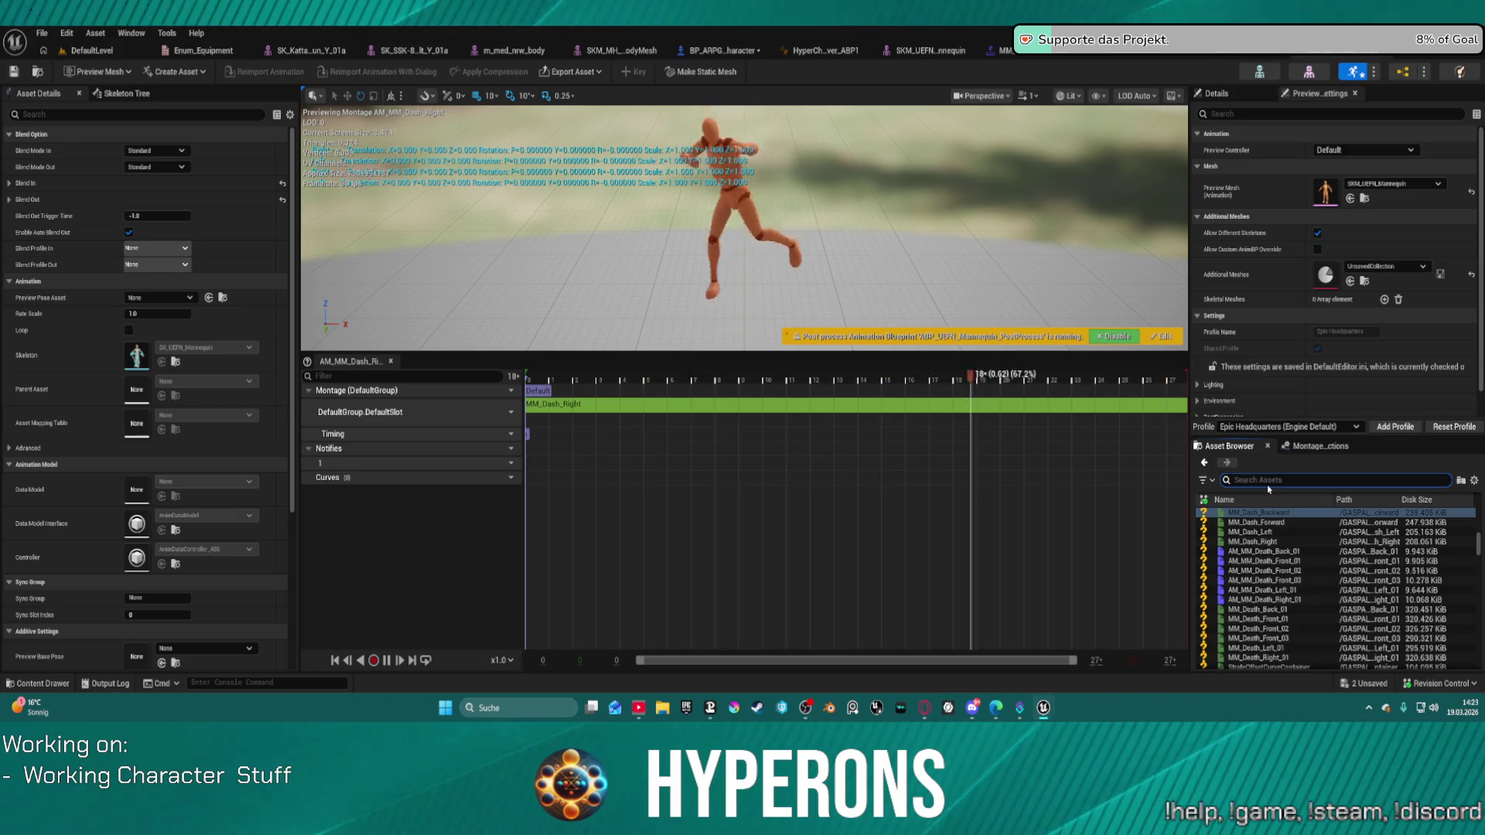
Search 'hit', preview AM_MM_HitReact_Left_Med_01, and clear the search filter.
text(hit)
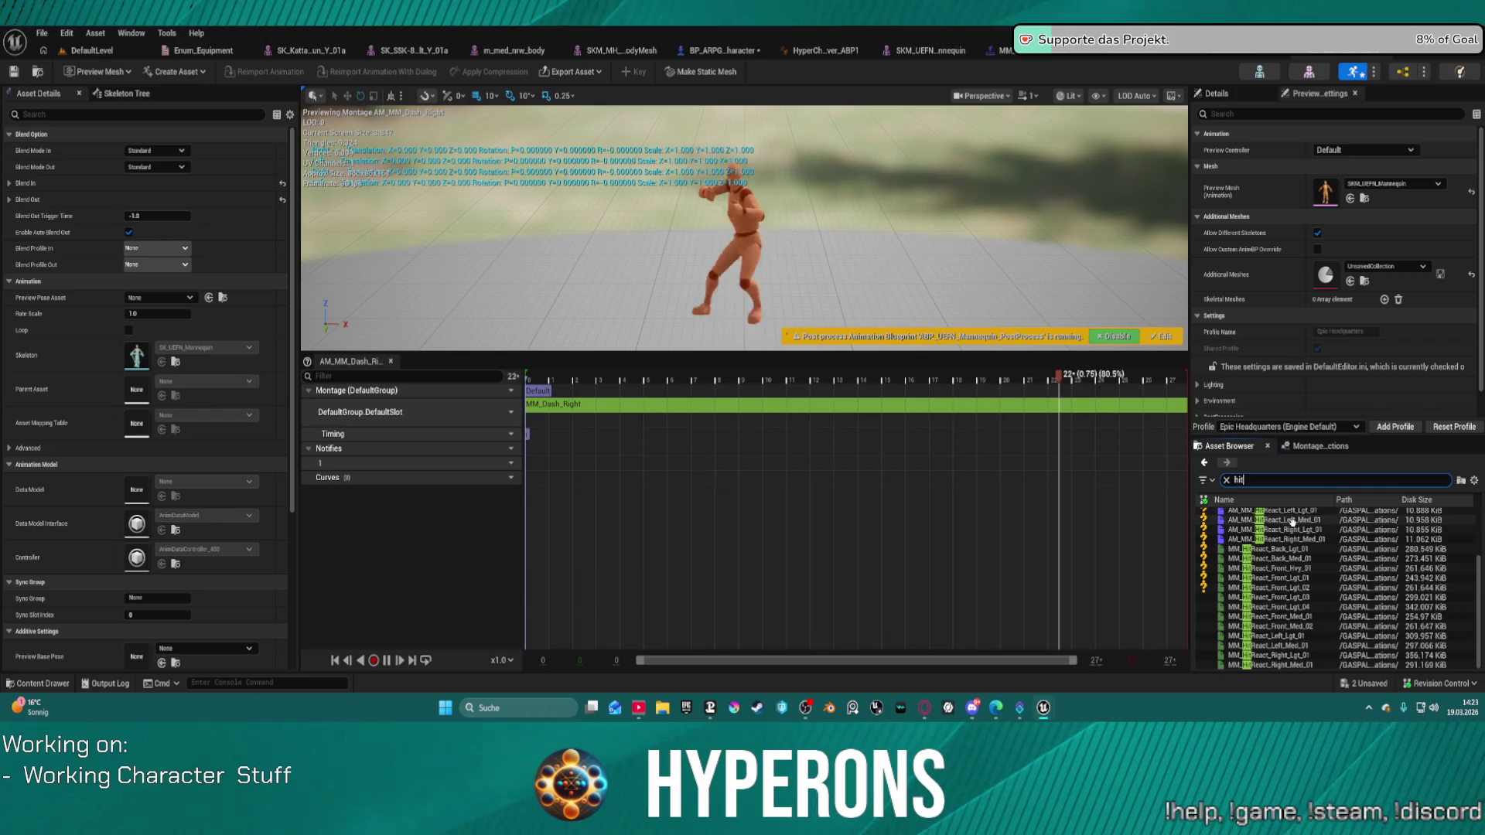
double_click(1292, 523)
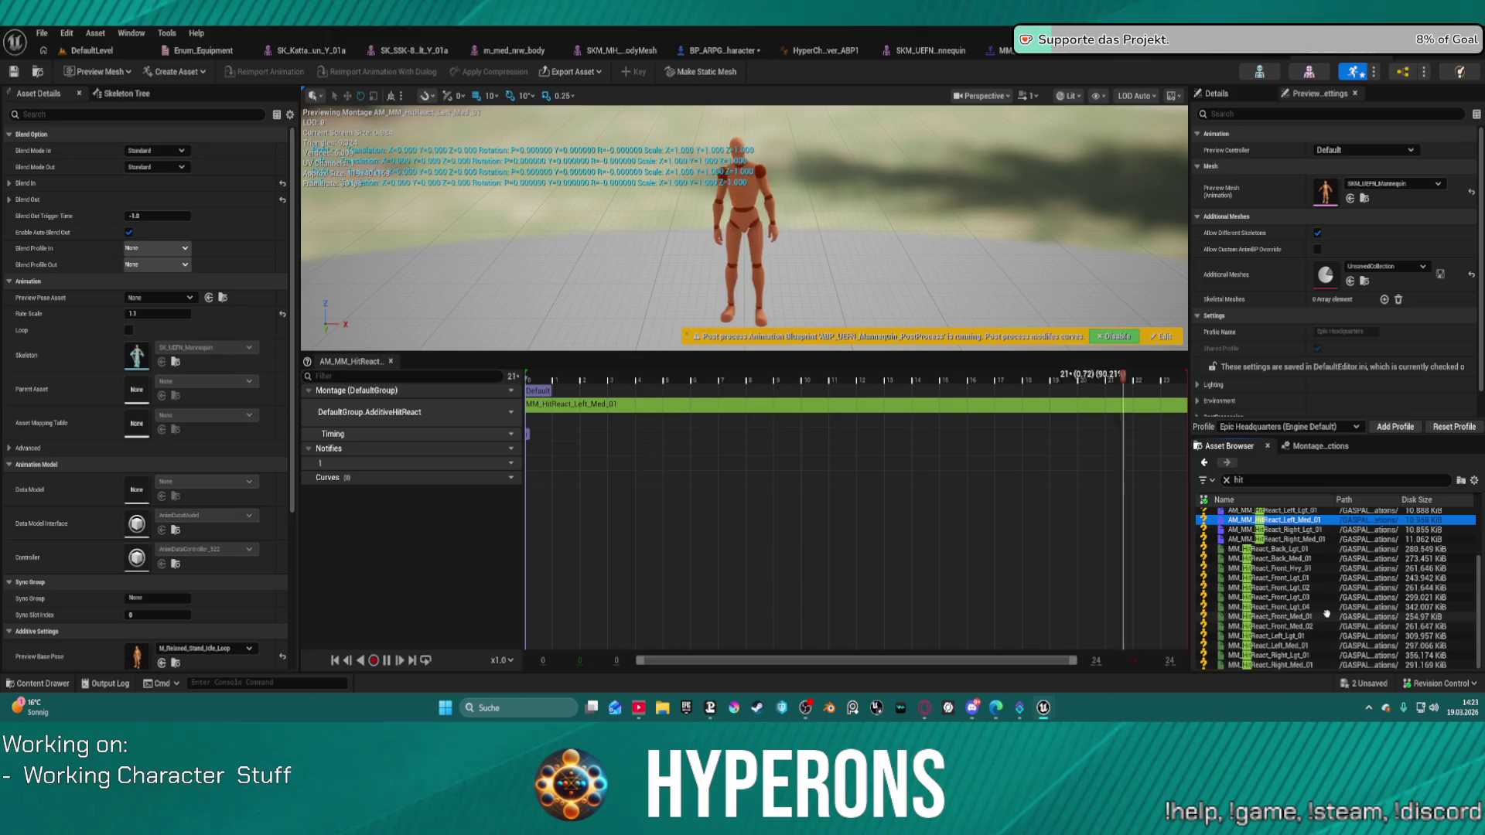
click(1226, 480)
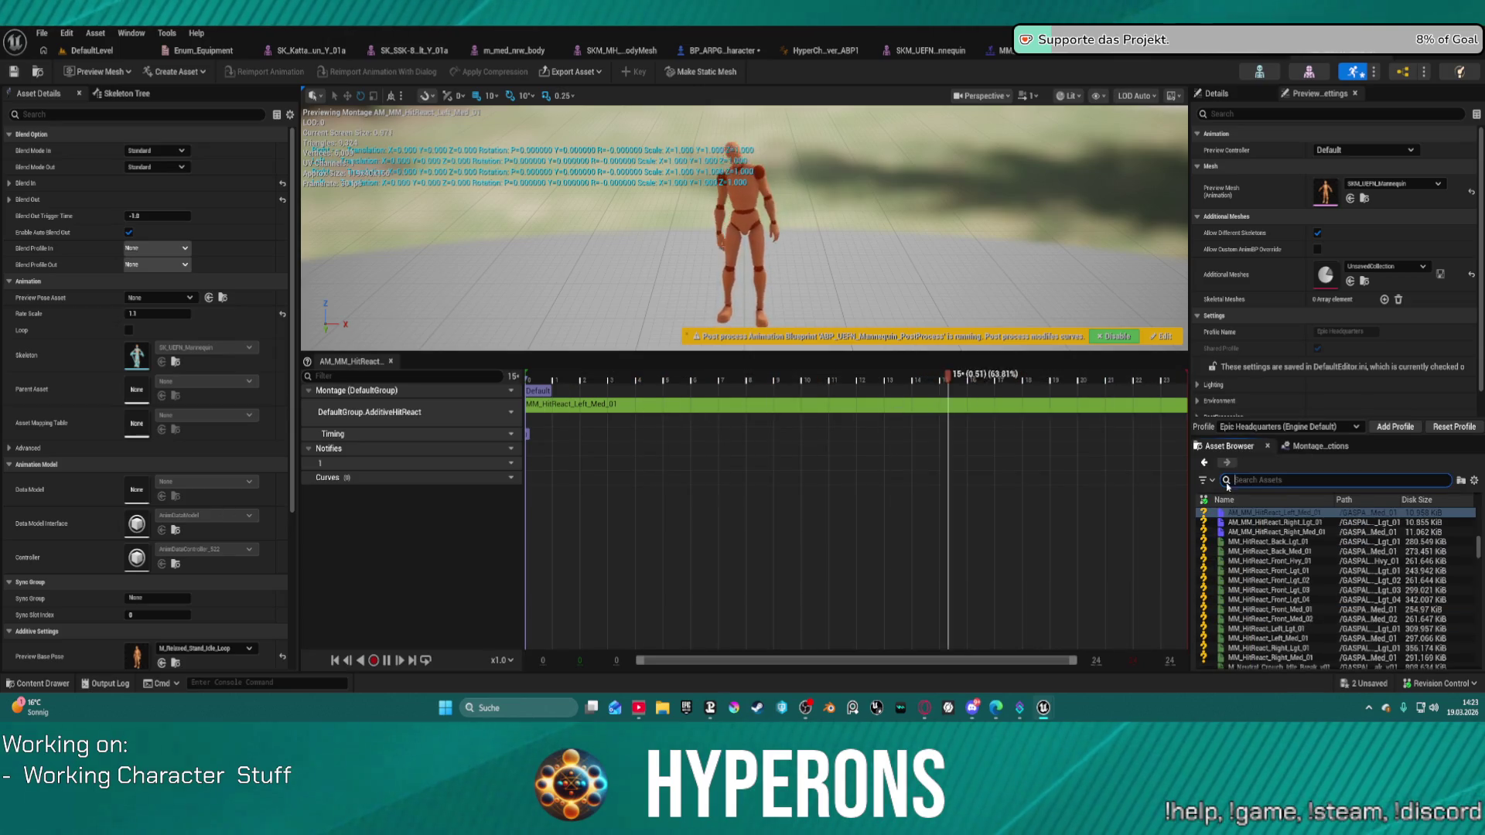
In the Content Drawer, browse Plugins > MoverWithWeapons and open the M_Neutral_GetUp_Front montage.
key(ctrl+space)
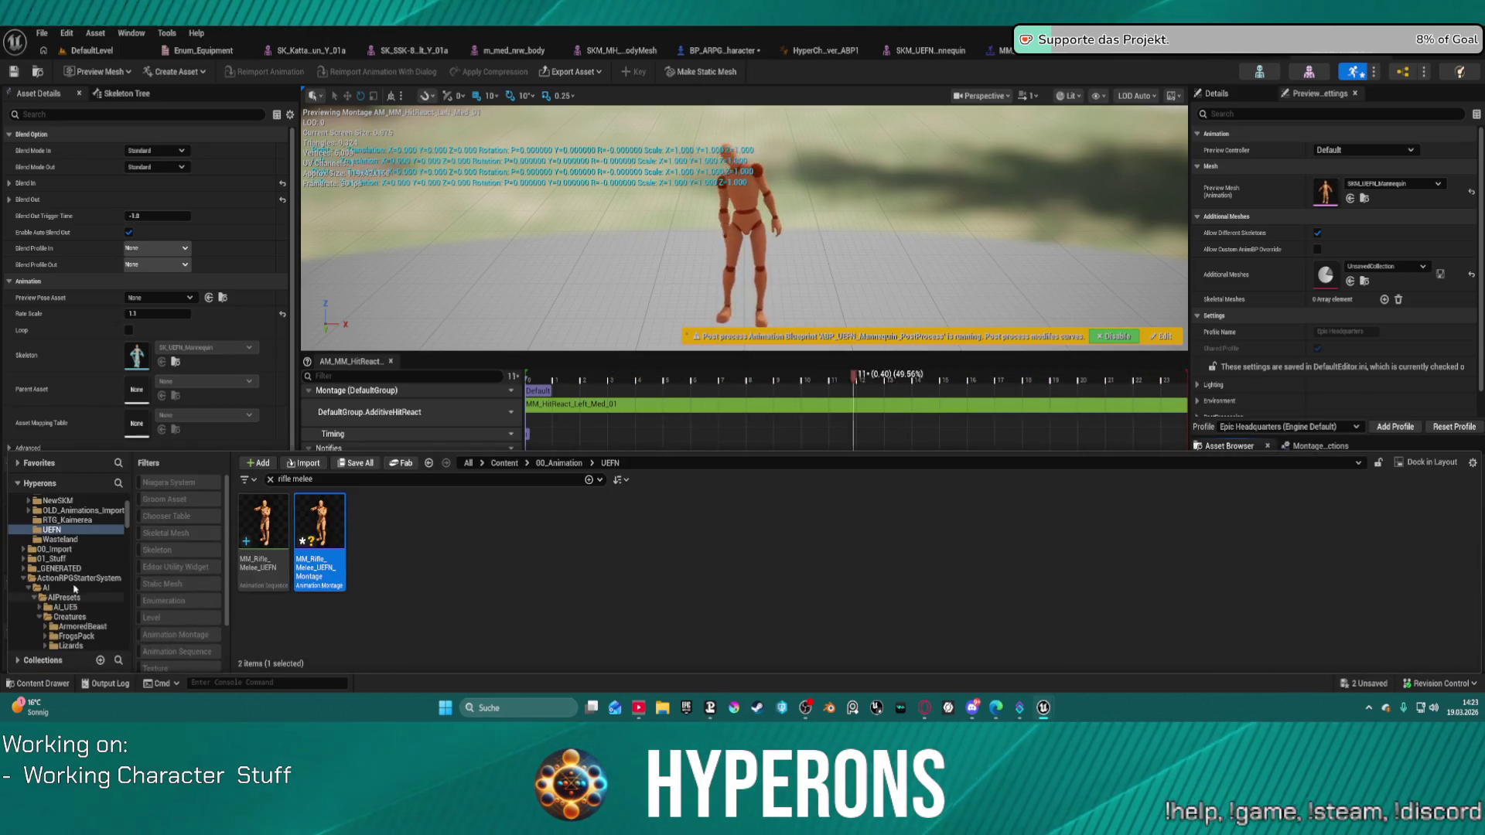
scroll(51, 523, down, 15)
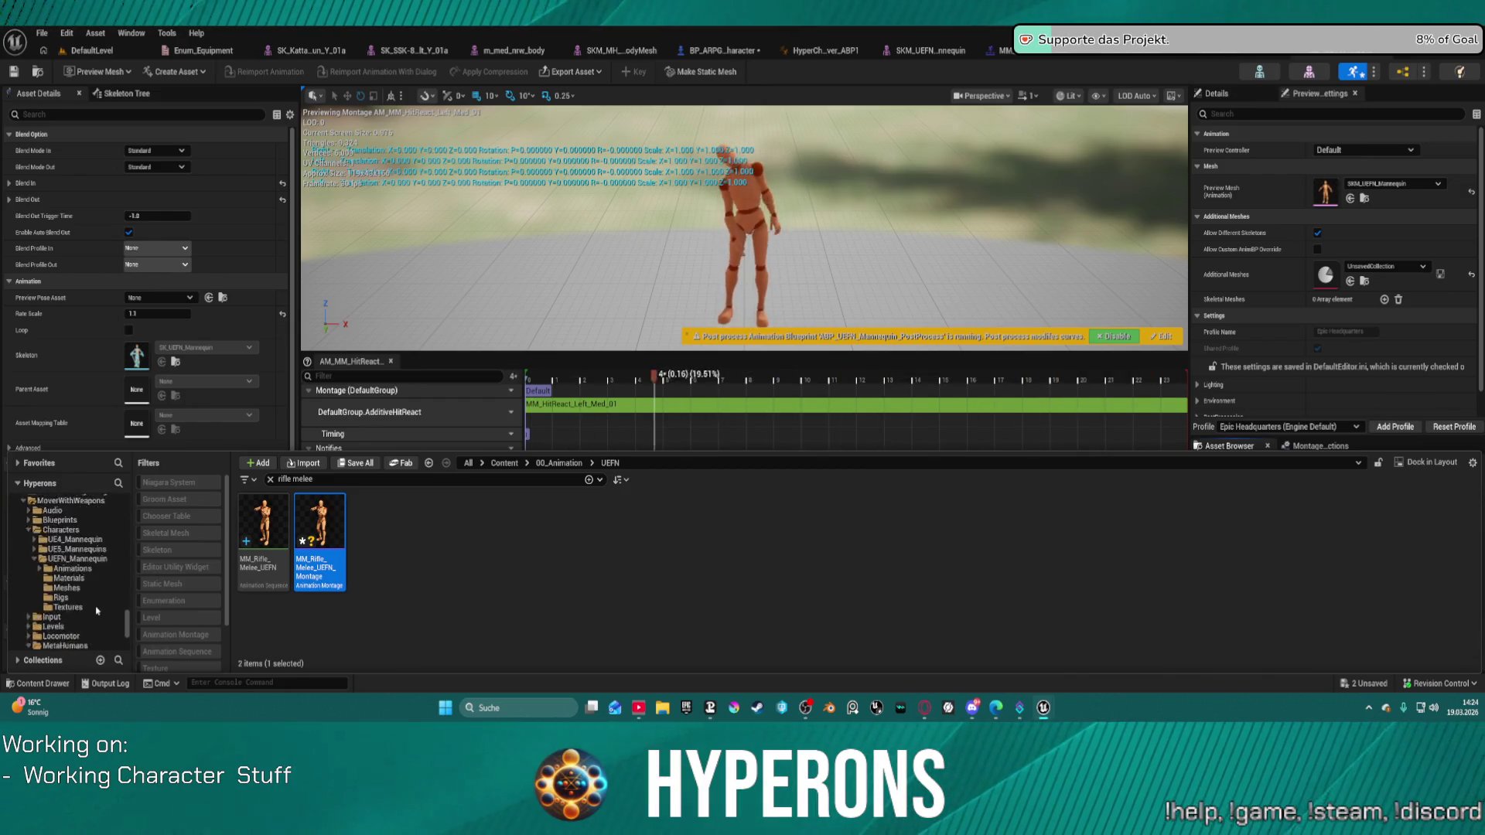
scroll(85, 531, up, 5)
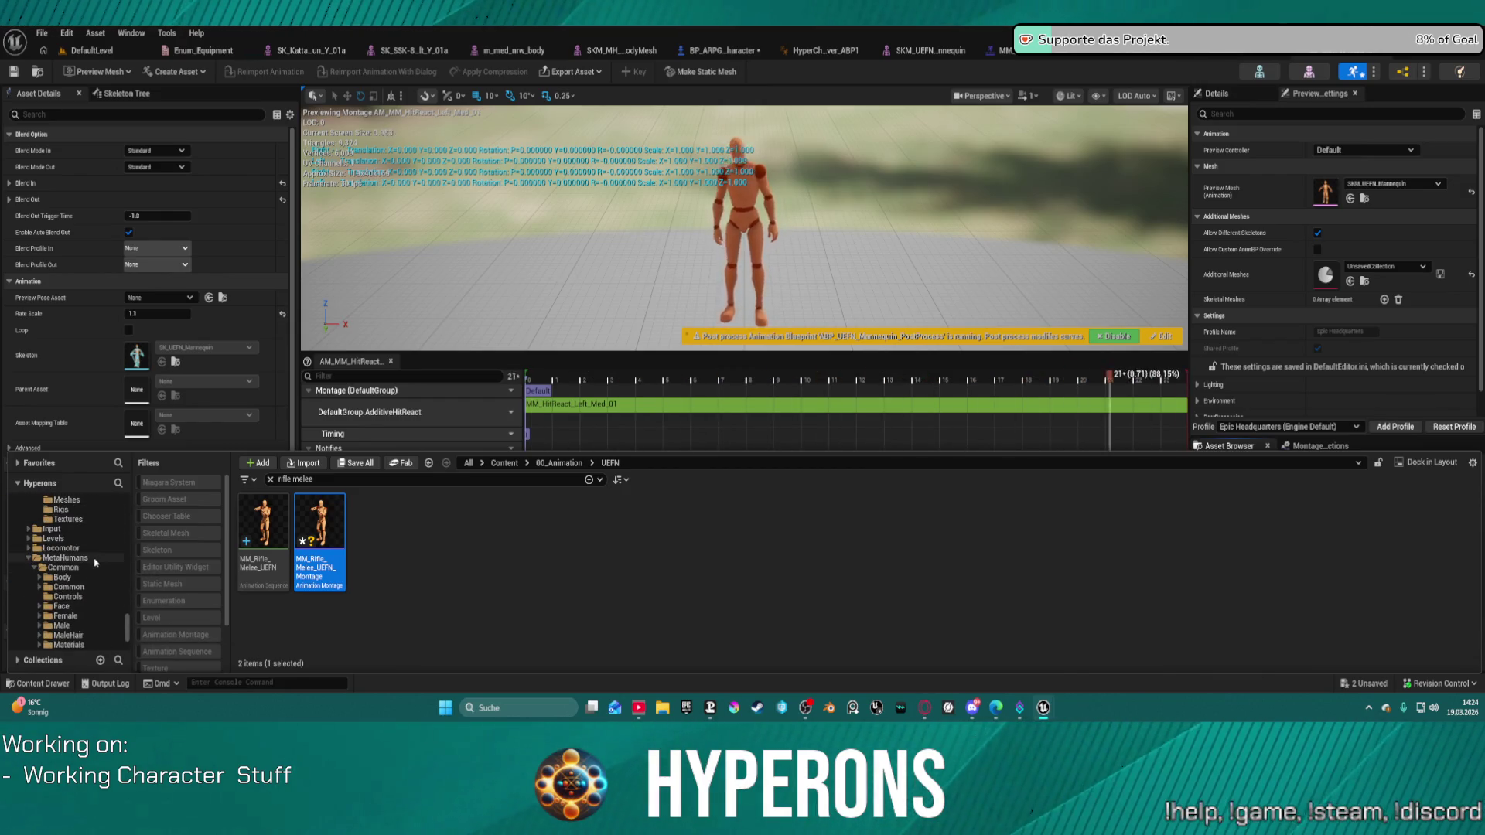
click(94, 560)
scroll(188, 629, down, 2)
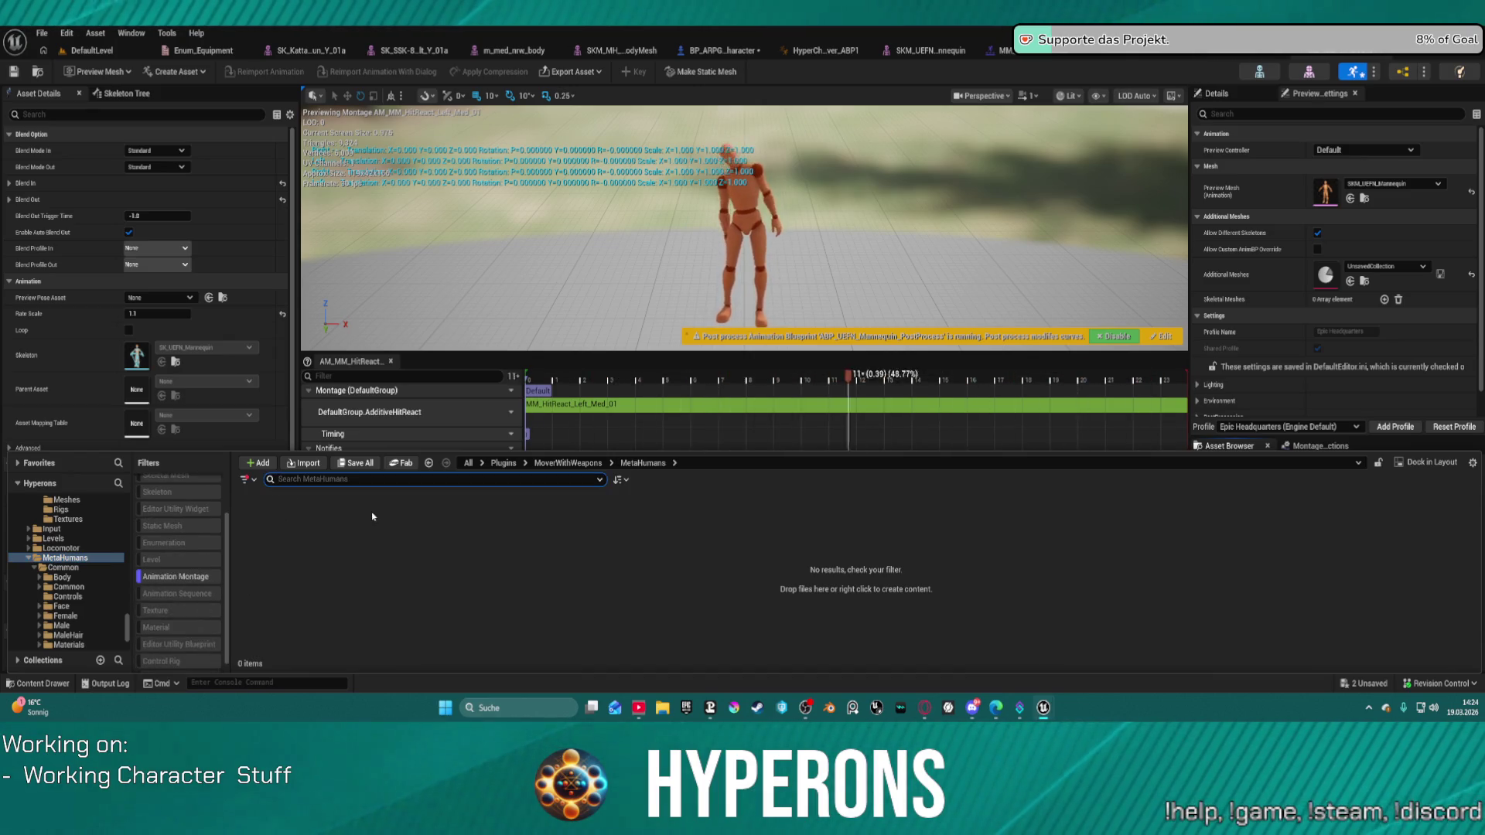
scroll(70, 611, down, 5)
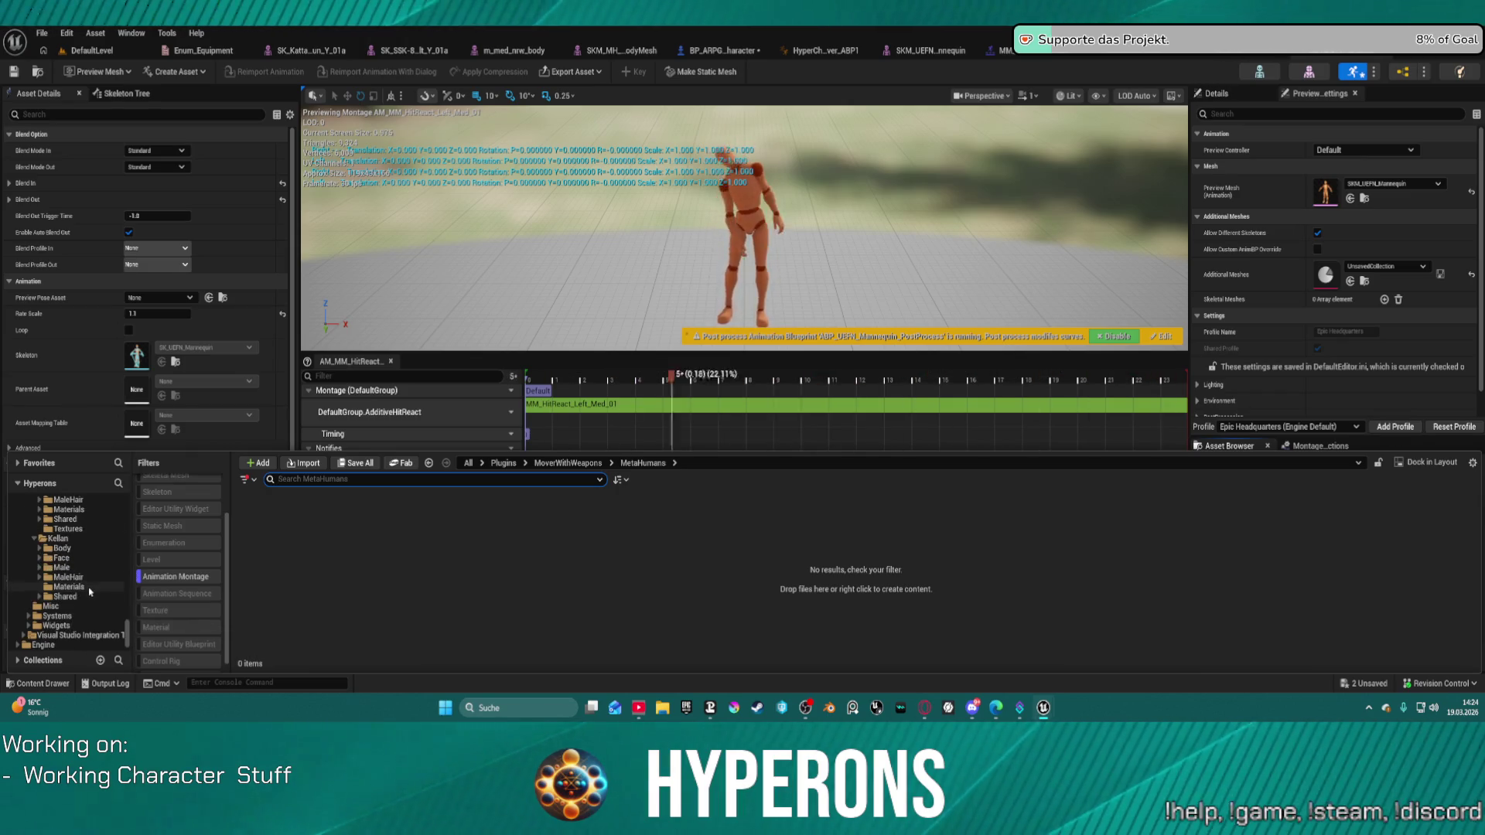
scroll(72, 619, up, 5)
scroll(68, 600, up, 3)
click(78, 530)
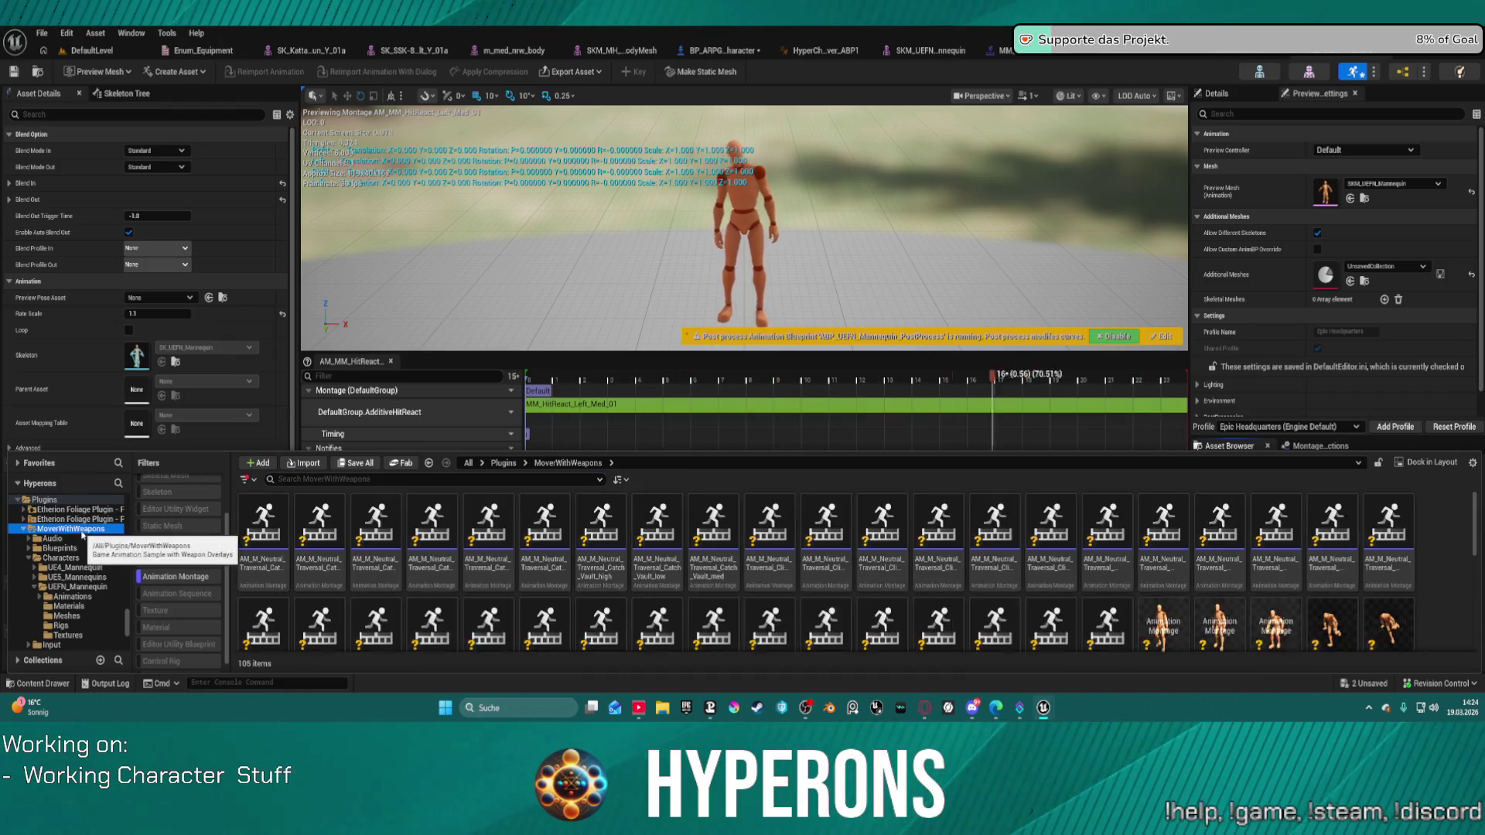
scroll(1313, 586, down, 5)
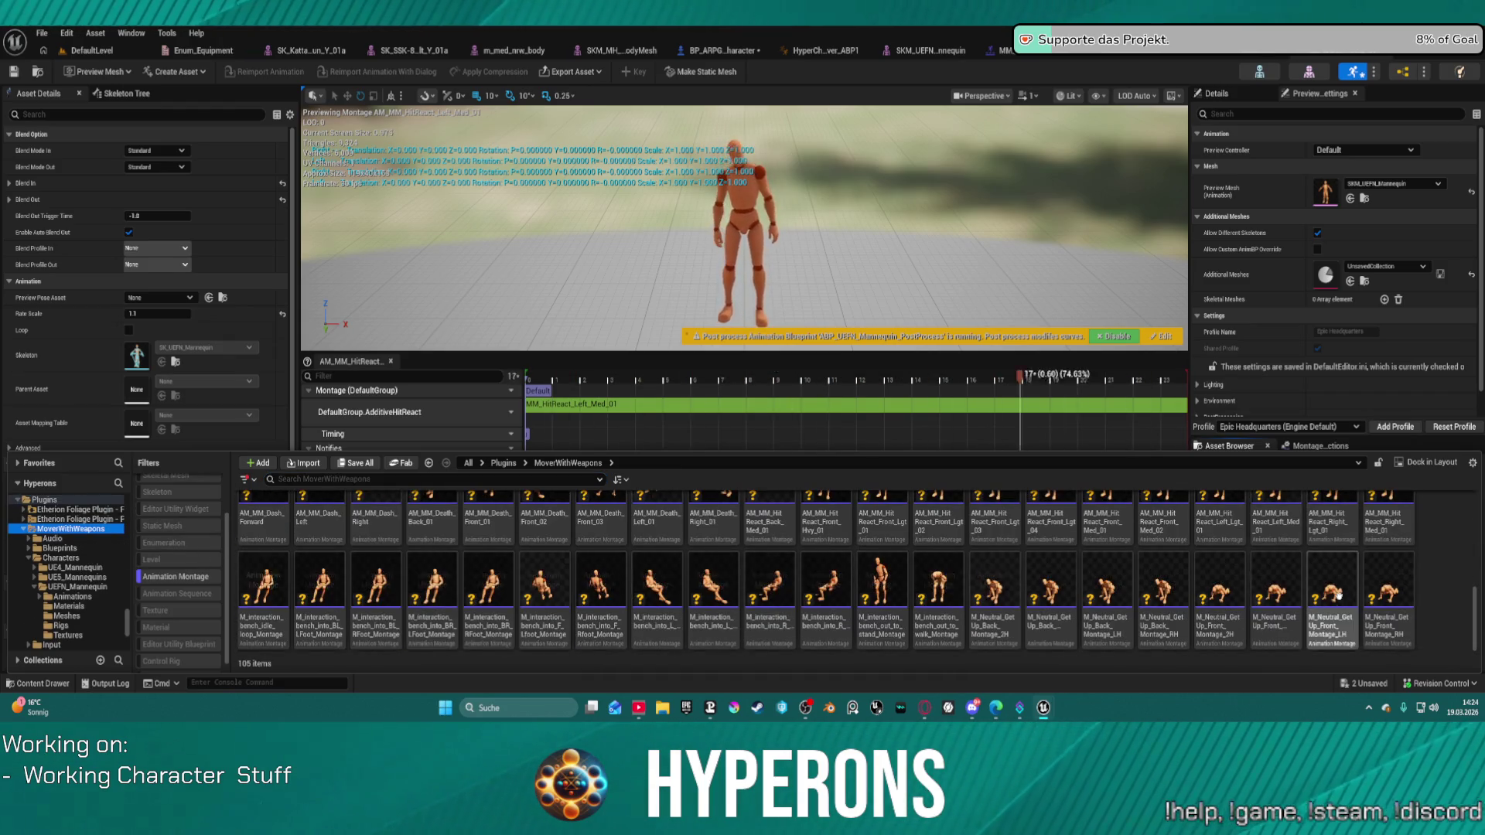
double_click(1219, 577)
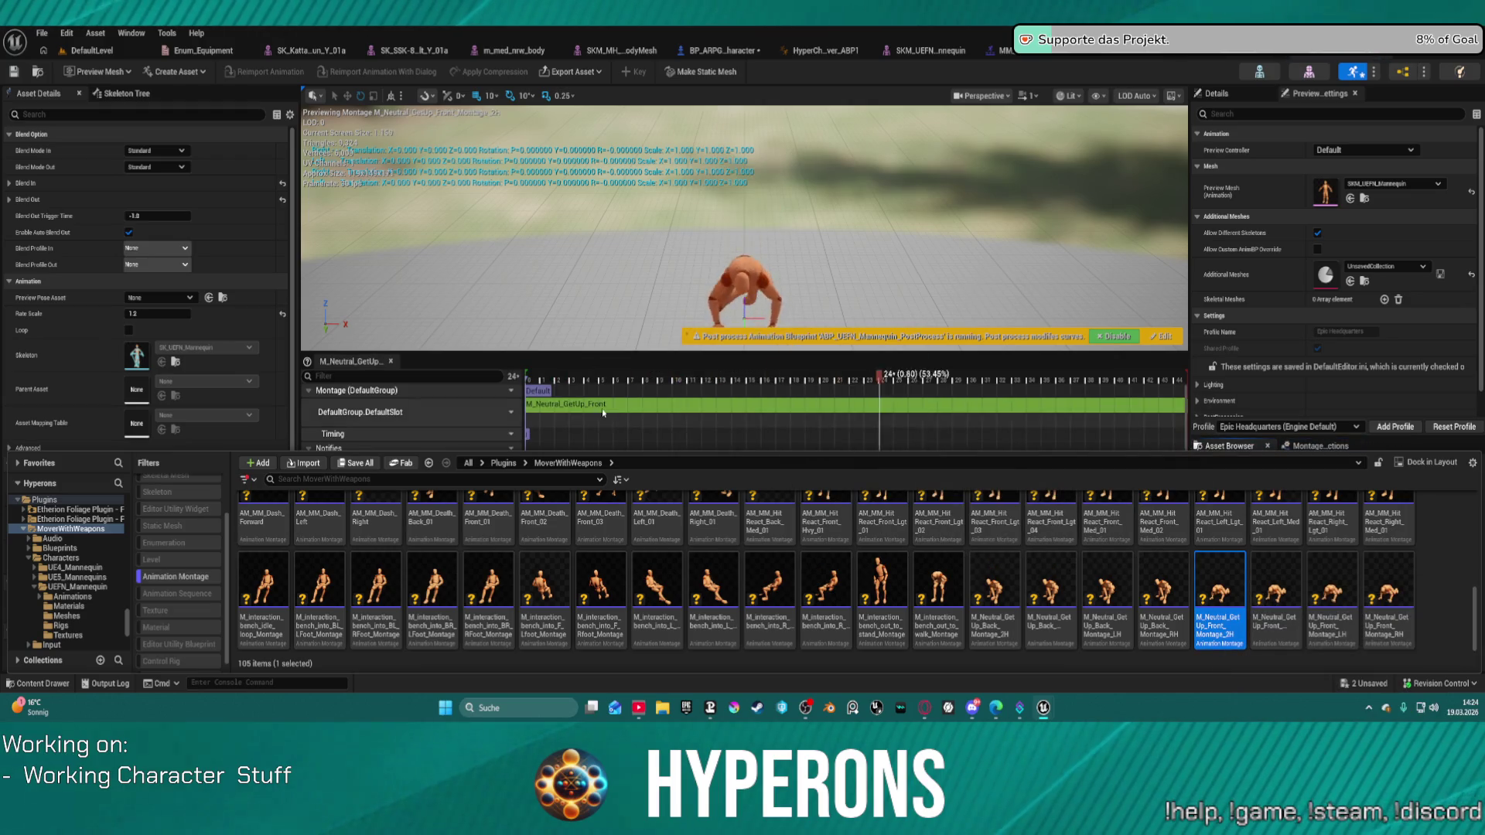
click(475, 437)
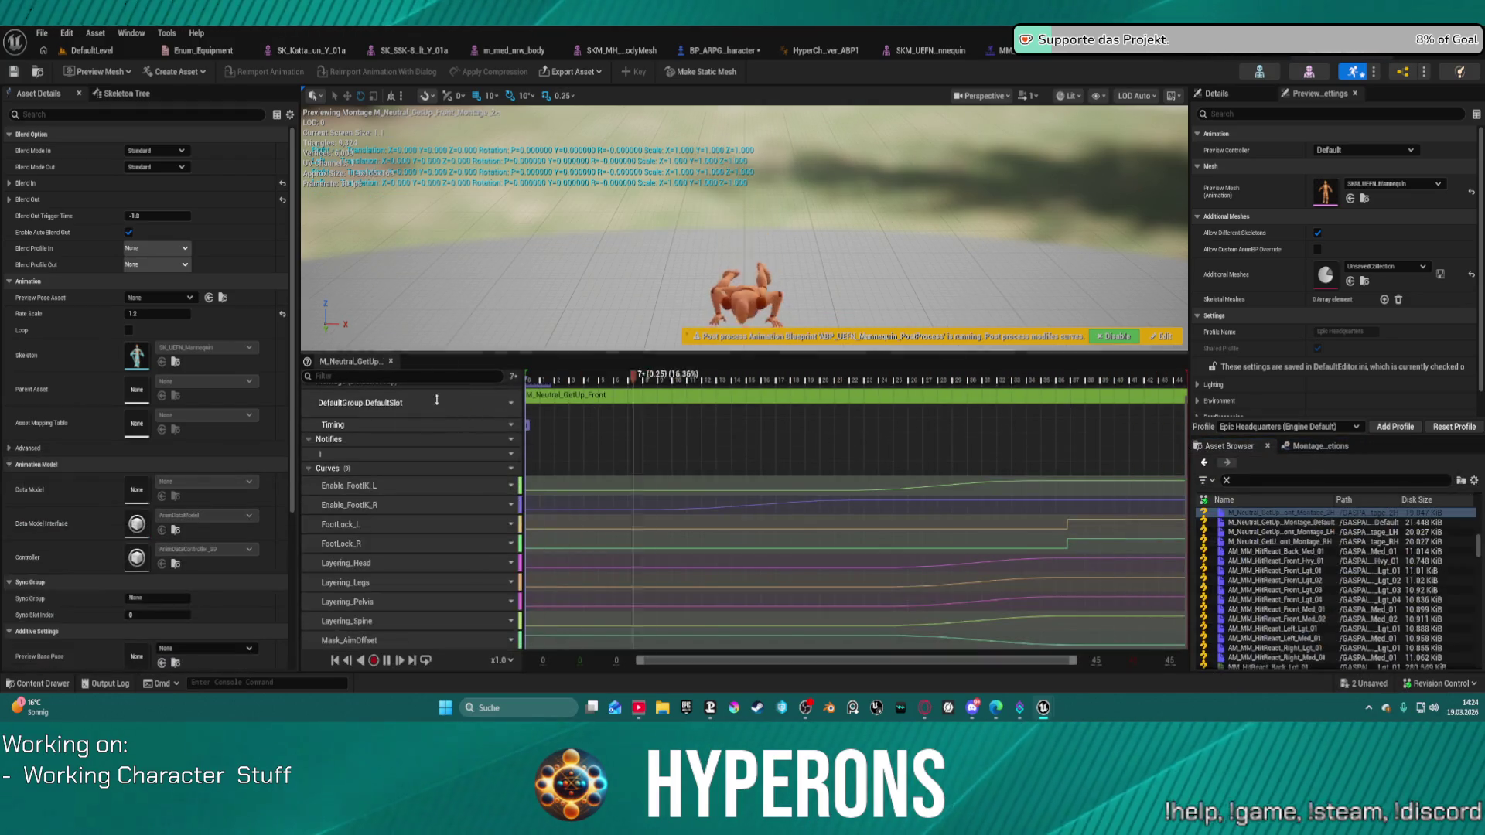
Select the nine animation curves, then open MM_Rifle_Melee_UEFN_Montage from the Asset Browser for preview.
shift+click(422, 631)
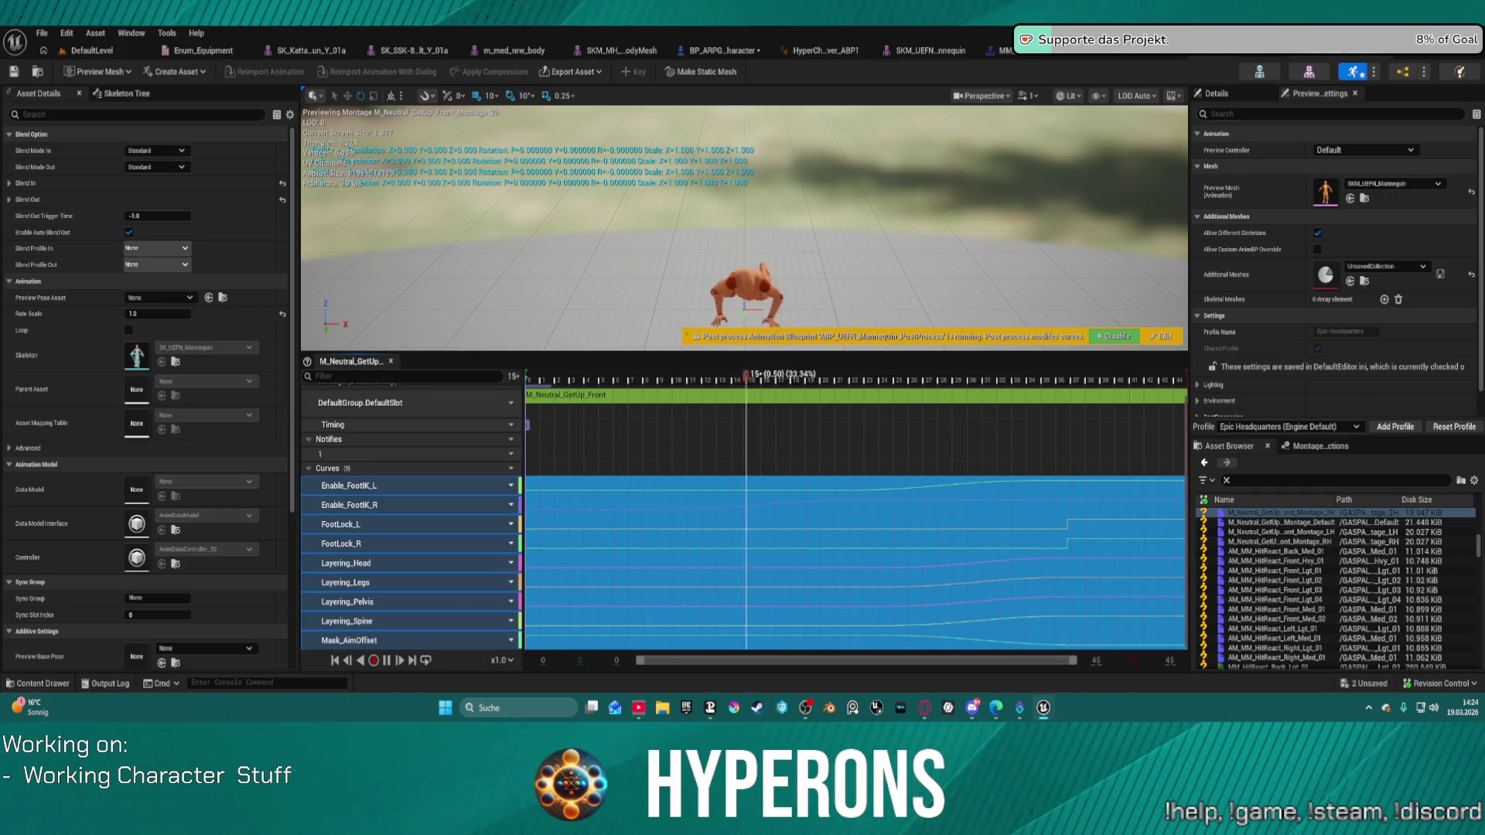
click(1036, 58)
click(1242, 52)
click(1268, 53)
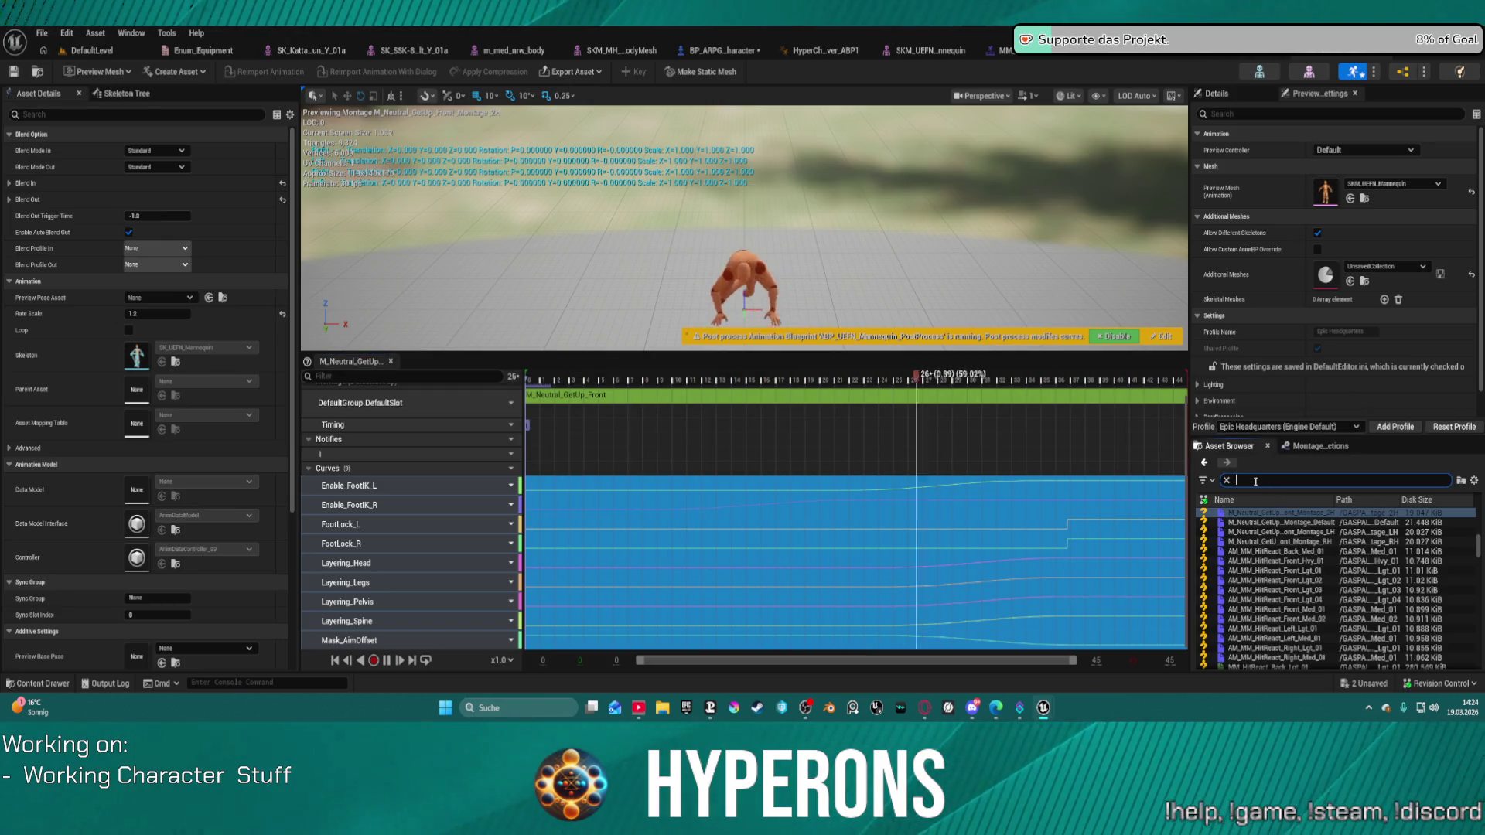
text(melee)
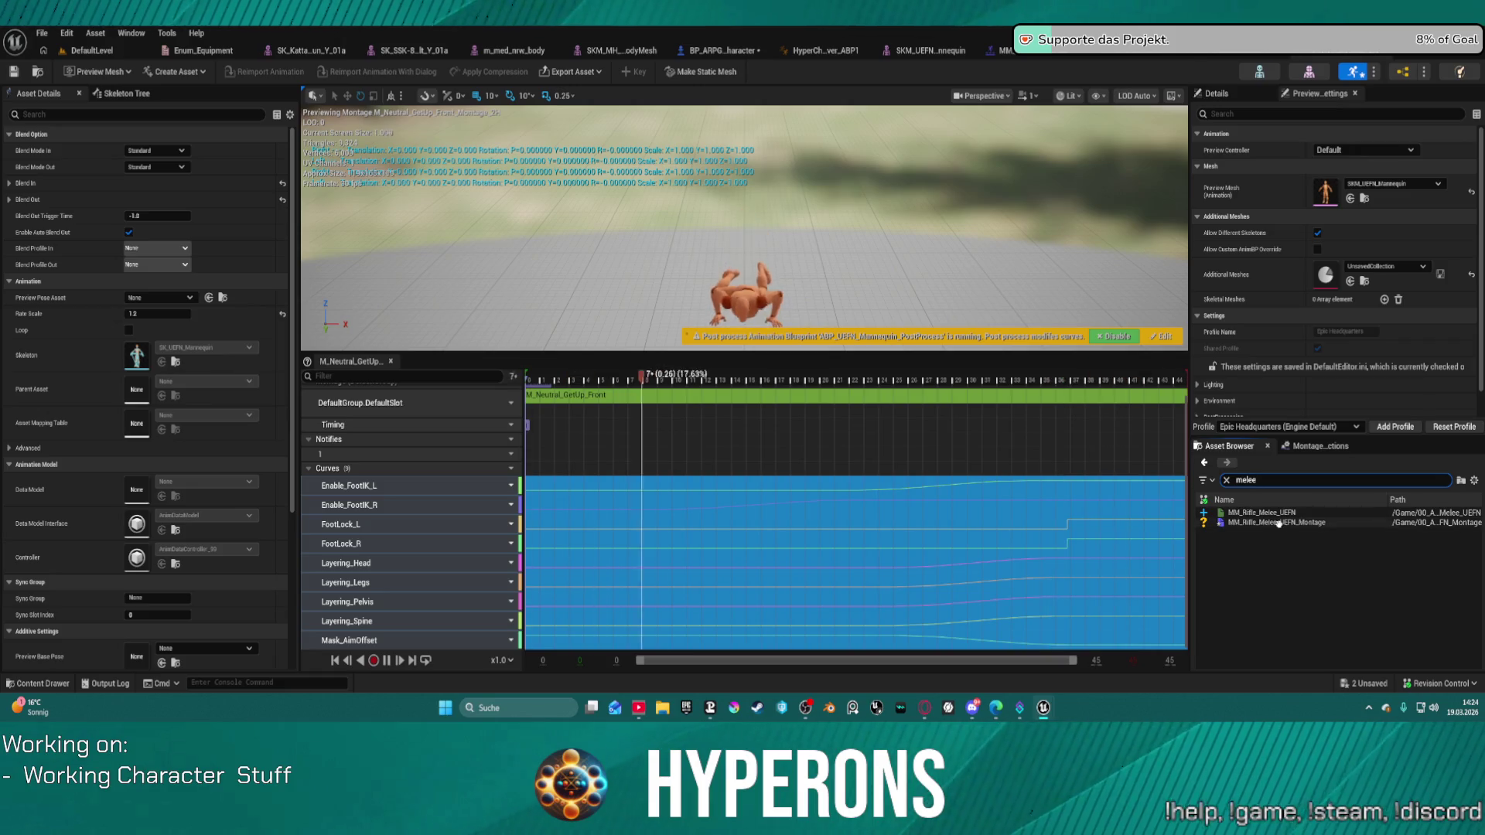
double_click(1278, 524)
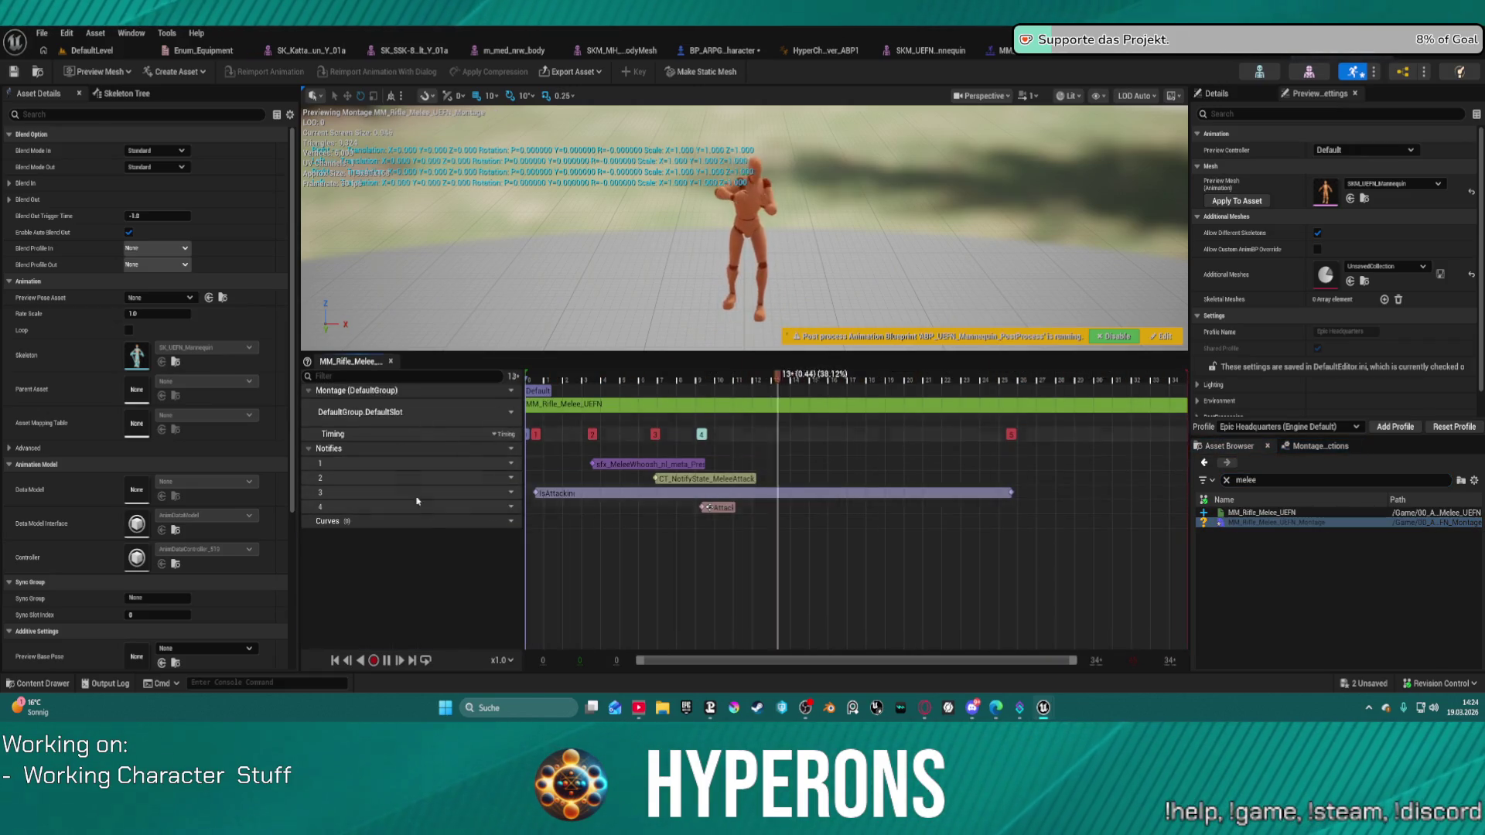
click(103, 52)
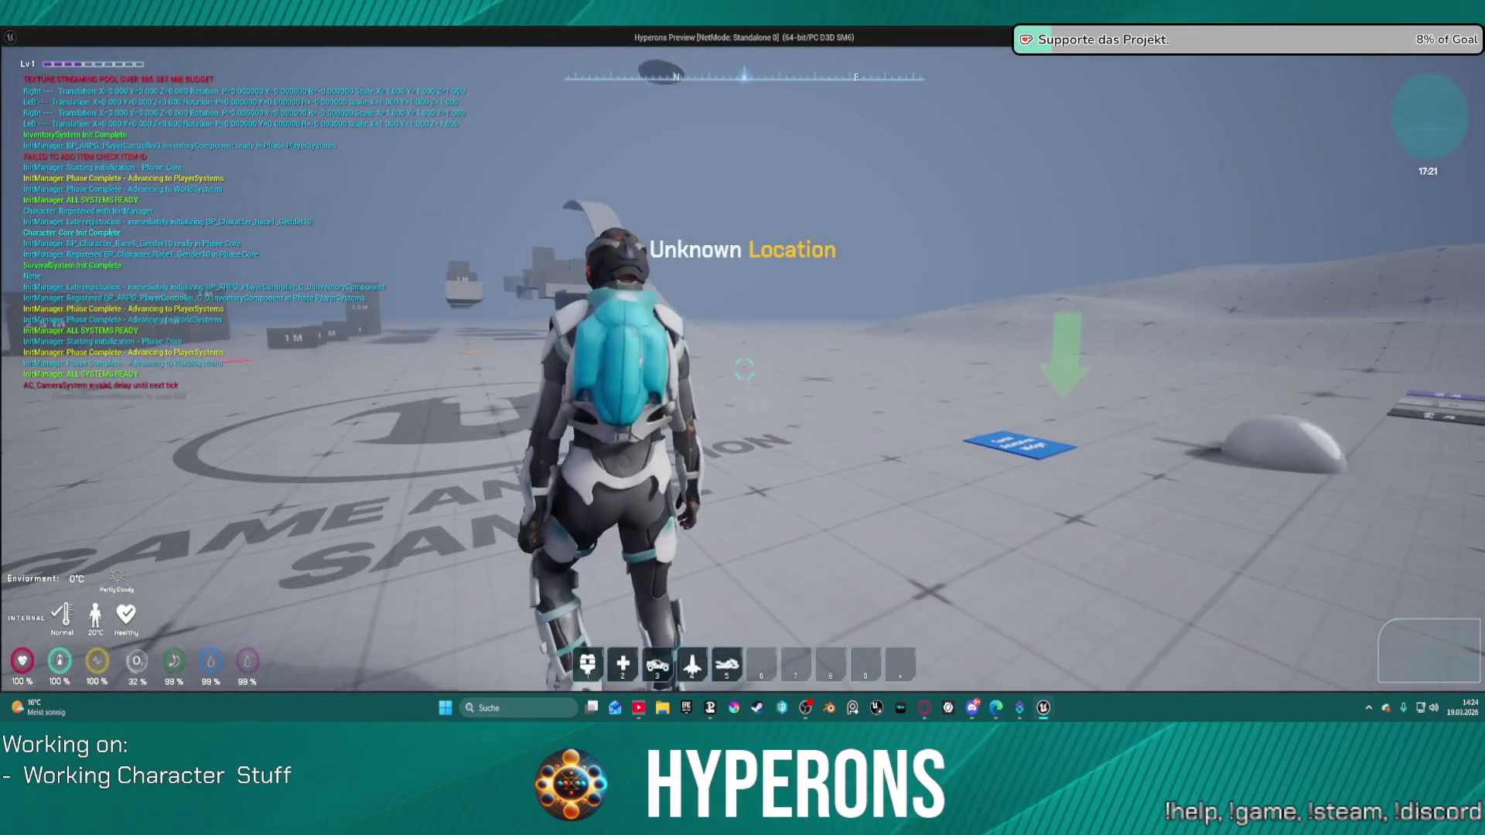
In the standalone game, equip the MG 01 rifle and run toward the 1 M blocks before exiting.
key(i)
right_click(1329, 435)
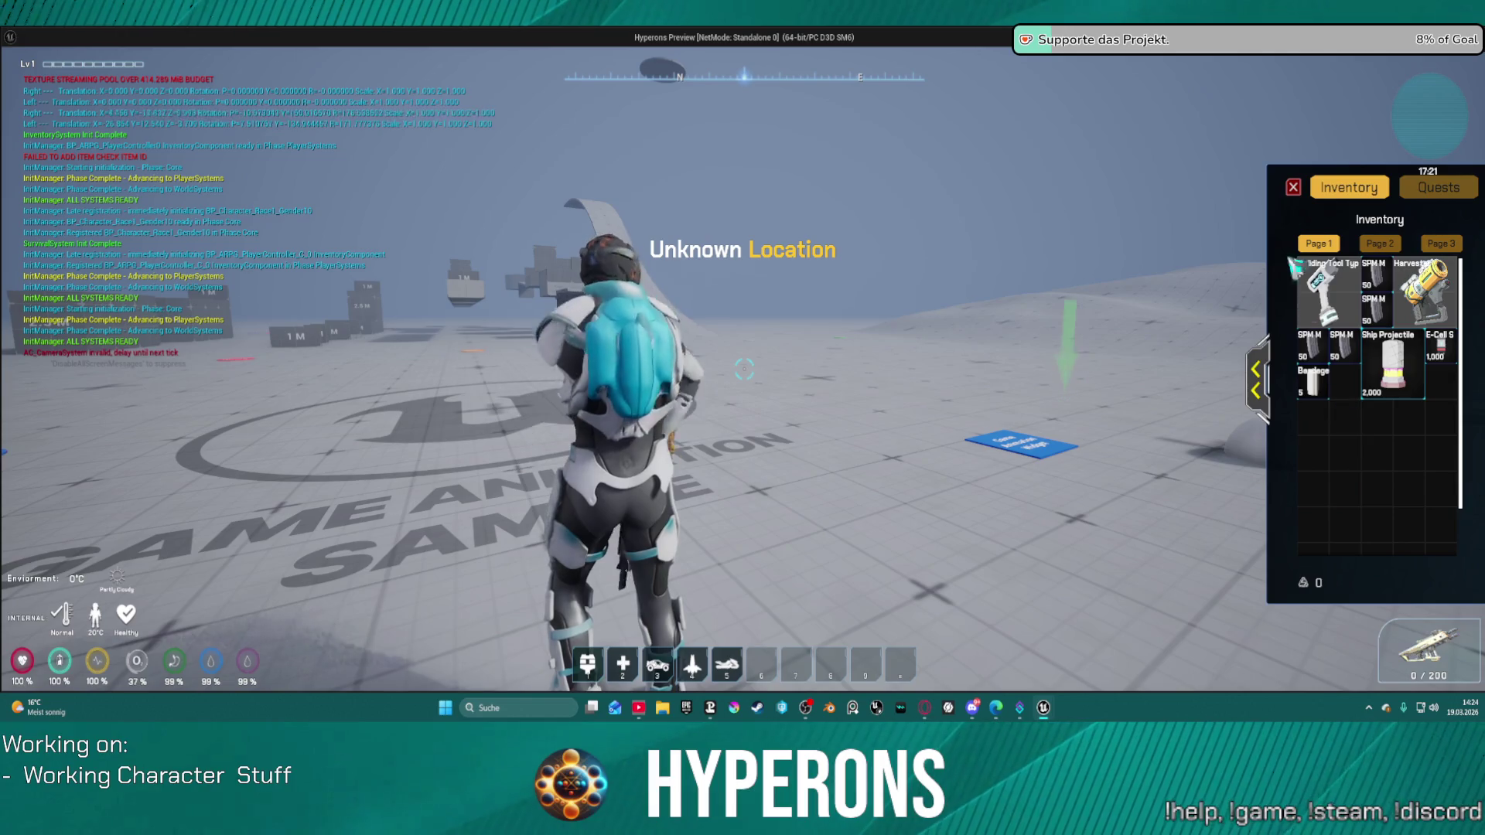
click(1294, 188)
key(w)
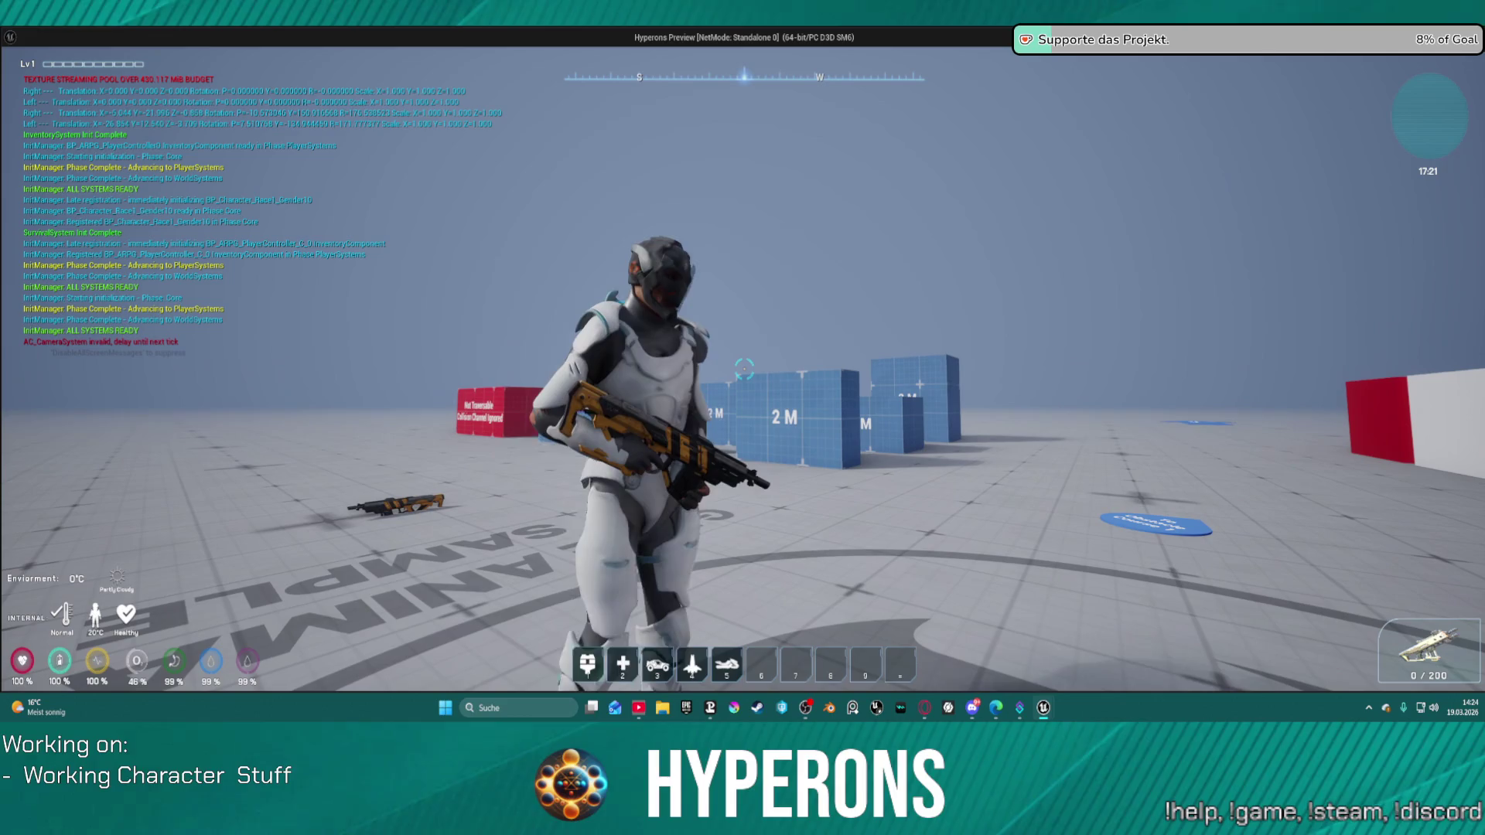
key(w)
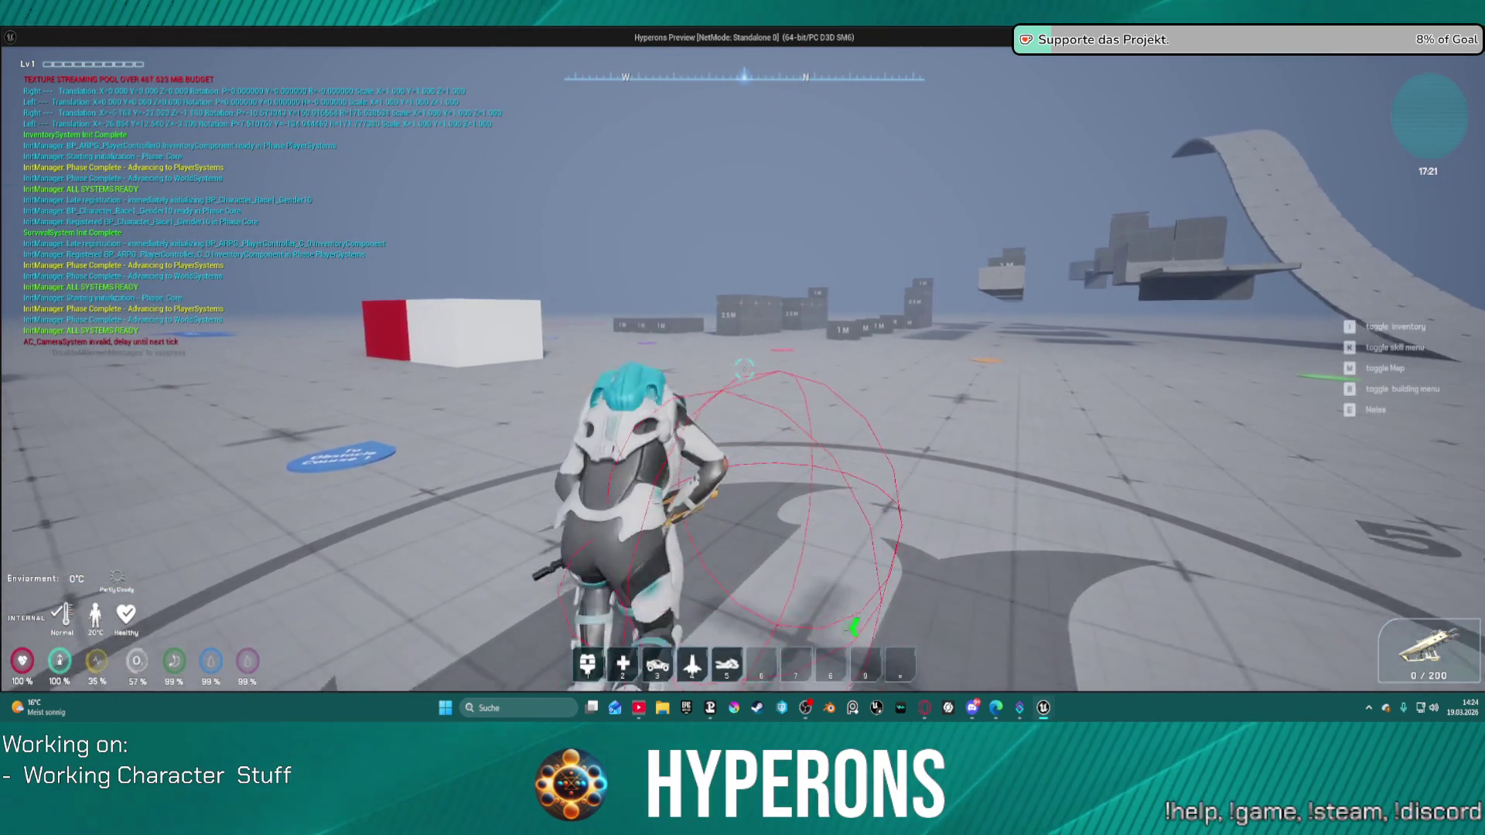
key(w)
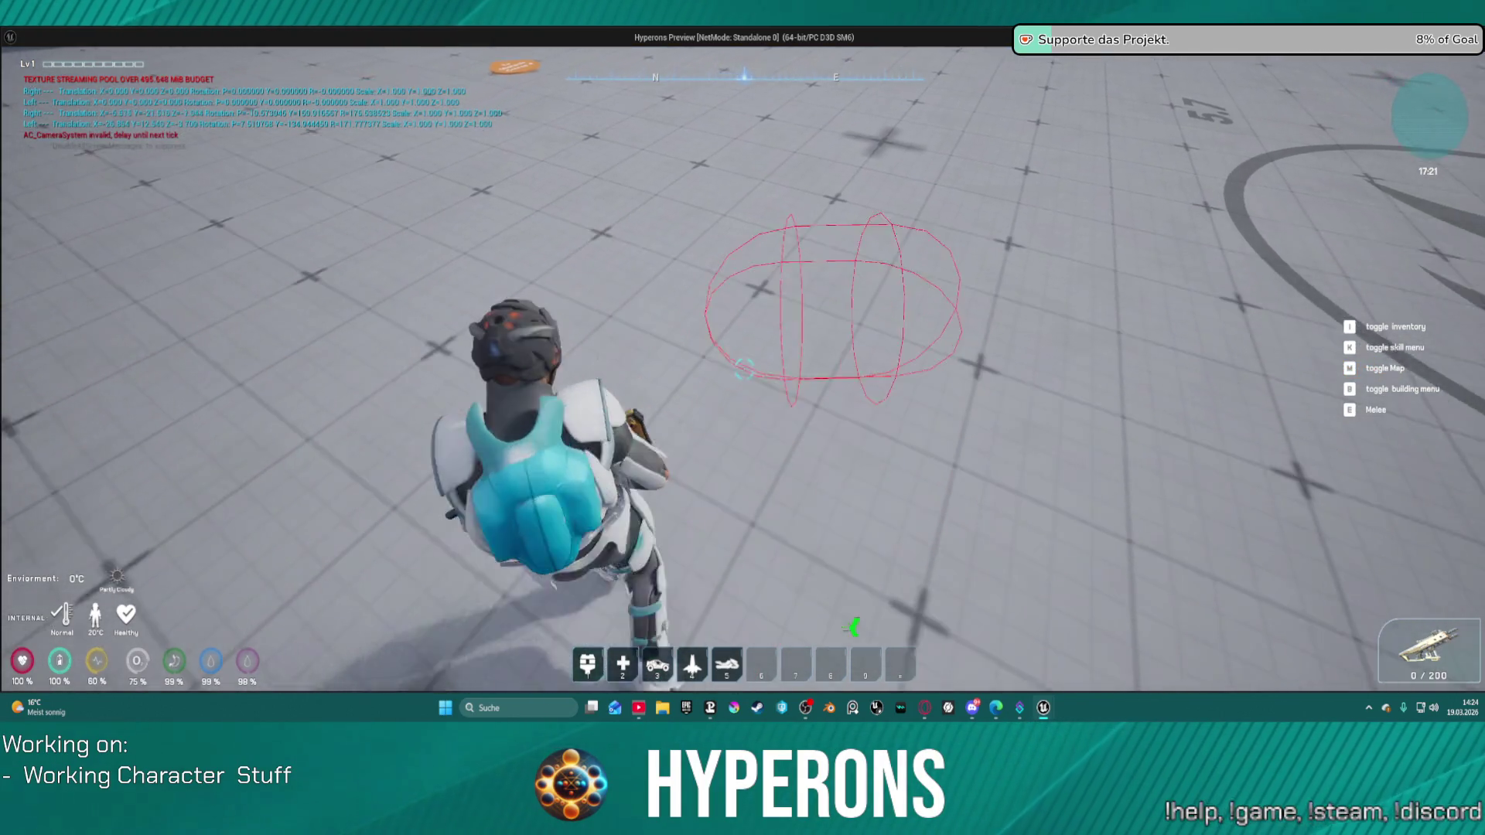
key(Escape)
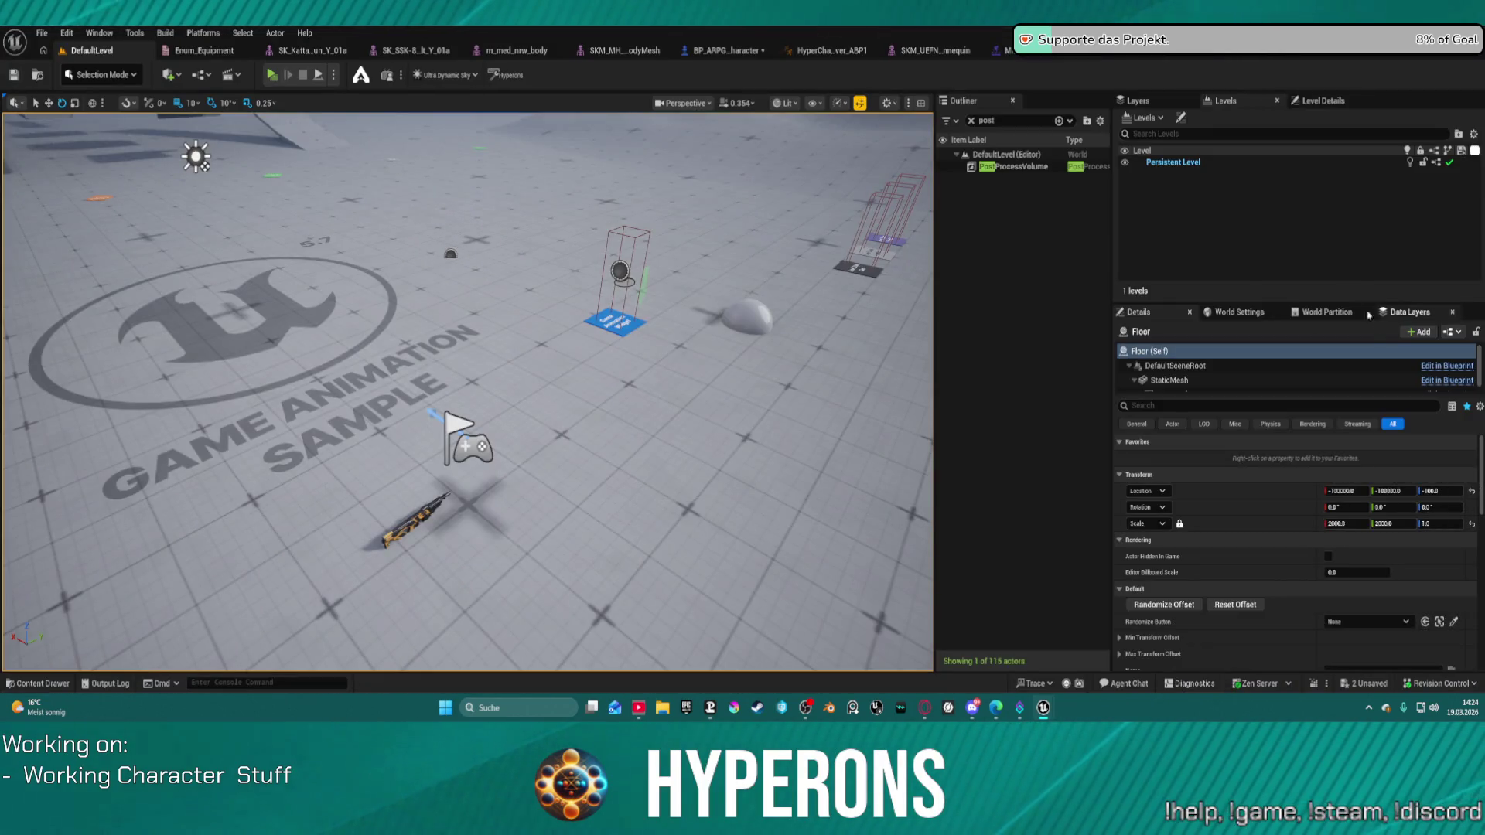
In the HyperCharacter_Mover_ABP1 AnimGraph, select the Layered blend per bone node and detach its input links.
click(831, 50)
scroll(611, 256, down, 1)
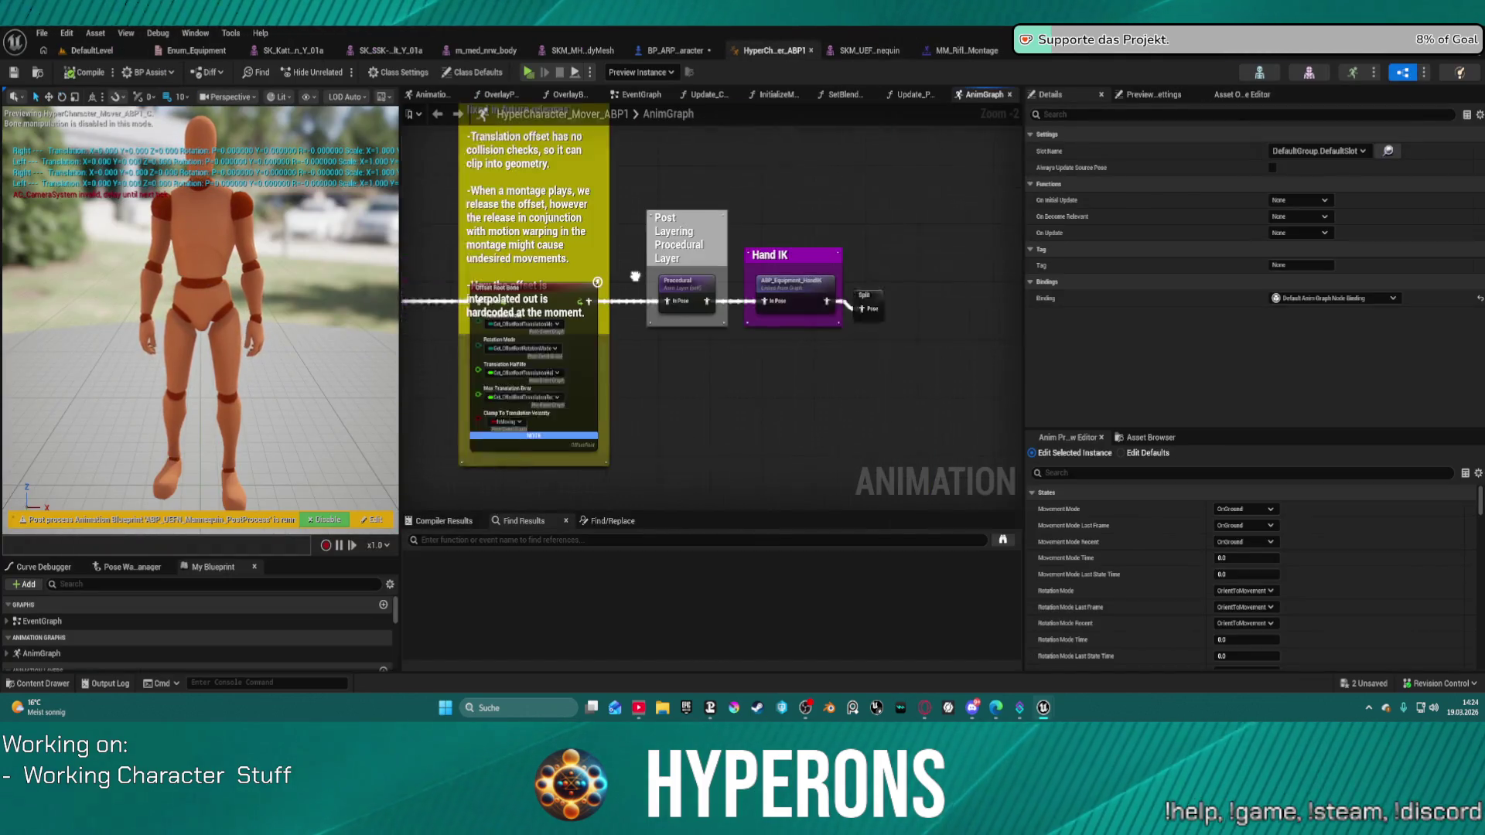
mouse_move(611, 255)
mouse_down()
mouse_move(1036, 256)
mouse_move(804, 248)
mouse_move(441, 204)
mouse_move(415, 219)
mouse_up()
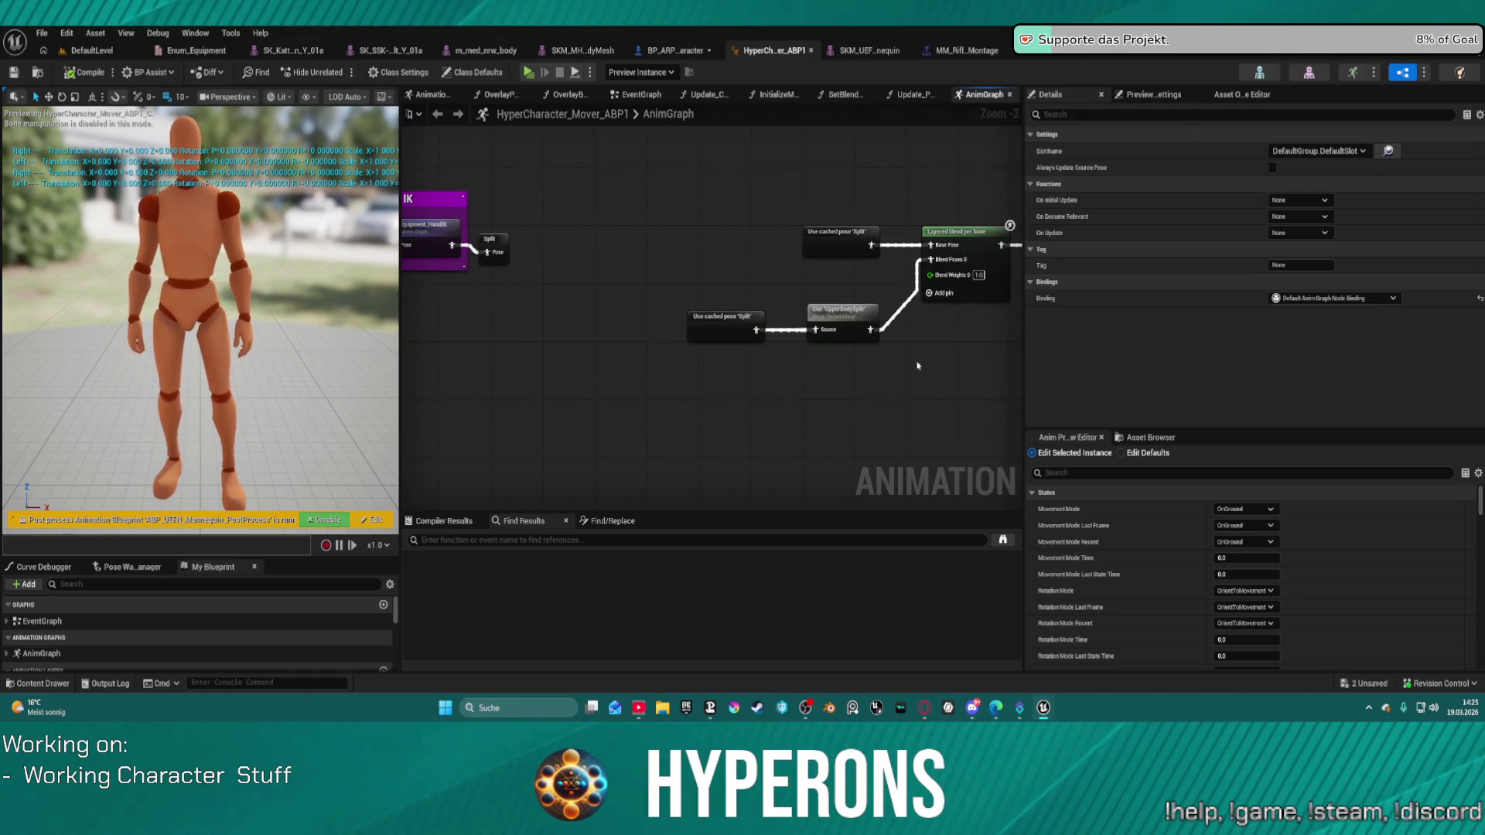
click(976, 240)
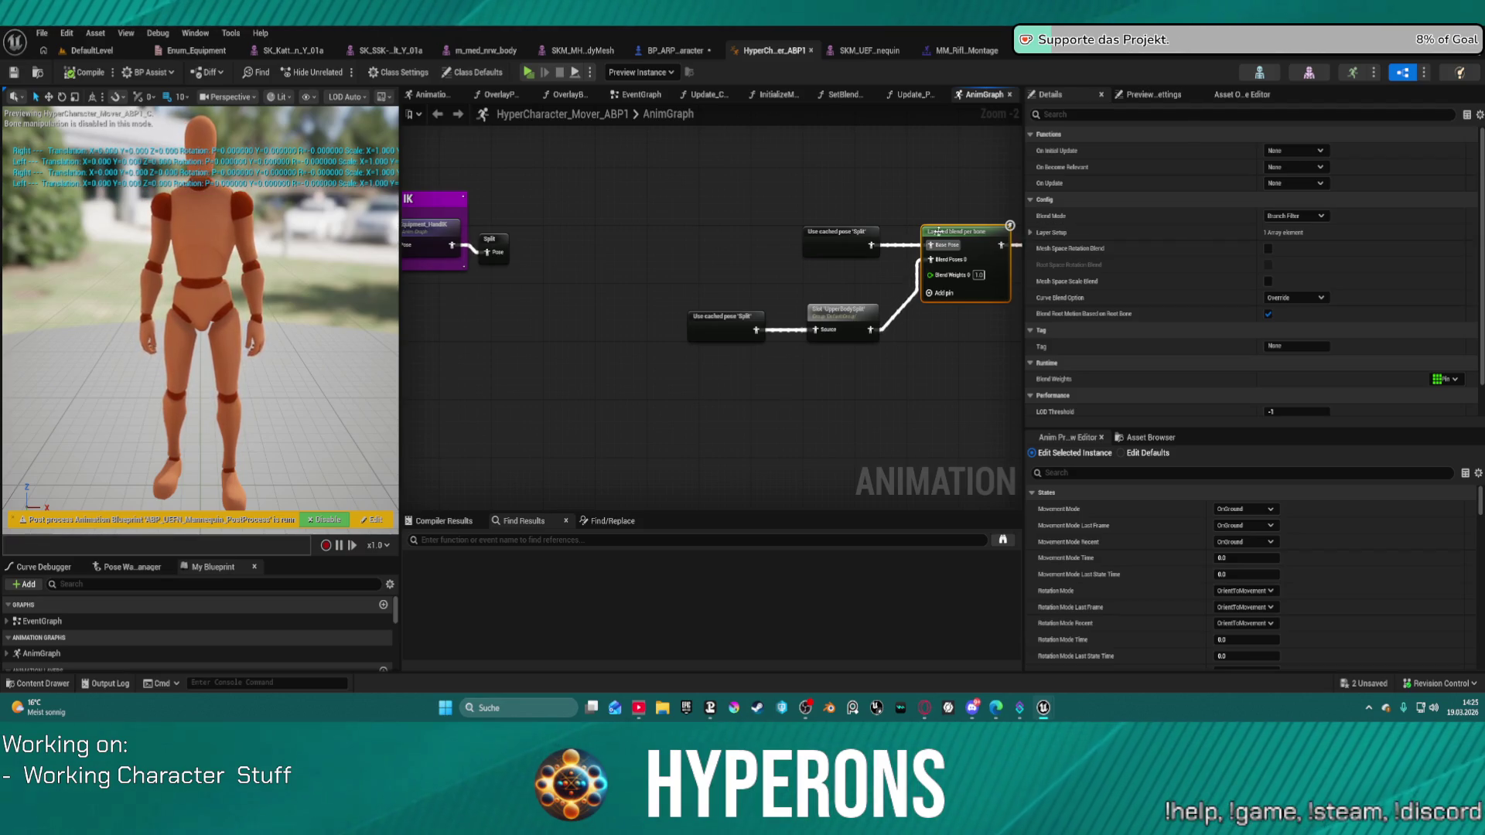
drag(930, 259, 888, 313)
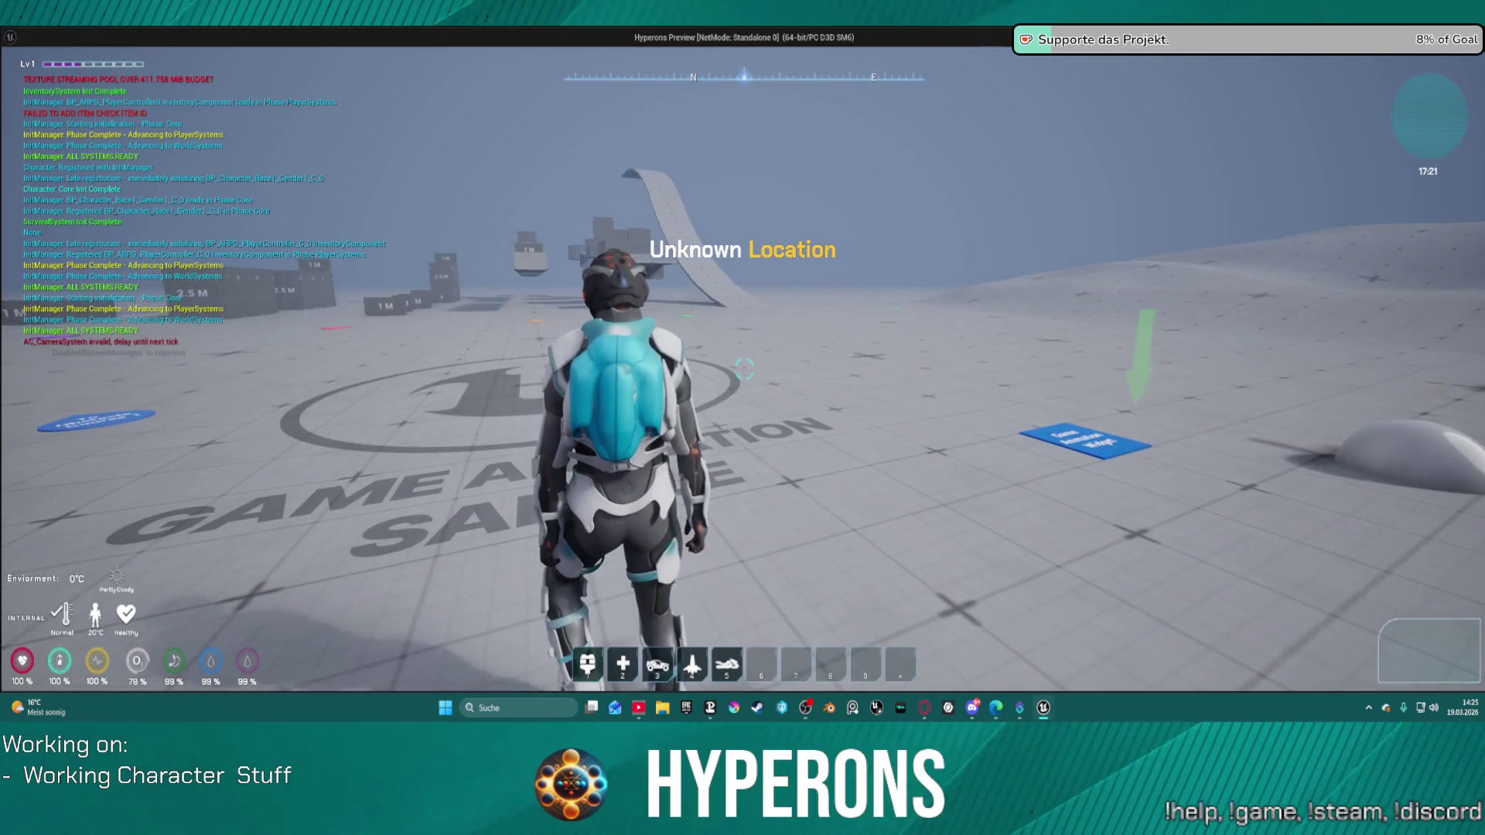
Equip MG 01 from the inventory, run and sprint across the floor, then stop the playtest.
key(i)
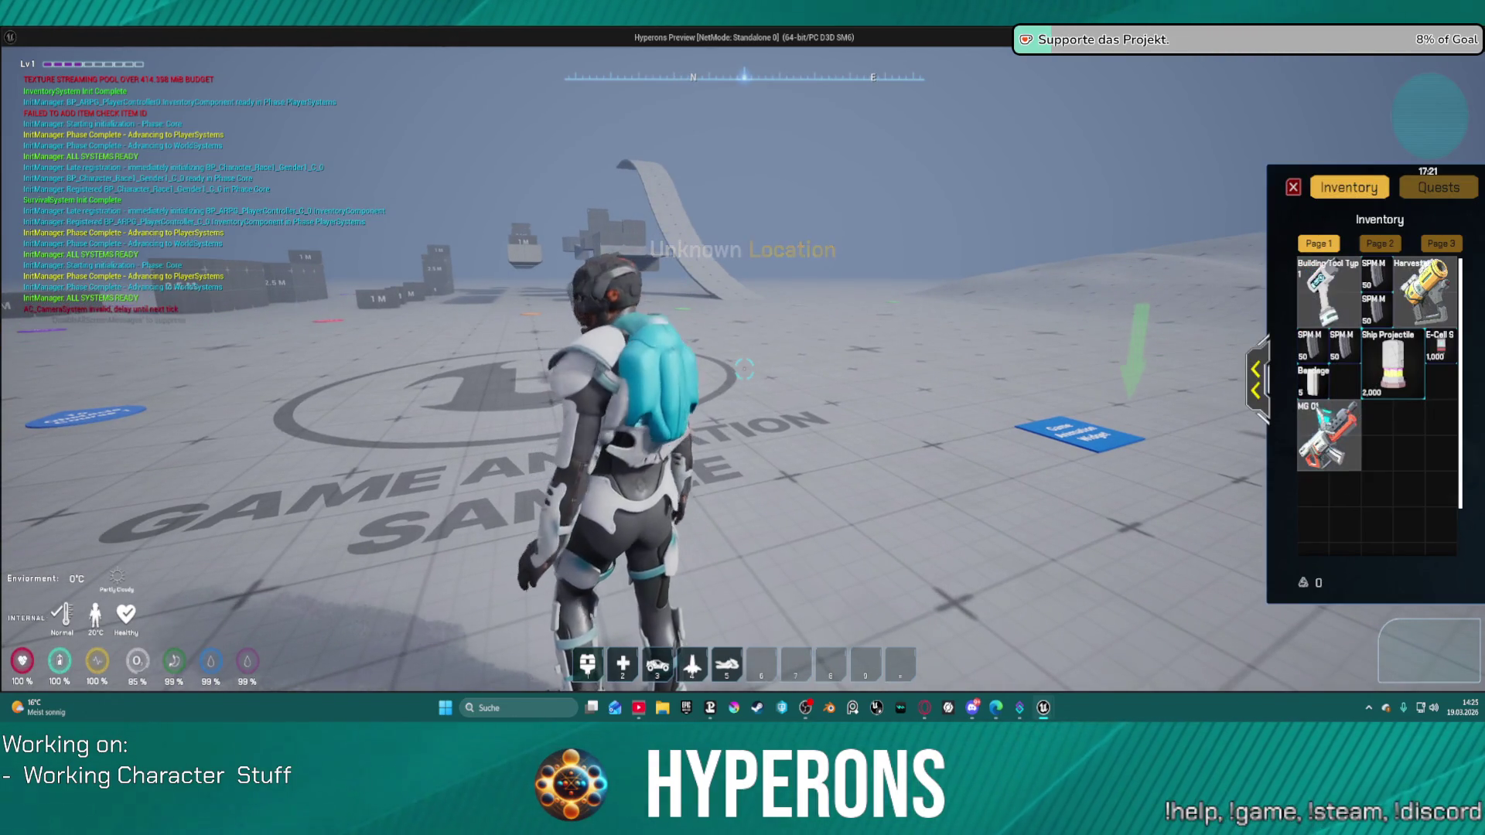
right_click(1329, 427)
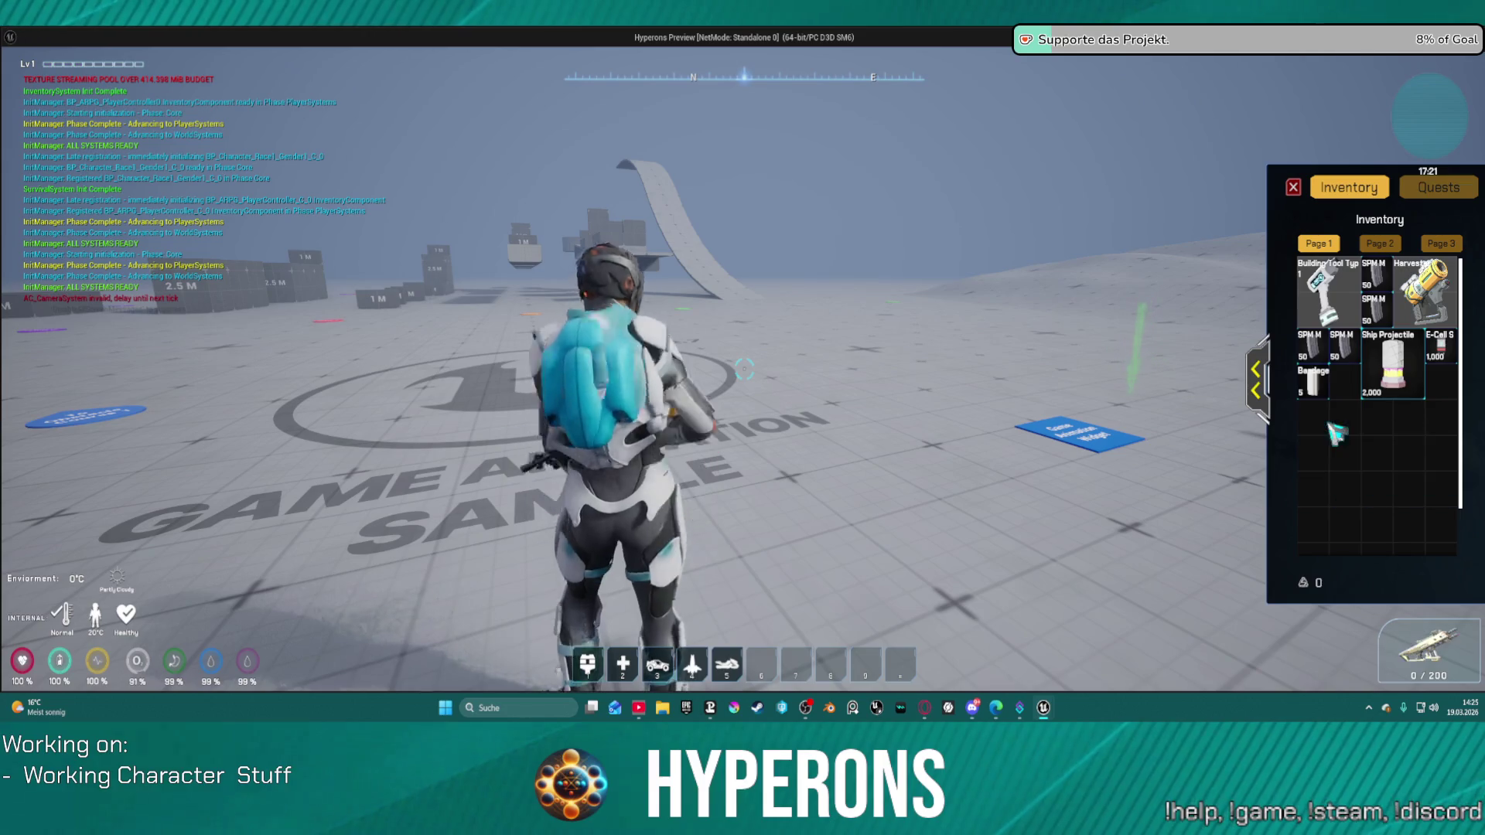
key(i)
key(w)
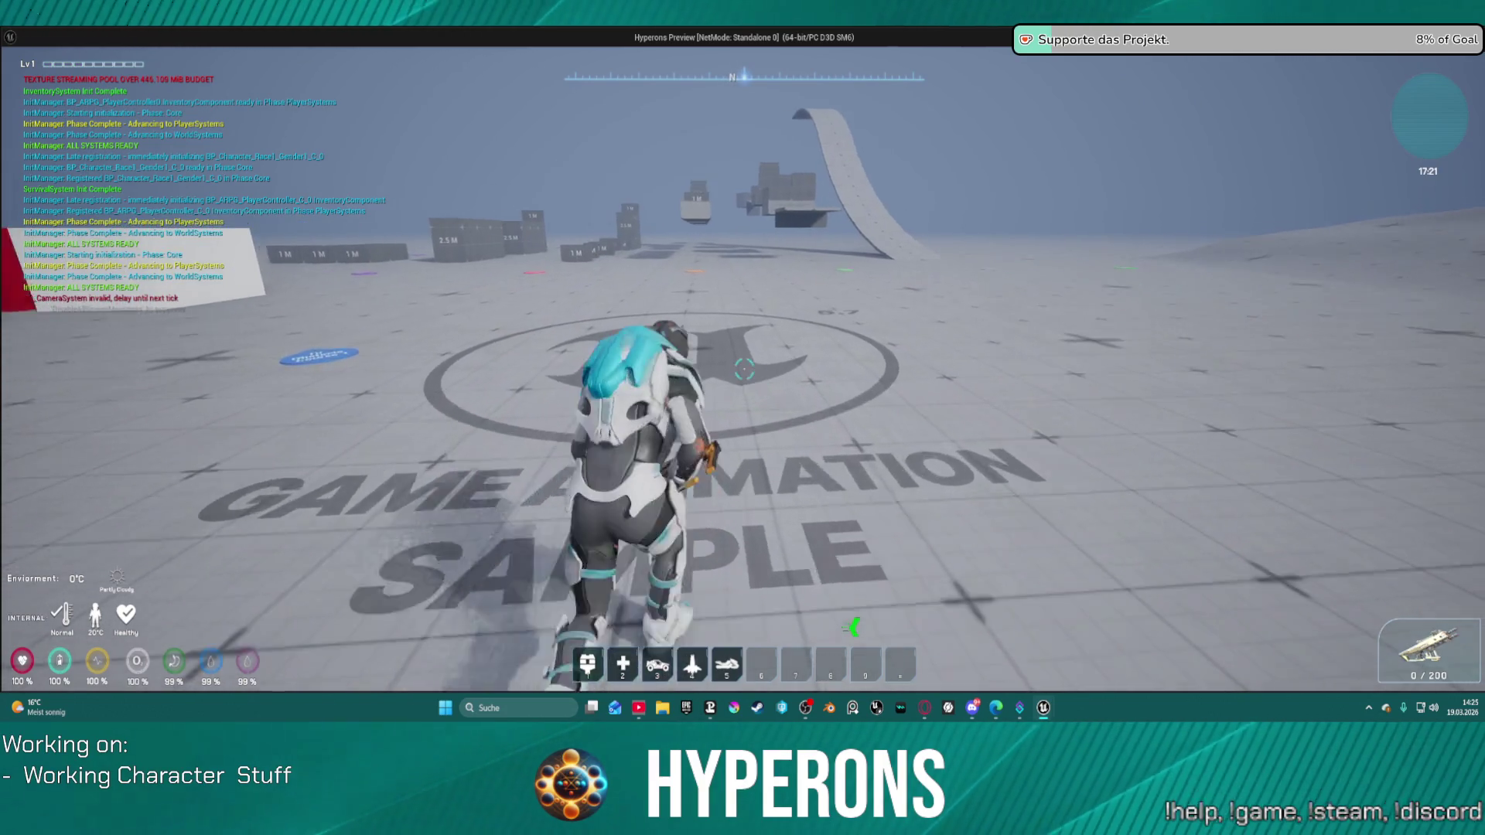
key(shift)
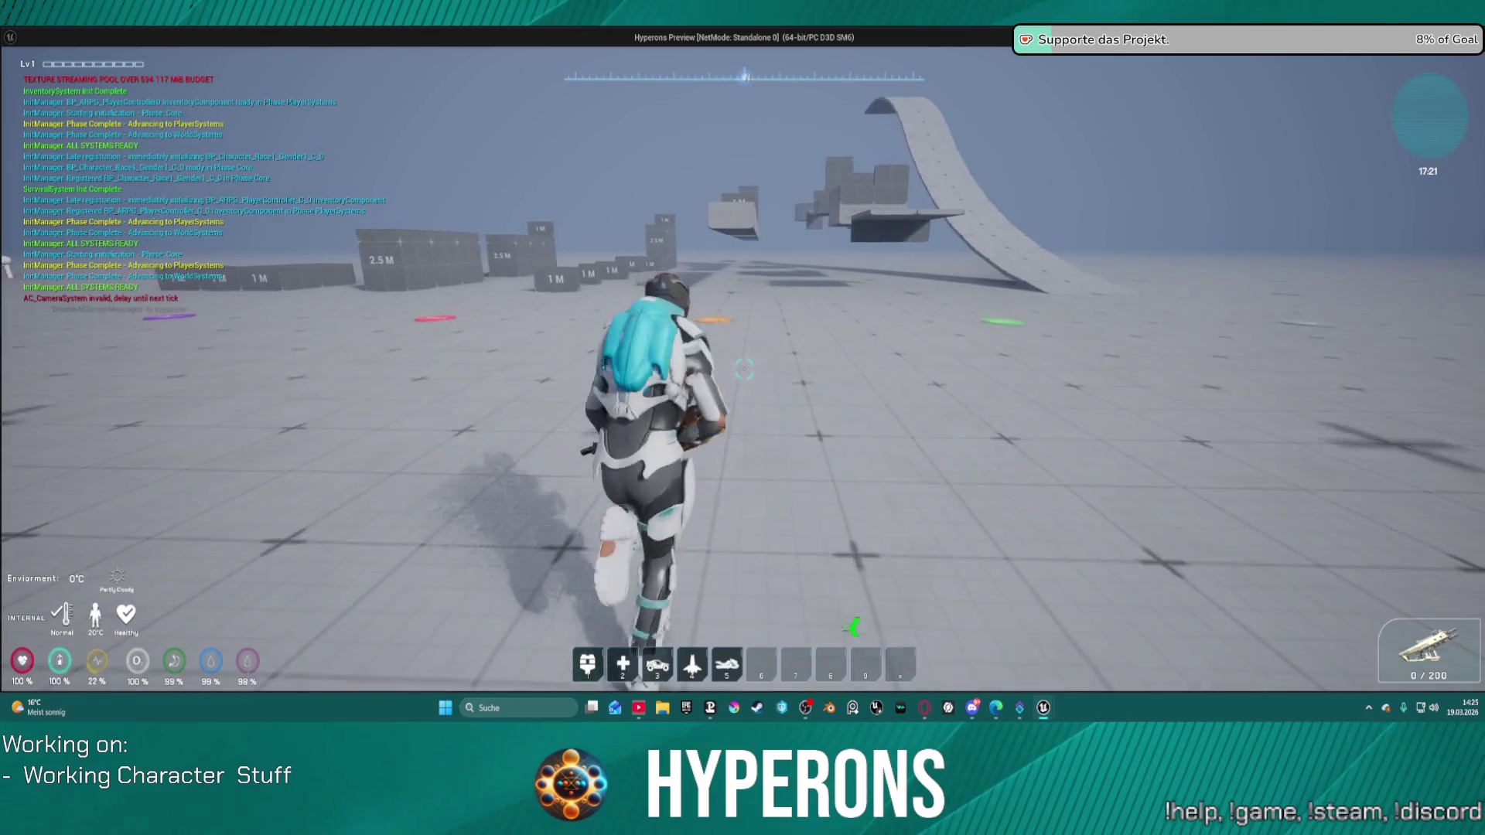
key(Escape)
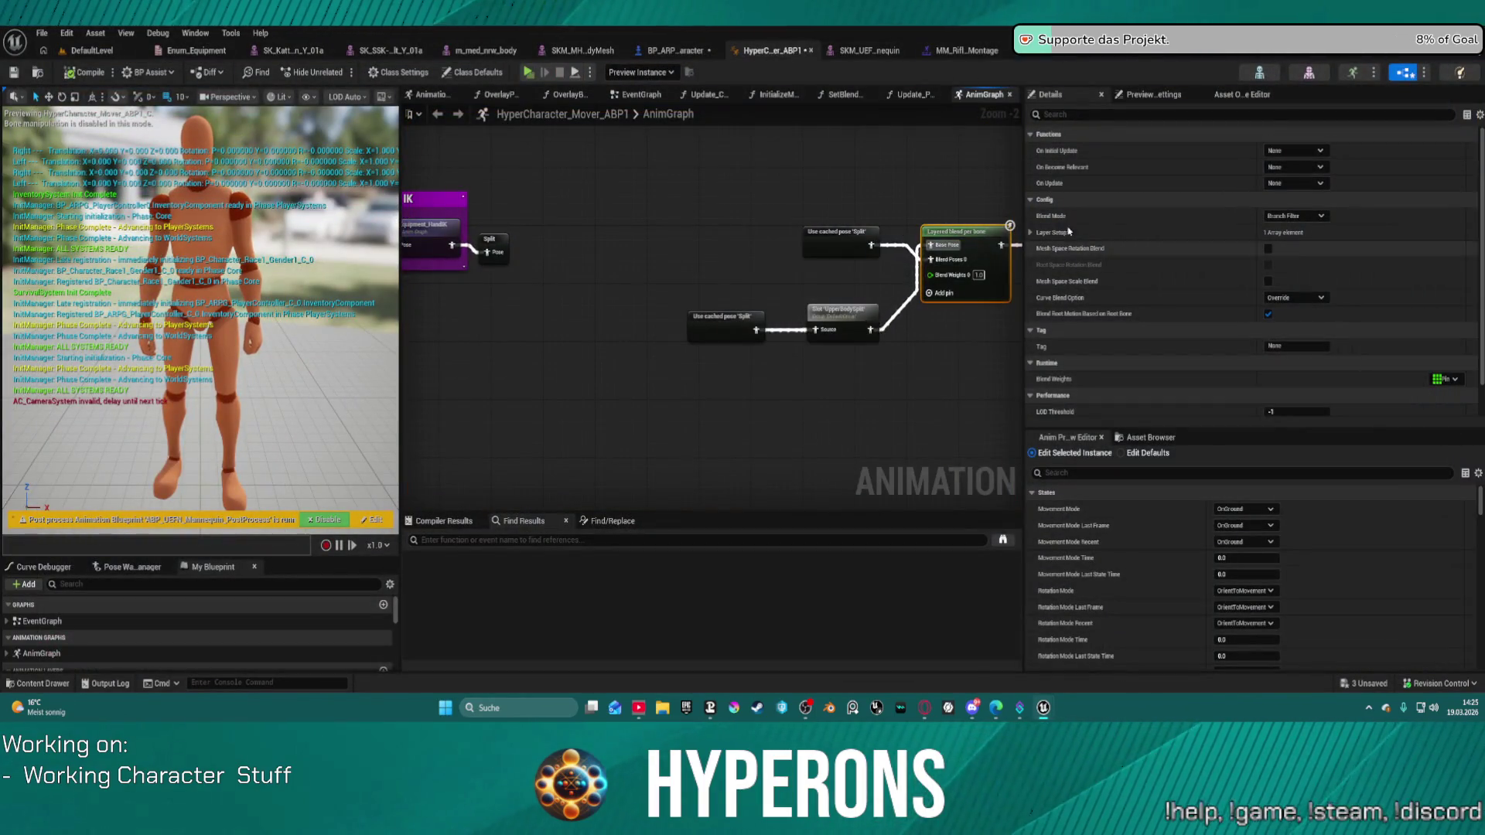
Delete the Split, cached-pose, Slot and Layered blend per bone nodes so IK feeds straight through.
drag(861, 352, 918, 348)
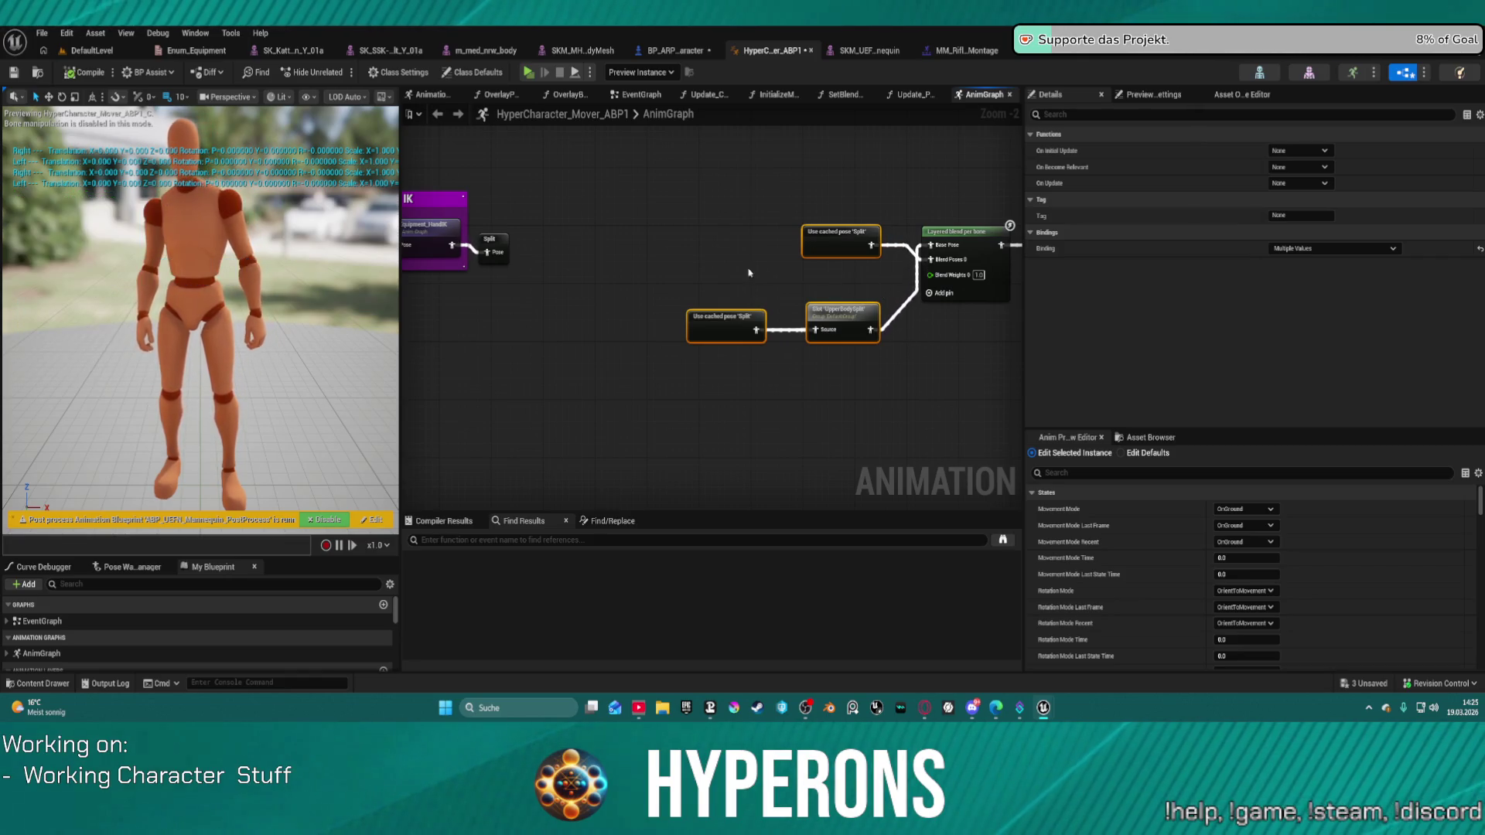
mouse_move(488, 206)
mouse_down()
mouse_move(894, 389)
mouse_move(882, 375)
mouse_up()
key(Delete)
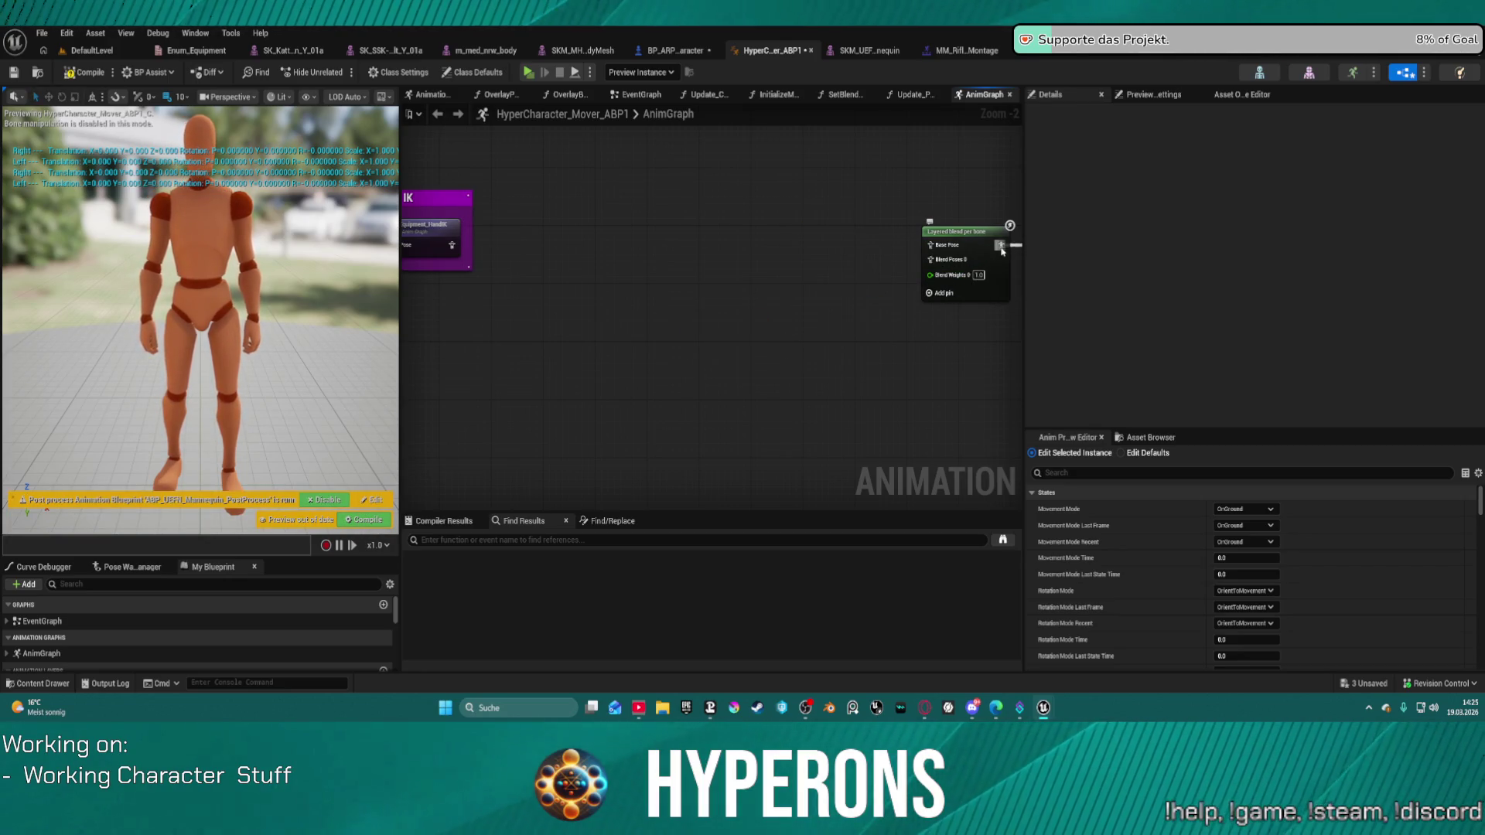
drag(1009, 226, 493, 235)
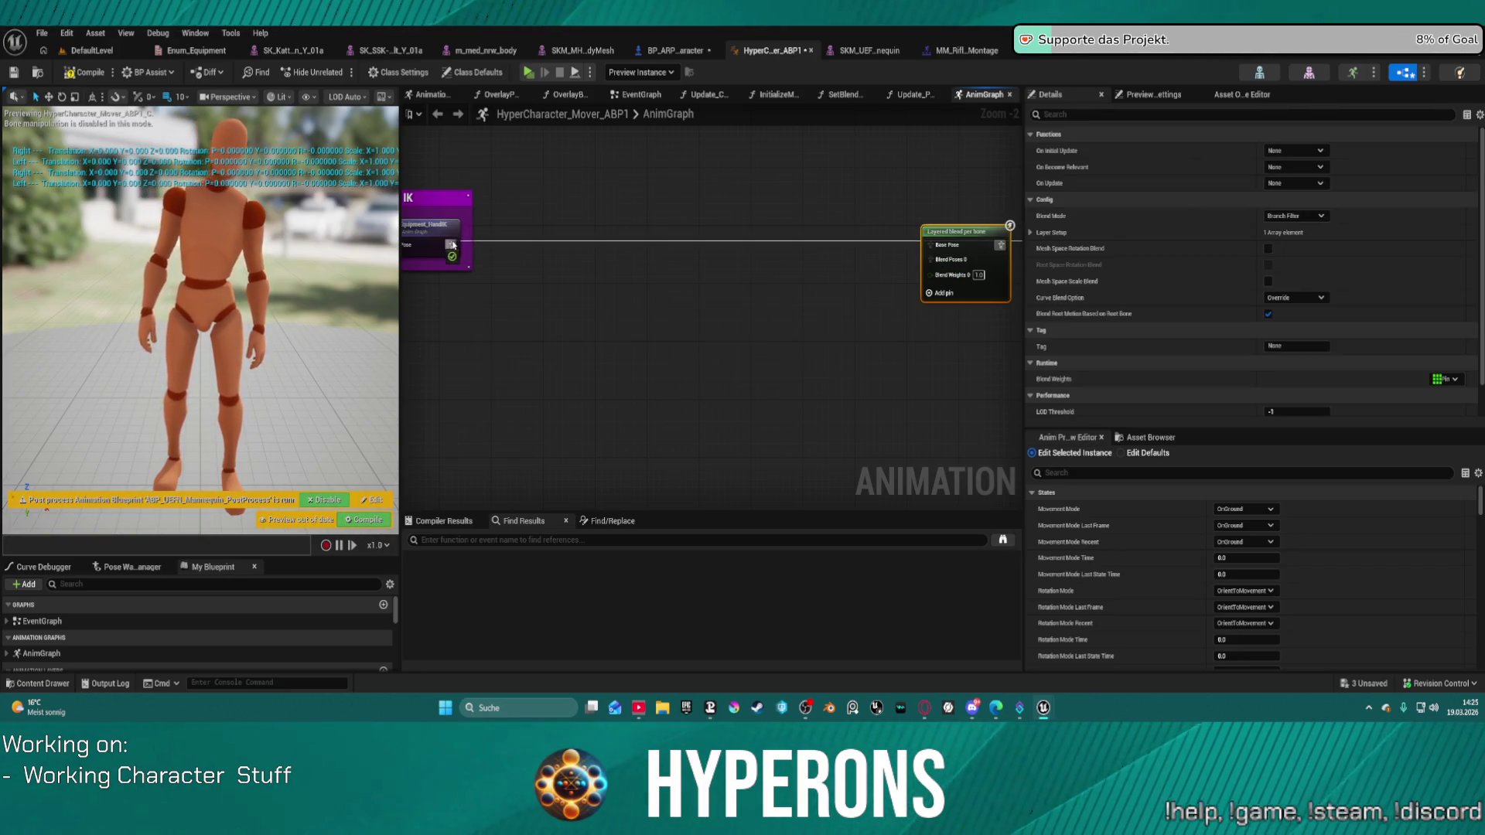
key(Delete)
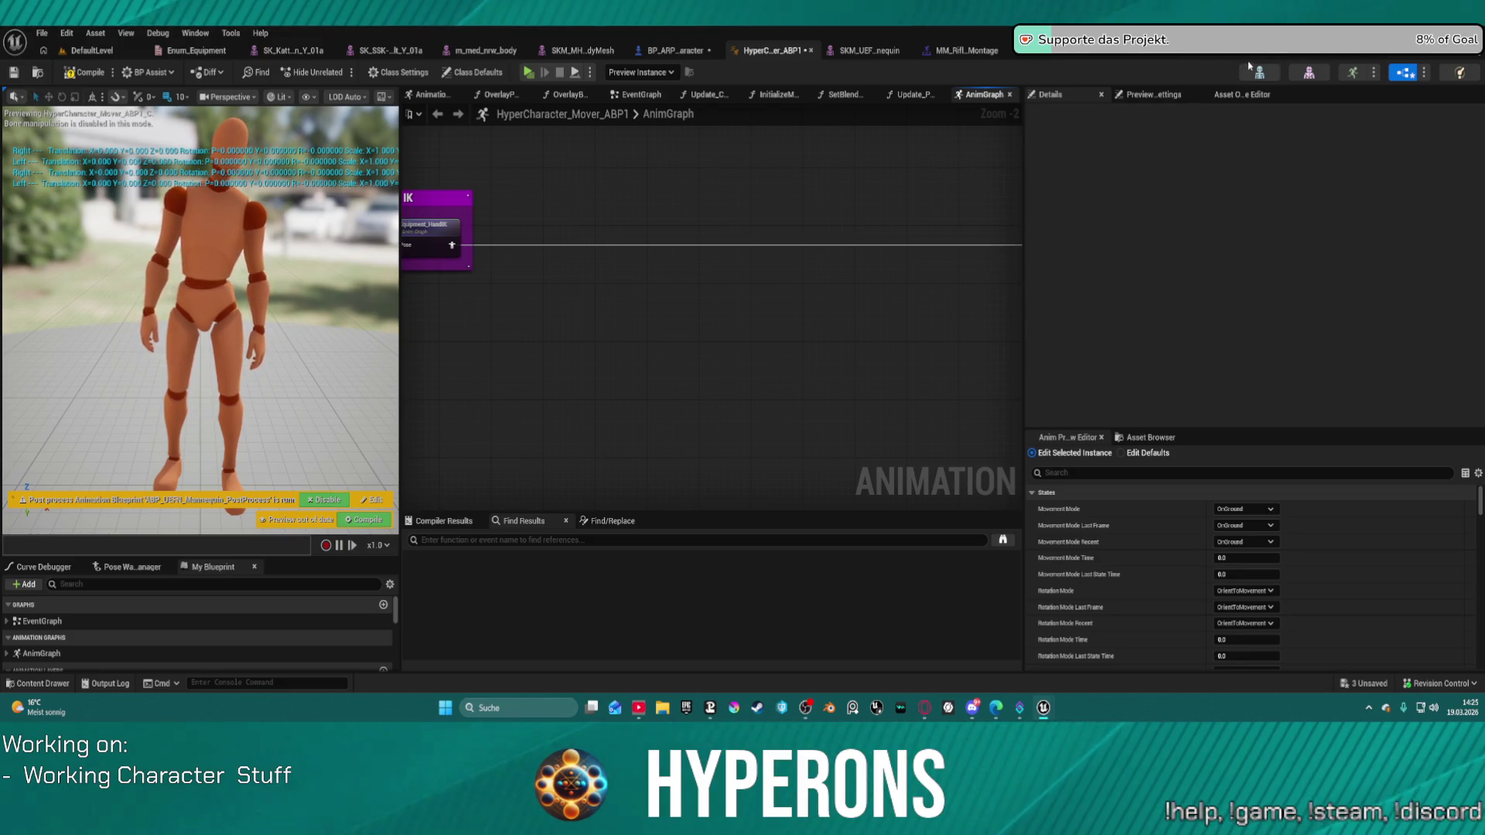
click(1230, 60)
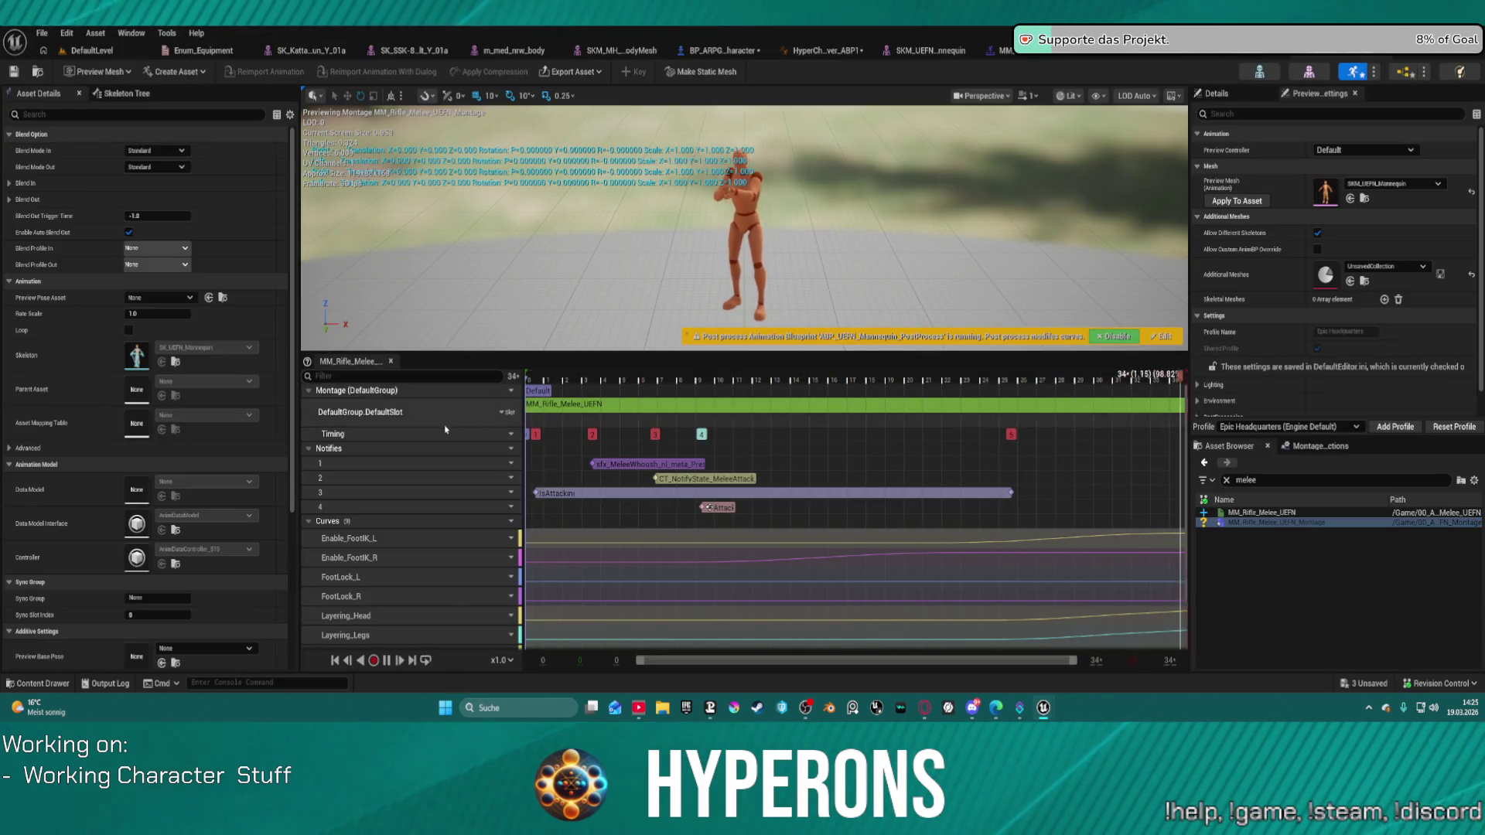
Scroll through the MM_Rifle_Melee_UEFN curve tracks, then zoom out the AnimGraph to show the full node chain.
scroll(510, 552, down, 2)
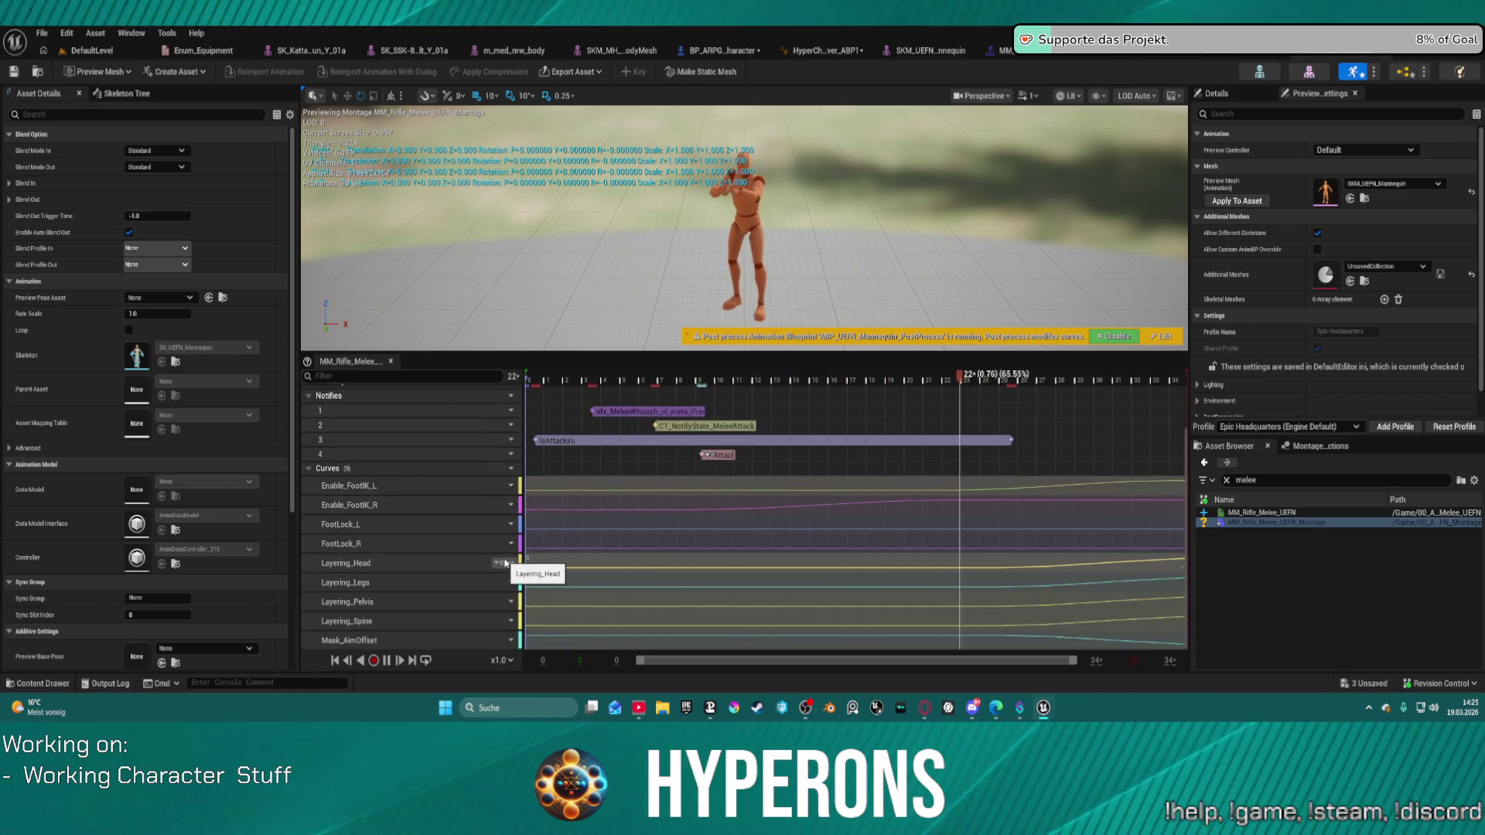
scroll(675, 514, up, 2)
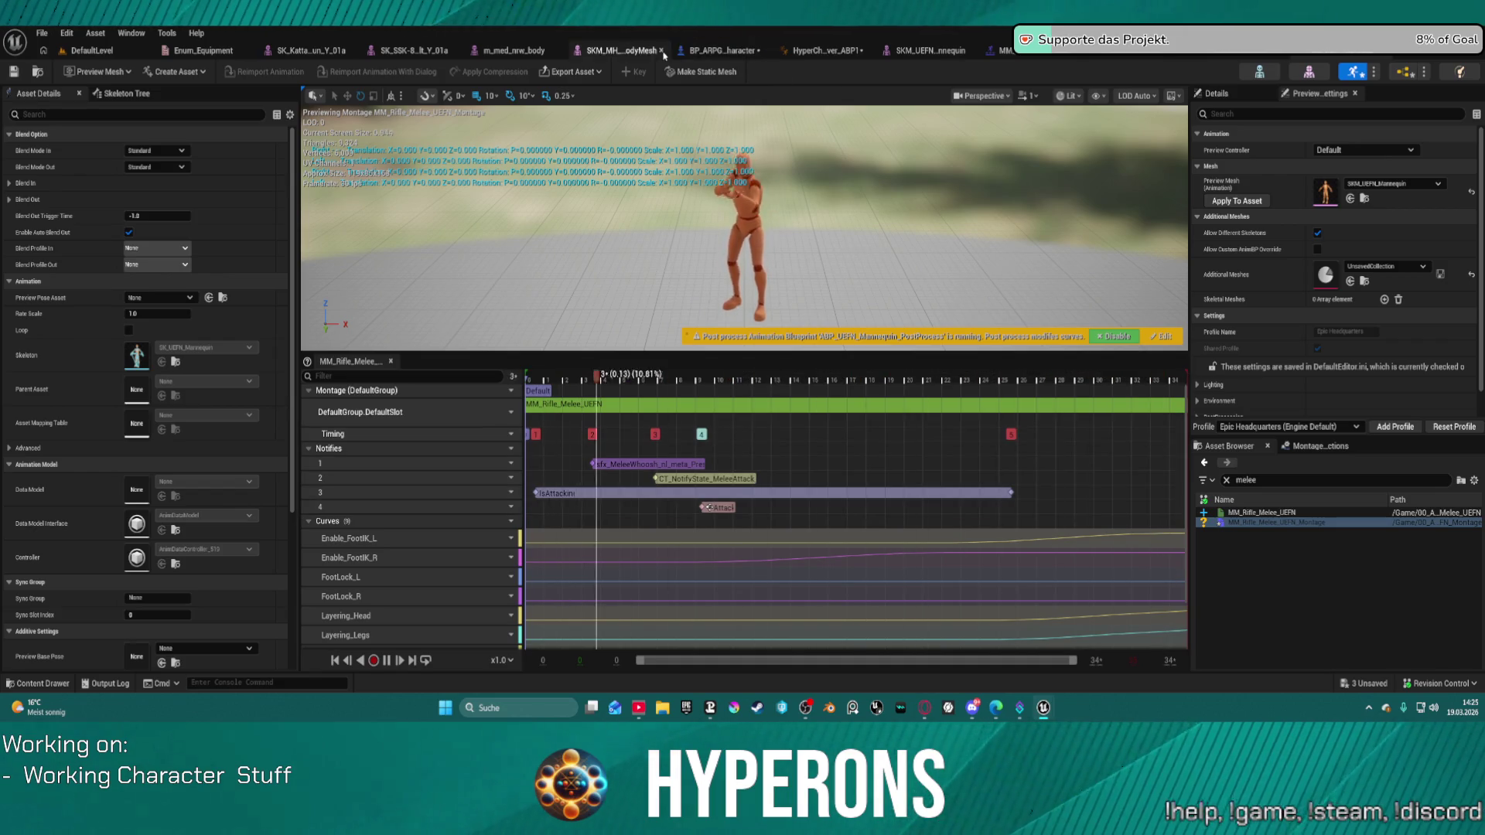
click(825, 51)
scroll(622, 323, down, 3)
drag(622, 323, 900, 340)
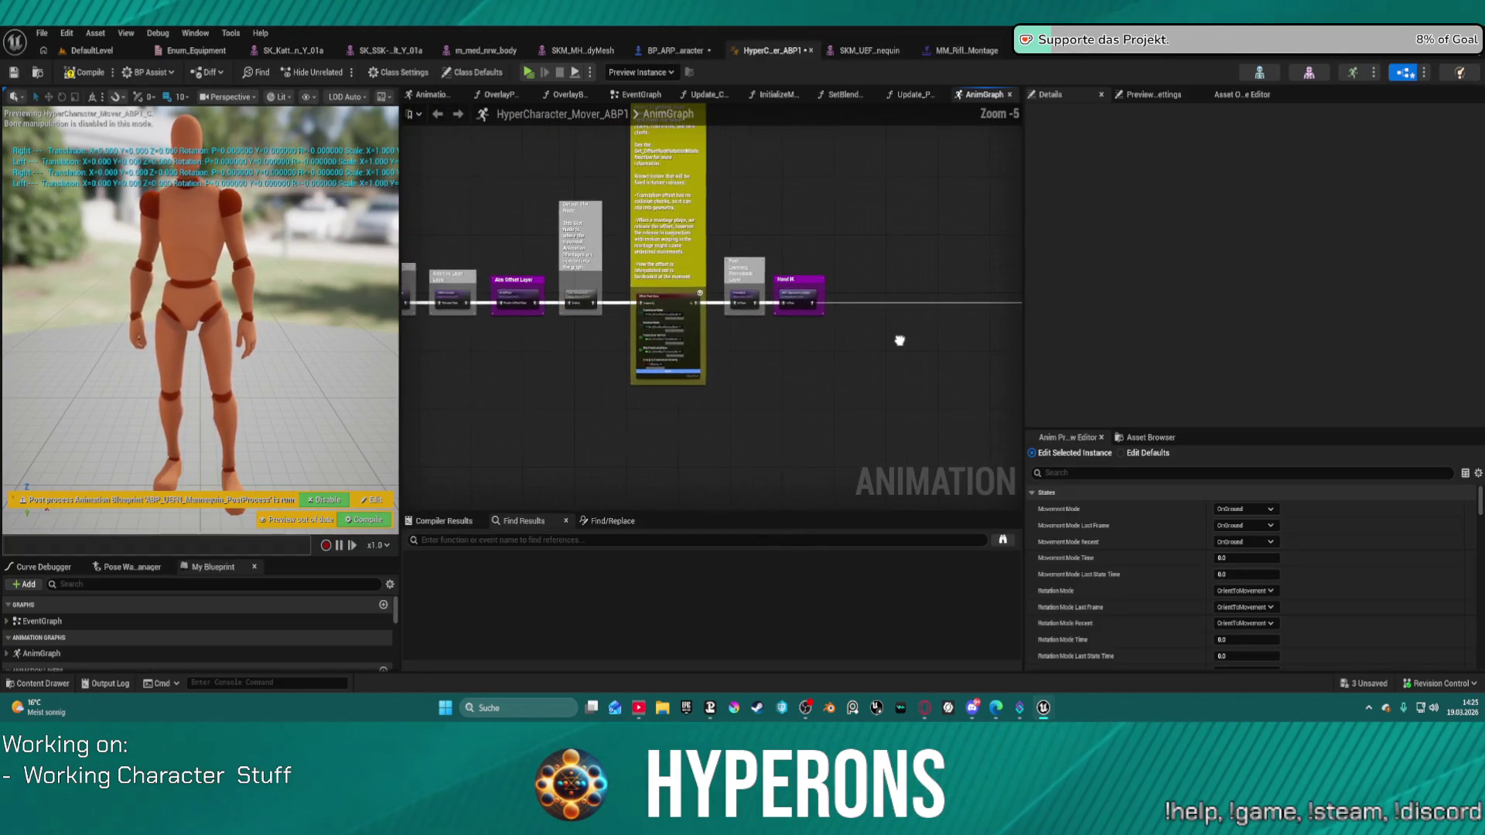
Pan the AnimGraph across Post Layering, Hand IK and the layer blending section.
scroll(806, 315, up, 5)
drag(371, 317, 1462, 312)
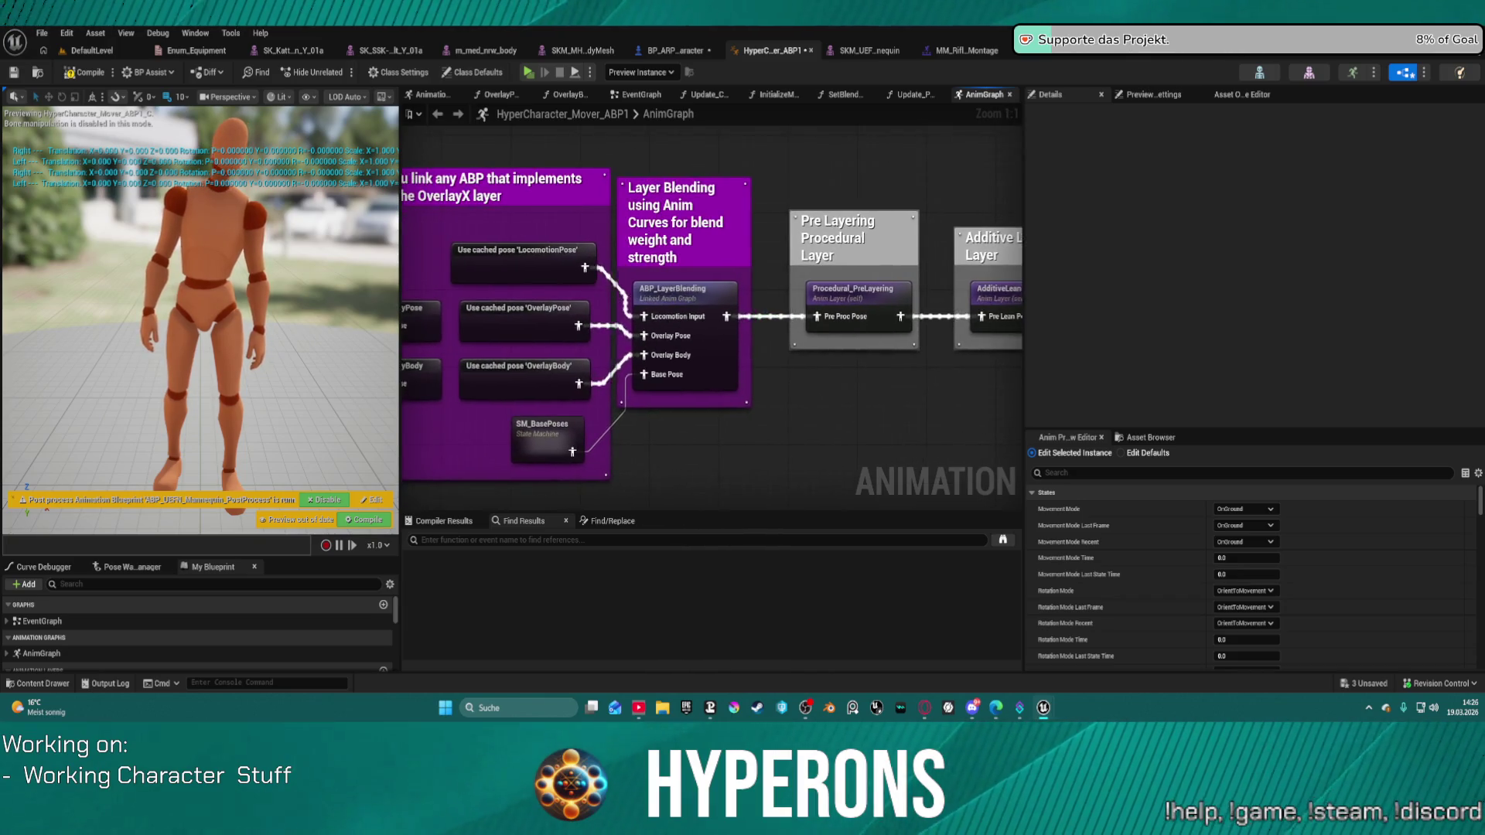
mouse_move(819, 317)
mouse_down()
mouse_move(637, 317)
mouse_move(738, 336)
mouse_move(1065, 299)
mouse_up()
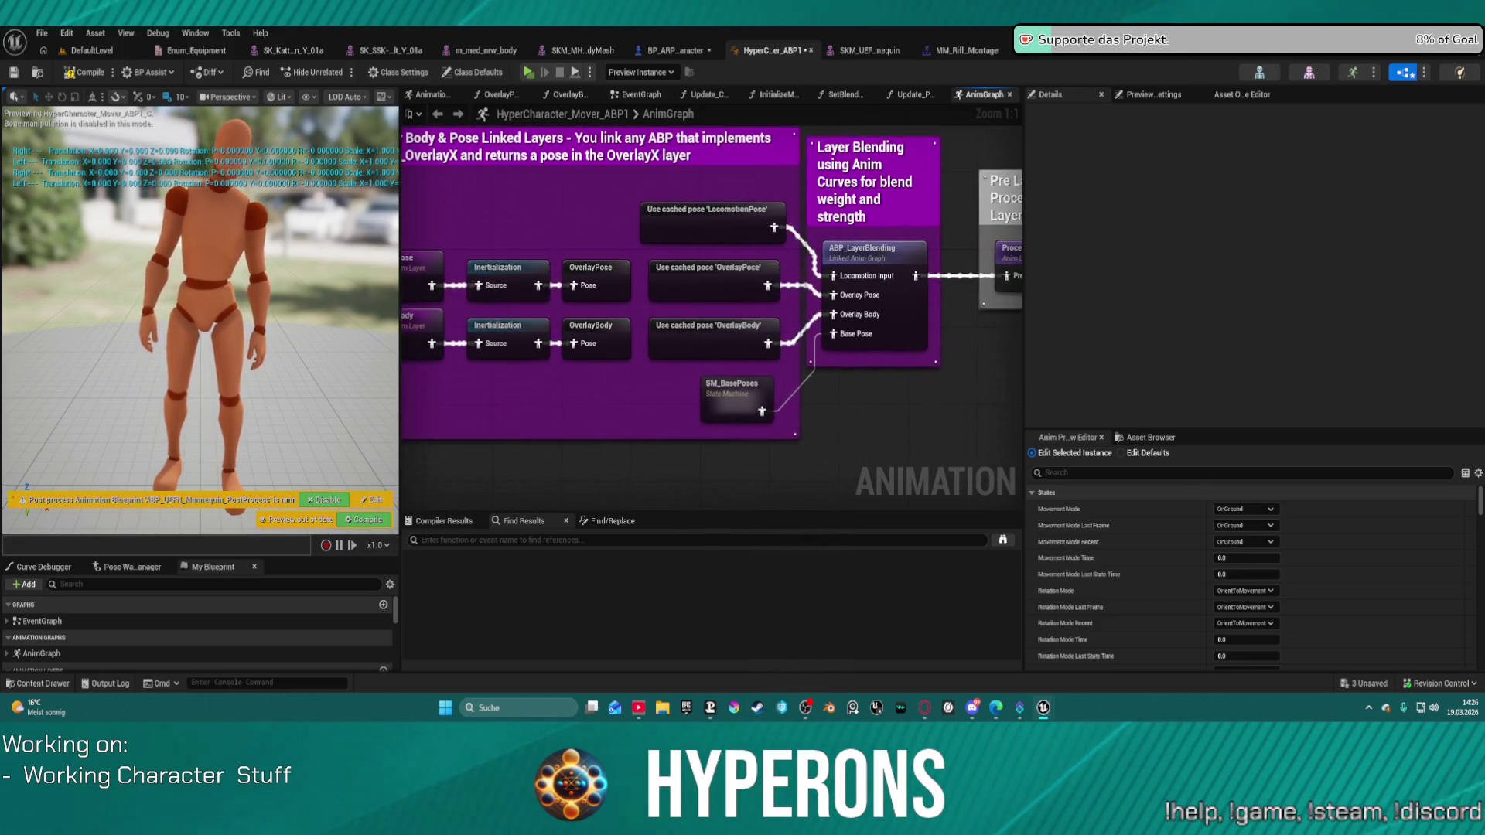
drag(1019, 237, 1023, 260)
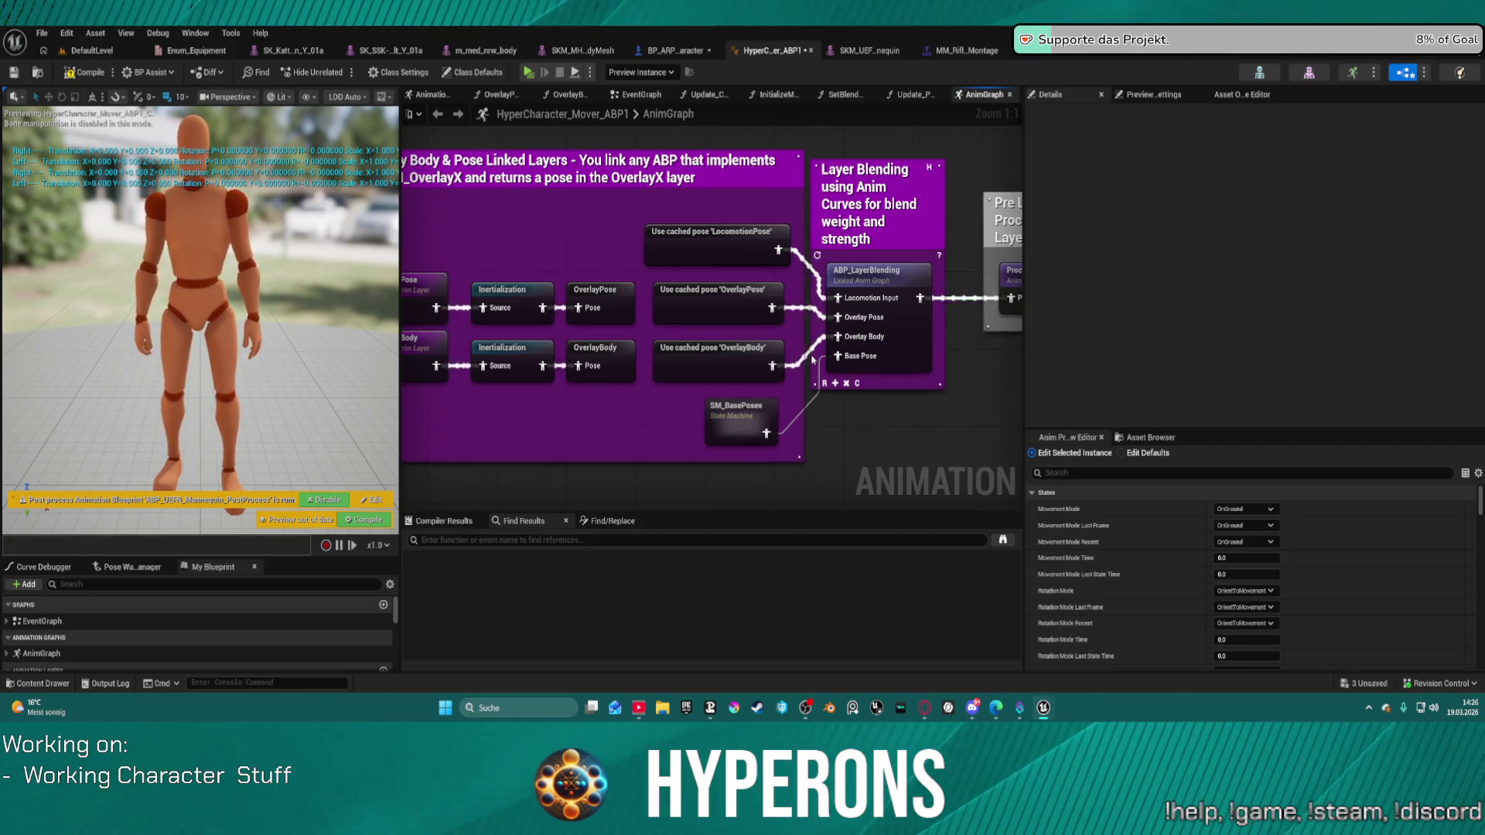
drag(750, 349, 895, 321)
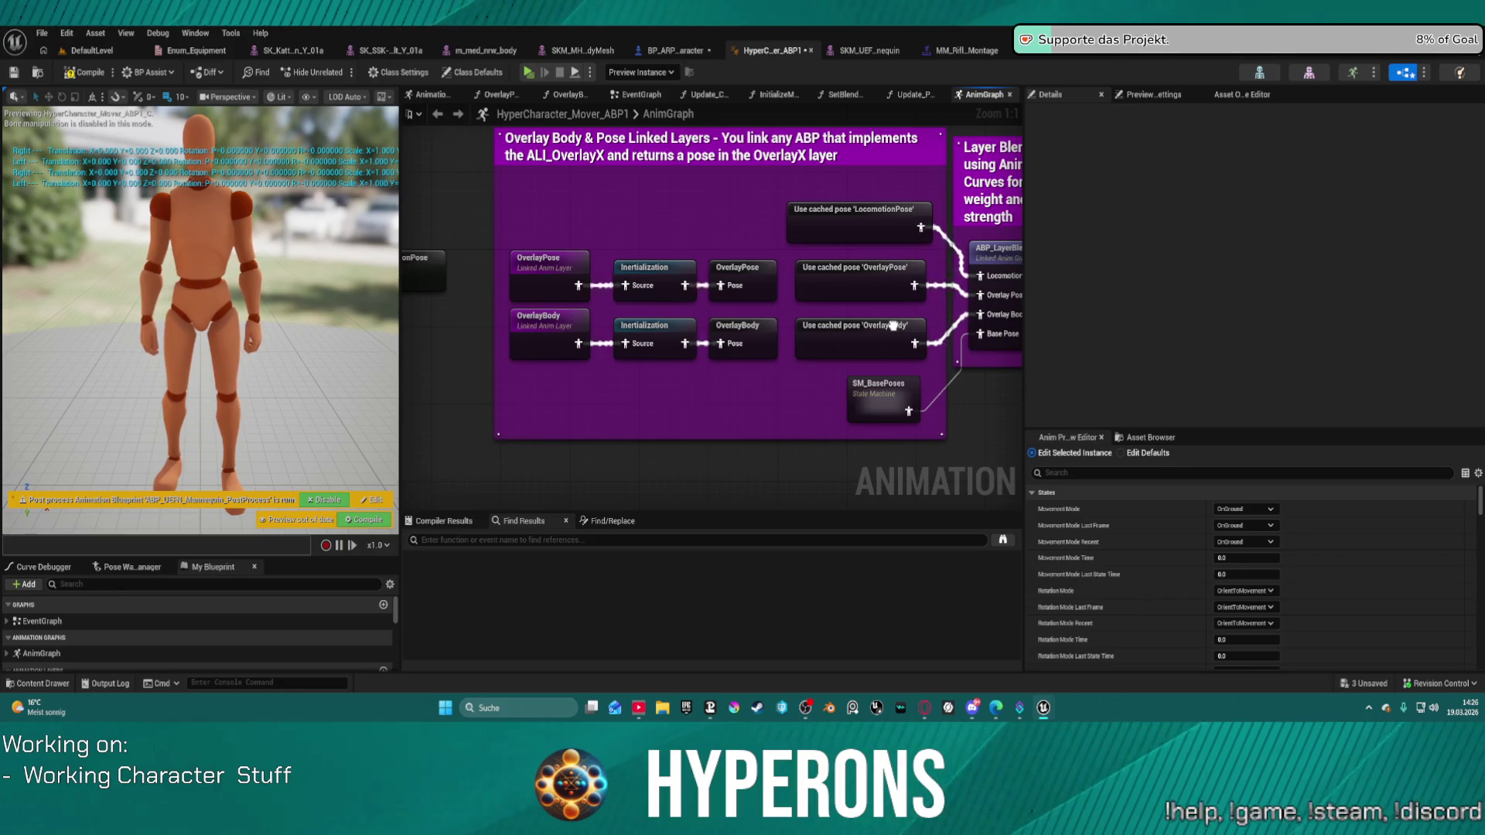
Bring the OverlayPose and OverlayBody layers into view and pull a connection from OverlayBody's pose.
drag(894, 325, 891, 328)
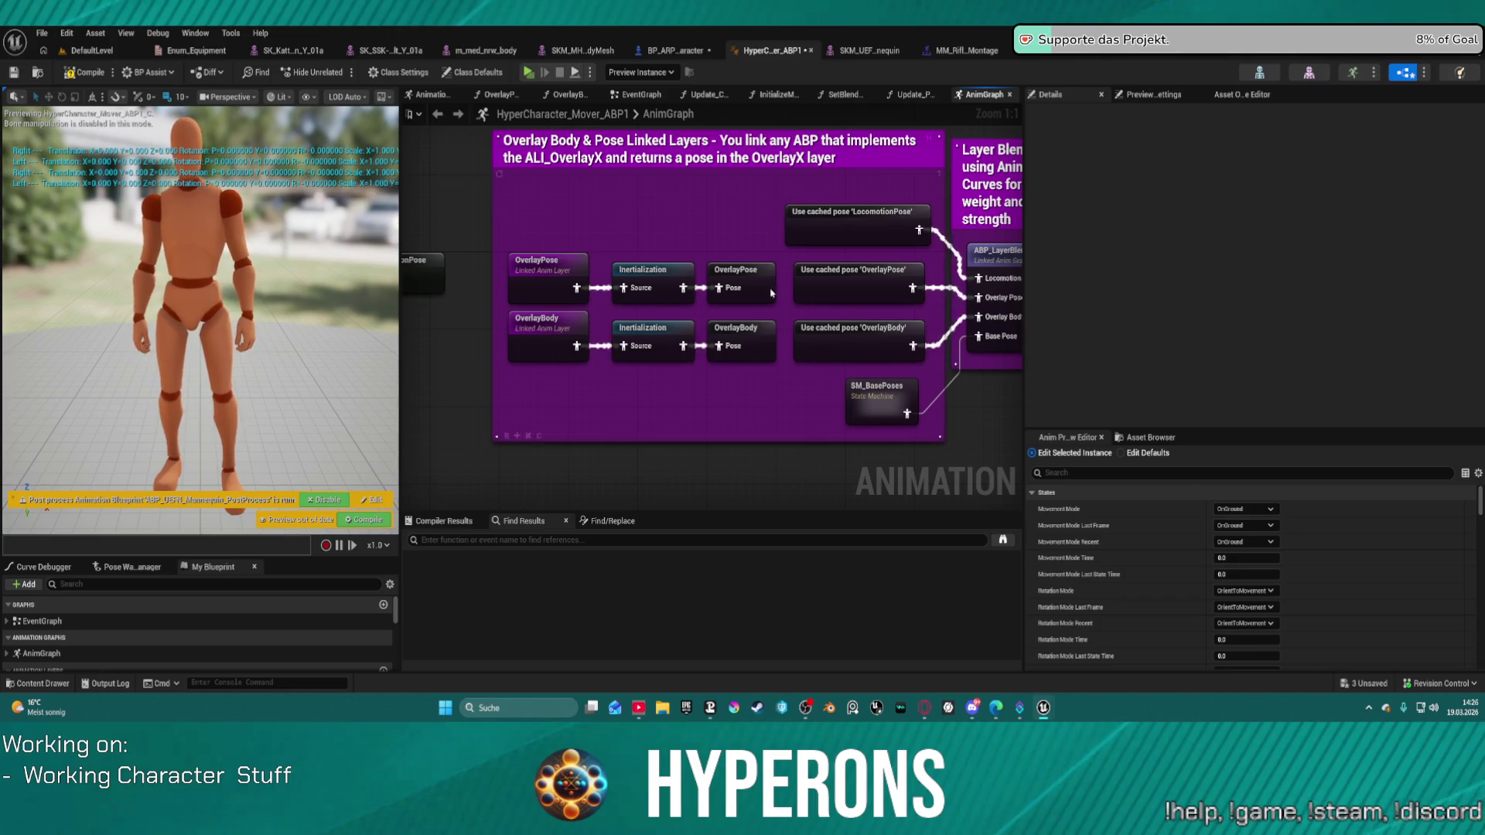
scroll(781, 298, down, 4)
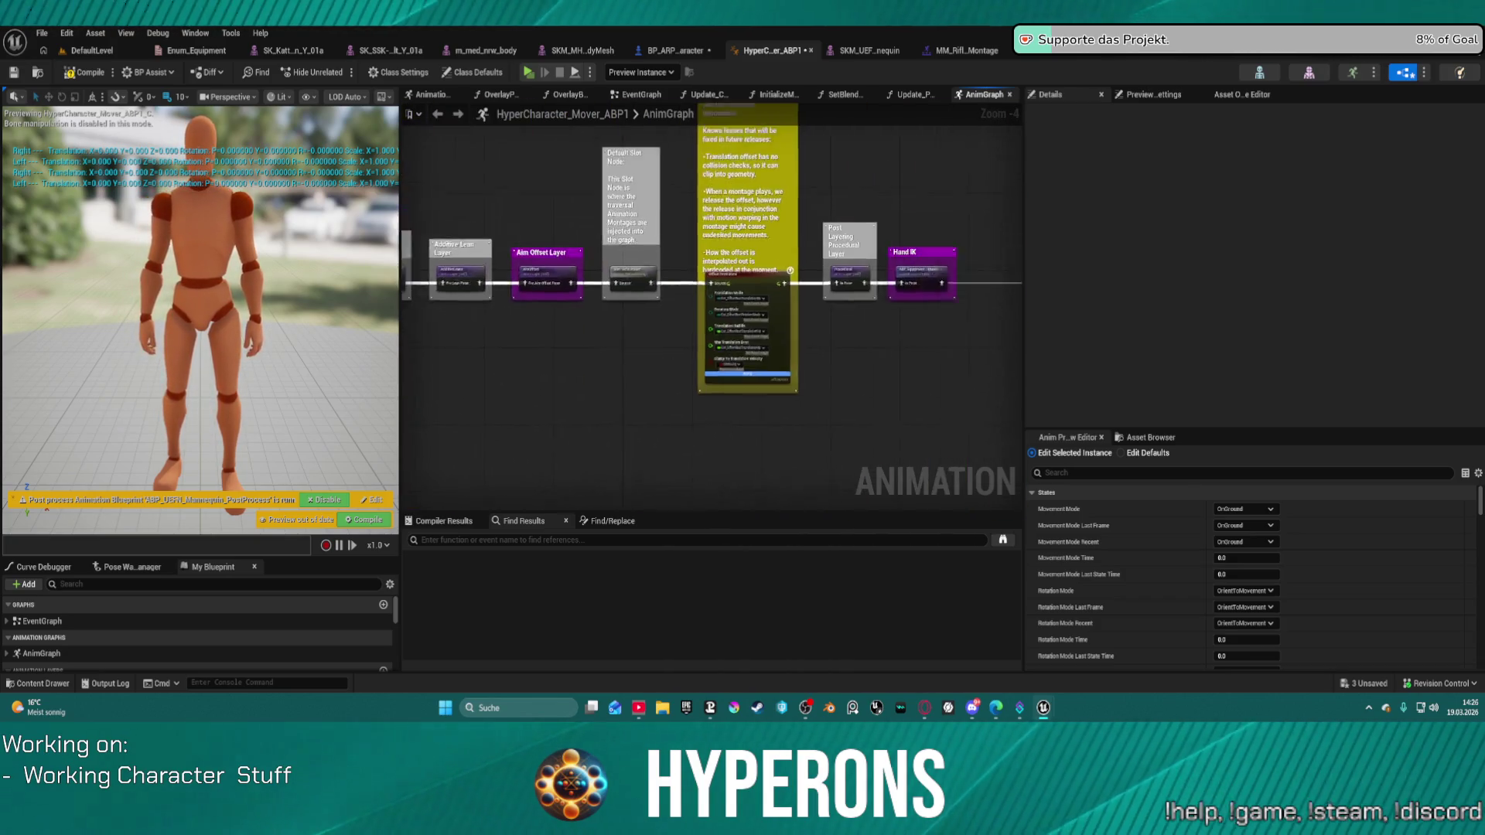
drag(1239, 311, 907, 291)
scroll(663, 272, up, 4)
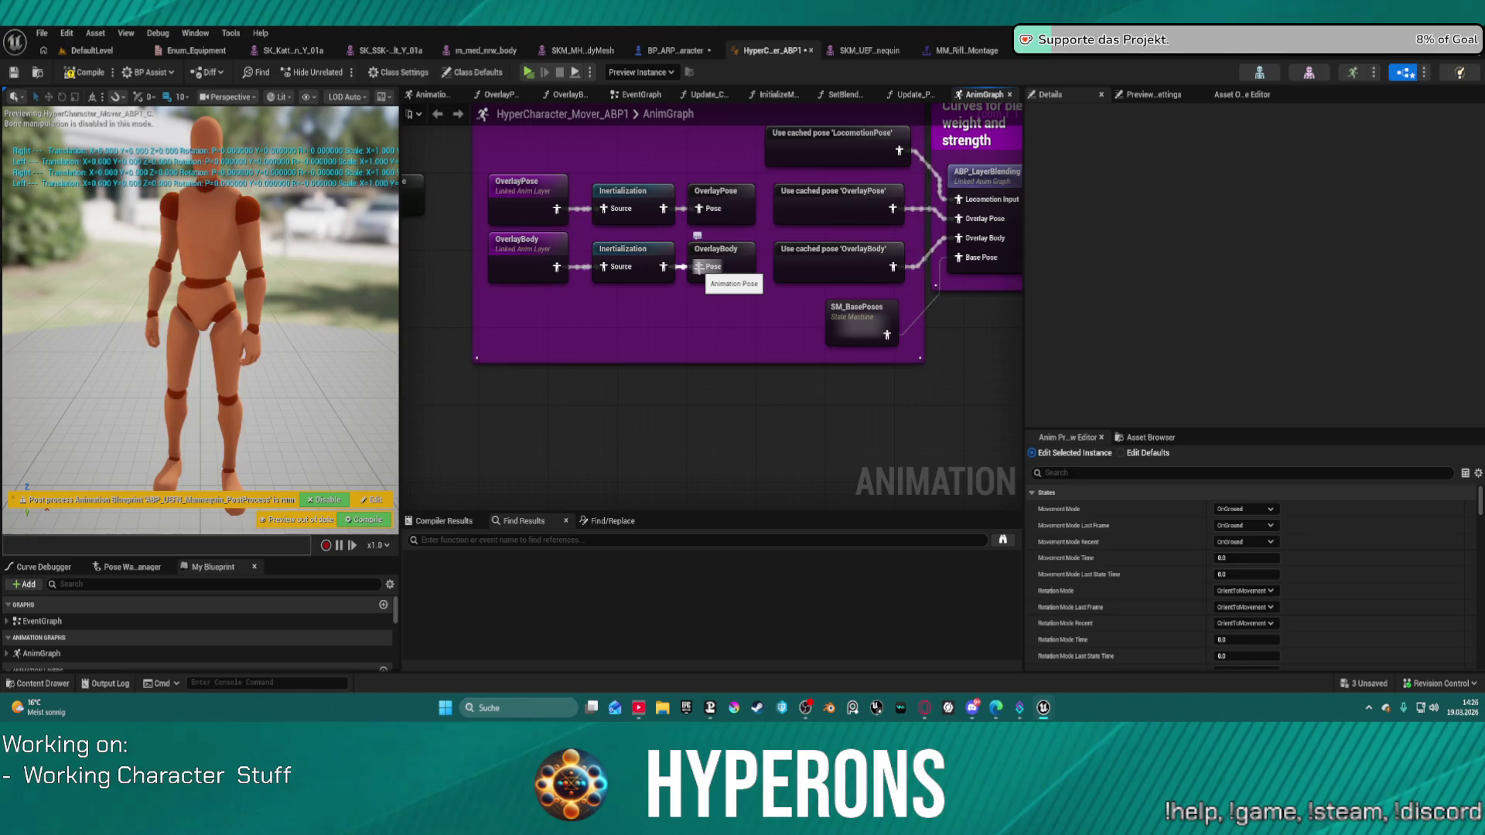
mouse_move(706, 291)
mouse_down()
mouse_move(644, 342)
mouse_move(635, 315)
mouse_up()
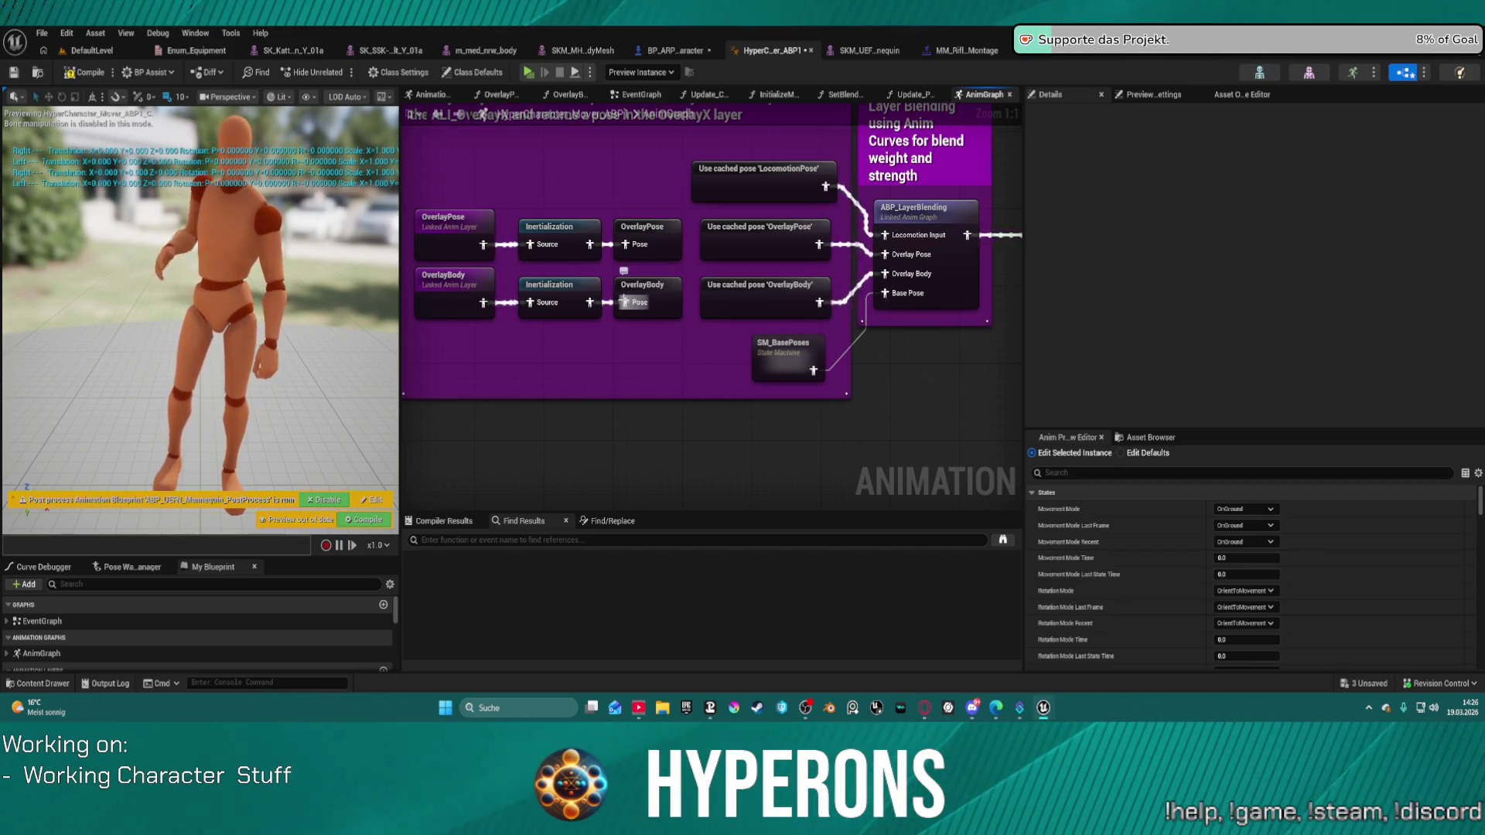
click(628, 293)
drag(625, 303, 621, 384)
Add a Layered blend per bone node fed by OverlayBody, tidy nearby nodes, and launch the game.
text(layer blend)
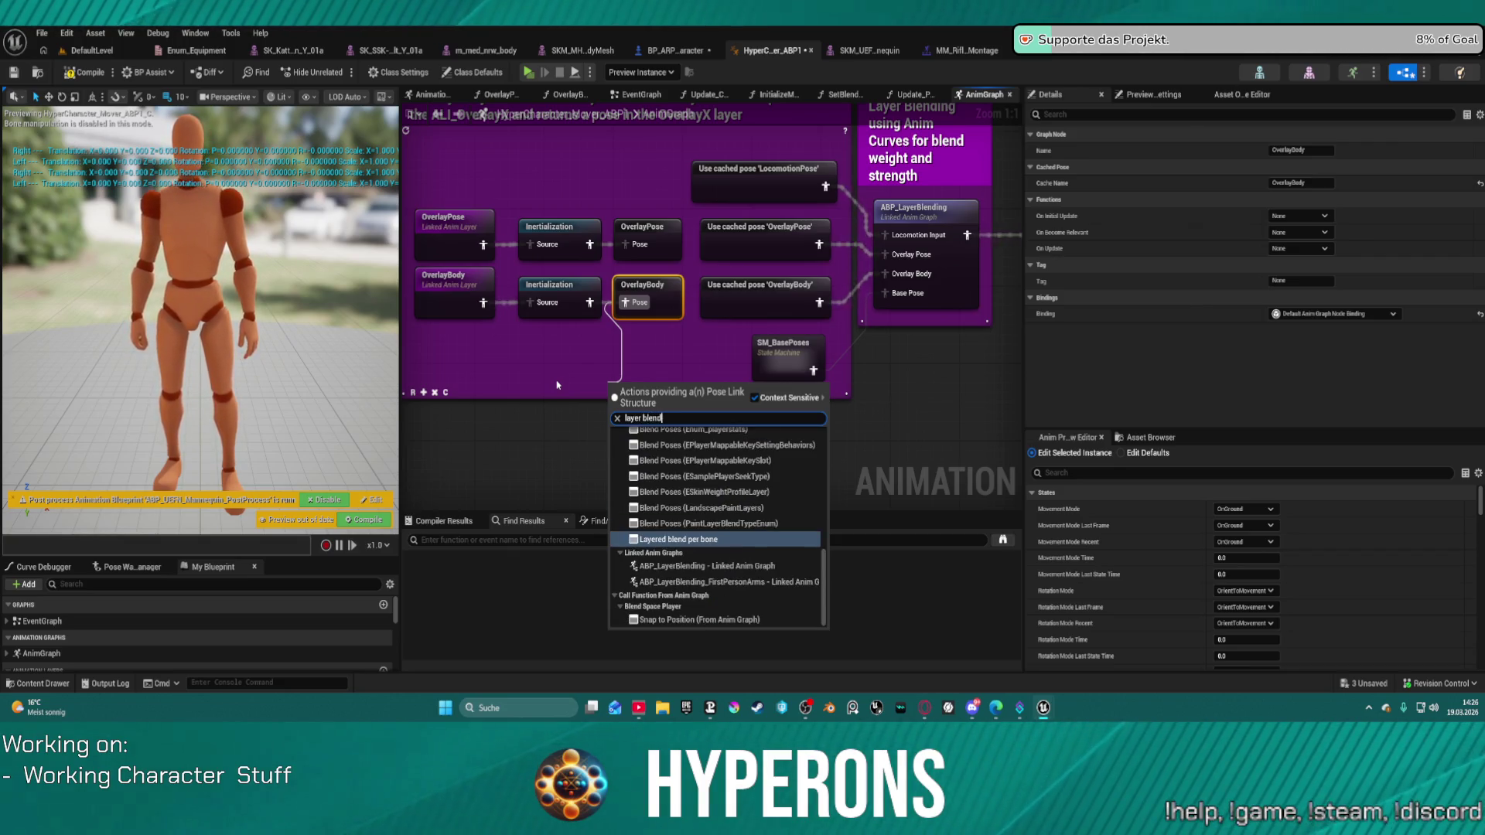
key(Return)
drag(569, 287, 560, 287)
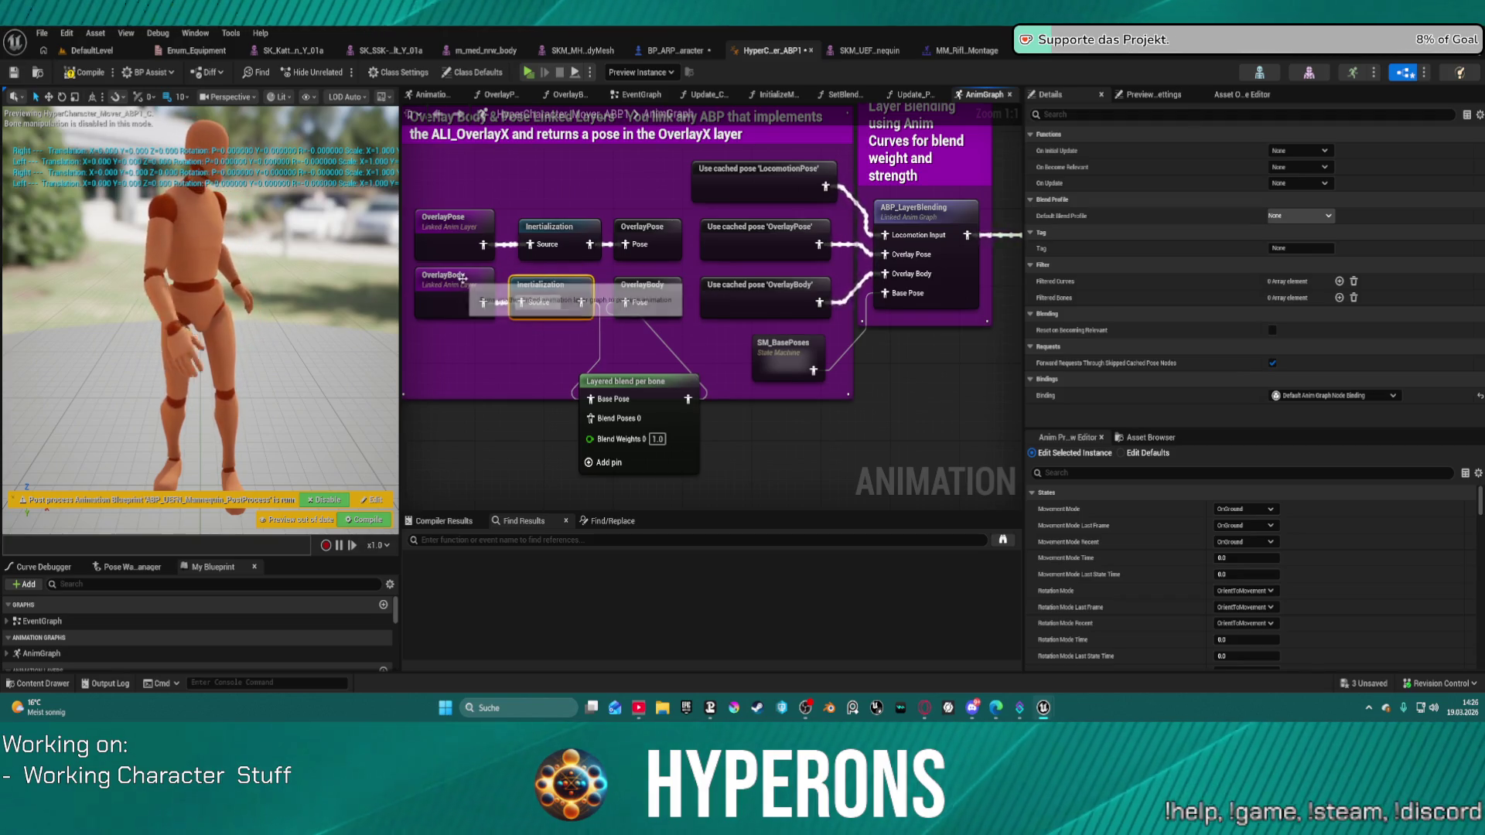
drag(460, 284, 450, 283)
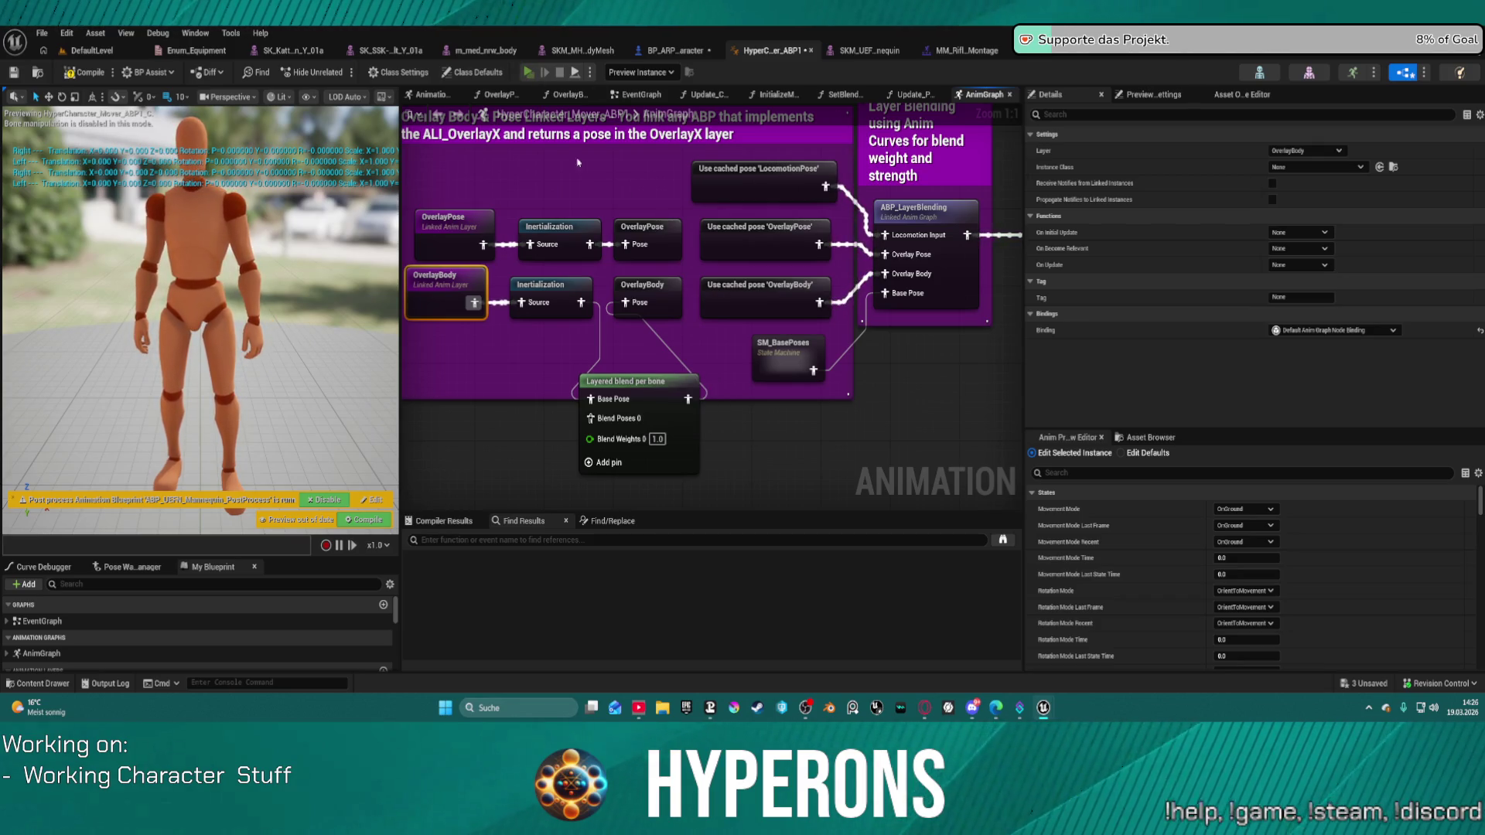
key(alt+Tab)
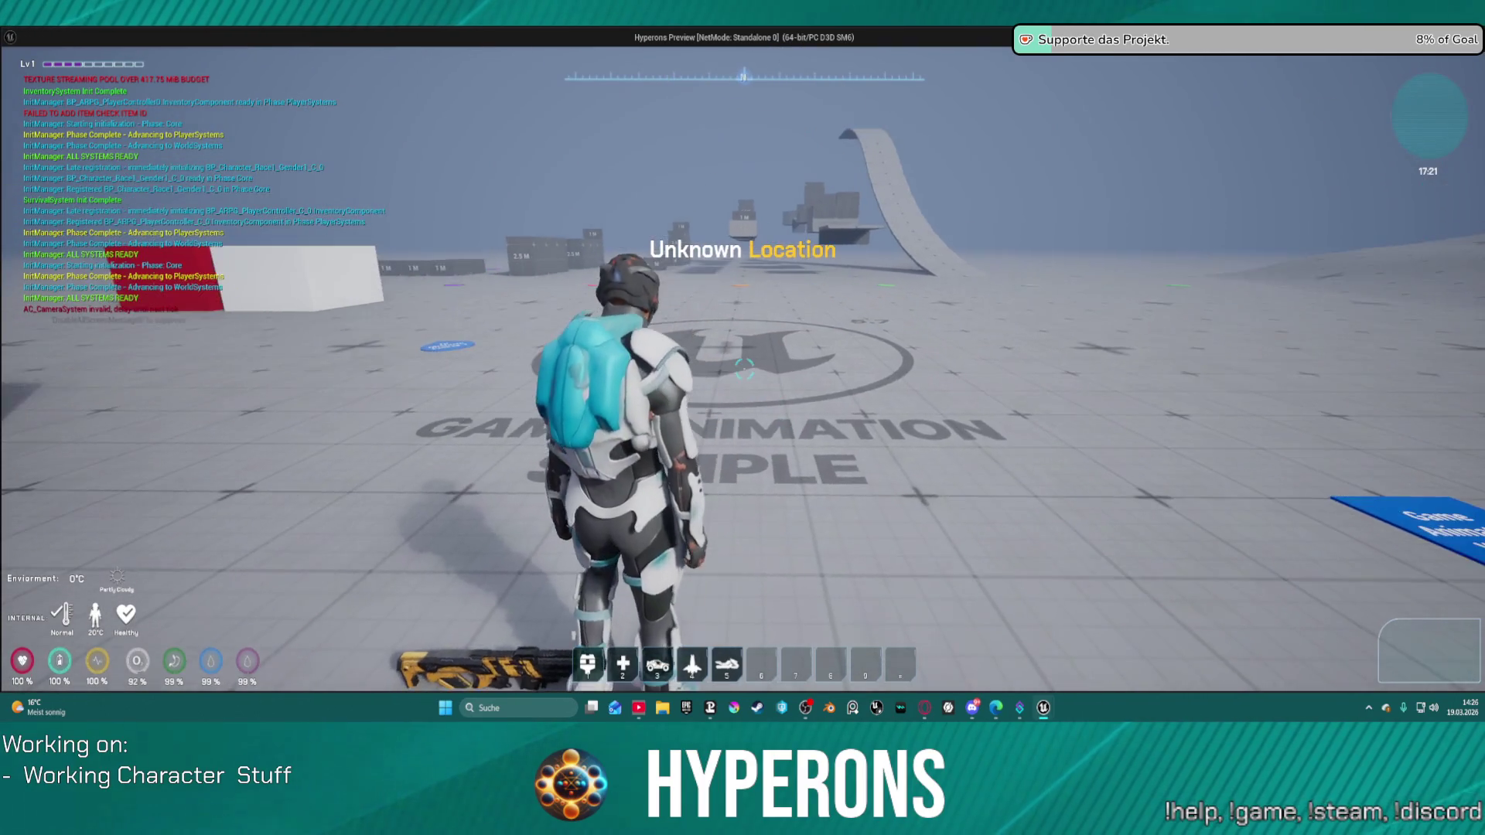
Walk the character forward and open the inventory, then close the game preview.
key(w)
key(i)
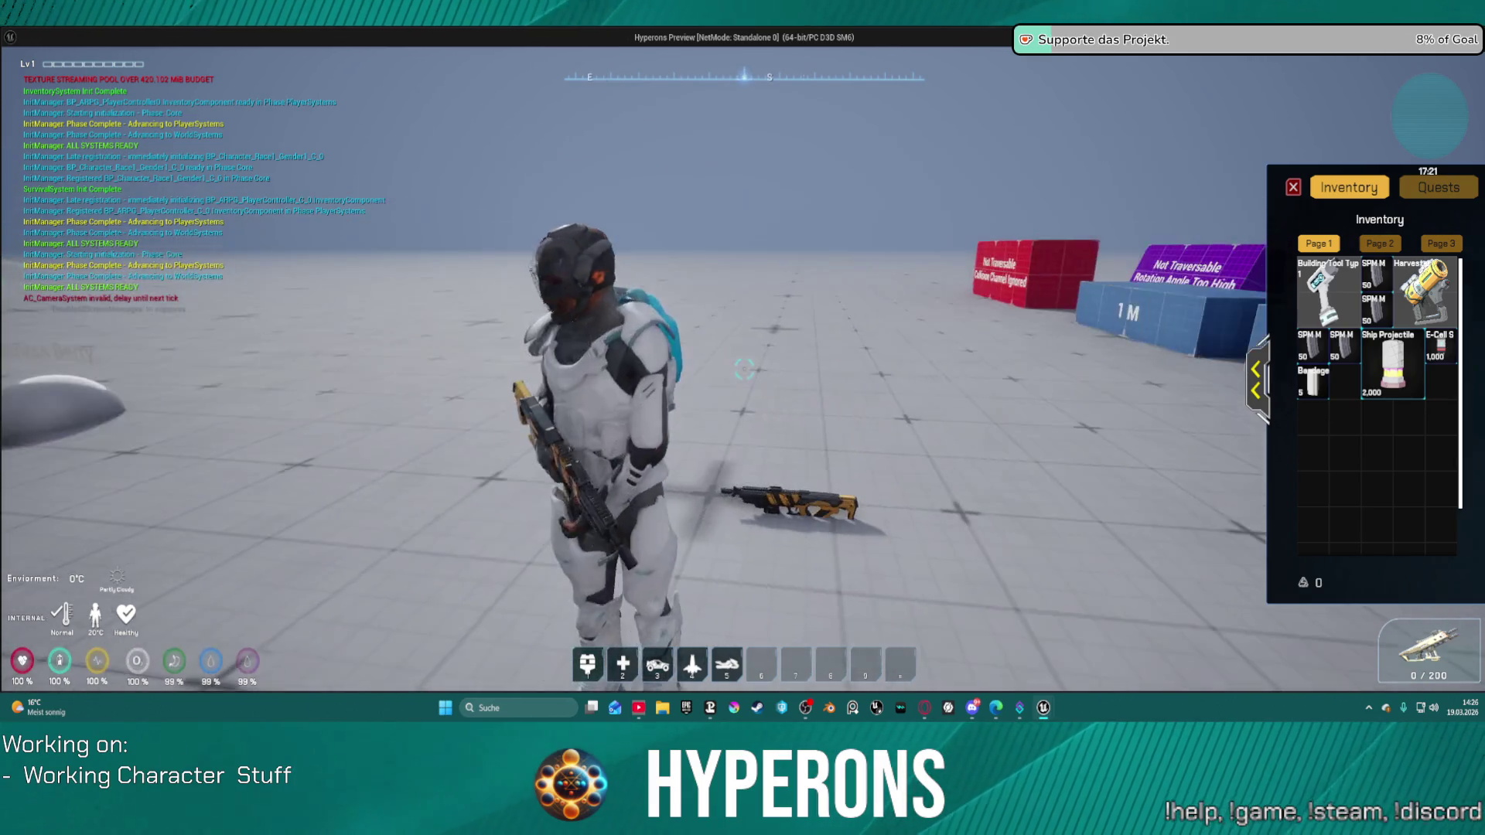
key(super)
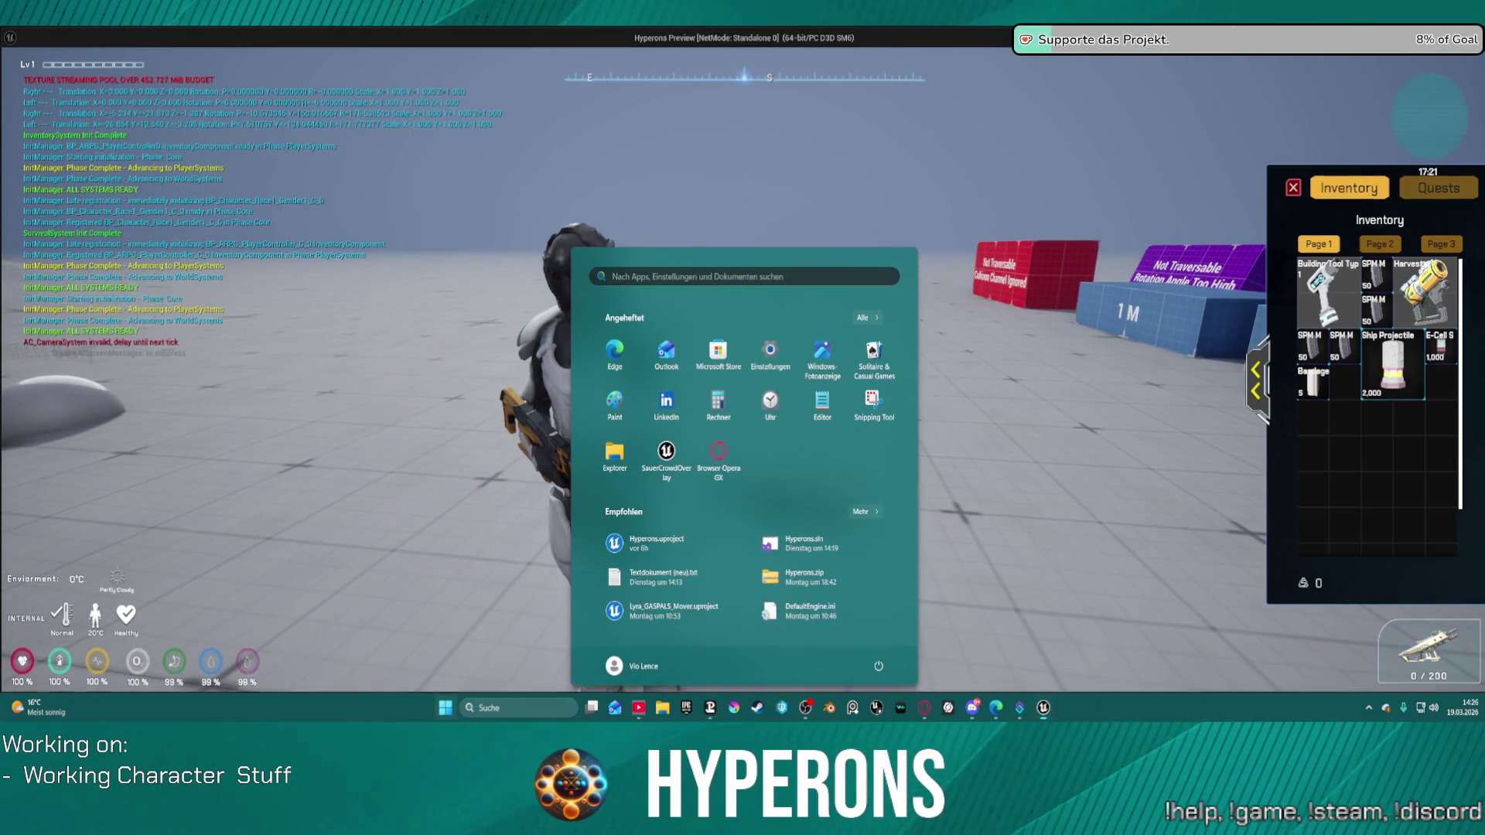
click(776, 71)
key(Escape)
Switch between the rifle melee montage editor and the maximized game window, then return to the editor.
click(967, 50)
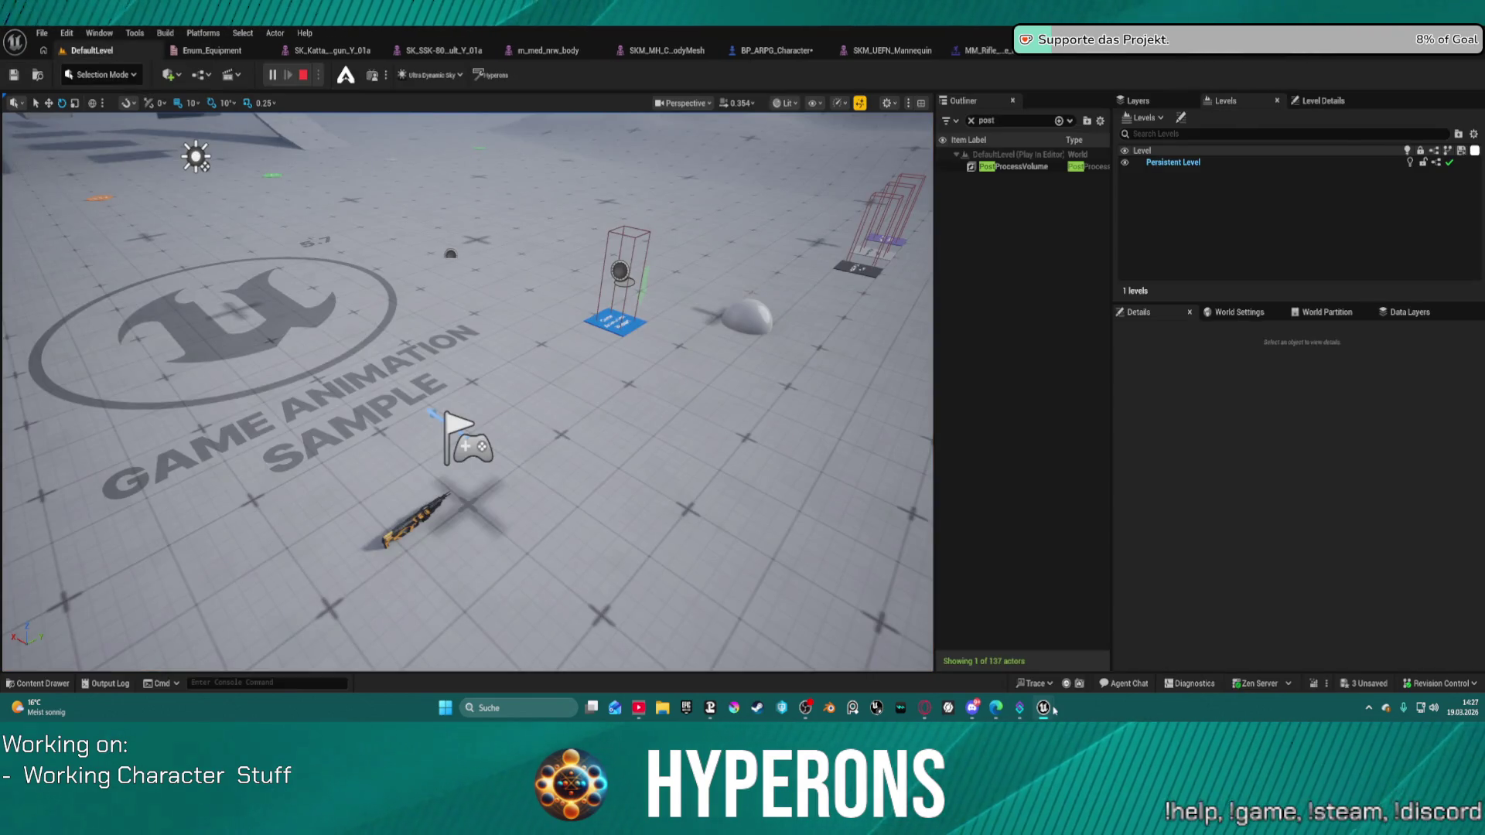
mouse_move(1044, 709)
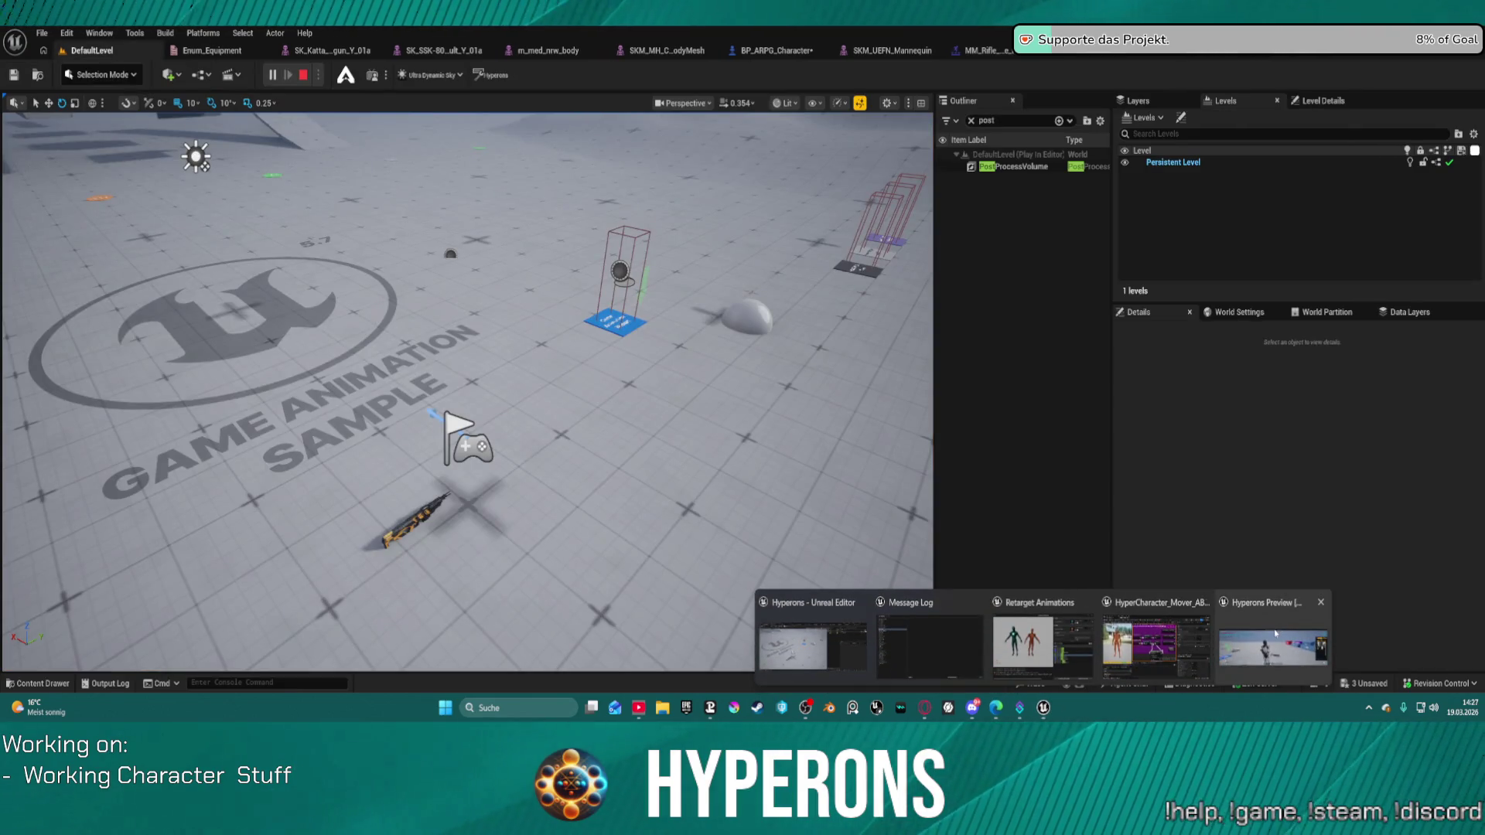
click(1274, 629)
click(1453, 204)
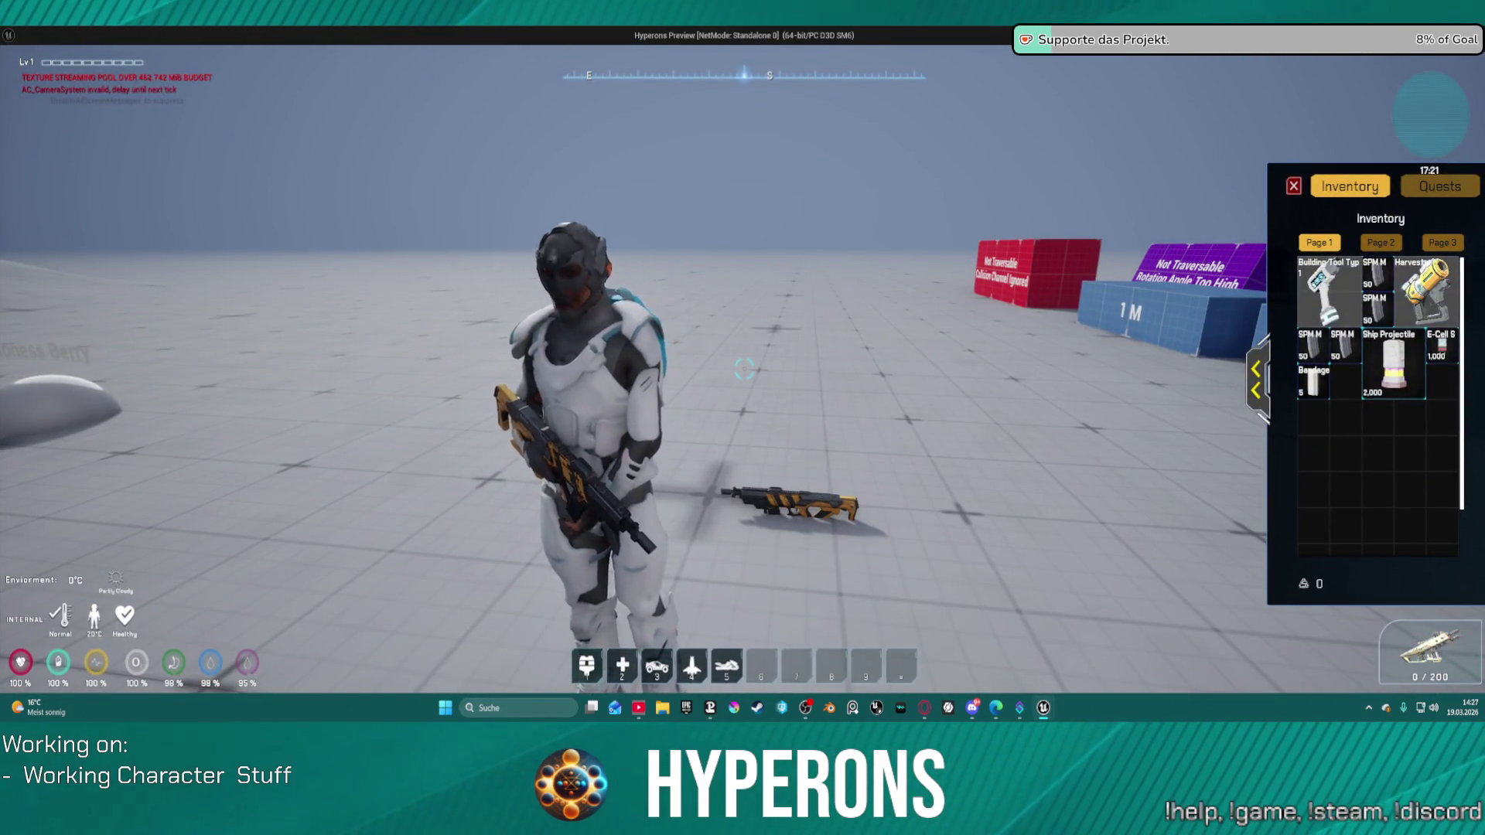
key(alt+Tab)
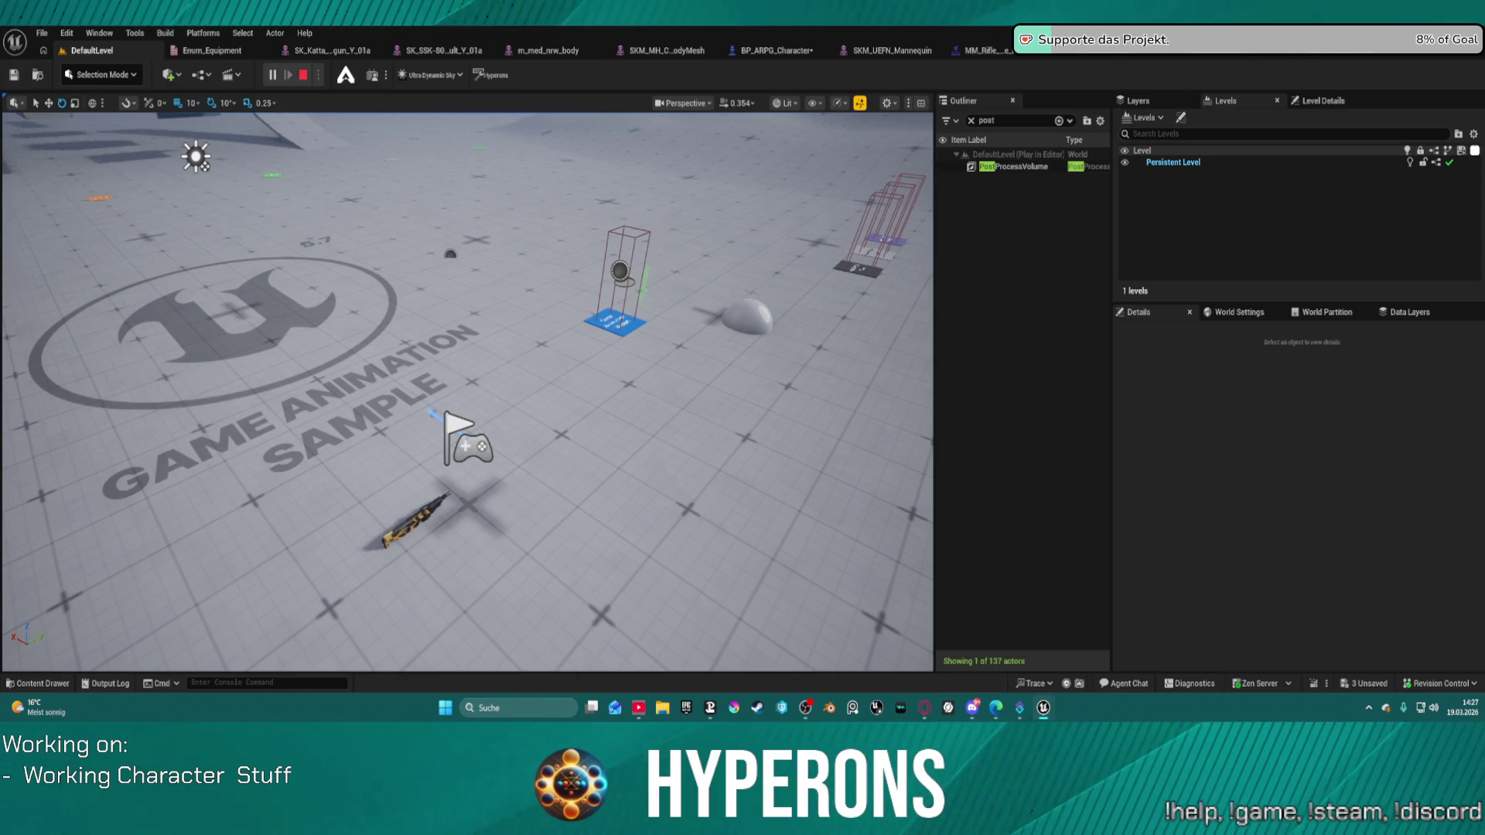
Stop the play session and switch to the Locomotion_UE5 AnimGraph.
key(Escape)
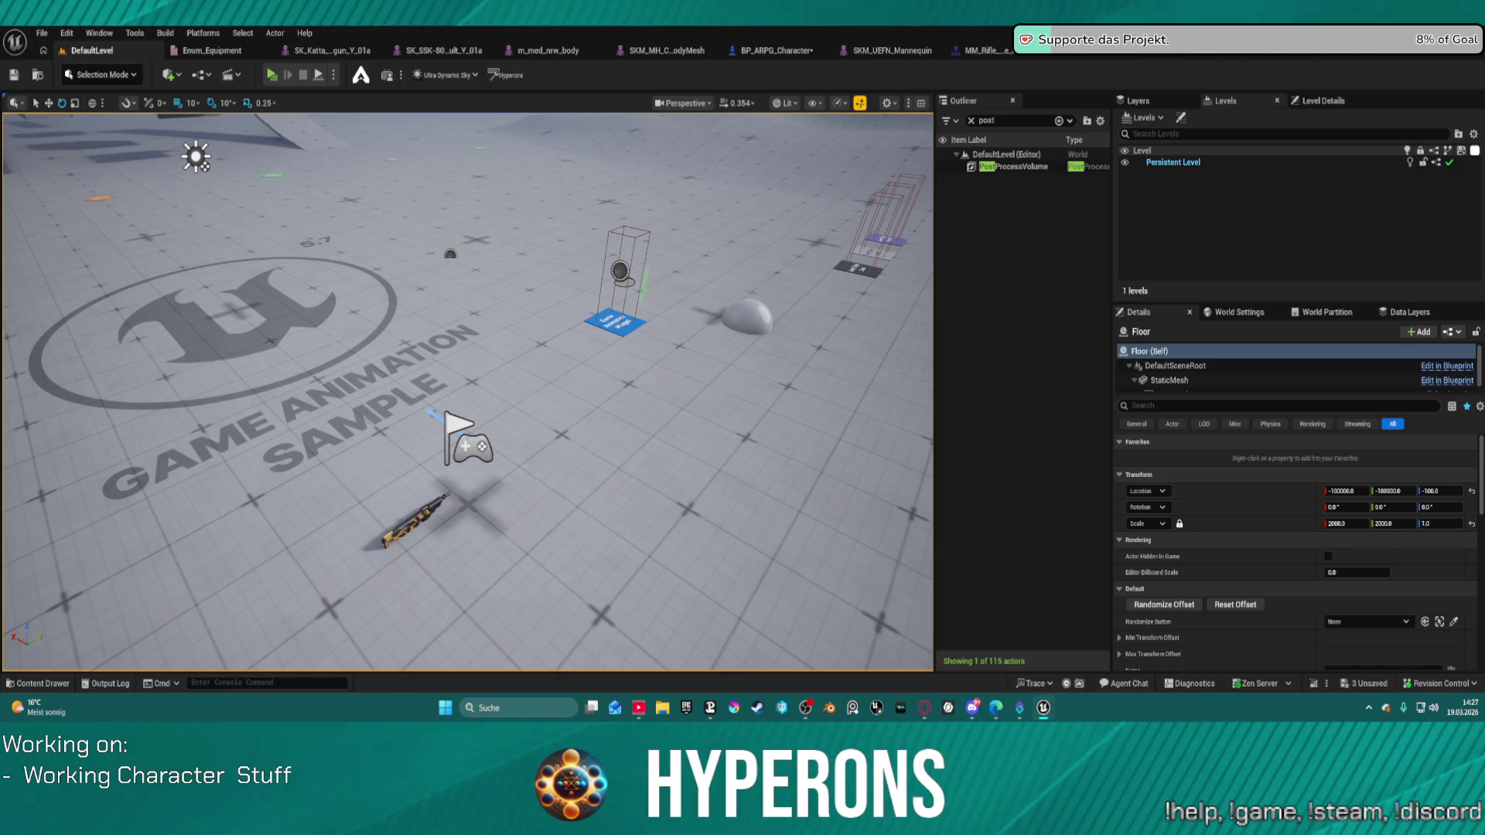
click(1082, 51)
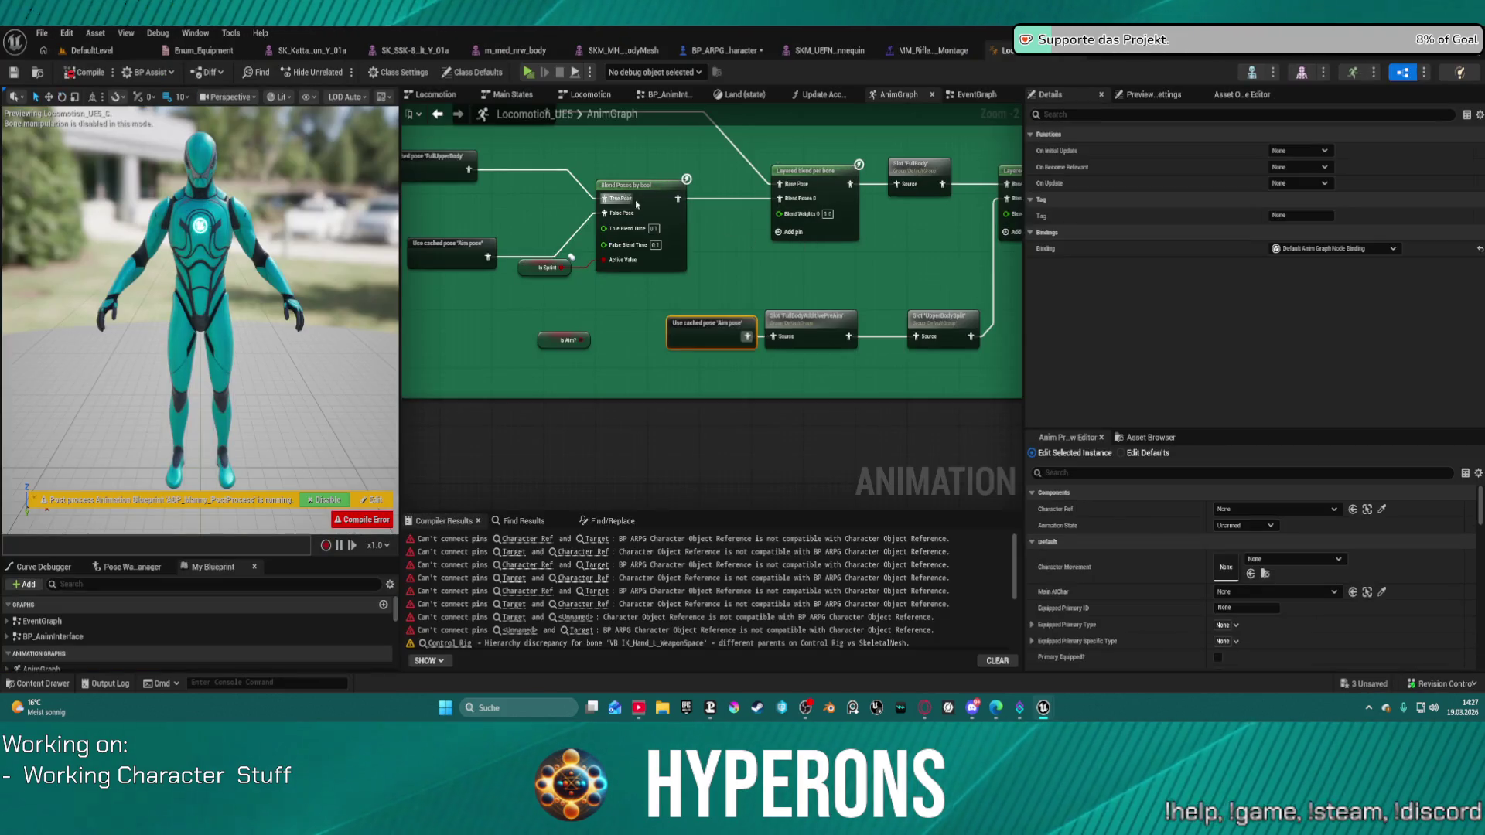
Select the right-hand Layered blend per bone node to inspect its Layer Setup branch filters.
drag(809, 233, 728, 280)
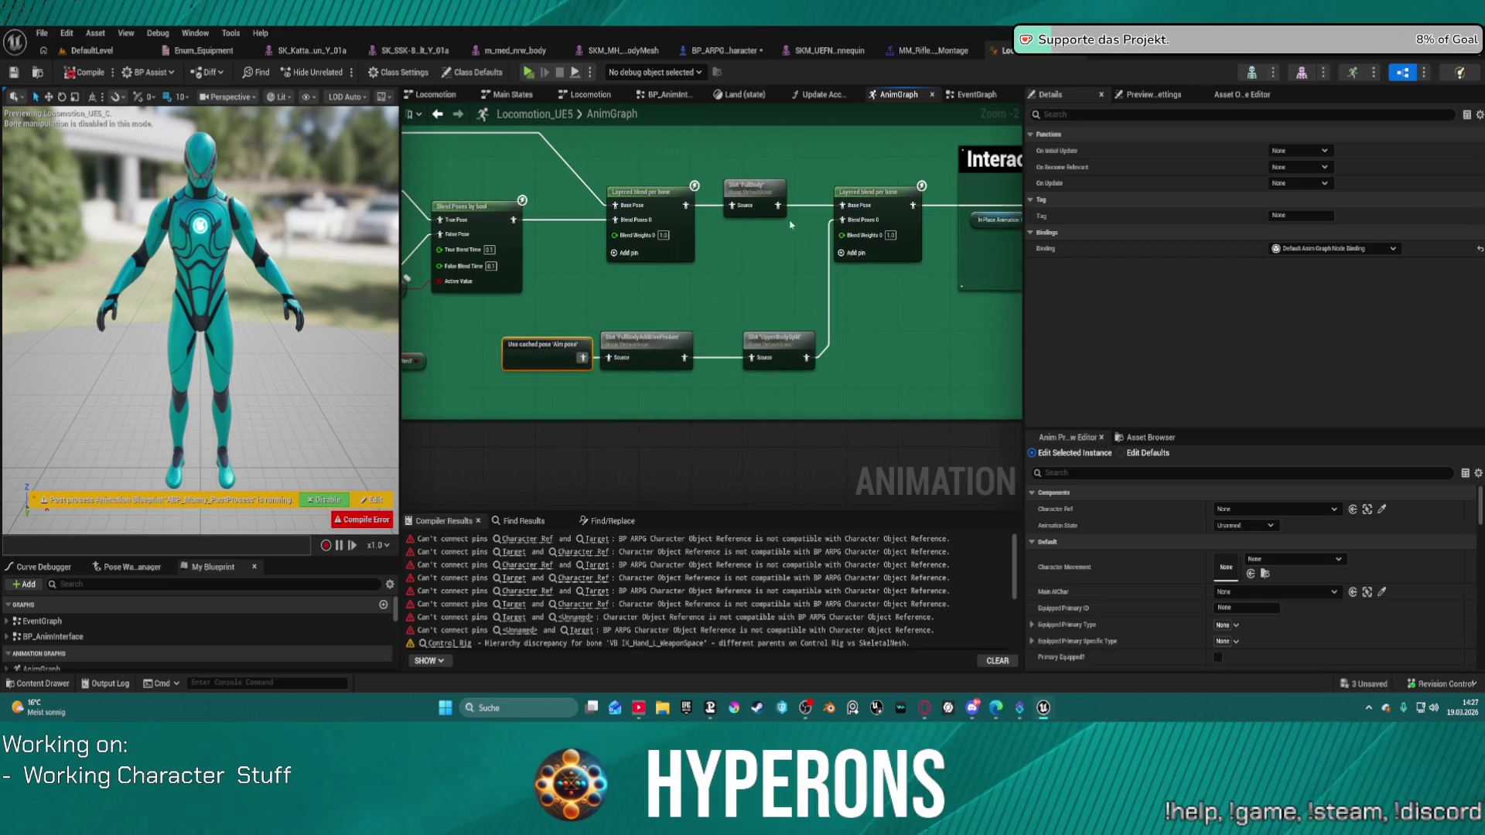
click(898, 236)
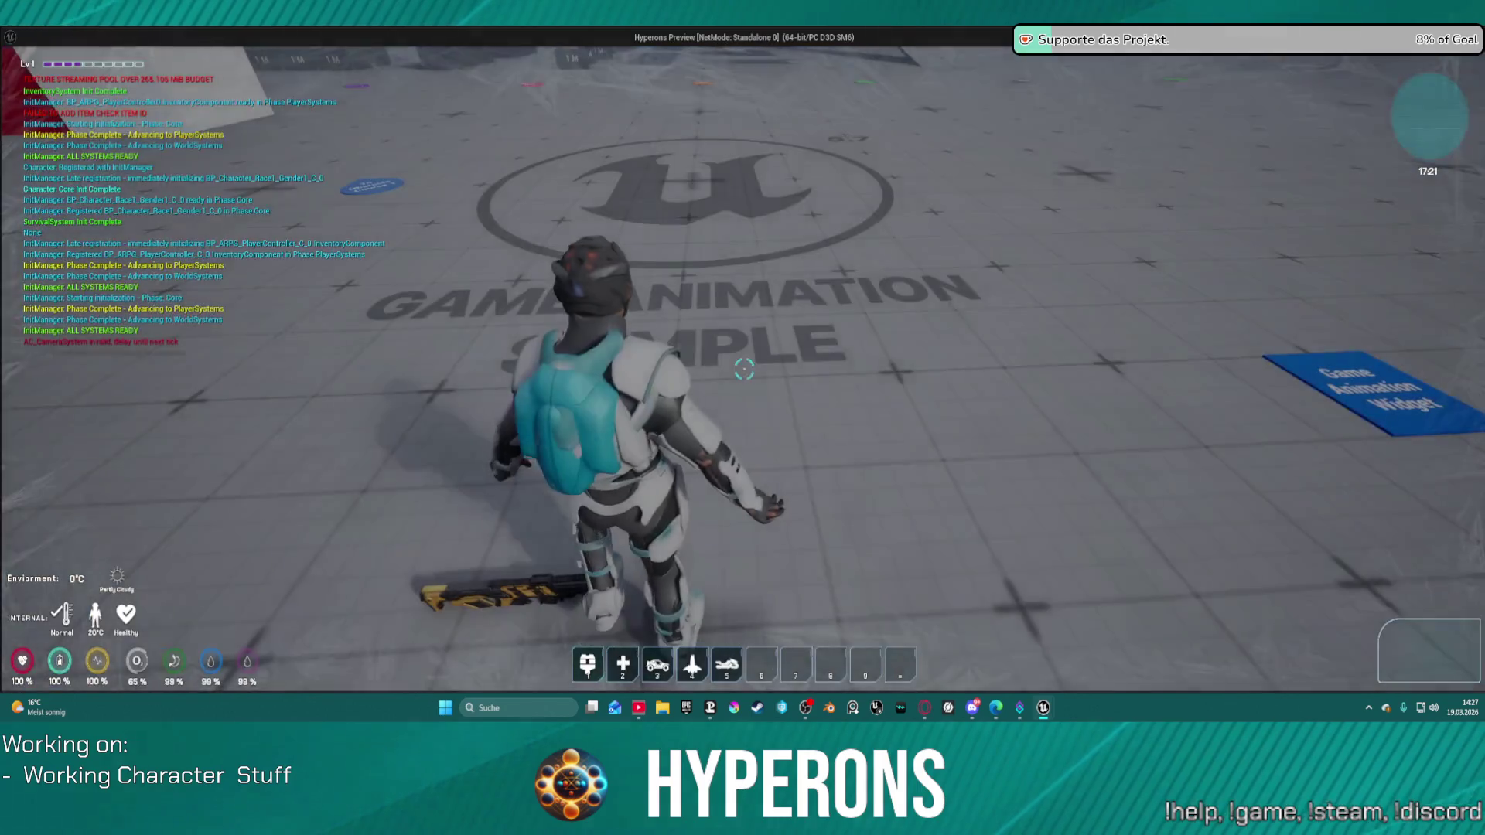
Run the character toward the Game Animation Sample logo, steer left, then close the game.
key(w)
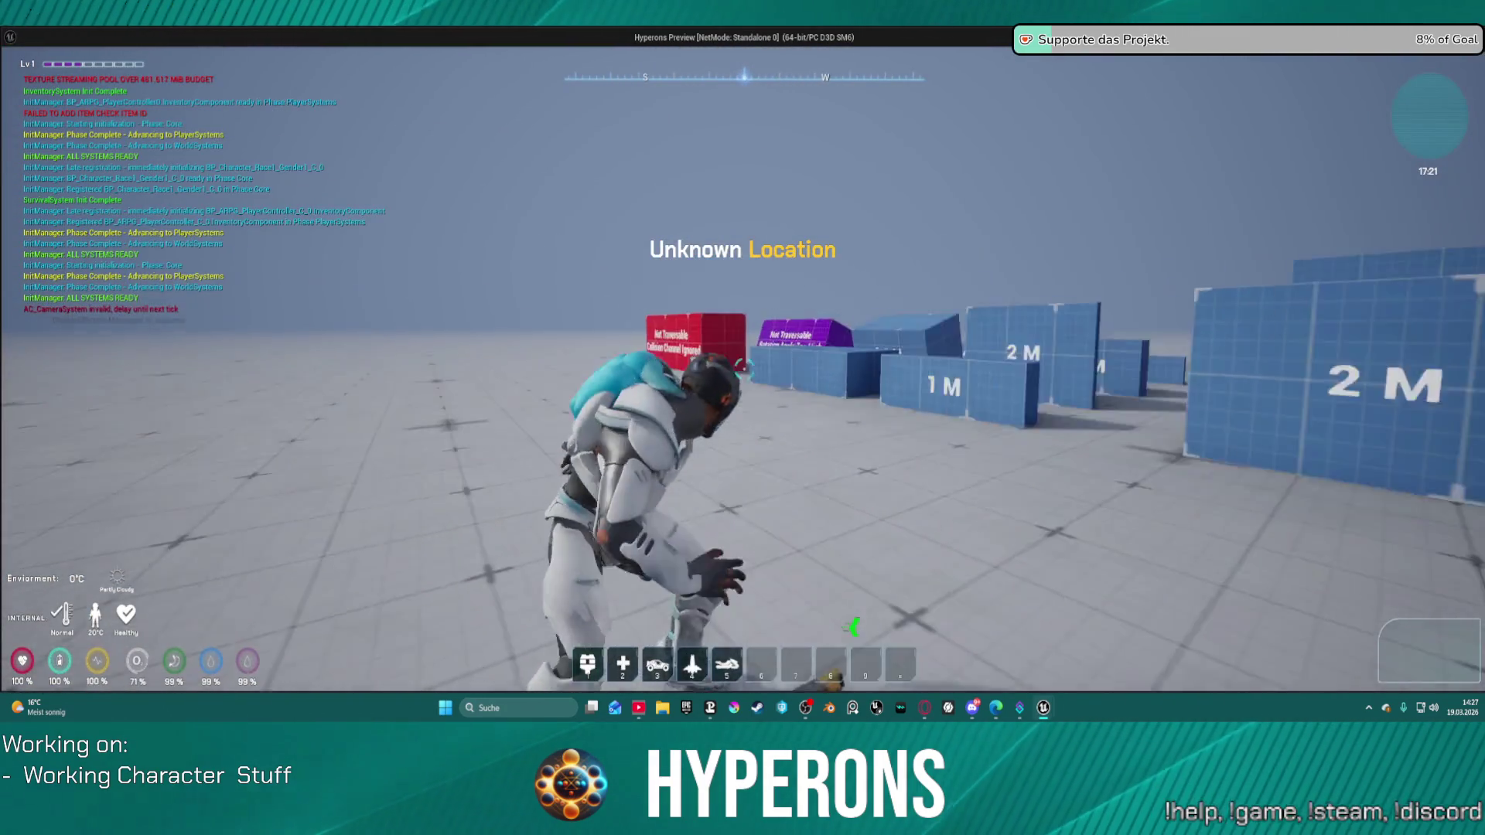
key(w)
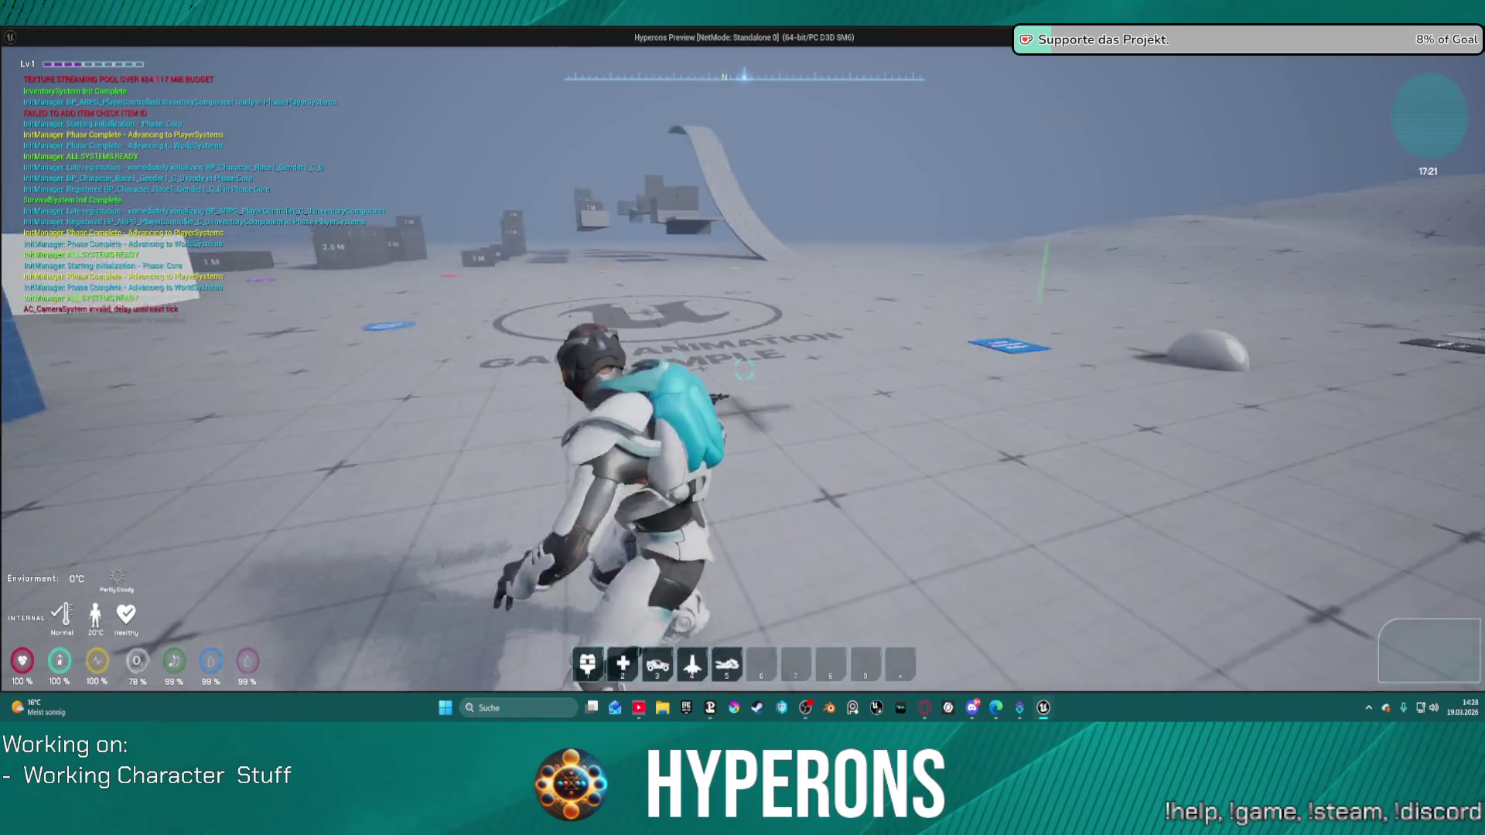
key(w)
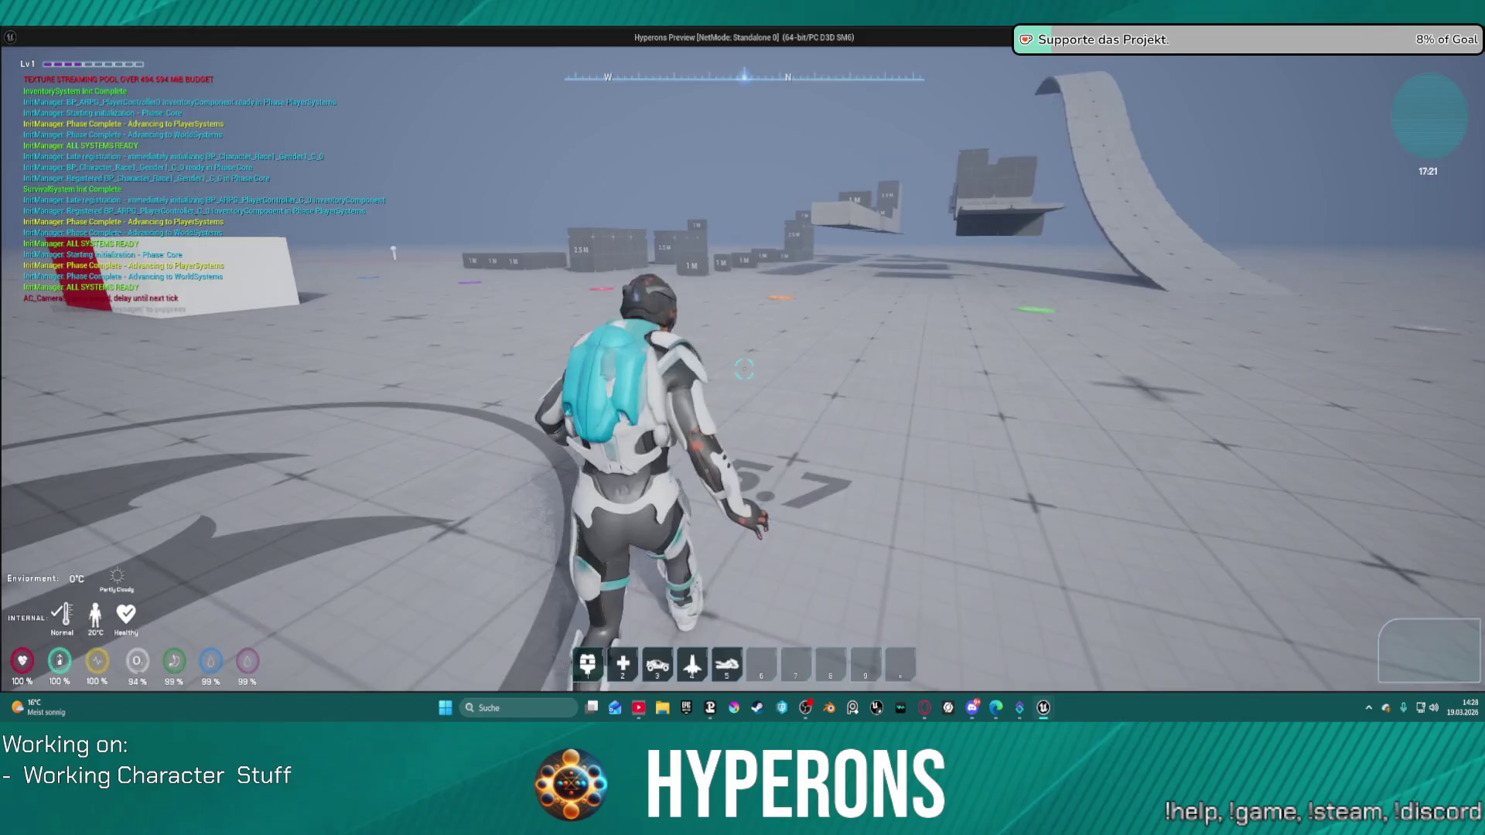
key(Escape)
scroll(1289, 282, down, 1)
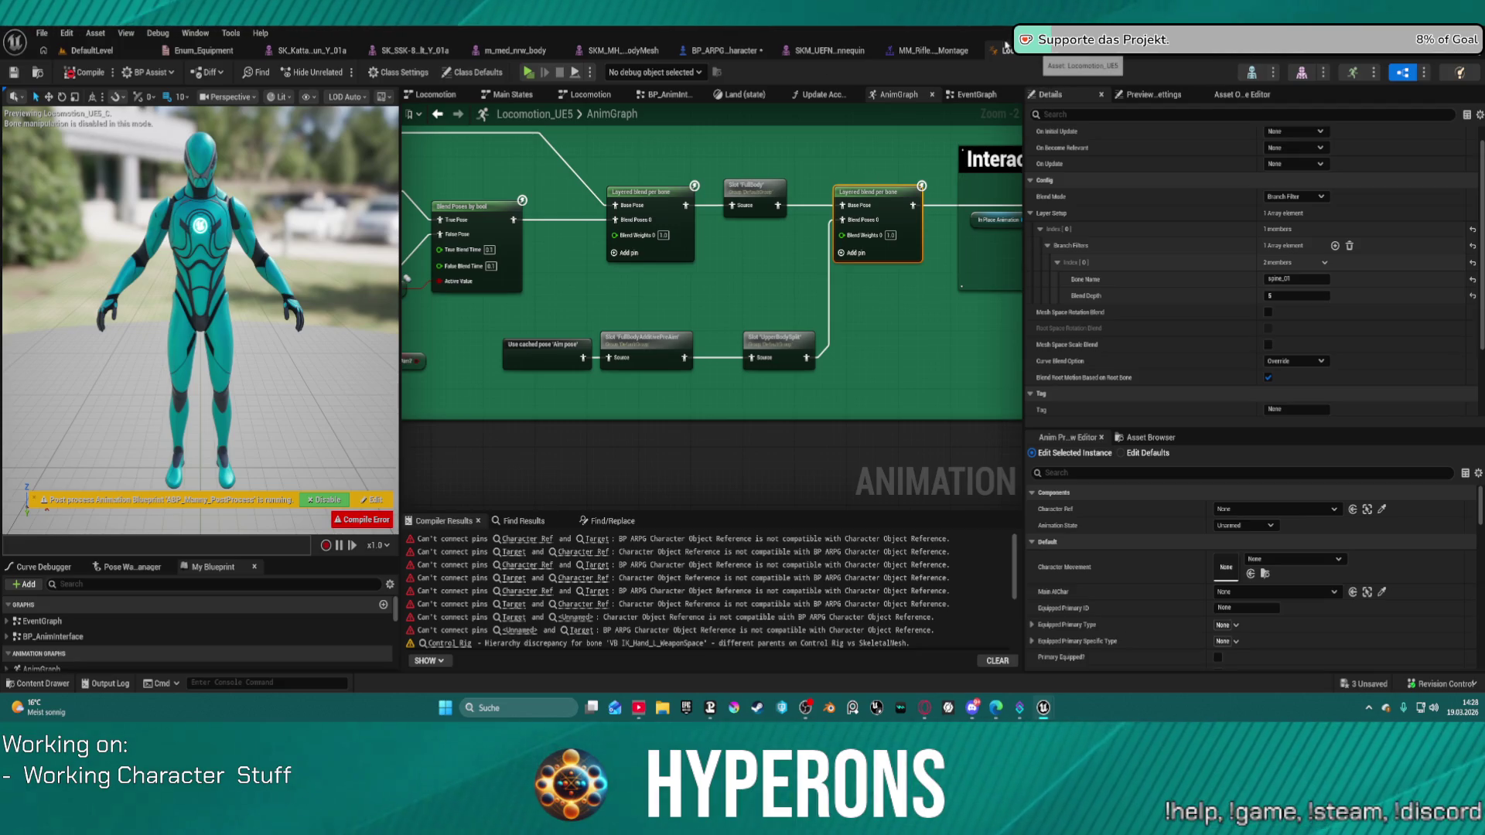
Review the WeaponSystem EventGraph's two Play Montage (Mover Actor) calls, then close the game preview.
click(1039, 54)
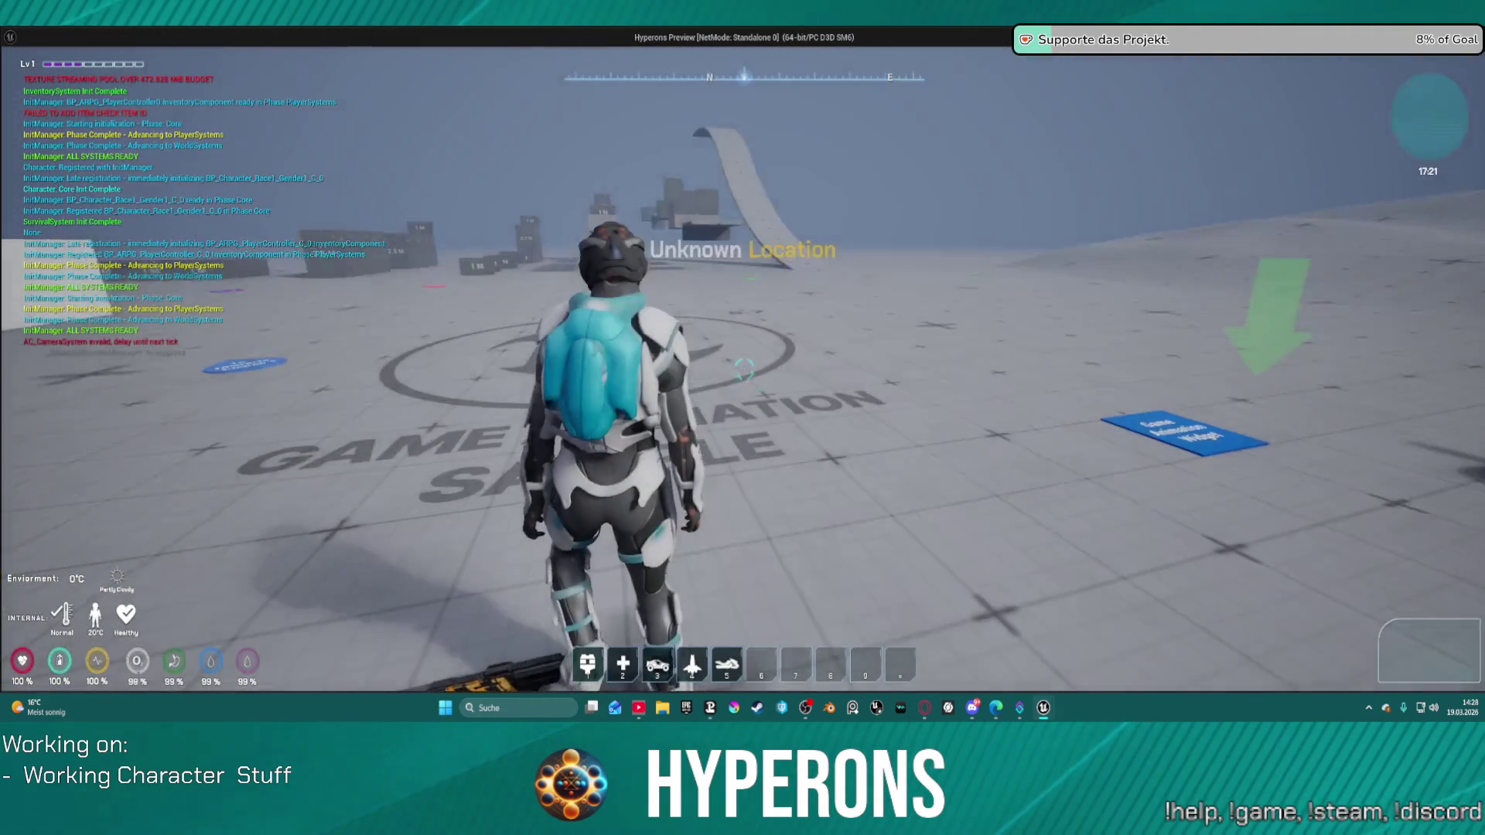
key(Escape)
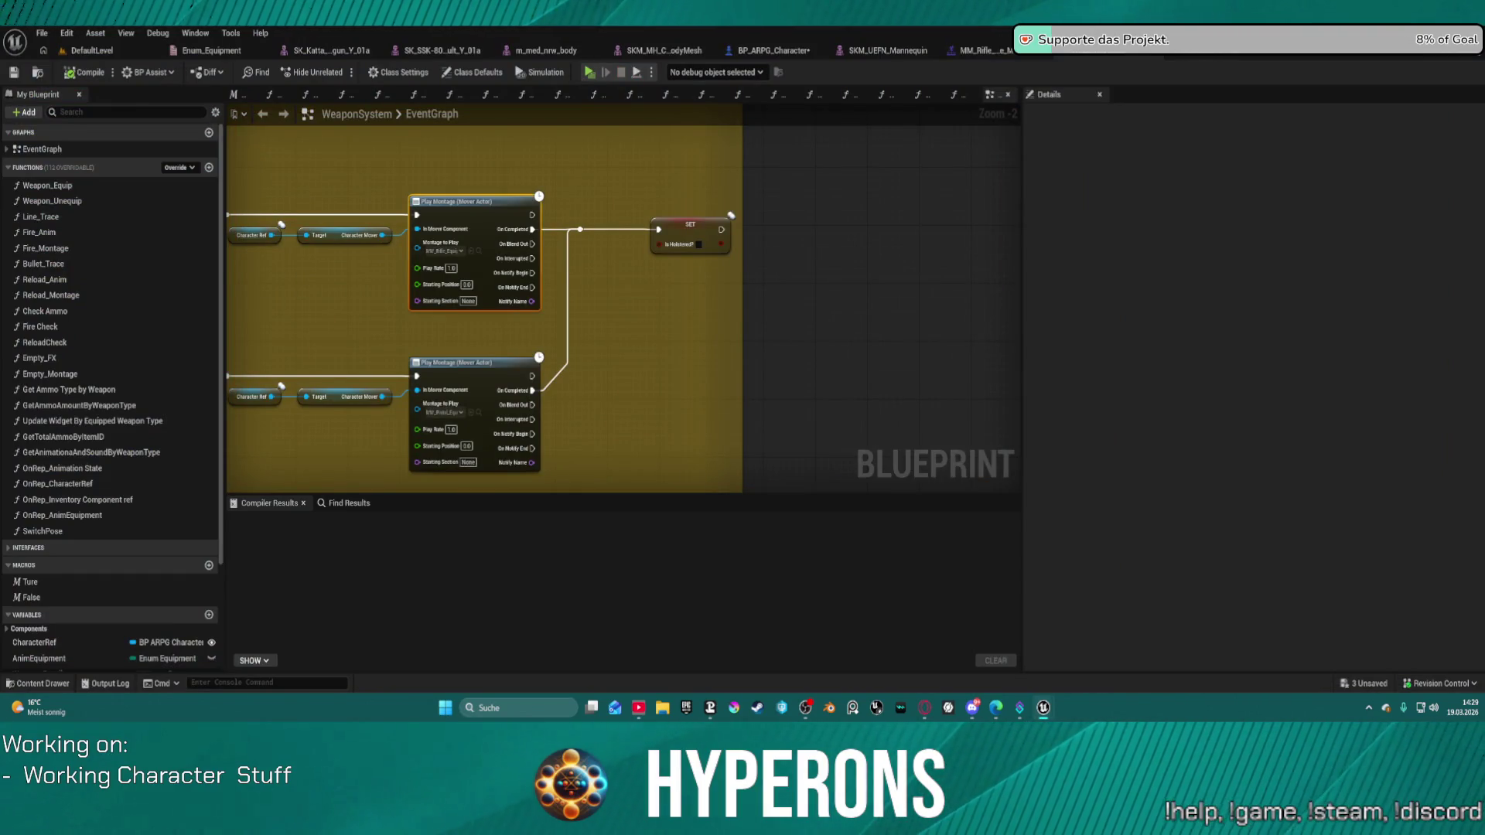
Show the Slot name list for the MM_Rifle_Melee_UEFN montage's DefaultSlot.
click(1221, 61)
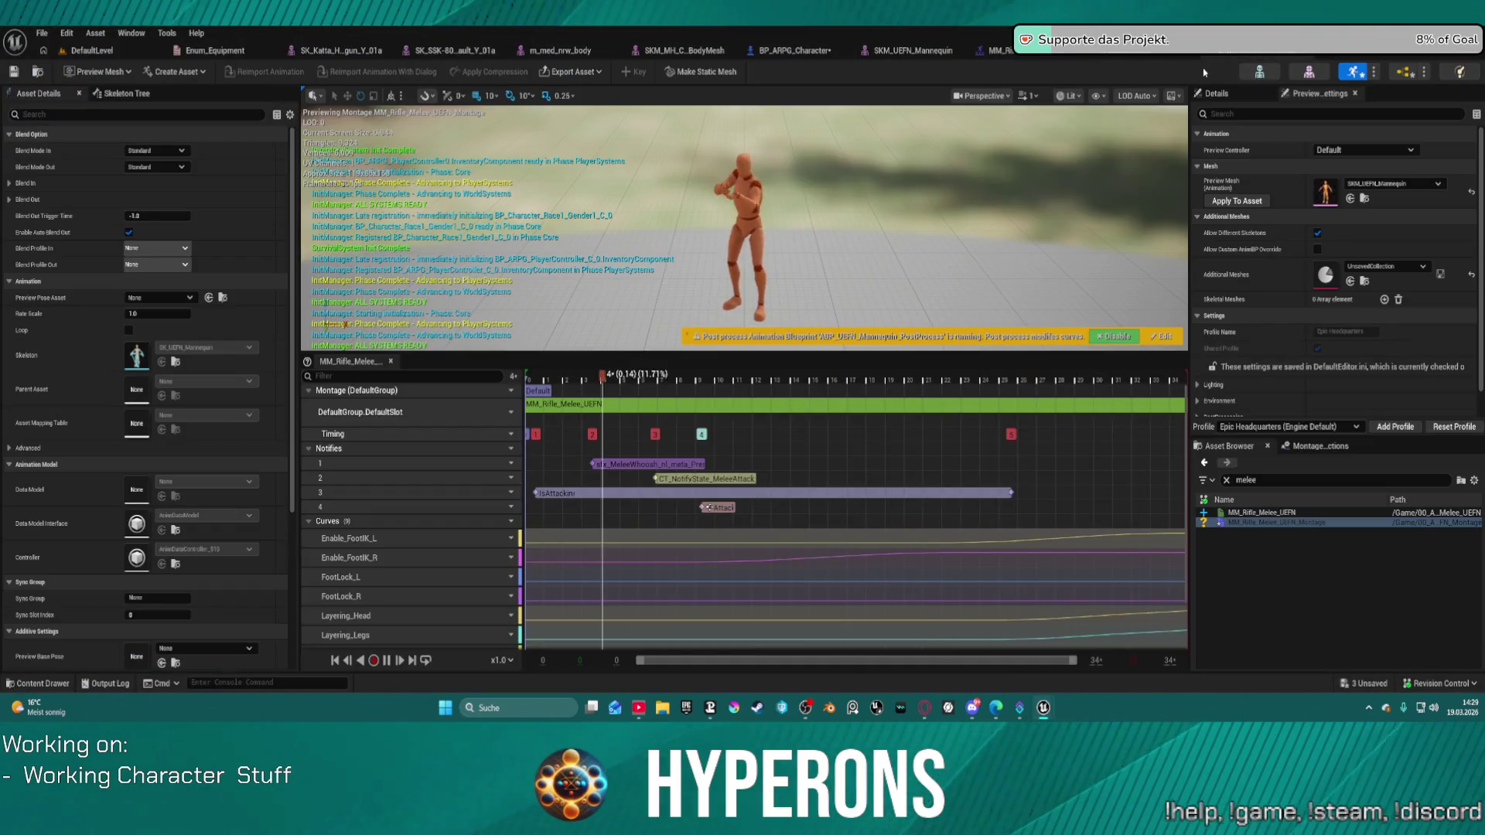
click(502, 413)
mouse_move(550, 444)
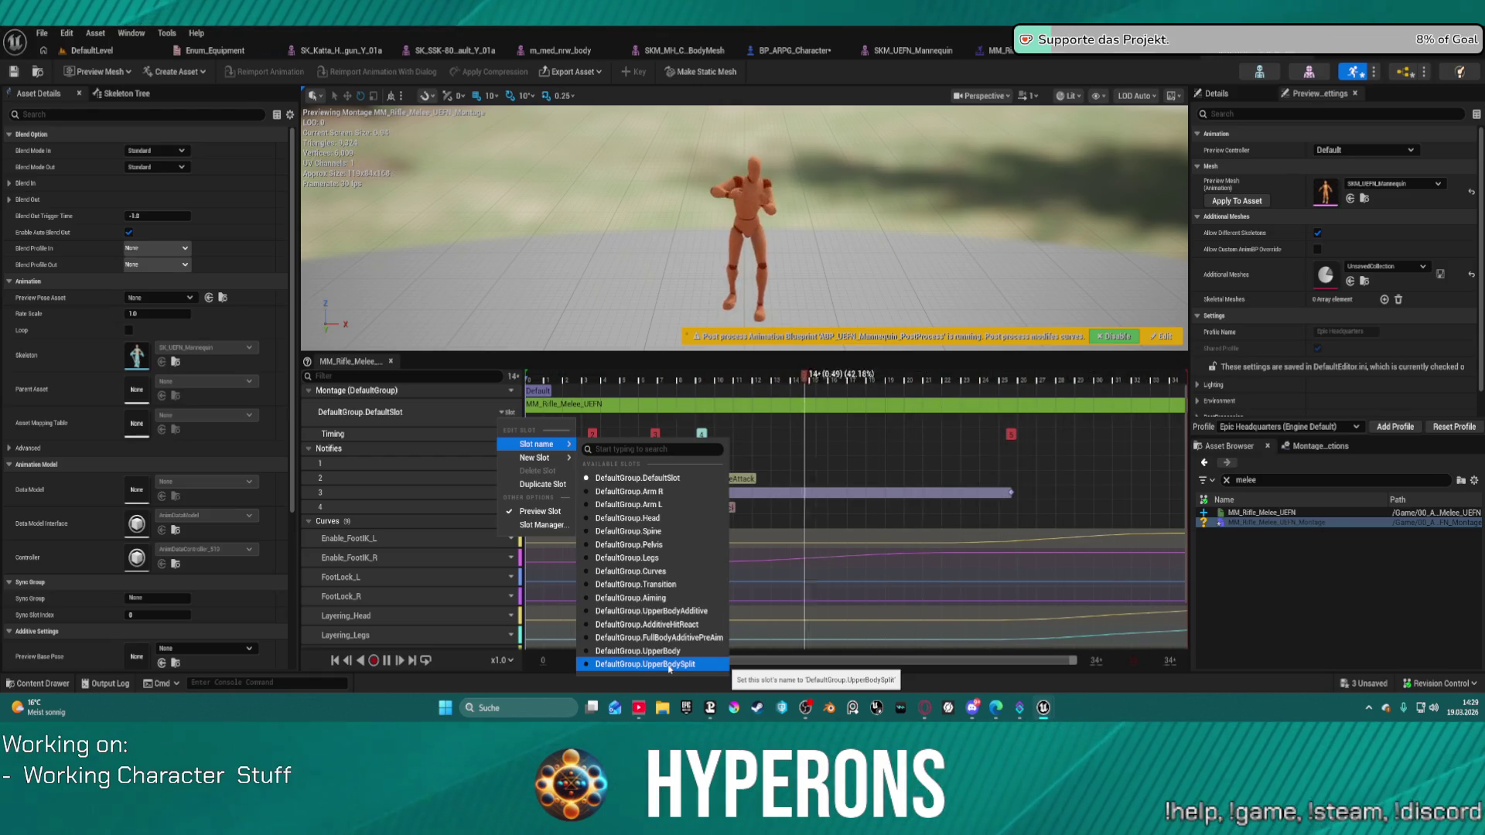
Assign the montage to DefaultGroup.UpperBodySplit, save it, and return to the DefaultLevel tab.
click(669, 665)
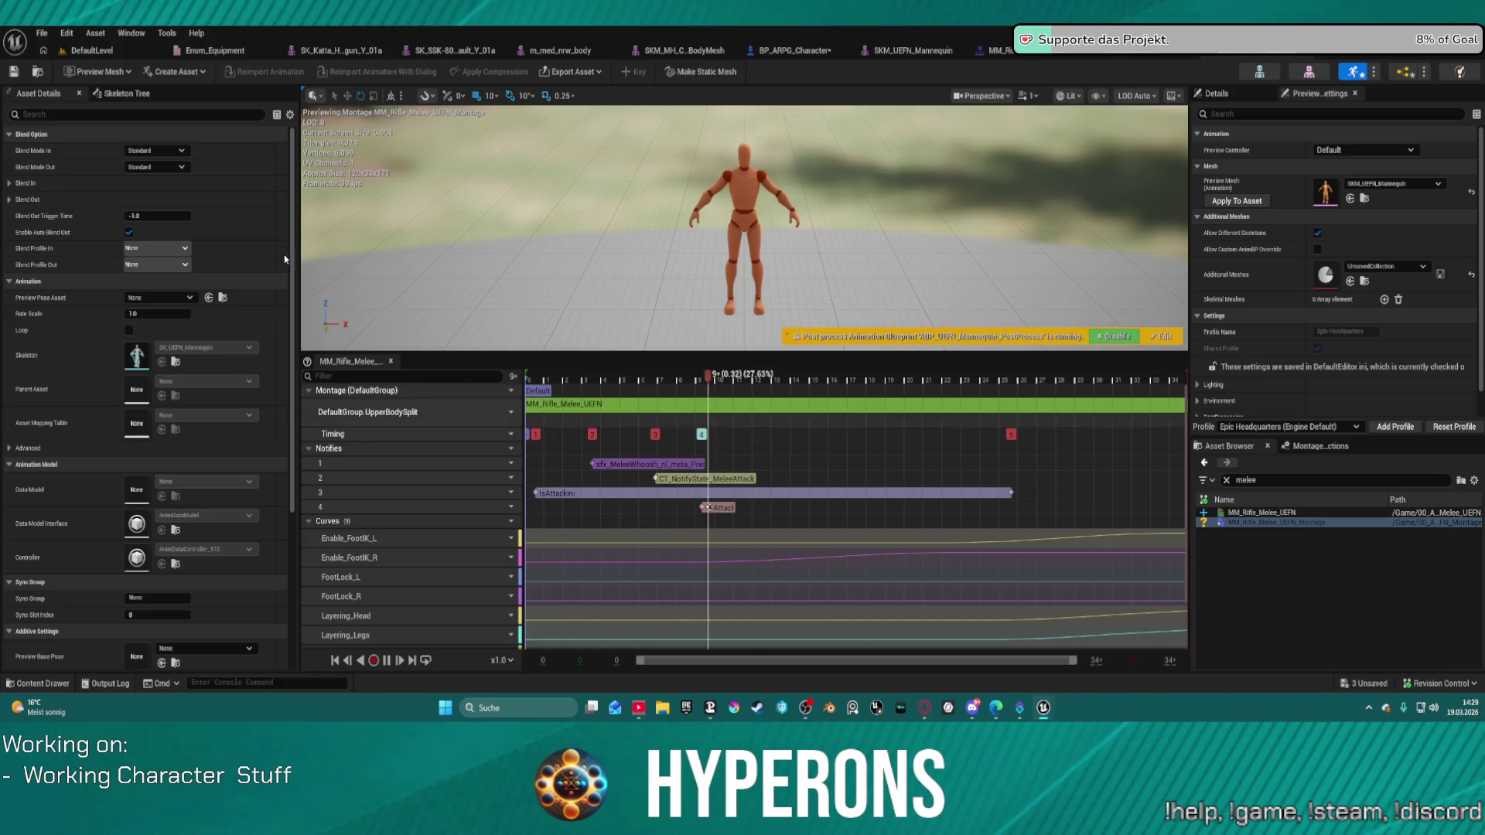
key(ctrl+s)
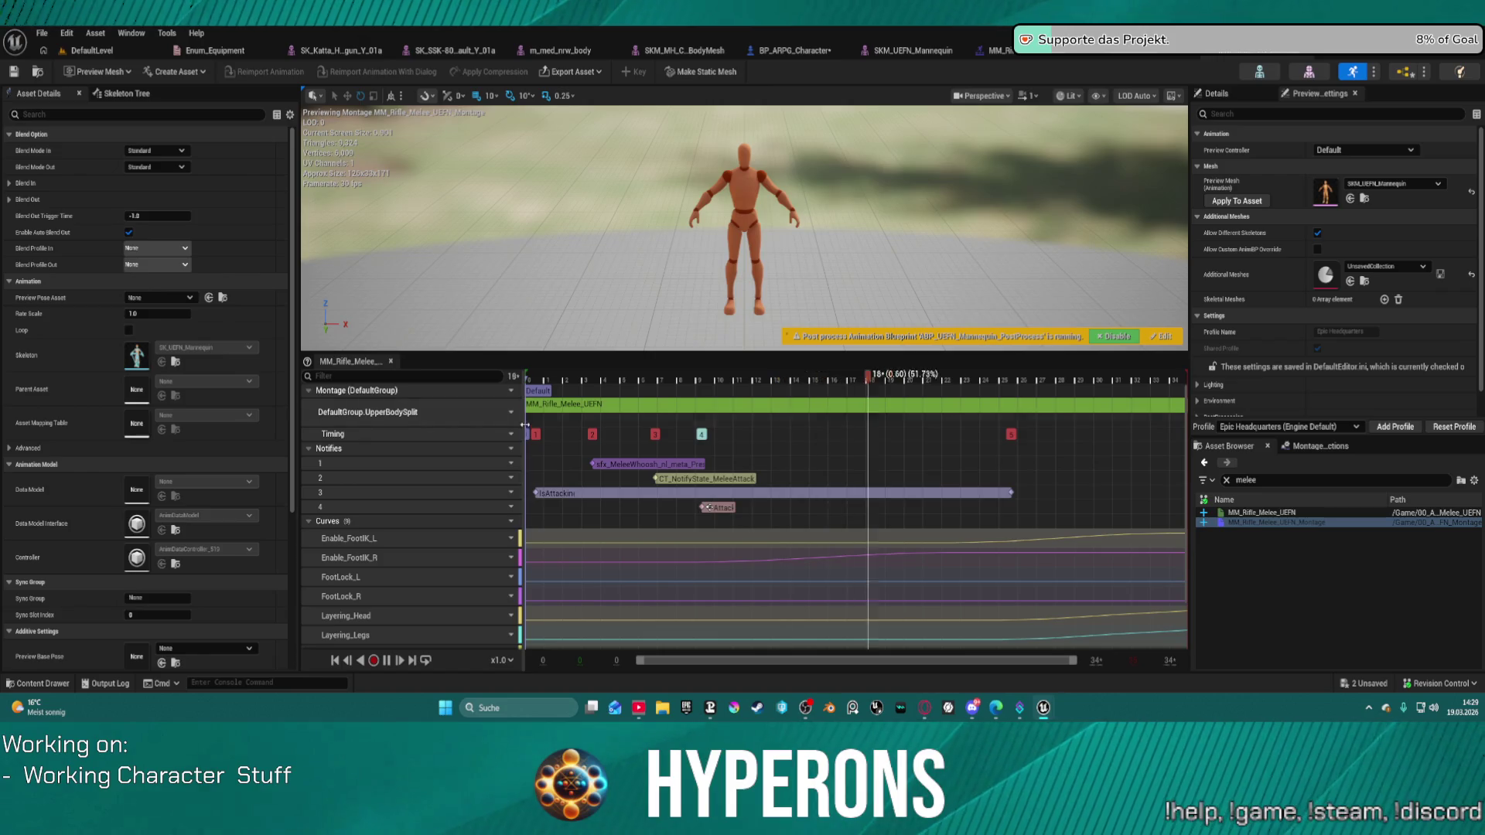
click(91, 50)
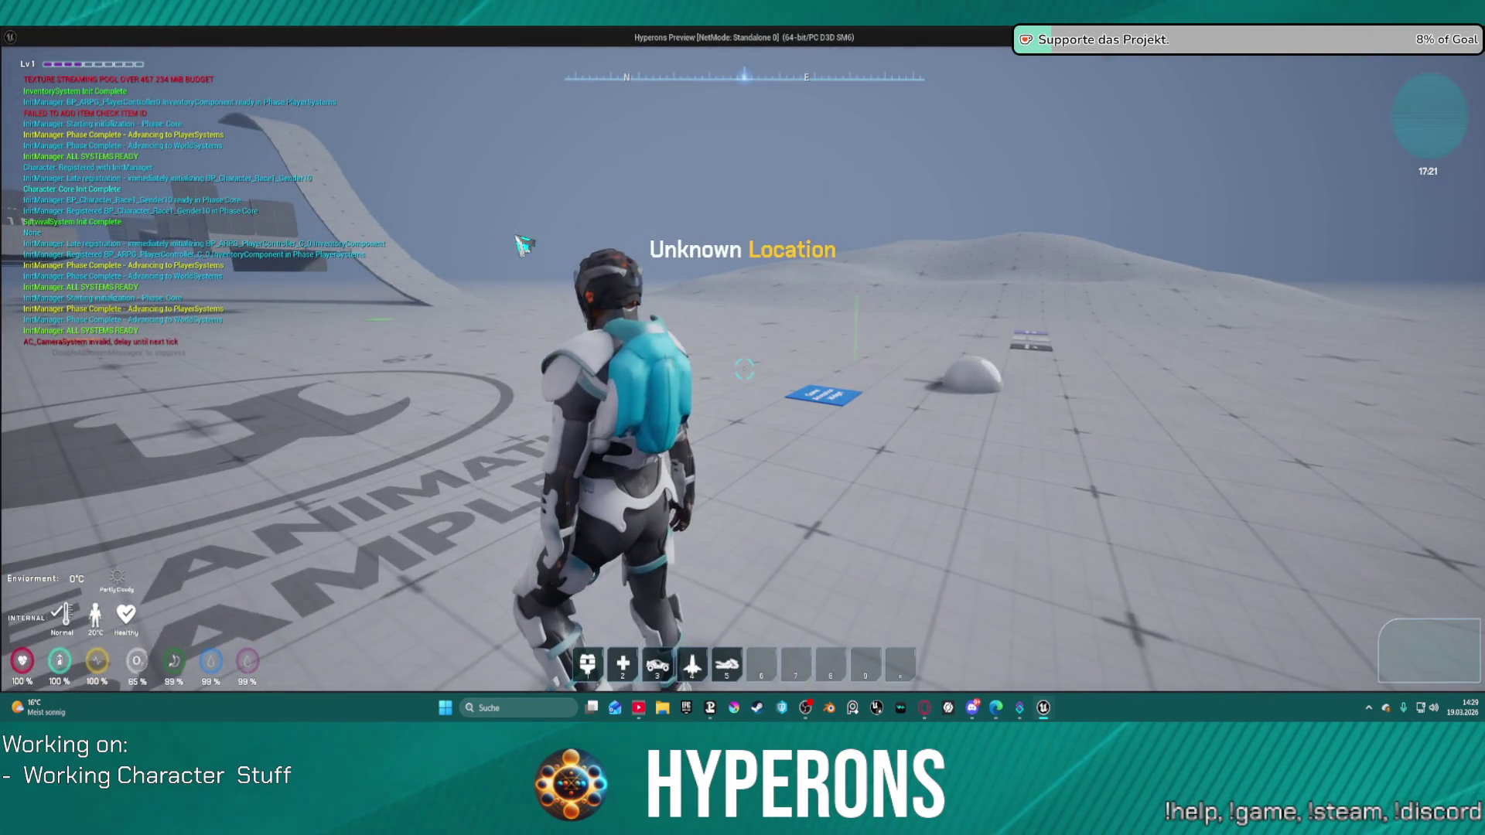
Toggle the inventory, walk with the rifle raised, end the session, then reopen the inventory.
key(i)
click(1276, 408)
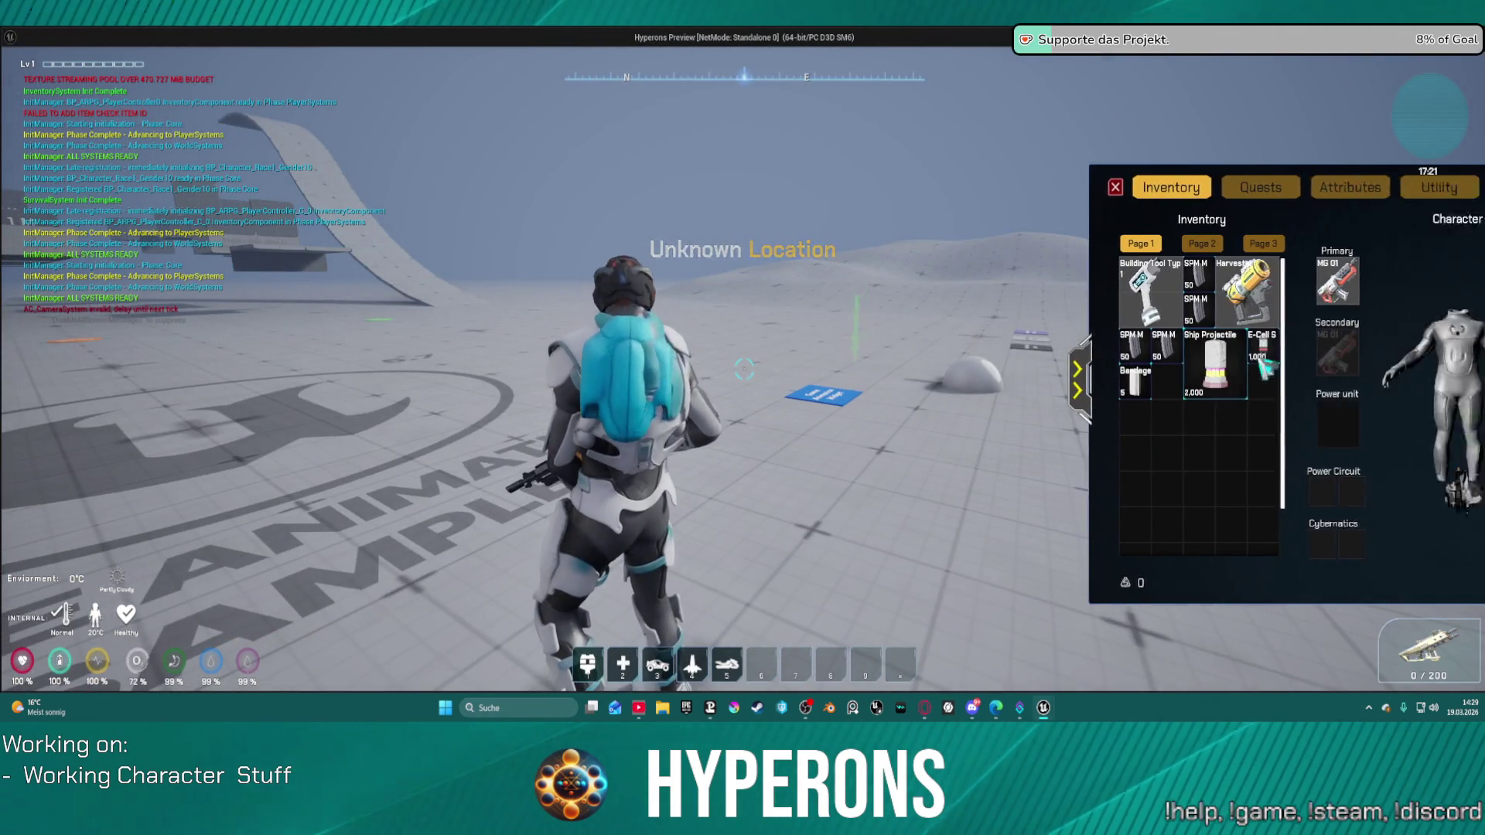
key(i)
key(shift+w)
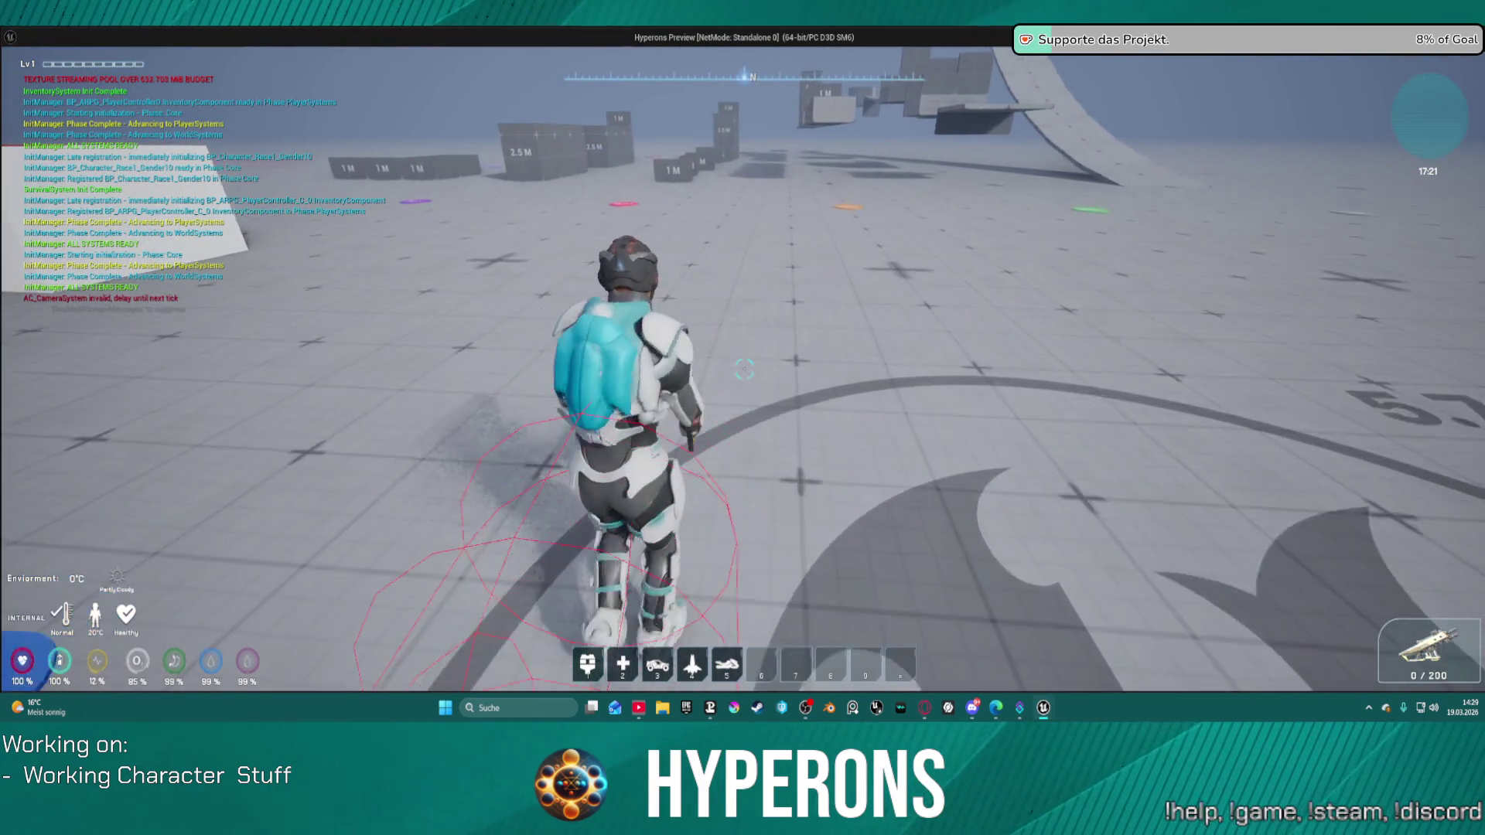
key(Escape)
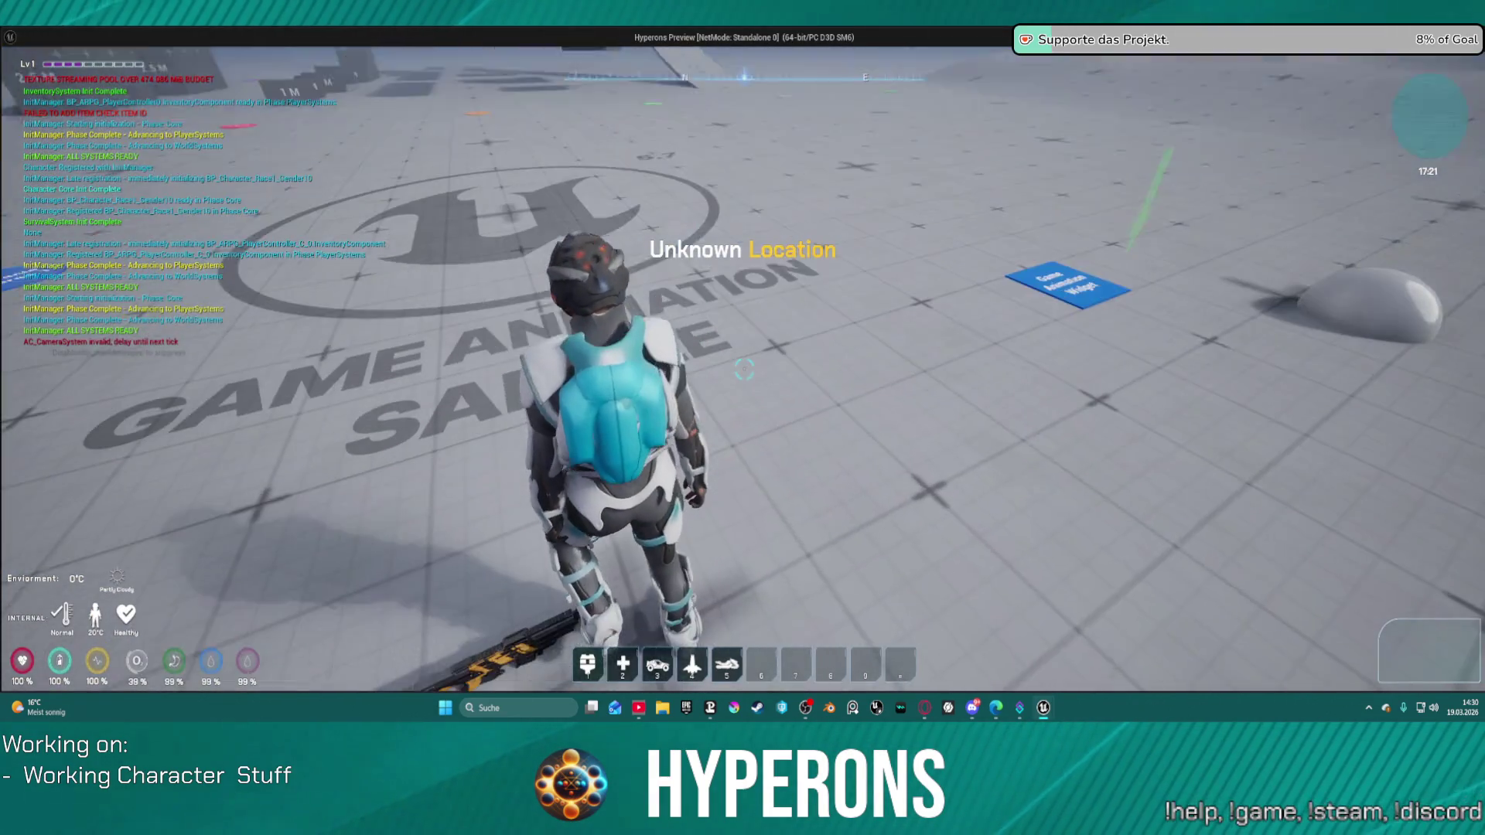
key(i)
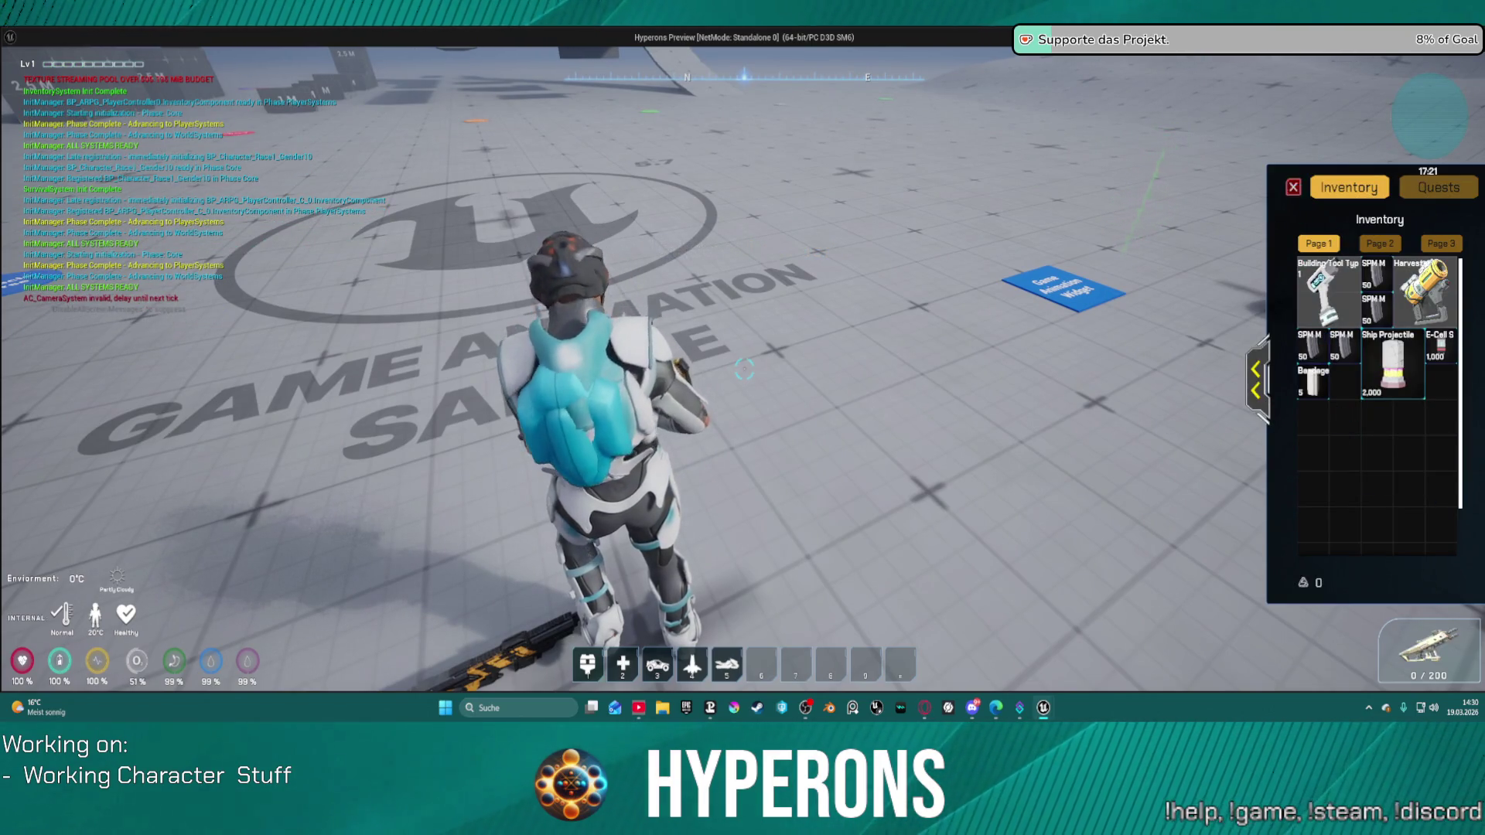
Close the inventory, sprint across the level, then end the Play-In-Editor session.
key(i)
key(shift+w)
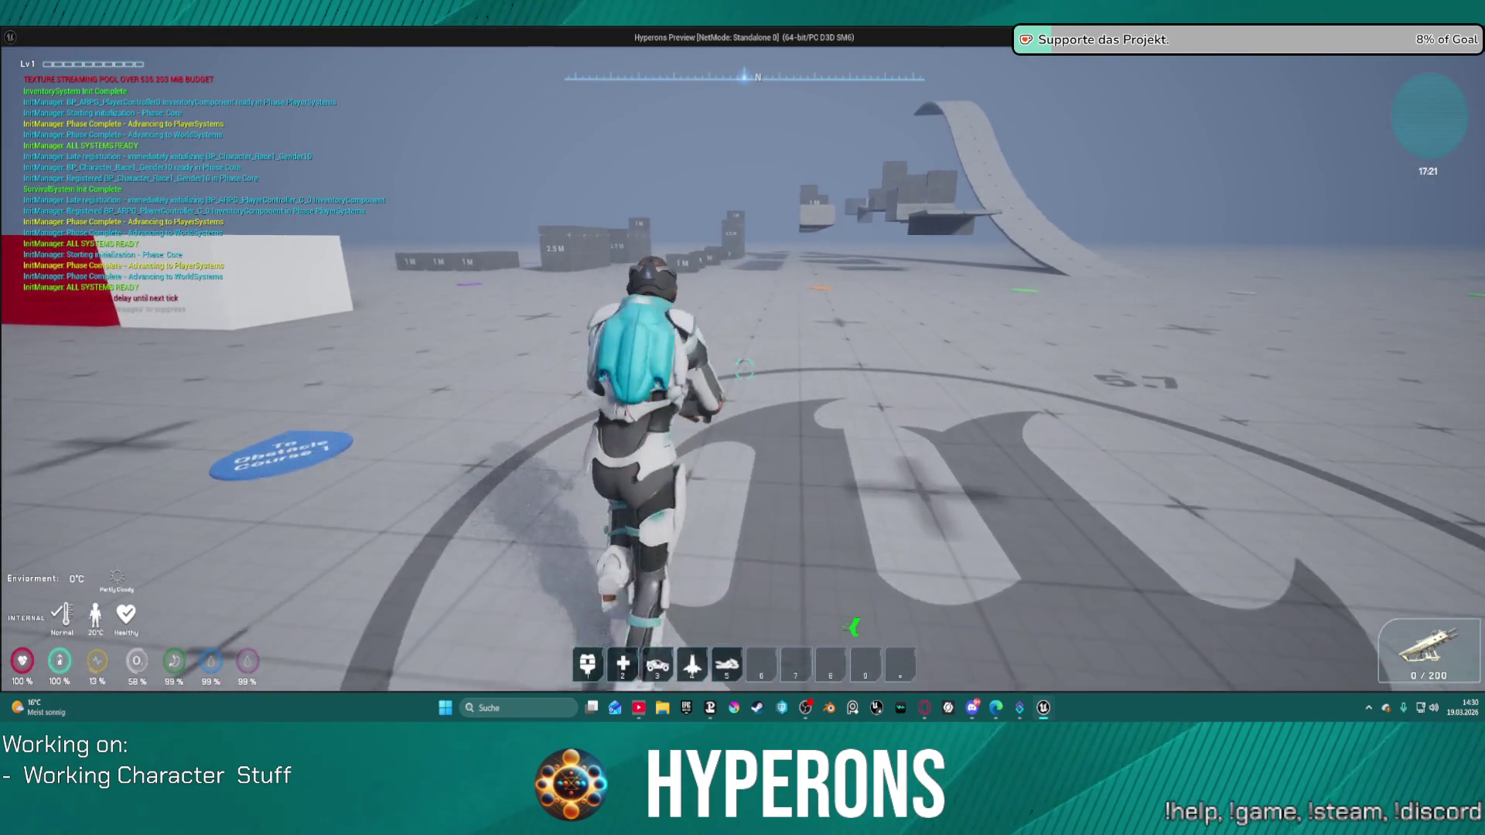
key(Escape)
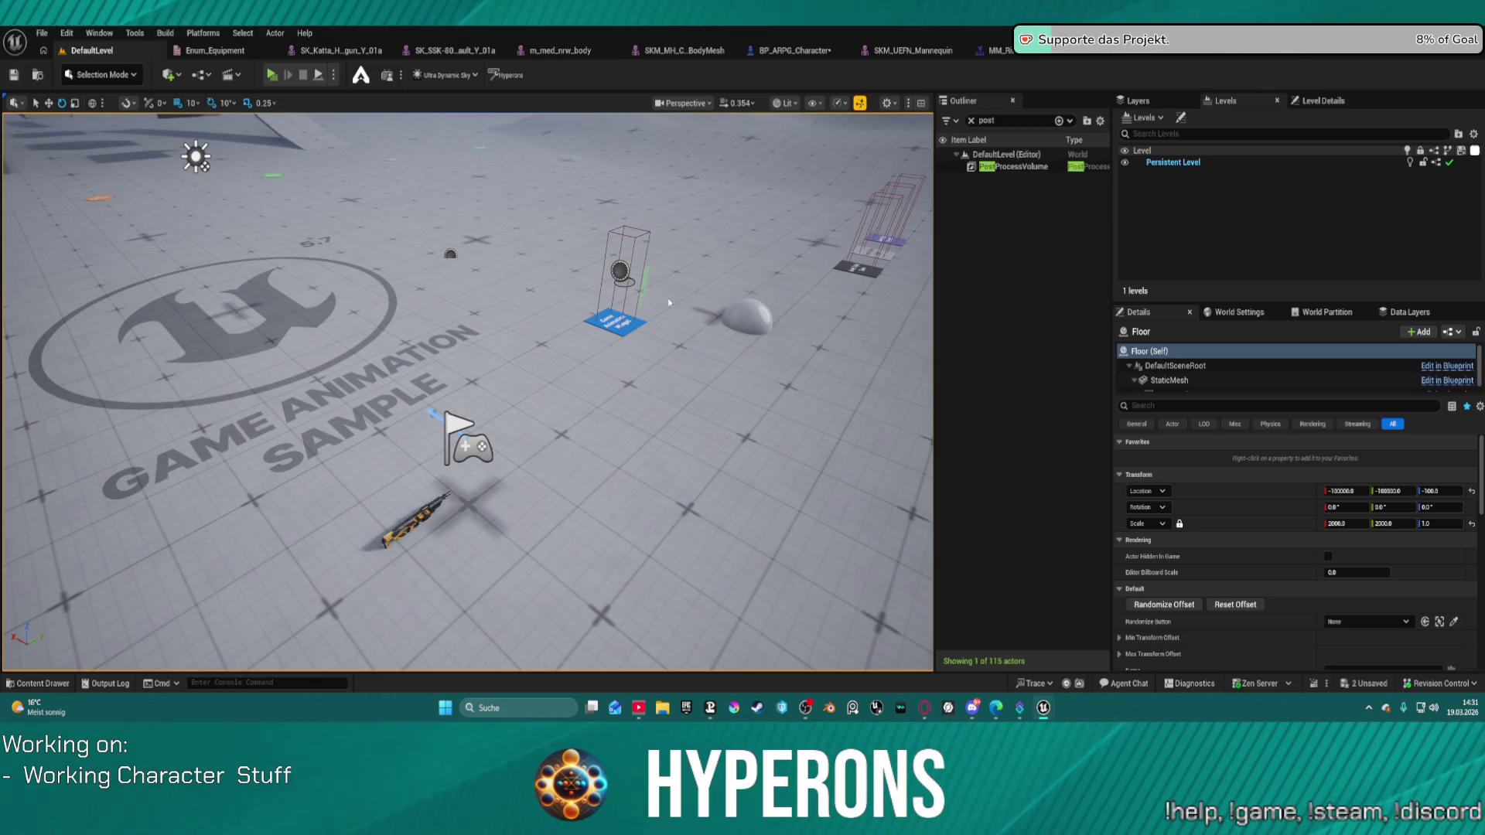
key(i)
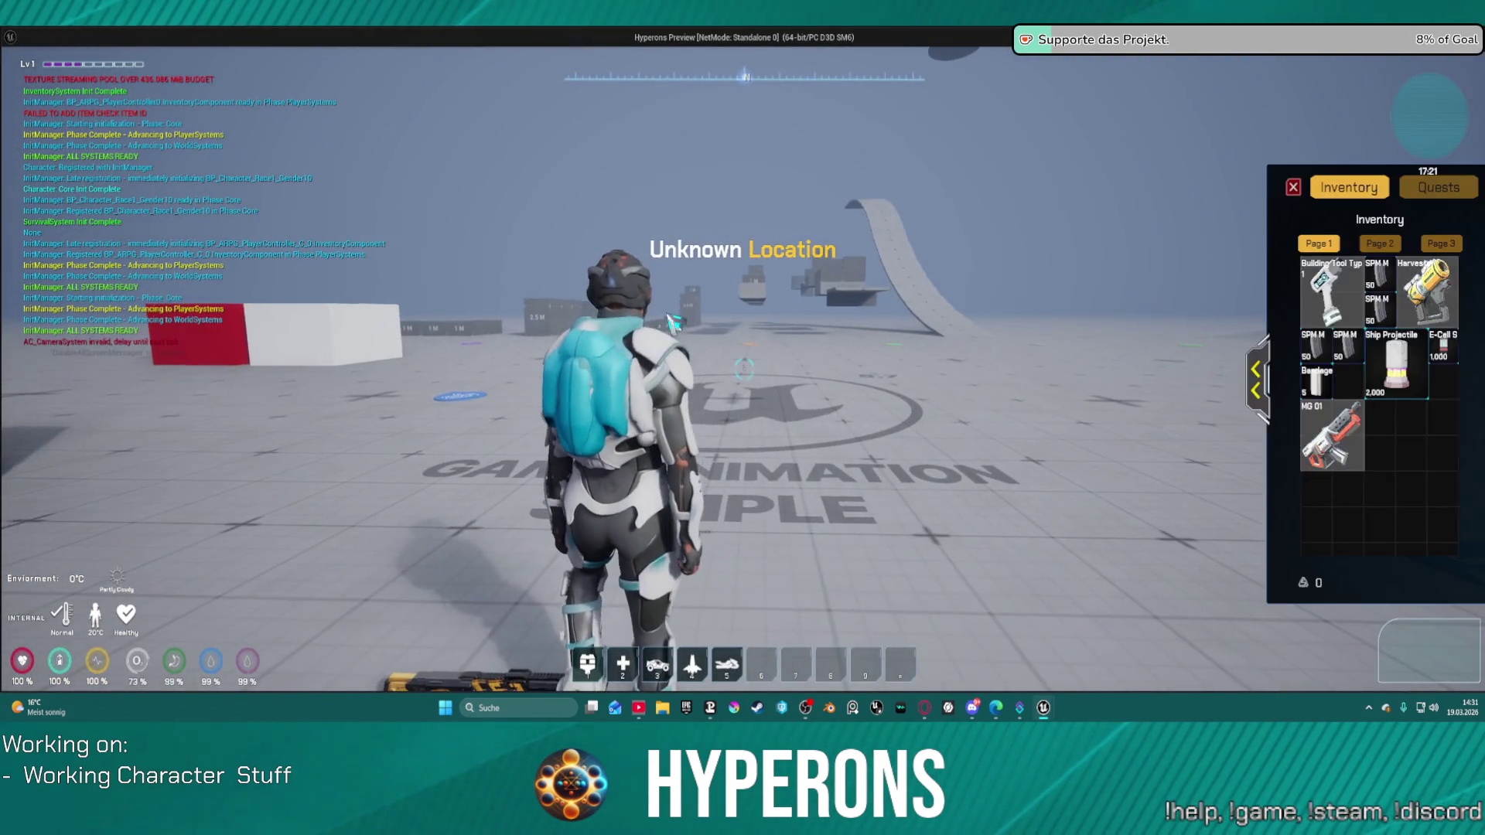
right_click(1334, 441)
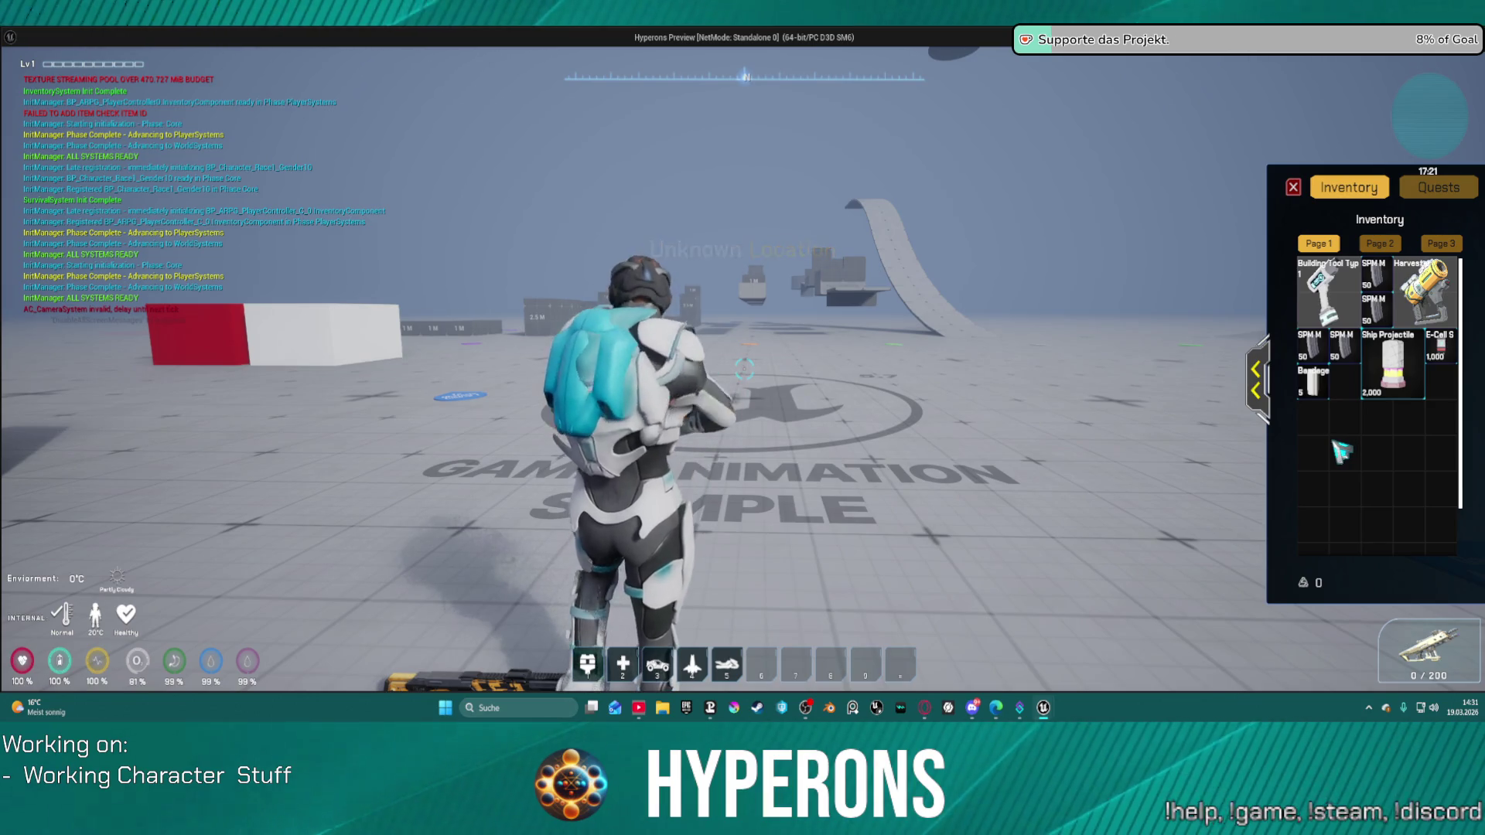
key(i)
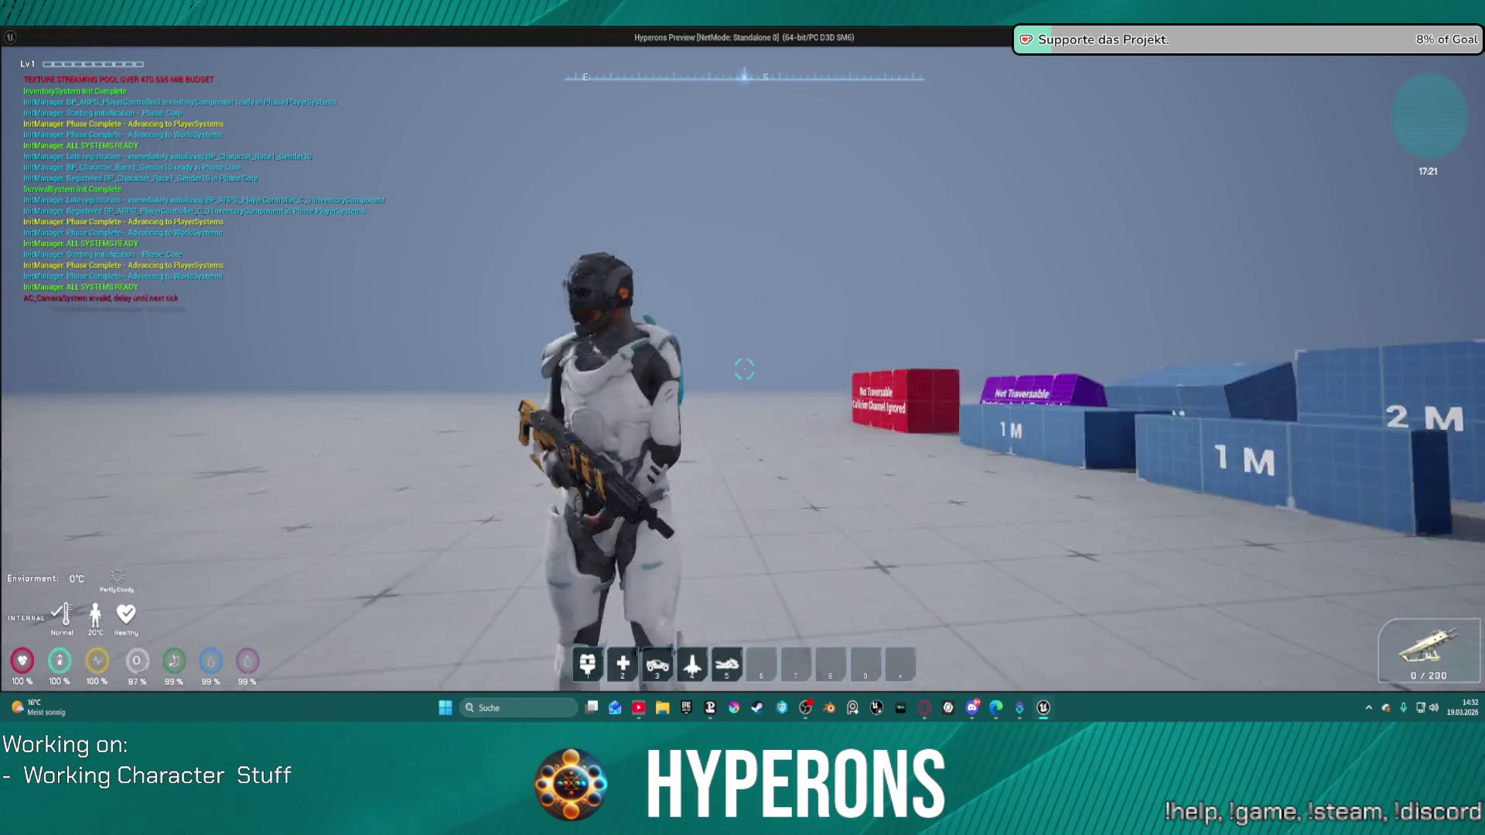
key(w)
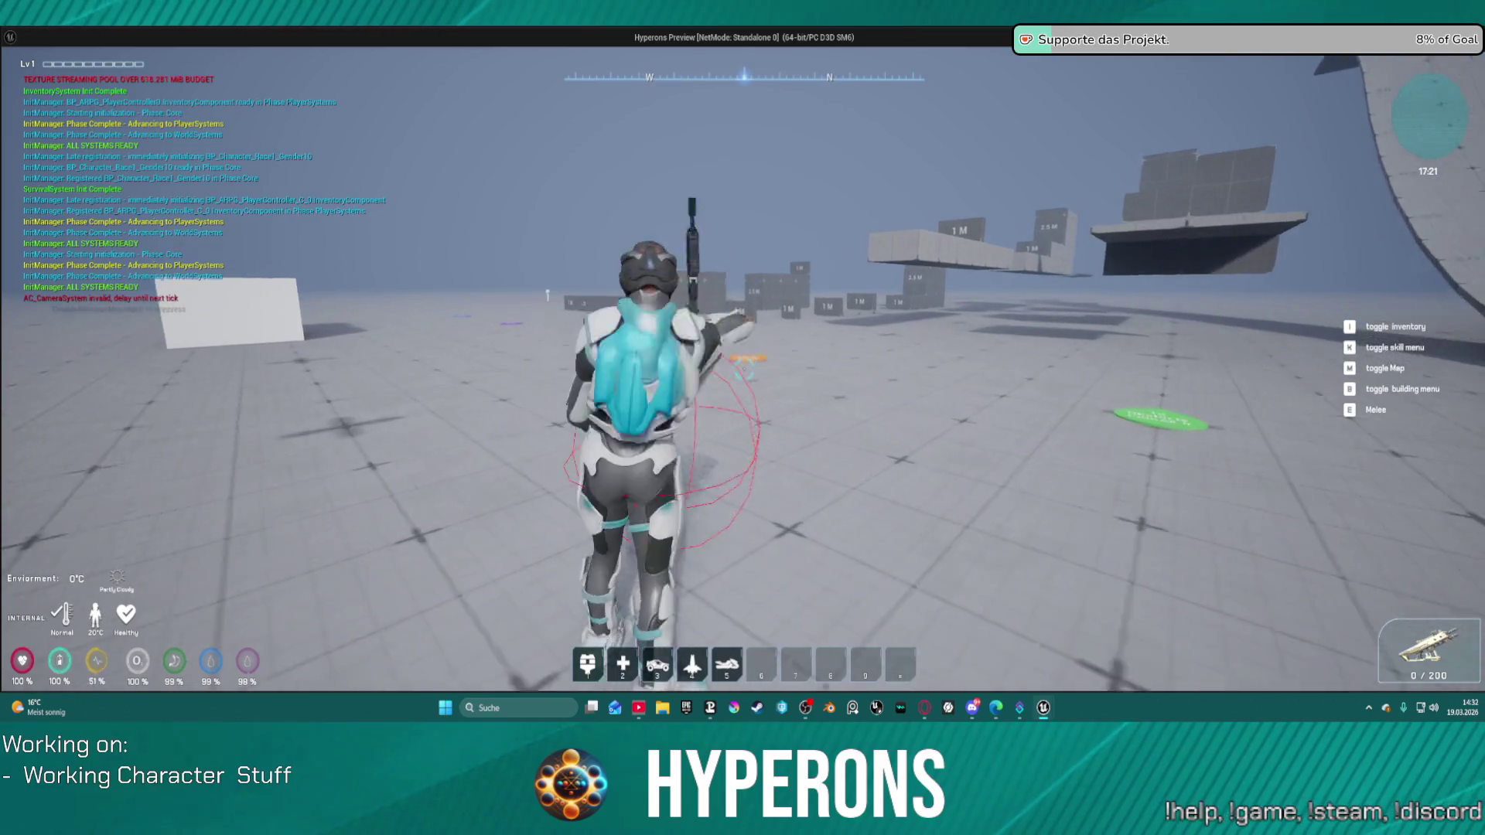
key(Escape)
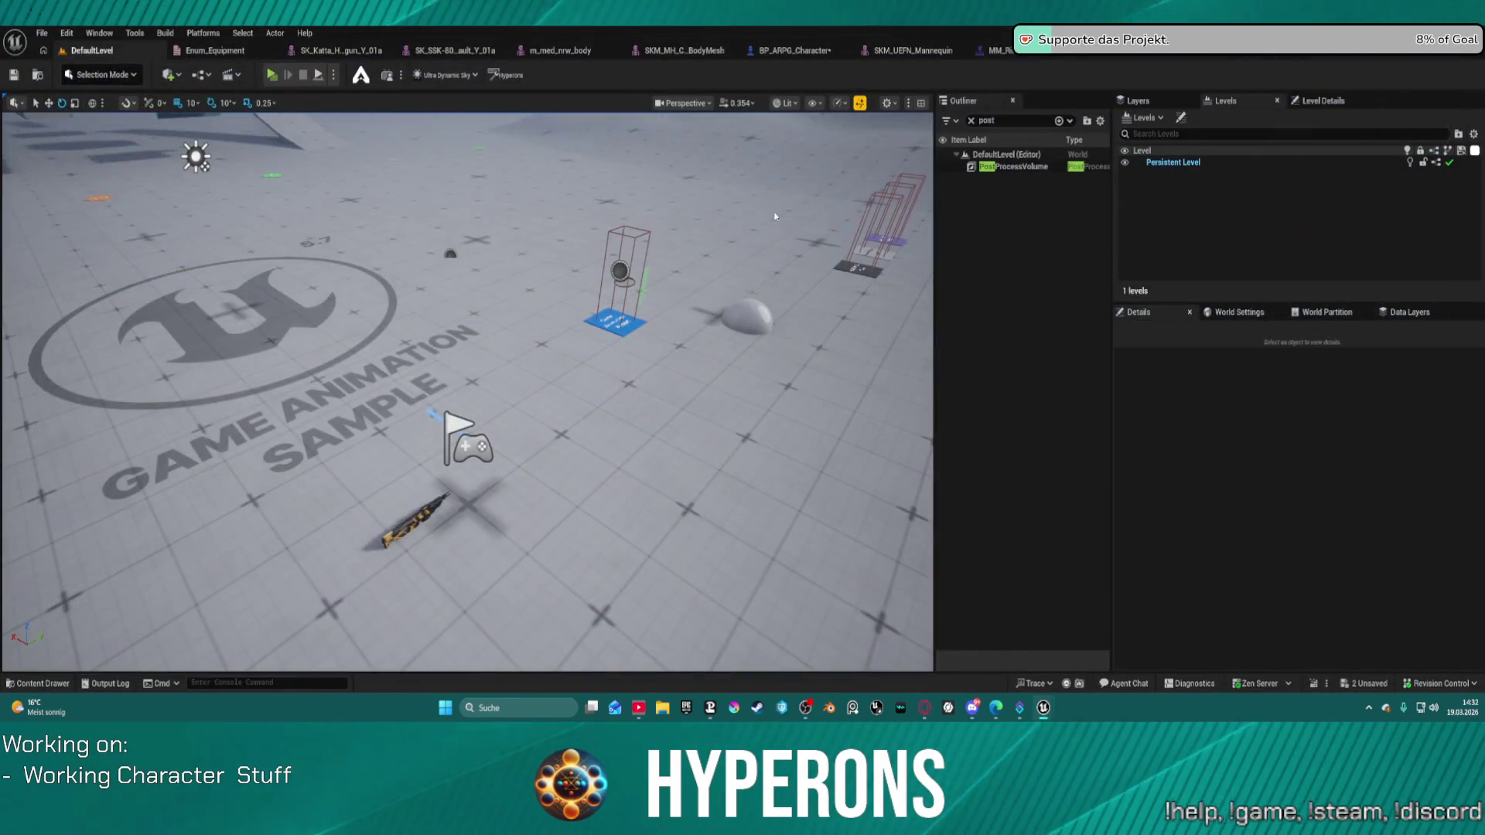
Reopen the MM_Rifle_Melee_UEFN montage and delete its Enable_FootIK_L curve.
click(775, 216)
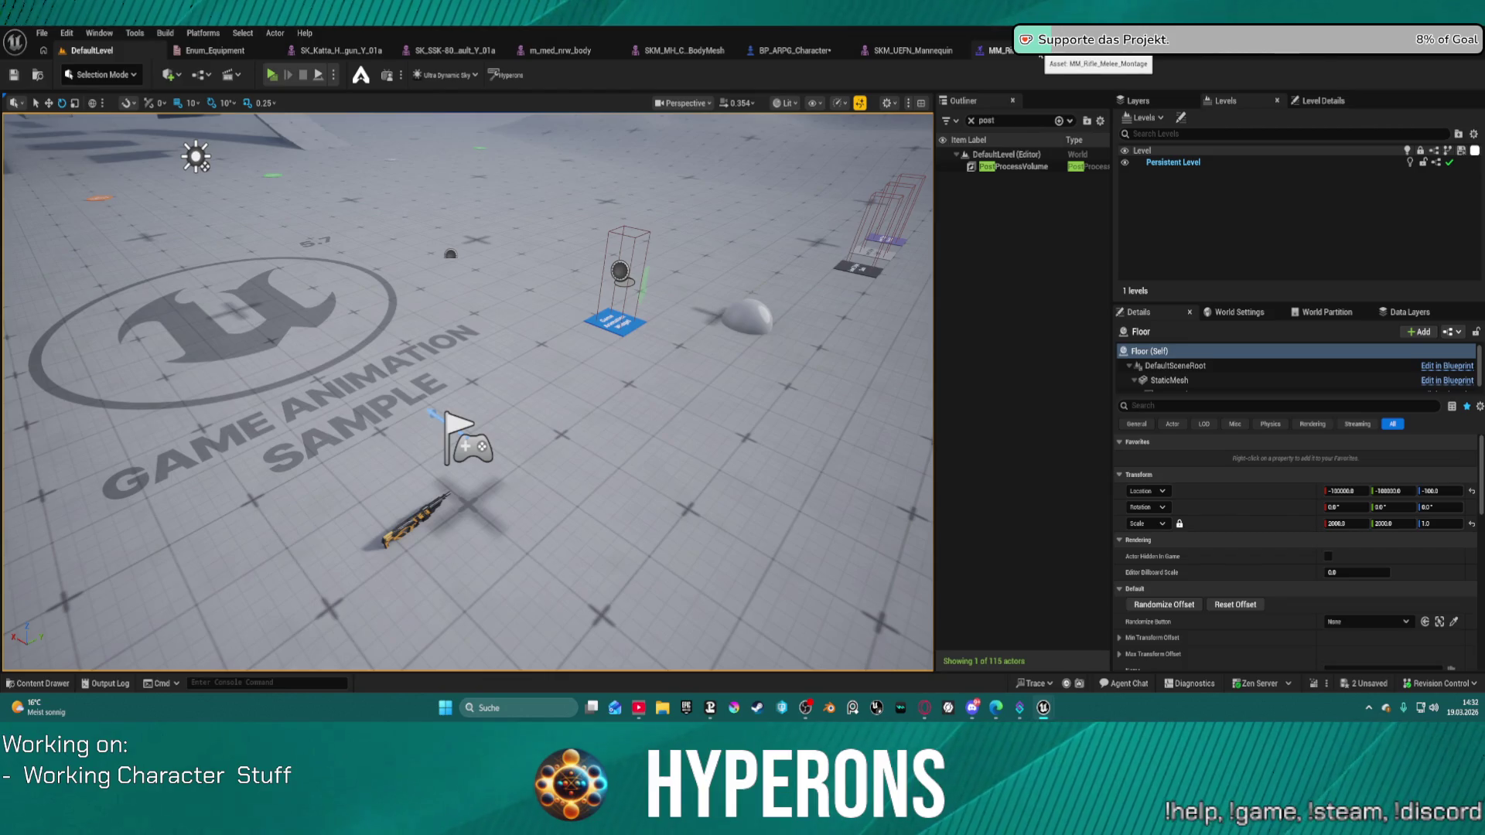
click(1040, 51)
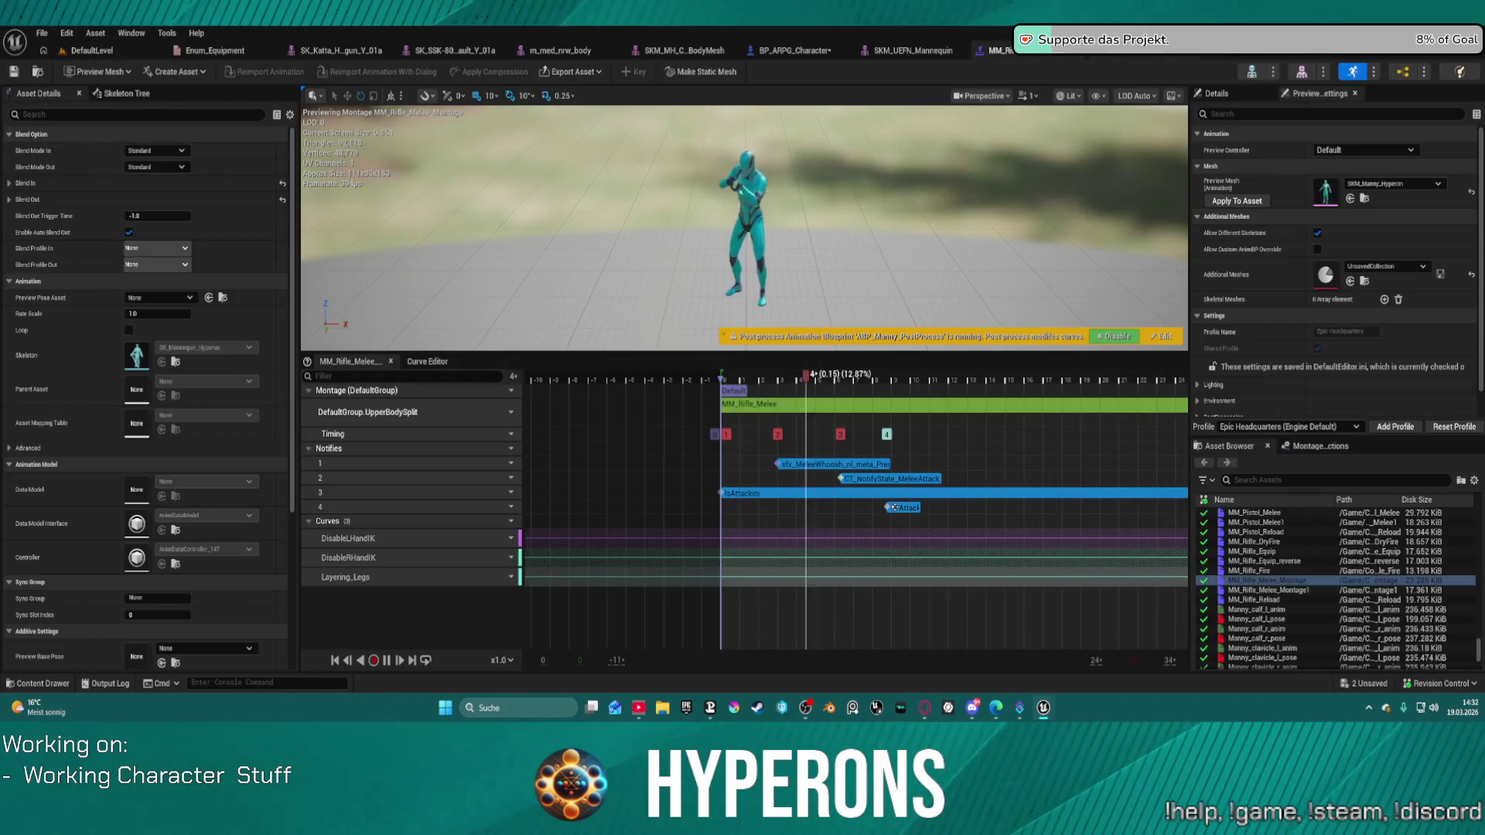
scroll(476, 481, down, 2)
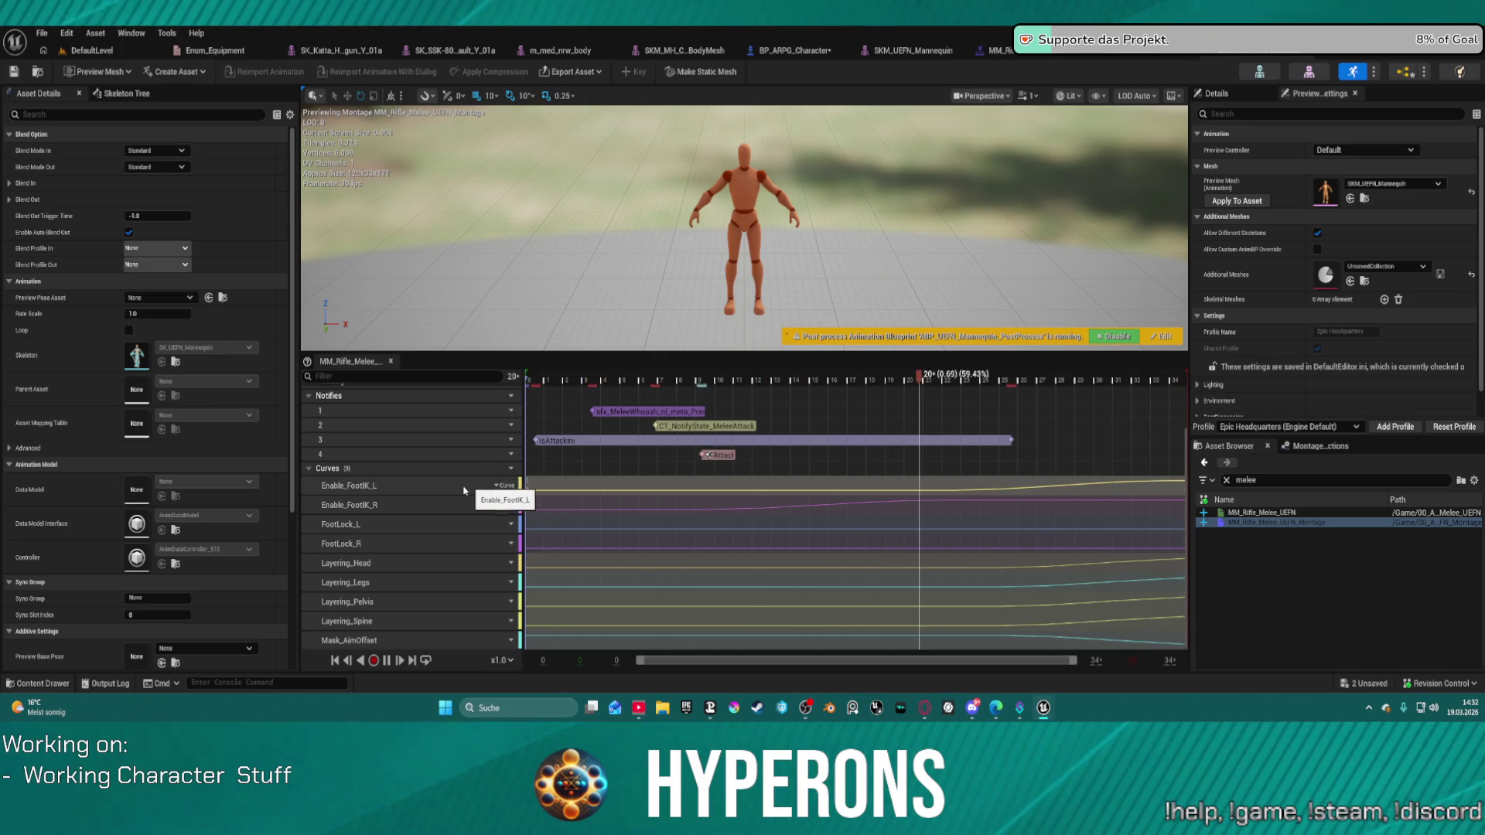
click(470, 491)
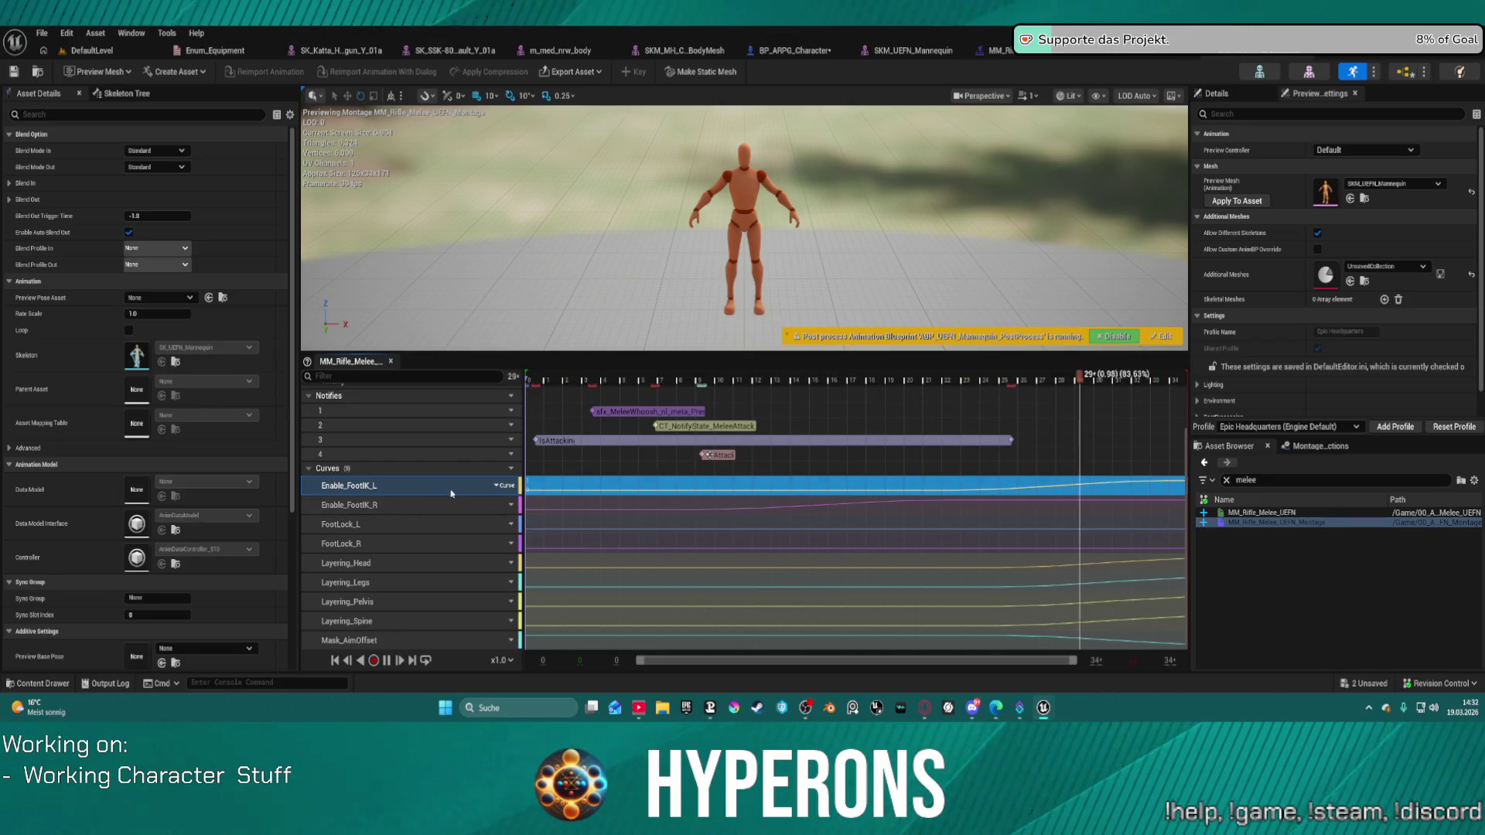
key(Delete)
key(Delete)
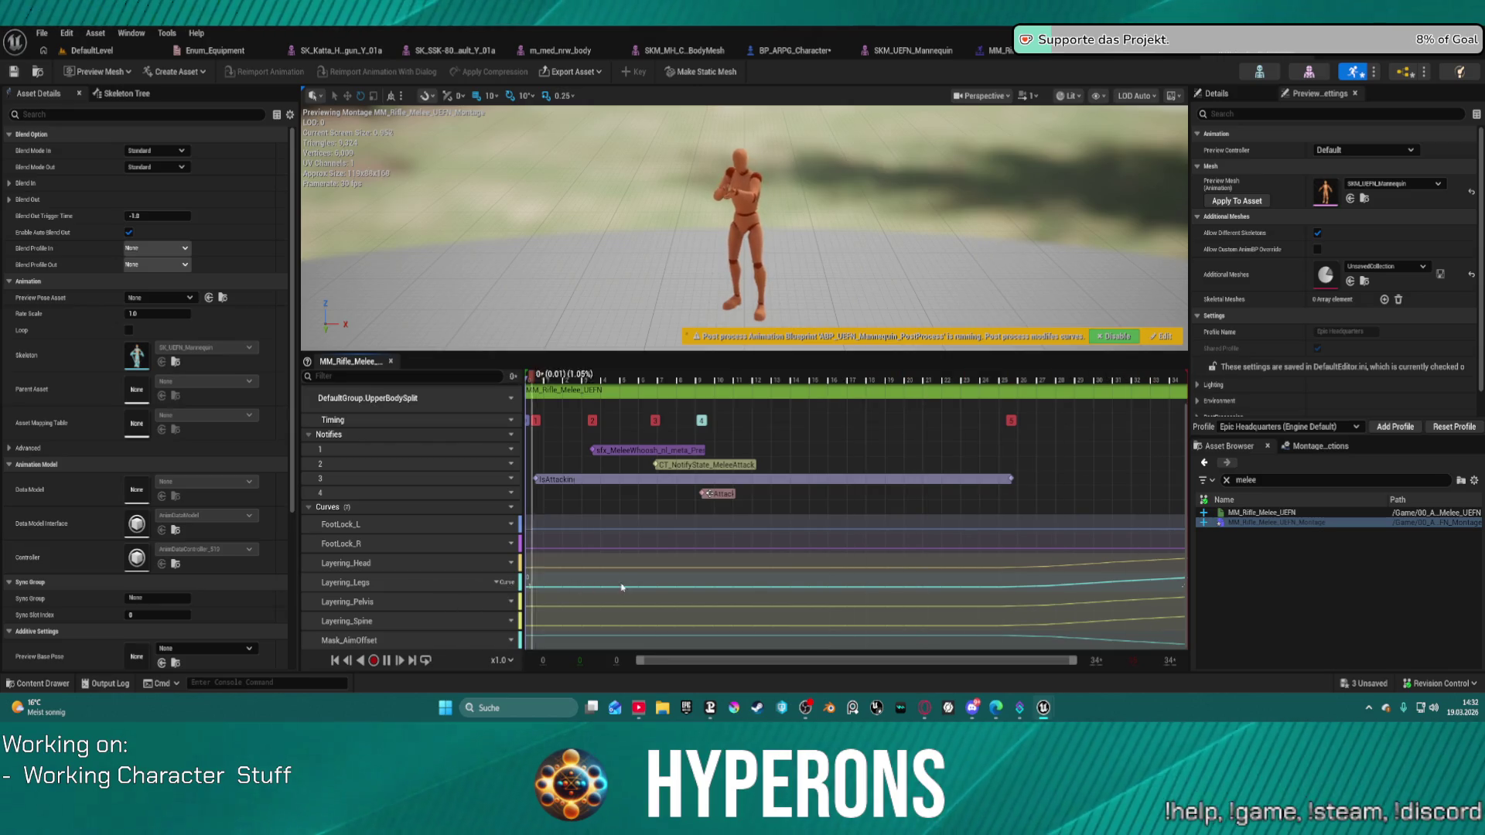
Delete the Layering_Legs, Mask_AimOffset, FootLock_R and FootLock_L curves from the montage.
click(437, 587)
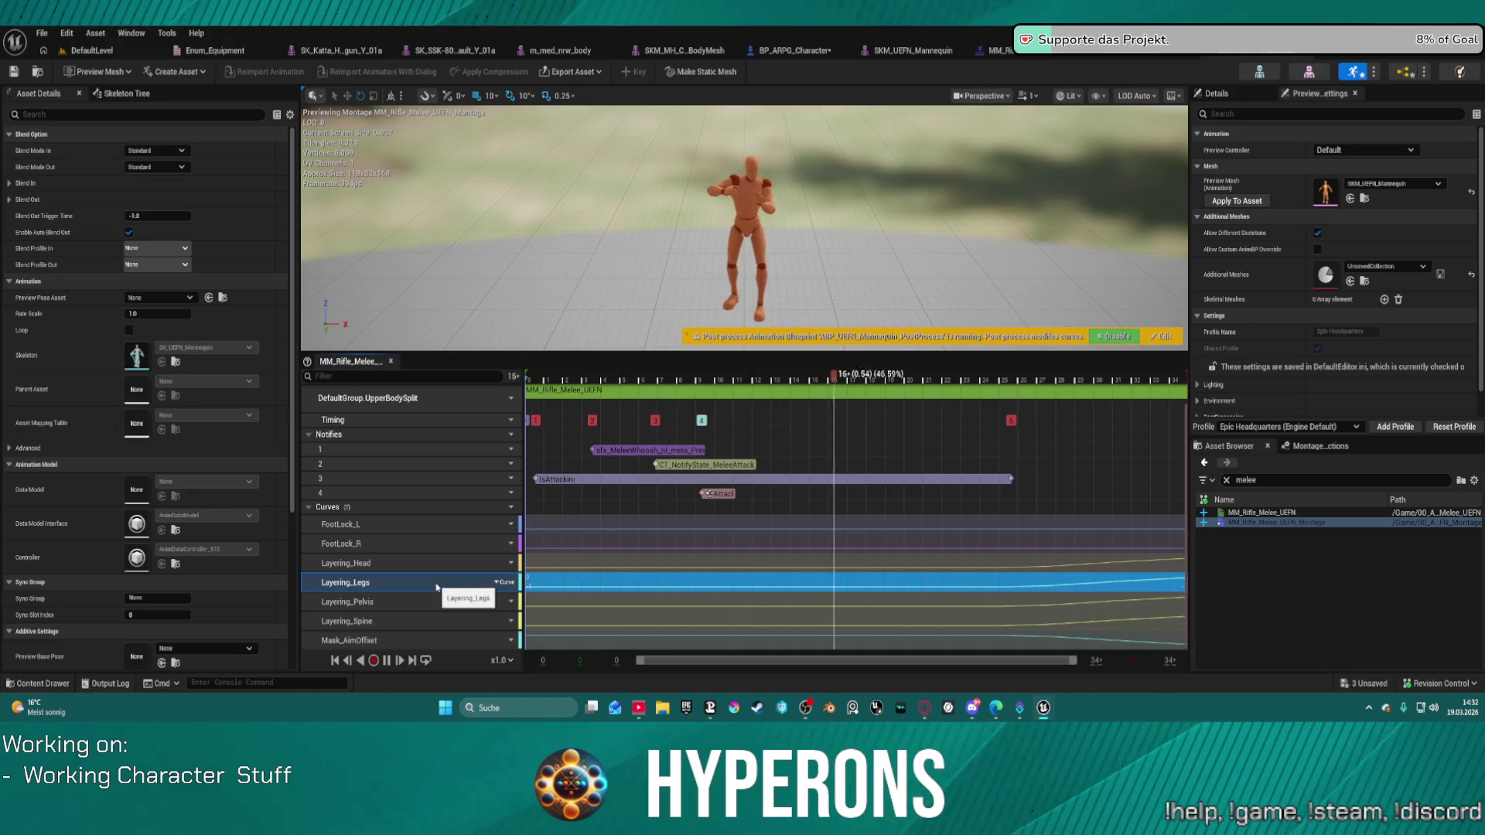
key(Delete)
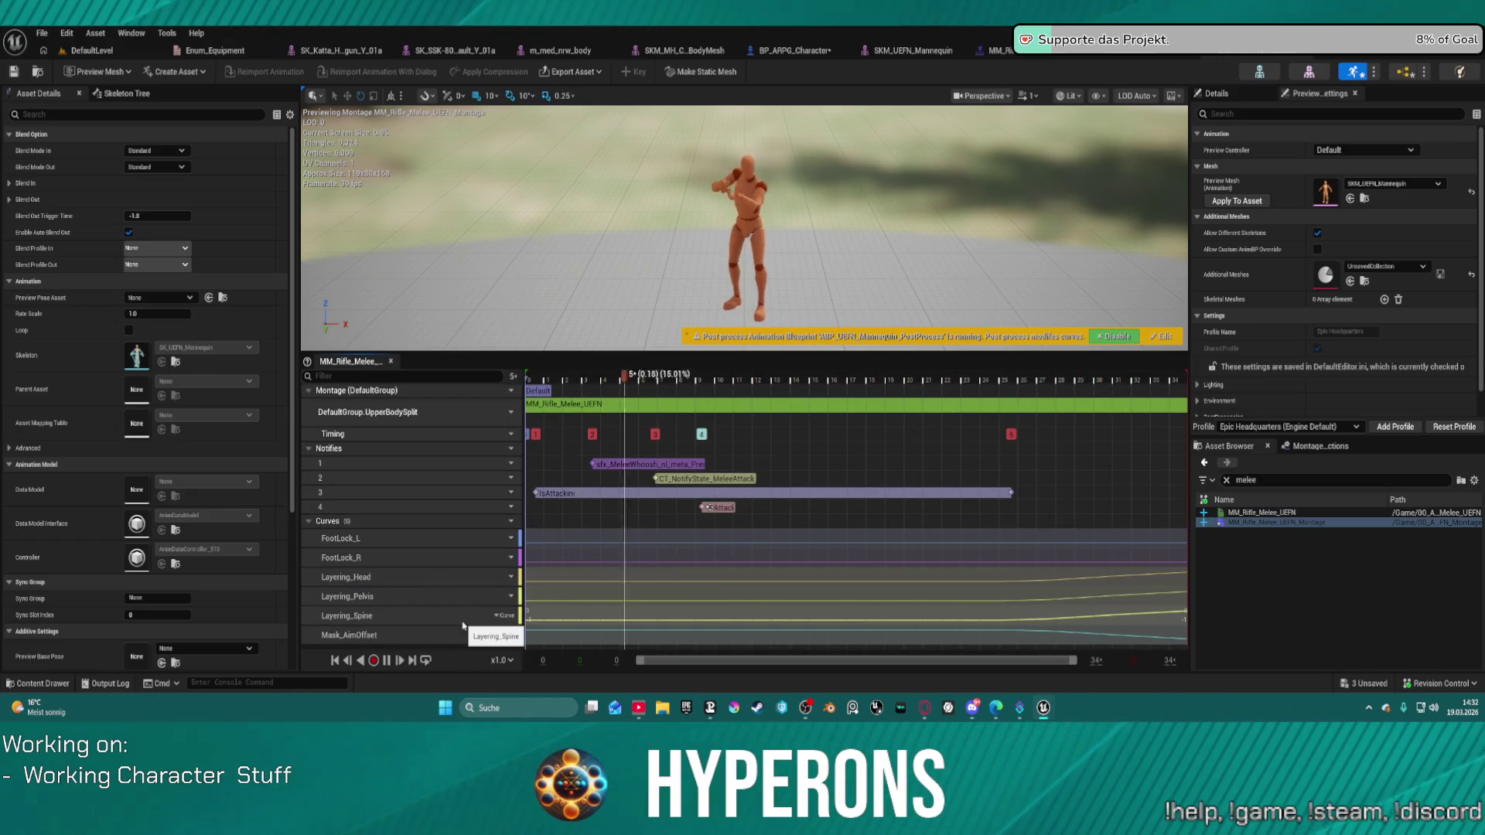
click(459, 617)
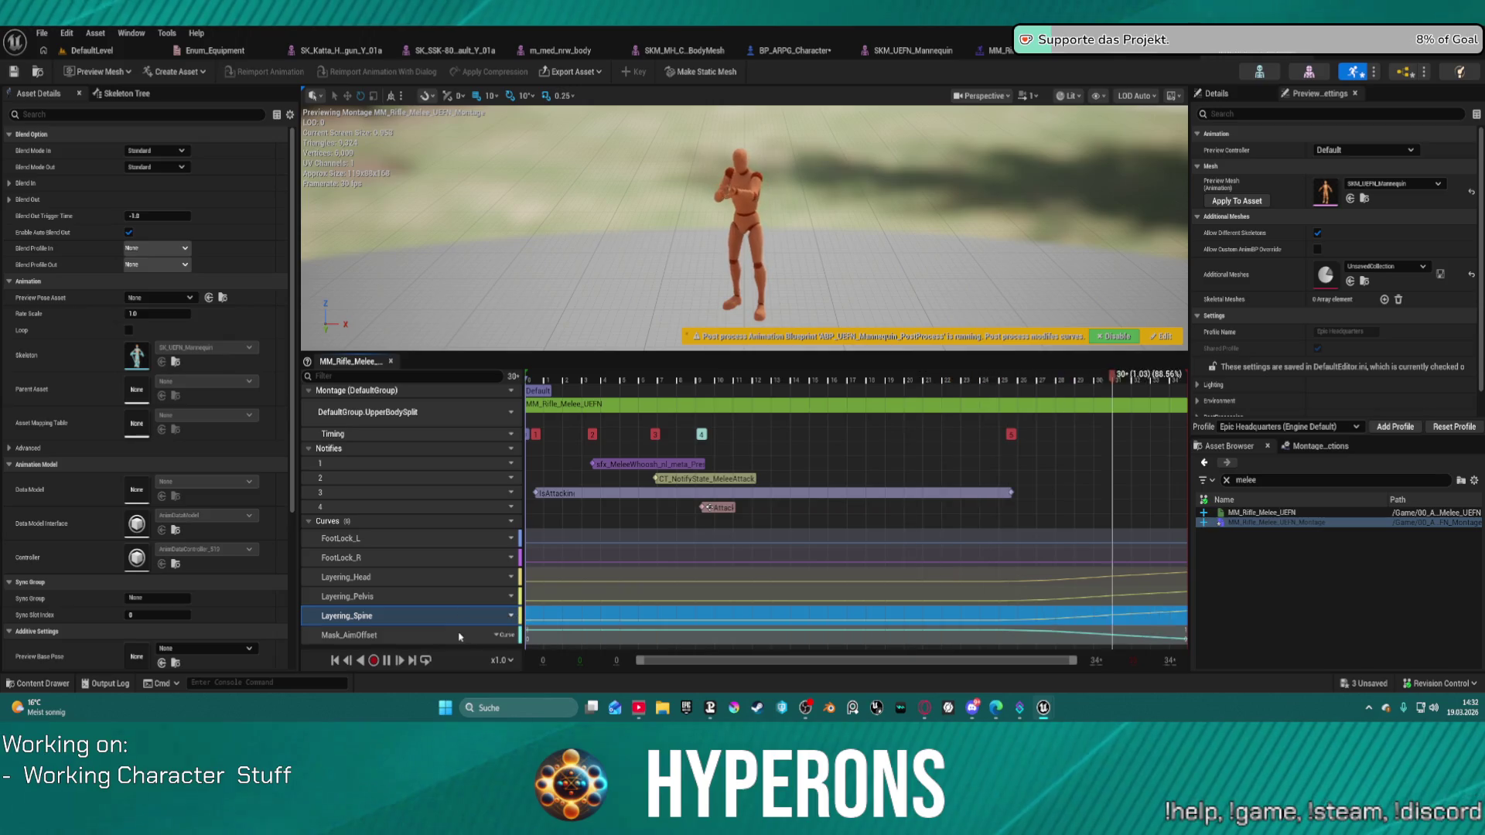
click(456, 635)
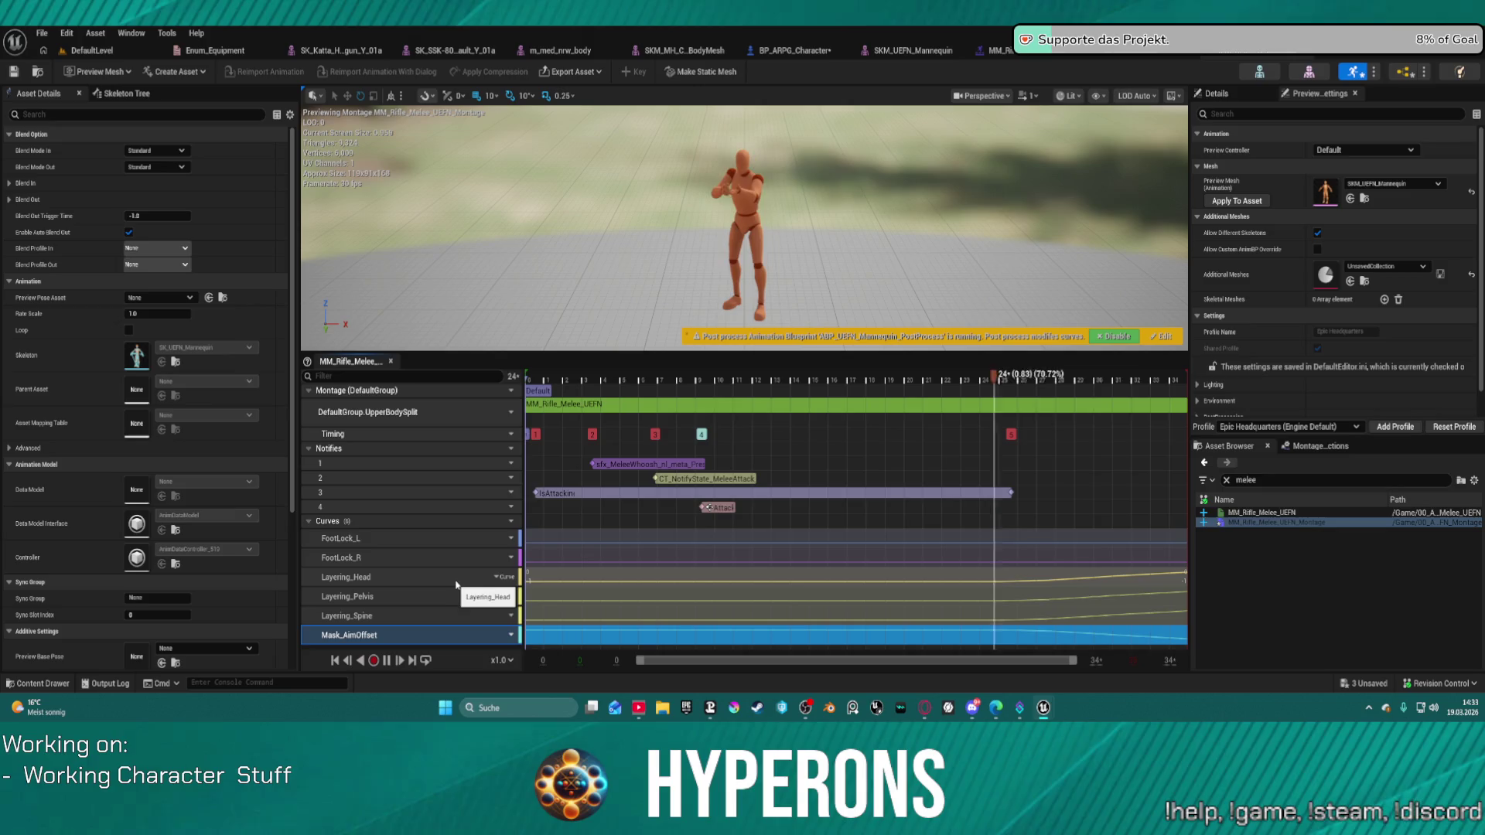
key(Delete)
click(484, 557)
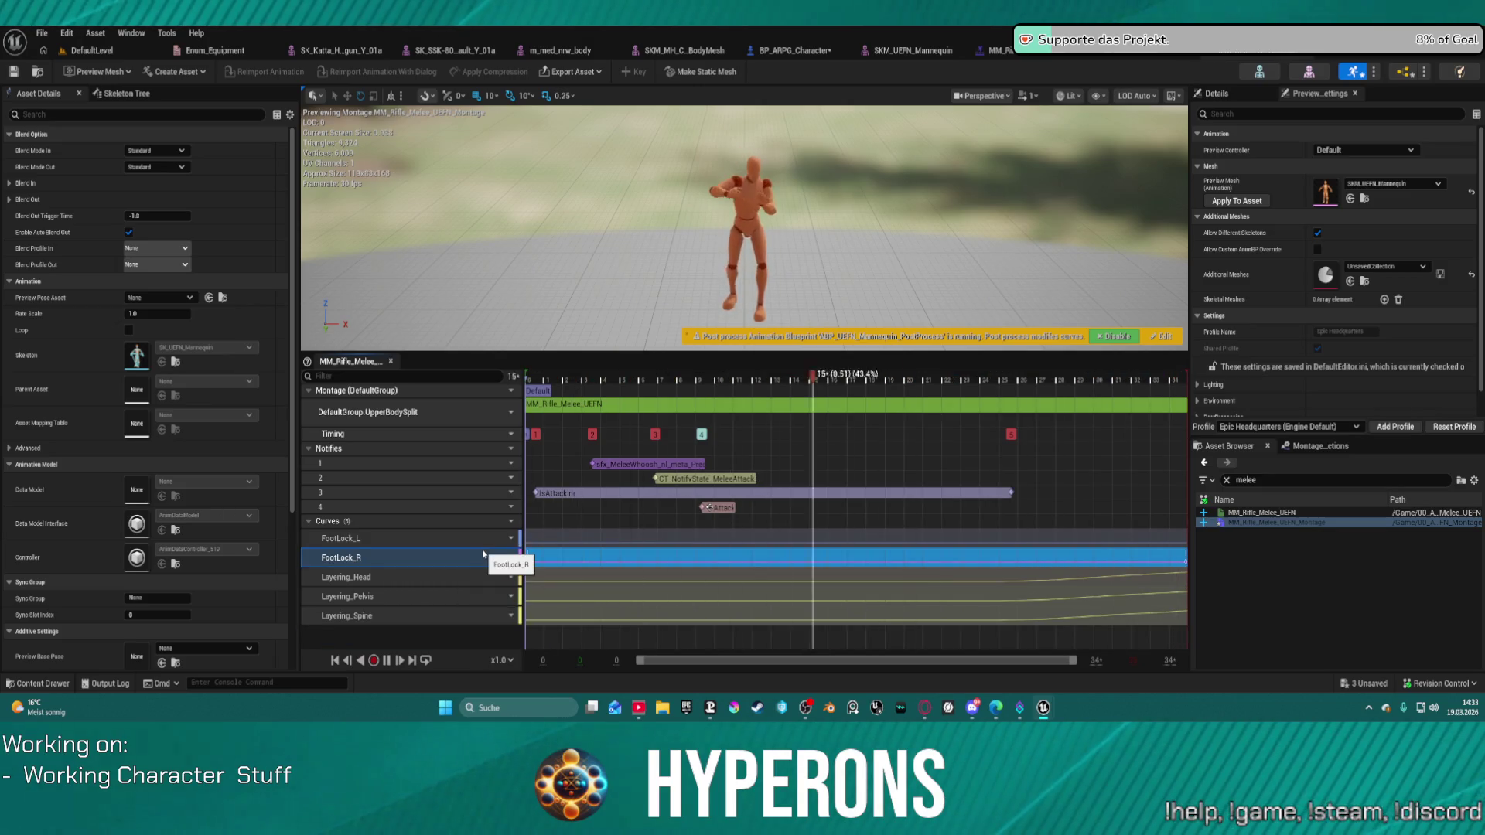
key(Delete)
click(483, 539)
key(Delete)
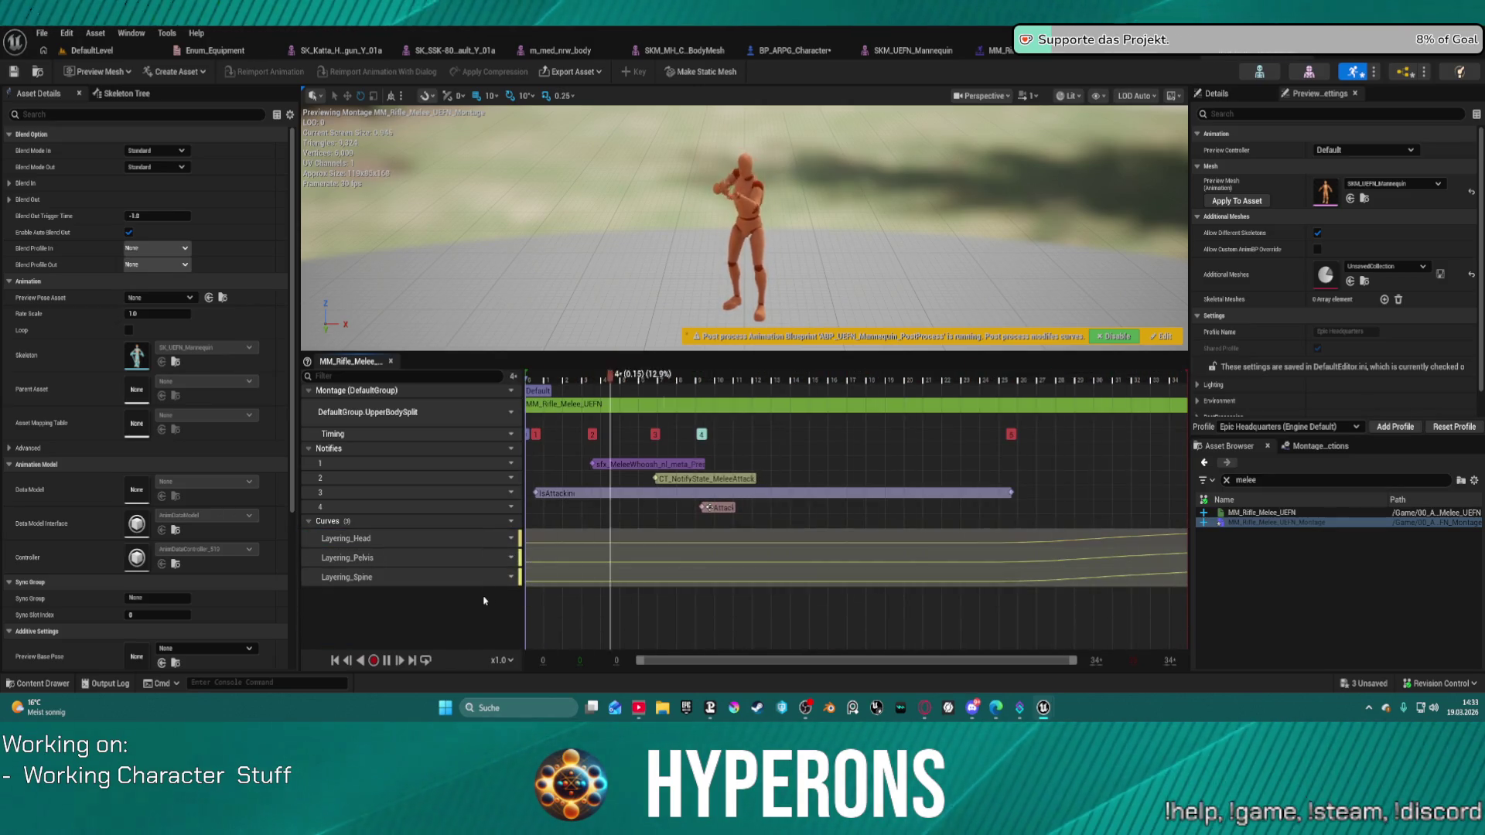
Remove the remaining Layering_Pelvis, Layering_Head and Layering_Spine curves, then return to DefaultLevel.
mouse_move(505, 525)
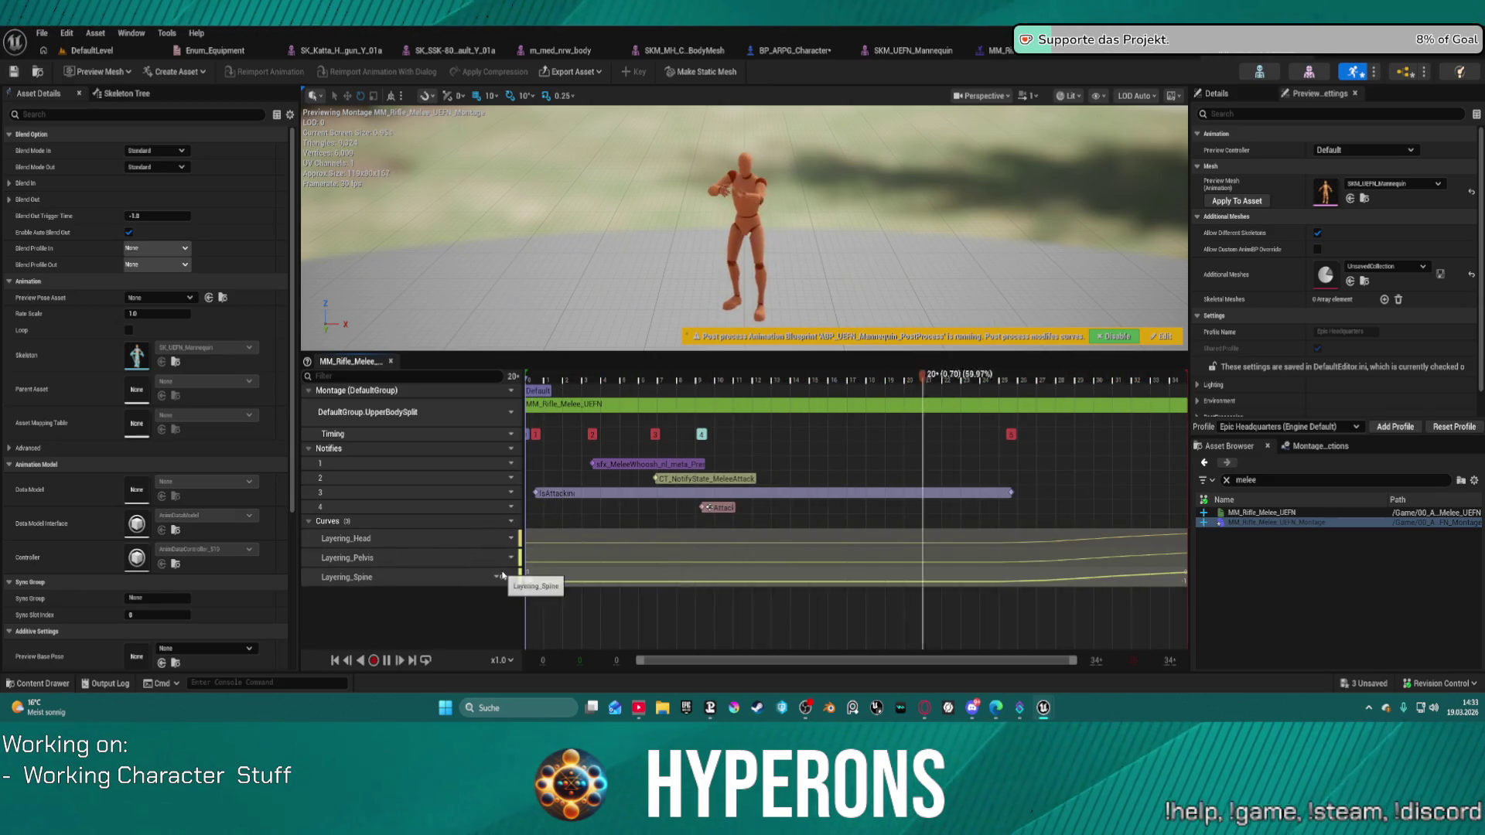
click(501, 559)
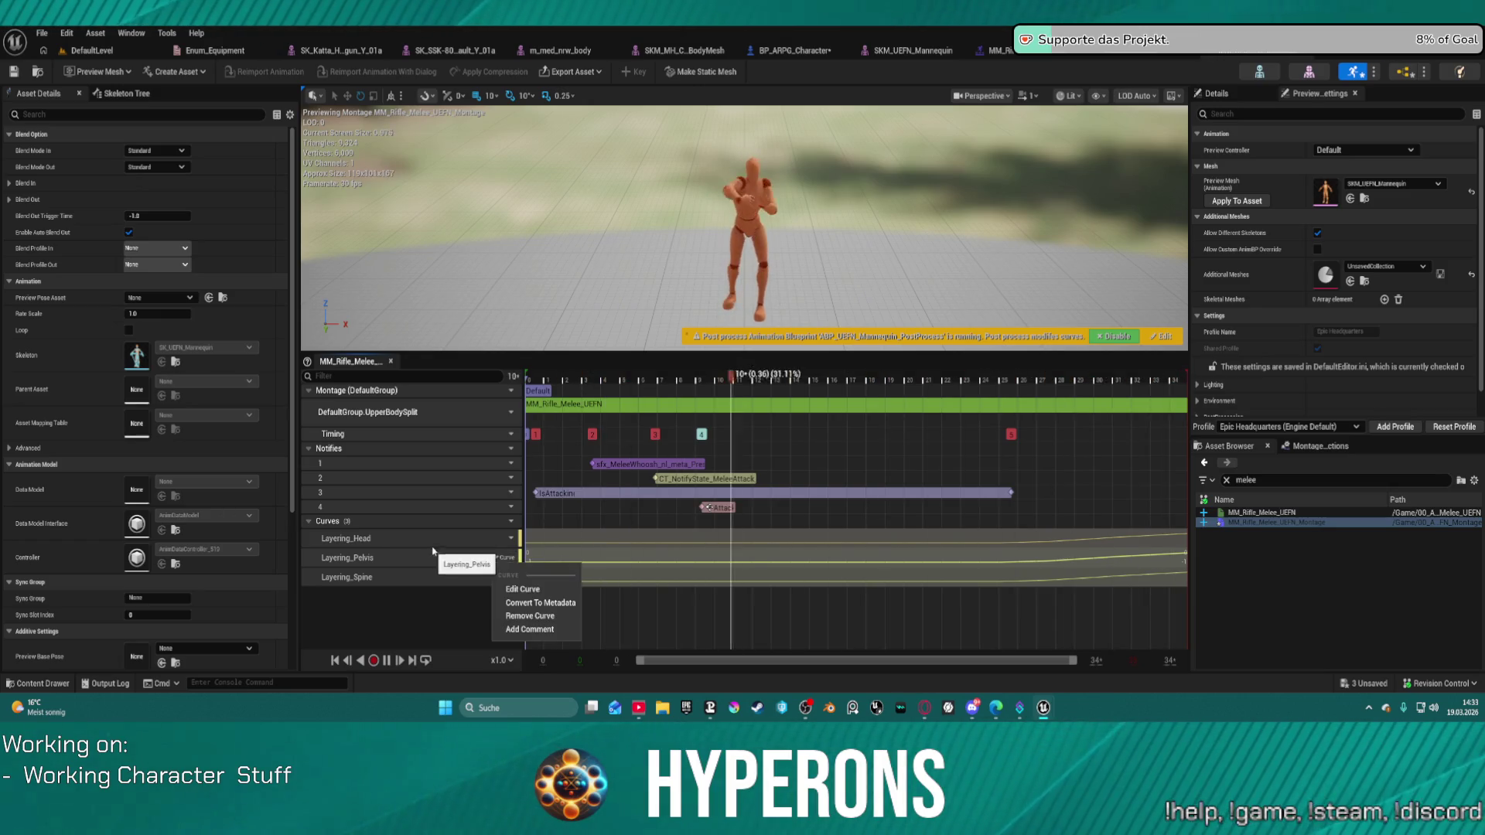
click(526, 584)
click(442, 538)
key(Delete)
click(443, 538)
key(Delete)
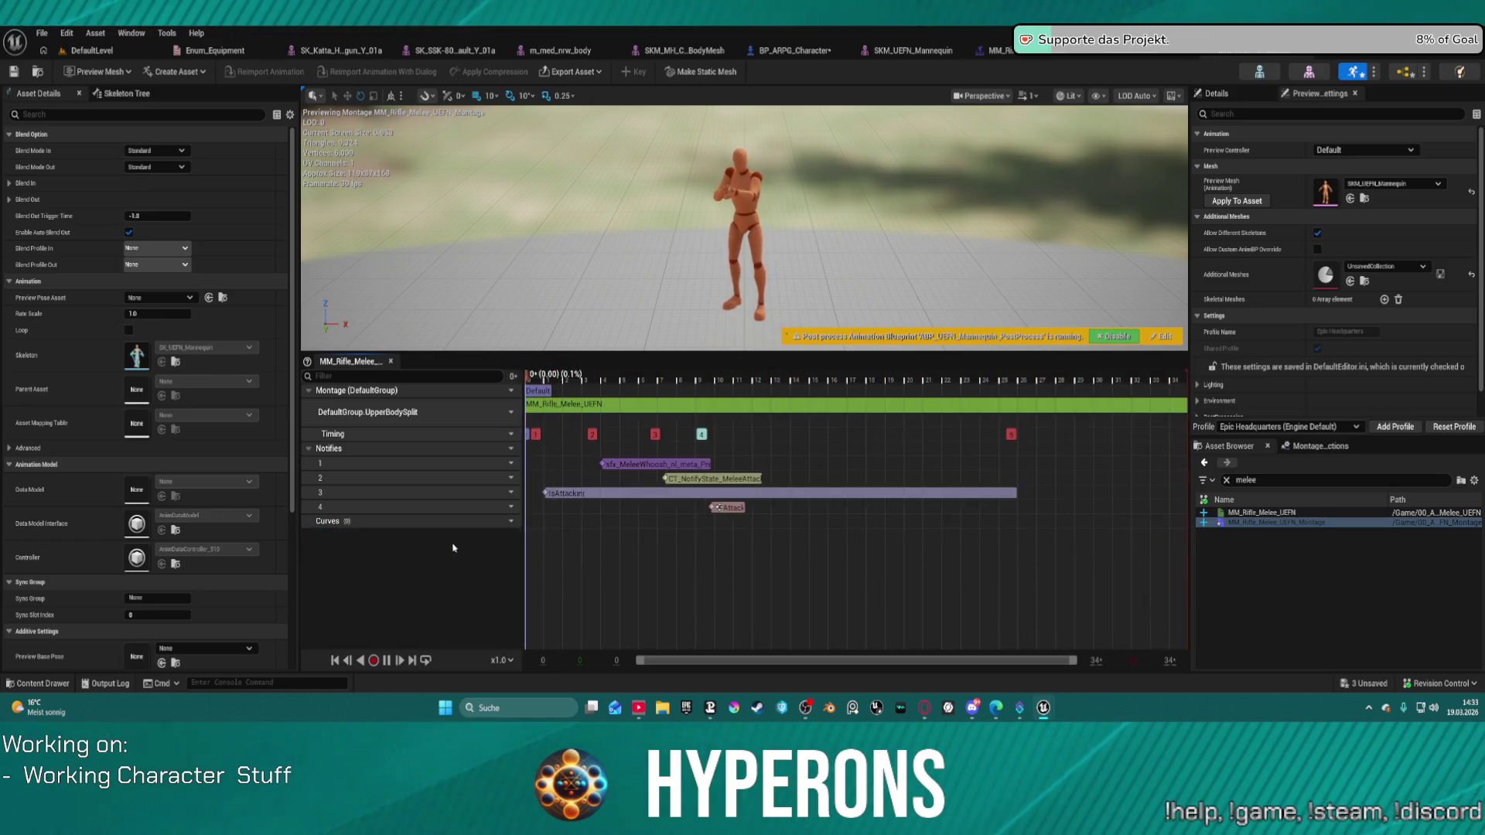
click(98, 51)
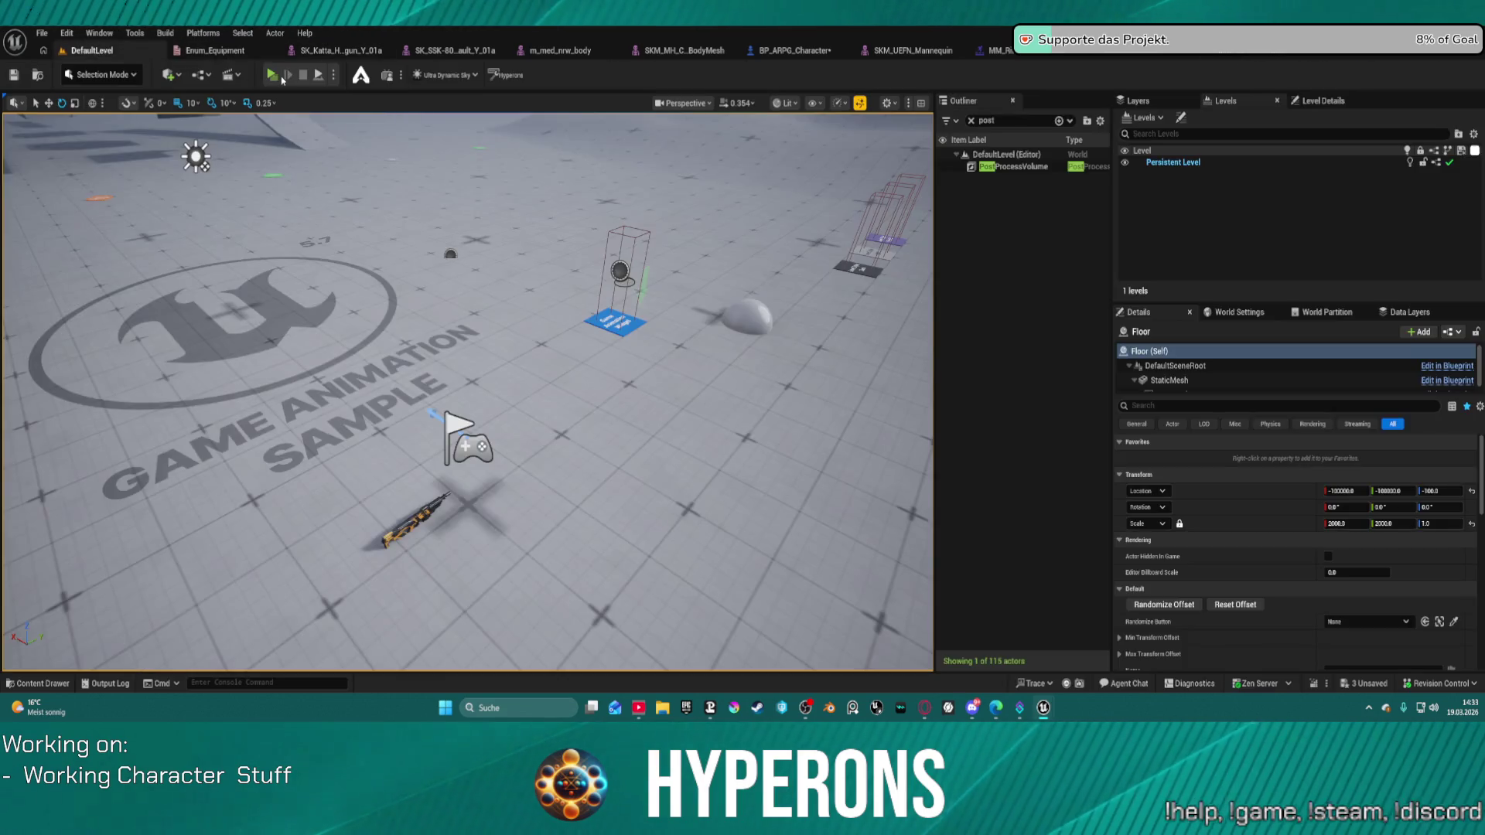
key(alt+p)
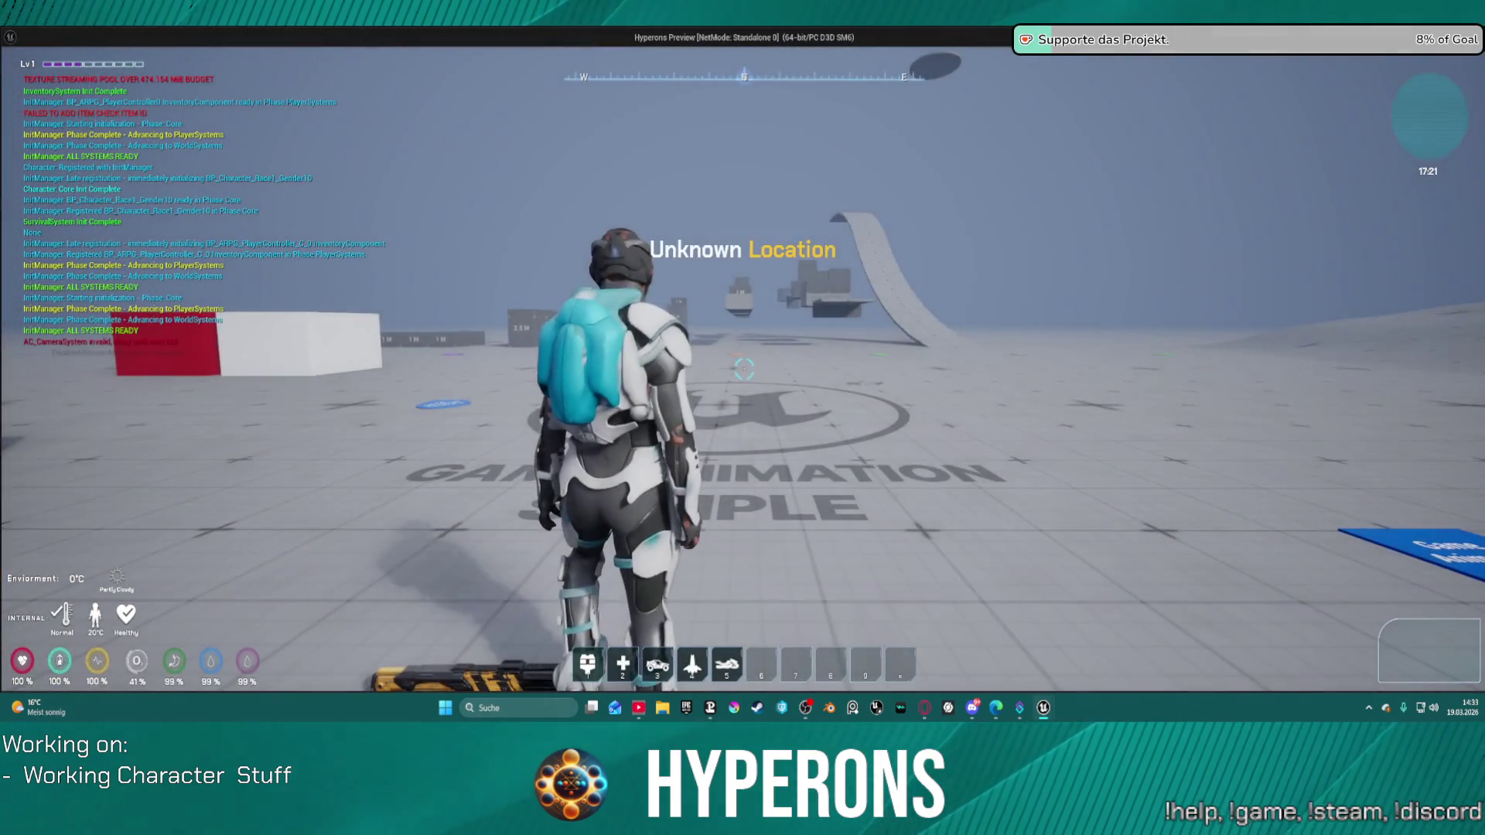
key(i)
double_click(1329, 437)
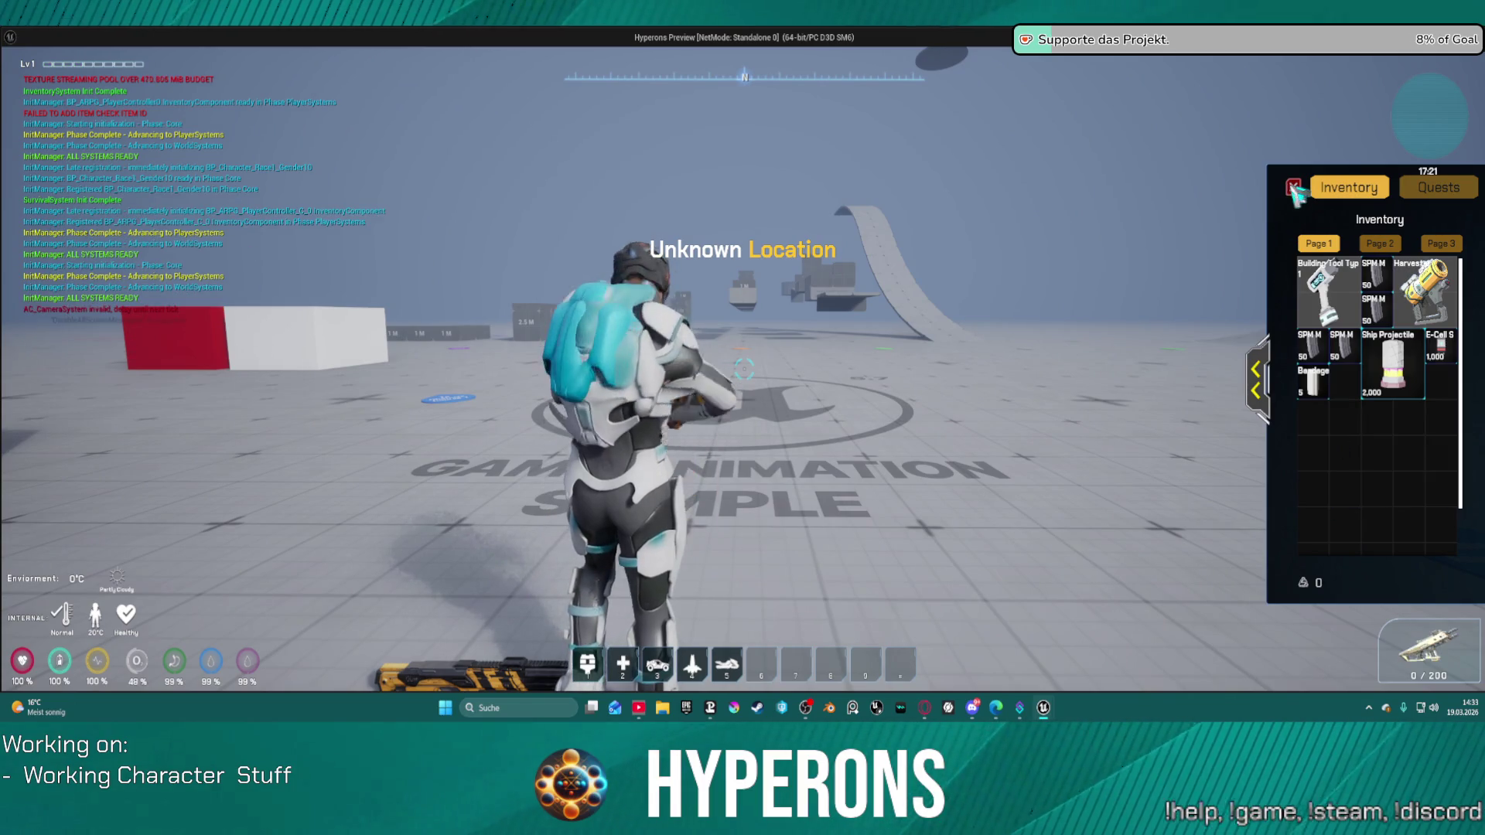
key(i)
key(shift+w)
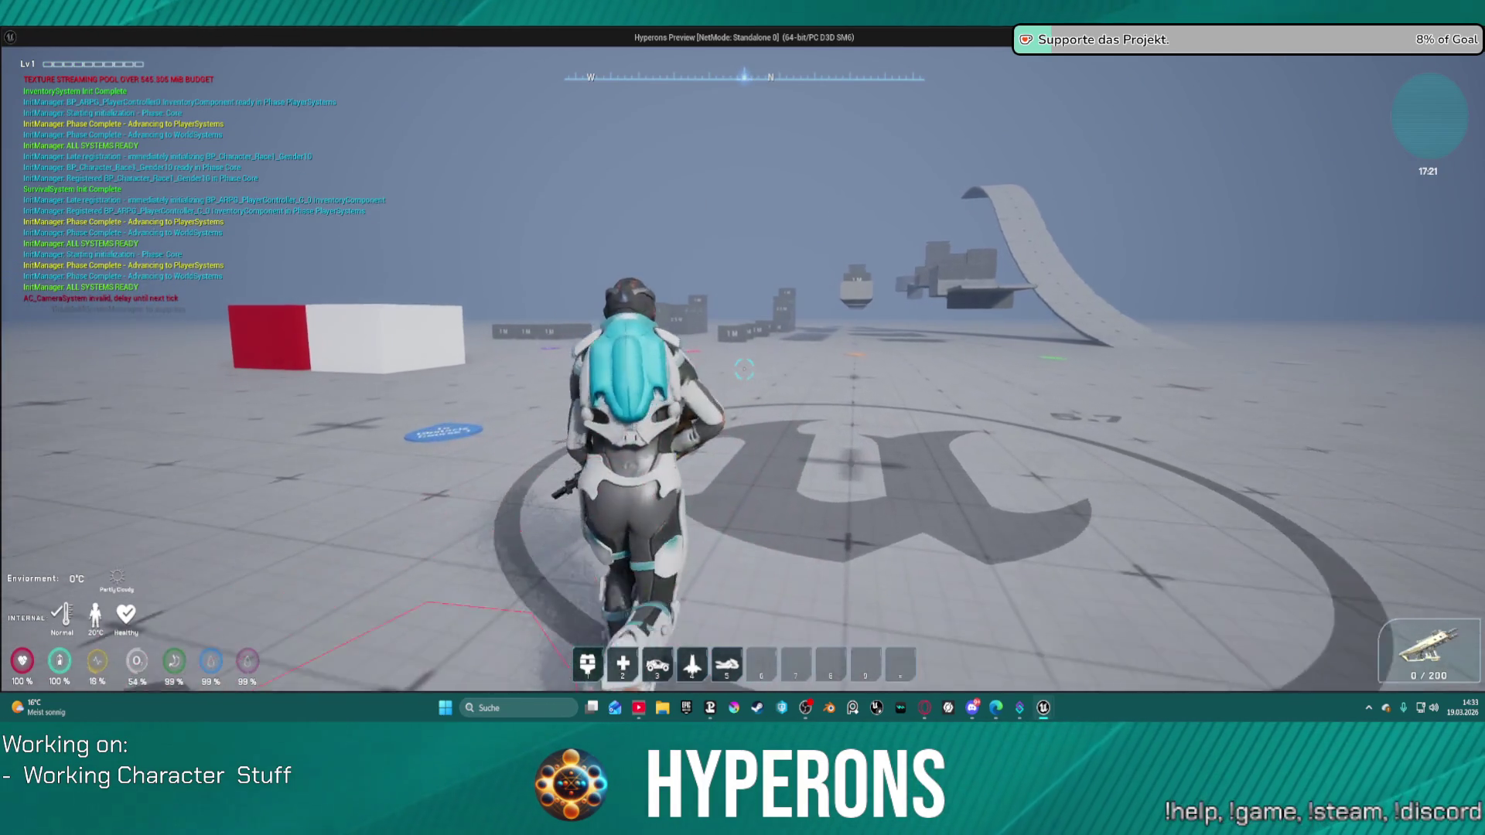
key(Escape)
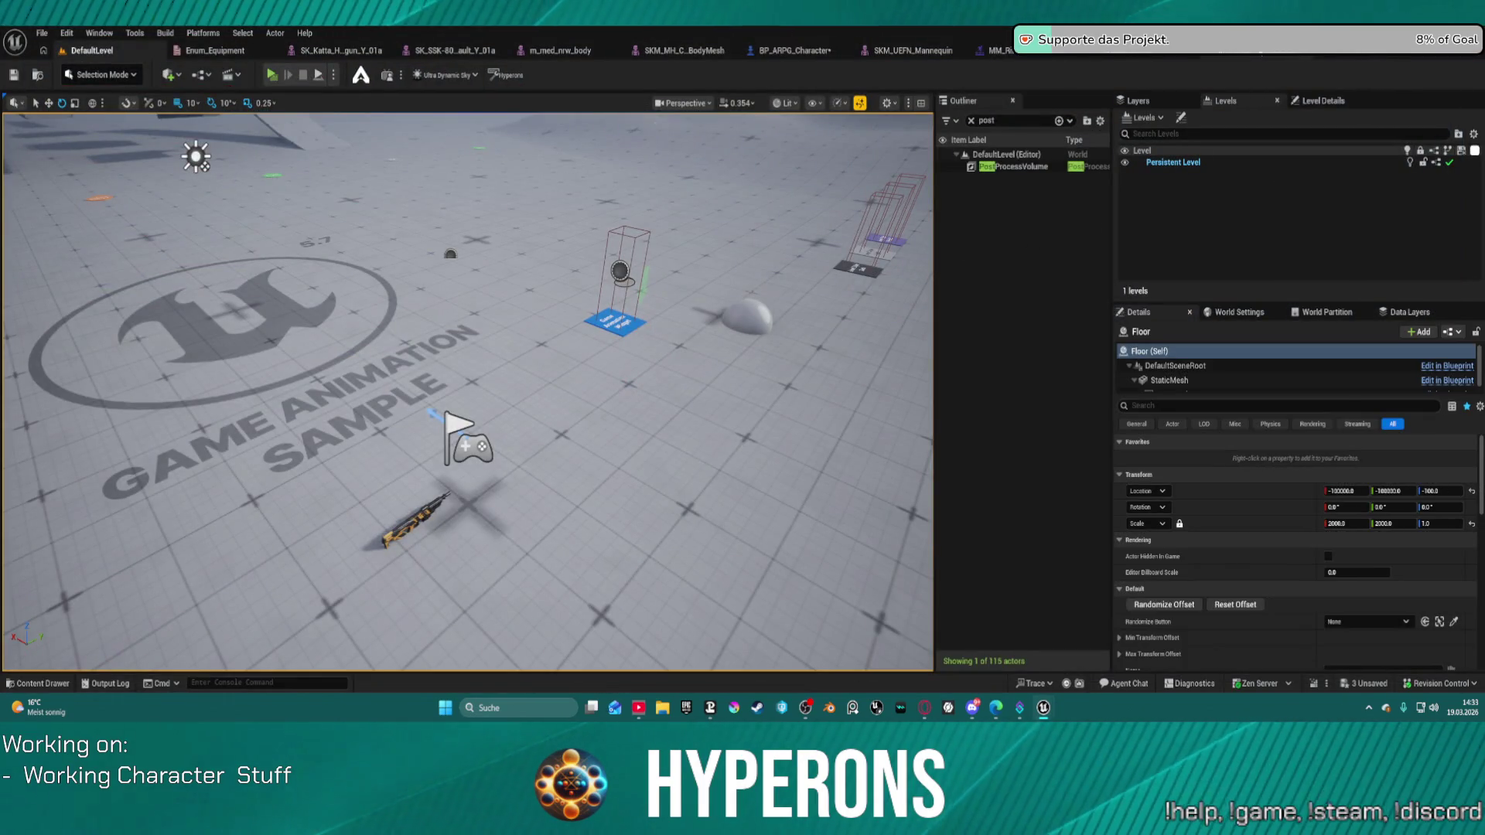
Reopen the rifle melee montage, add FootLock_L through Curves > Add Metadata, then return to DefaultLevel.
click(997, 51)
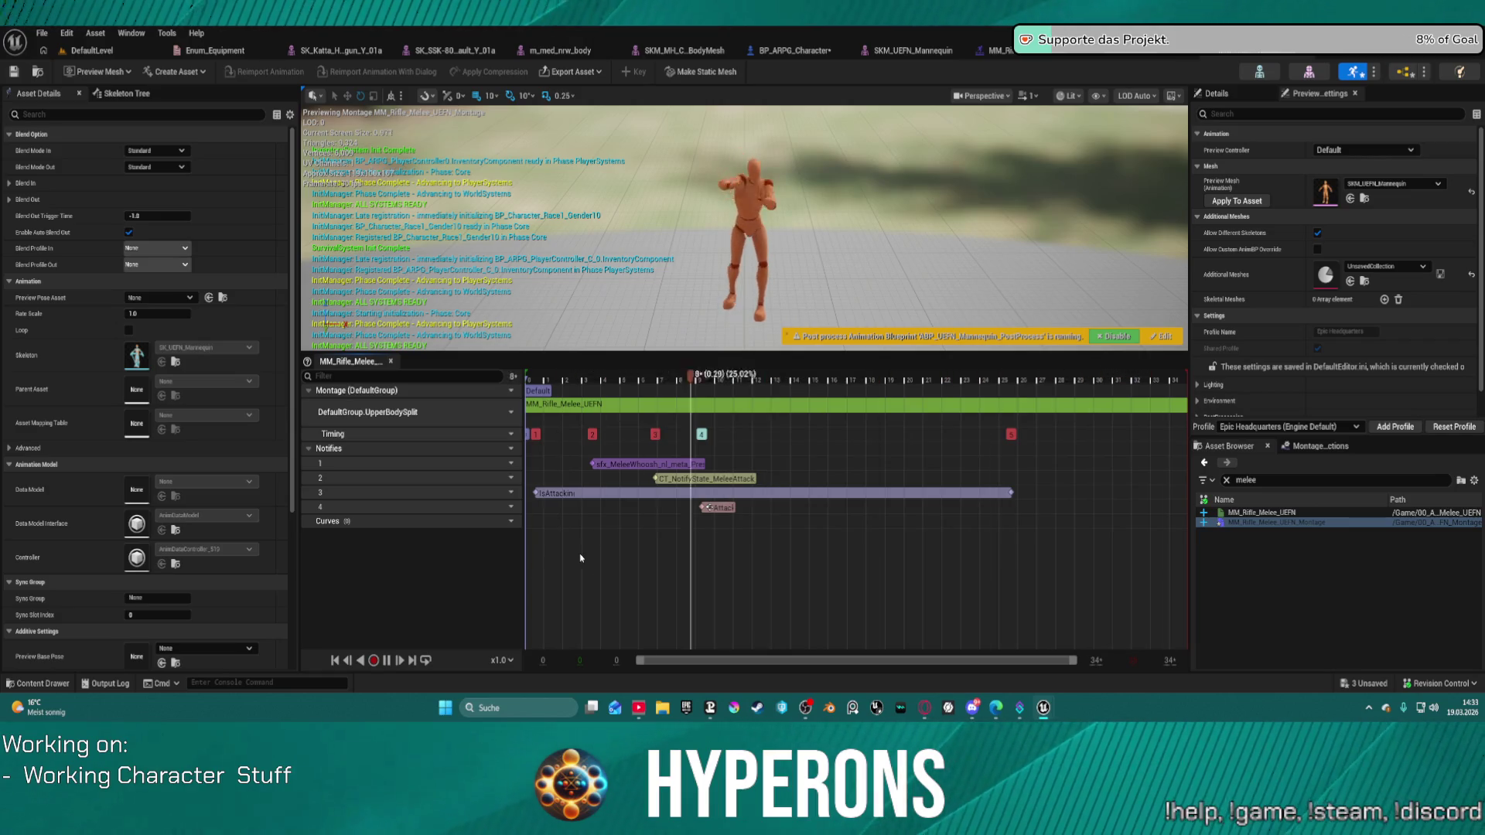
click(511, 521)
mouse_move(559, 571)
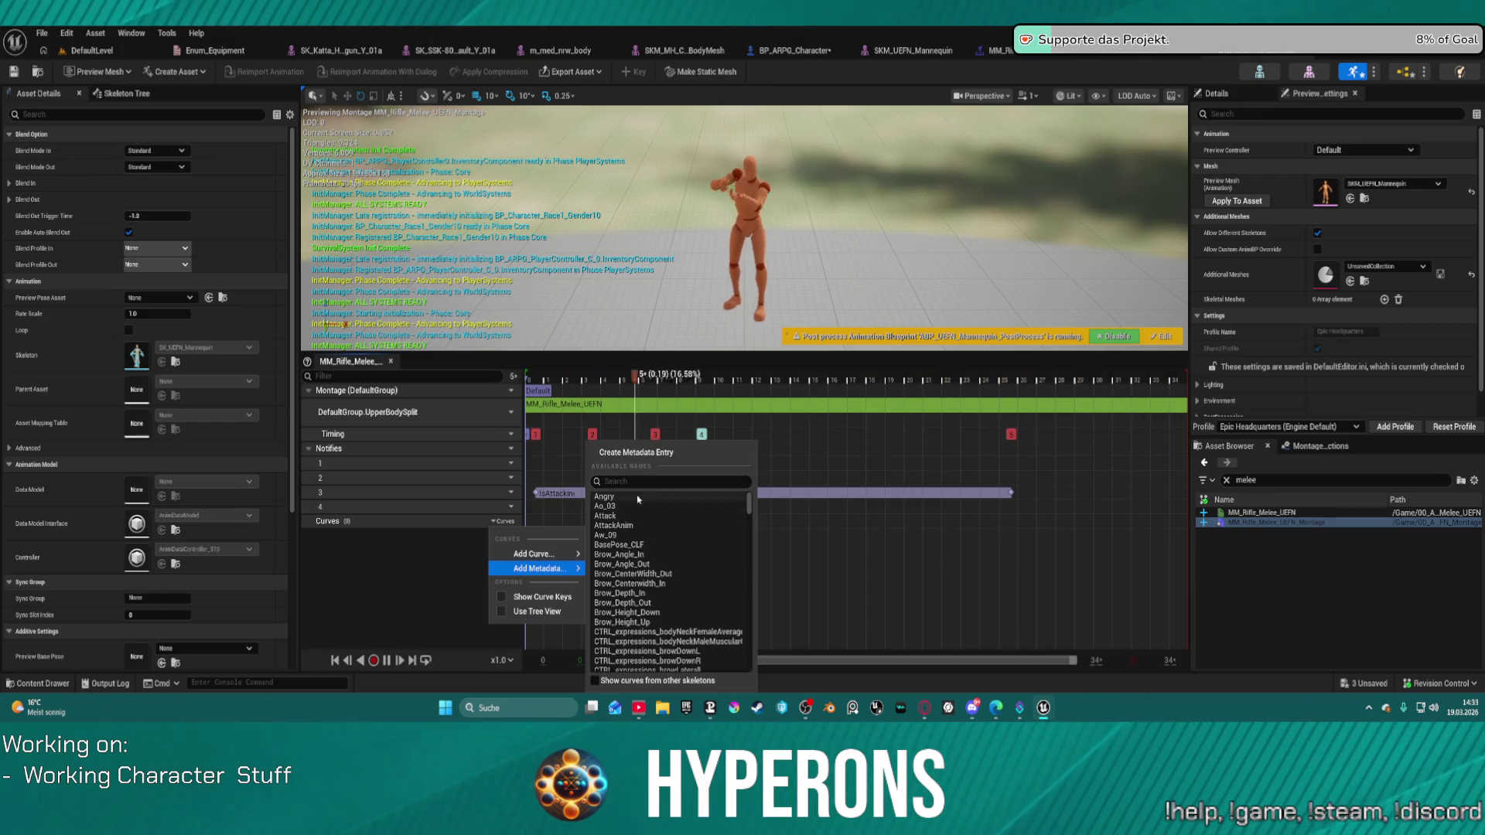
scroll(673, 571, down, 15)
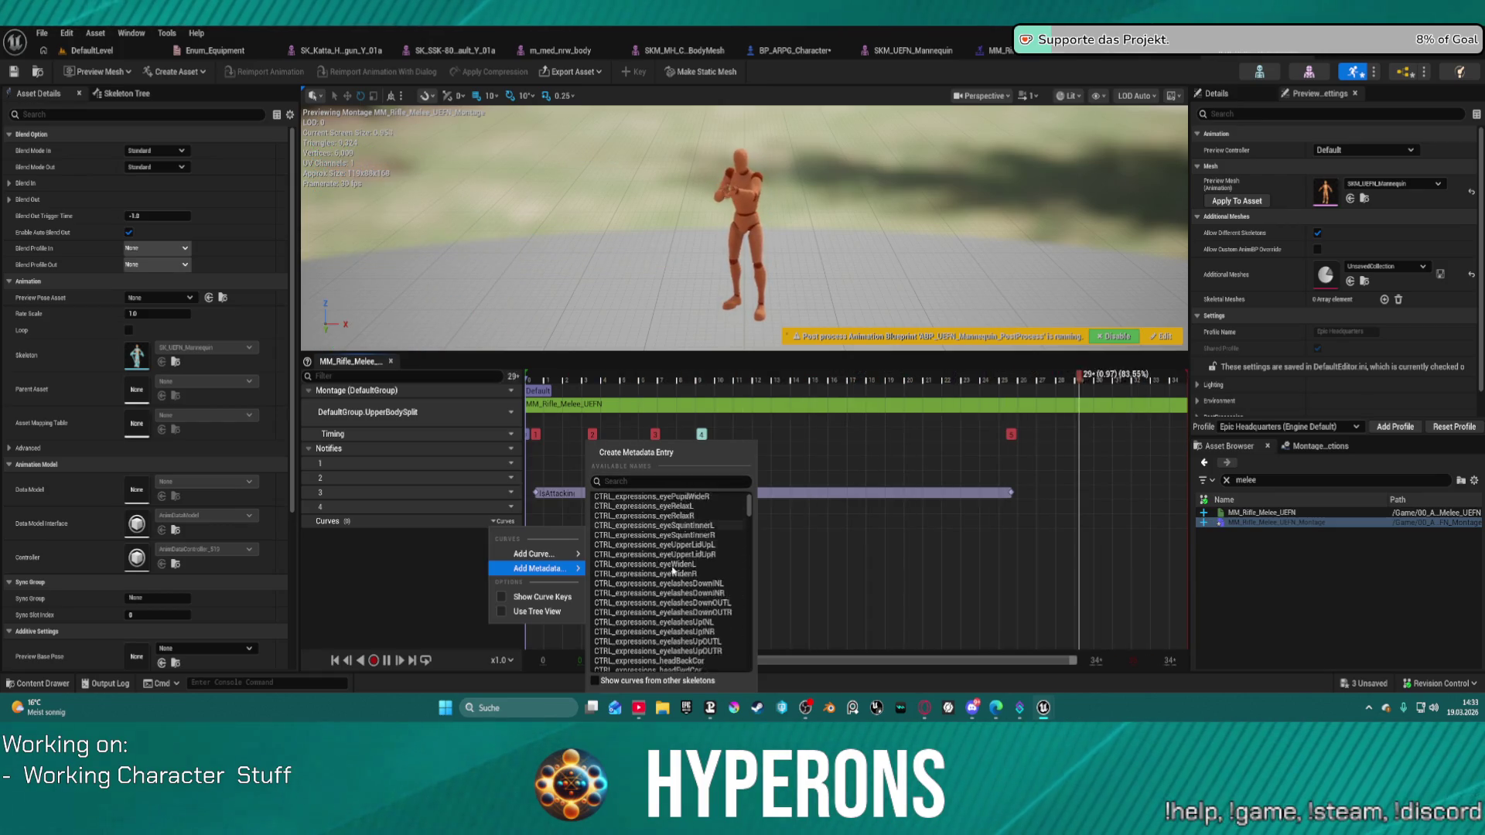
scroll(673, 571, down, 15)
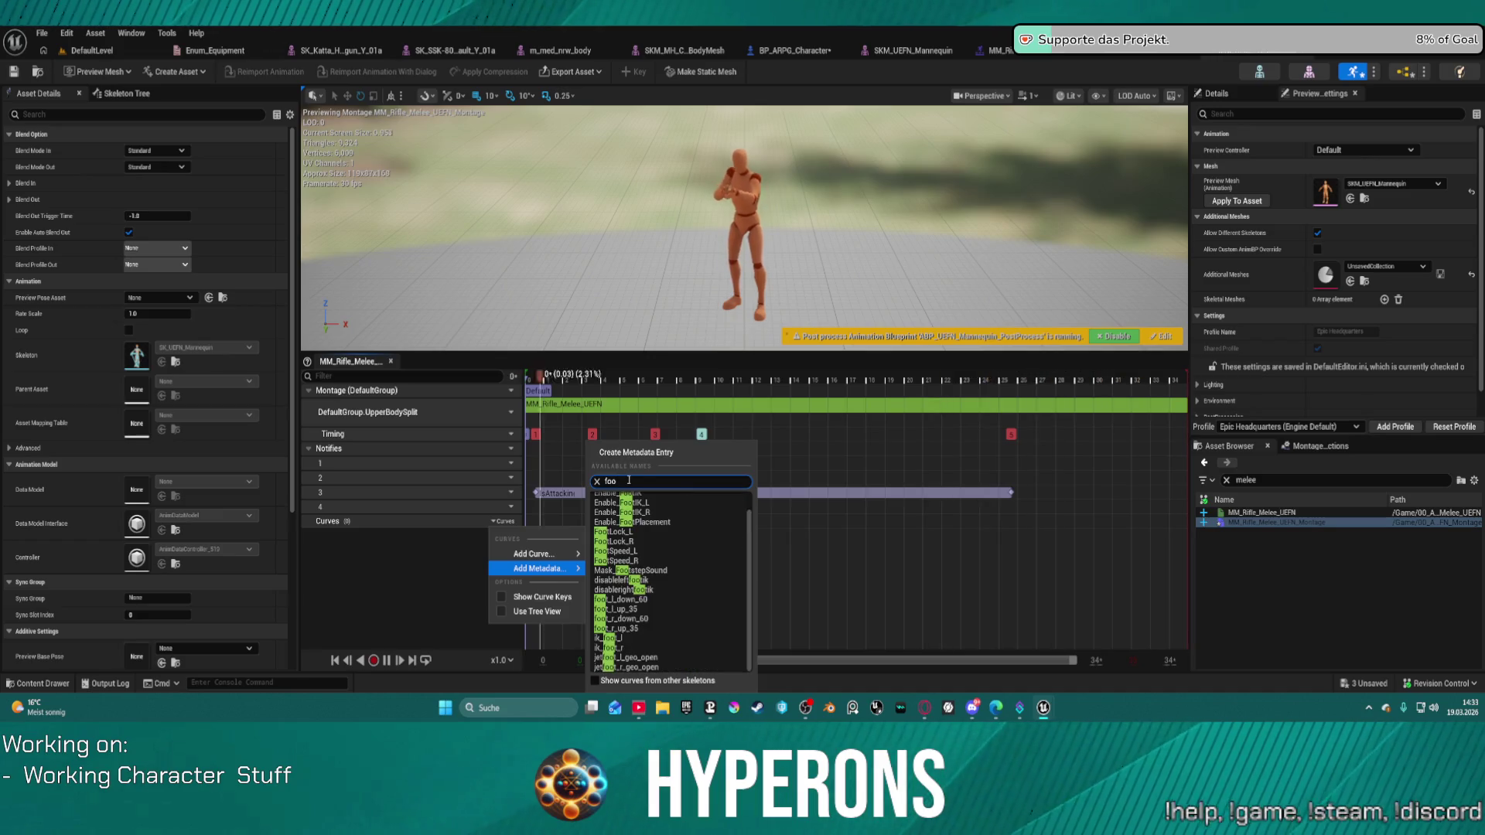
scroll(667, 582, up, 1)
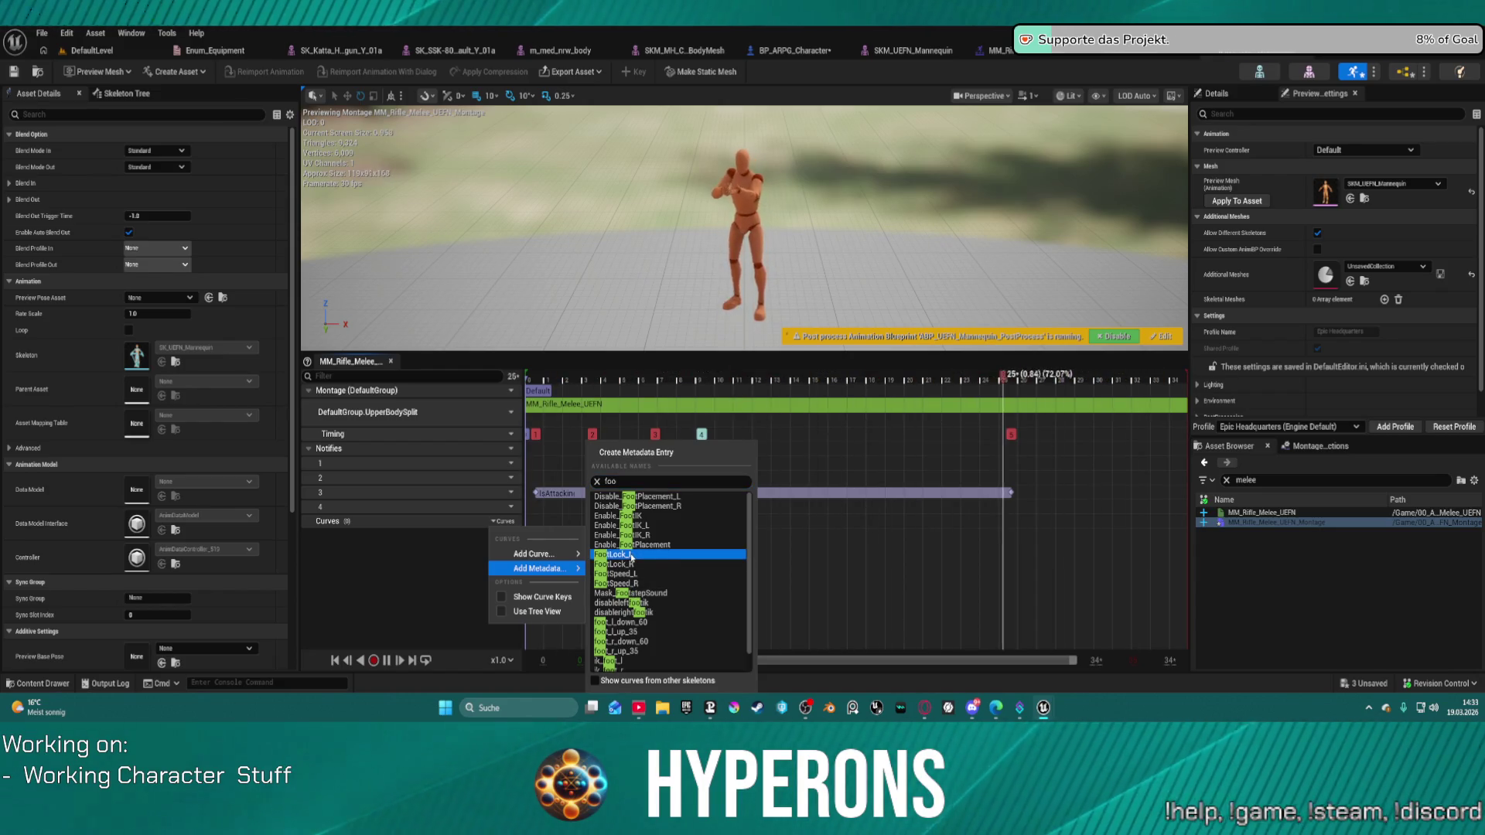
click(631, 556)
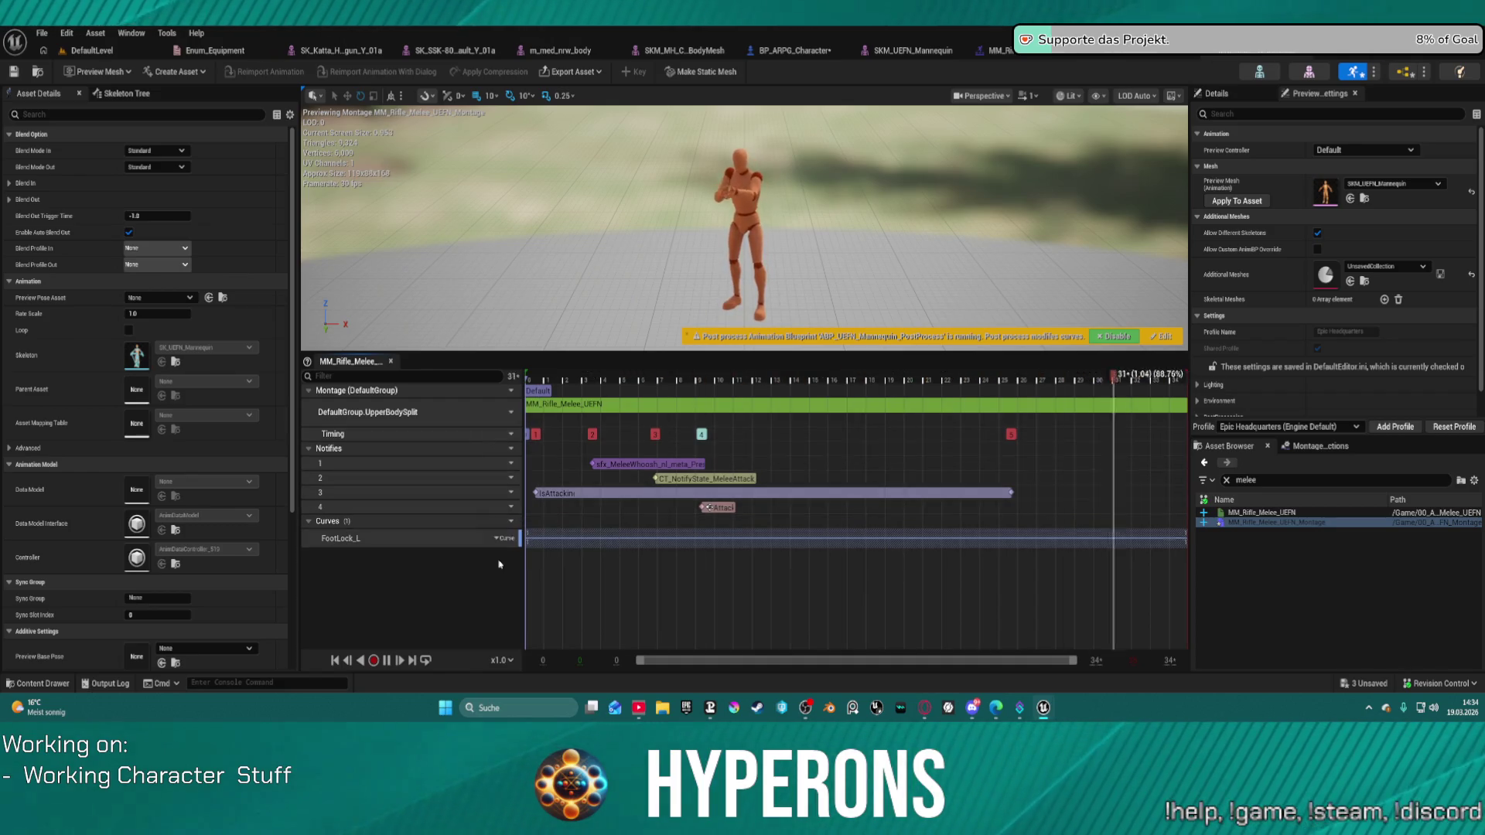
click(91, 50)
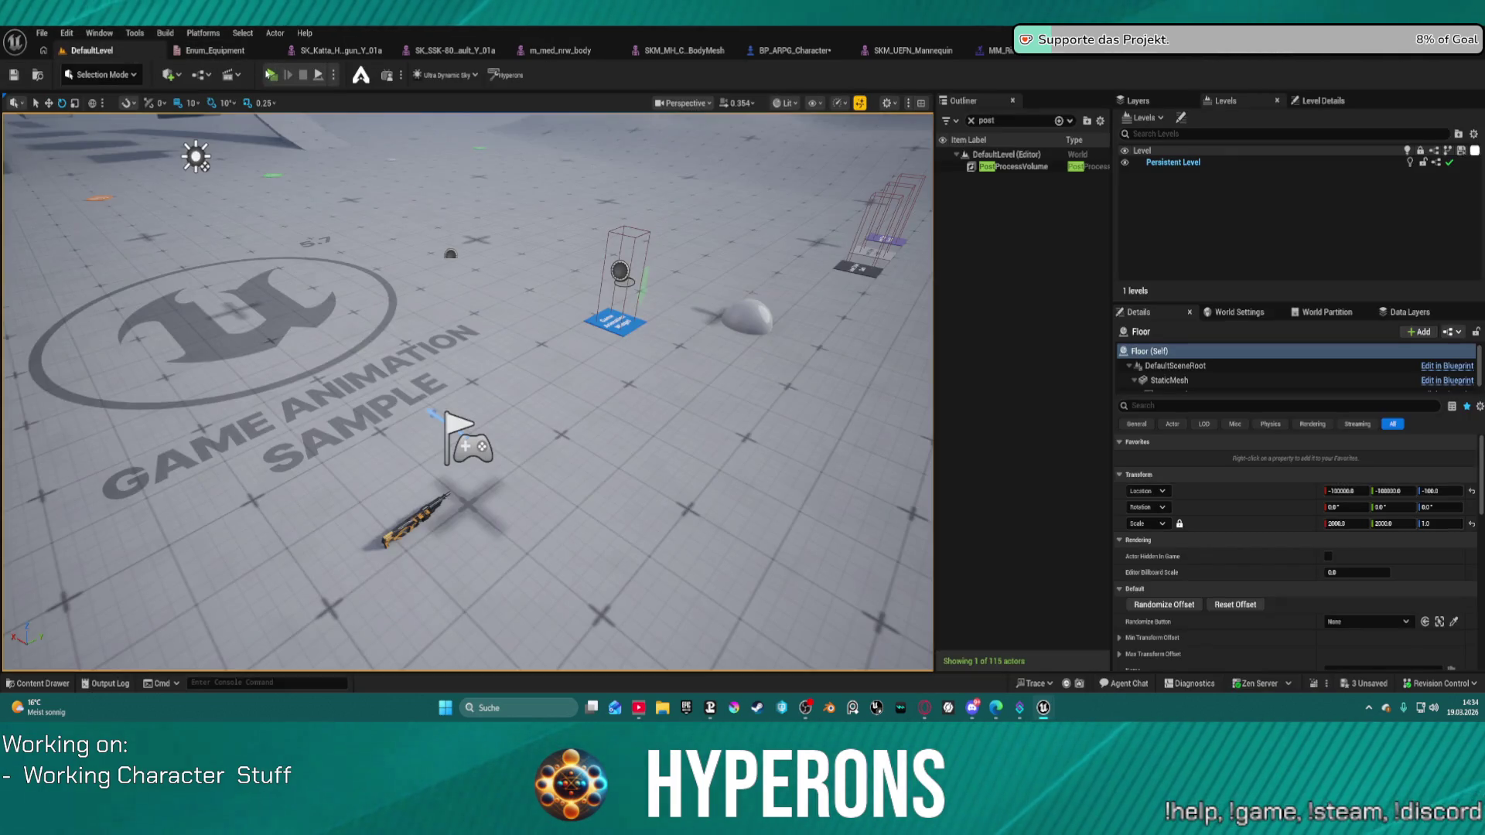
key(alt+p)
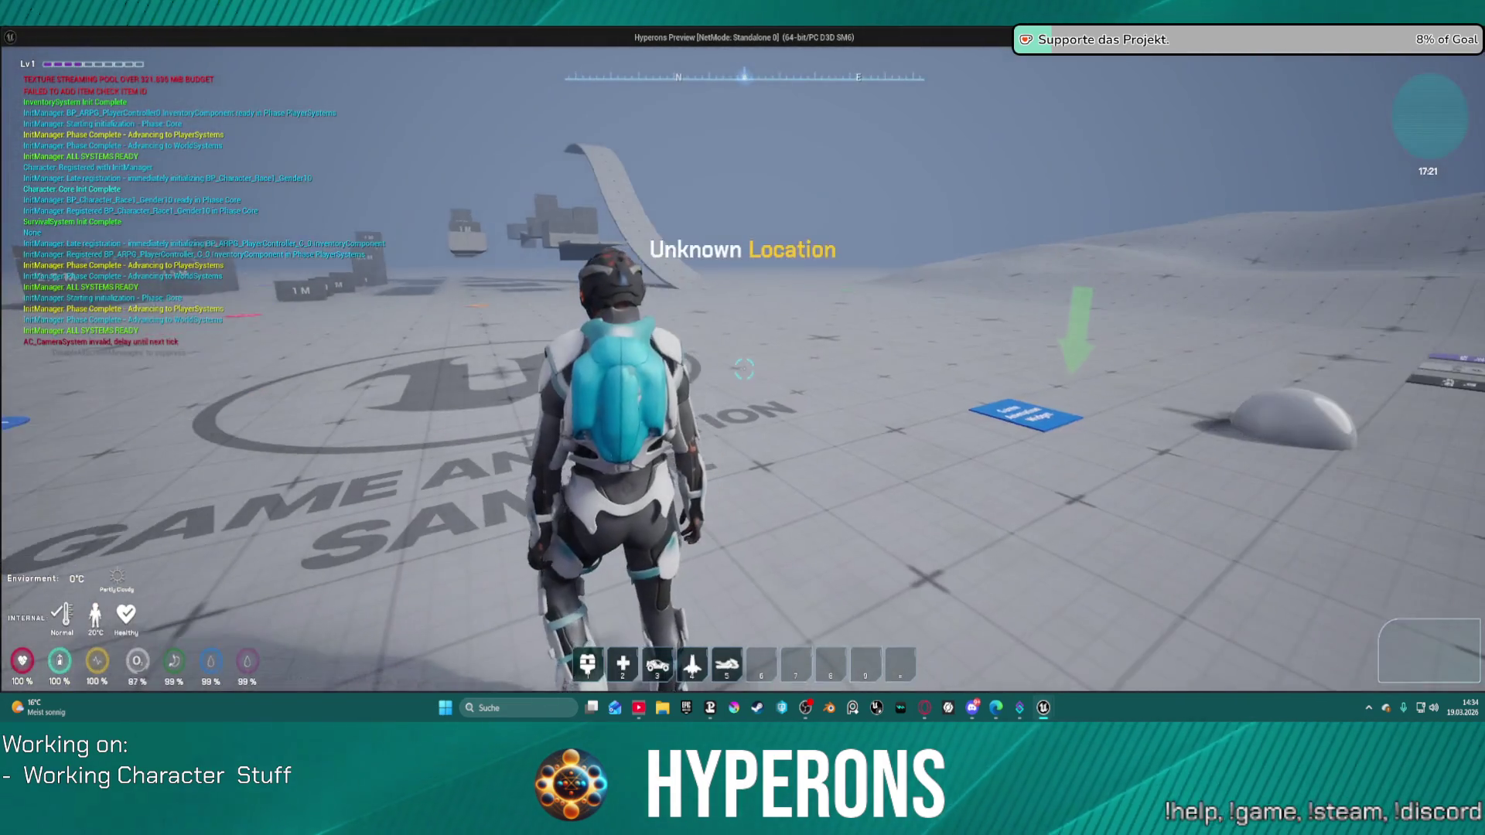
key(i)
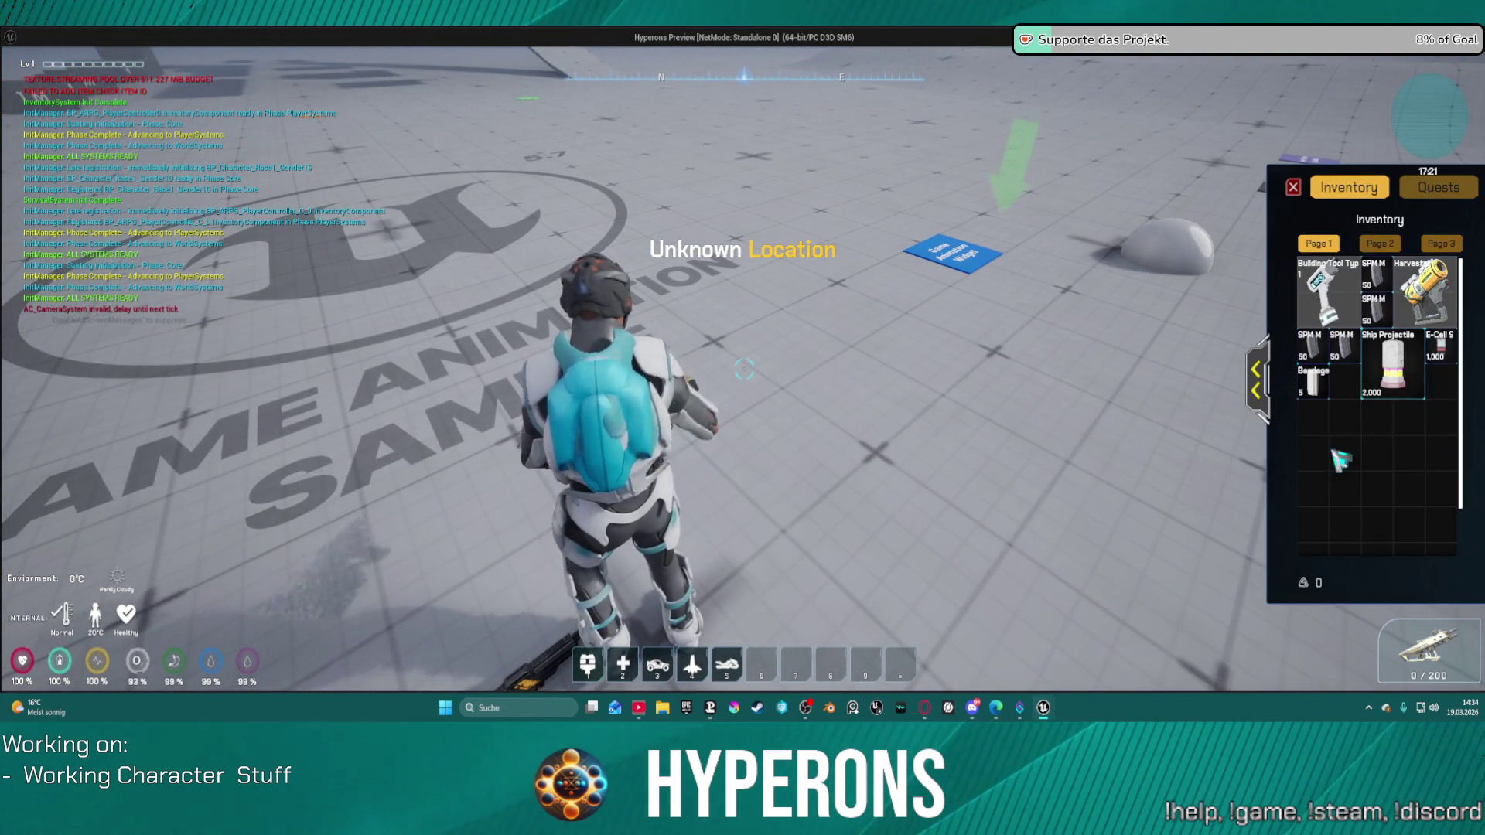
click(1293, 187)
key(w)
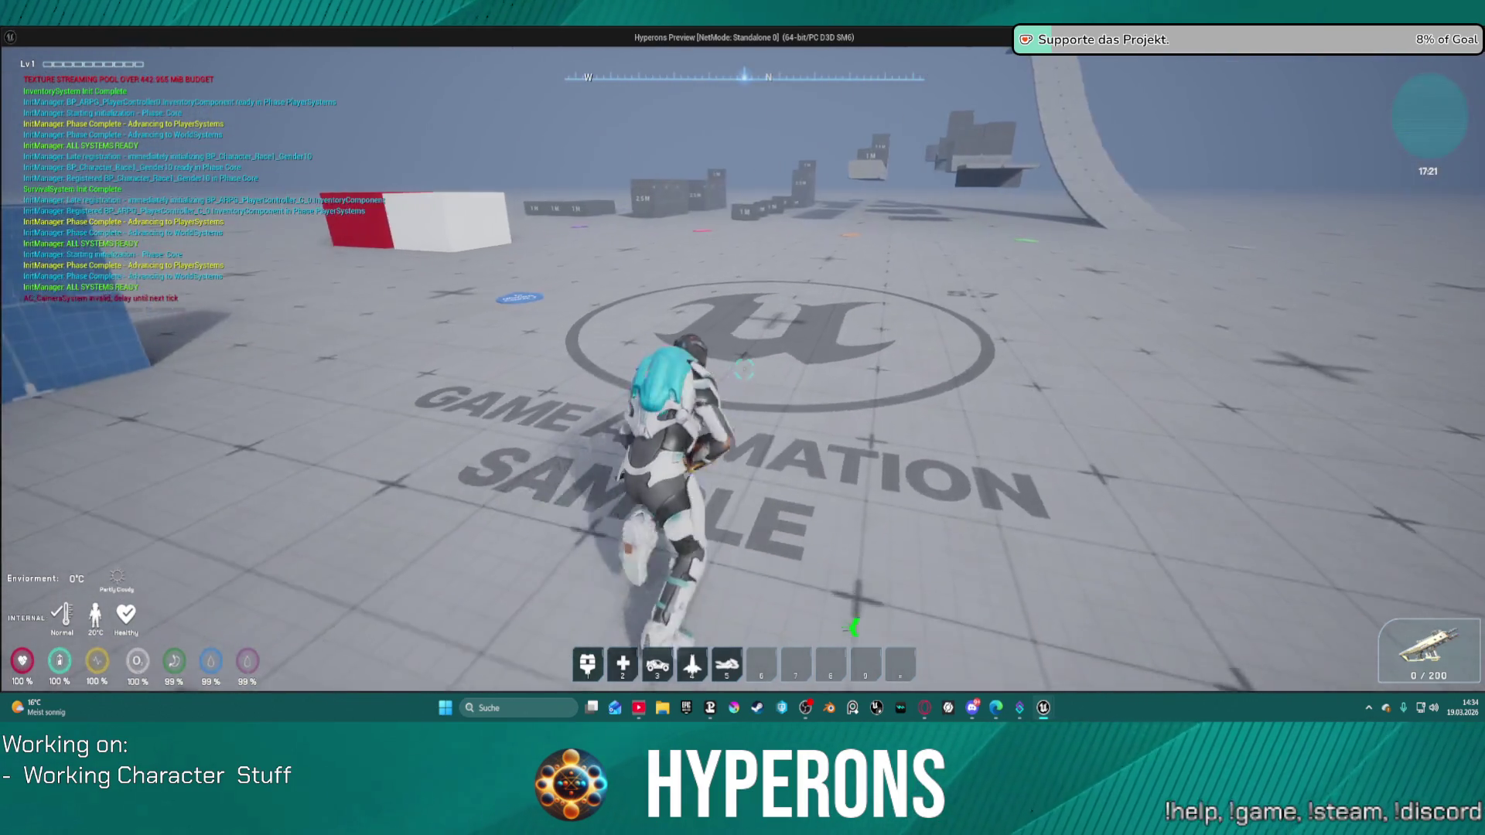
key(w)
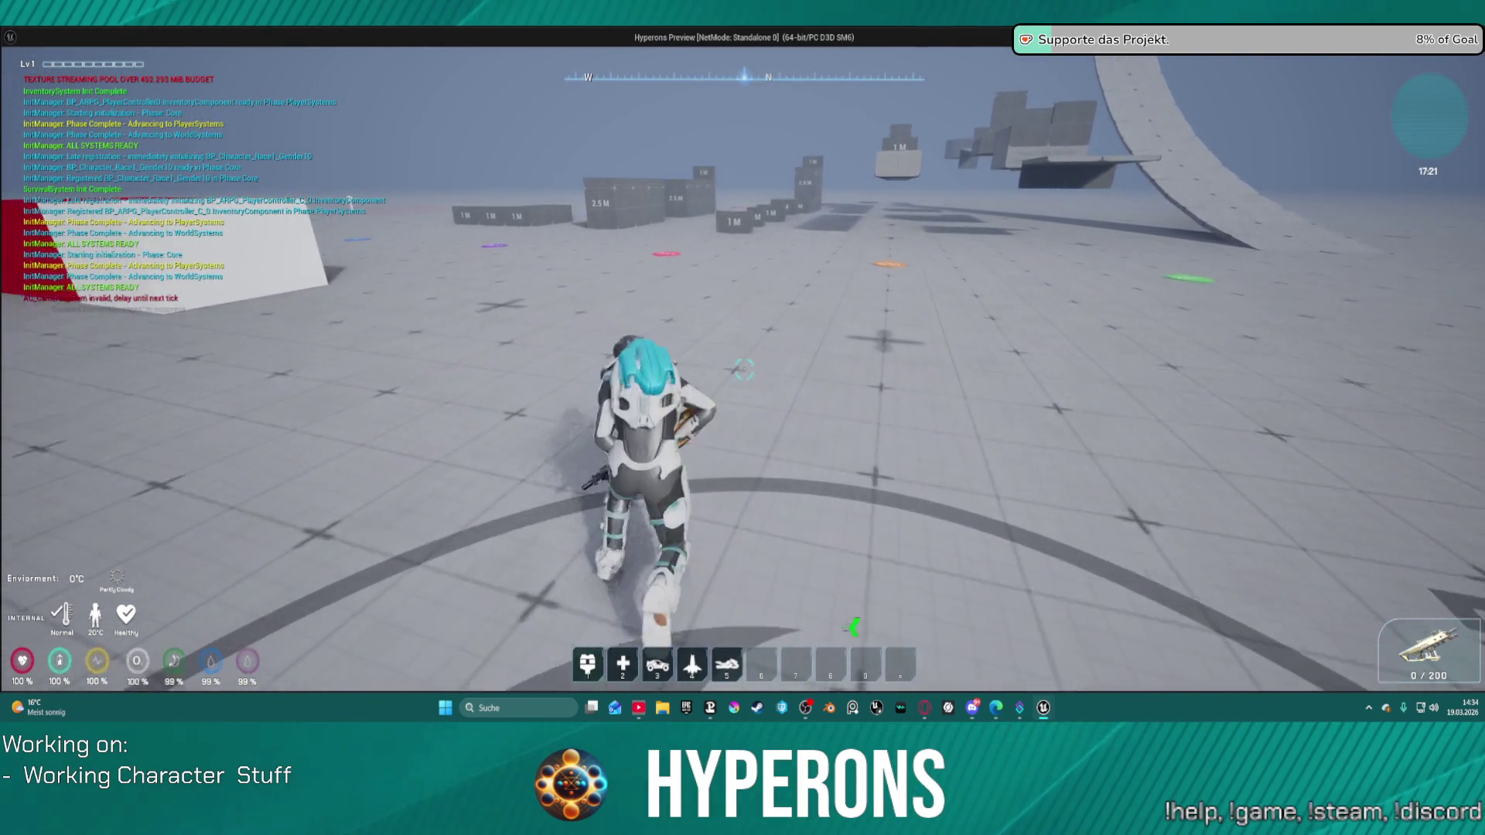
key(w)
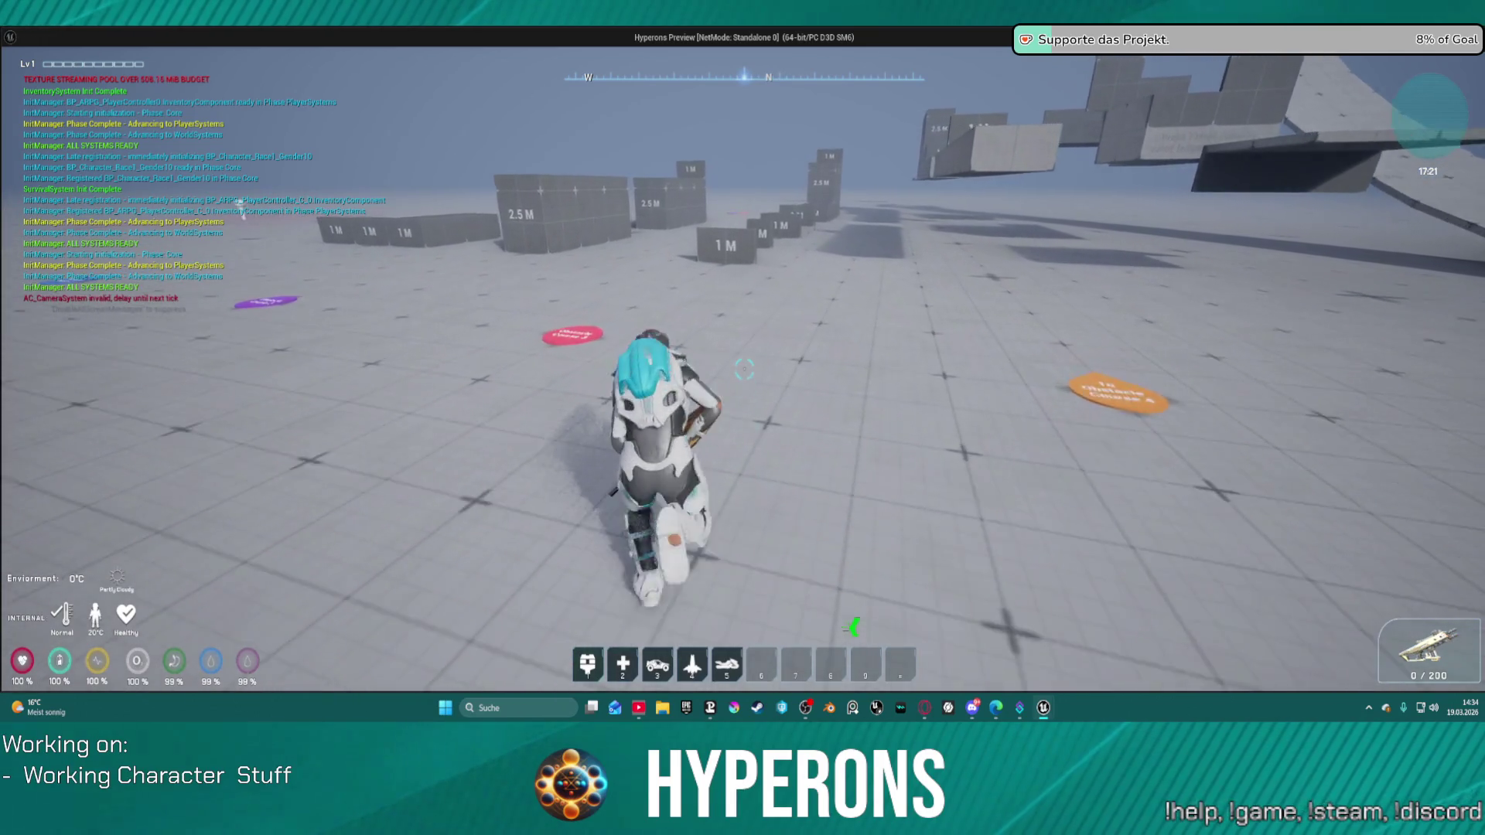
key(i)
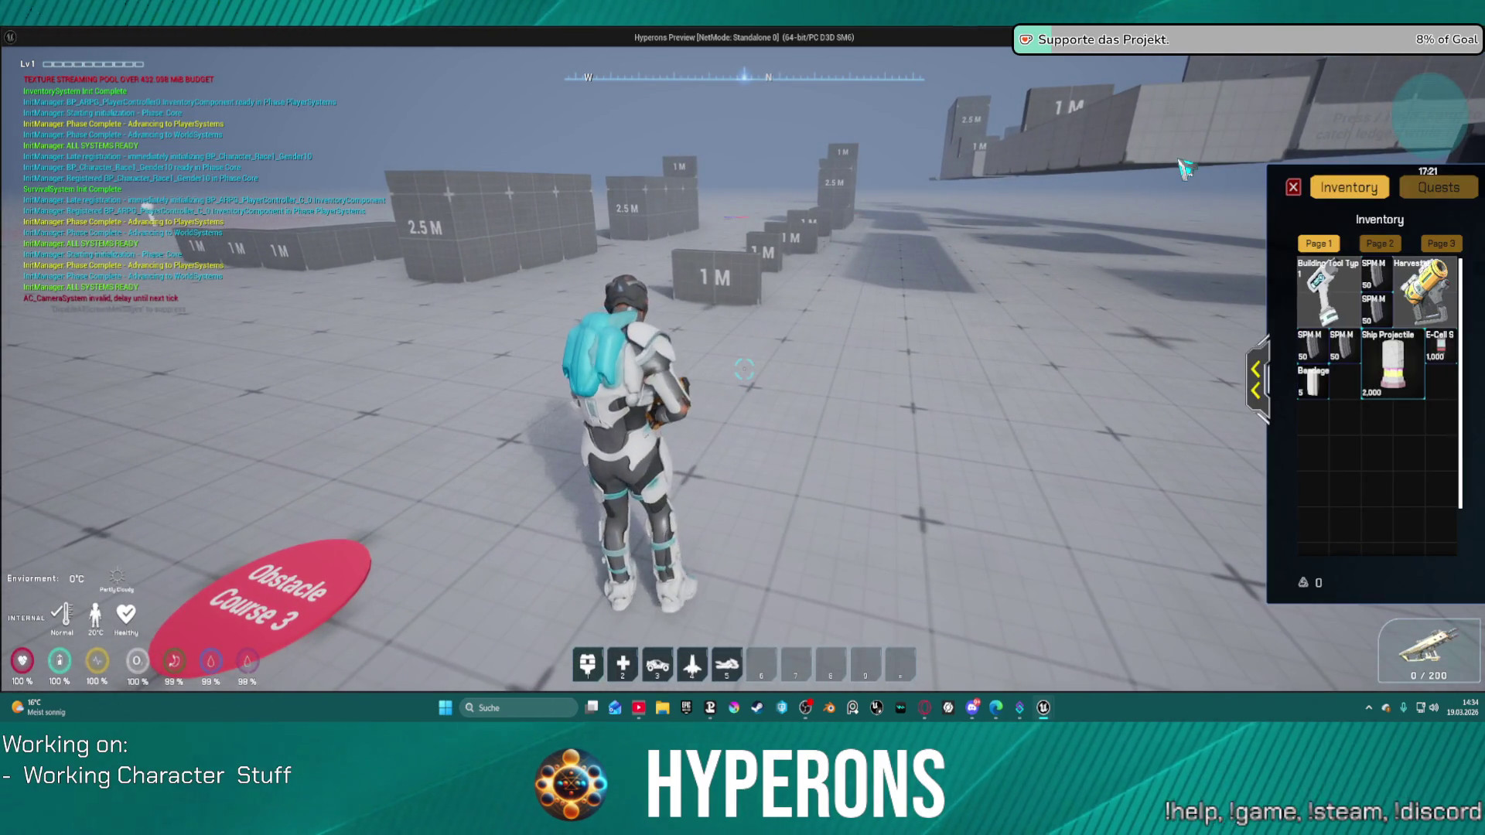
key(i)
key(w)
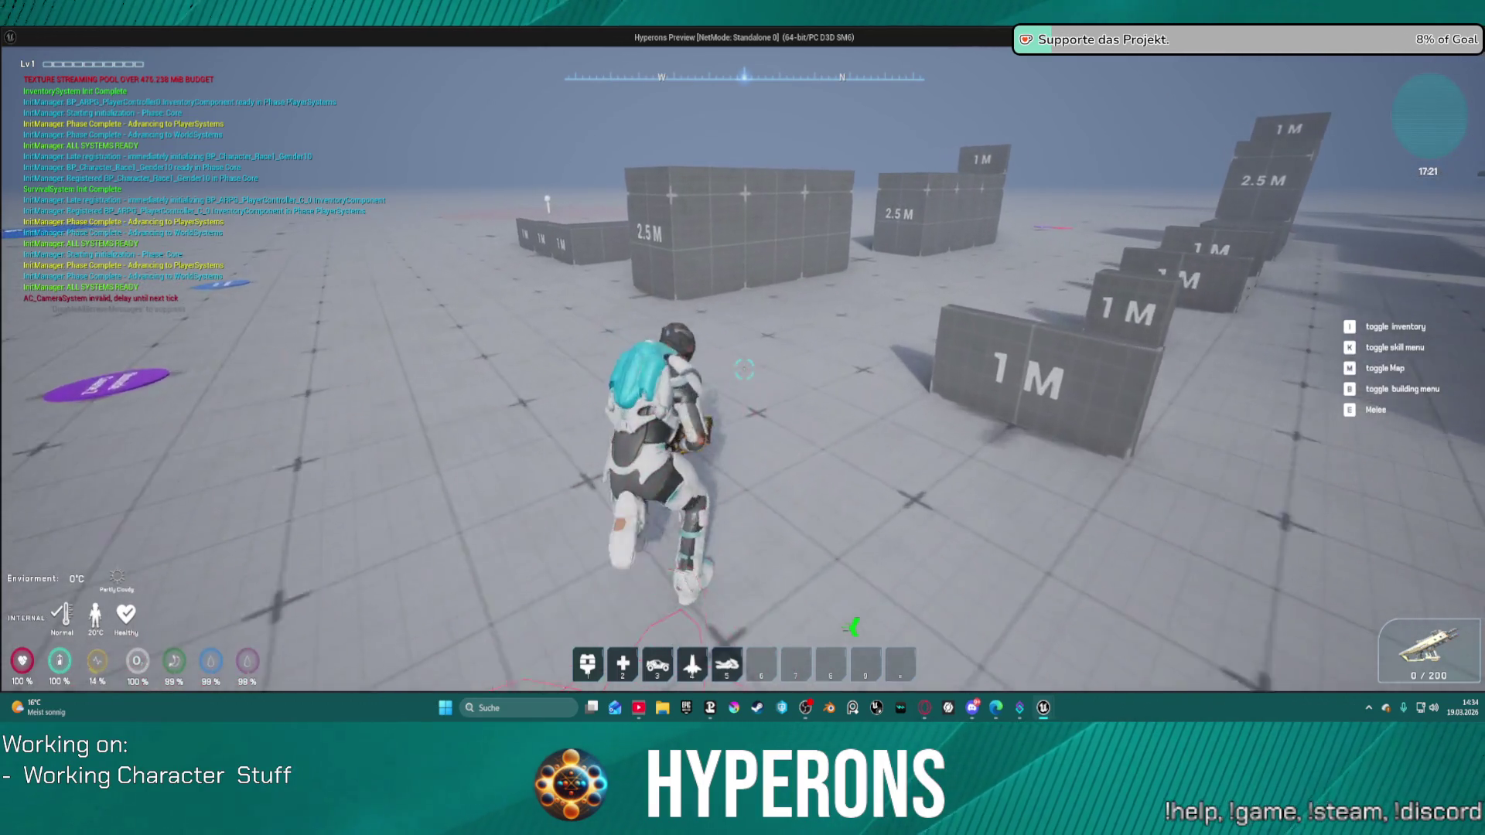
key(w)
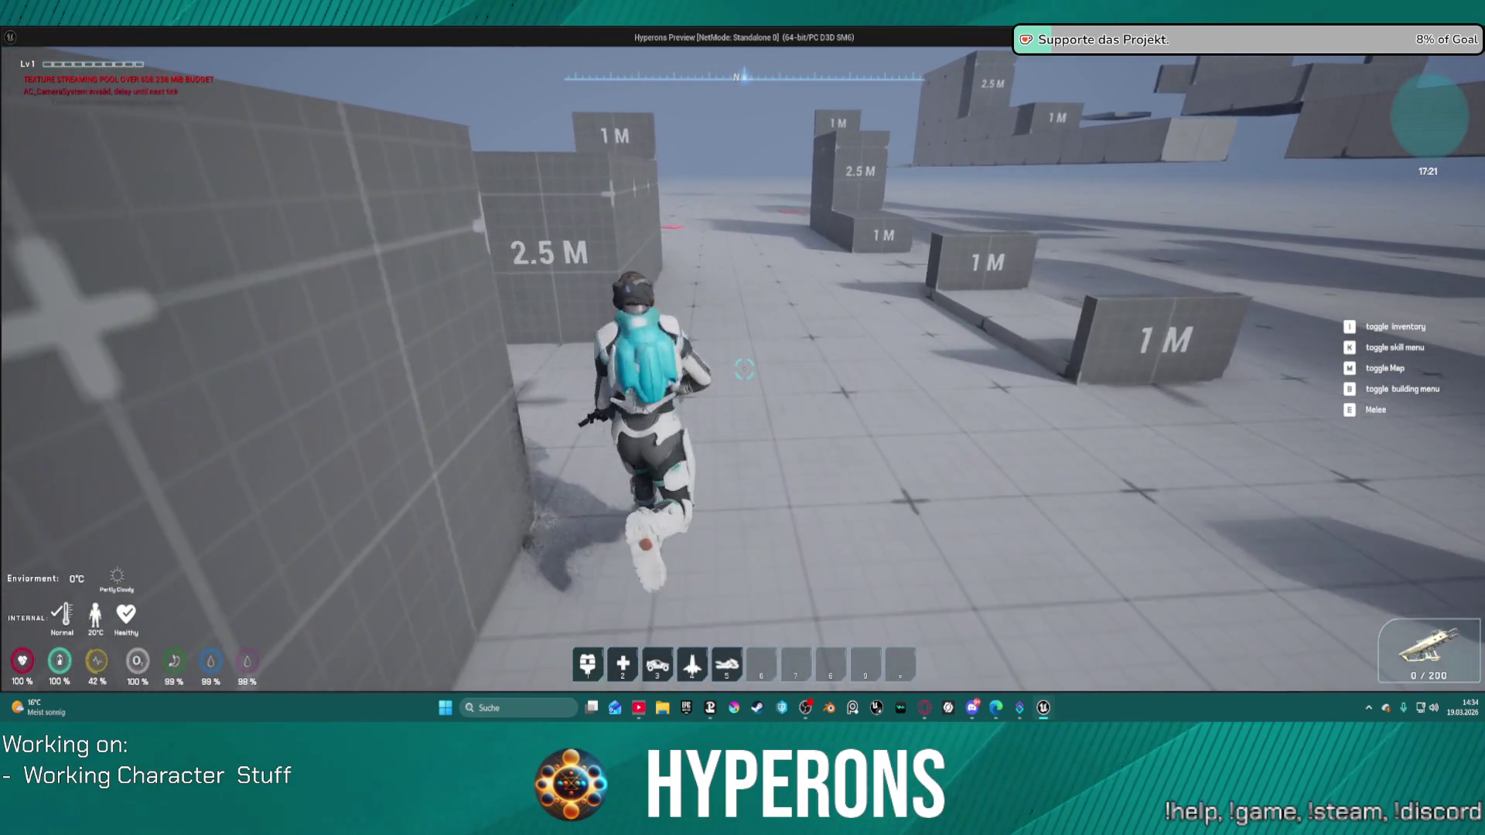
key(w)
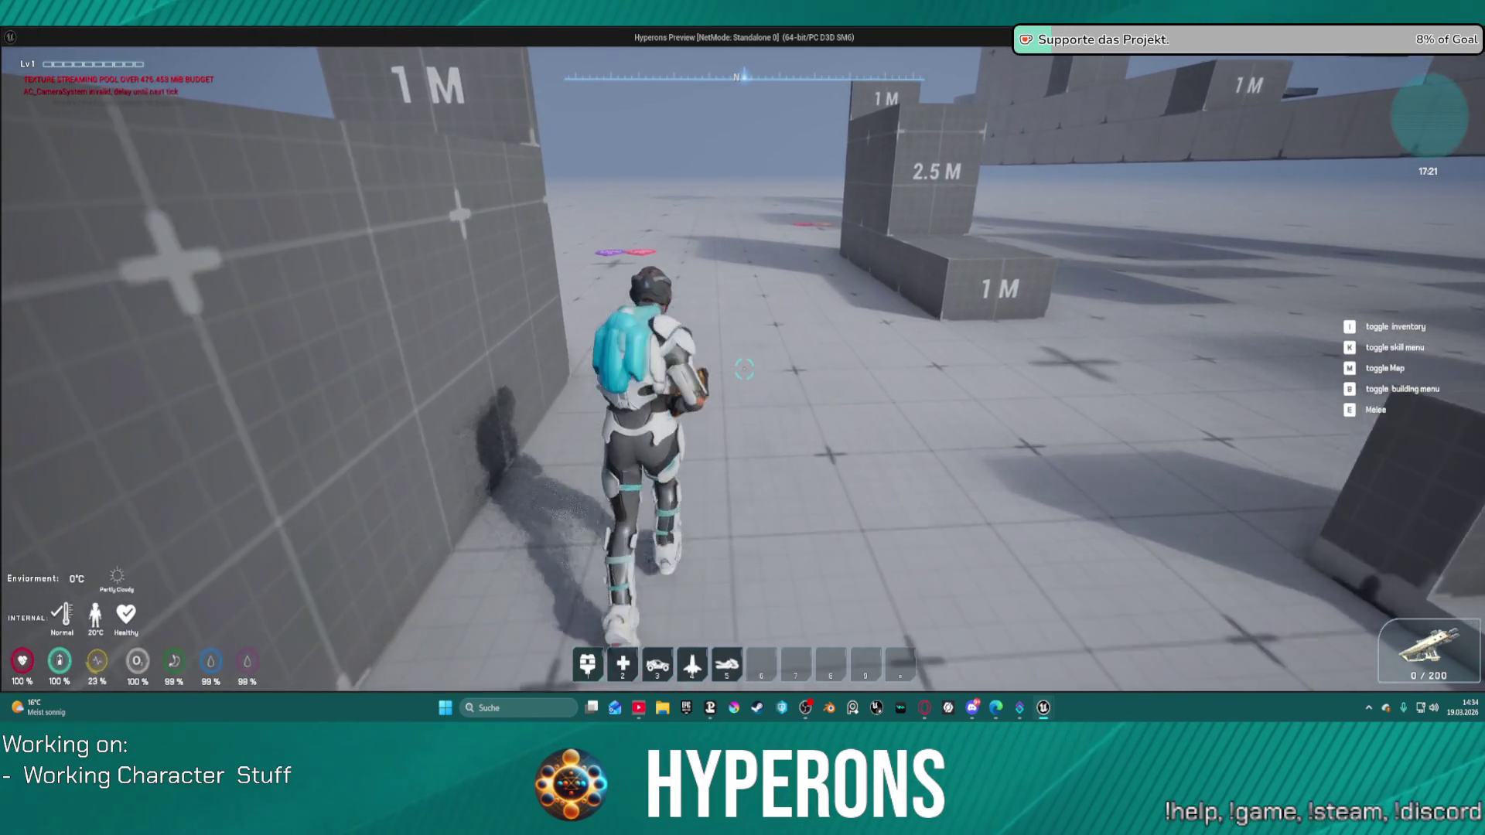
key(Escape)
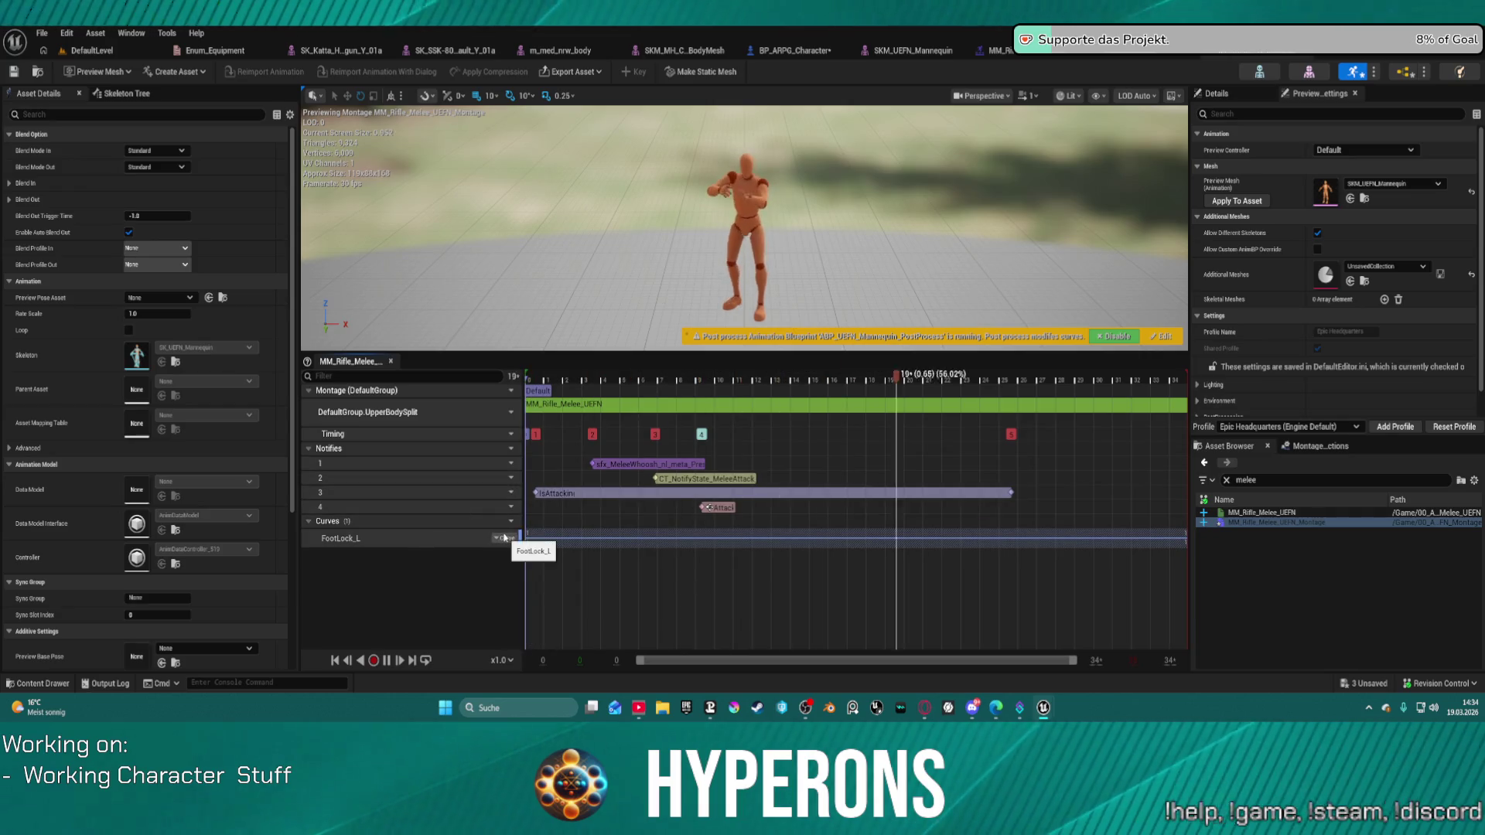
Look through the montage's Add Metadata name list and dismiss it without adding anything.
click(511, 522)
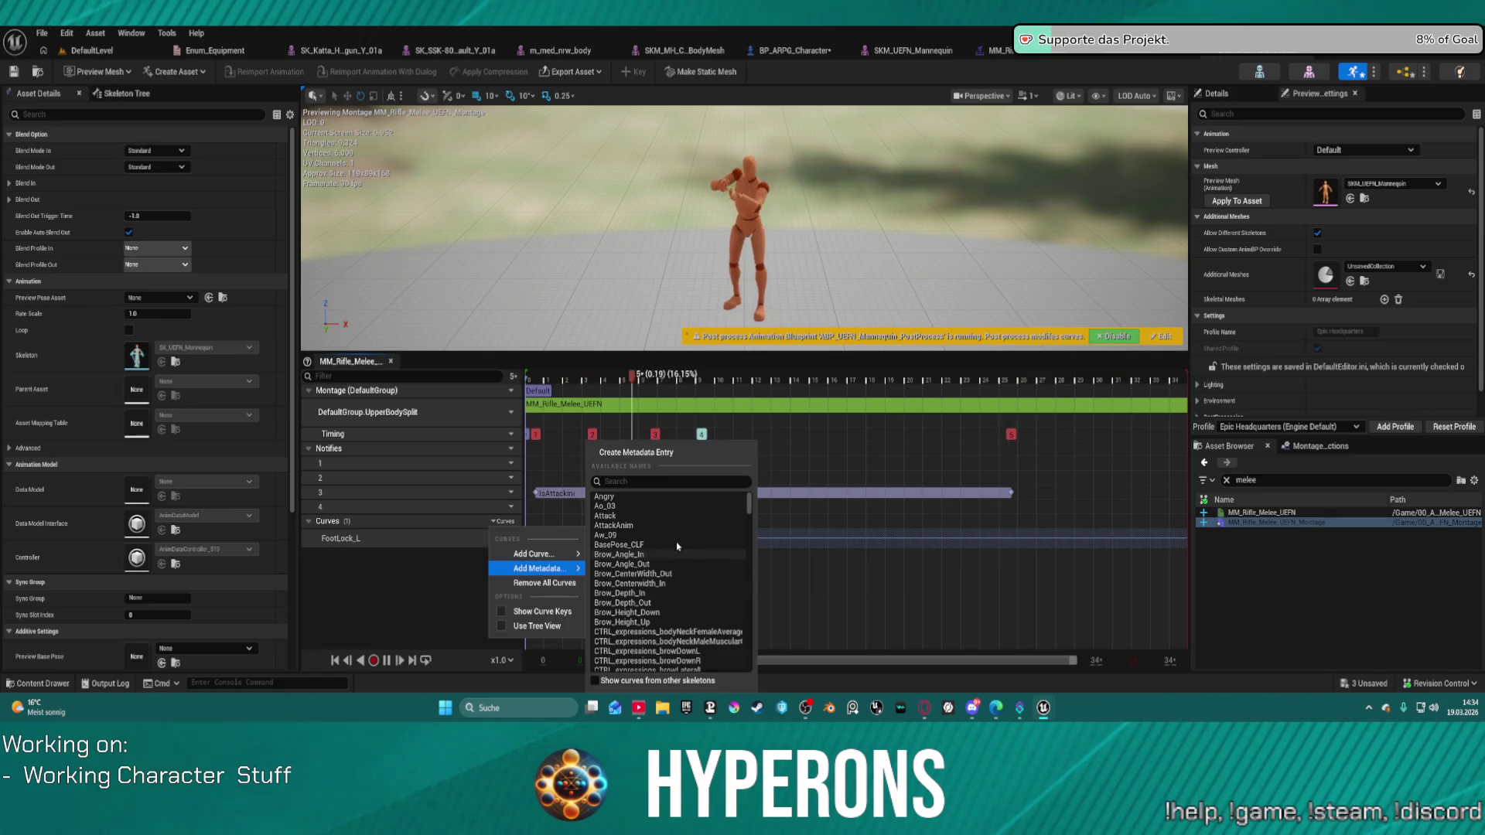
click(661, 485)
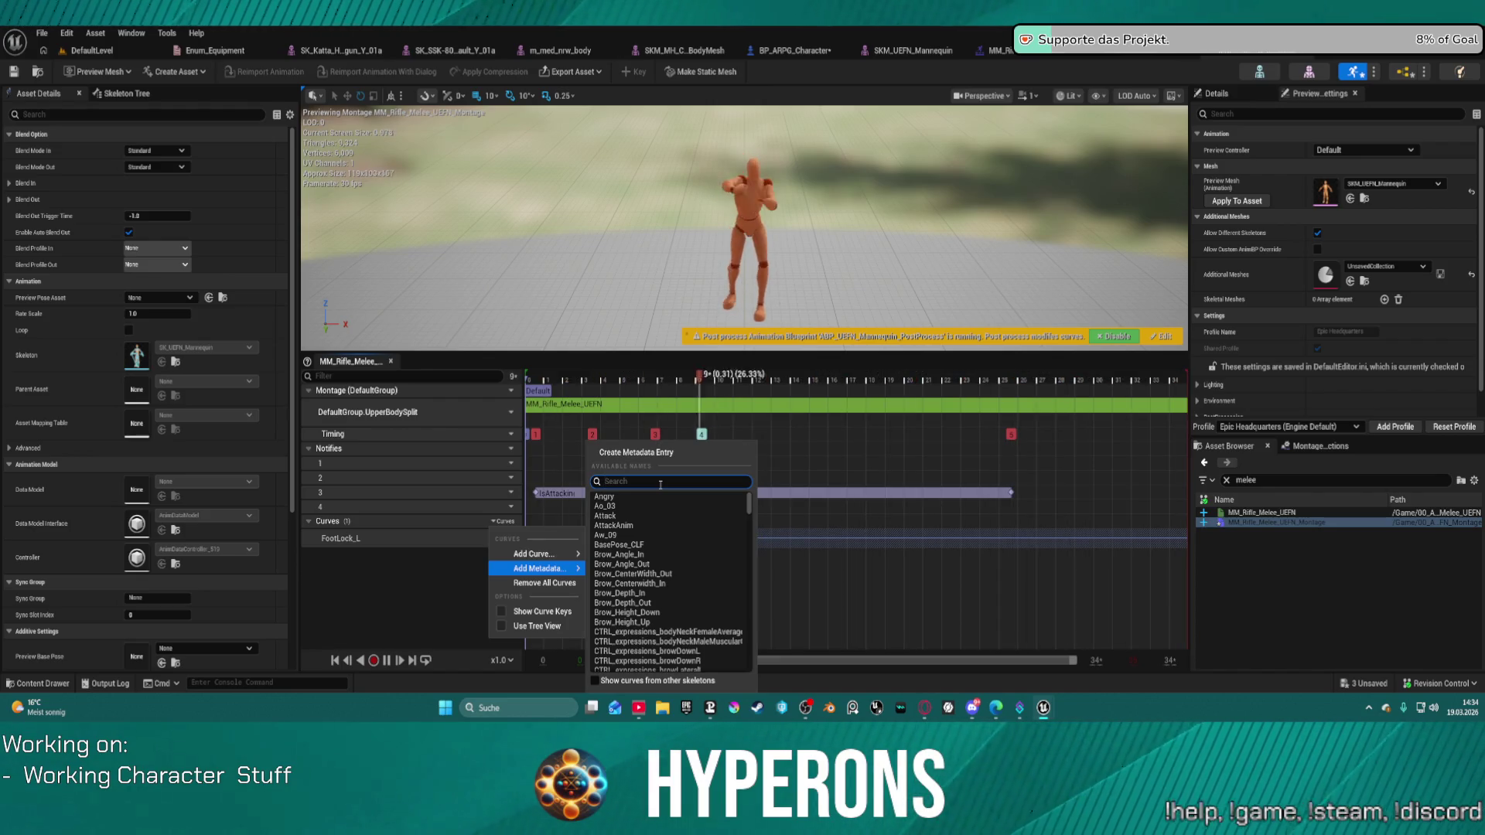
key(Escape)
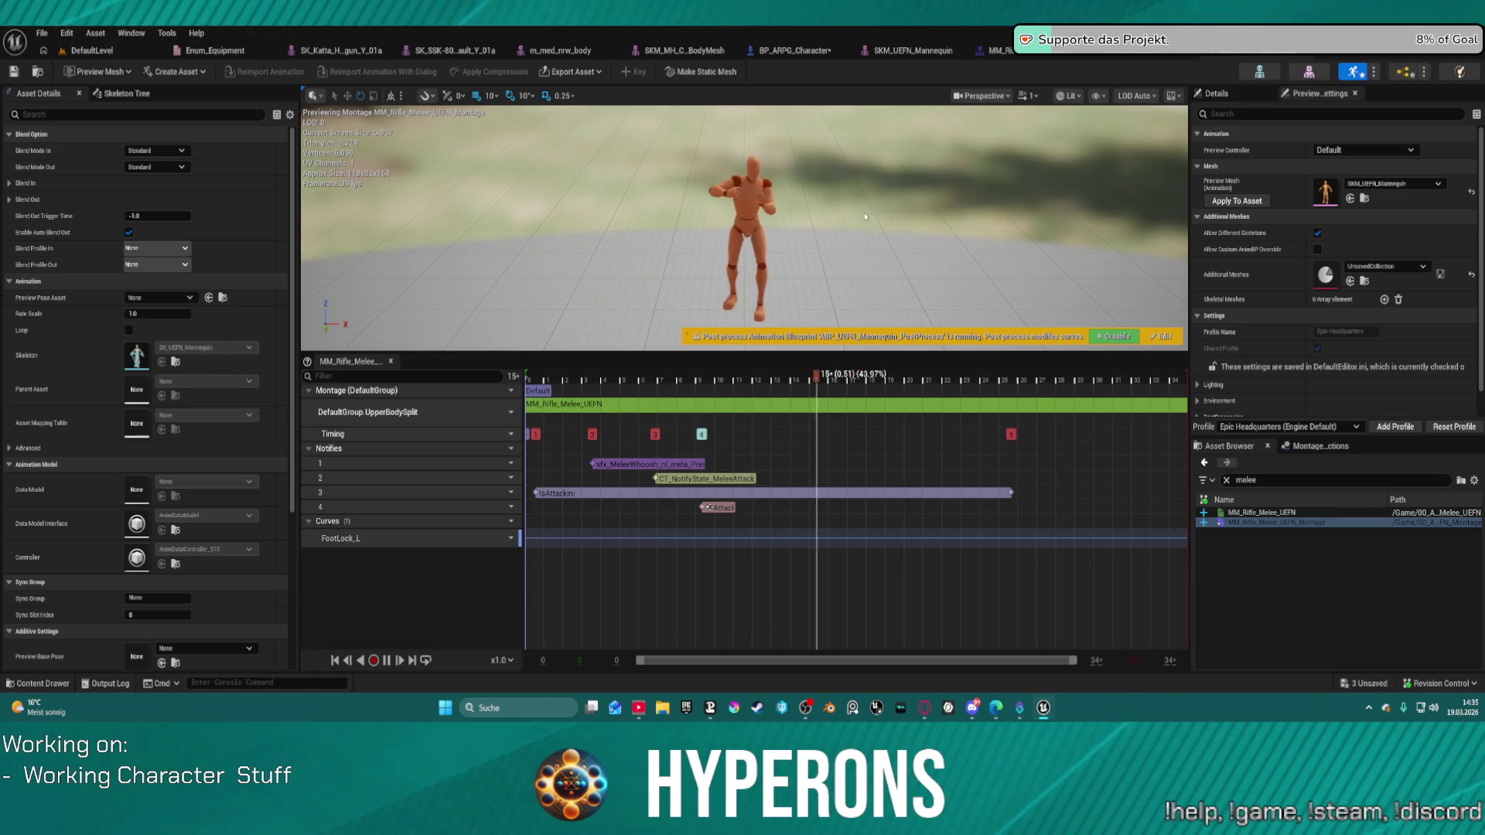
Scroll through the Add Curve name list and dismiss it without adding a curve.
click(503, 521)
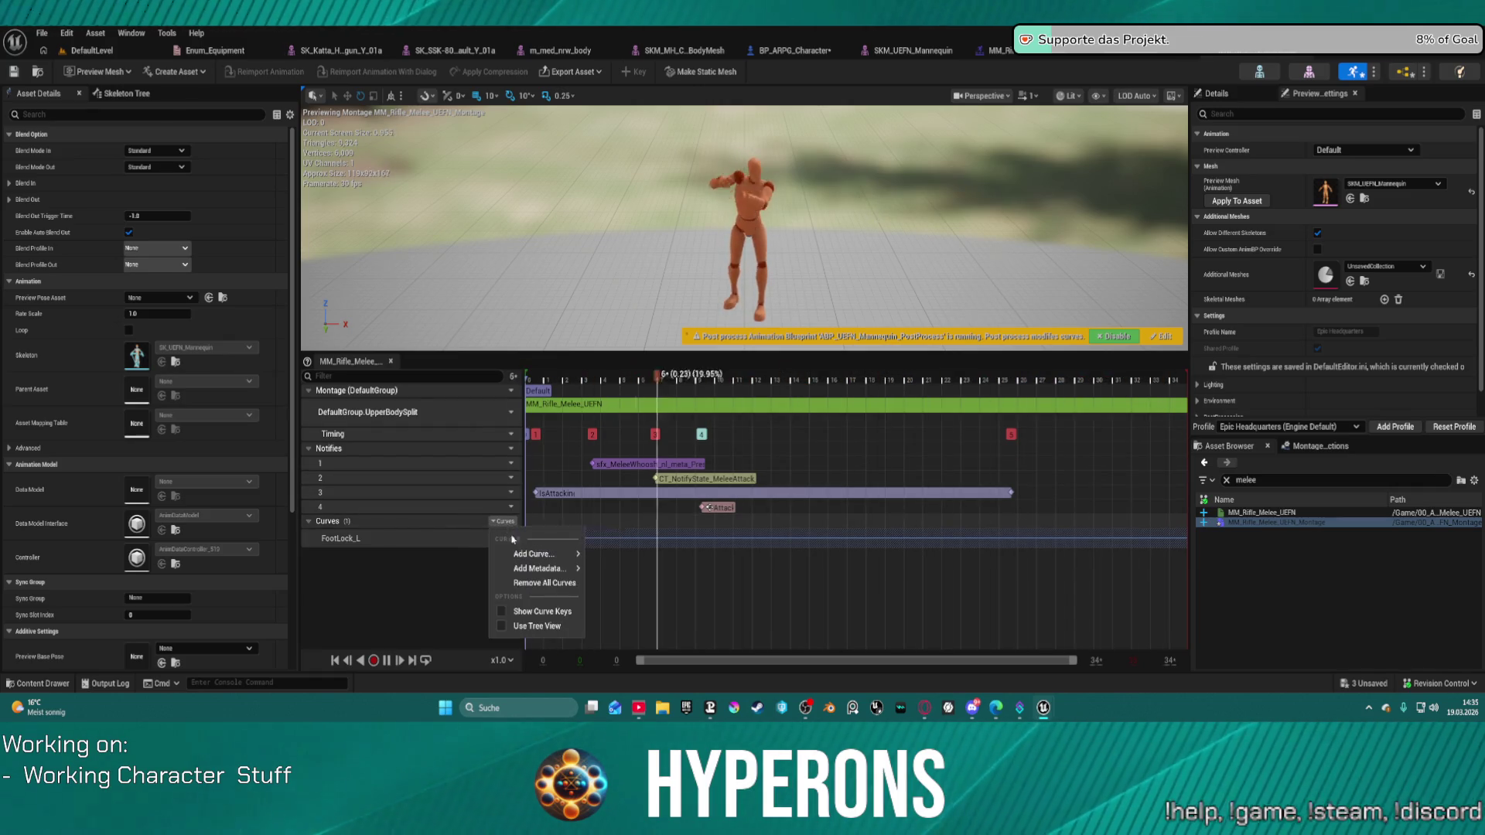
mouse_move(541, 555)
scroll(724, 615, down, 15)
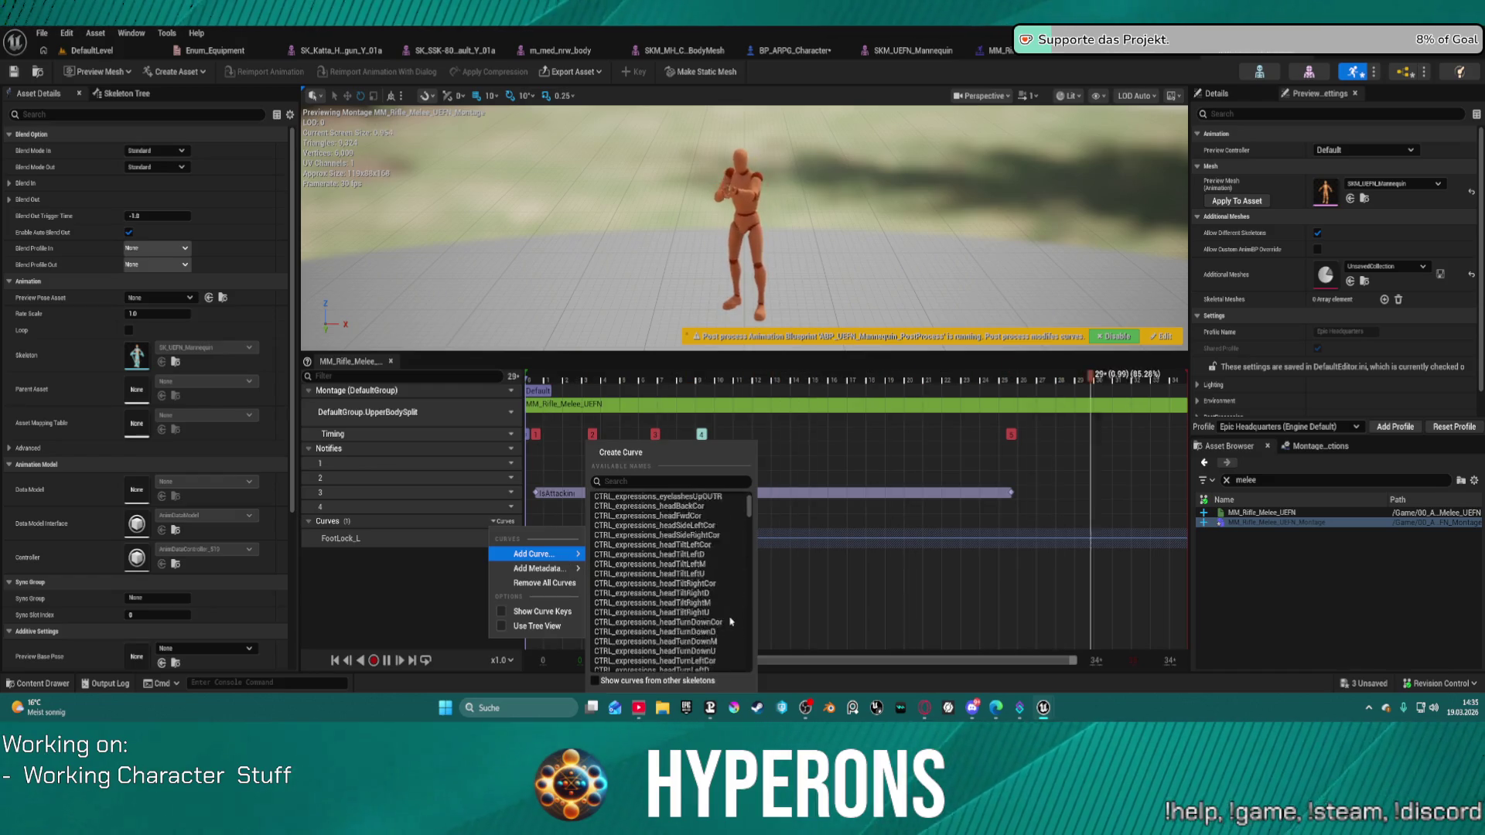
scroll(723, 614, down, 10)
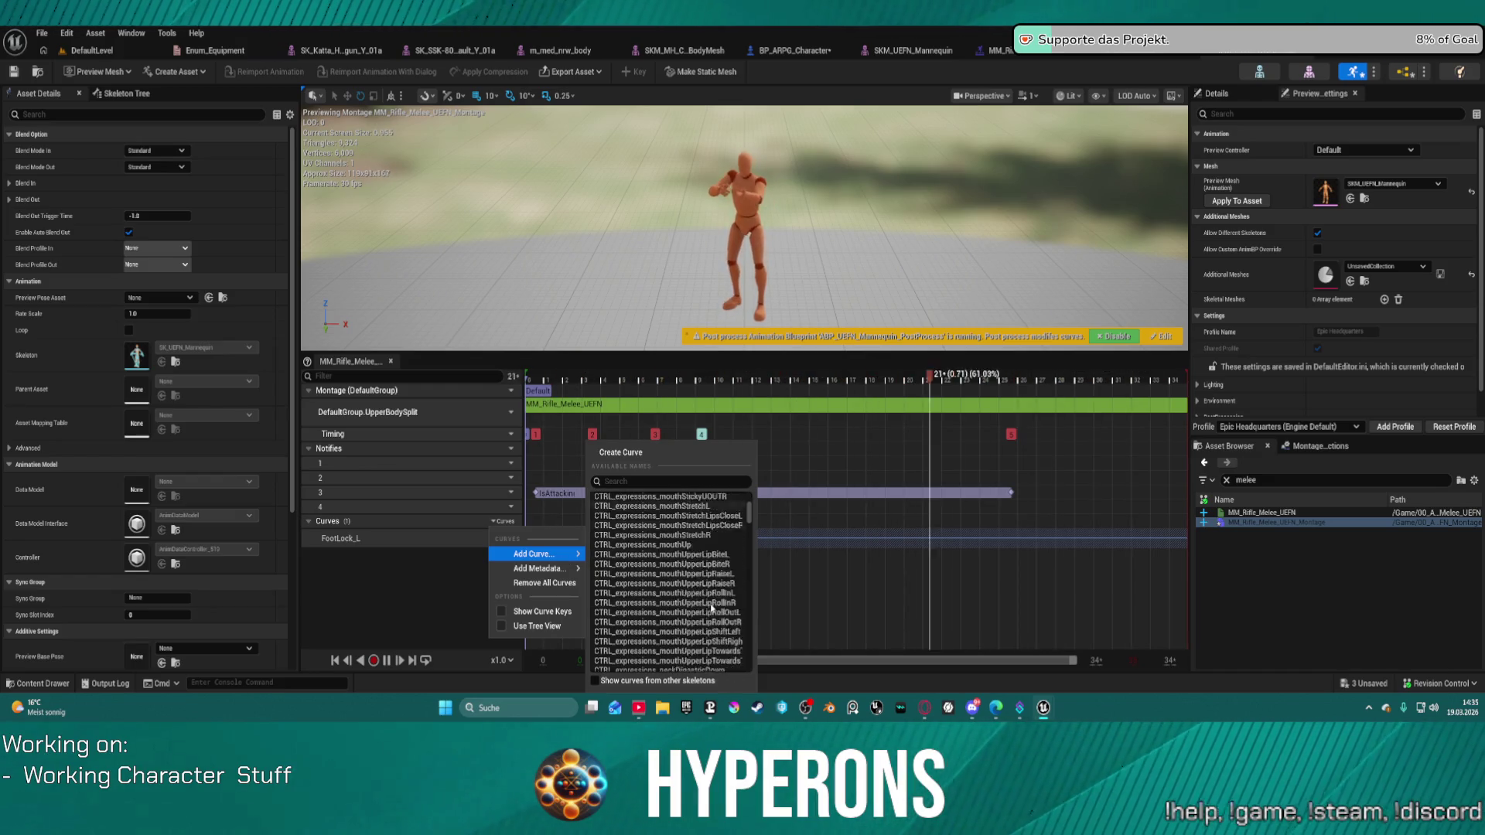
scroll(712, 609, down, 10)
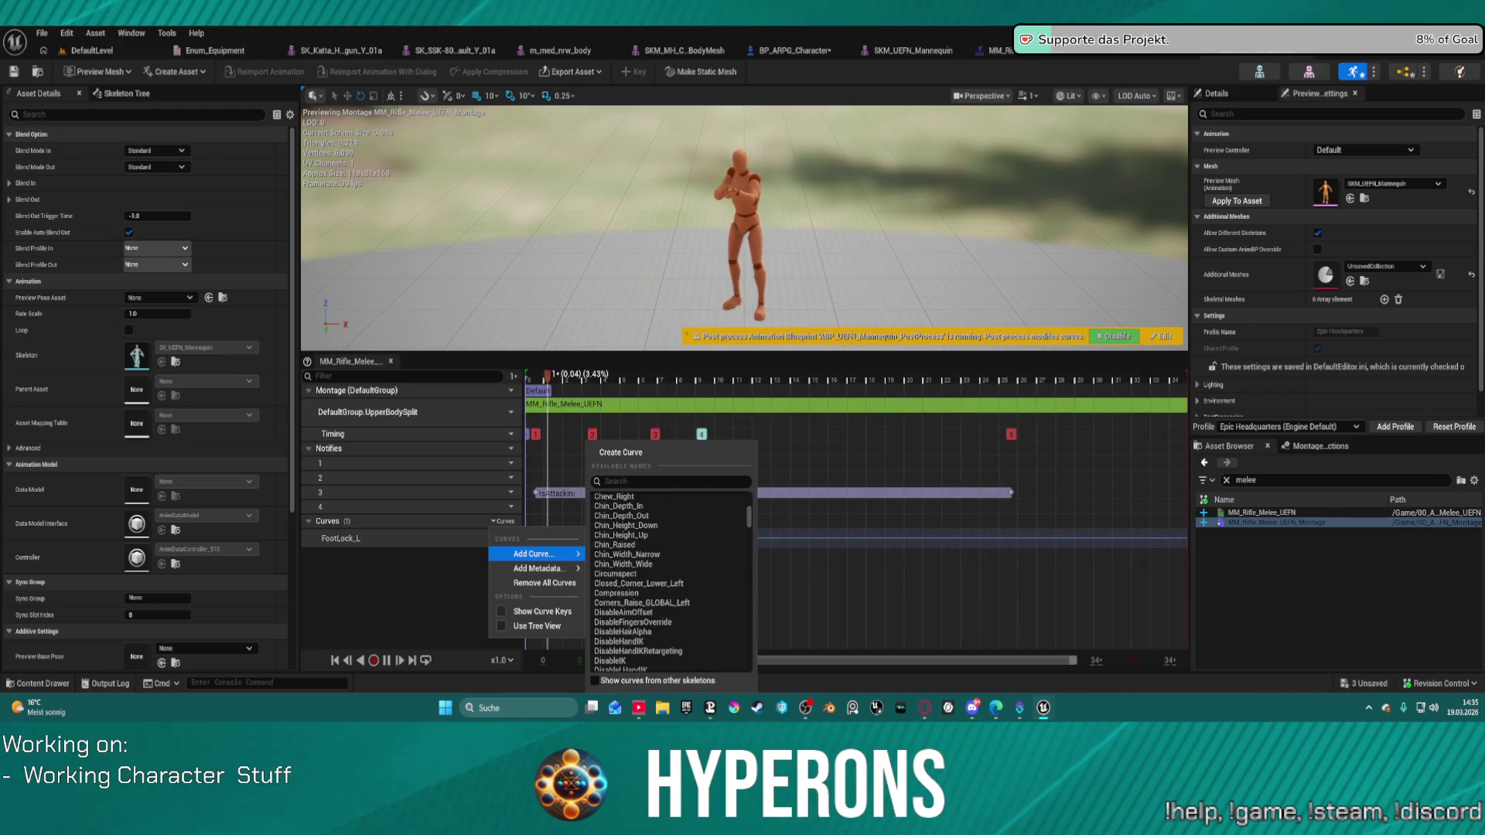
key(Escape)
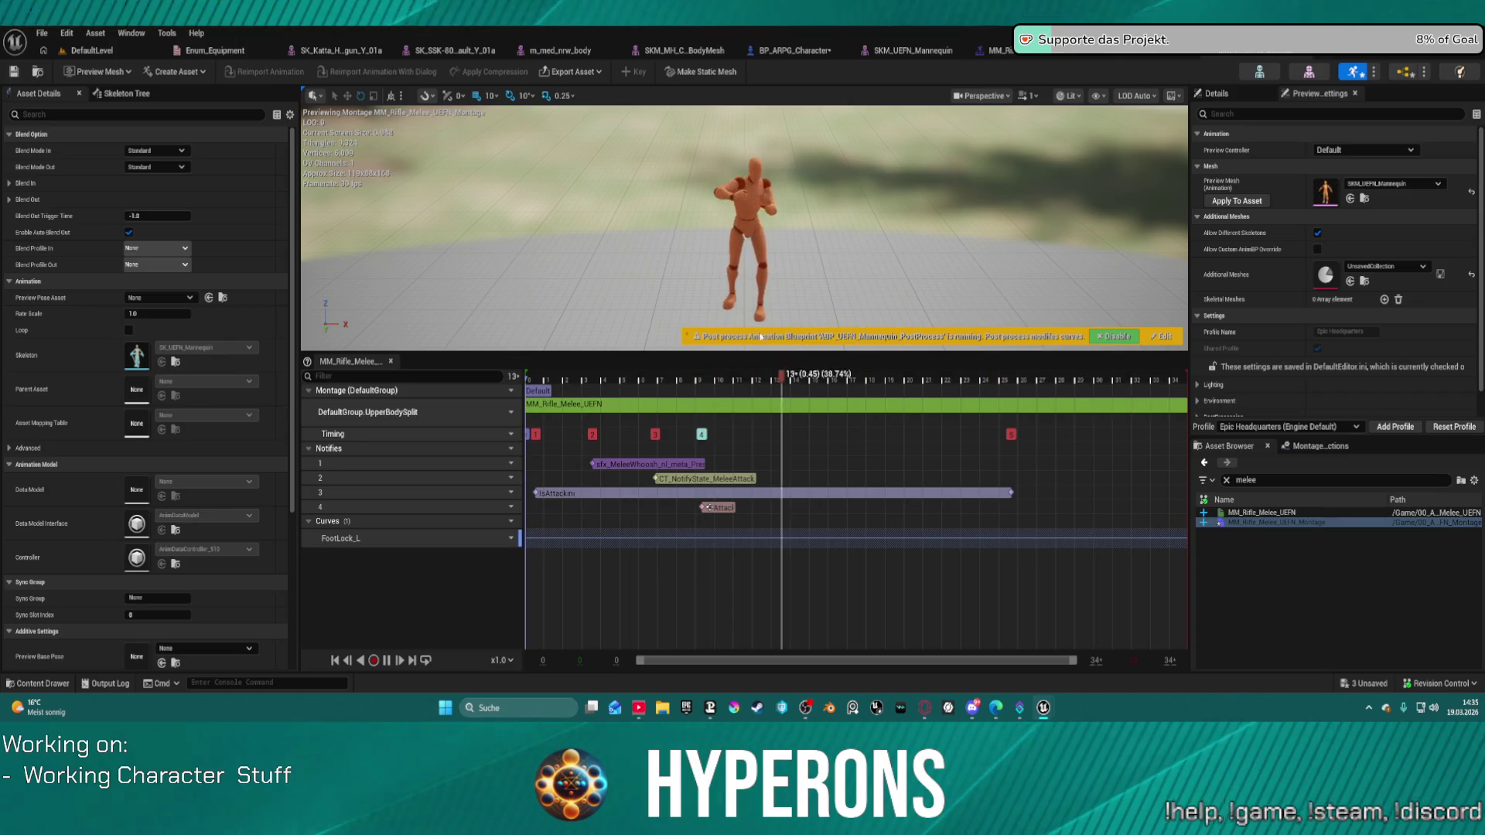
click(95, 33)
Open BP_ARPG_Character's WEAPONS graph and pan across the Aiming, Stance and item-info nodes.
click(63, 51)
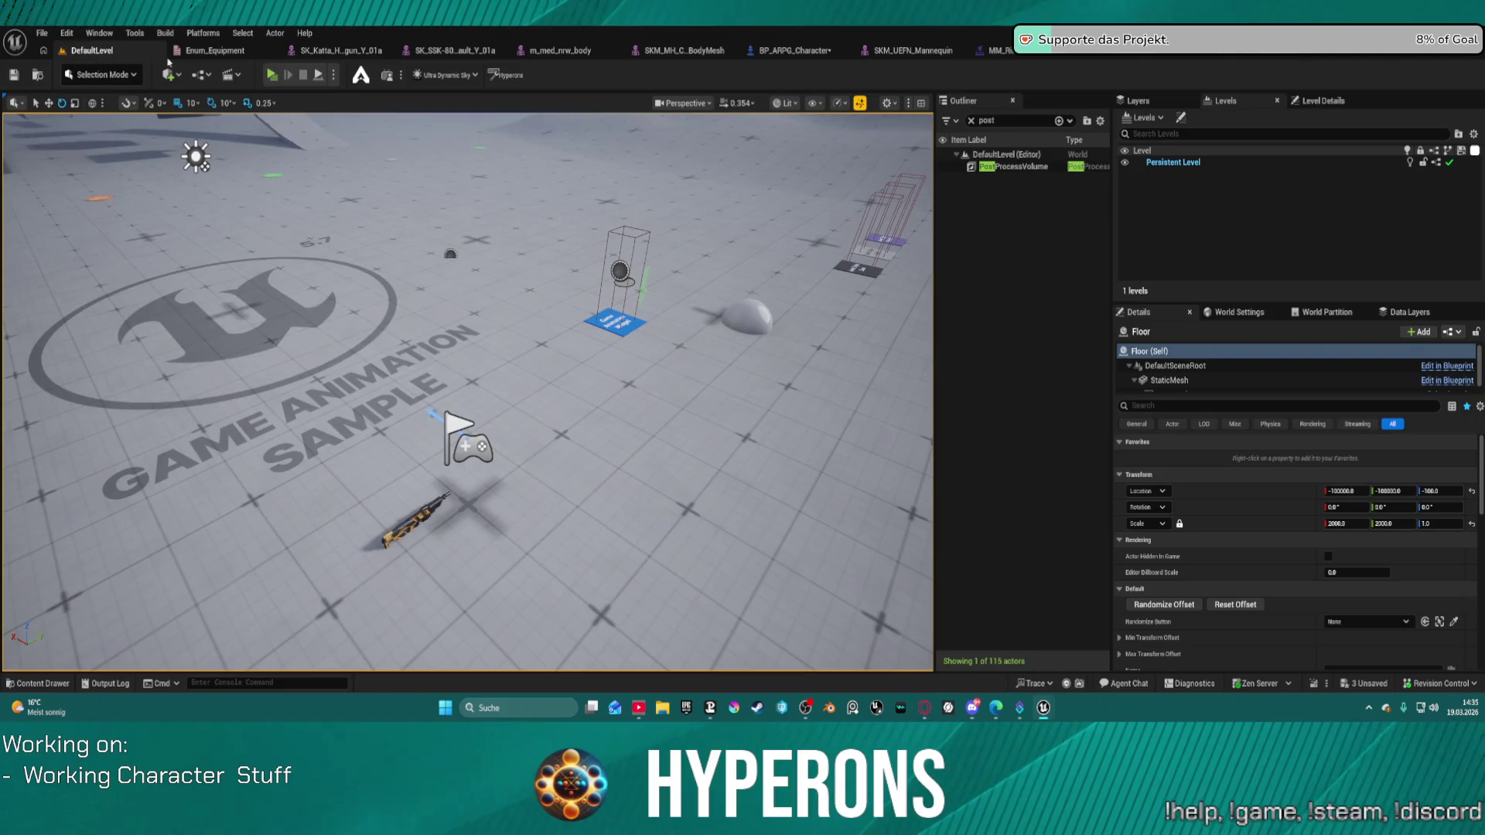
click(774, 55)
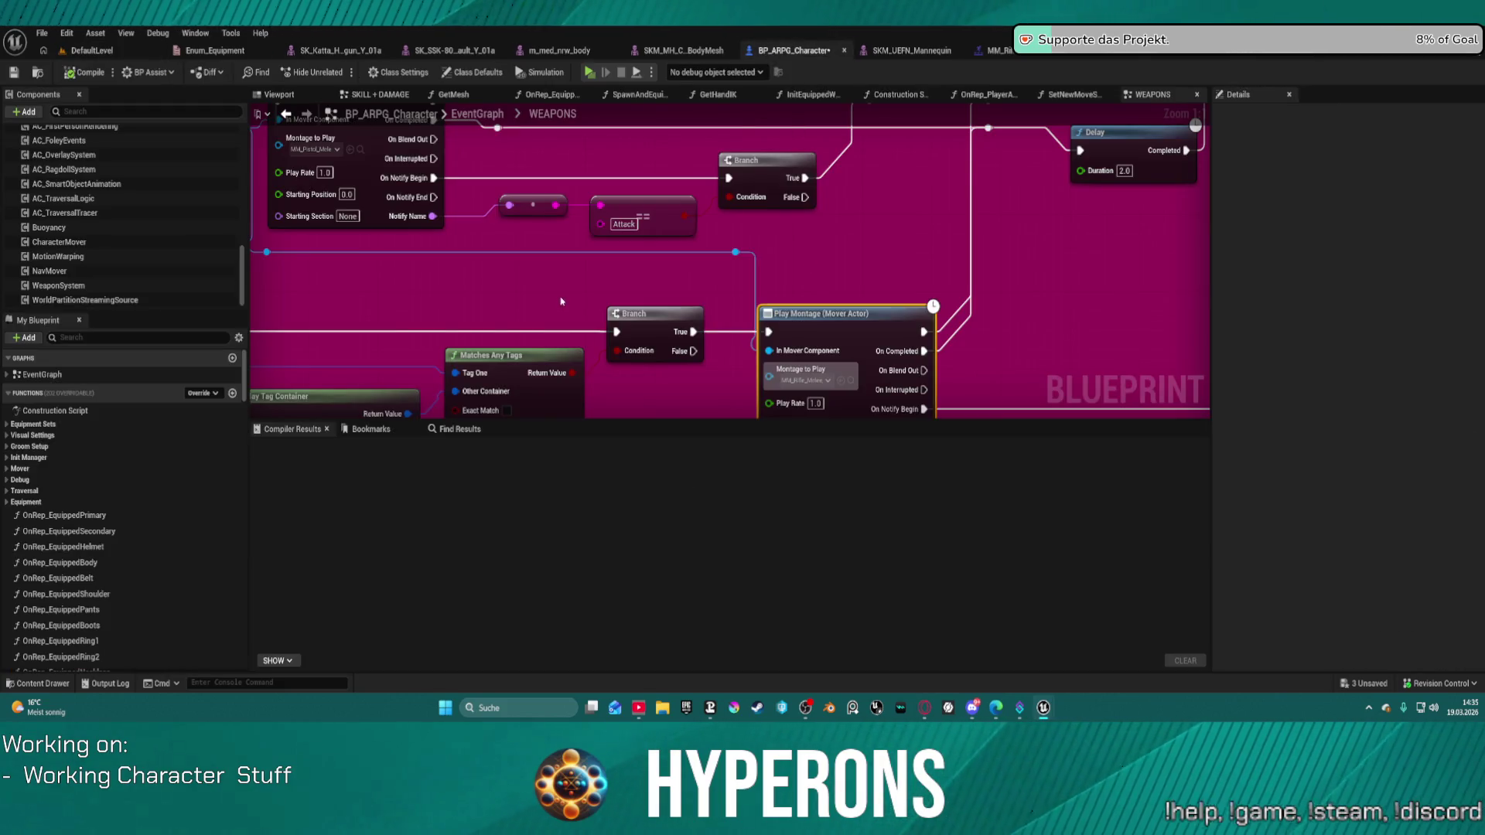
scroll(562, 302, down, 5)
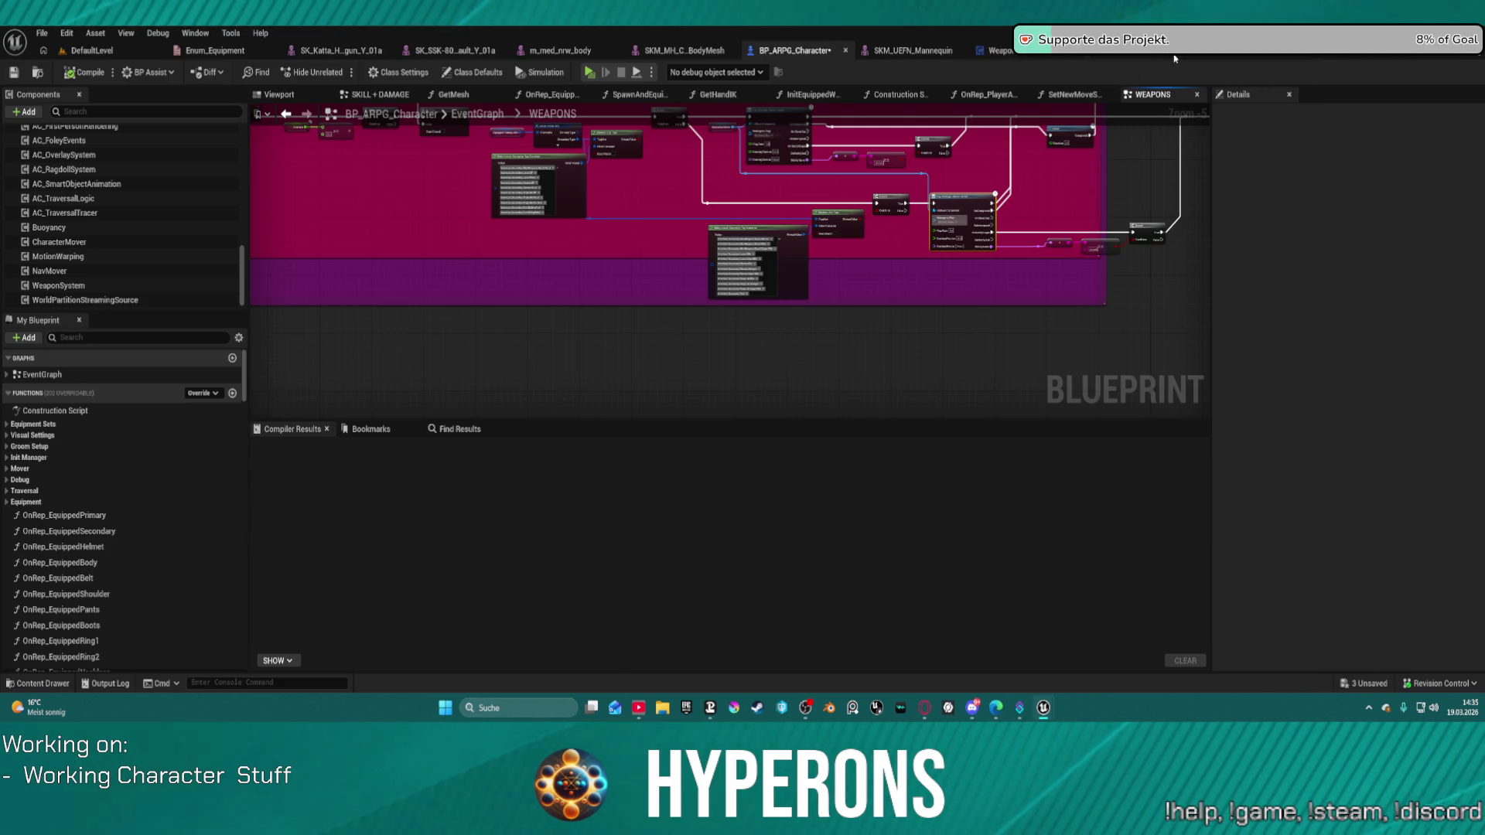
scroll(997, 174, up, 1)
drag(997, 174, 774, 183)
scroll(774, 184, up, 2)
mouse_move(894, 273)
mouse_down()
mouse_move(524, 252)
mouse_move(393, 155)
mouse_move(456, 77)
mouse_up()
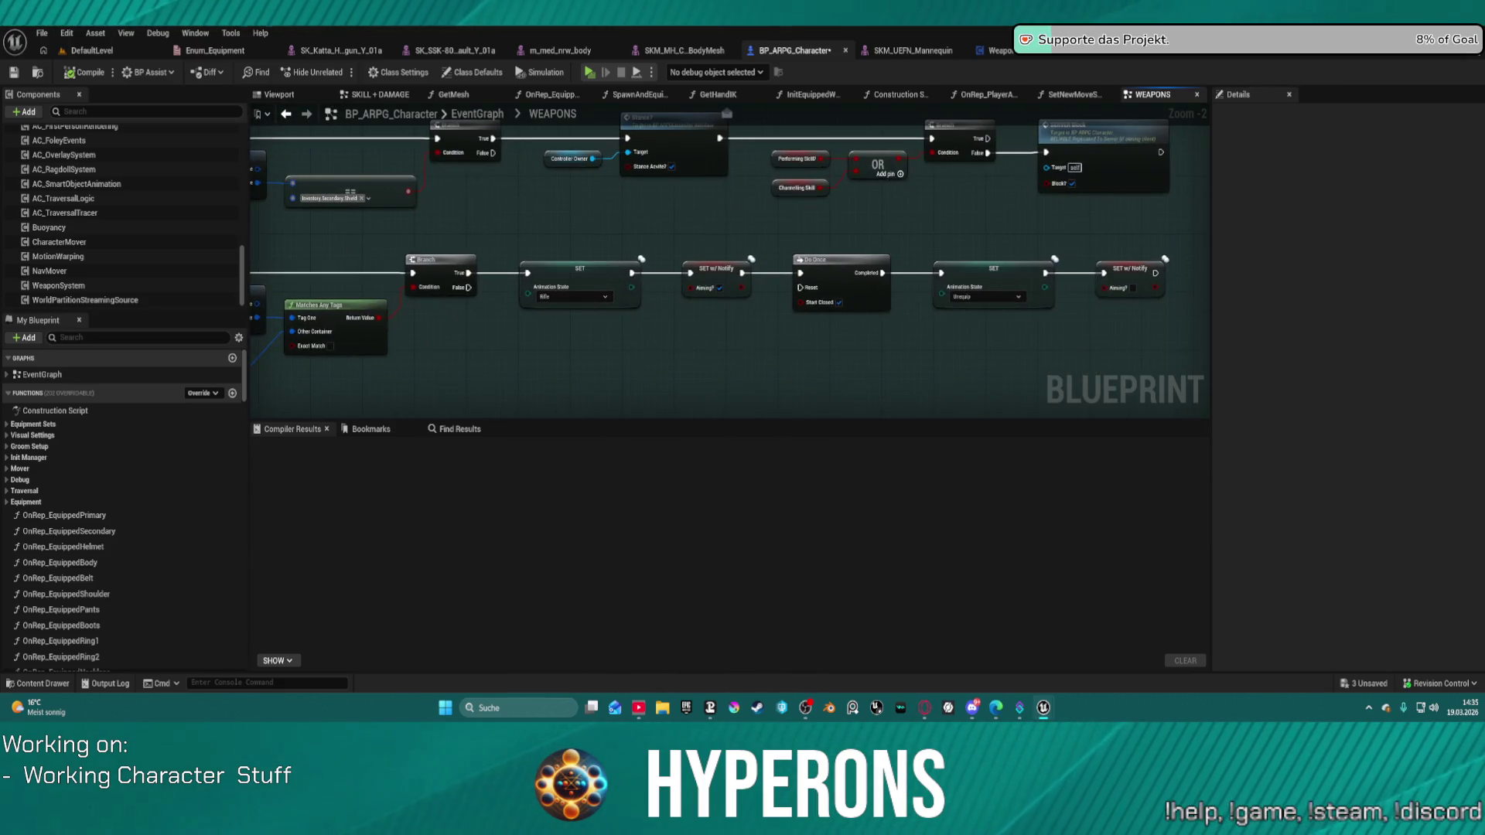
mouse_move(542, 310)
mouse_down()
mouse_move(1166, 144)
mouse_move(1067, 234)
mouse_move(985, 135)
mouse_up()
drag(734, 349, 605, 120)
Zoom out over the graph, return to the Is Aiming and Stance nodes, and launch another playtest.
mouse_move(506, 121)
mouse_down()
mouse_move(462, 203)
mouse_move(474, 224)
mouse_up()
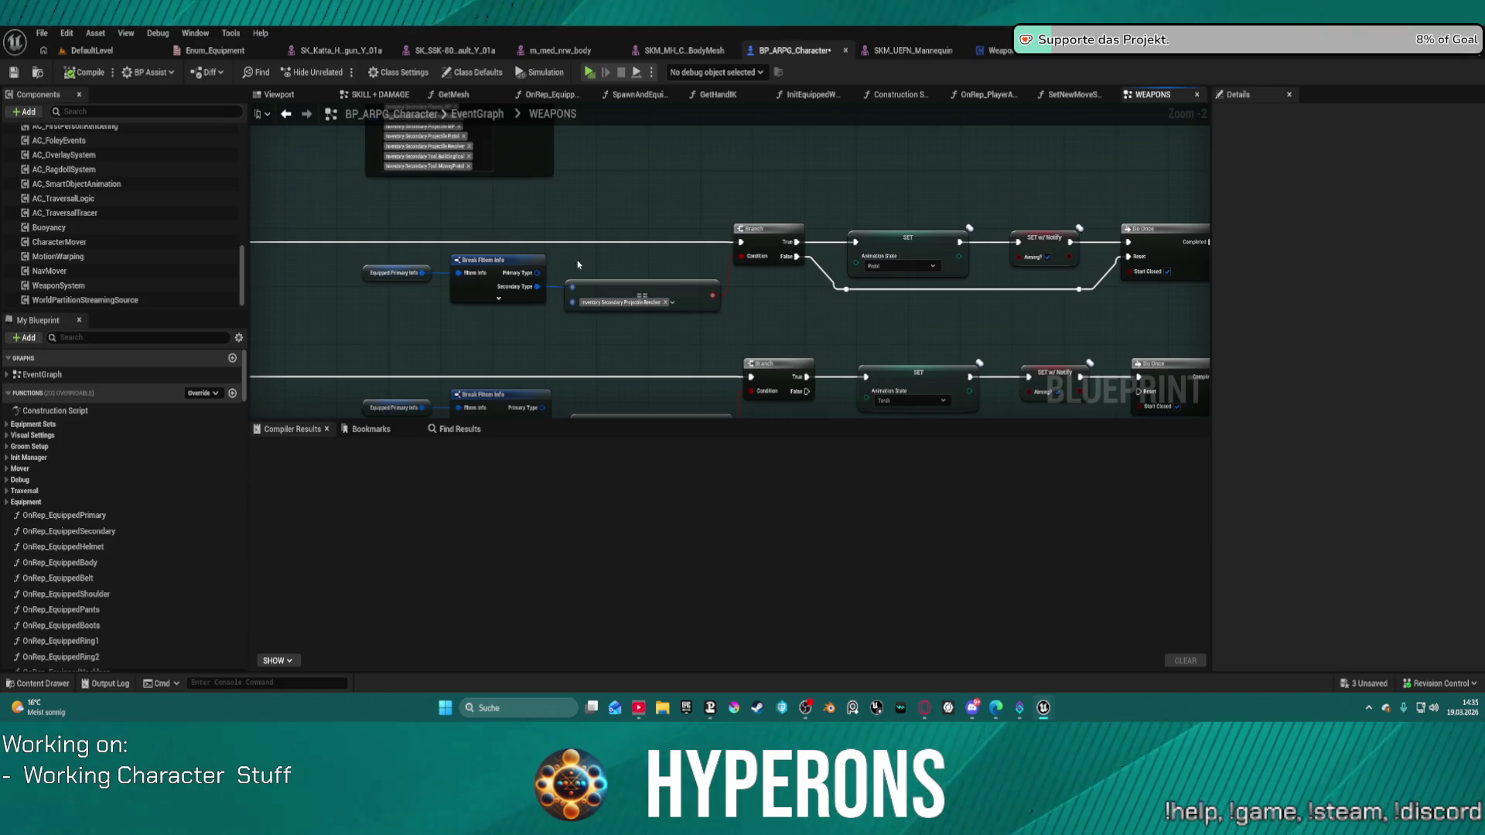
mouse_move(735, 348)
mouse_down()
mouse_move(657, 312)
mouse_move(565, 235)
mouse_move(521, 231)
mouse_move(557, 270)
mouse_up()
scroll(1114, 301, down, 6)
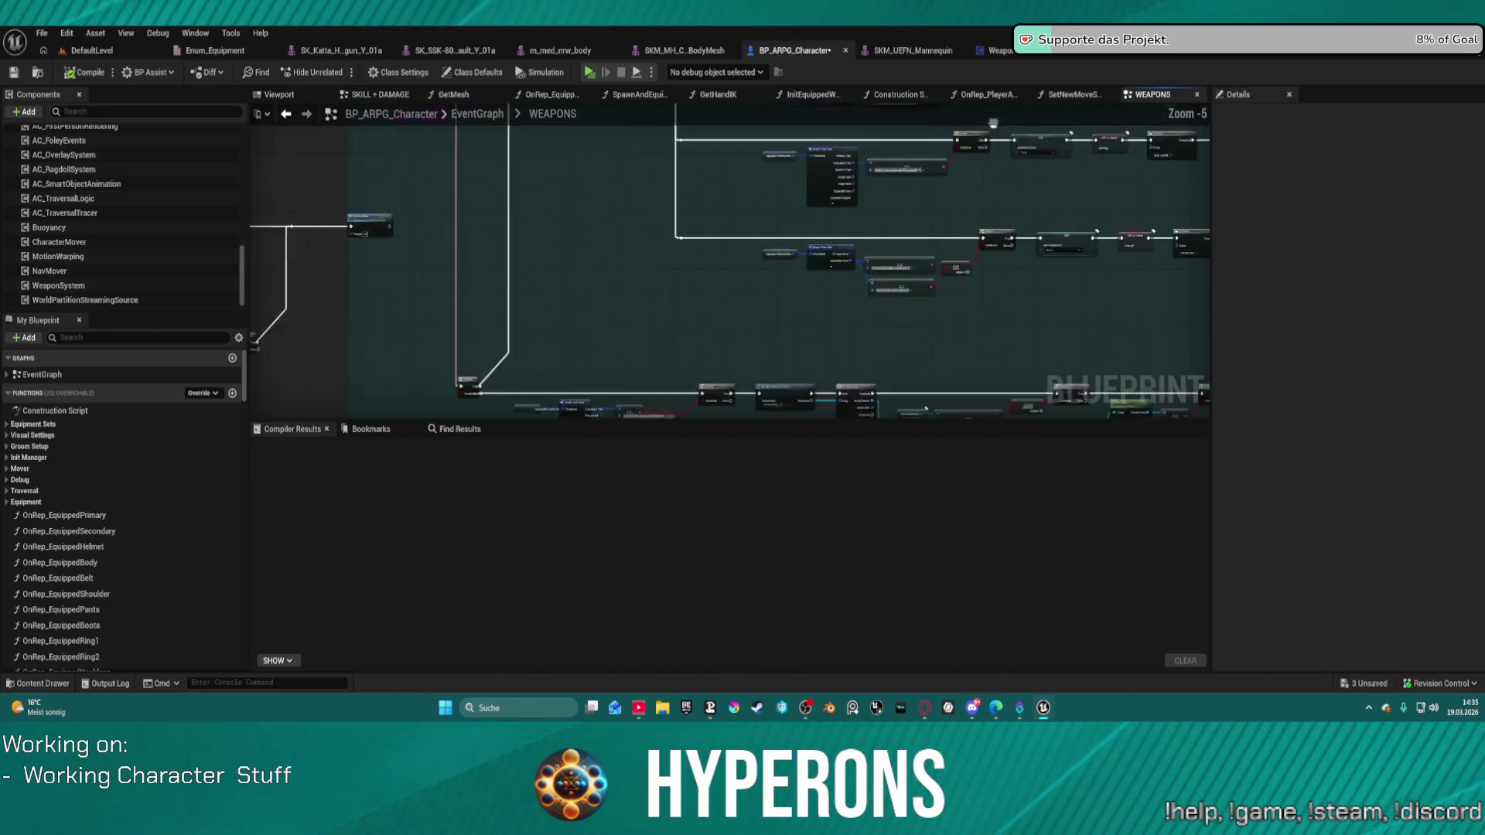
scroll(618, 300, up, 5)
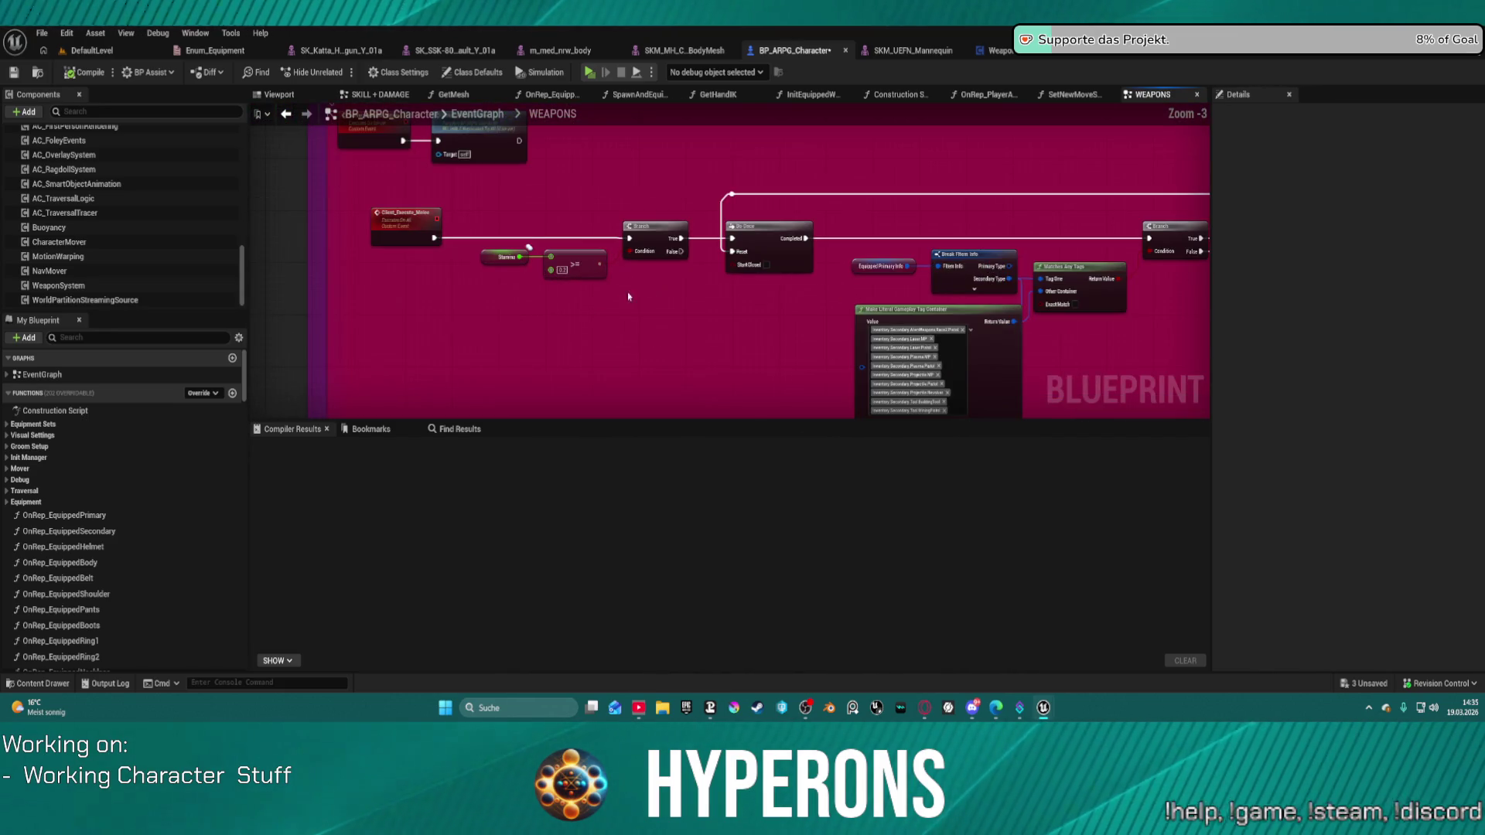
drag(864, 237, 822, 266)
scroll(974, 281, down, 9)
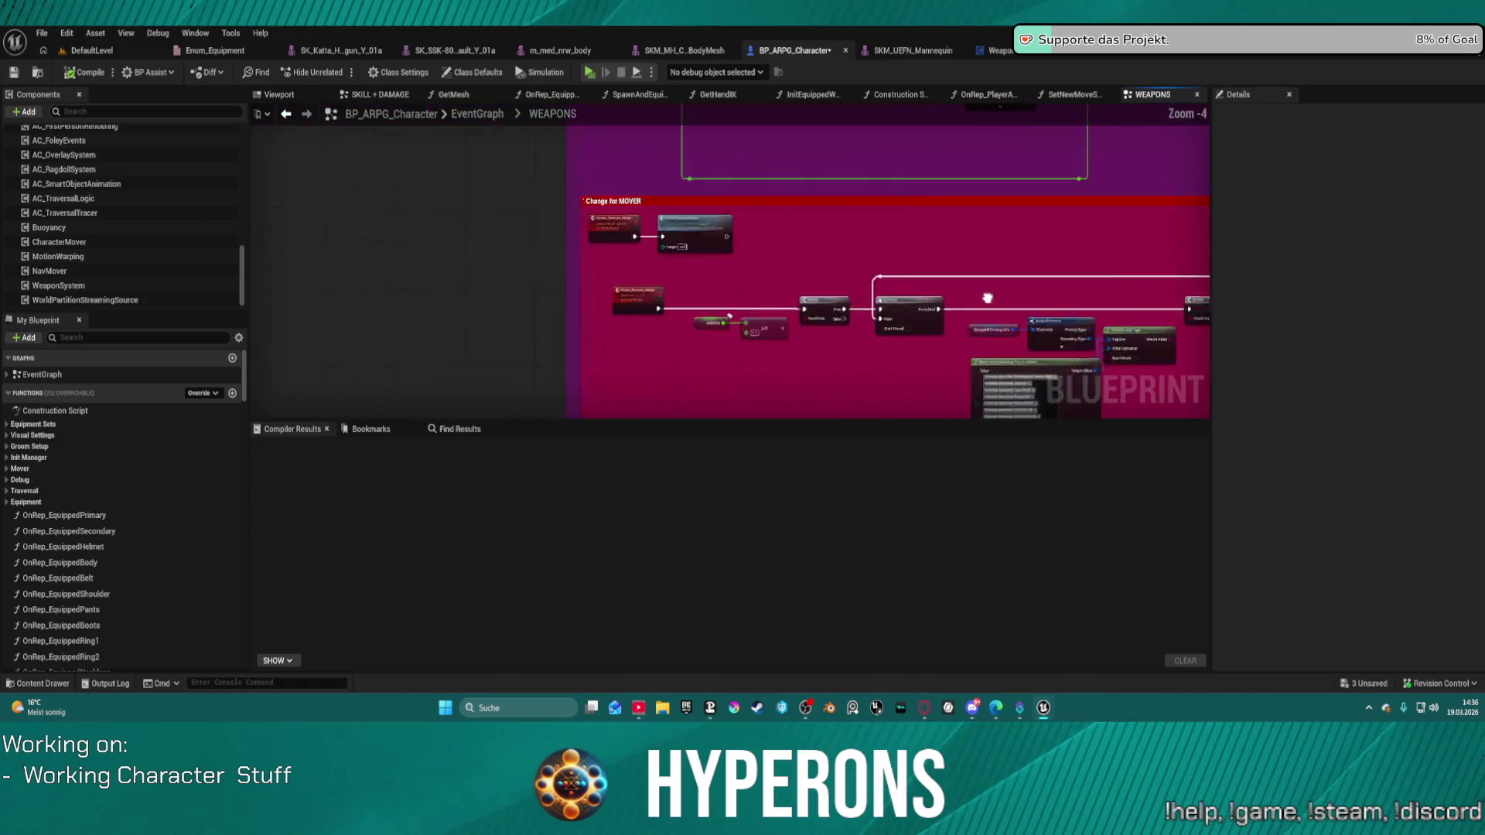
drag(974, 281, 825, 402)
scroll(821, 261, up, 10)
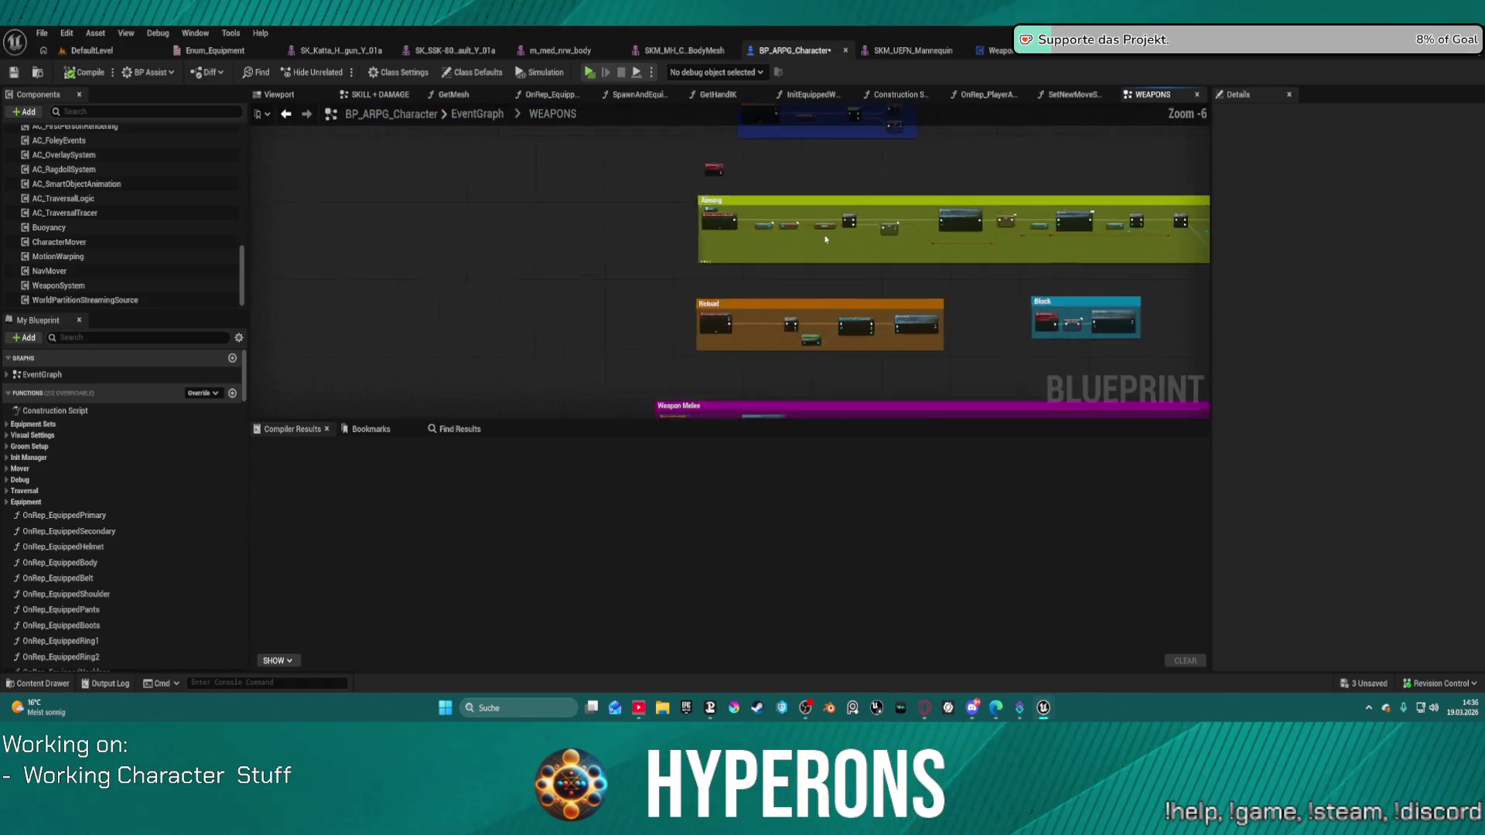
mouse_move(759, 259)
mouse_down()
mouse_move(729, 280)
mouse_move(484, 277)
mouse_up()
click(593, 77)
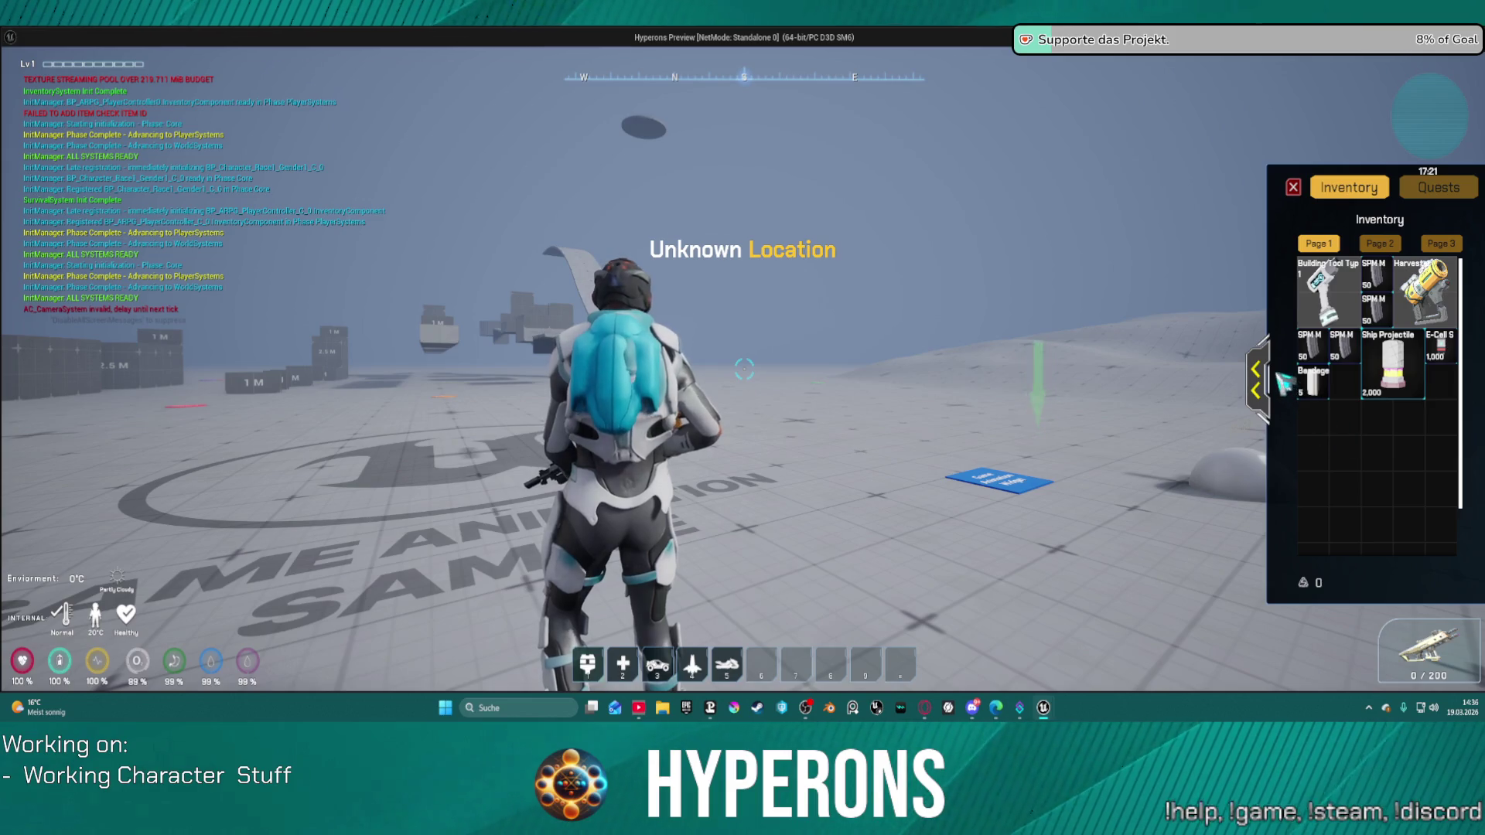
Stop the game preview and survey BP_ARPG_Character's full EventGraph.
click(1254, 382)
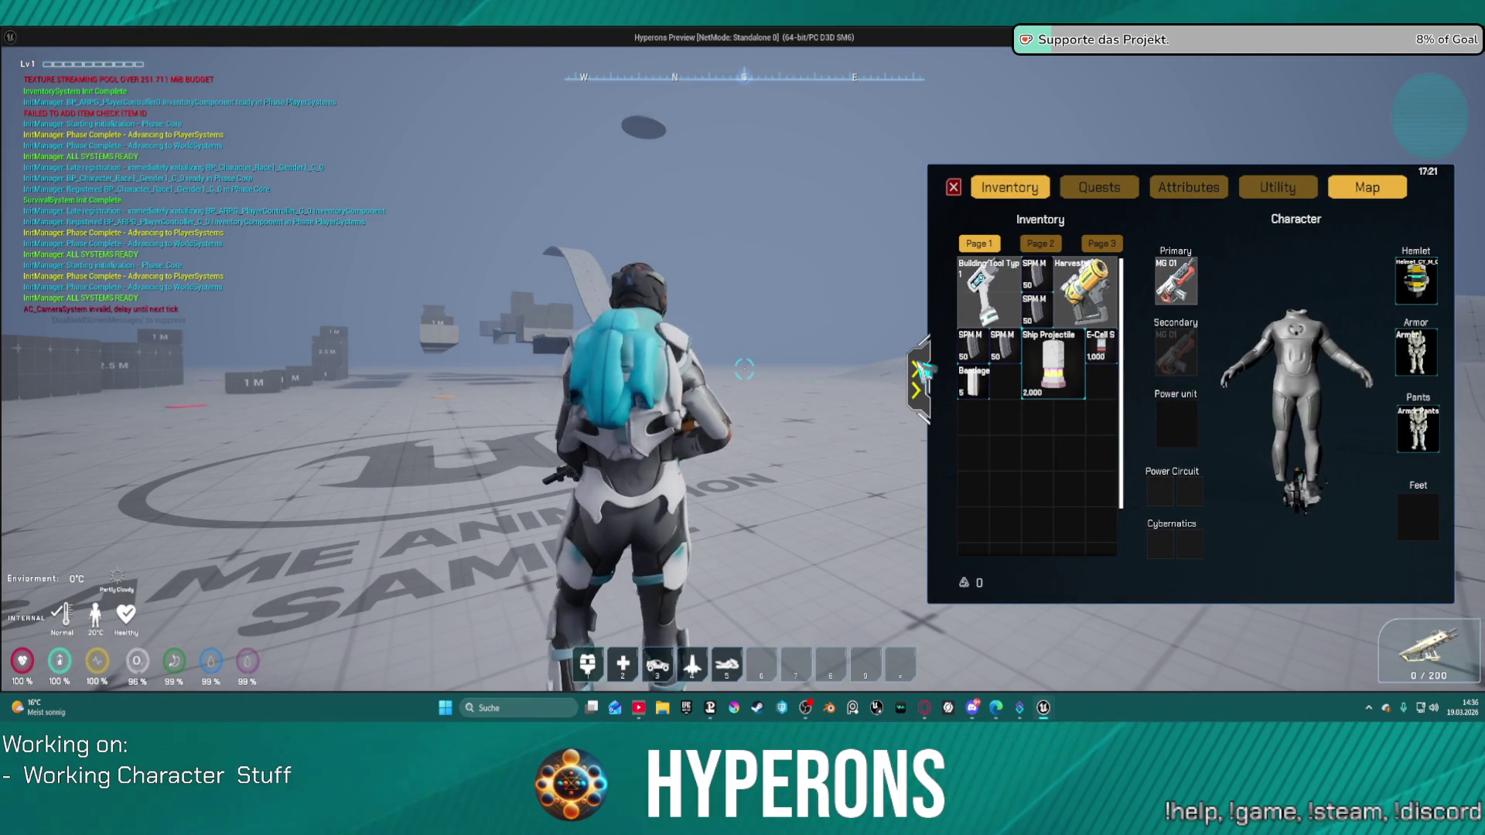
key(Escape)
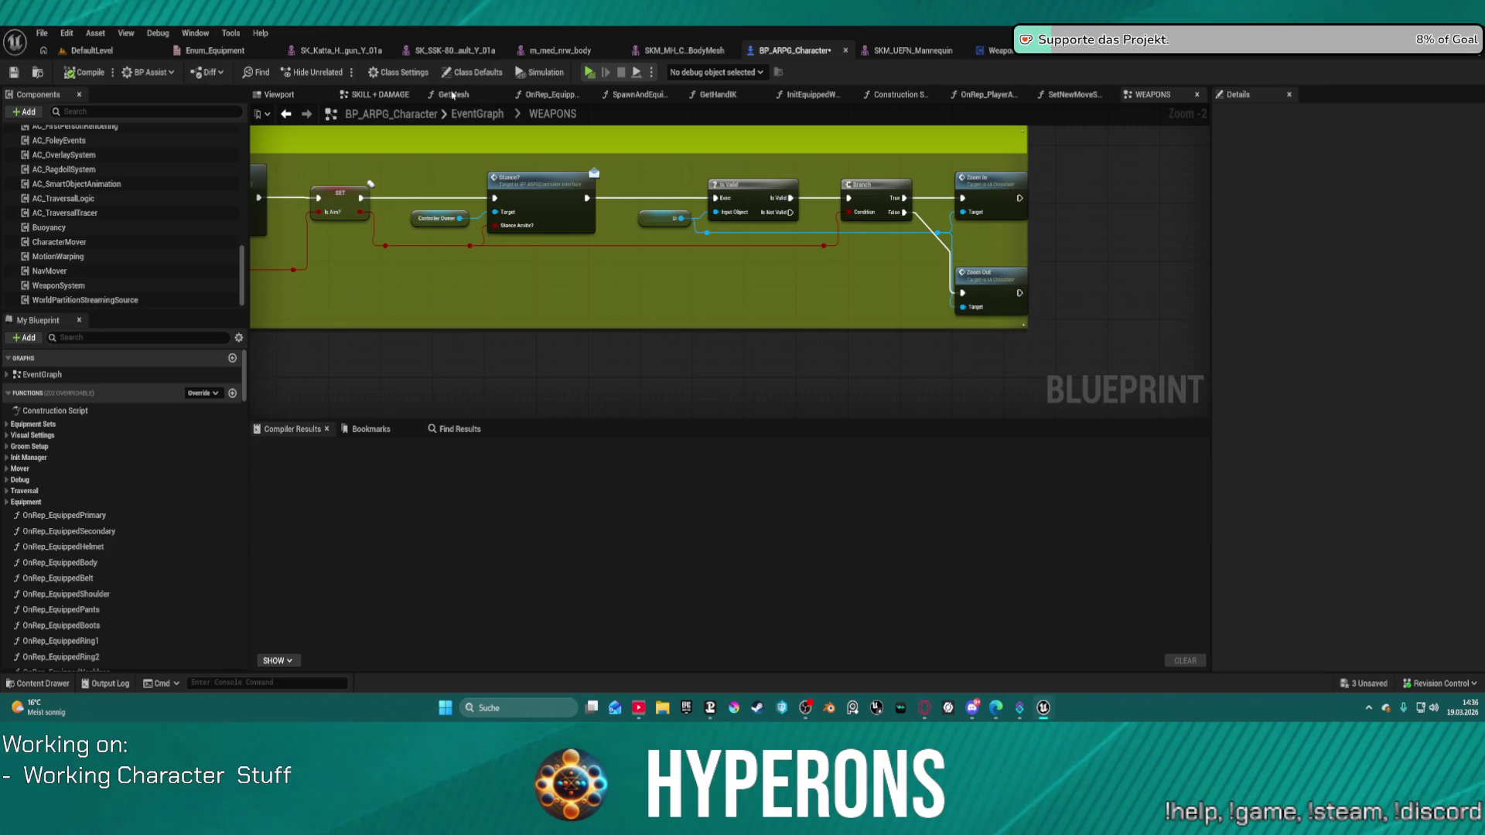
click(477, 114)
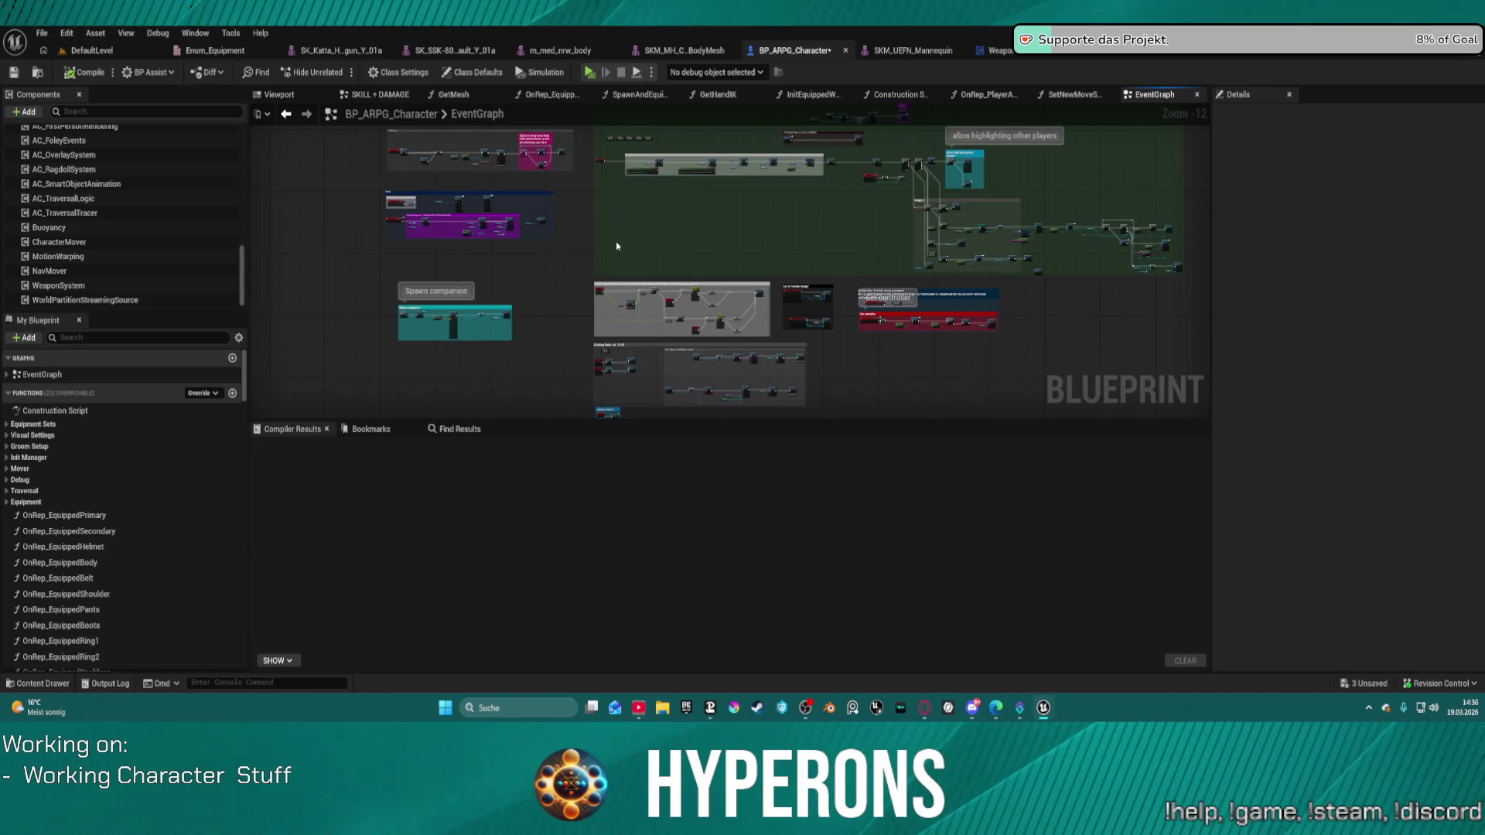
mouse_move(616, 242)
mouse_down()
mouse_move(696, 322)
mouse_move(723, 384)
mouse_move(541, 266)
mouse_move(443, 130)
mouse_move(518, 199)
mouse_up()
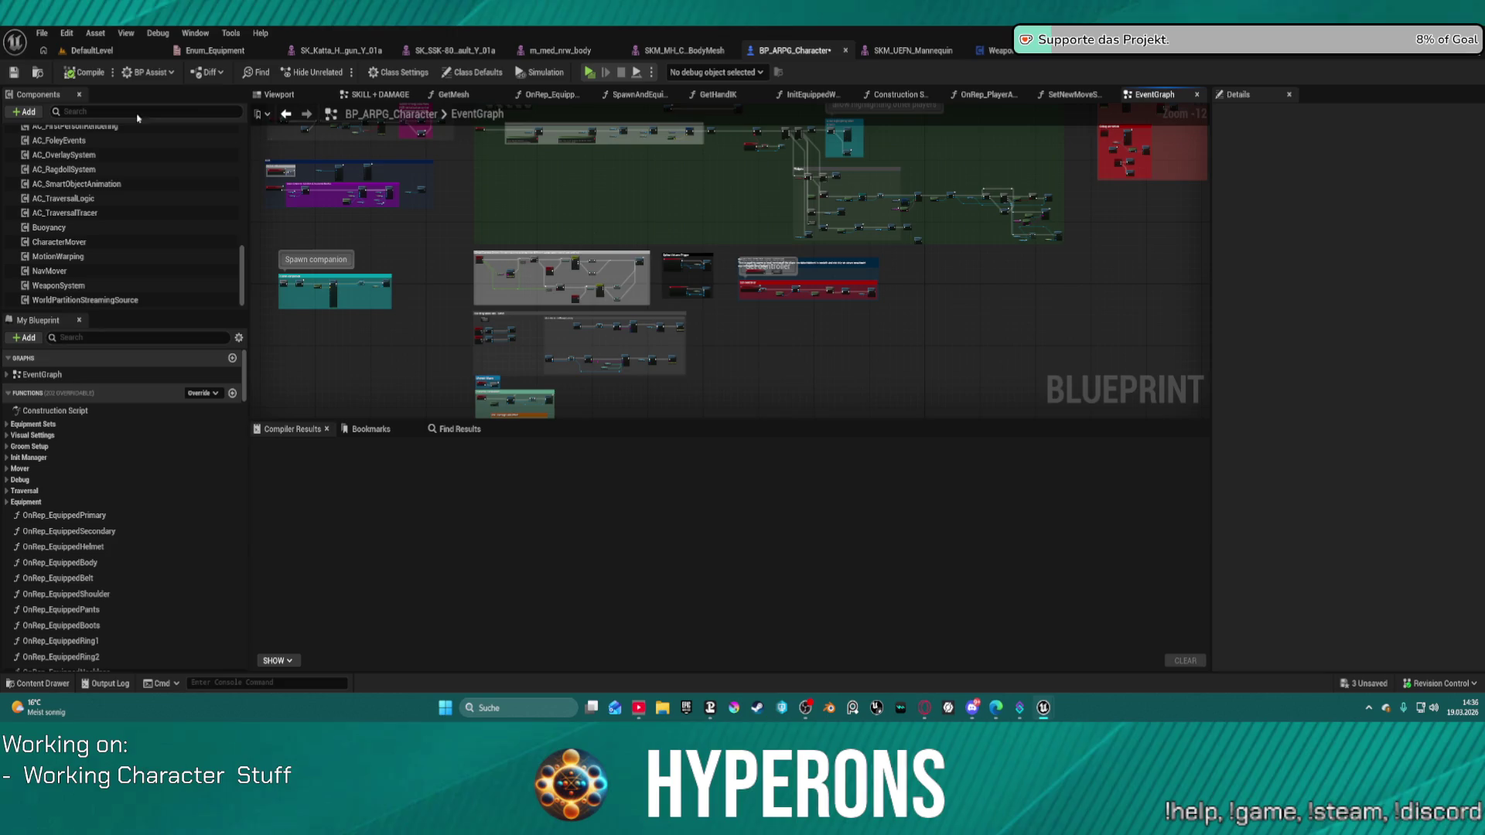
Inspect the Server Reload node in the WEAPONS graph's Reload section, then open WeaponSystem's Reload_Montage.
click(288, 114)
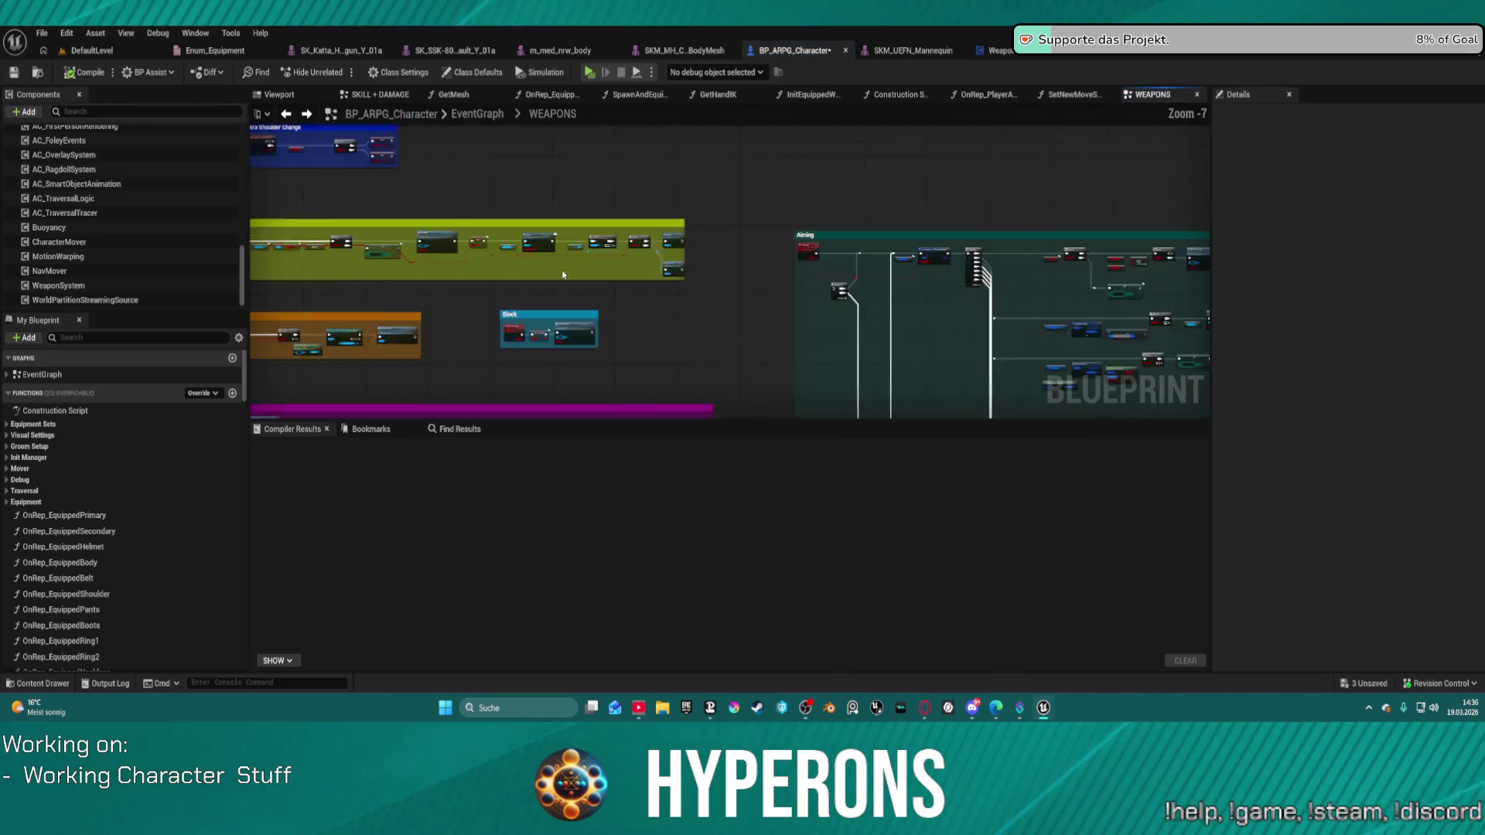
scroll(633, 314, up, 10)
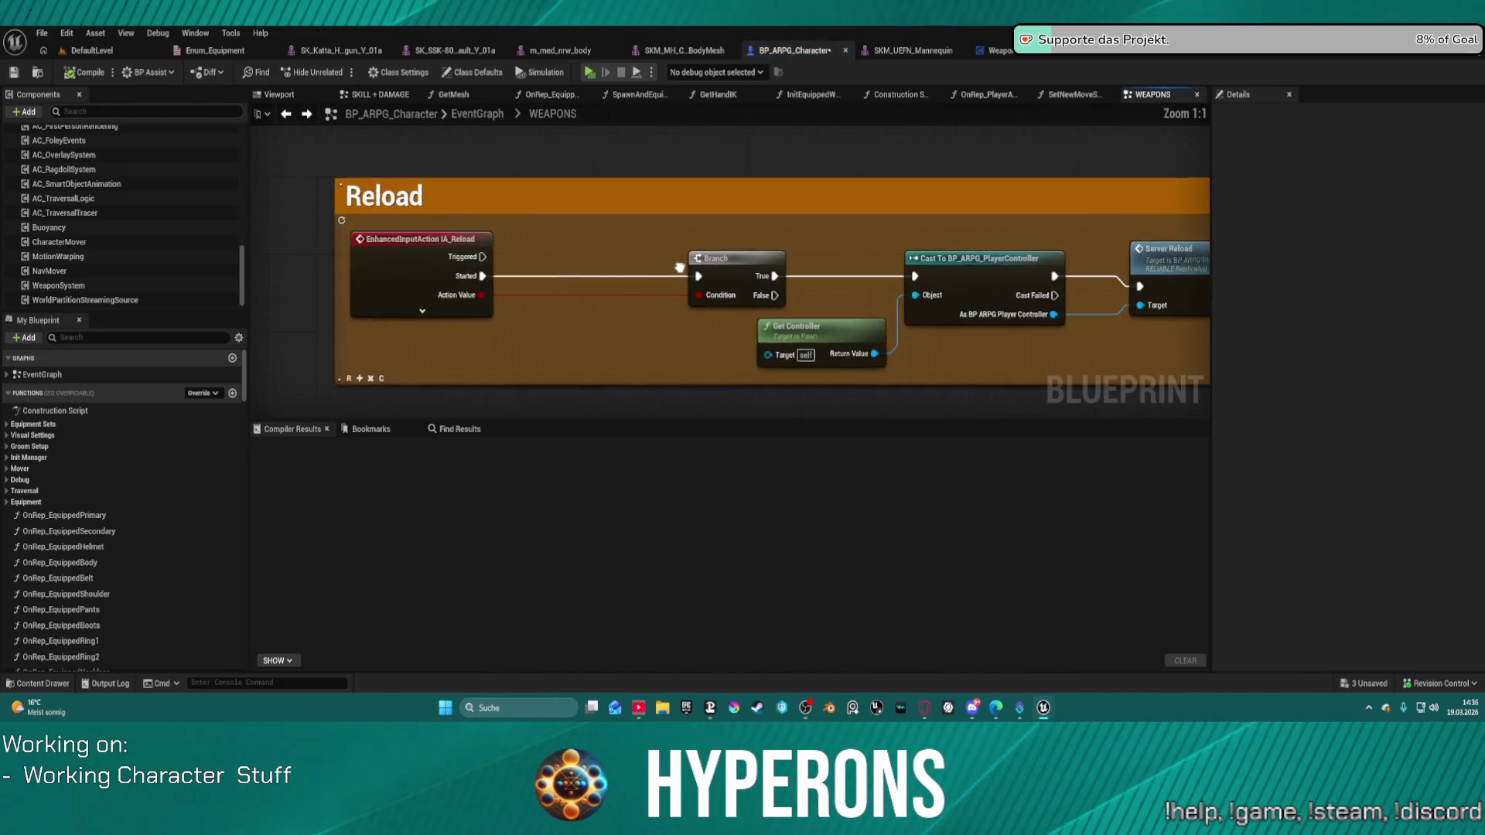
drag(554, 269, 392, 266)
click(967, 286)
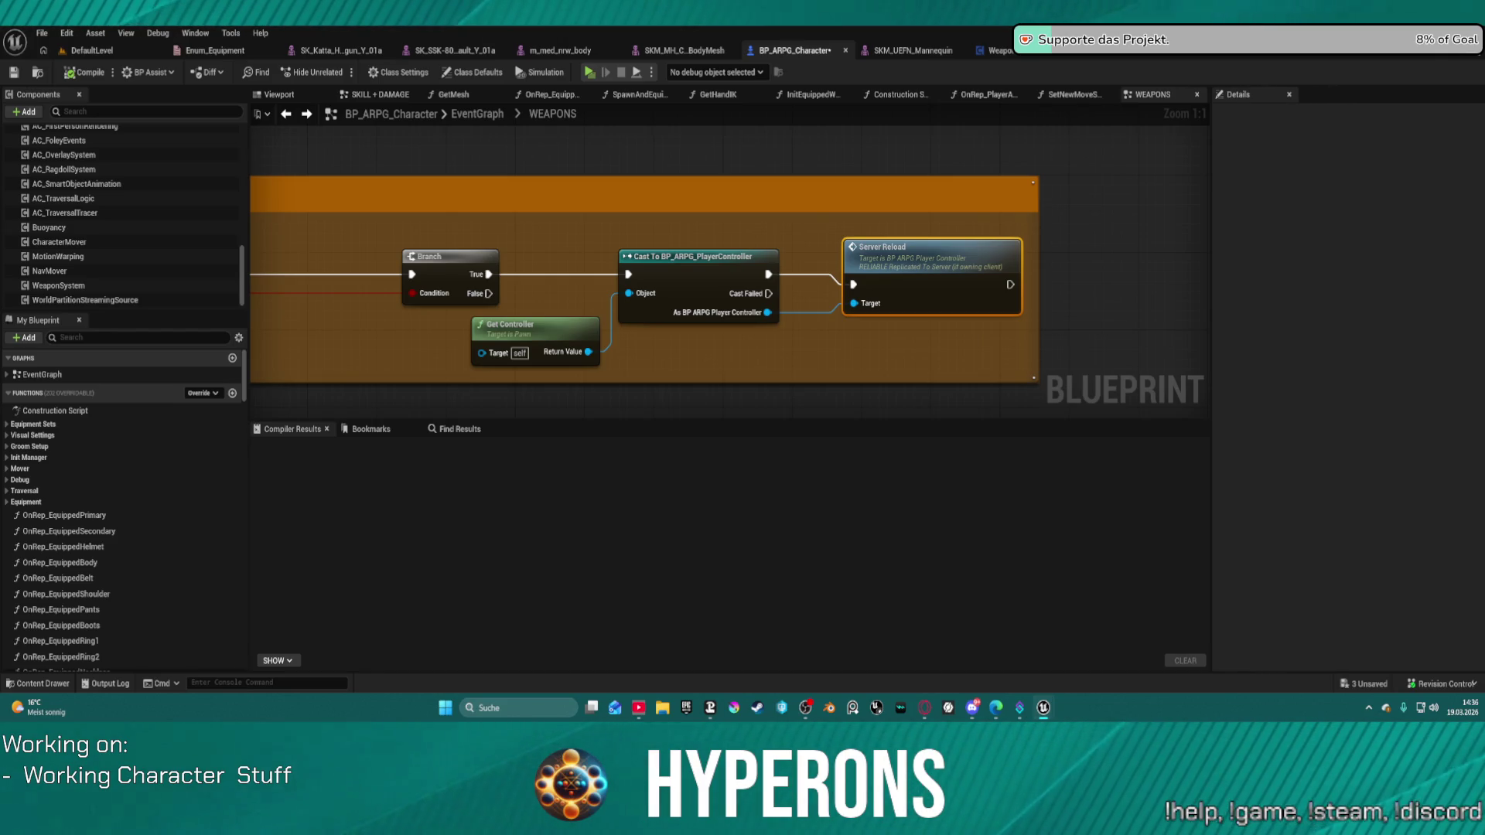
click(997, 50)
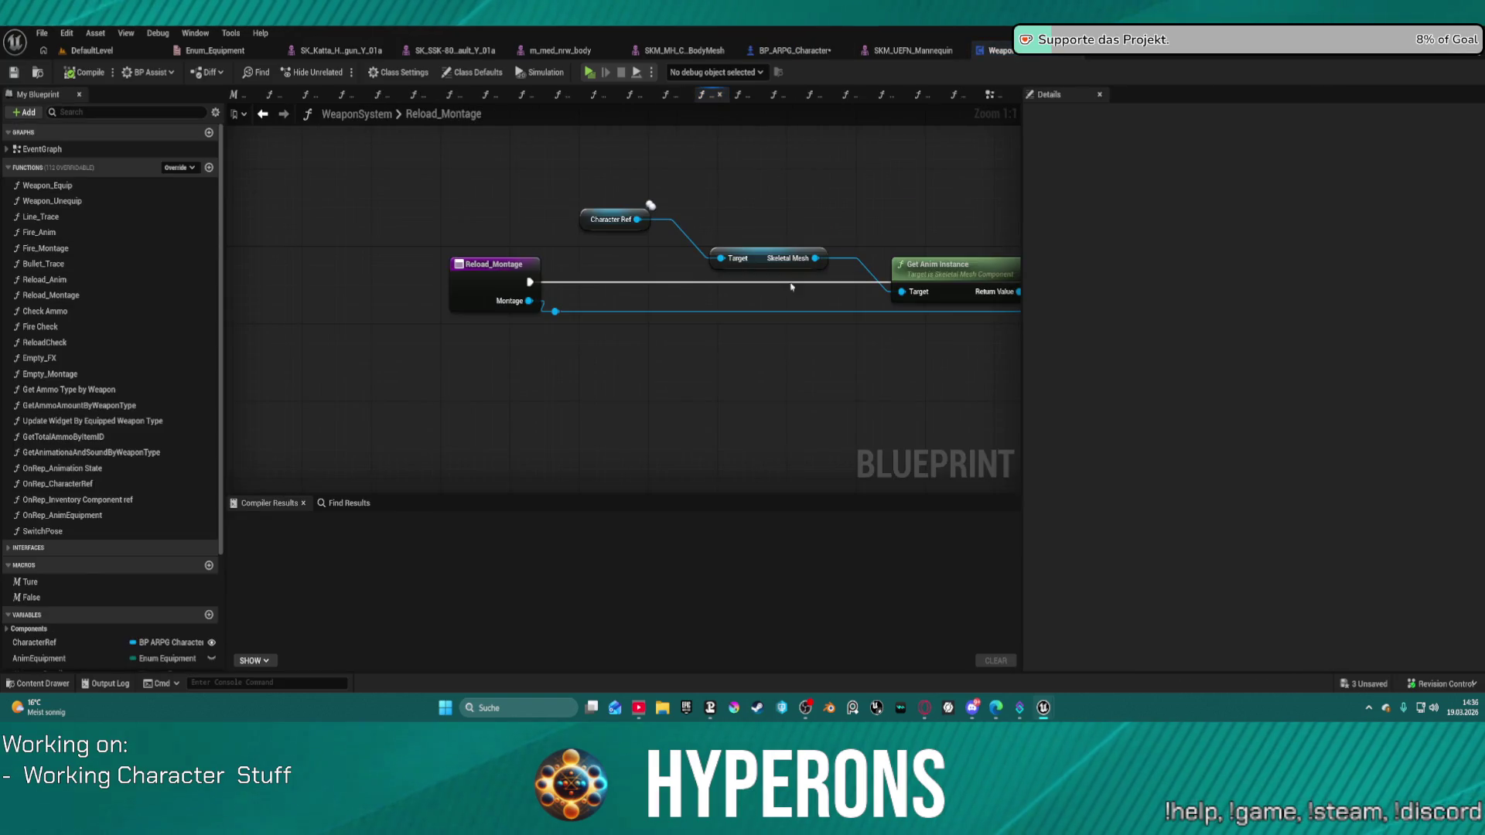
In Reload_Montage, drag from Character Ref and try 'mover', 'mont' and 'play' action searches.
click(702, 95)
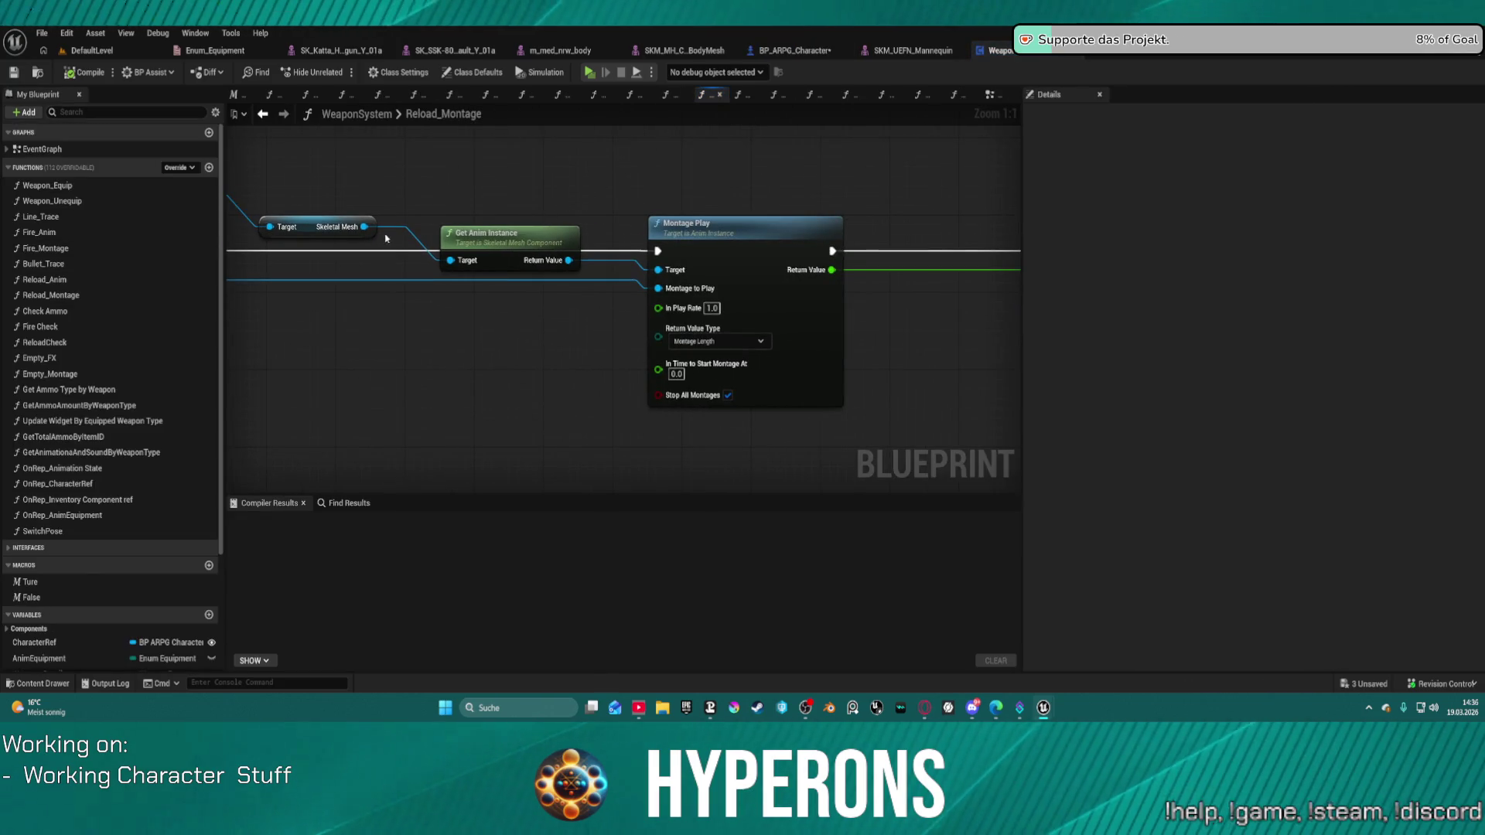
click(418, 184)
drag(447, 184, 634, 420)
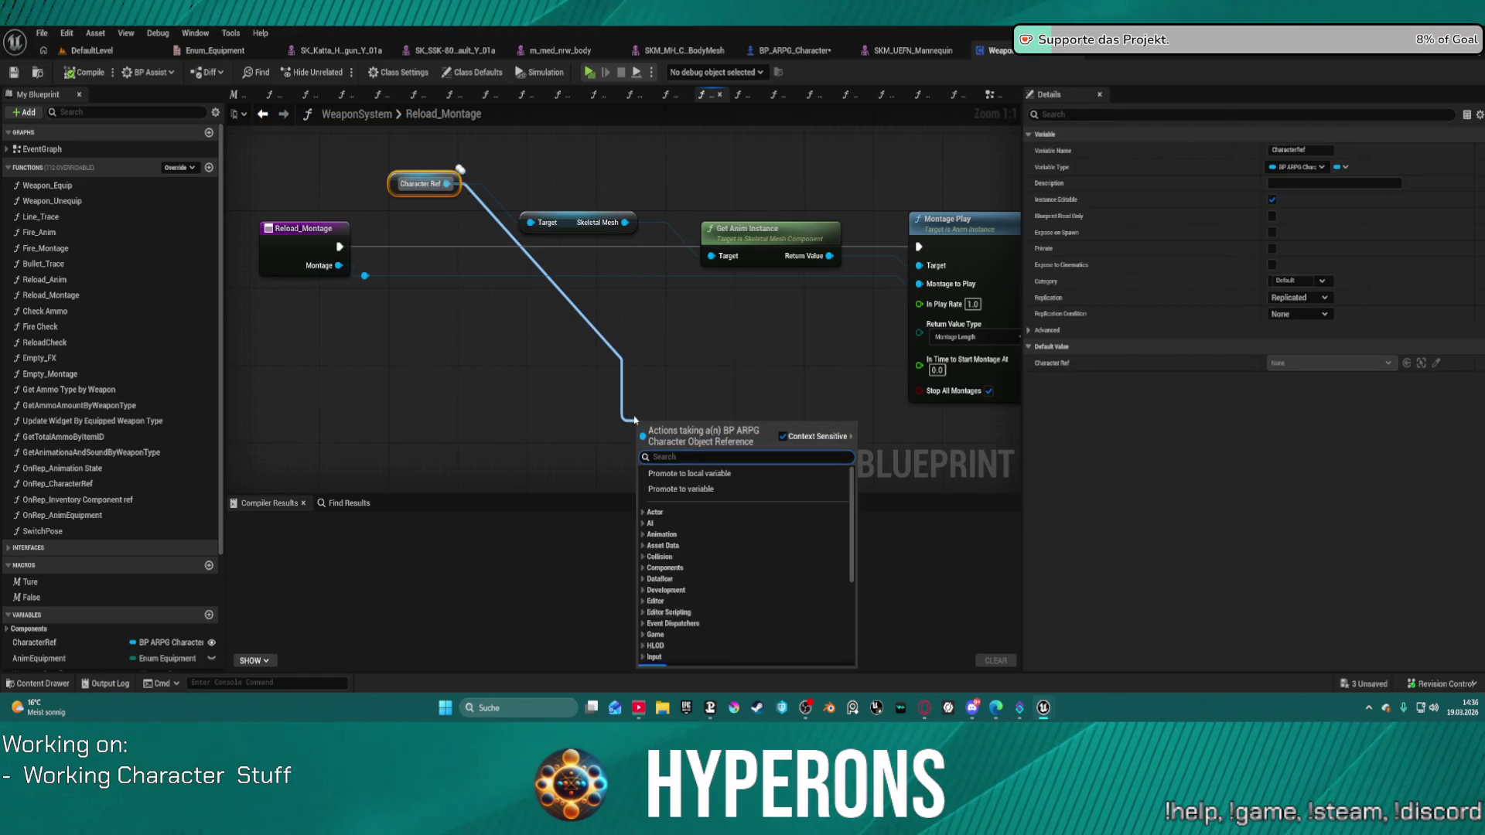
text(moverr)
key(BackSpace)
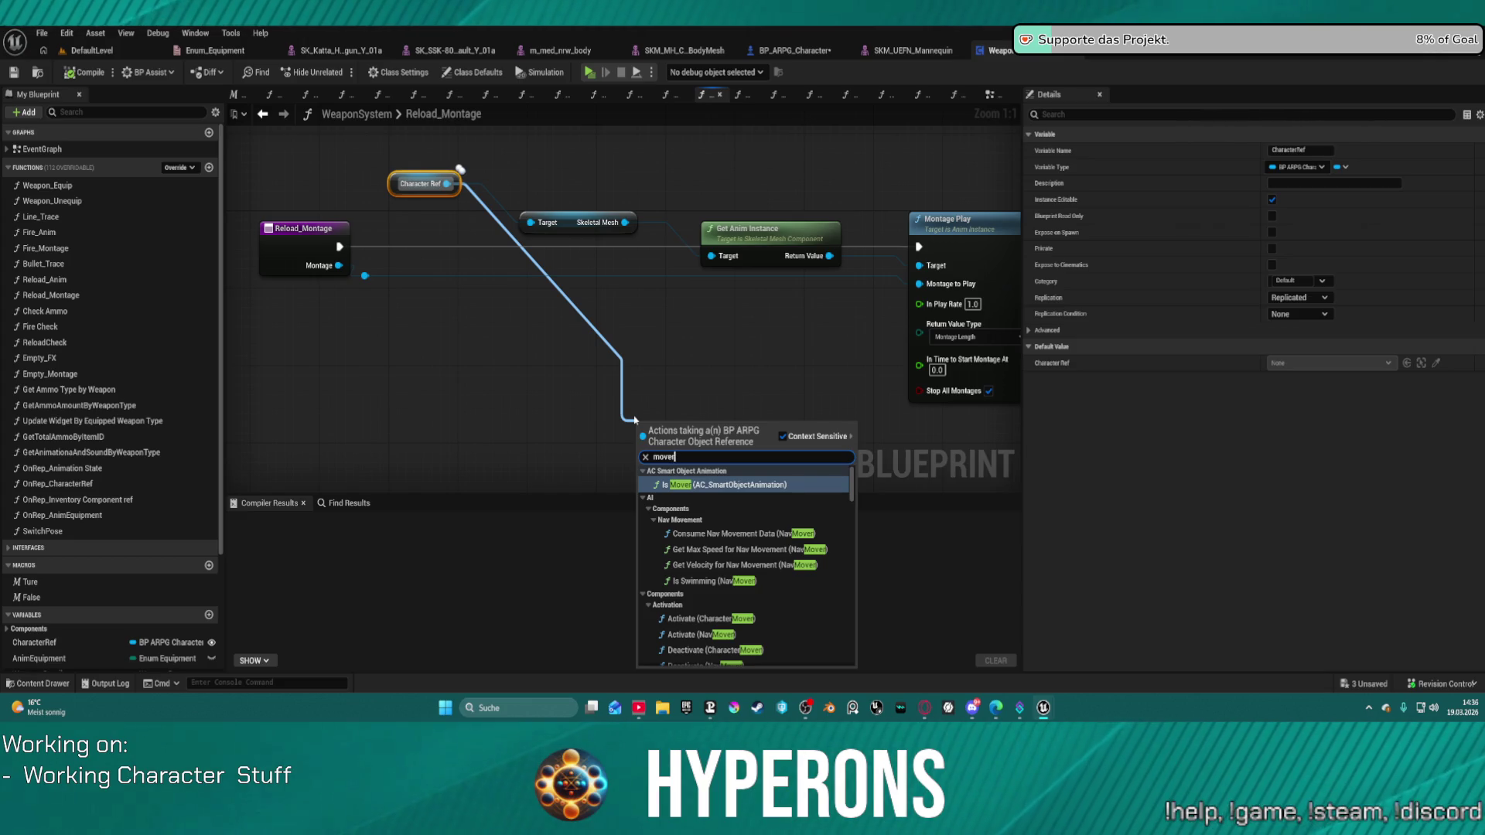
text(mont)
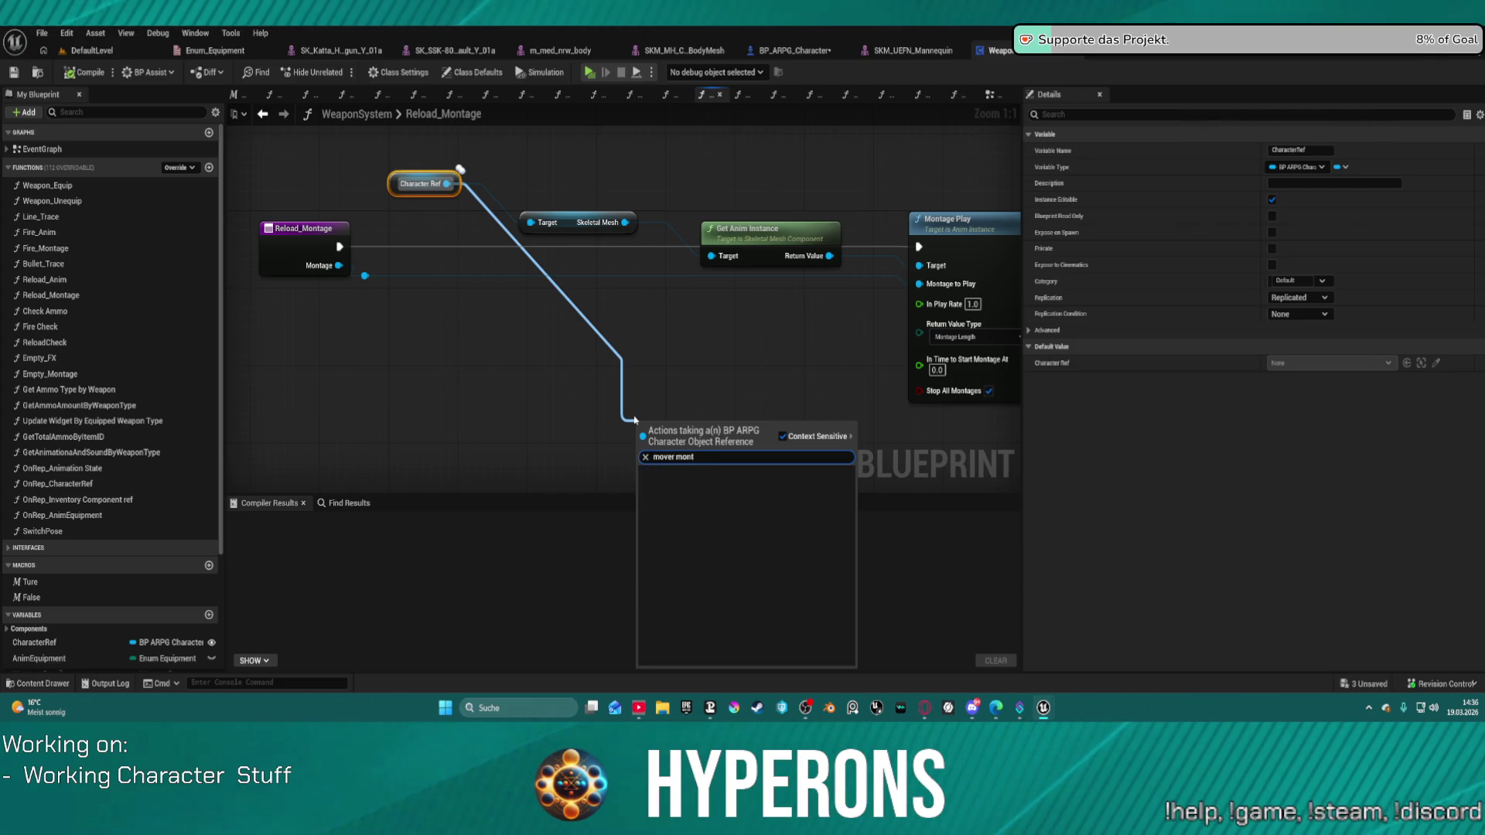
key(BackSpace)
key(BackSpace)
key(BackSpace)
key(BackSpace)
text(ch)
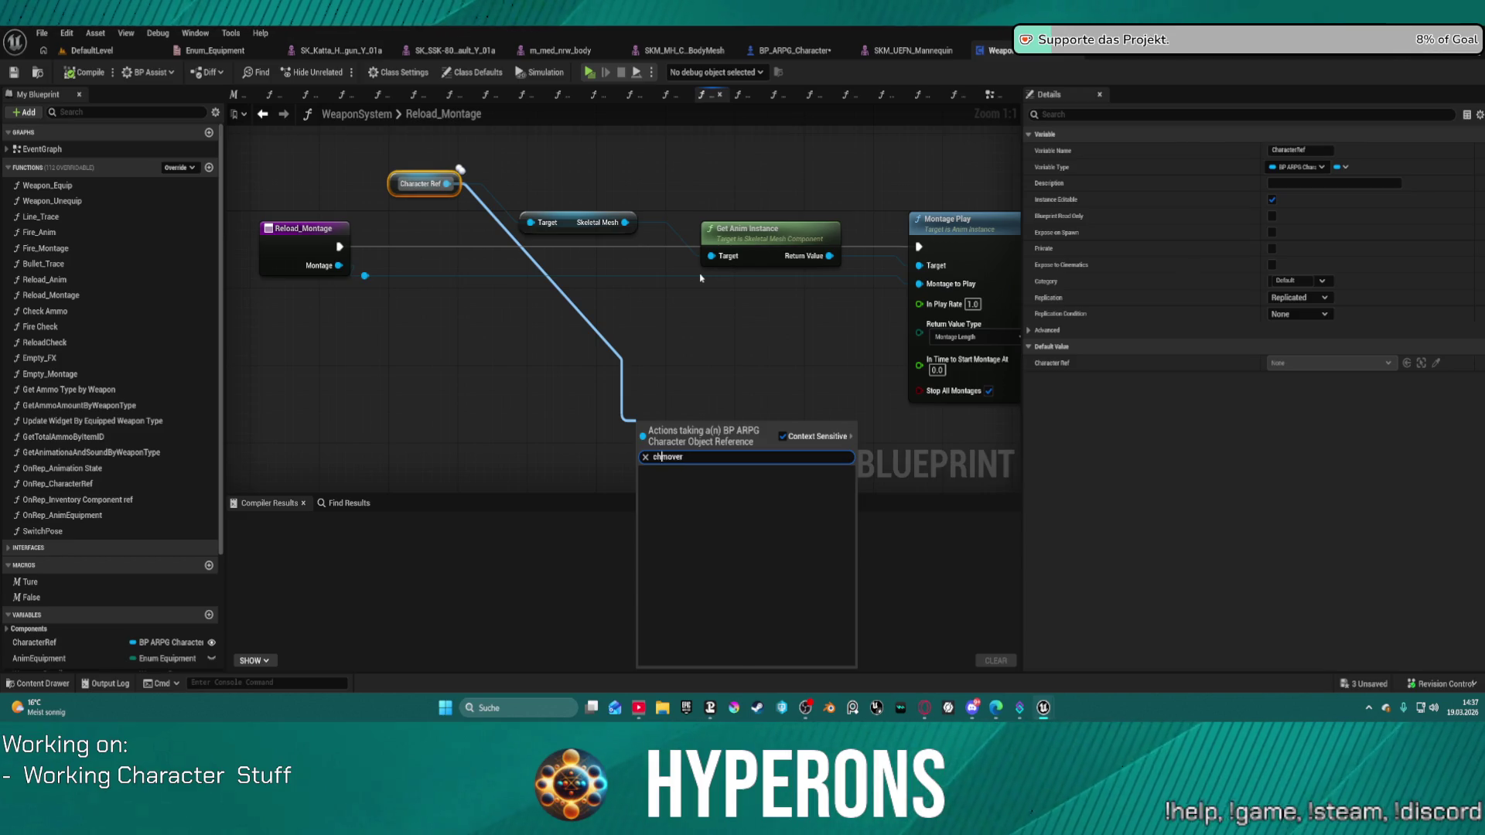
key(BackSpace)
key(BackSpace)
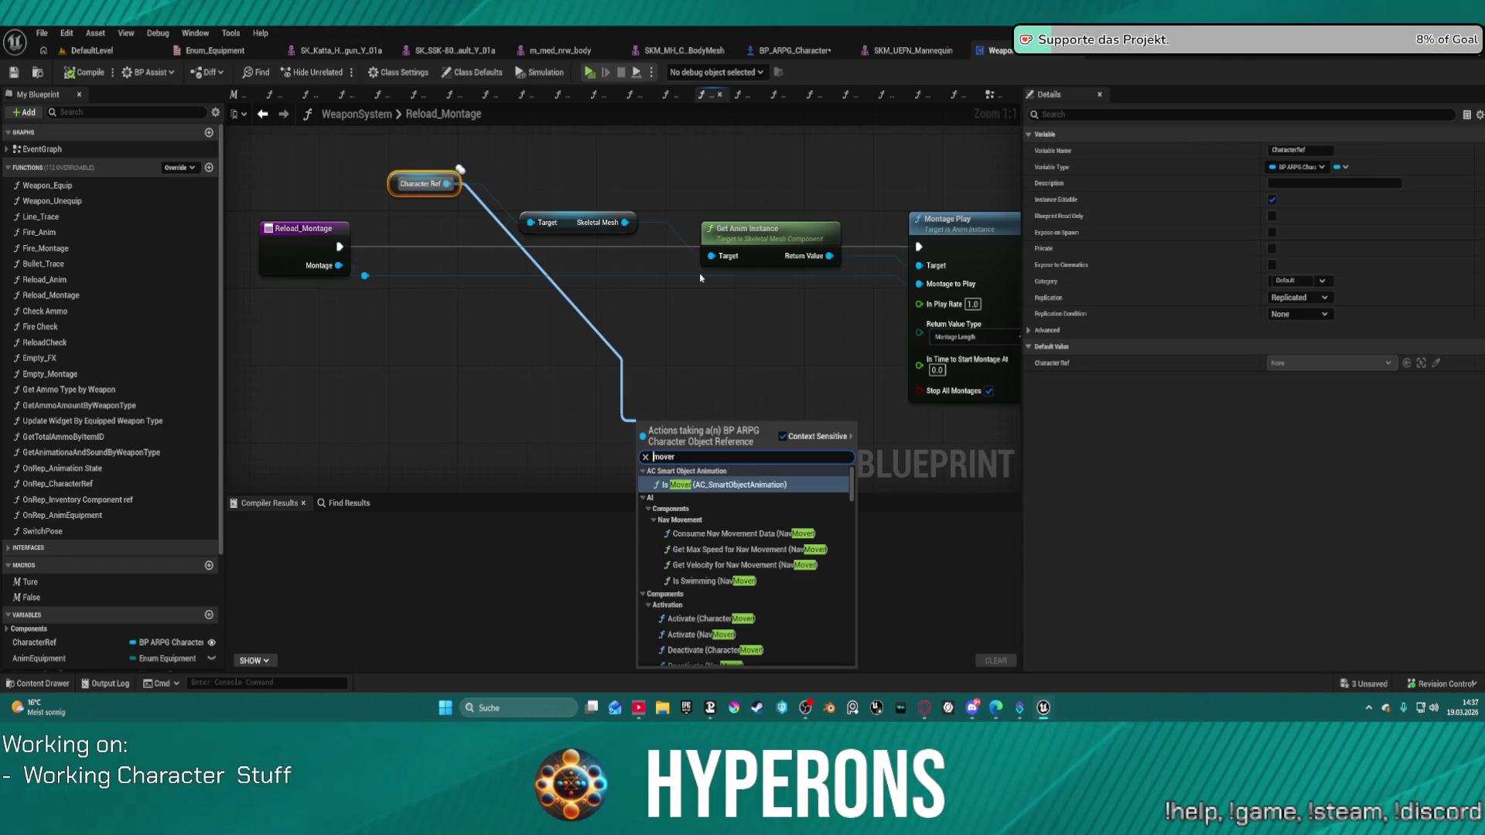
text(play)
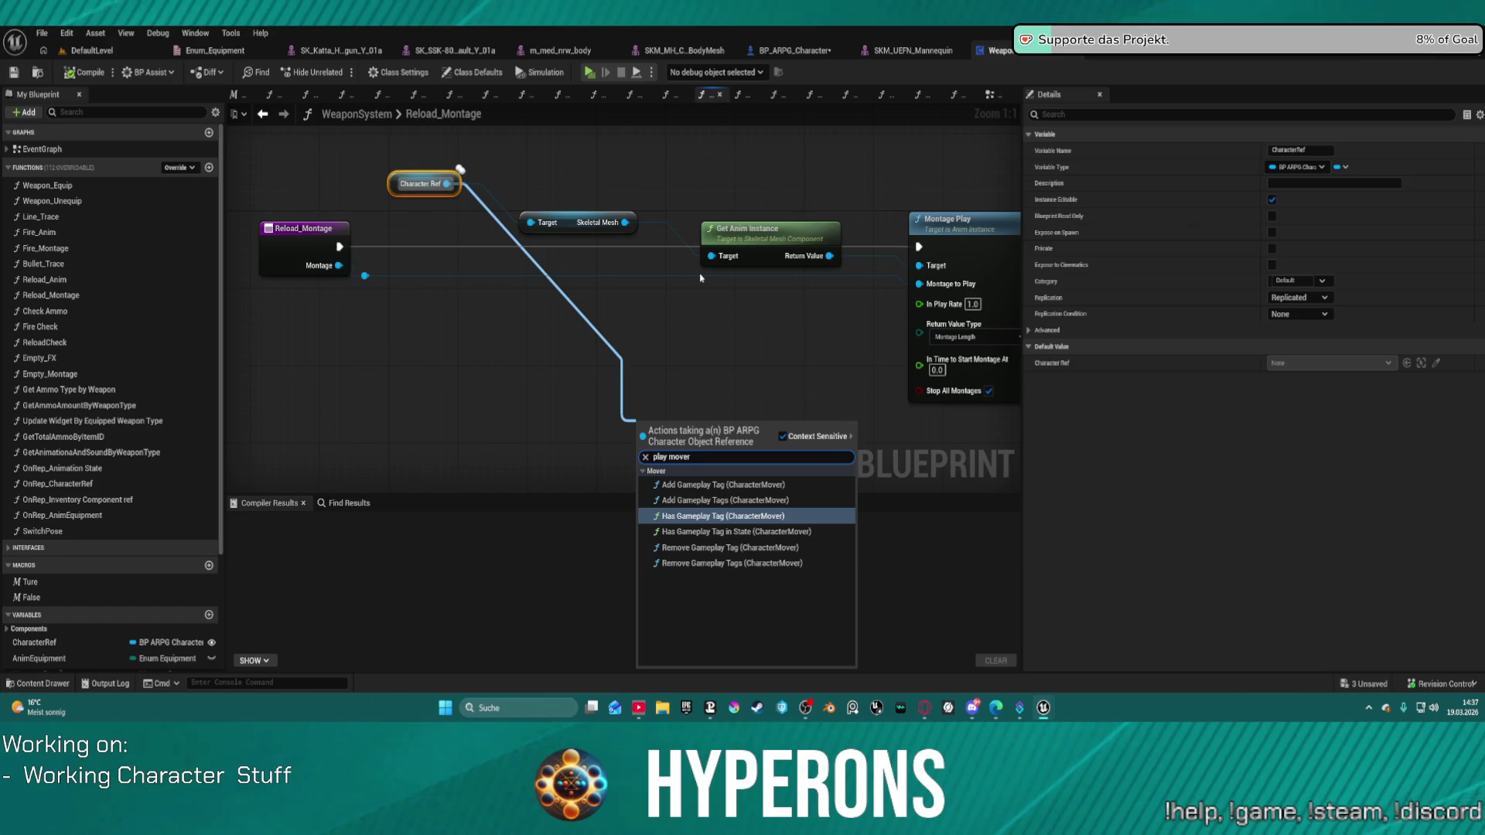
key(BackSpace)
key(BackSpace)
key(BackSpace)
Remove the mistakenly added Is Mover node and the stray AC Smart Object Animation getter.
scroll(755, 338, down, 2)
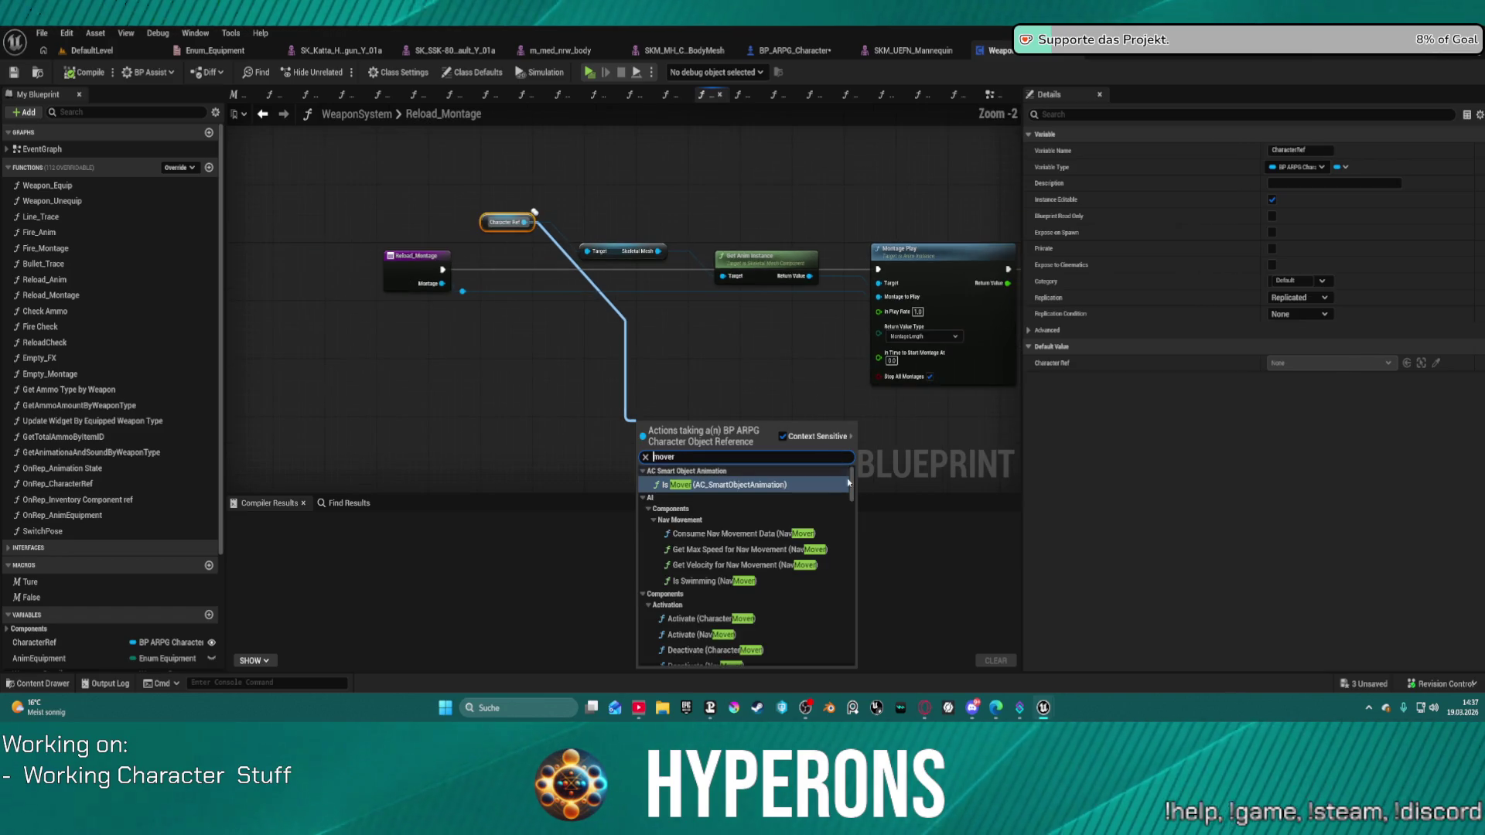
click(847, 483)
key(Delete)
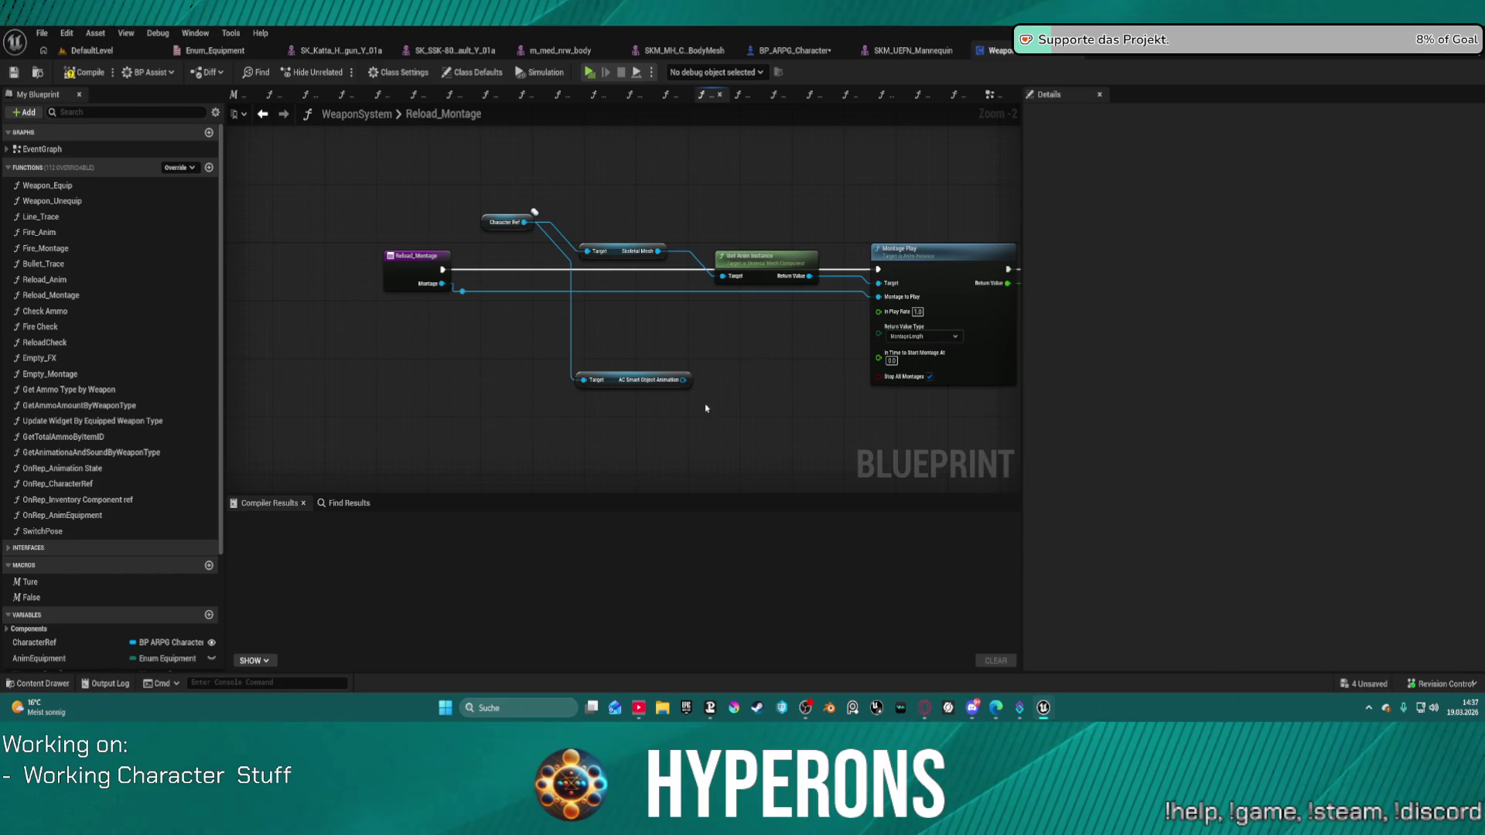
click(649, 379)
key(Delete)
Add a Get Character Mover node off Character Ref and place it below the chain.
drag(522, 223, 611, 361)
text(mover)
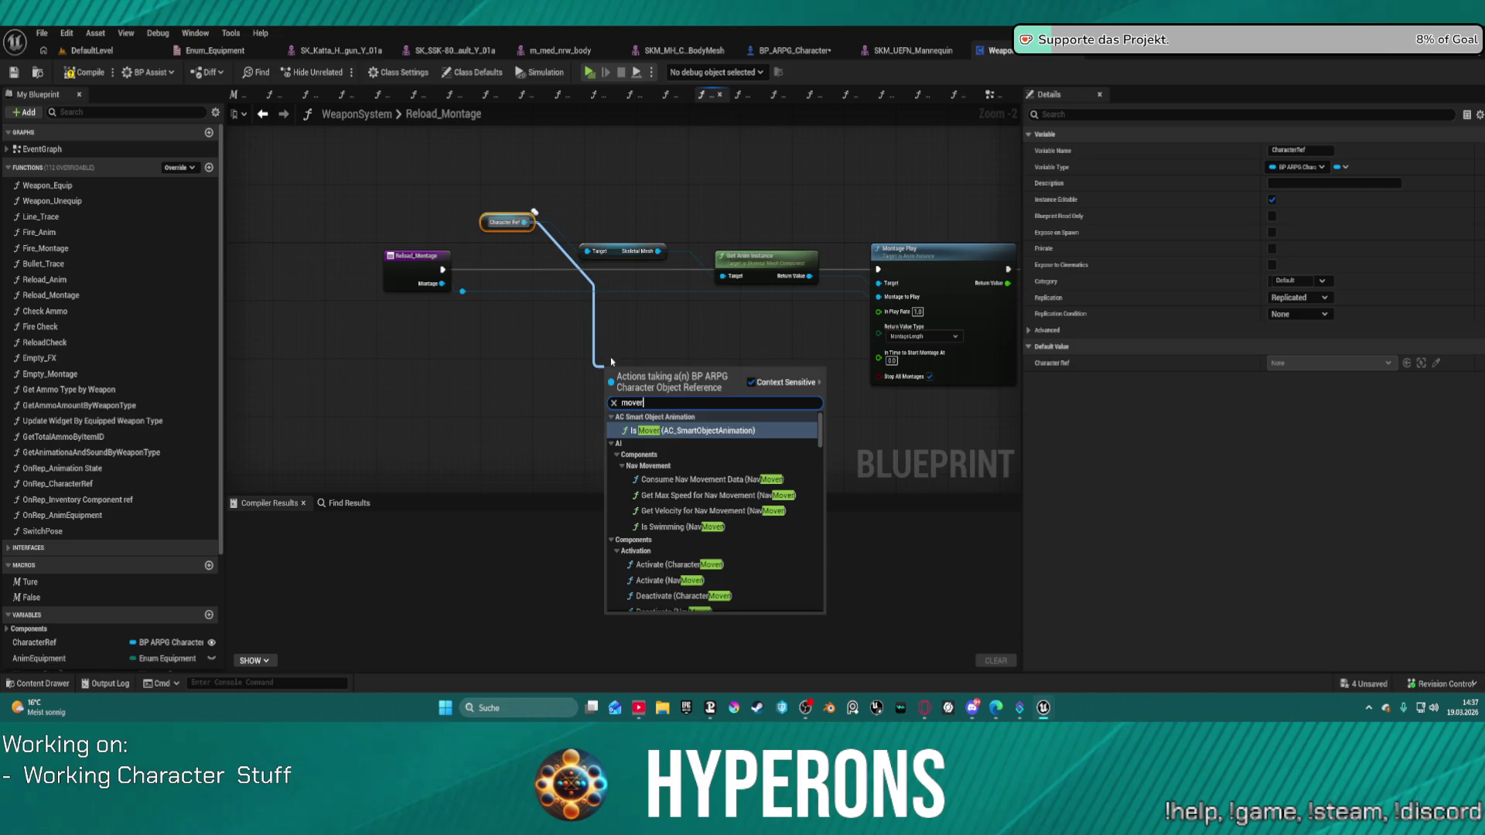
scroll(694, 539, down, 15)
scroll(694, 539, up, 3)
click(672, 506)
scroll(688, 348, up, 2)
mouse_move(698, 383)
mouse_down()
mouse_move(775, 376)
mouse_move(831, 420)
mouse_up()
Search 'monta' for montage play actions and view the Montage Play and Return nodes.
text(play)
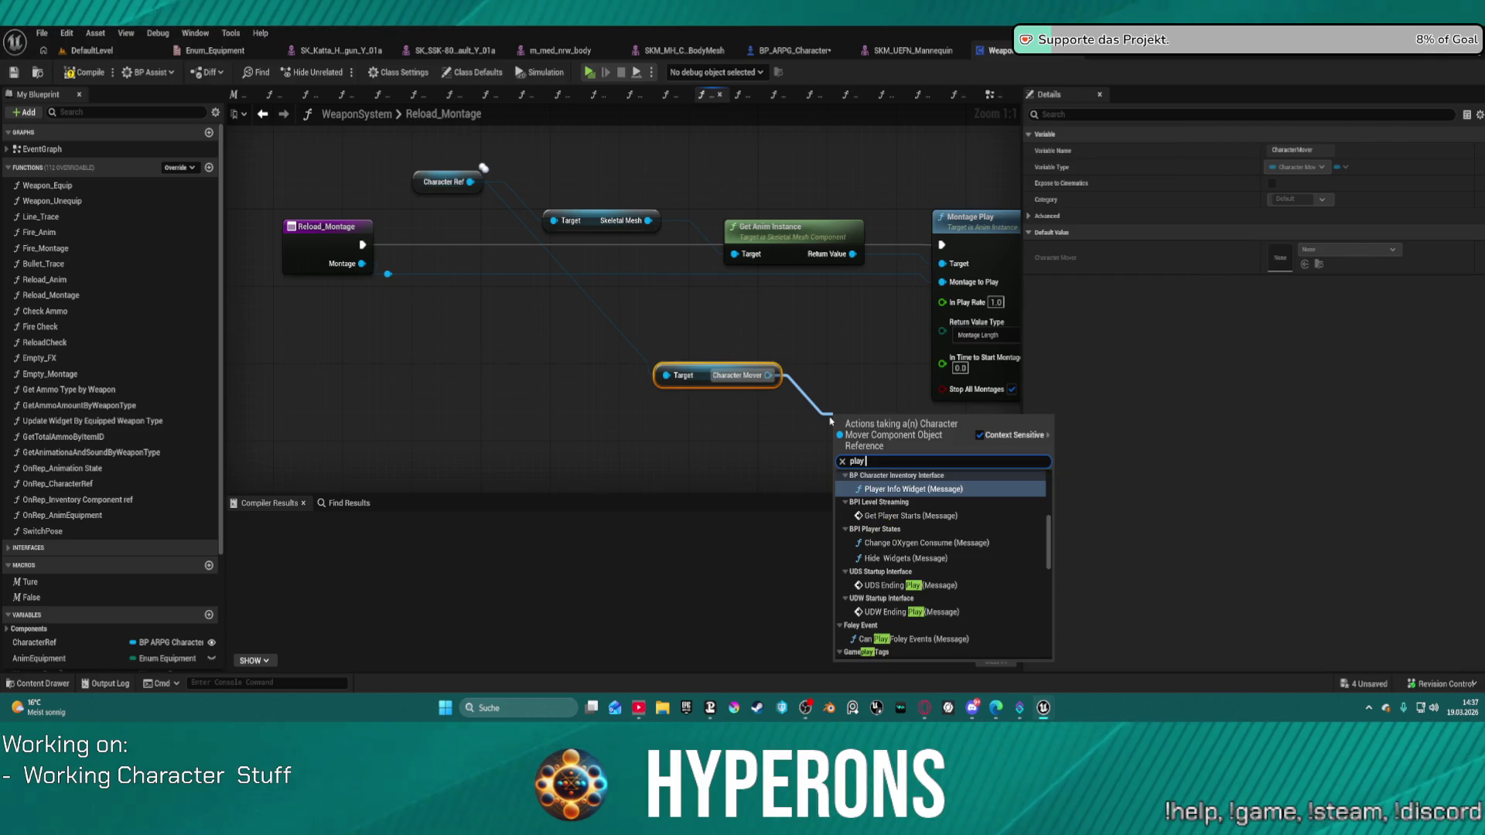
text( mon)
key(BackSpace)
key(ctrl+a)
text(mont)
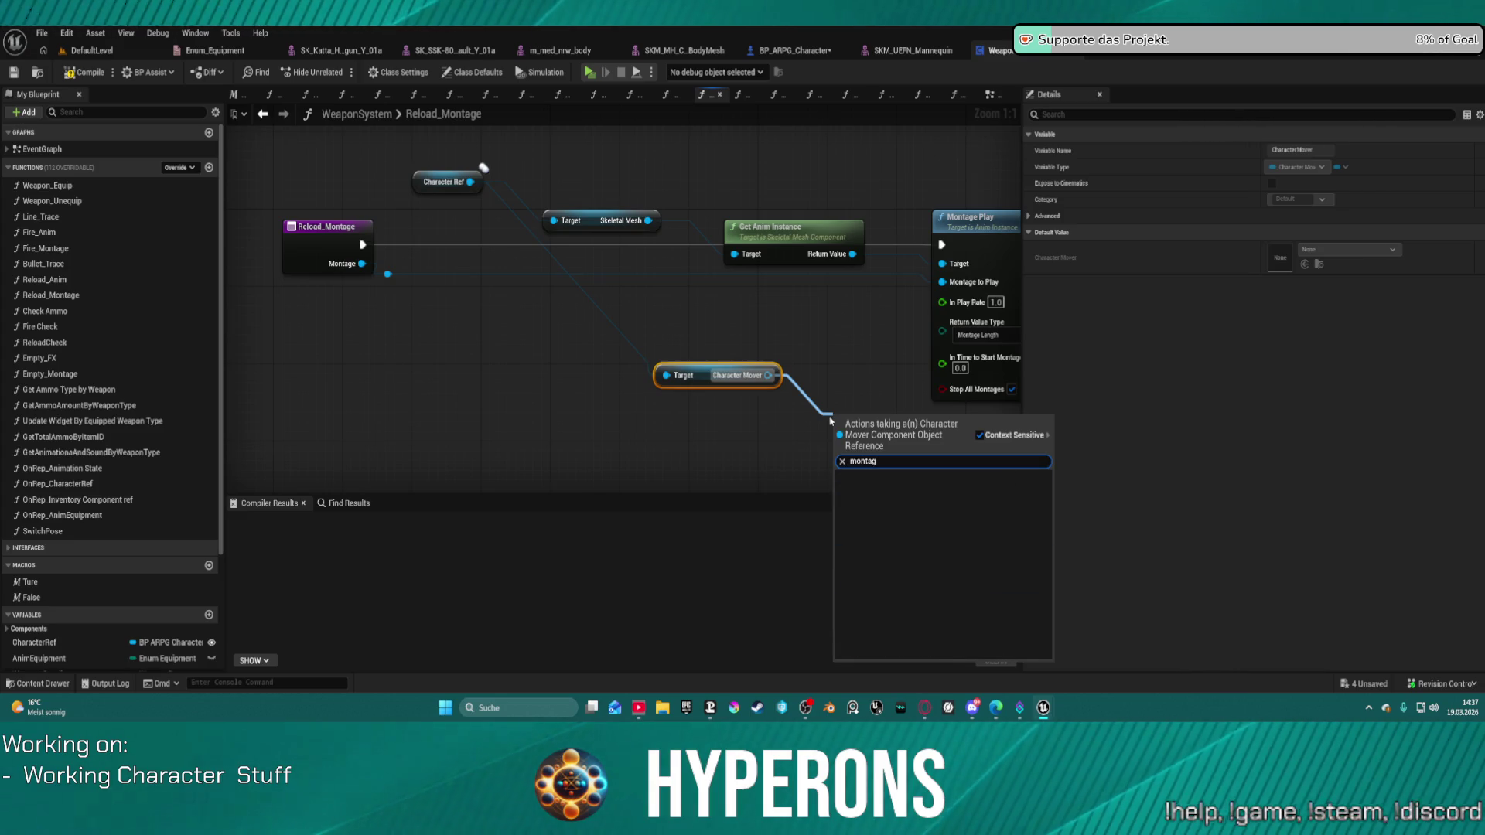
text(a)
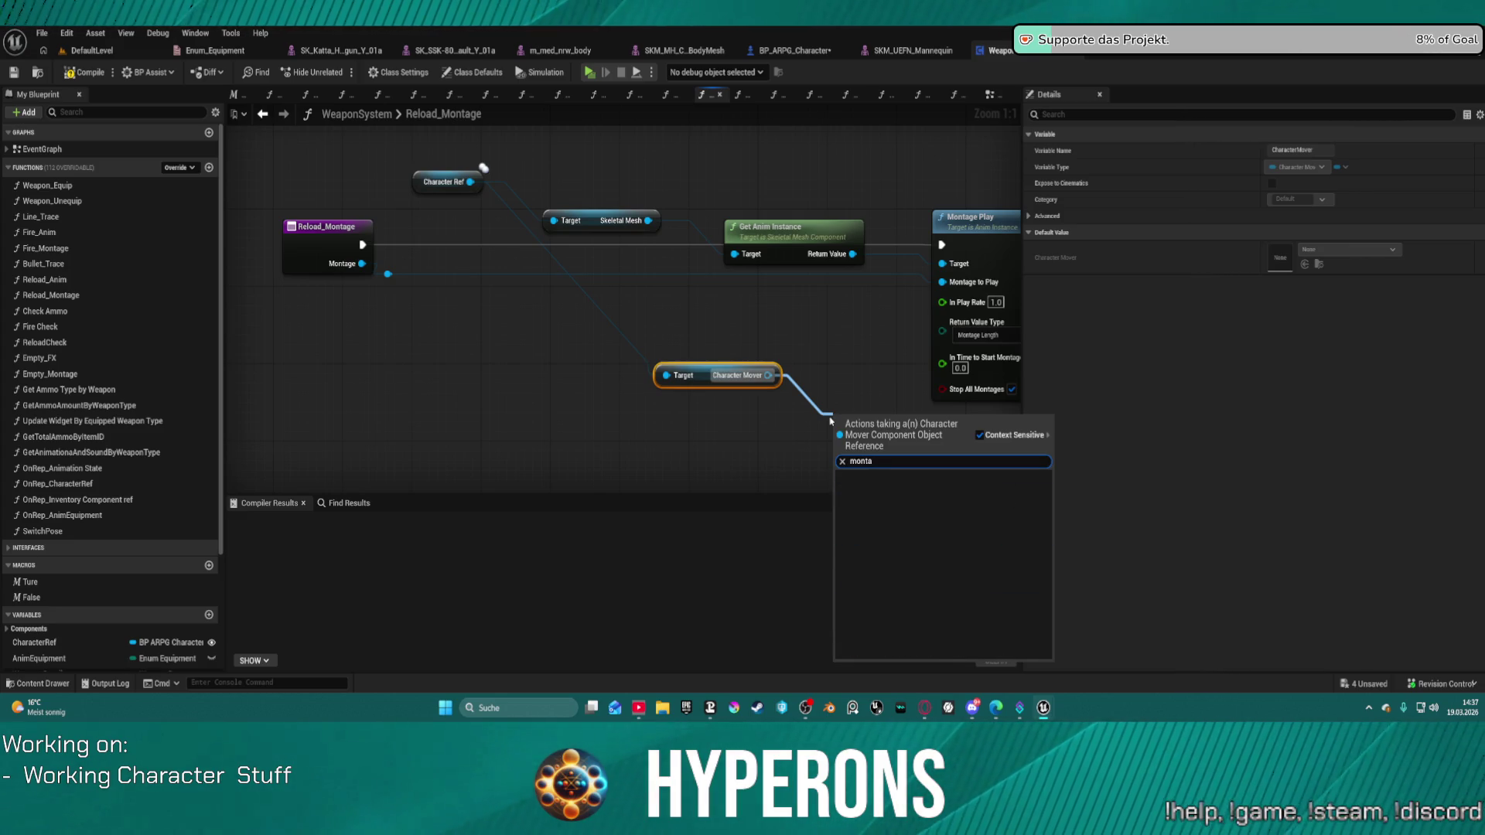
scroll(821, 327, down, 3)
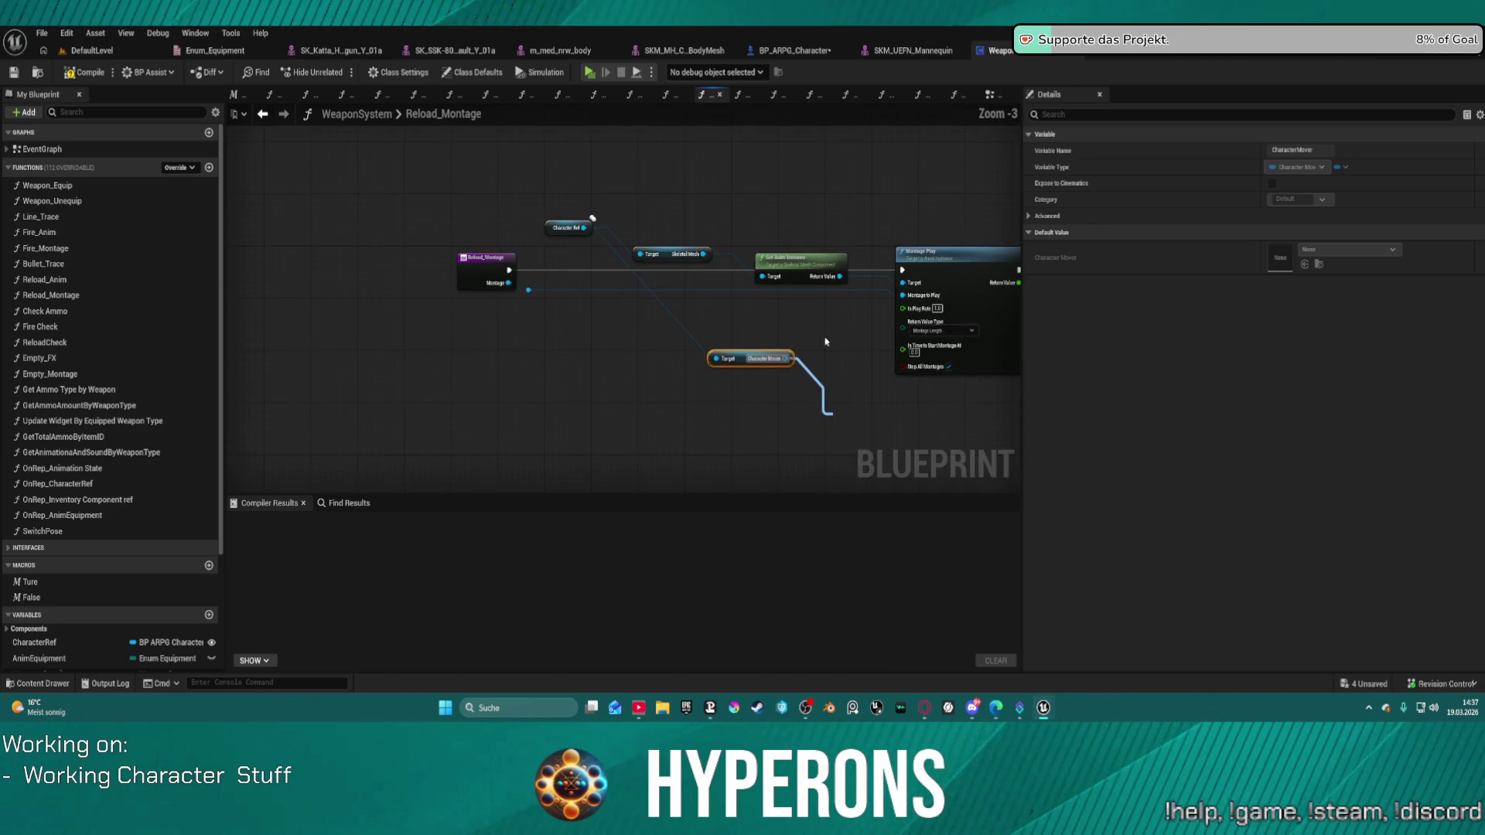
scroll(589, 347, down, 1)
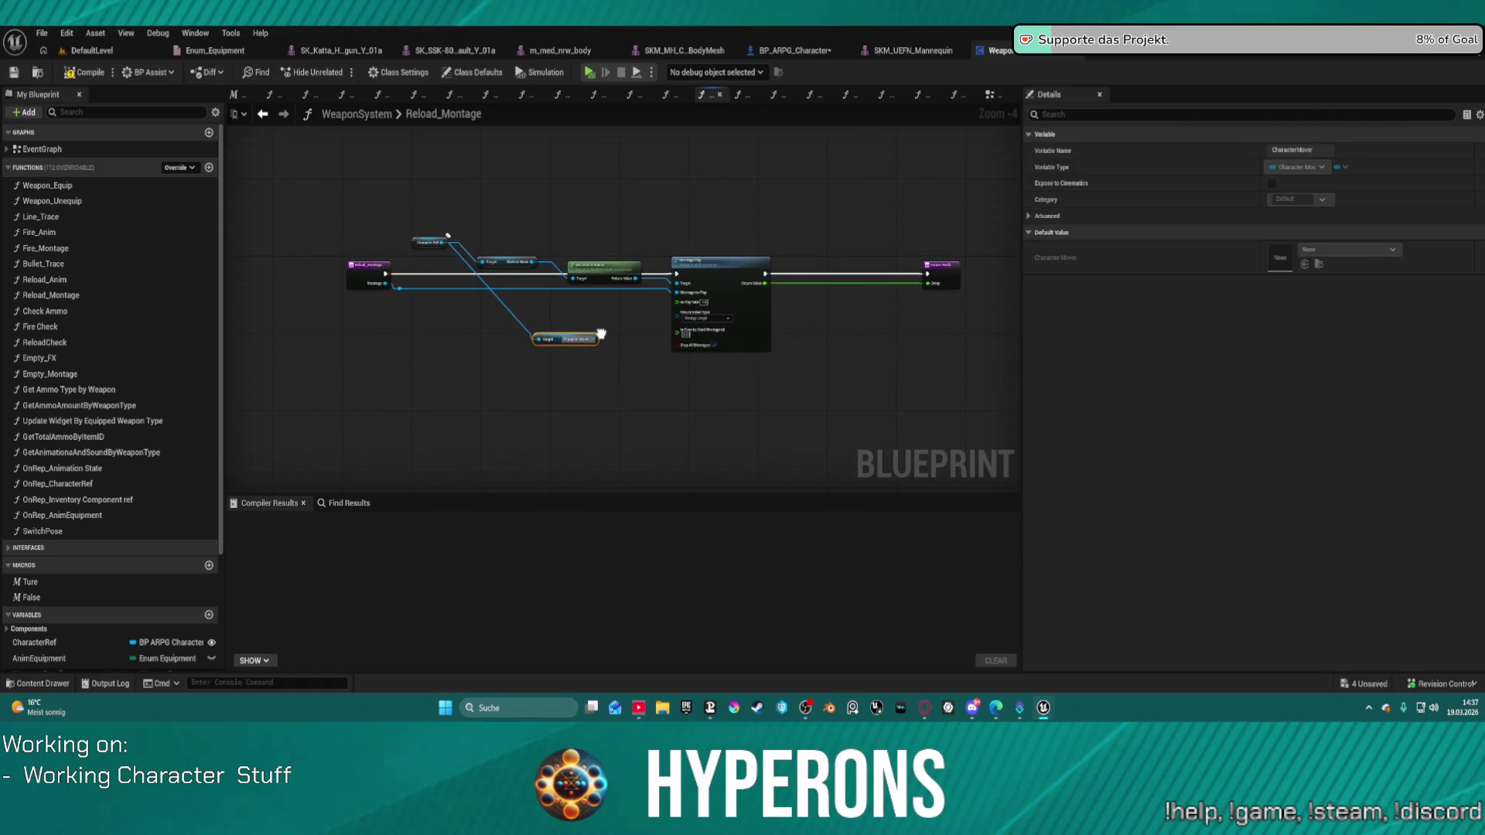
scroll(601, 334, up, 1)
mouse_move(603, 333)
mouse_down()
mouse_move(311, 342)
mouse_move(583, 325)
mouse_up()
scroll(534, 259, up, 1)
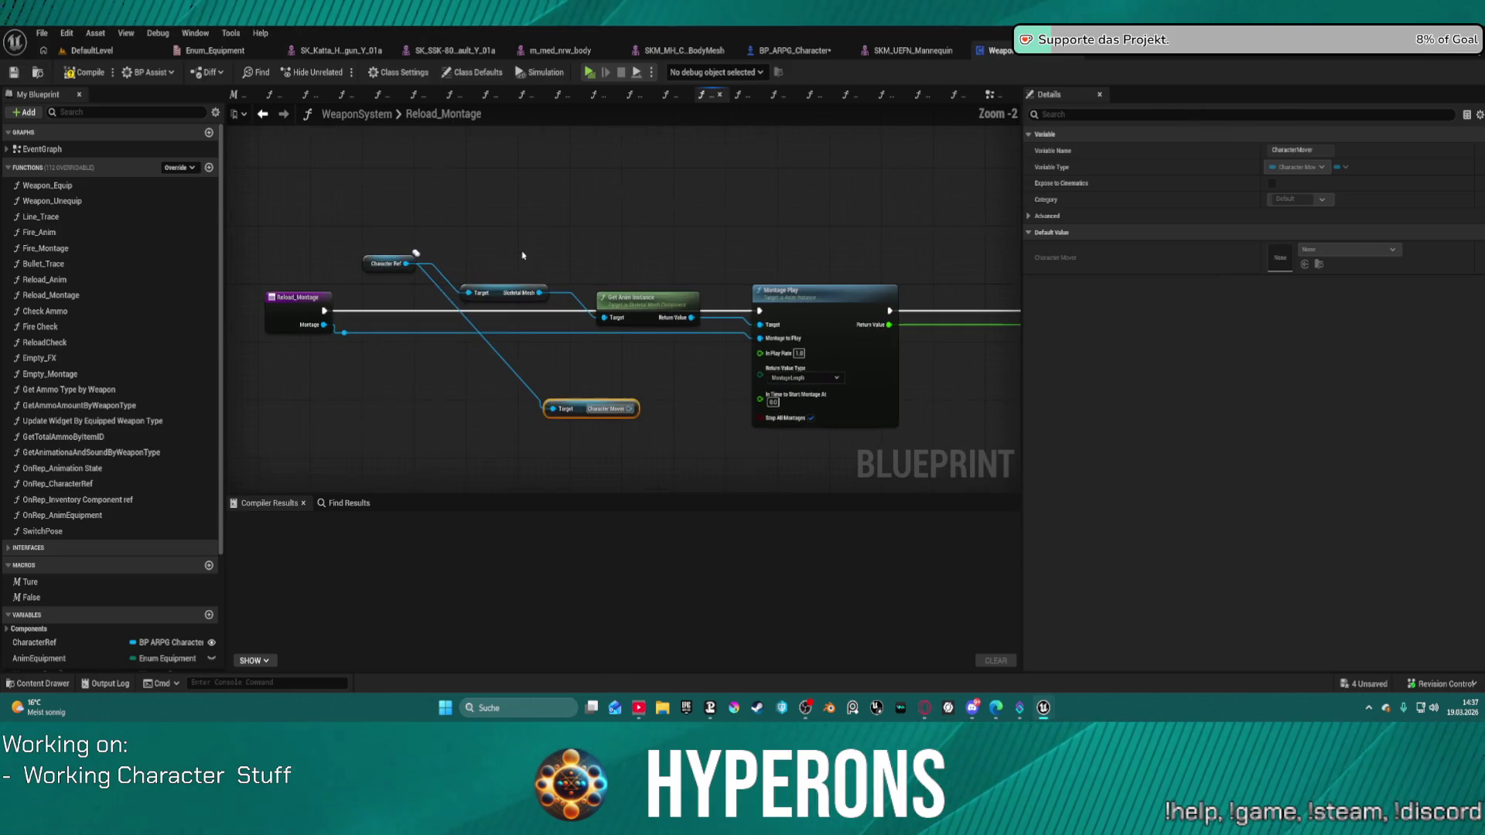
scroll(545, 270, down, 3)
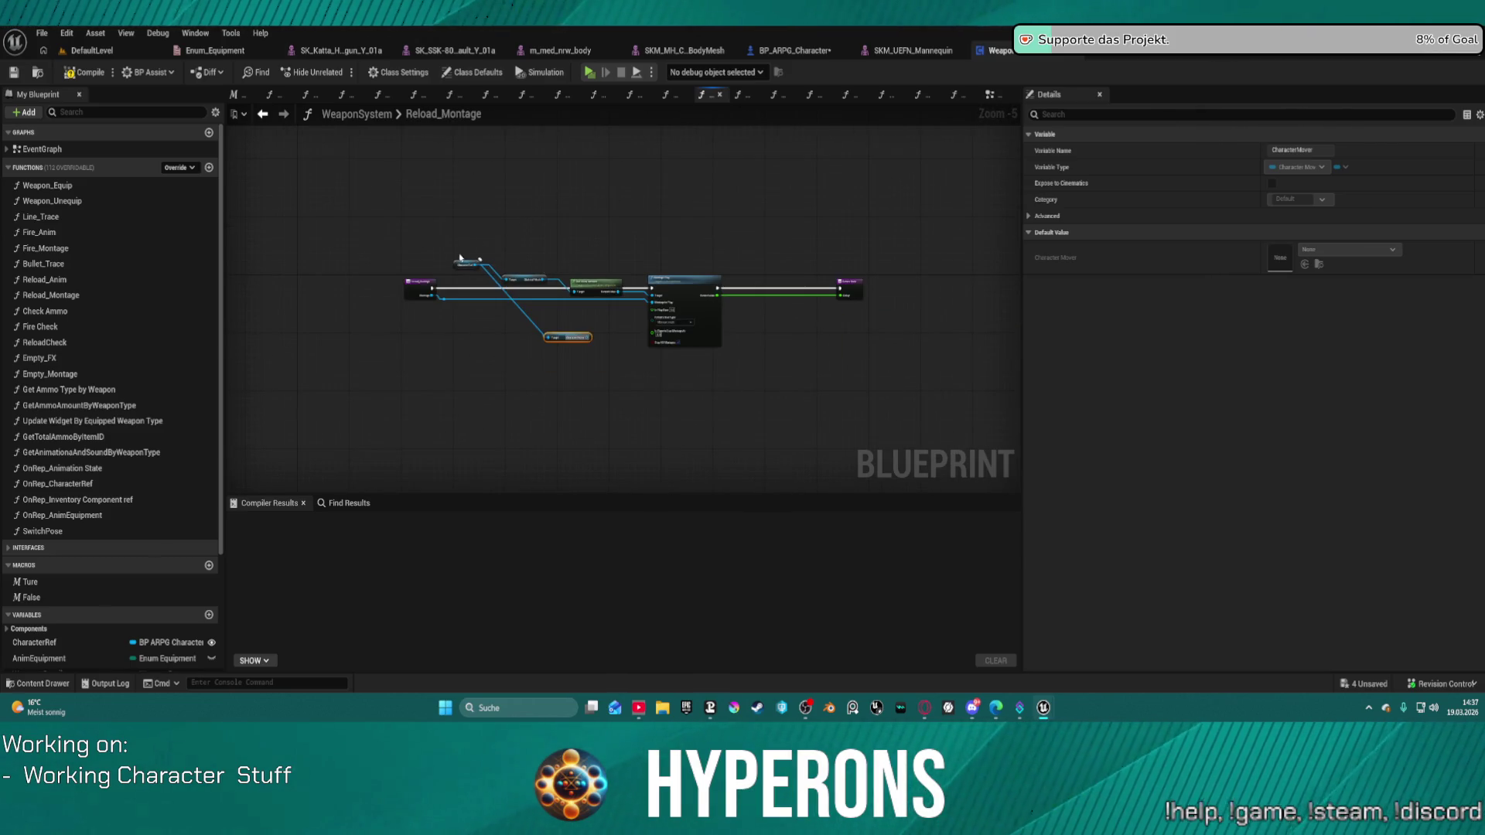
Delete the extra Character Ref getter and switch to WeaponSystem's EventGraph.
click(462, 266)
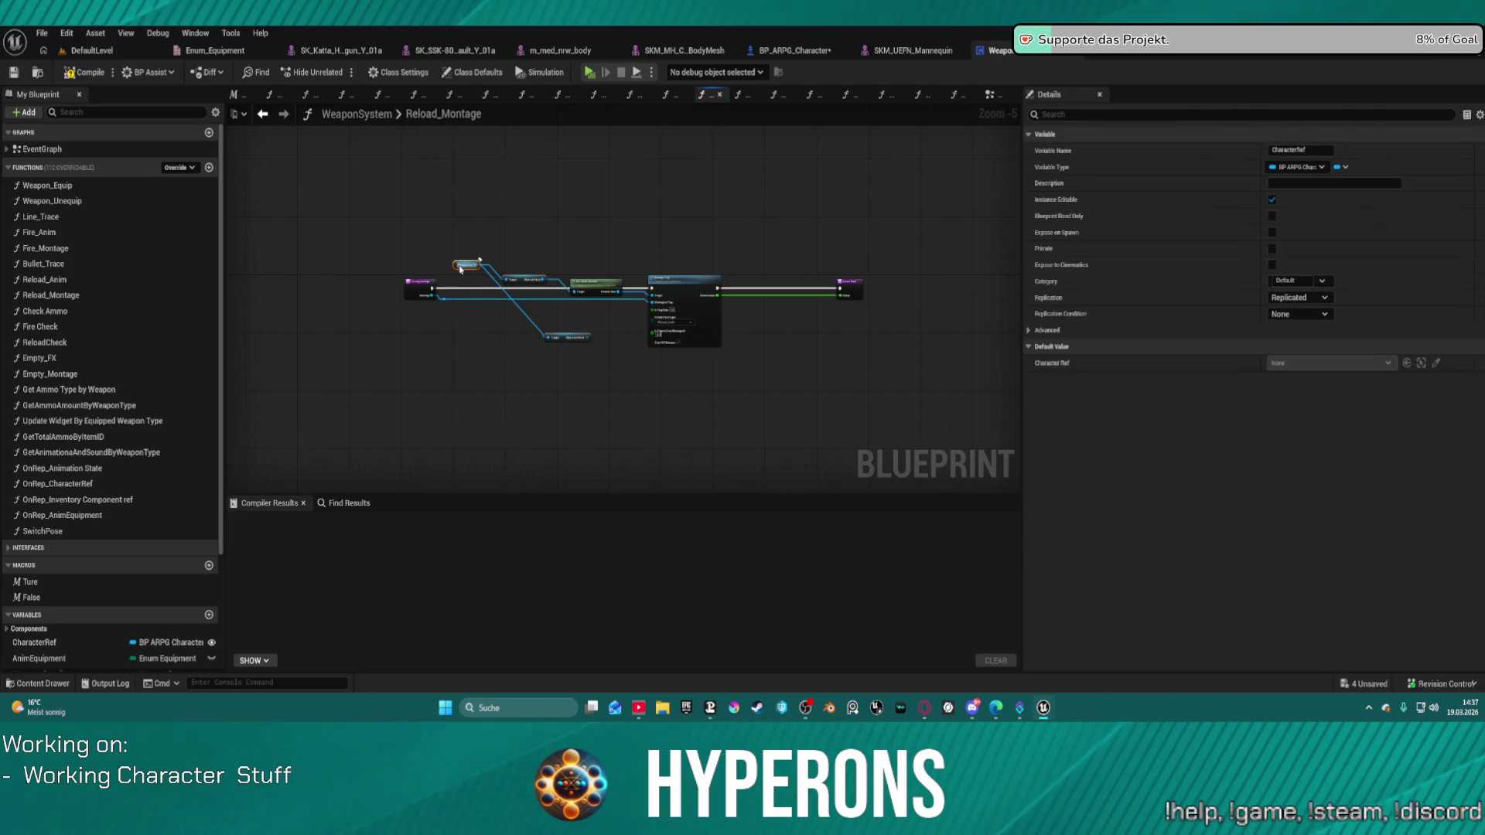
key(Delete)
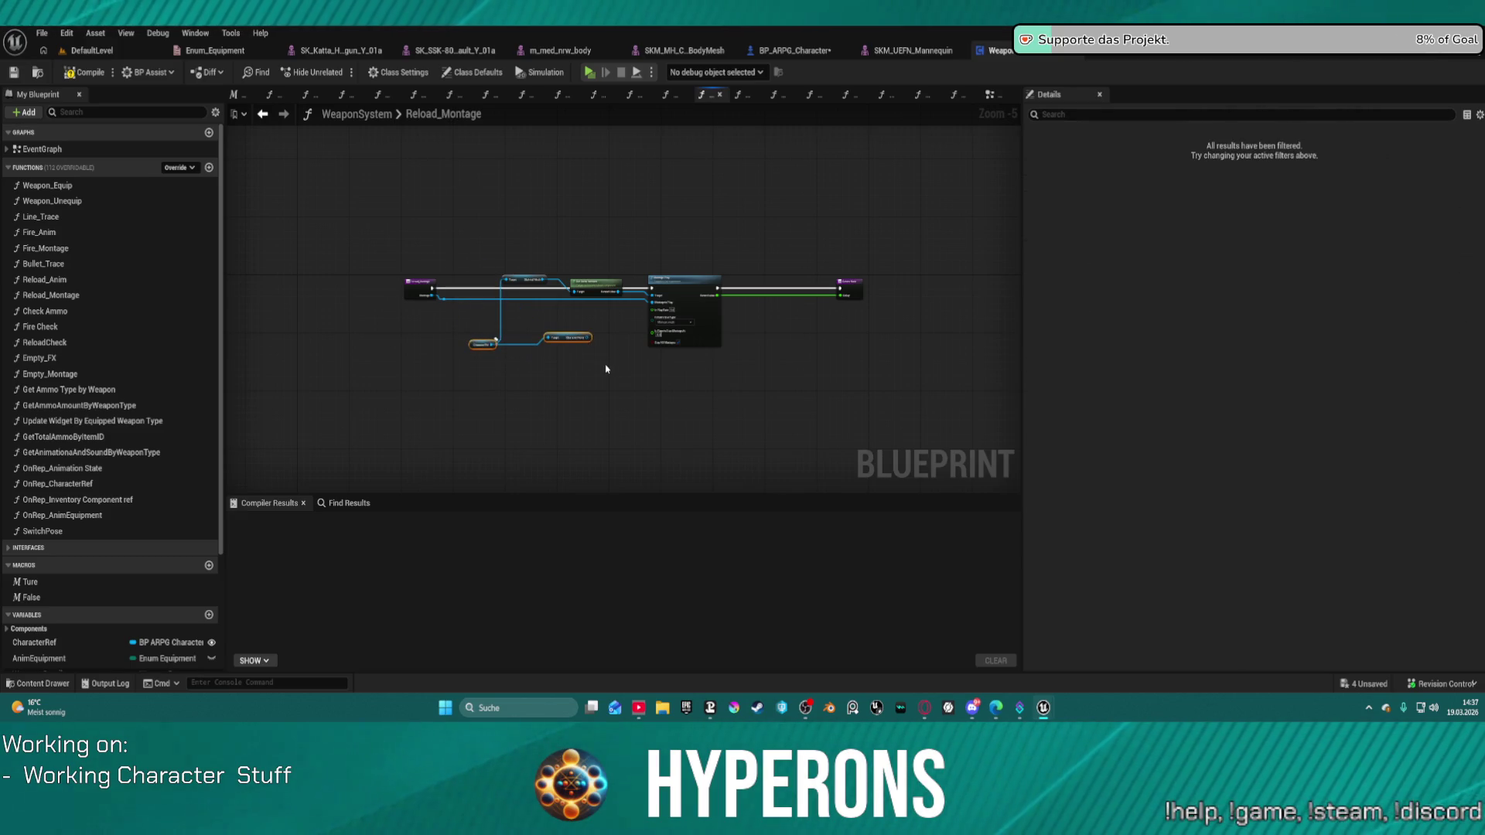
click(420, 288)
click(263, 113)
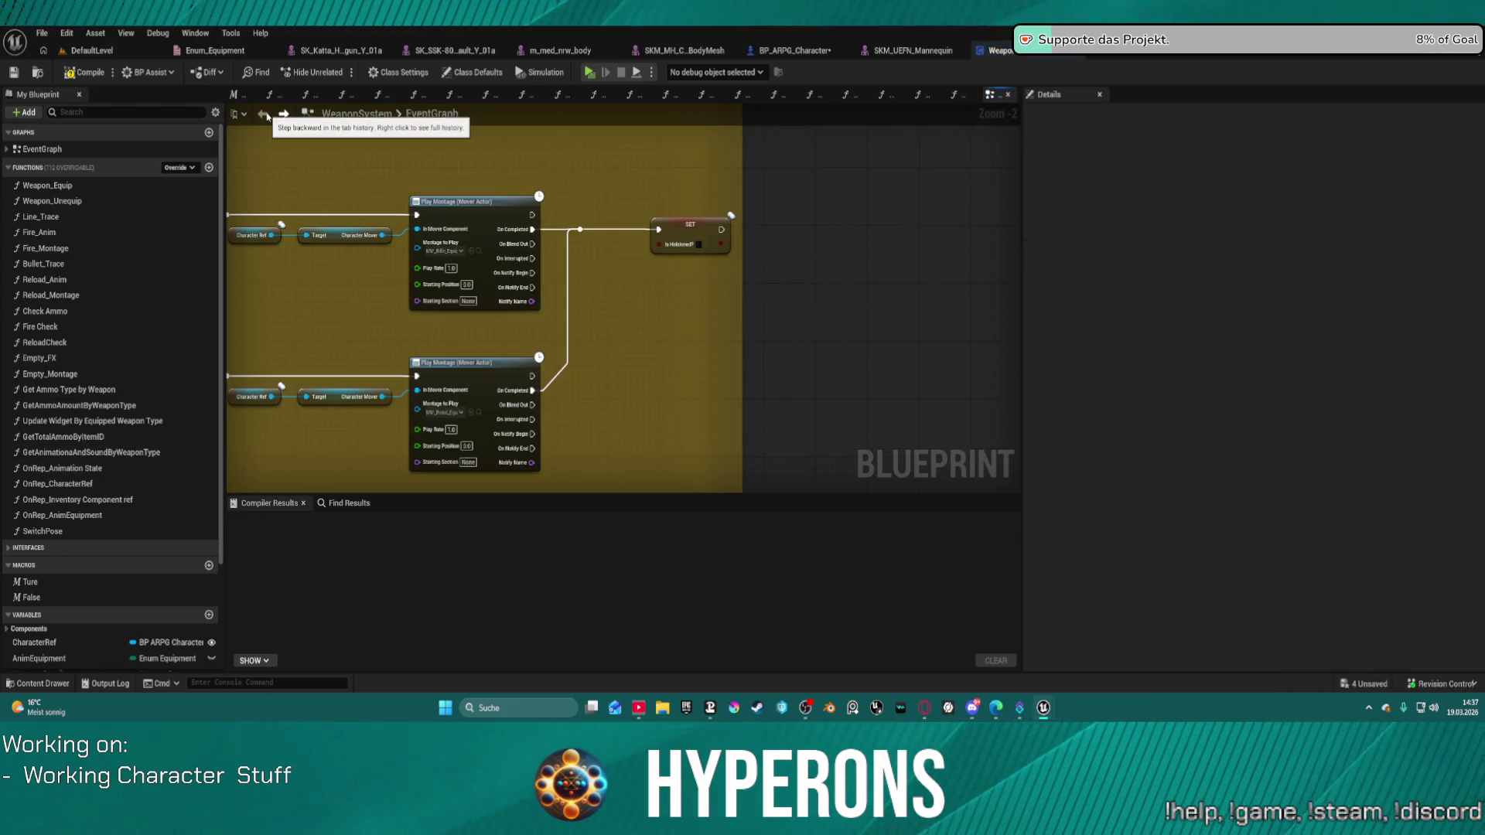
Pan past the equip, ammo and Server_ChangeWeapon nodes, then open Reload_Anim and Reload_Montage.
scroll(351, 129, down, 3)
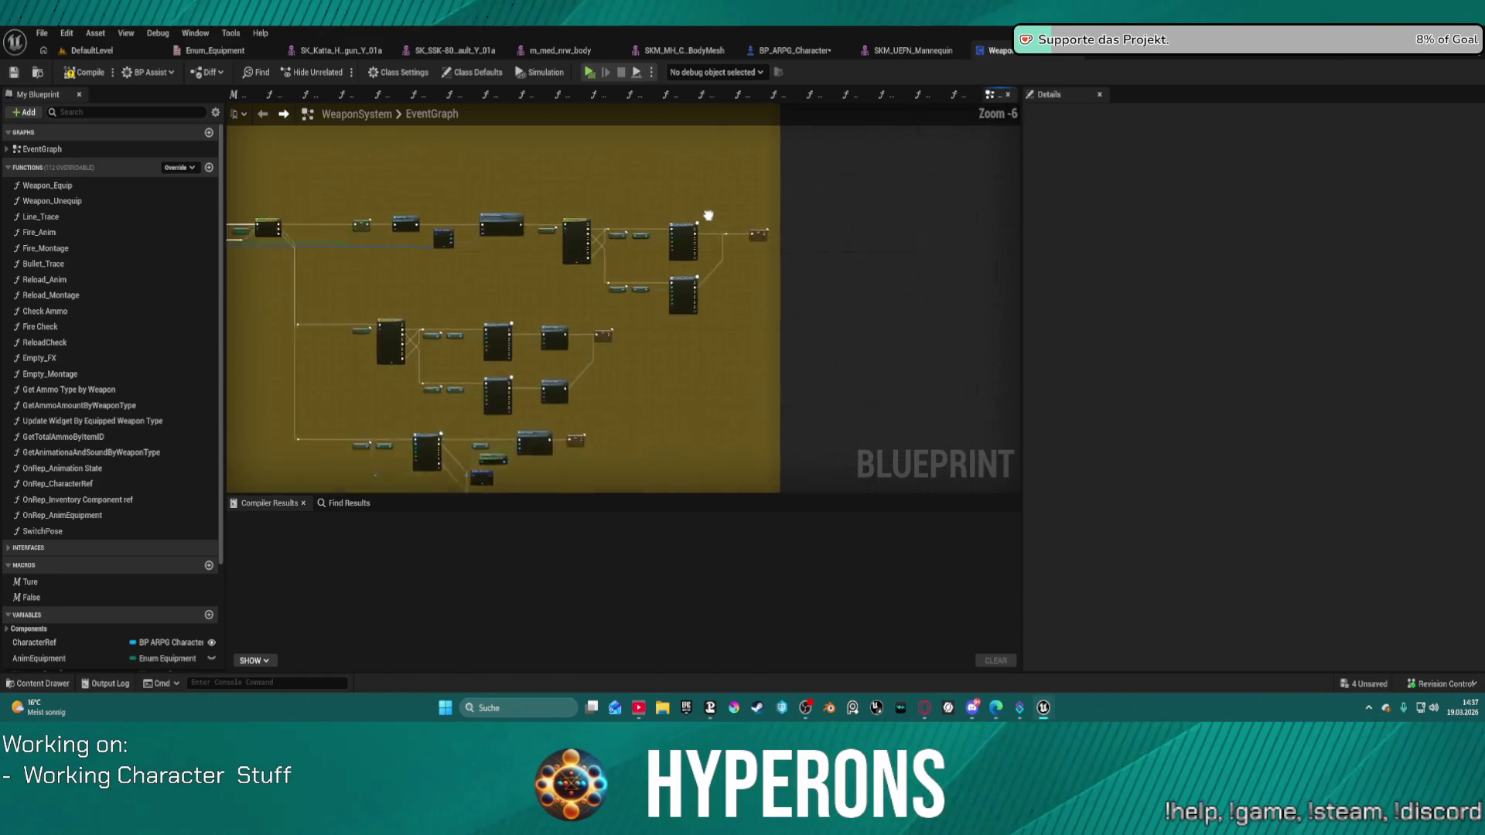
scroll(570, 340, down, 6)
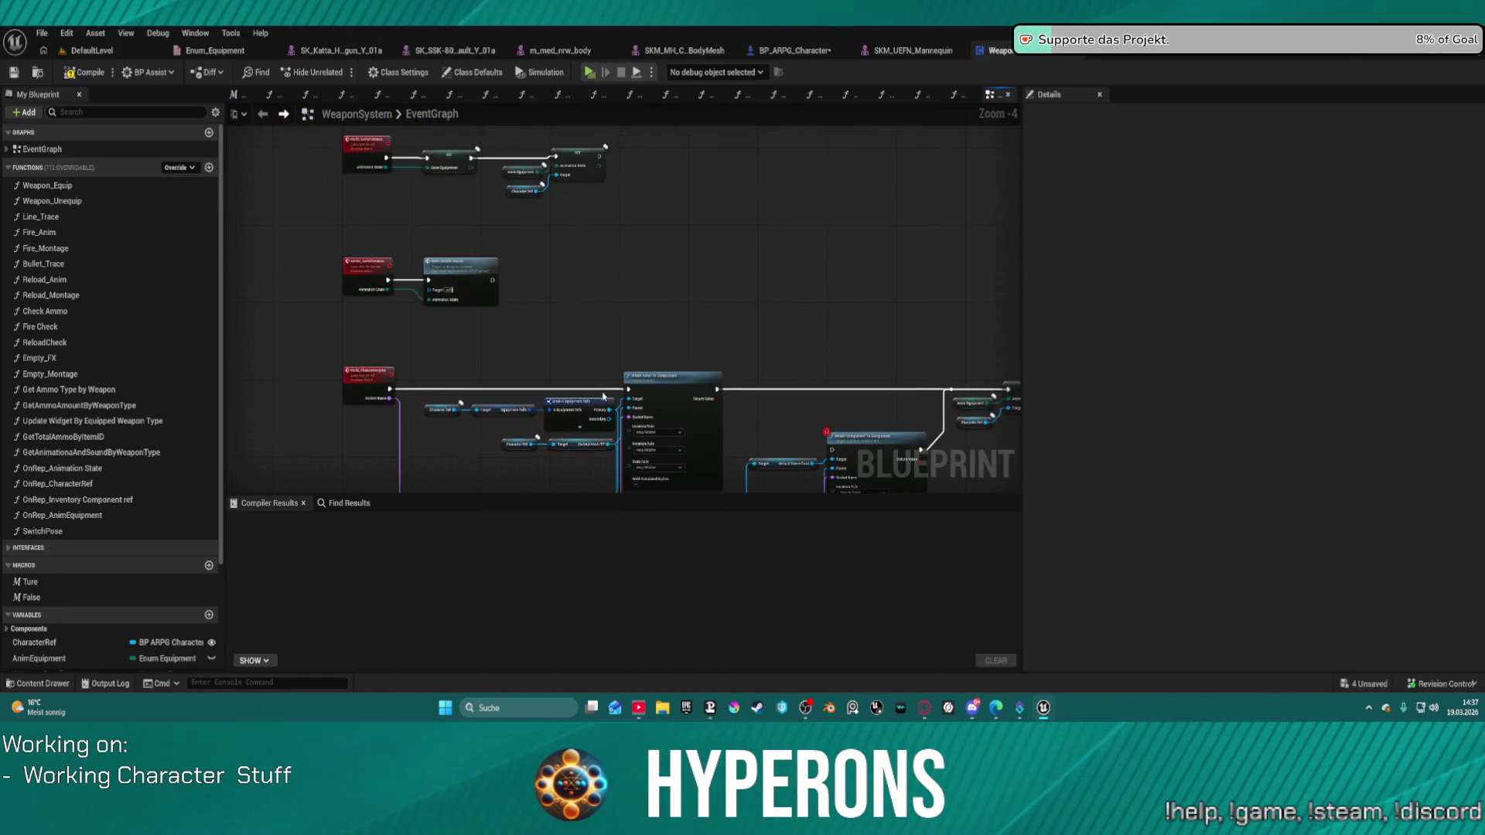
scroll(570, 340, up, 5)
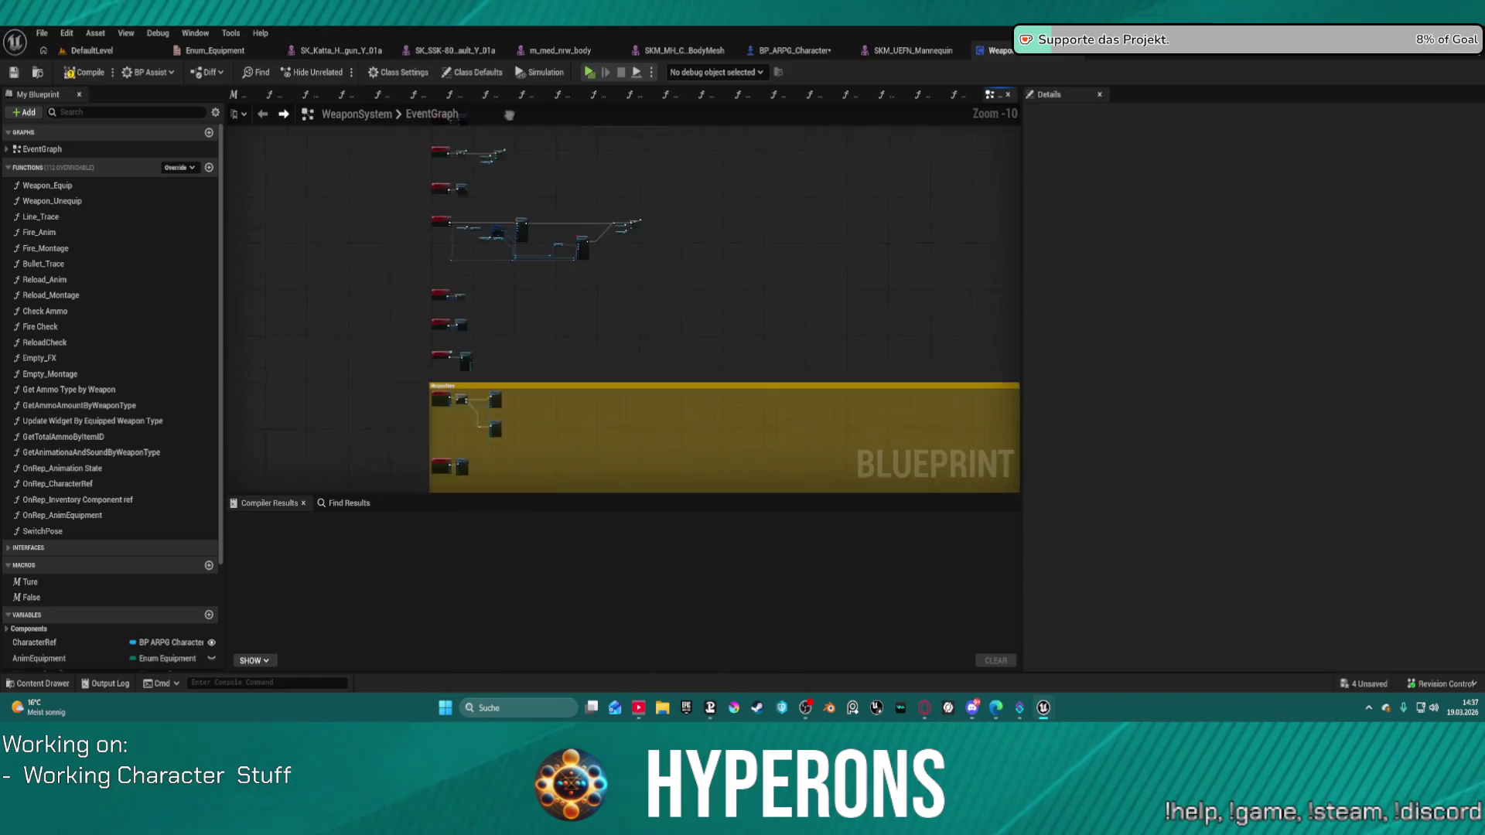
scroll(467, 276, up, 8)
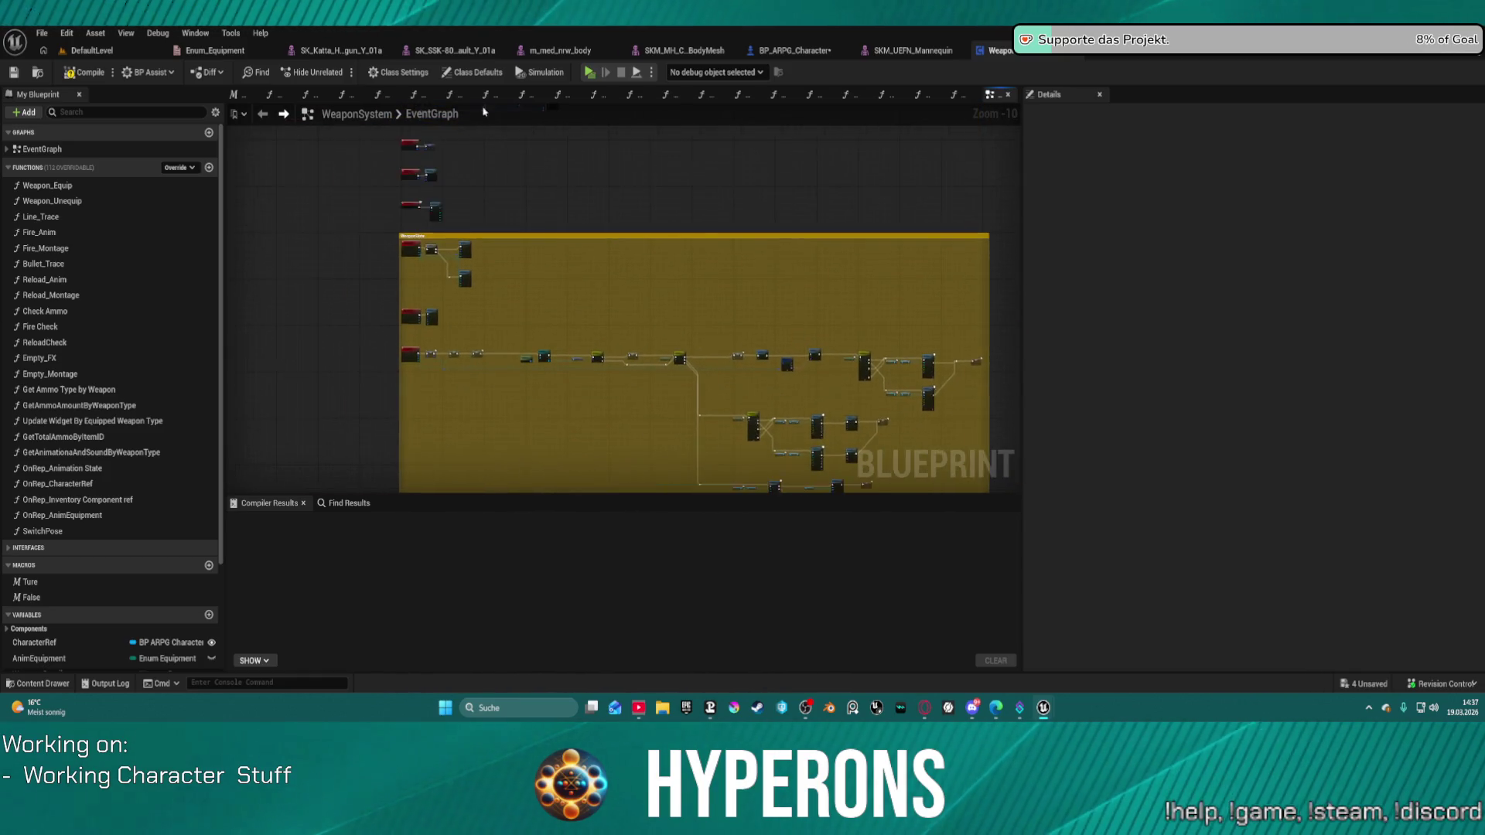
mouse_move(466, 276)
mouse_down()
mouse_move(431, 188)
mouse_move(507, 192)
mouse_move(382, 431)
mouse_move(395, 411)
mouse_up()
scroll(395, 411, down, 3)
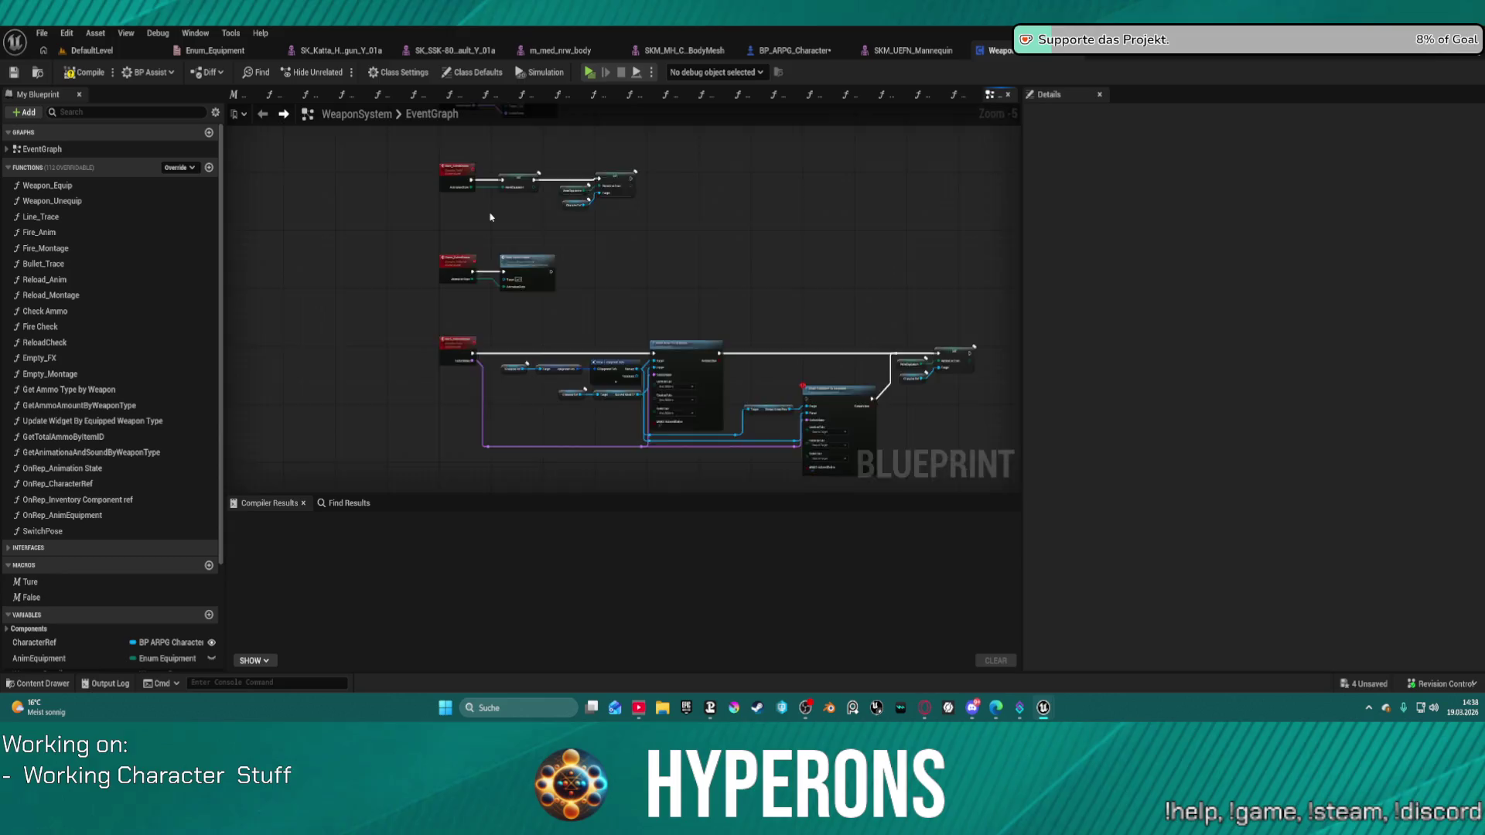
scroll(490, 222, up, 2)
mouse_move(517, 235)
mouse_down()
mouse_move(516, 424)
mouse_move(466, 677)
mouse_move(485, 483)
mouse_up()
scroll(516, 424, up, 2)
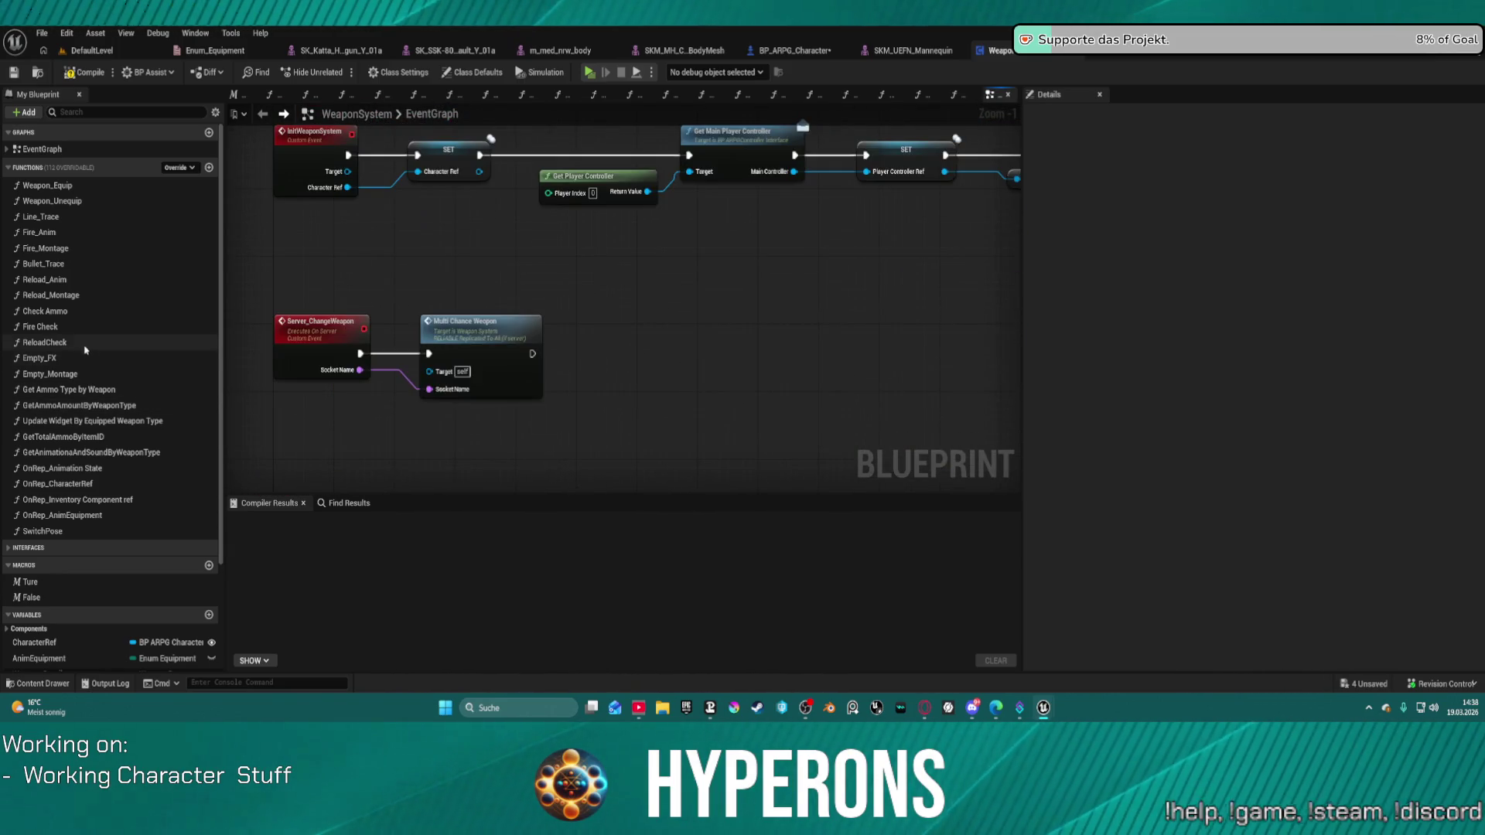
double_click(46, 282)
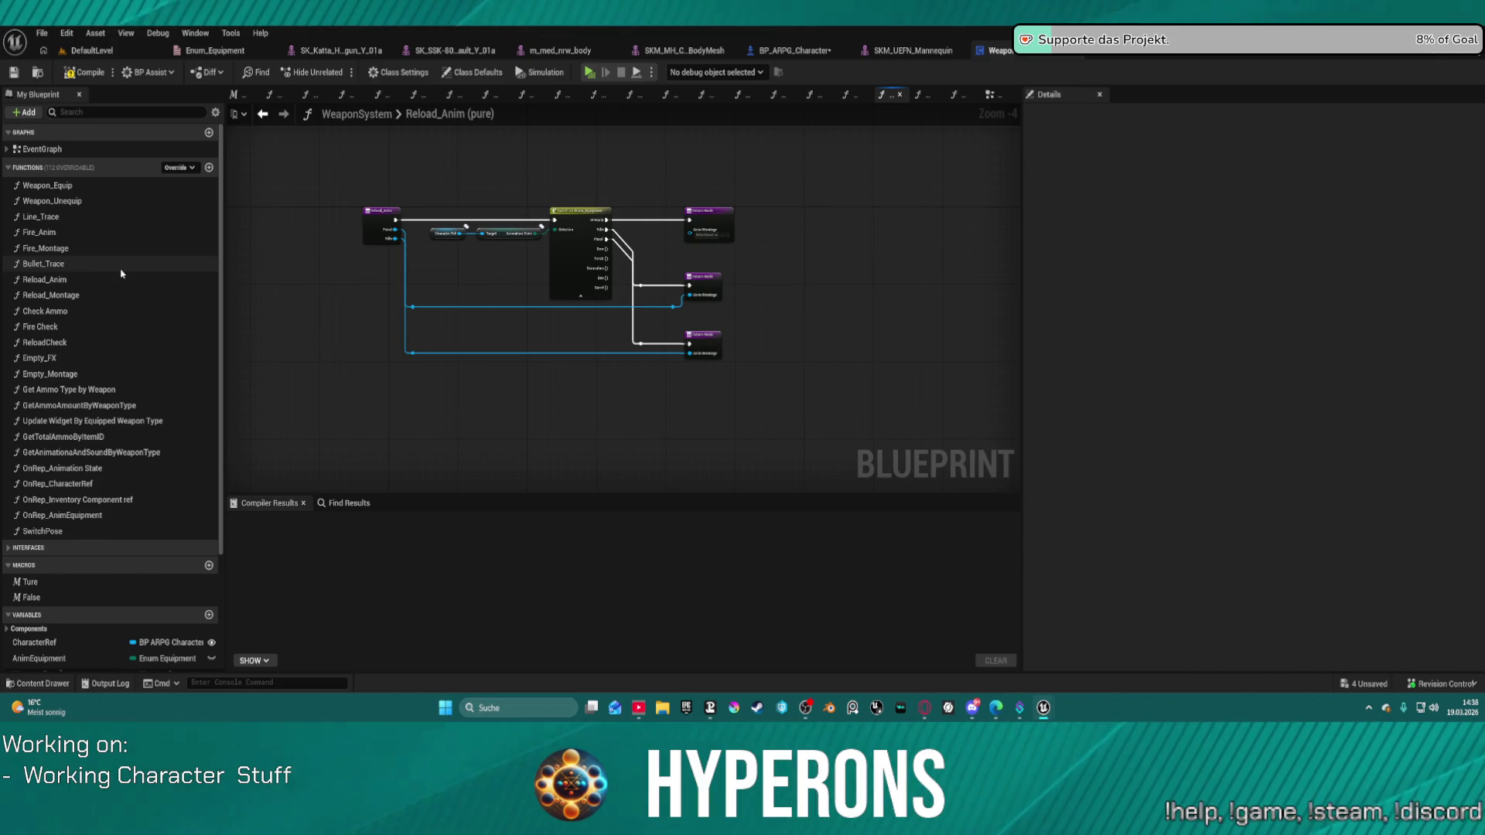
double_click(61, 297)
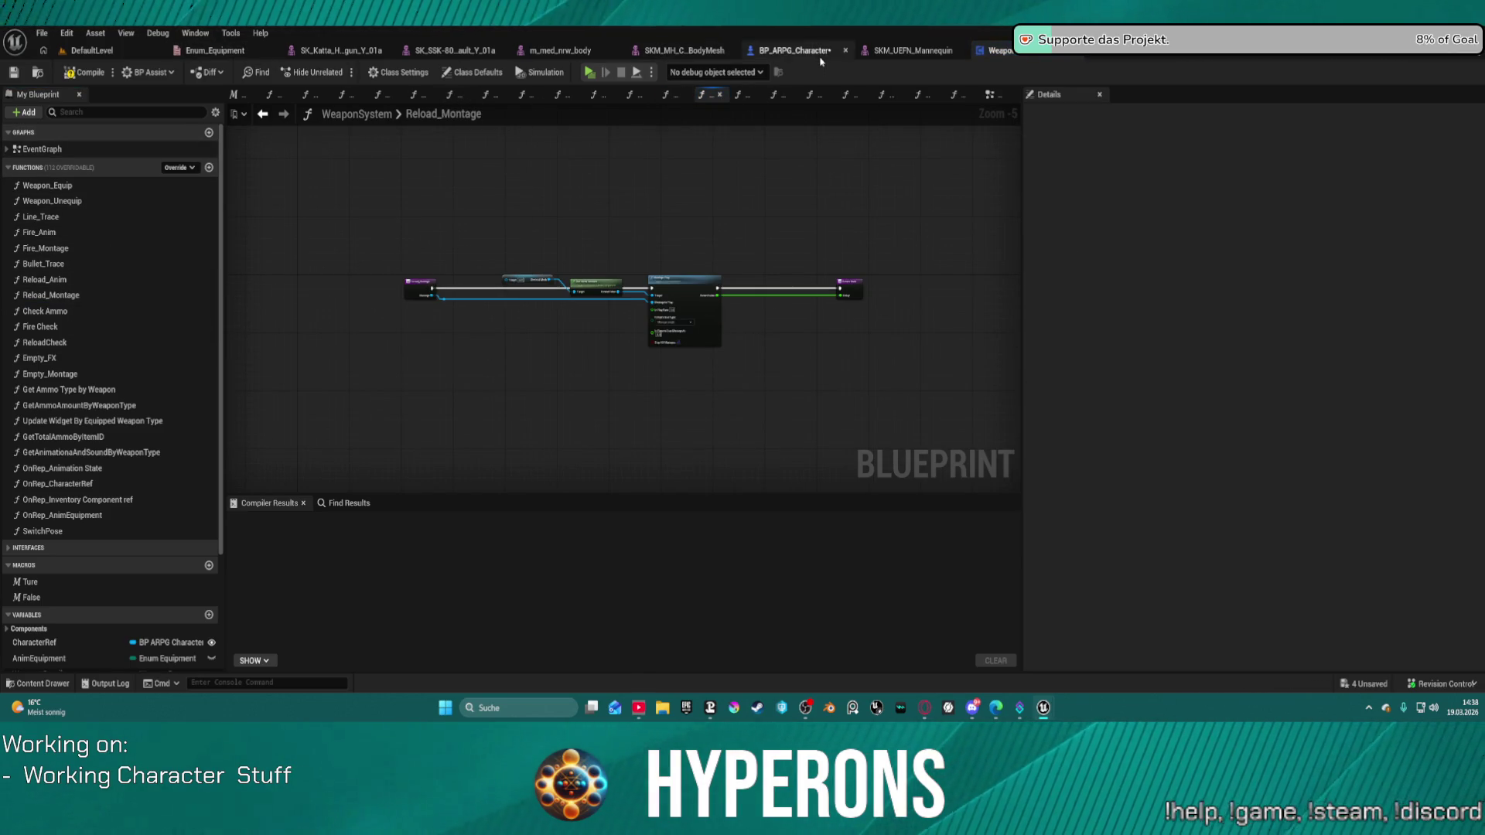
Switch to BP_ARPG_Character and follow Server Reload into BP_ARPG_PlayerController's SKILLS graph.
click(797, 51)
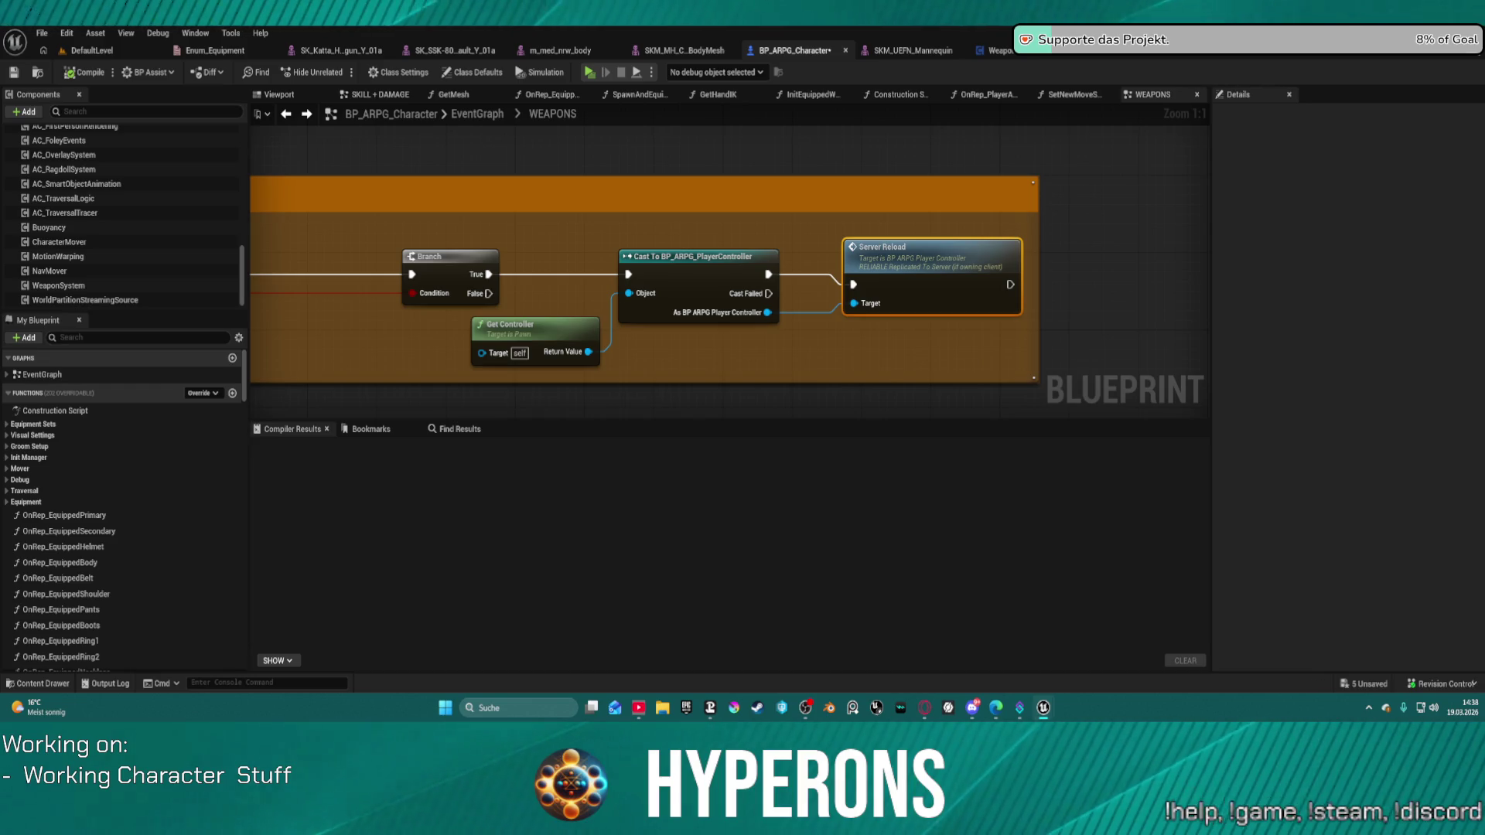
double_click(897, 248)
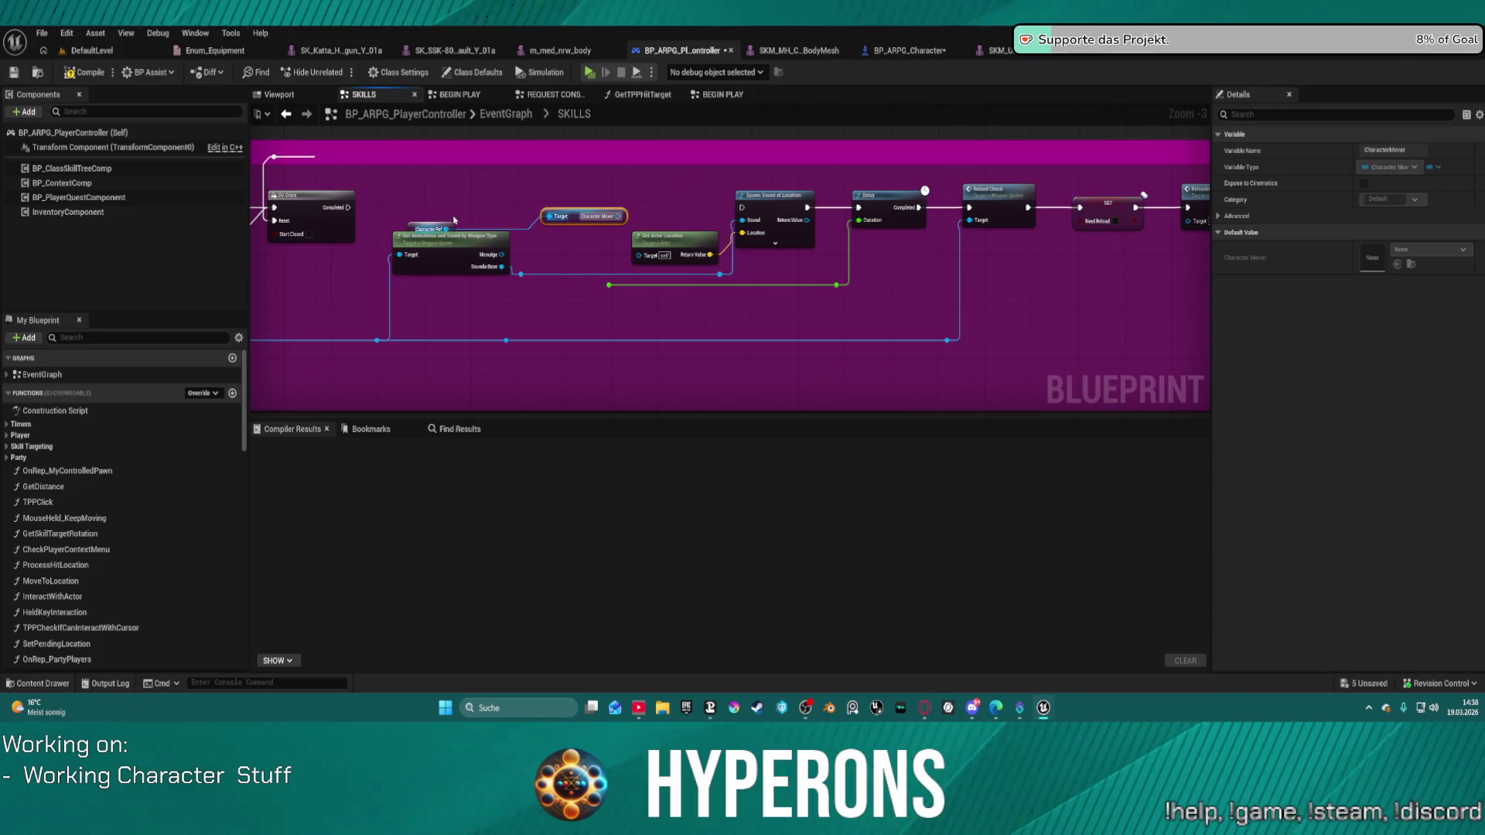
Move the Character Ref and Character Mover nodes down-left to clear space beside Do Once.
click(601, 218)
drag(549, 215, 344, 352)
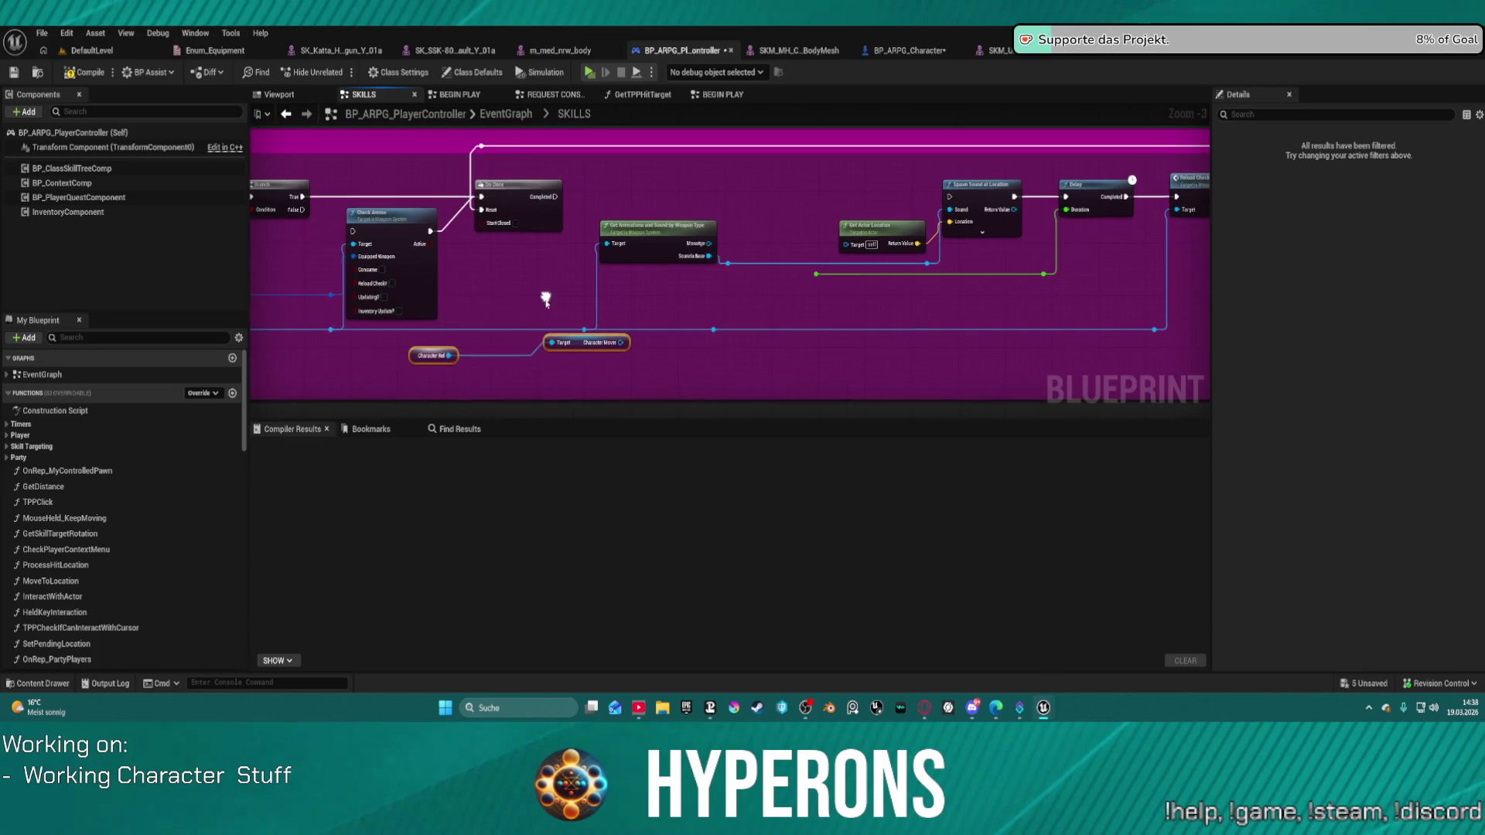
ctrl+click(619, 343)
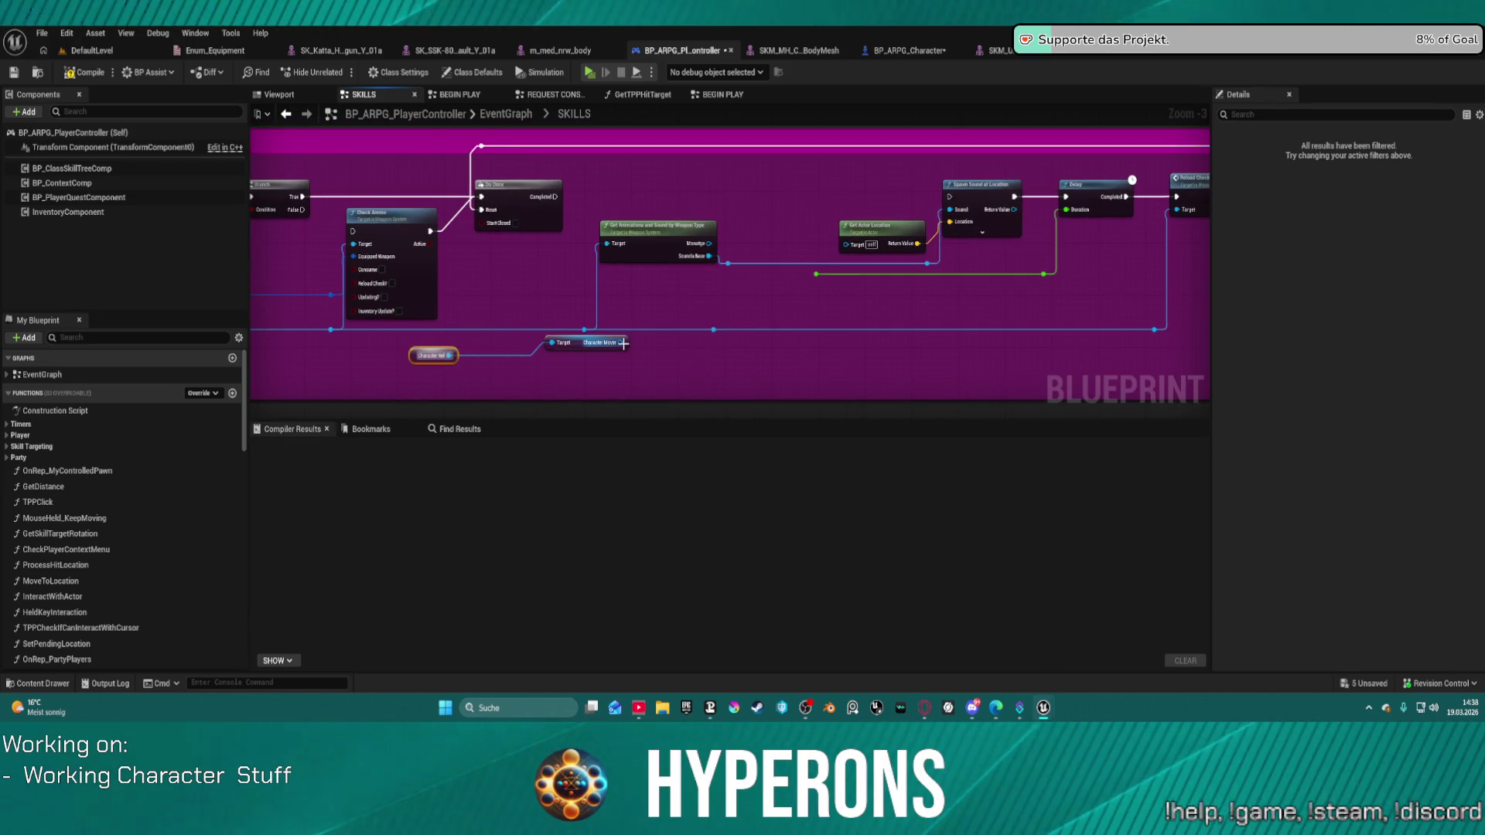
mouse_move(598, 309)
mouse_down()
mouse_move(1149, 258)
mouse_move(1187, 123)
mouse_move(999, 228)
mouse_move(650, 295)
mouse_up()
Add a Get Local Character node from Do Once's Completed output and search 'get player' for its Target.
drag(656, 197, 628, 282)
text(get chara)
scroll(767, 356, up, 3)
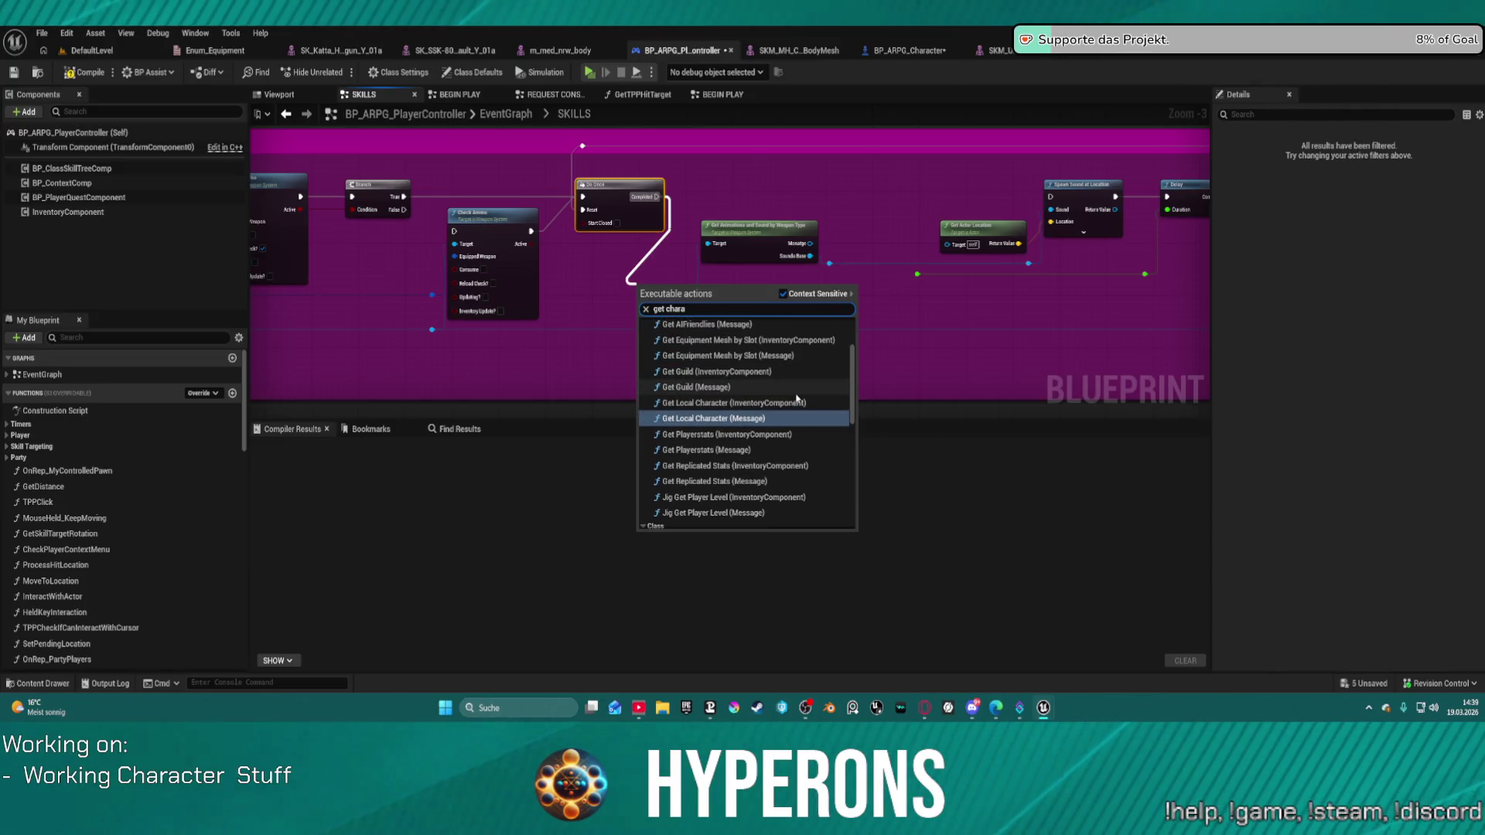
text(cter)
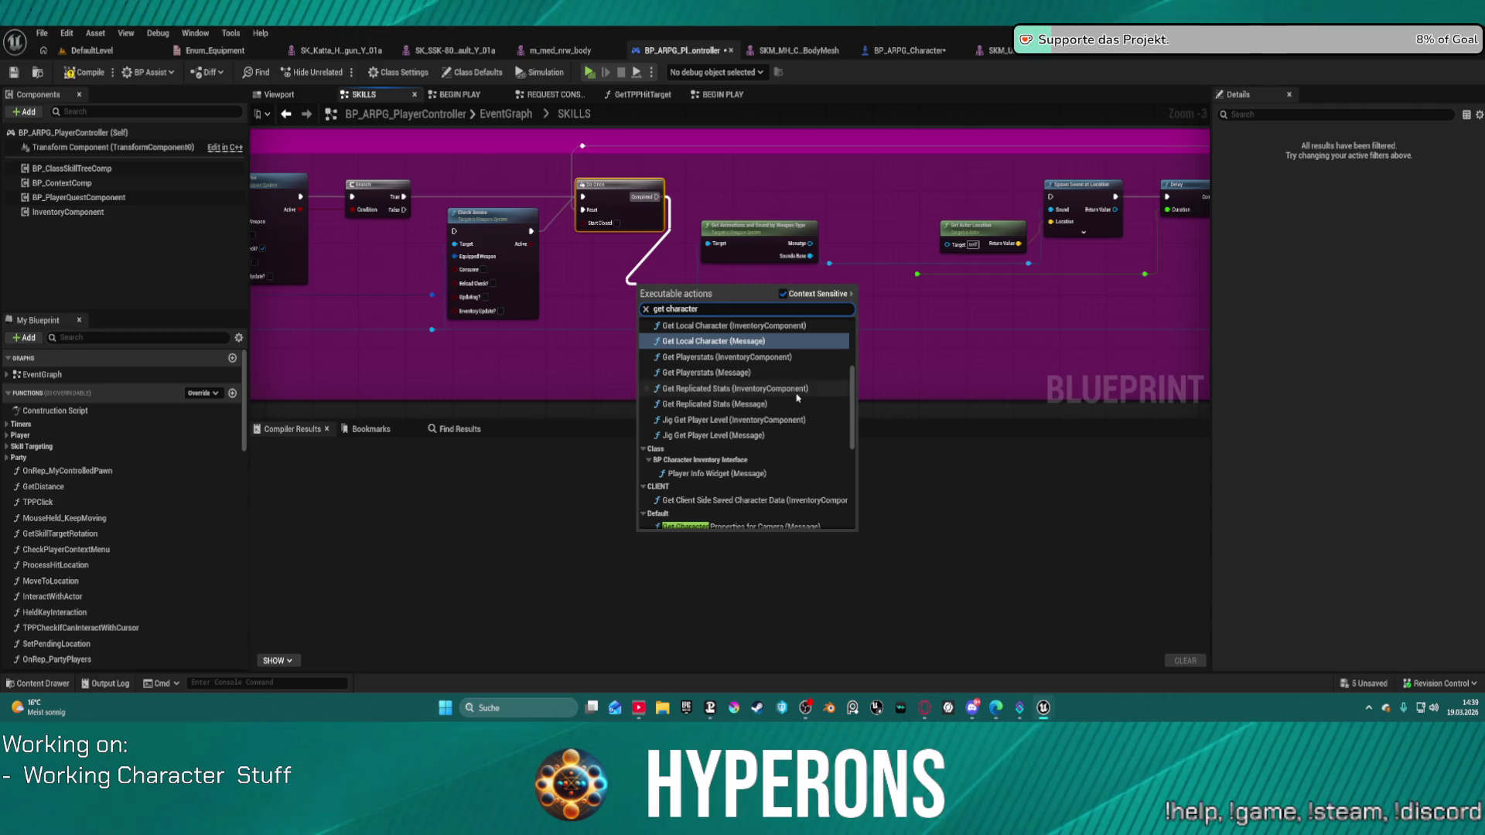
scroll(798, 398, up, 5)
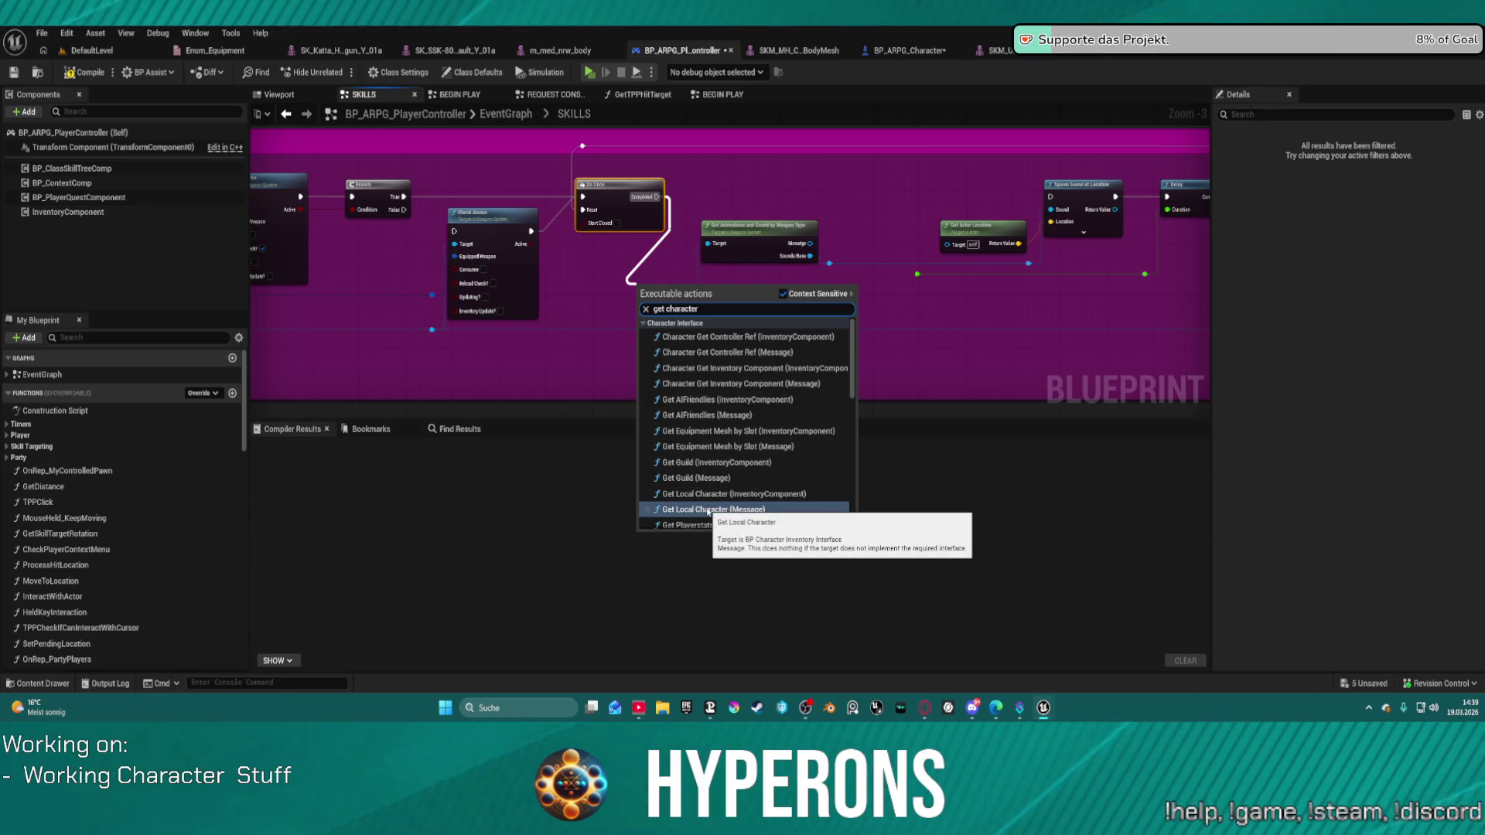
click(709, 509)
scroll(756, 304, up, 3)
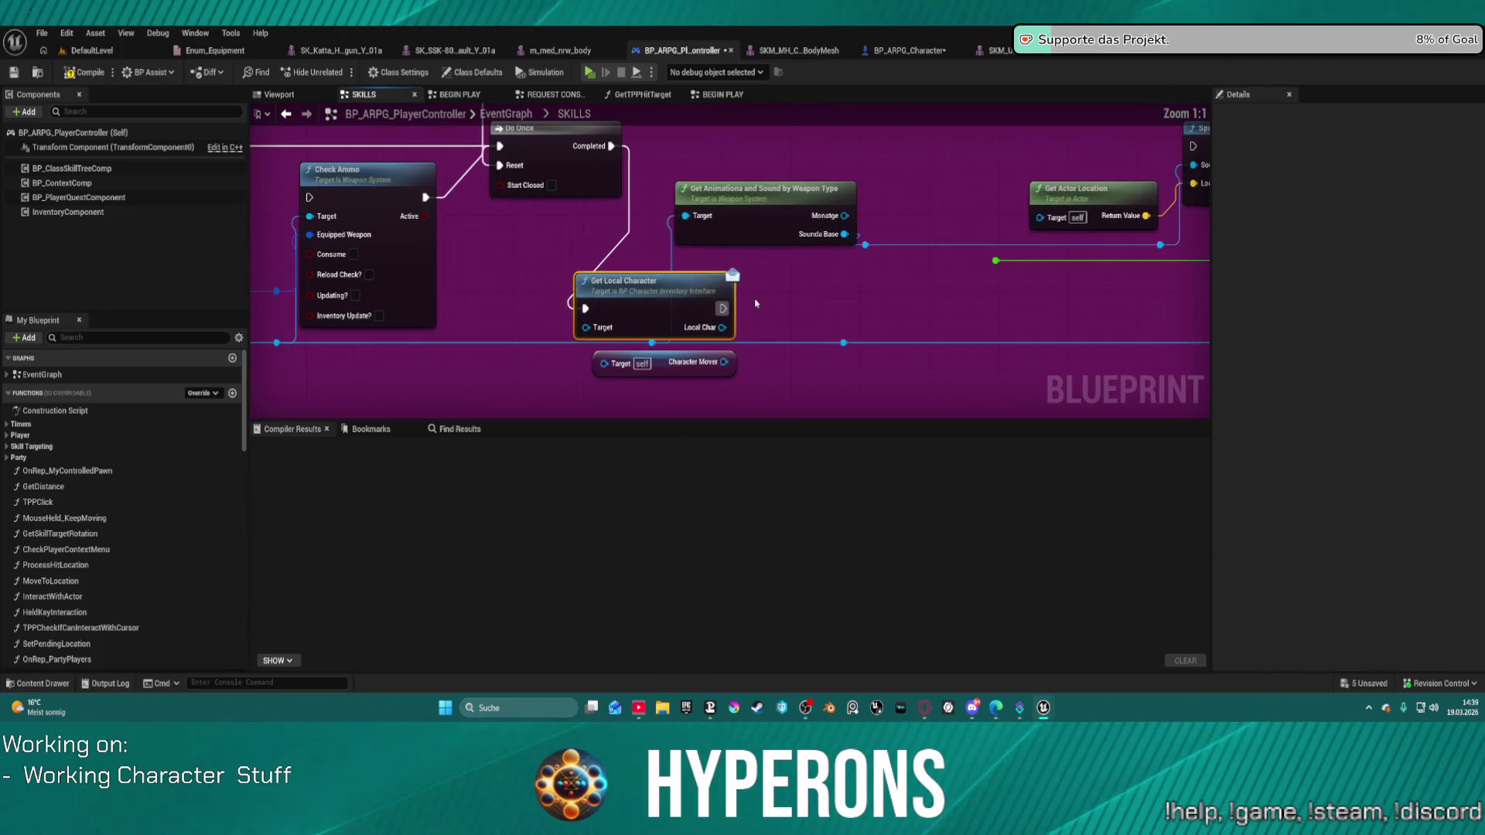
mouse_move(596, 331)
mouse_down()
mouse_move(523, 348)
mouse_move(526, 316)
mouse_up()
text(ge)
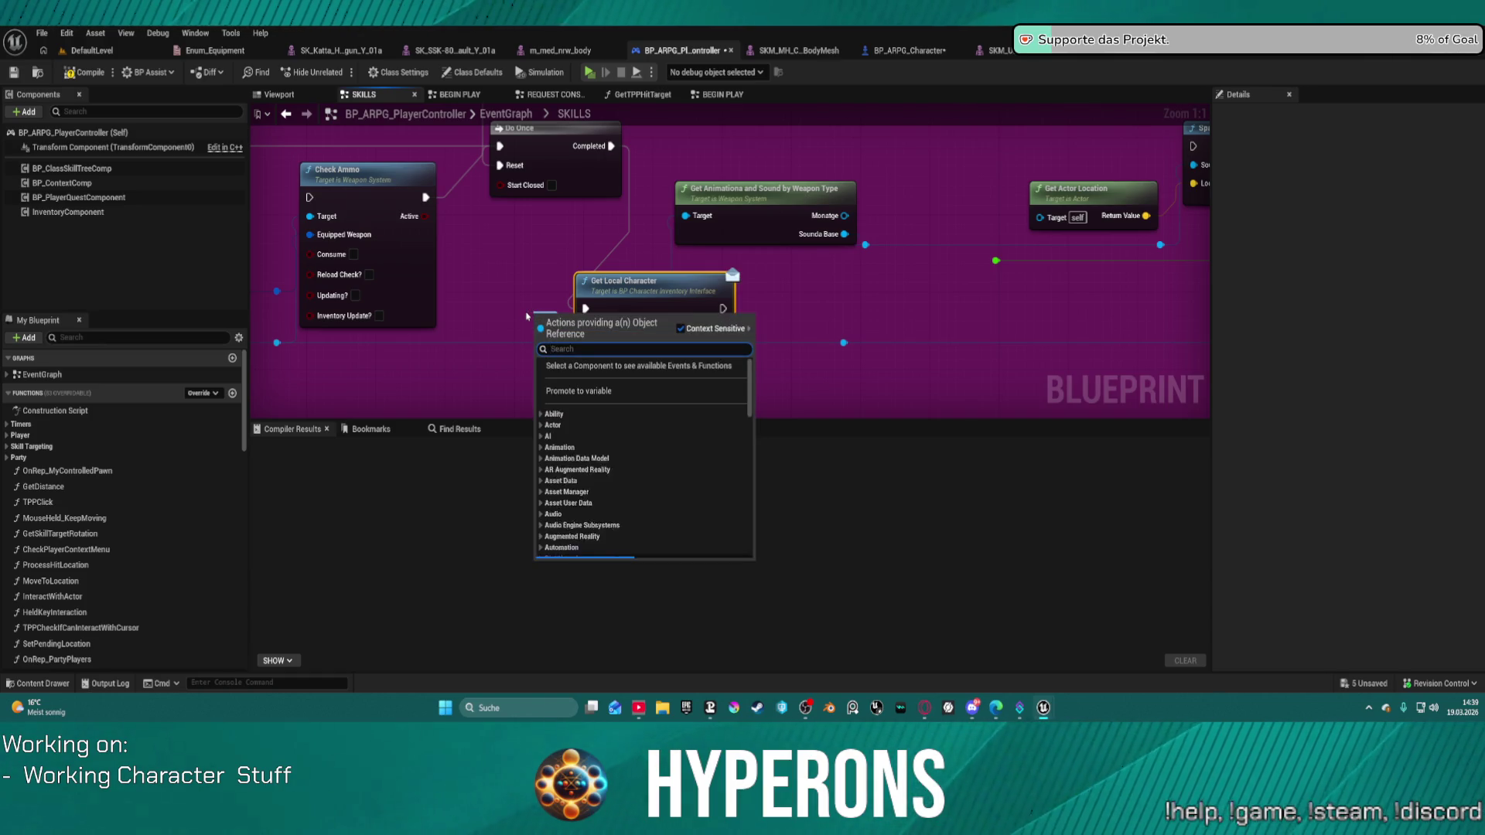
text(t play)
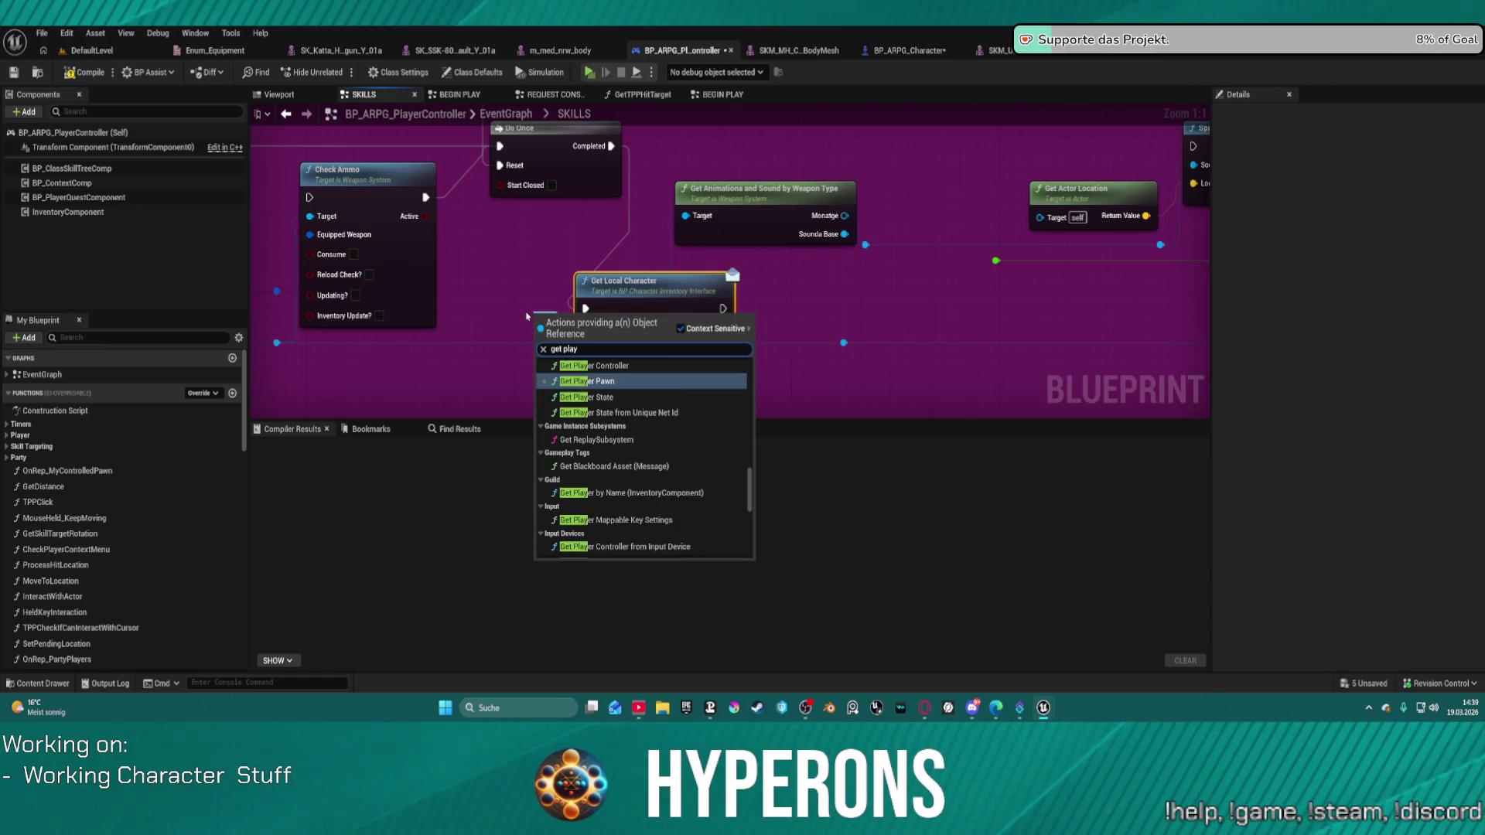
text(er)
Replace the Get Local Character node with a Get Player Character node.
click(665, 430)
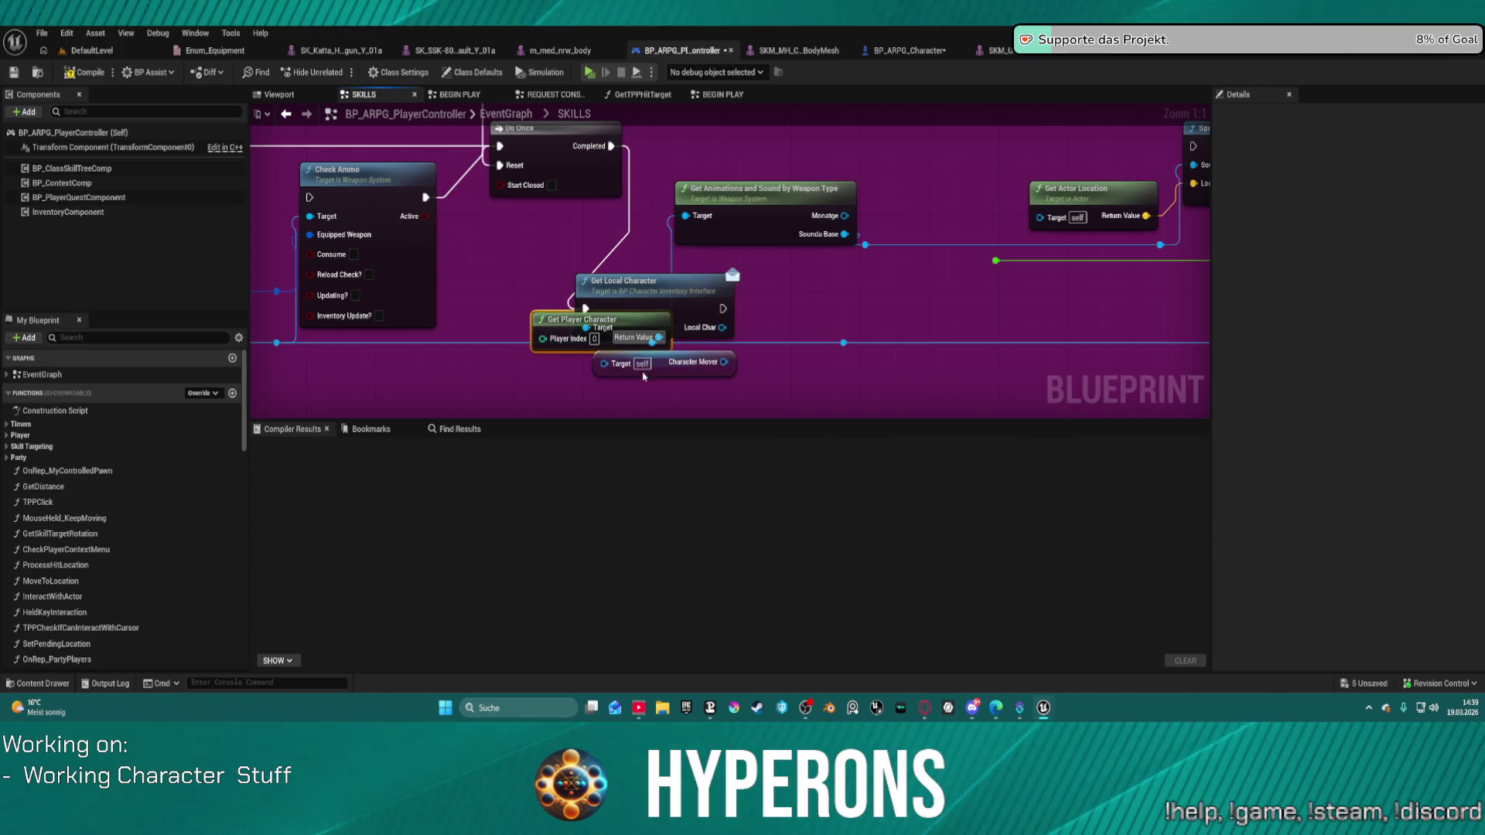
drag(588, 319, 484, 349)
mouse_move(627, 364)
mouse_down()
mouse_move(731, 346)
mouse_move(739, 384)
mouse_up()
drag(724, 327, 715, 383)
click(672, 294)
key(Delete)
Add a Cast To BP_ARPG_Character node after Do Once, fed by Get Player Character.
mouse_move(556, 366)
mouse_down()
mouse_move(603, 379)
mouse_move(595, 328)
mouse_up()
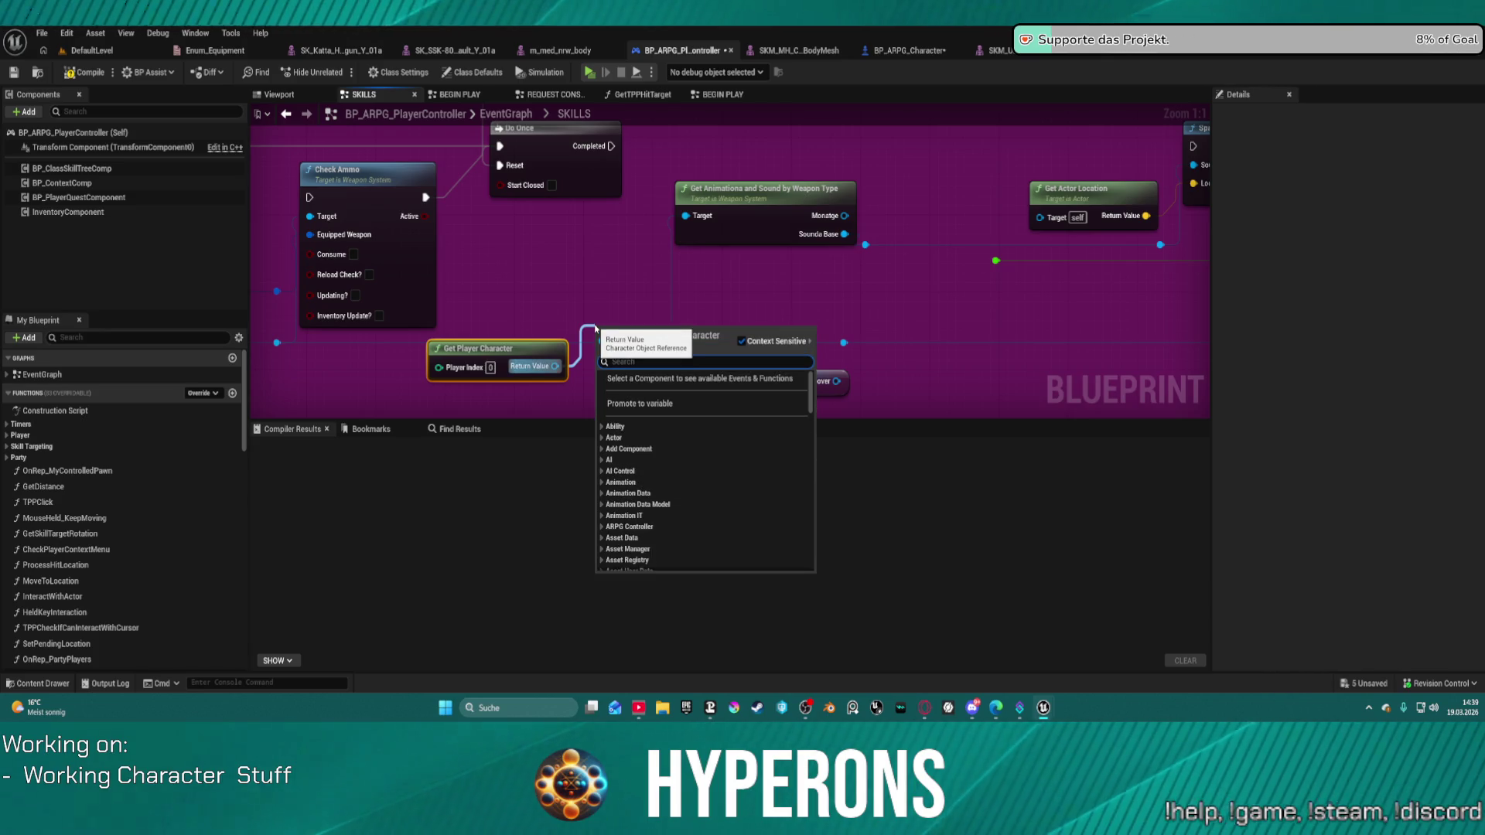
drag(610, 147, 719, 131)
text(cast to)
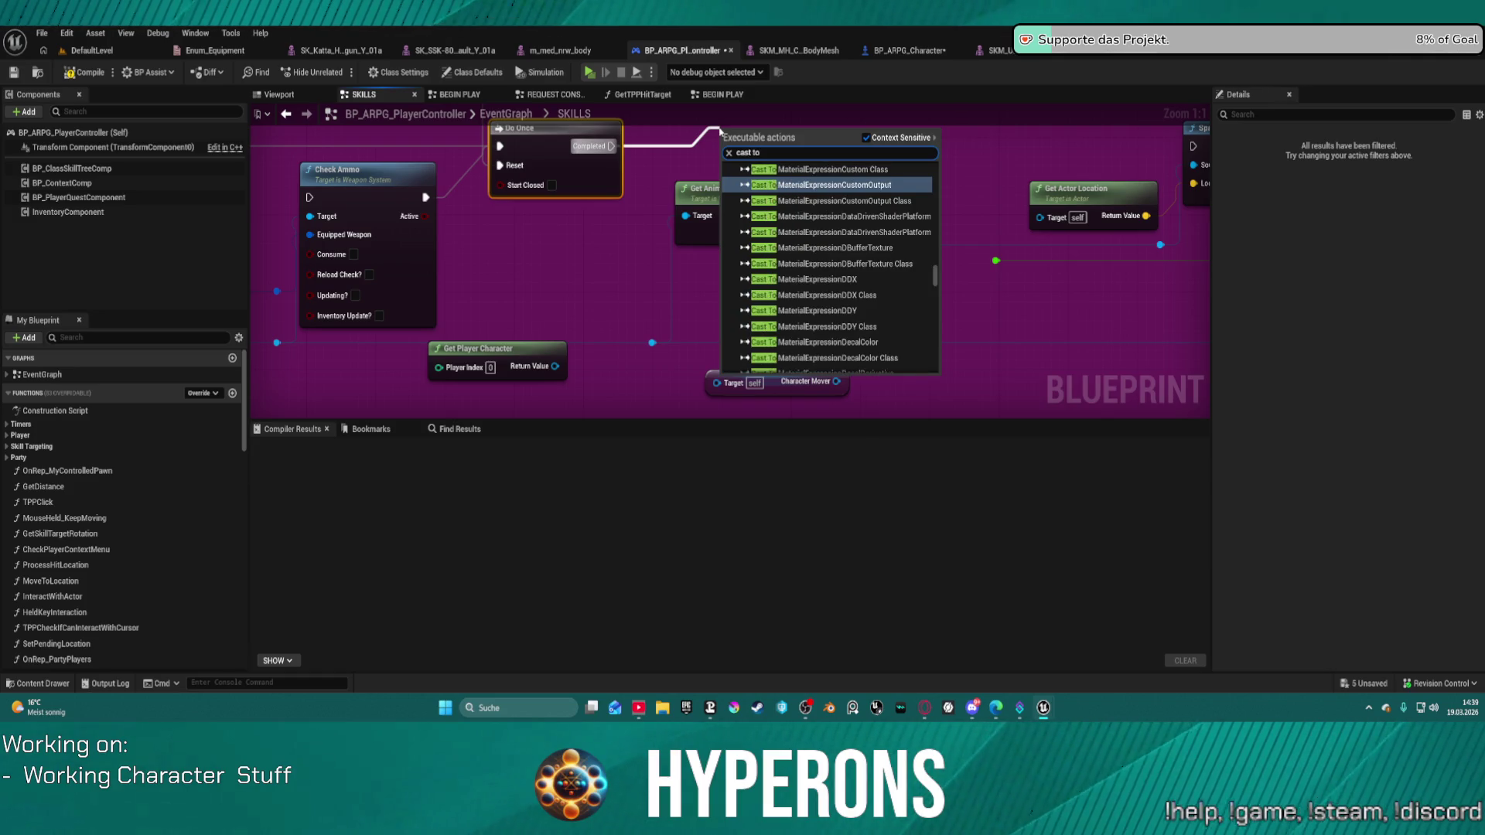
text( cata)
key(BackSpace)
key(BackSpace)
key(BackSpace)
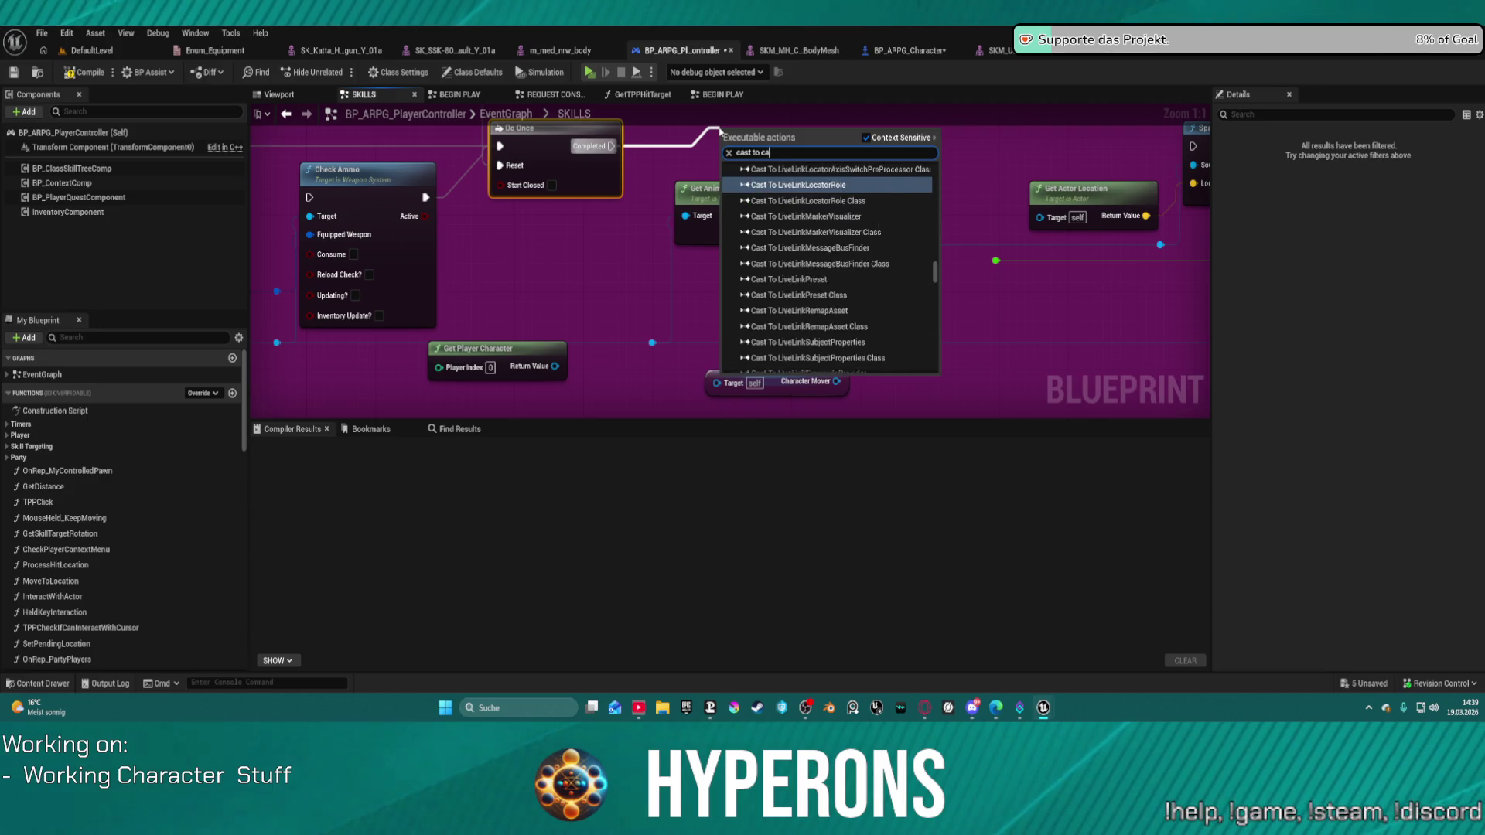
key(BackSpace)
text(arp chra)
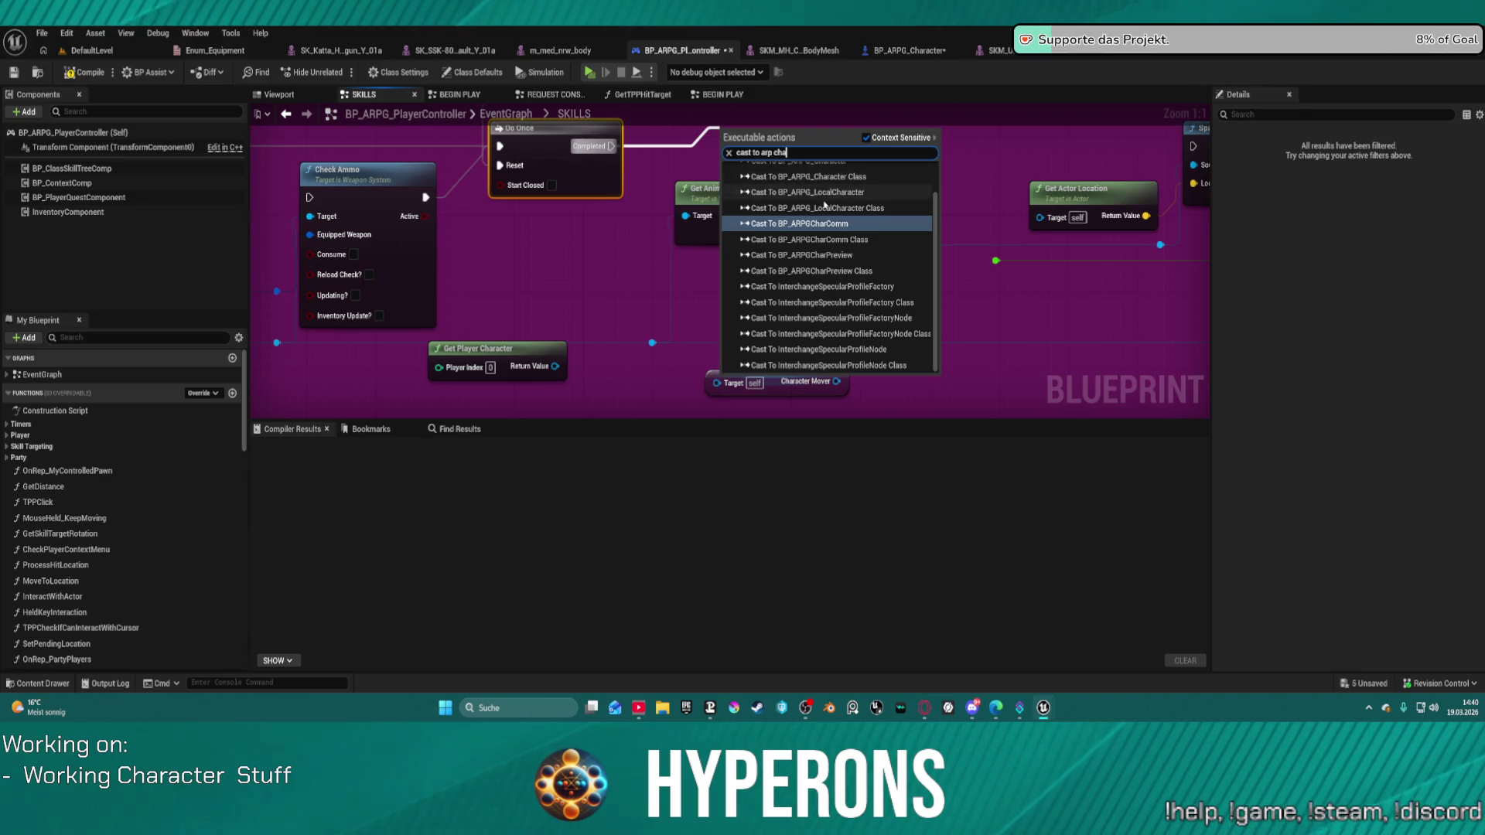
click(813, 193)
Wire the cast's BP_ARPG_Character output into Character Mover's Target.
mouse_move(547, 346)
mouse_down()
mouse_move(716, 382)
mouse_move(853, 184)
mouse_move(860, 194)
mouse_move(843, 195)
mouse_move(868, 199)
mouse_up()
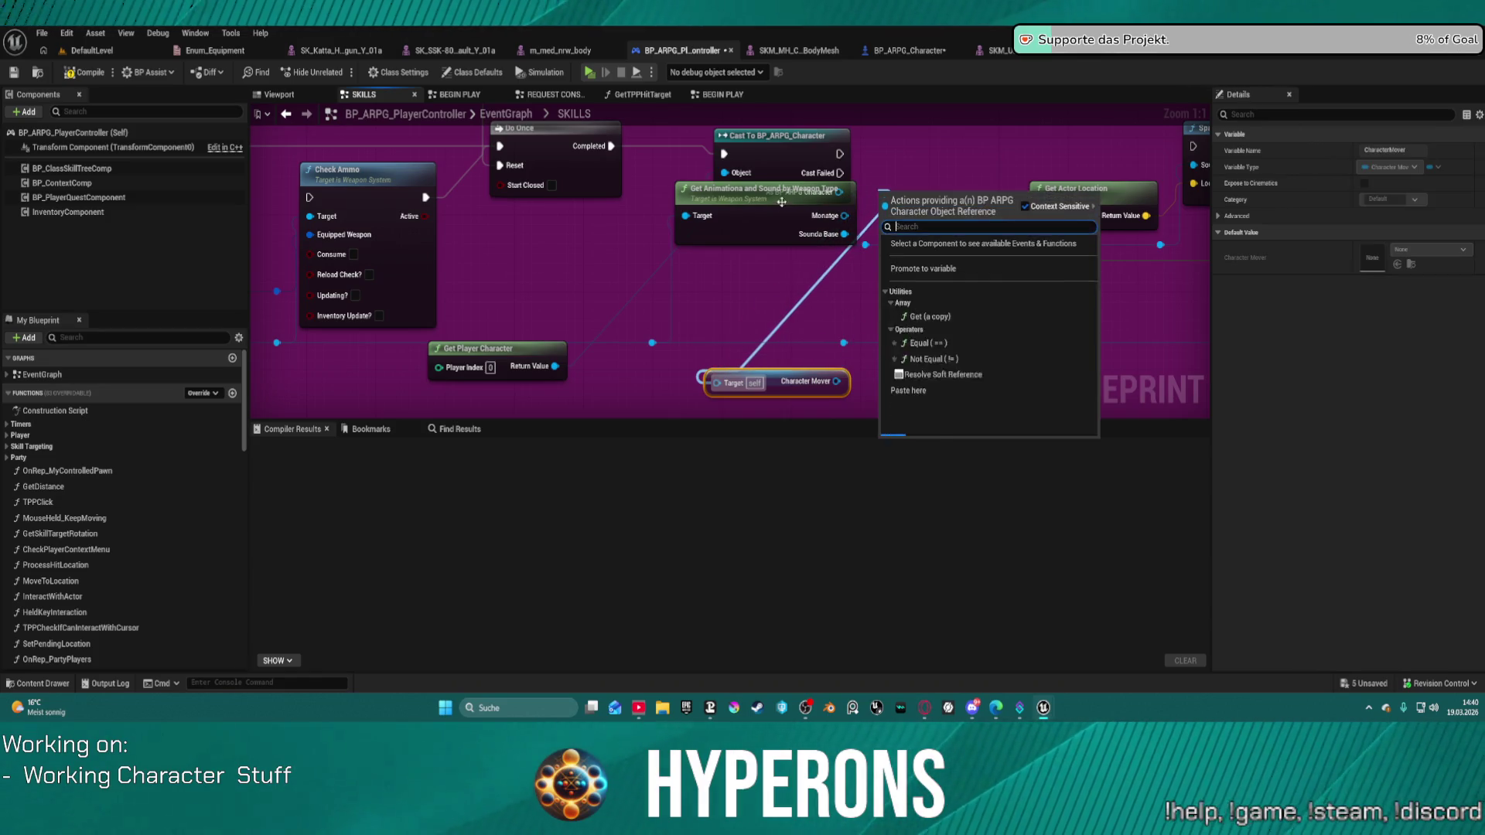
drag(765, 213, 751, 256)
drag(839, 192, 740, 329)
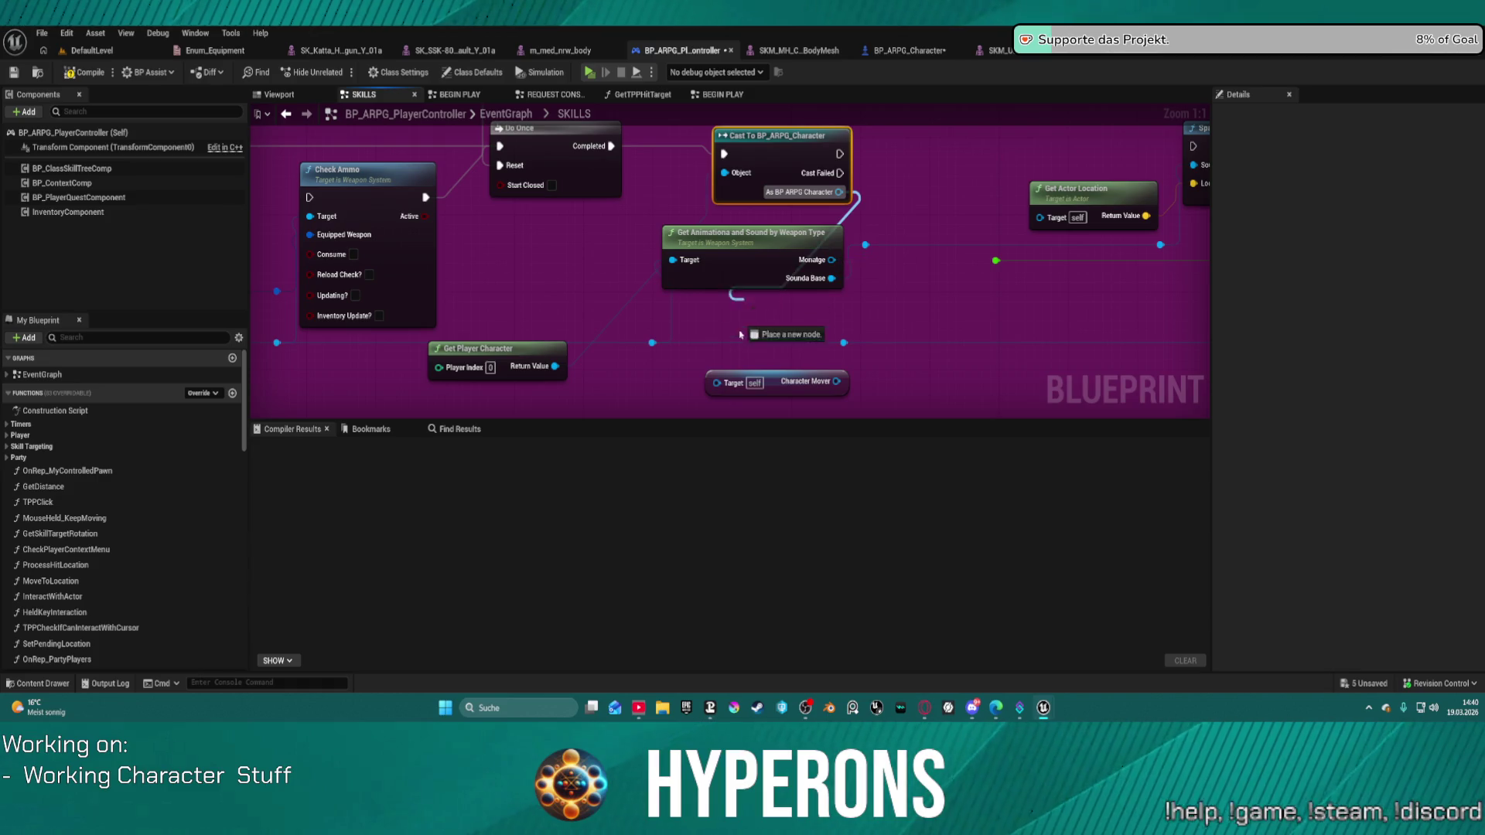
drag(715, 392, 715, 392)
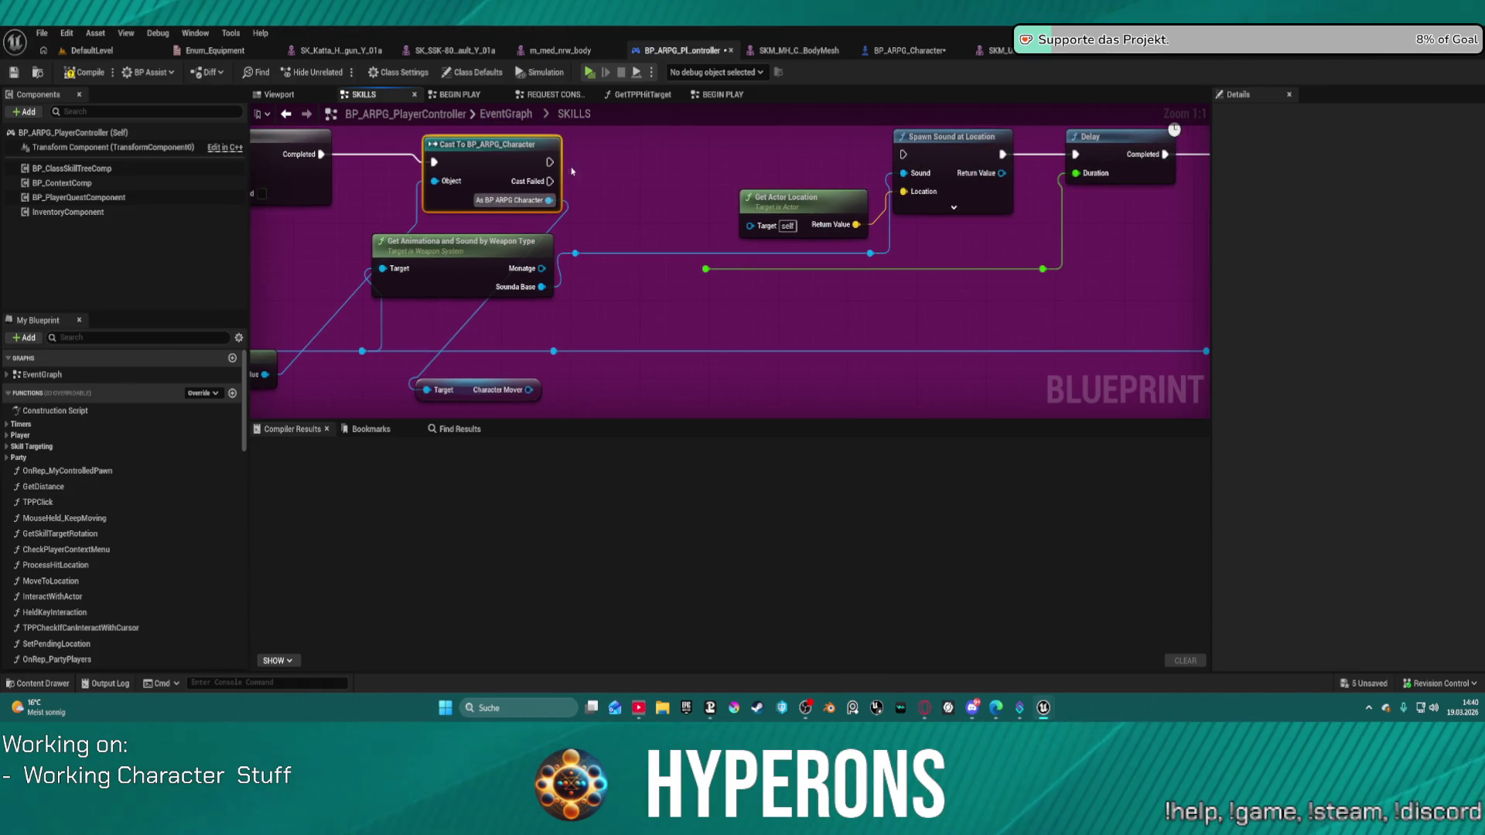
Add Play Montage (Mover Actor) from Character Mover and place it in the execution chain.
drag(529, 390, 596, 356)
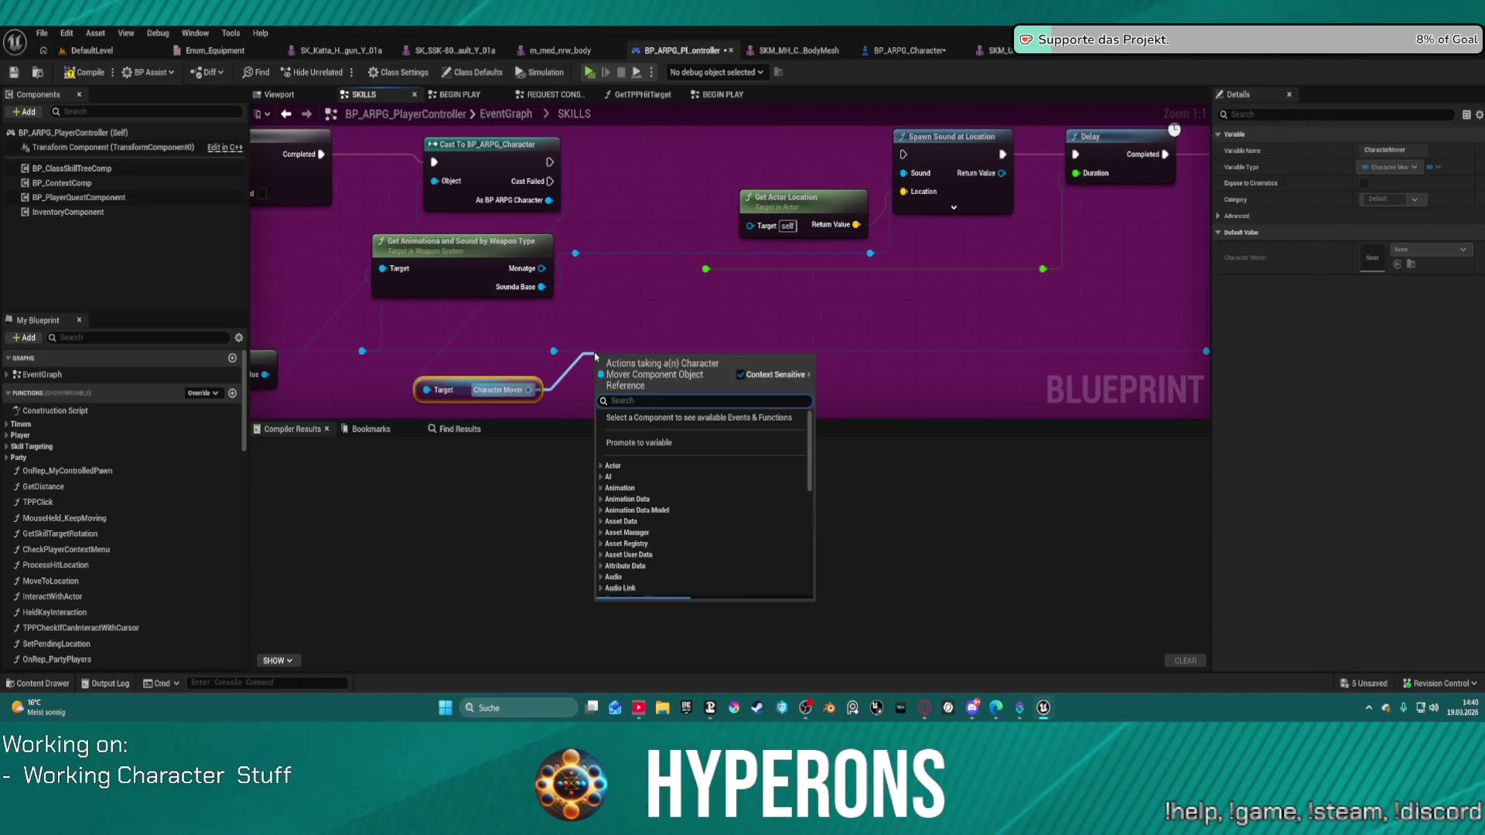
text(montage)
key(Return)
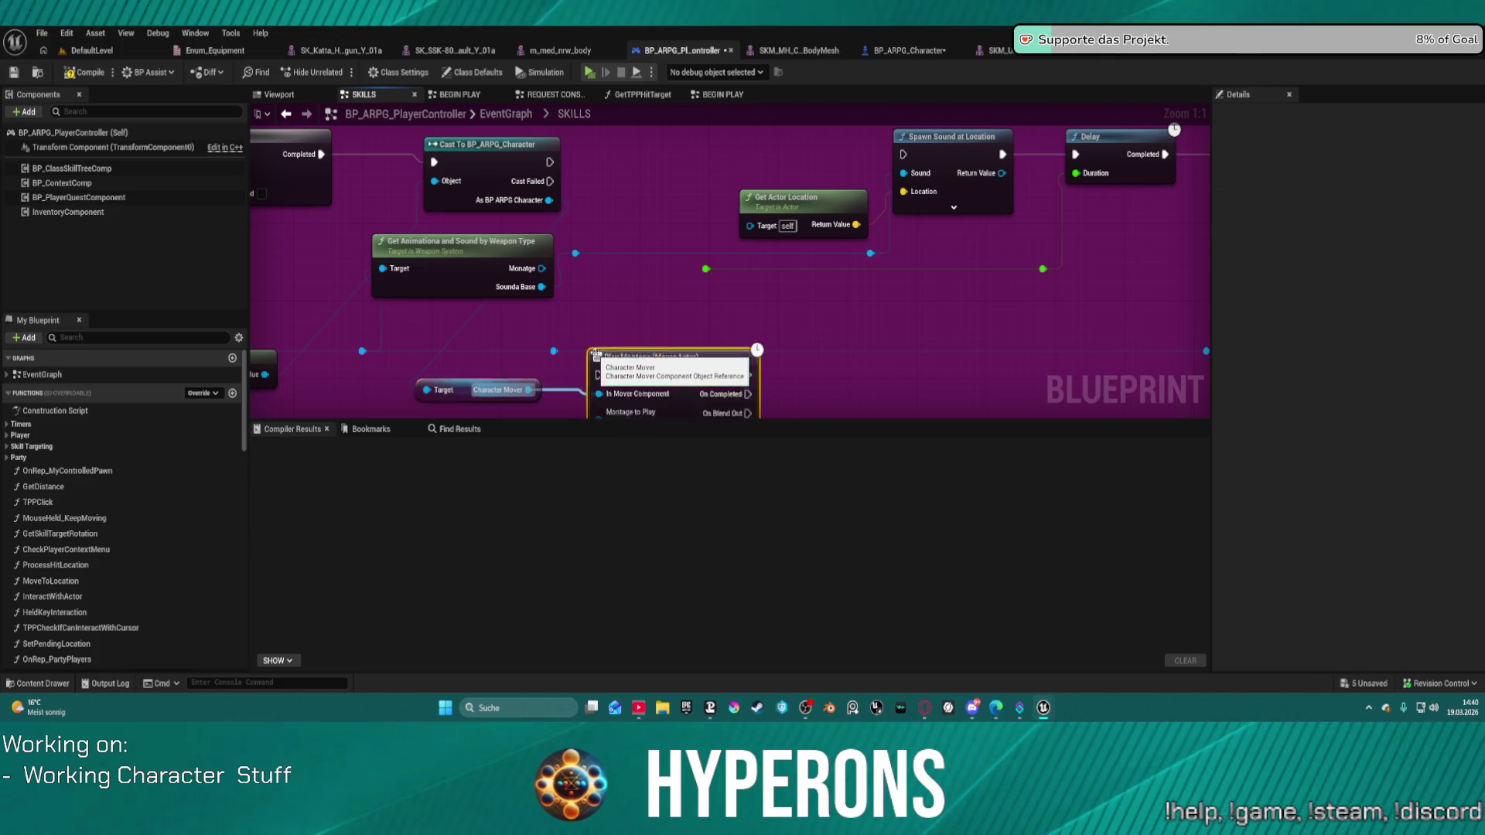
mouse_move(535, 354)
mouse_down()
mouse_move(541, 178)
mouse_move(565, 135)
mouse_move(594, 130)
mouse_move(602, 166)
mouse_move(665, 171)
mouse_move(647, 173)
mouse_up()
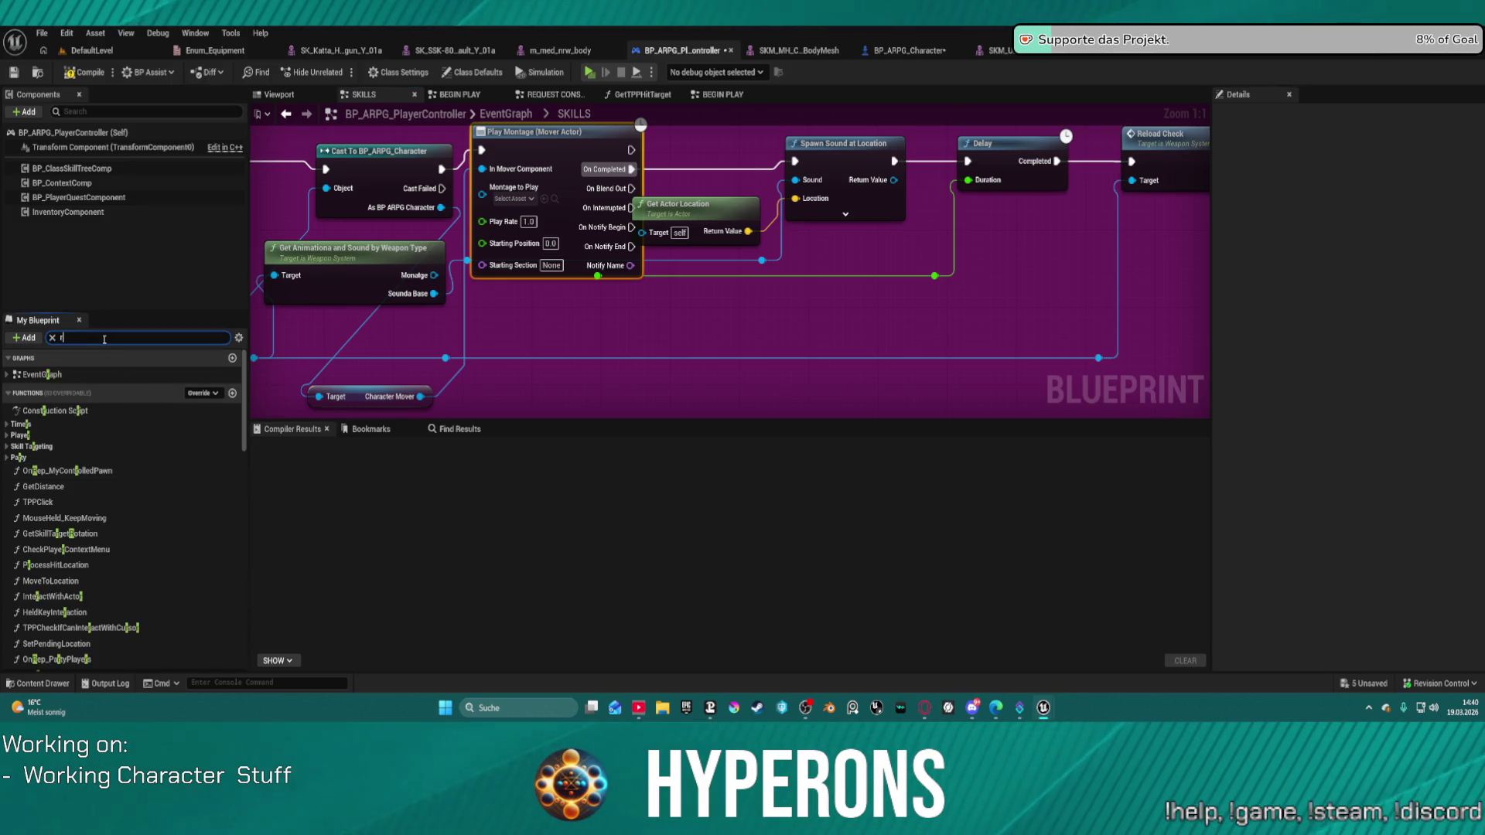
Inspect the Server_Reload and Multi_Reload events from the My Blueprint list.
text(e)
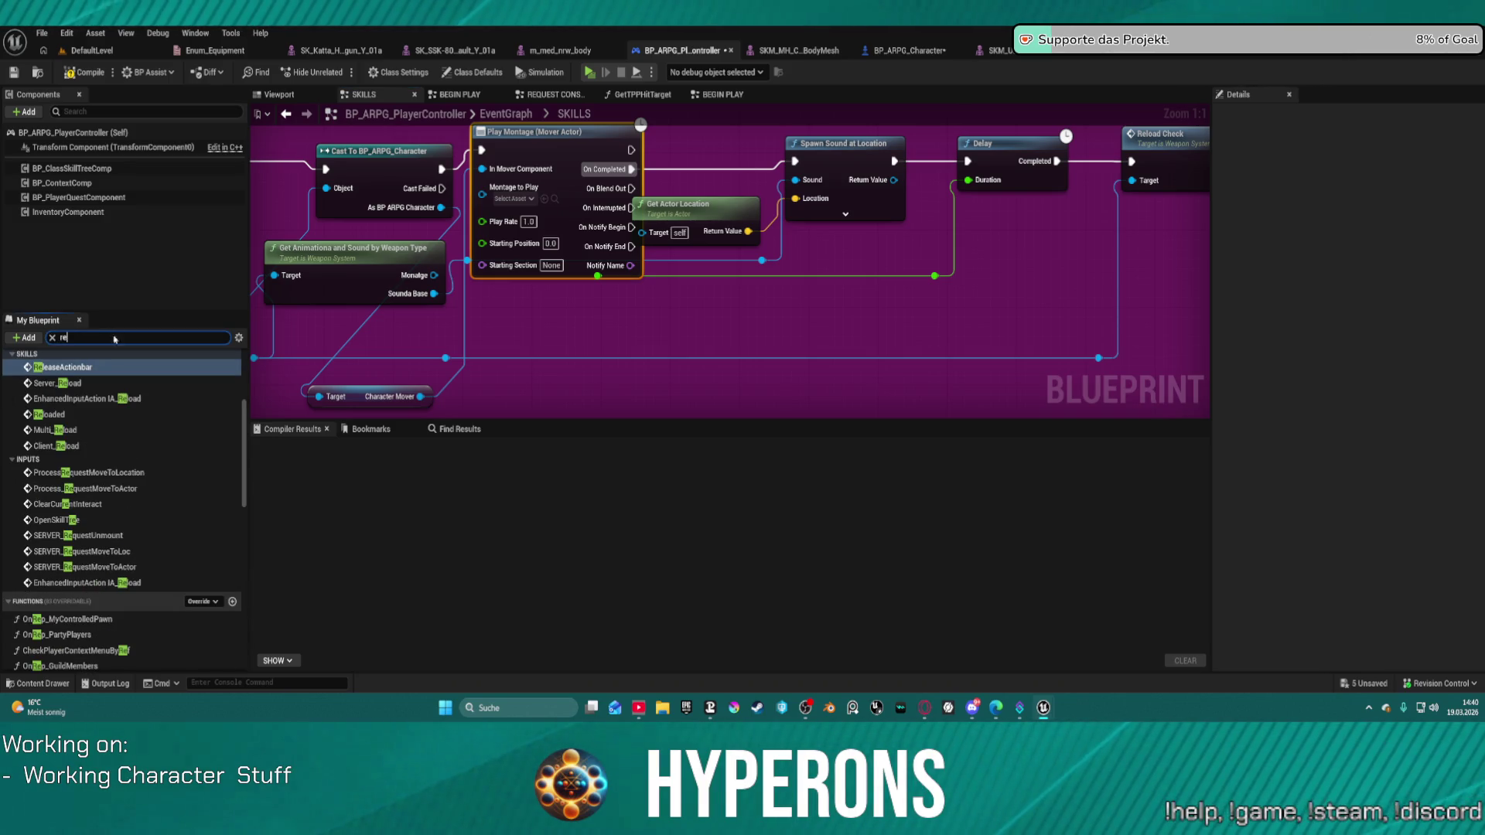
double_click(75, 383)
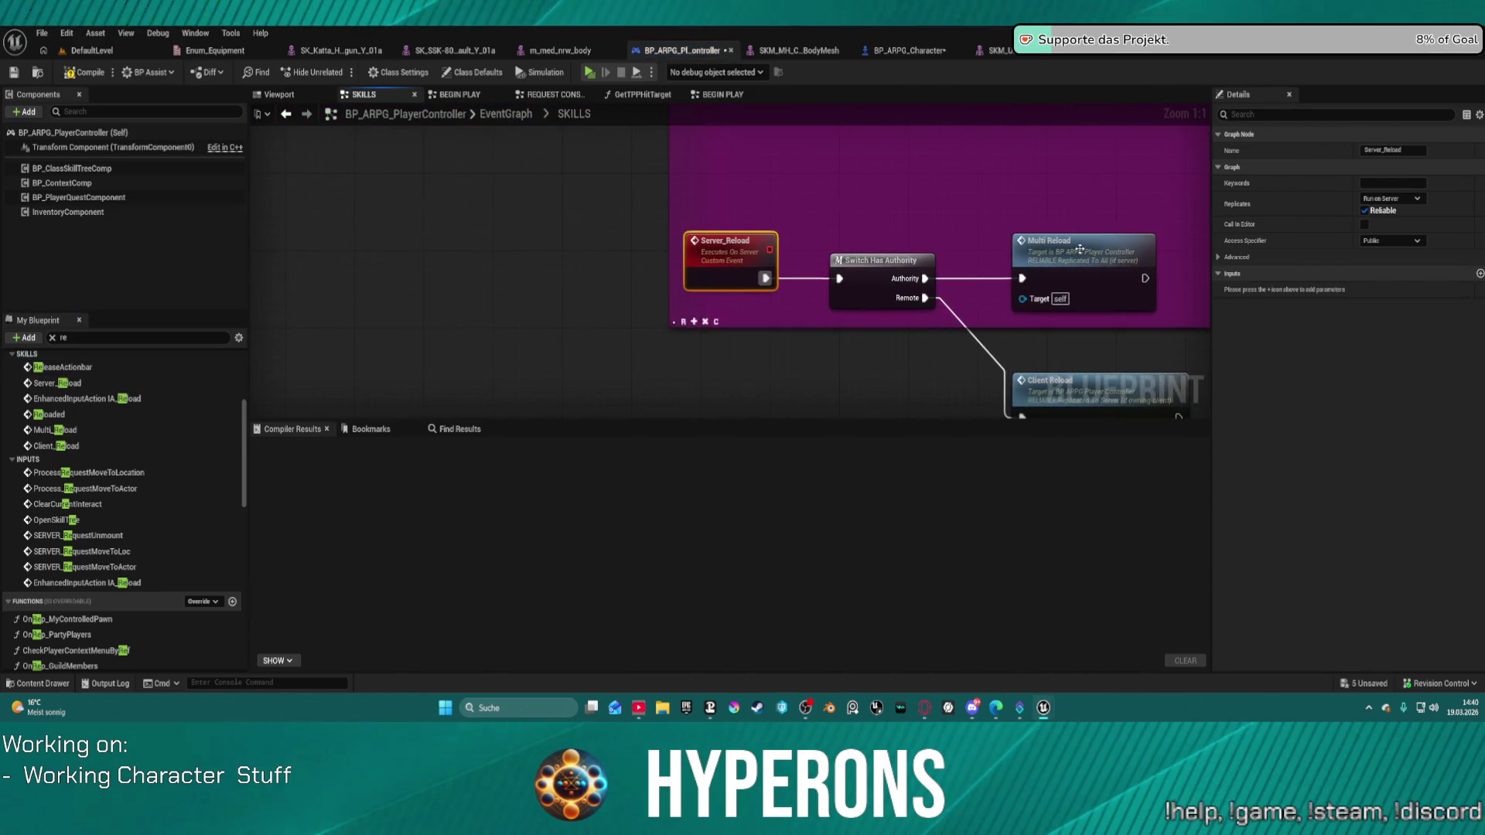
click(1080, 249)
double_click(1081, 249)
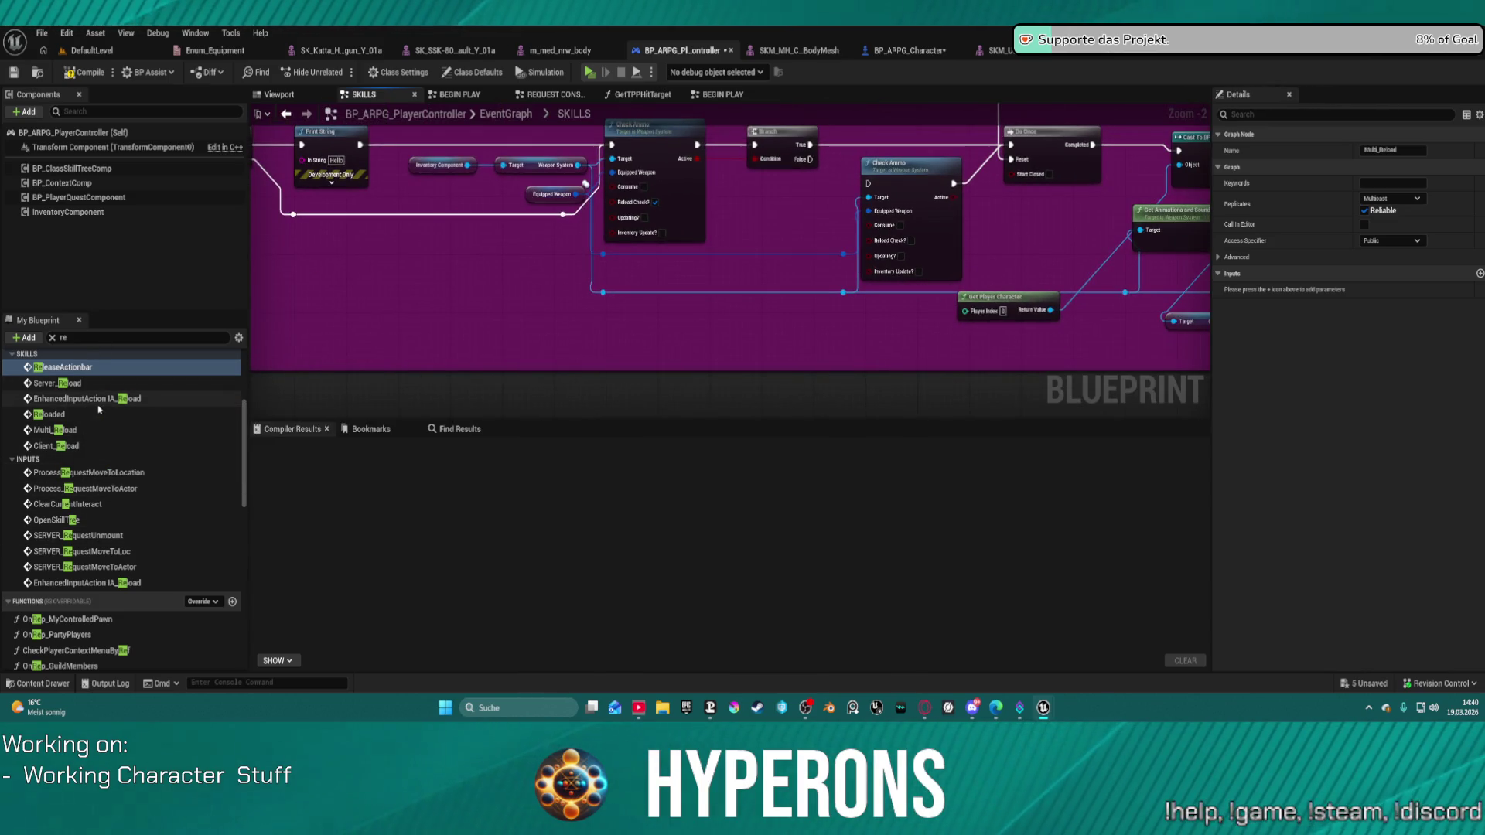
scroll(92, 416, up, 1)
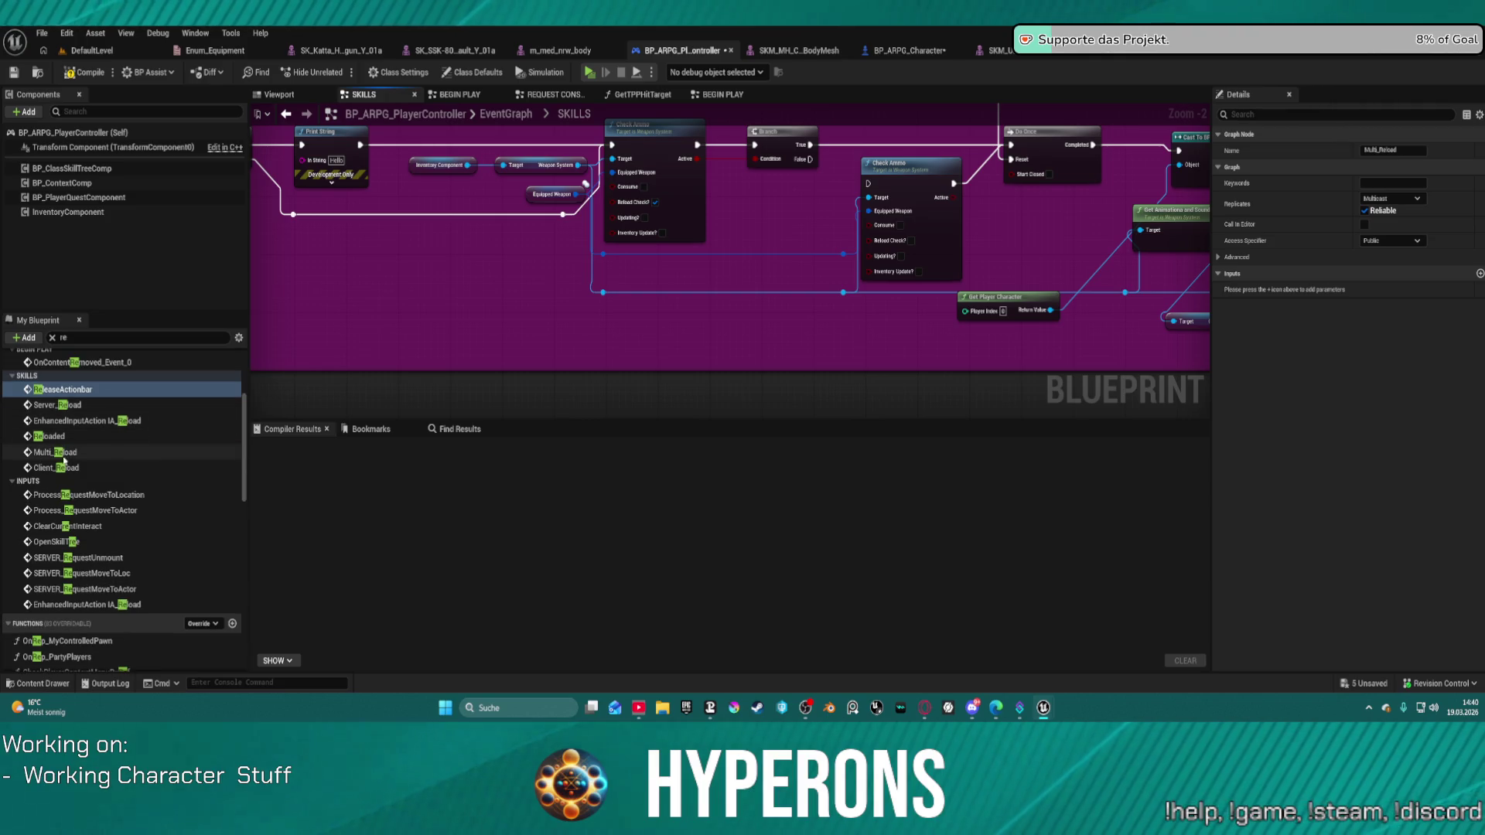
double_click(62, 452)
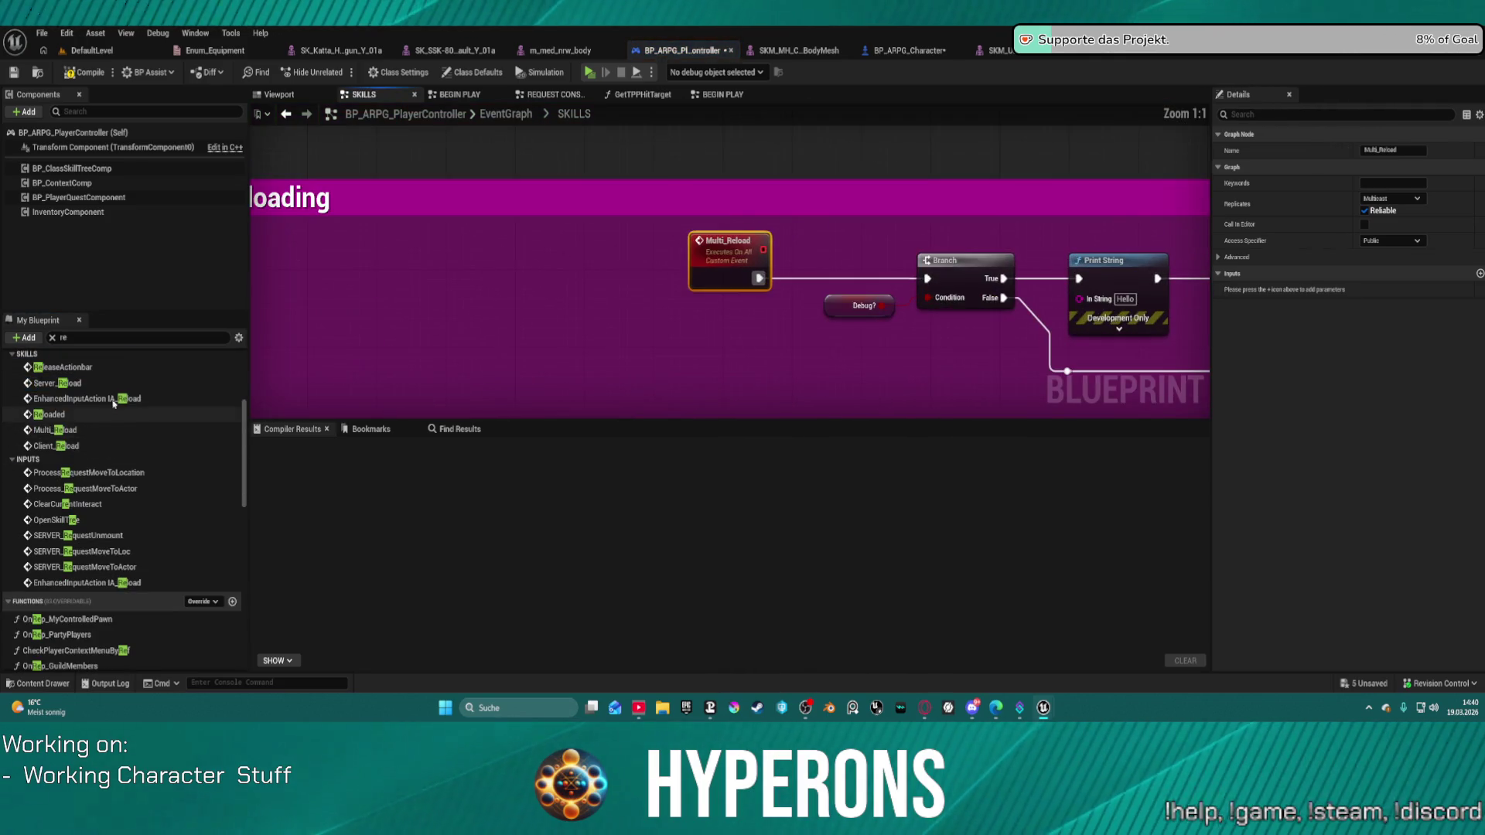
scroll(70, 456, up, 4)
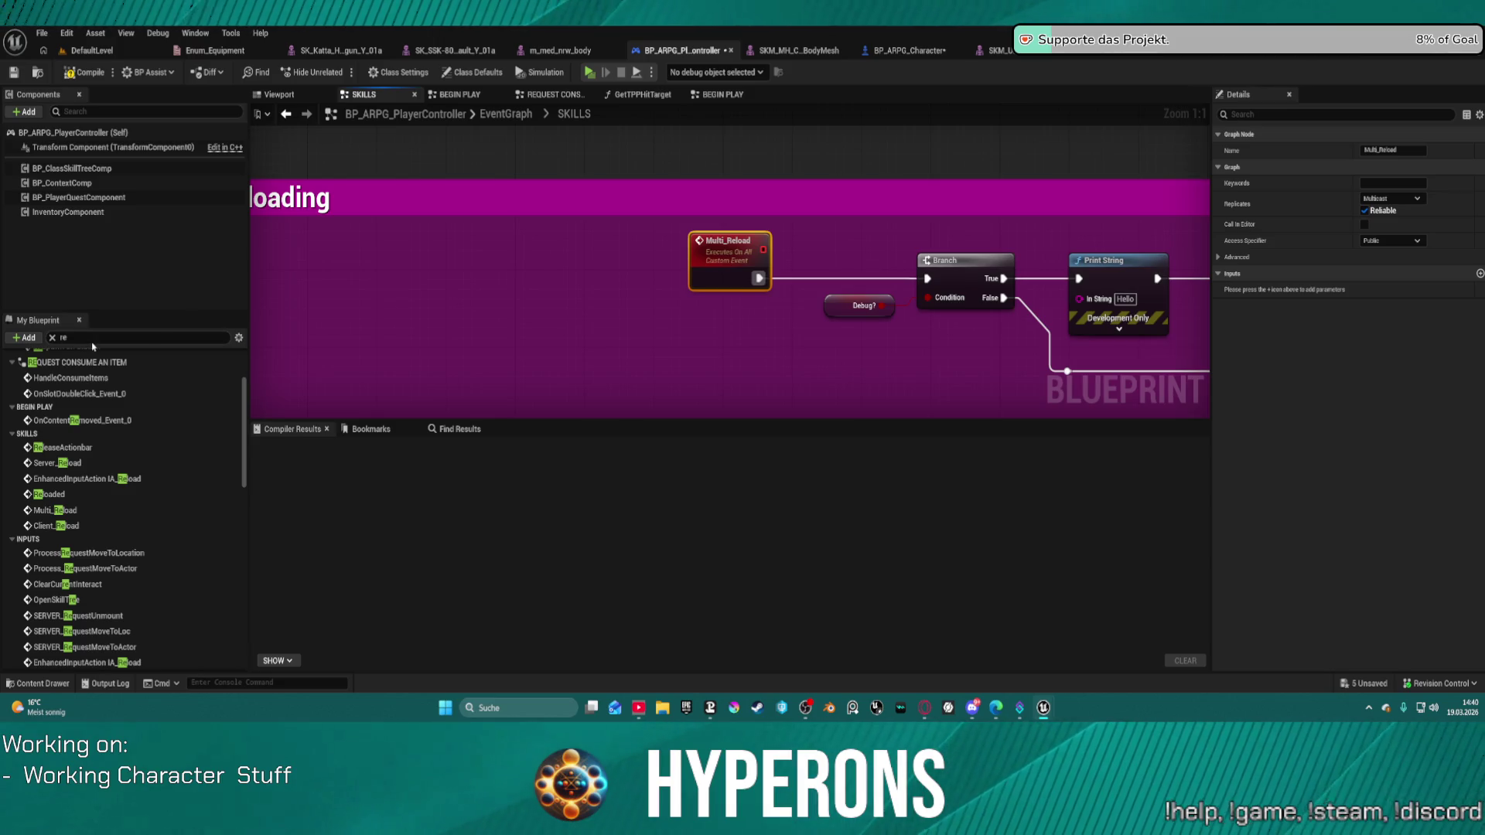
Filter members by 'load' and review the Client_Reload, IA_Reload and Server_Reload events.
text(load)
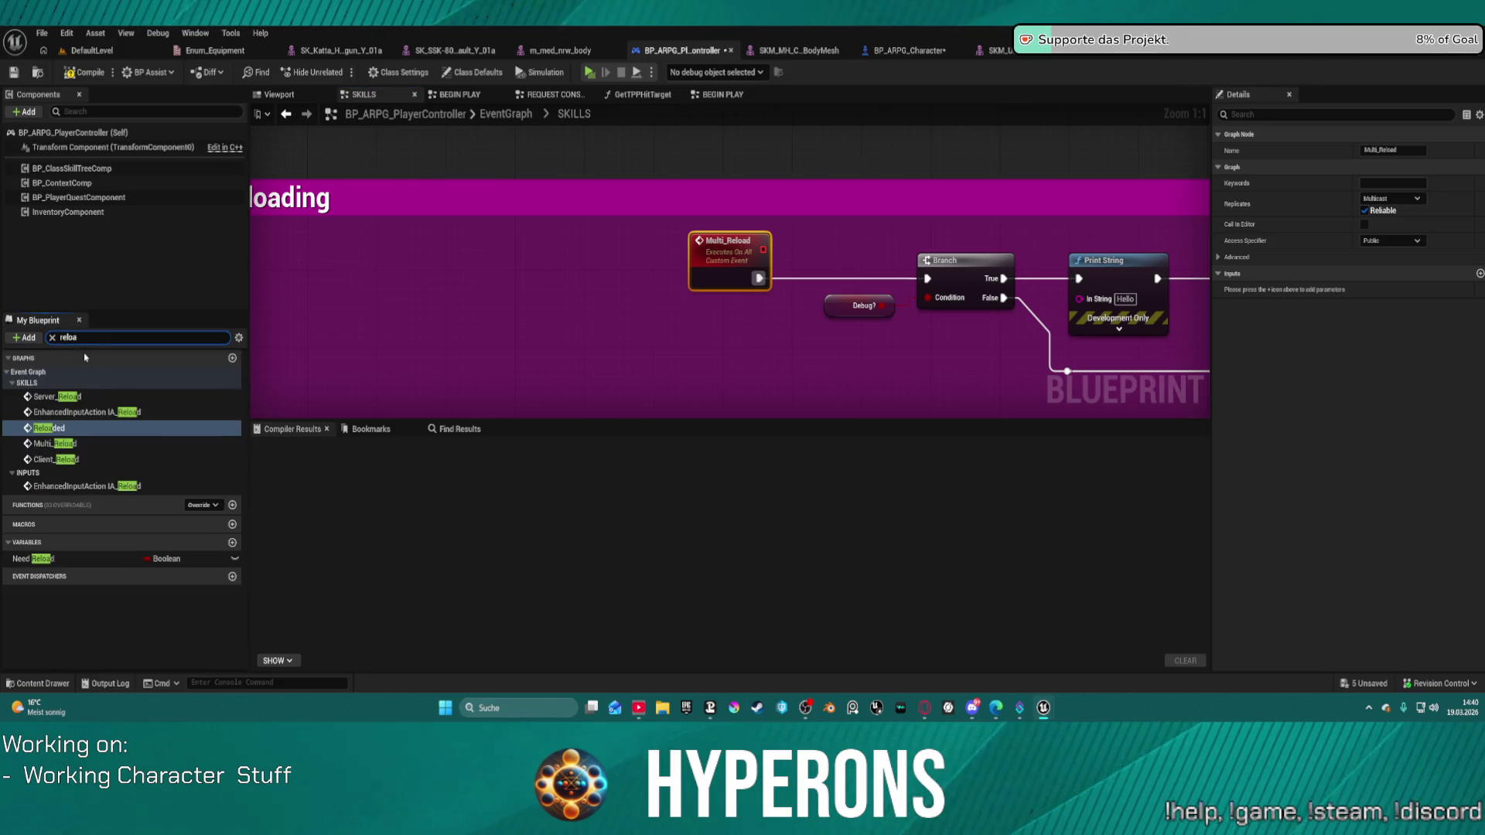
click(69, 445)
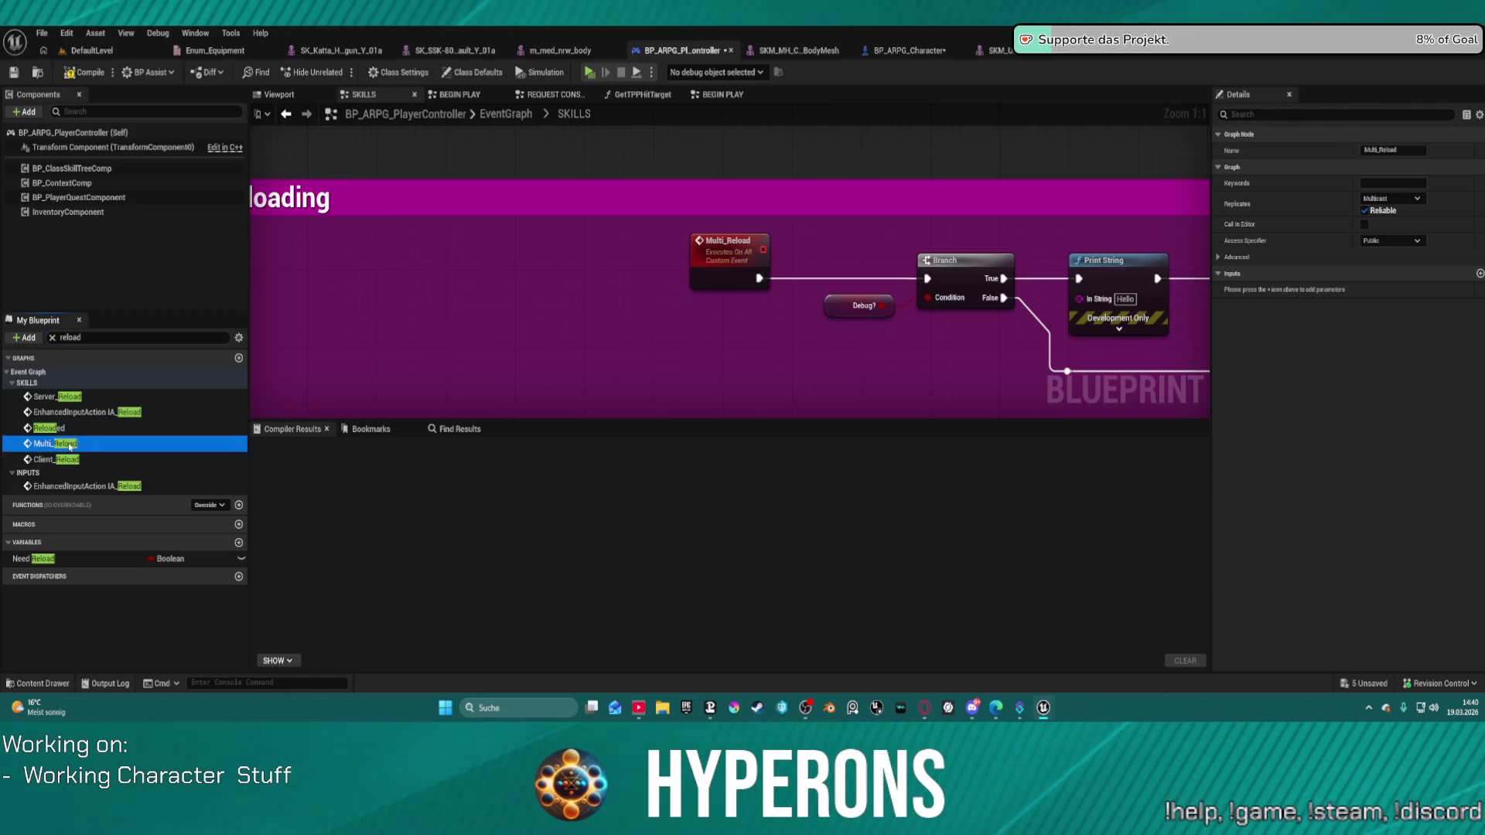
click(68, 459)
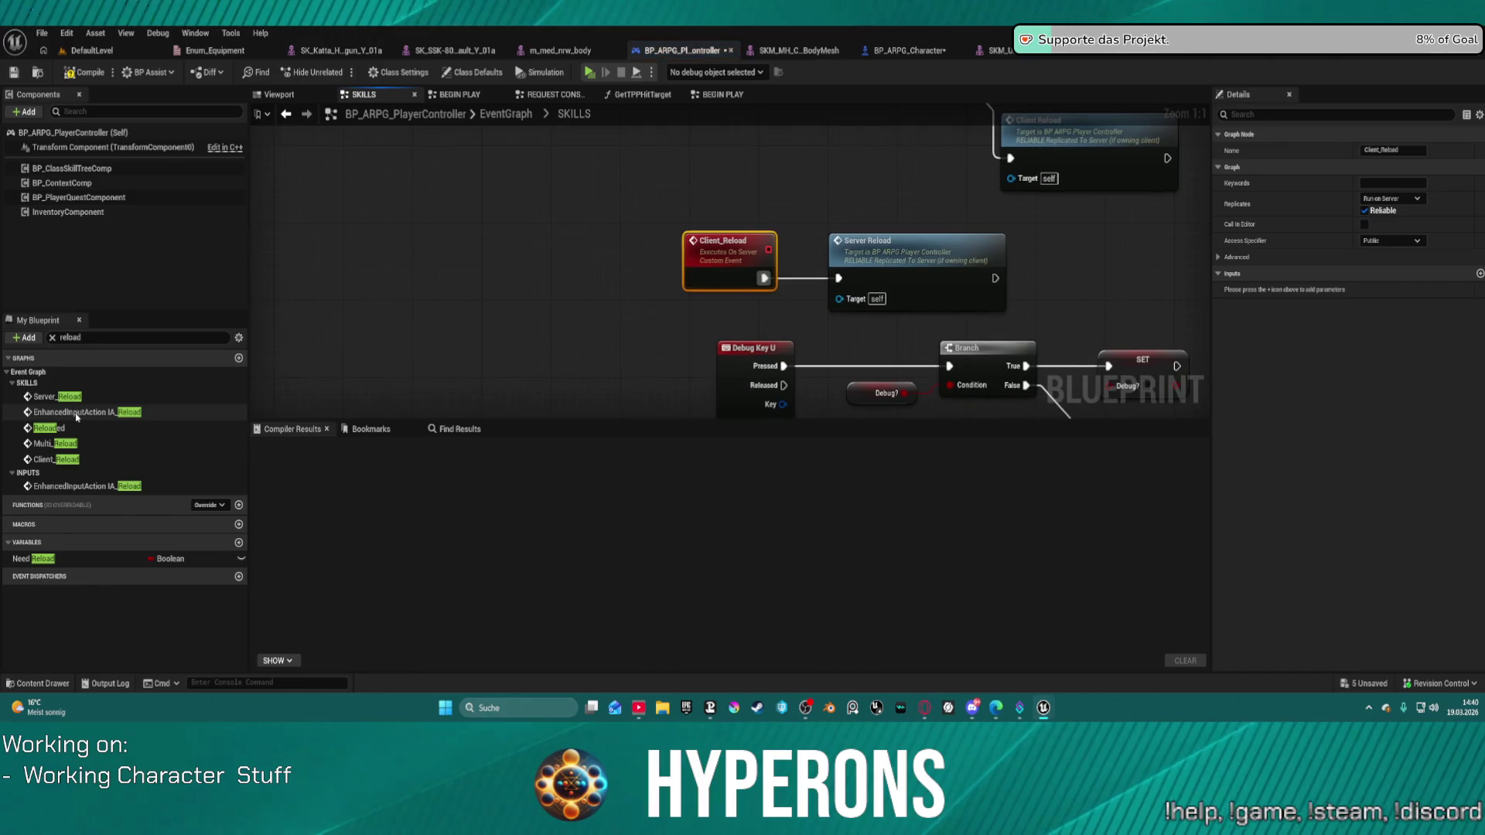
double_click(56, 411)
double_click(55, 396)
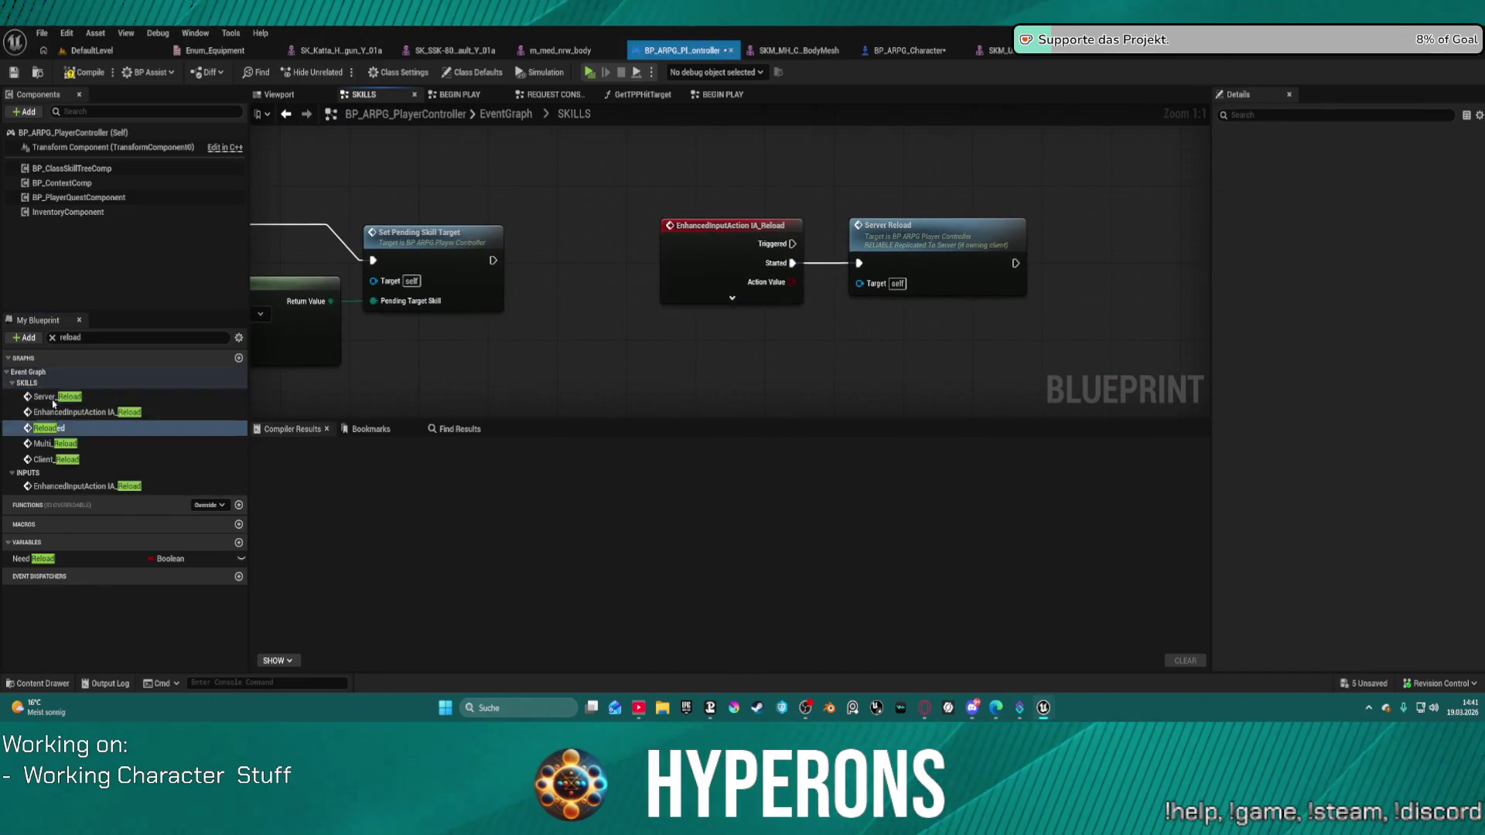
Connect the Get Animations and Sound by Weapon Type Montage output into Play Montage's Montage to Play.
scroll(725, 232, down, 4)
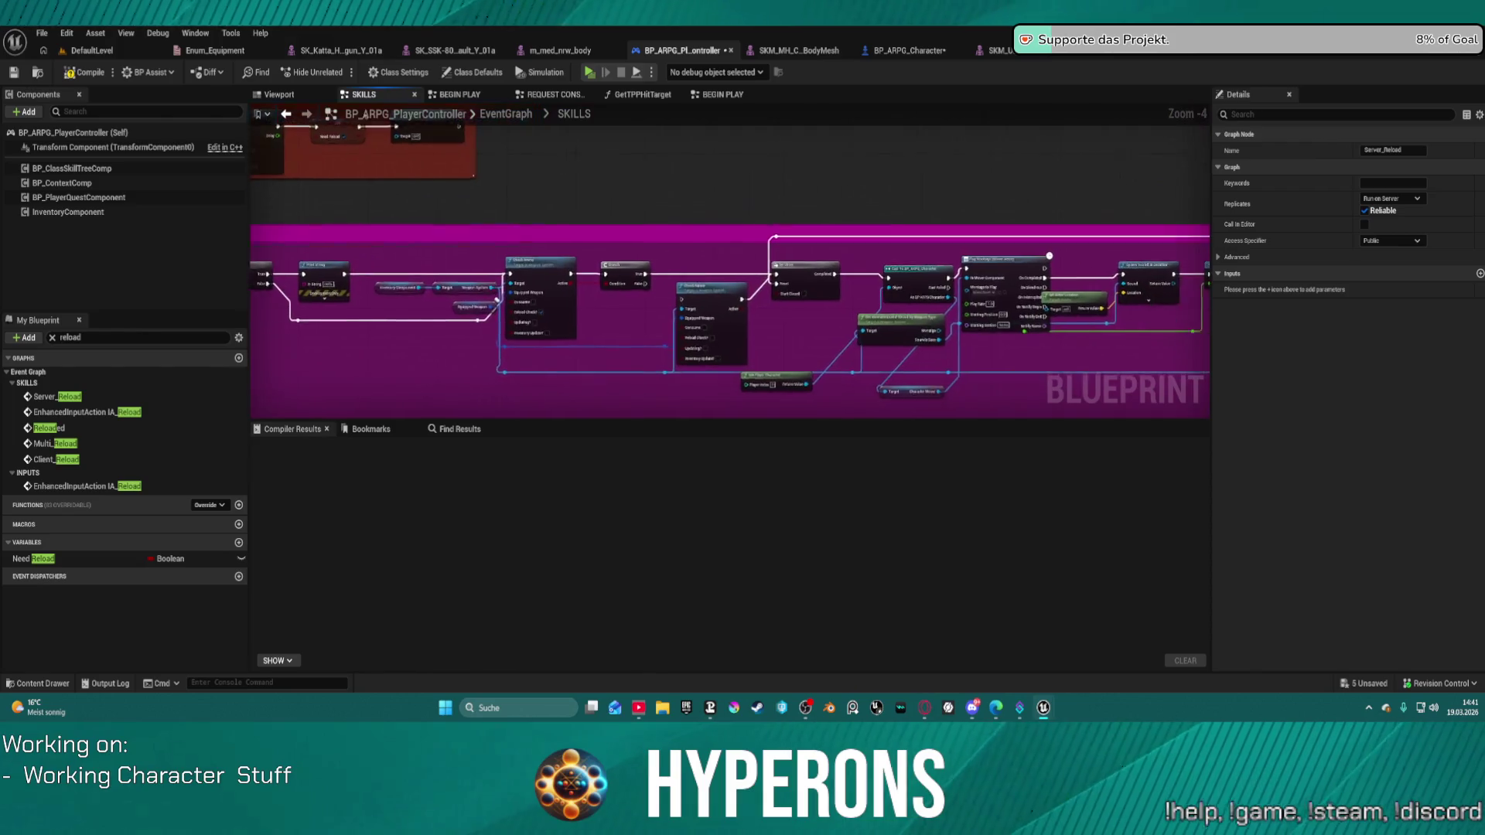
scroll(899, 302, up, 3)
scroll(899, 302, up, 1)
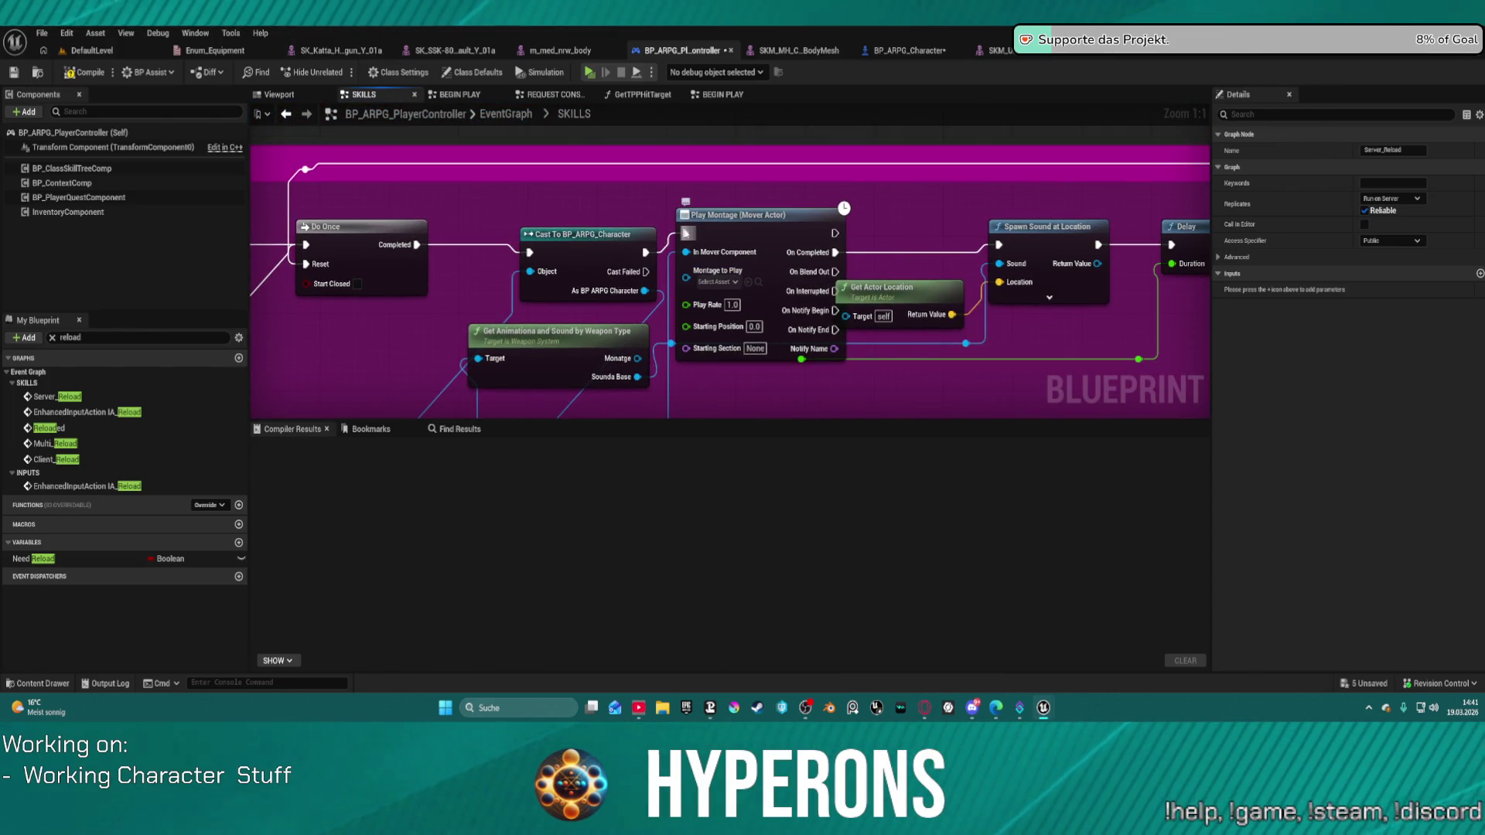
mouse_move(638, 358)
mouse_down()
mouse_move(686, 271)
mouse_move(572, 234)
mouse_up()
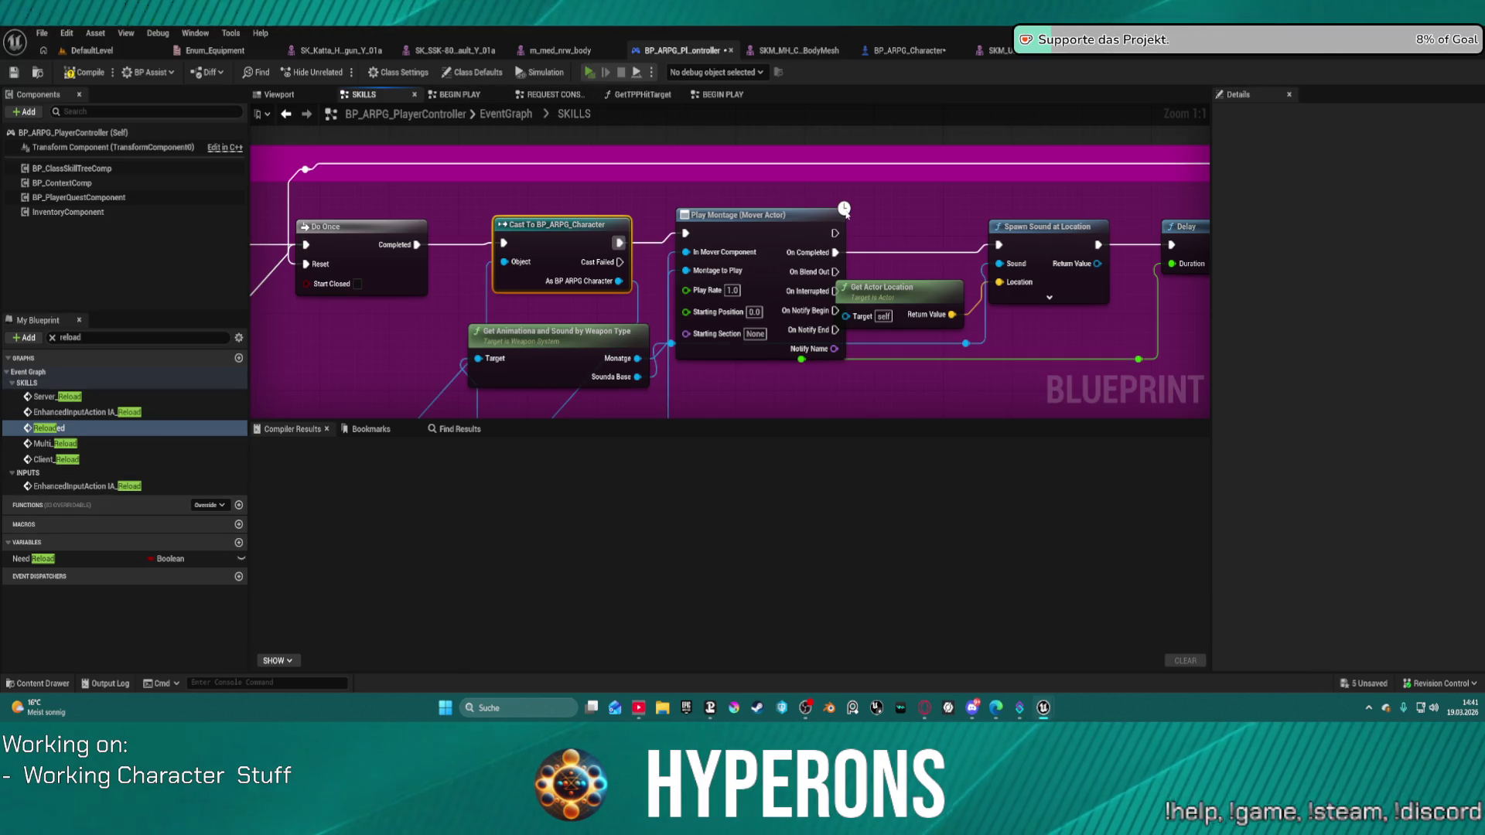
Start a test play and open WeaponSystem from the Blueprint Compilation Errors dialog.
key(alt+p)
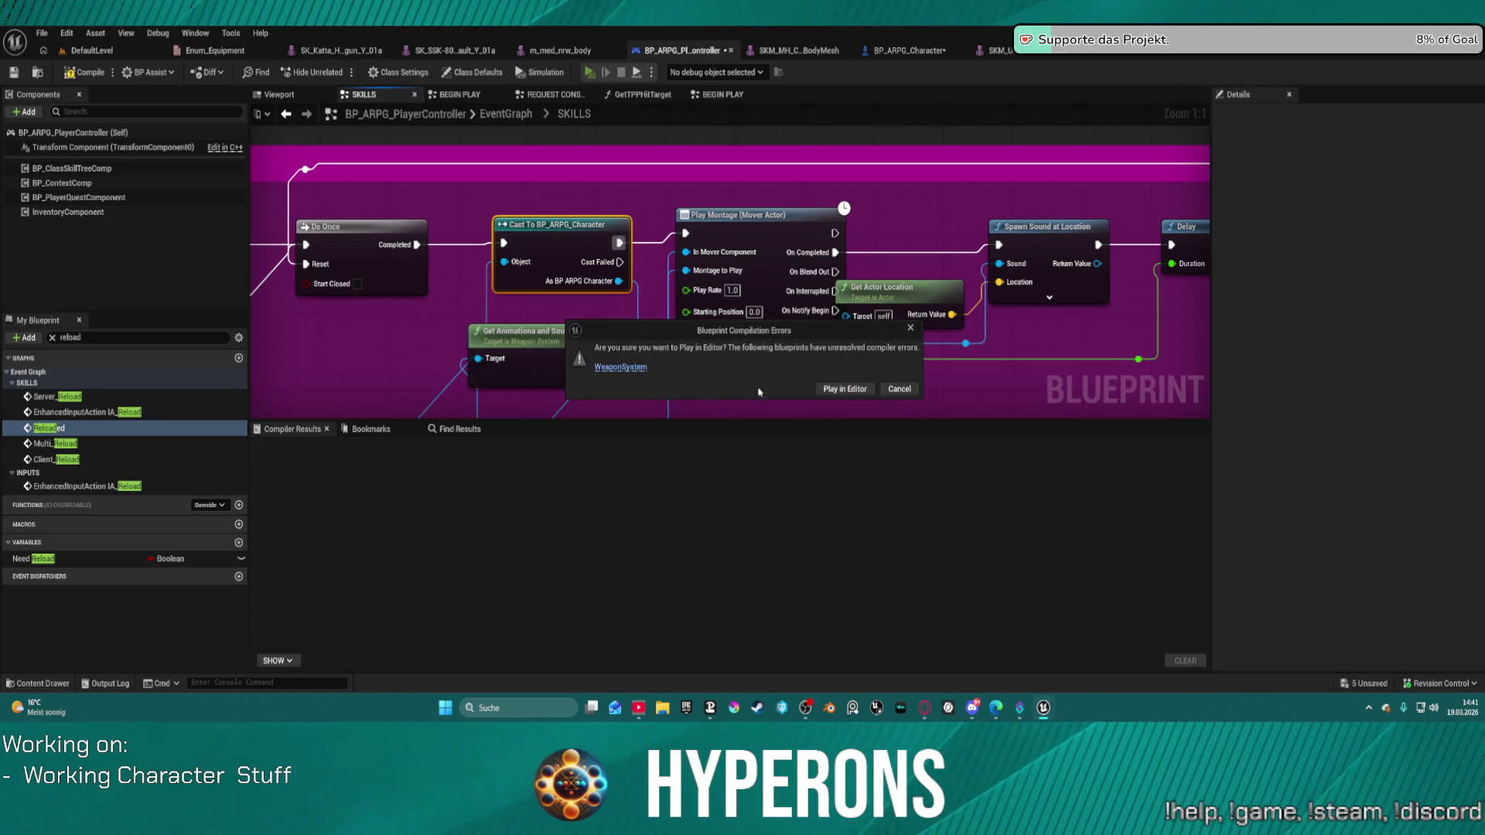
click(623, 367)
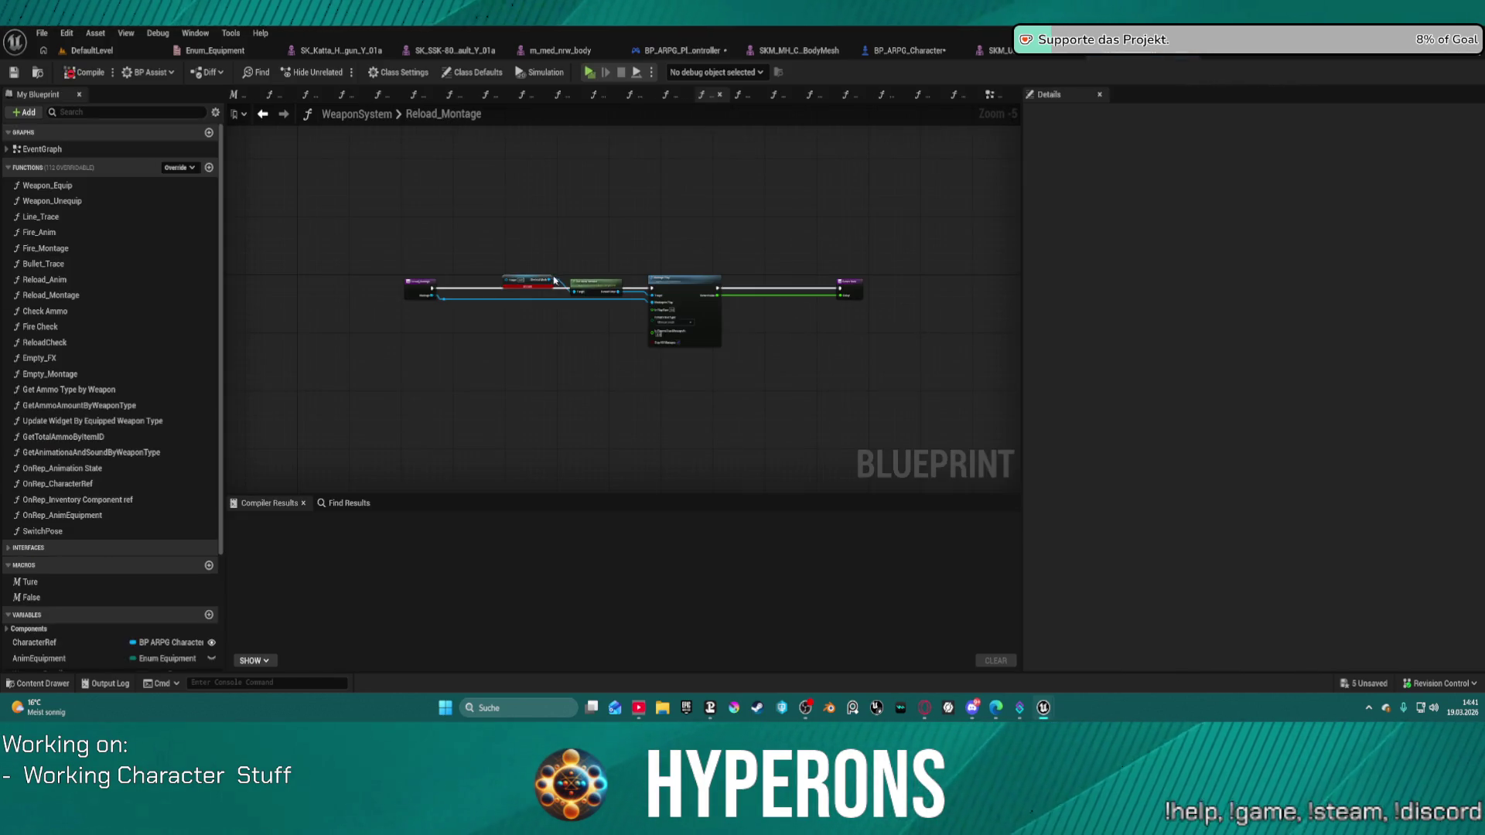
Review the Reload_Montage function's entry node and its nodes.
scroll(555, 279, up, 3)
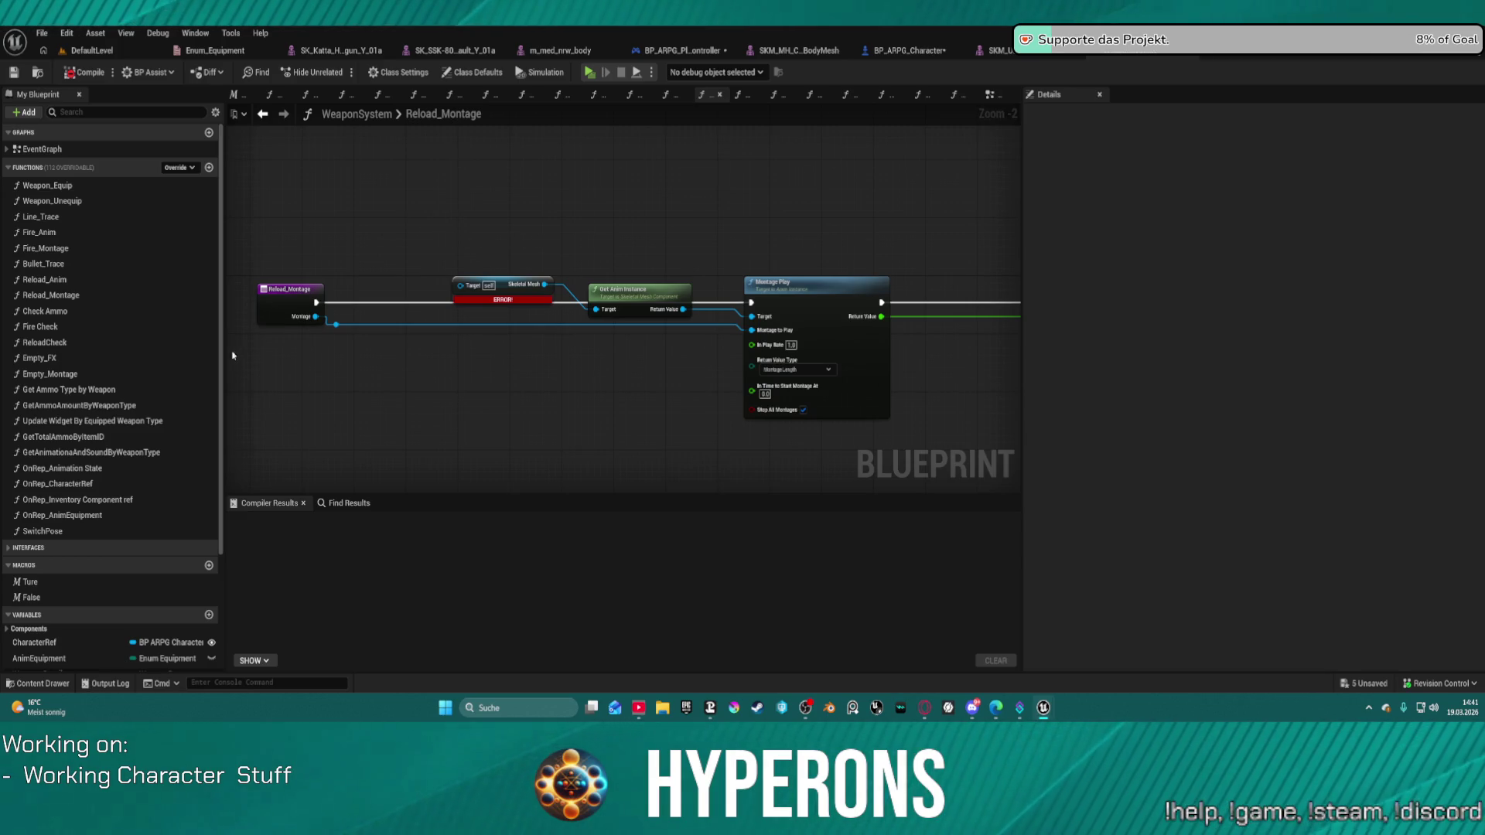
click(277, 303)
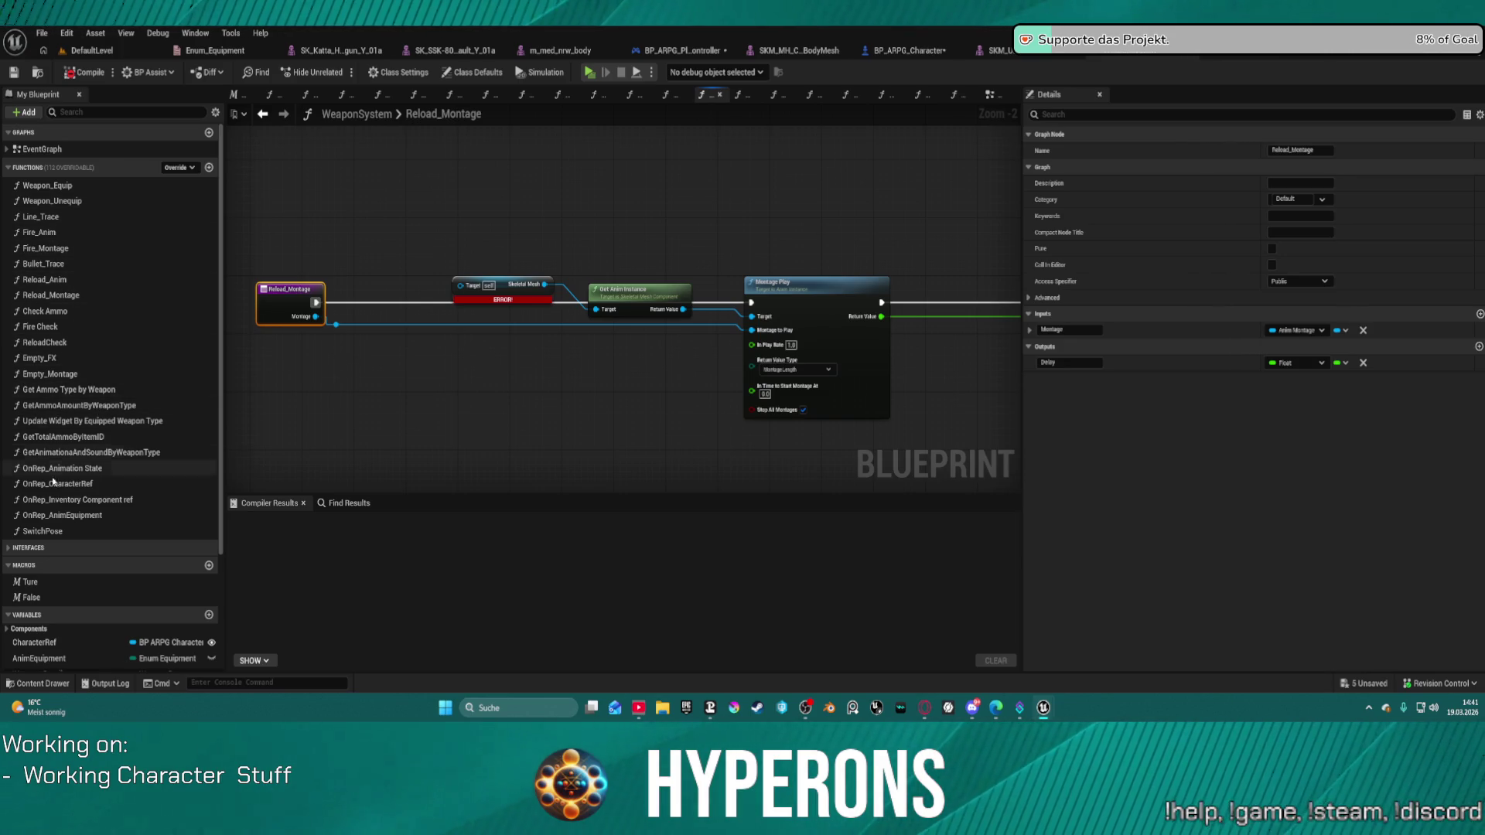
scroll(332, 215, down, 5)
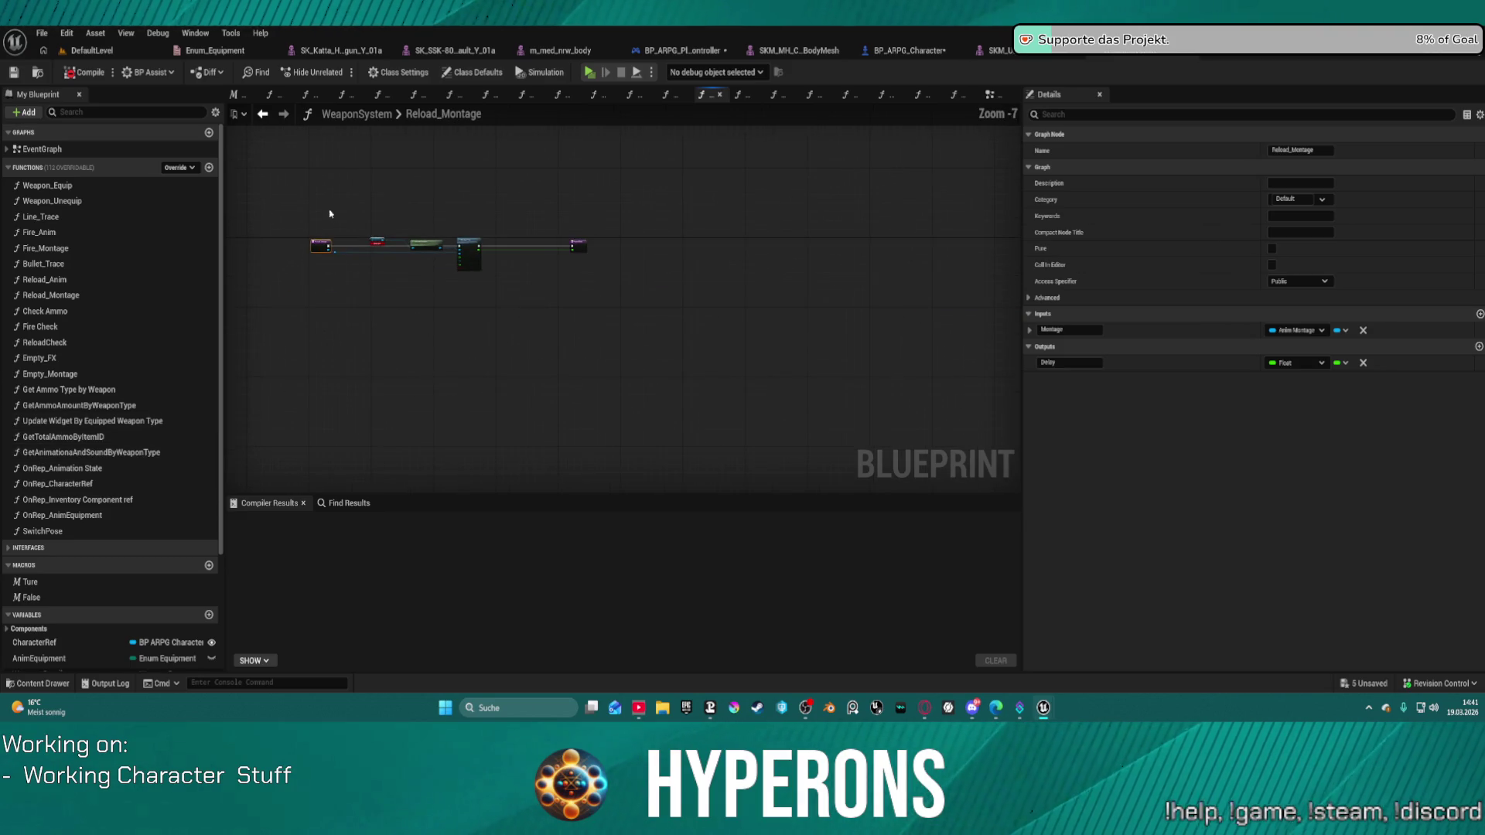
drag(652, 331, 612, 333)
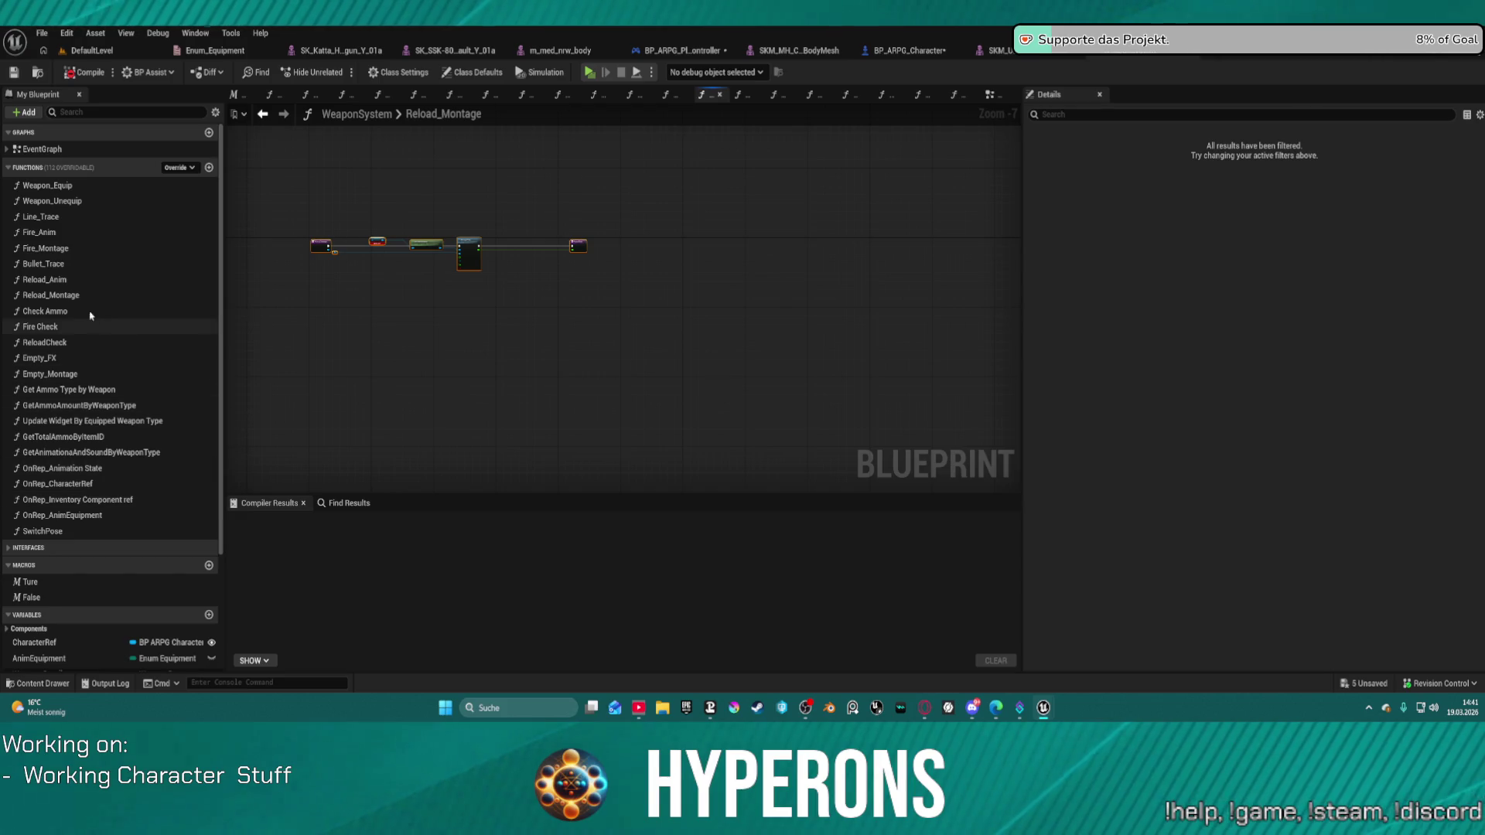
Delete the Reload_Montage function from WeaponSystem, confirming despite its existing usages.
click(47, 294)
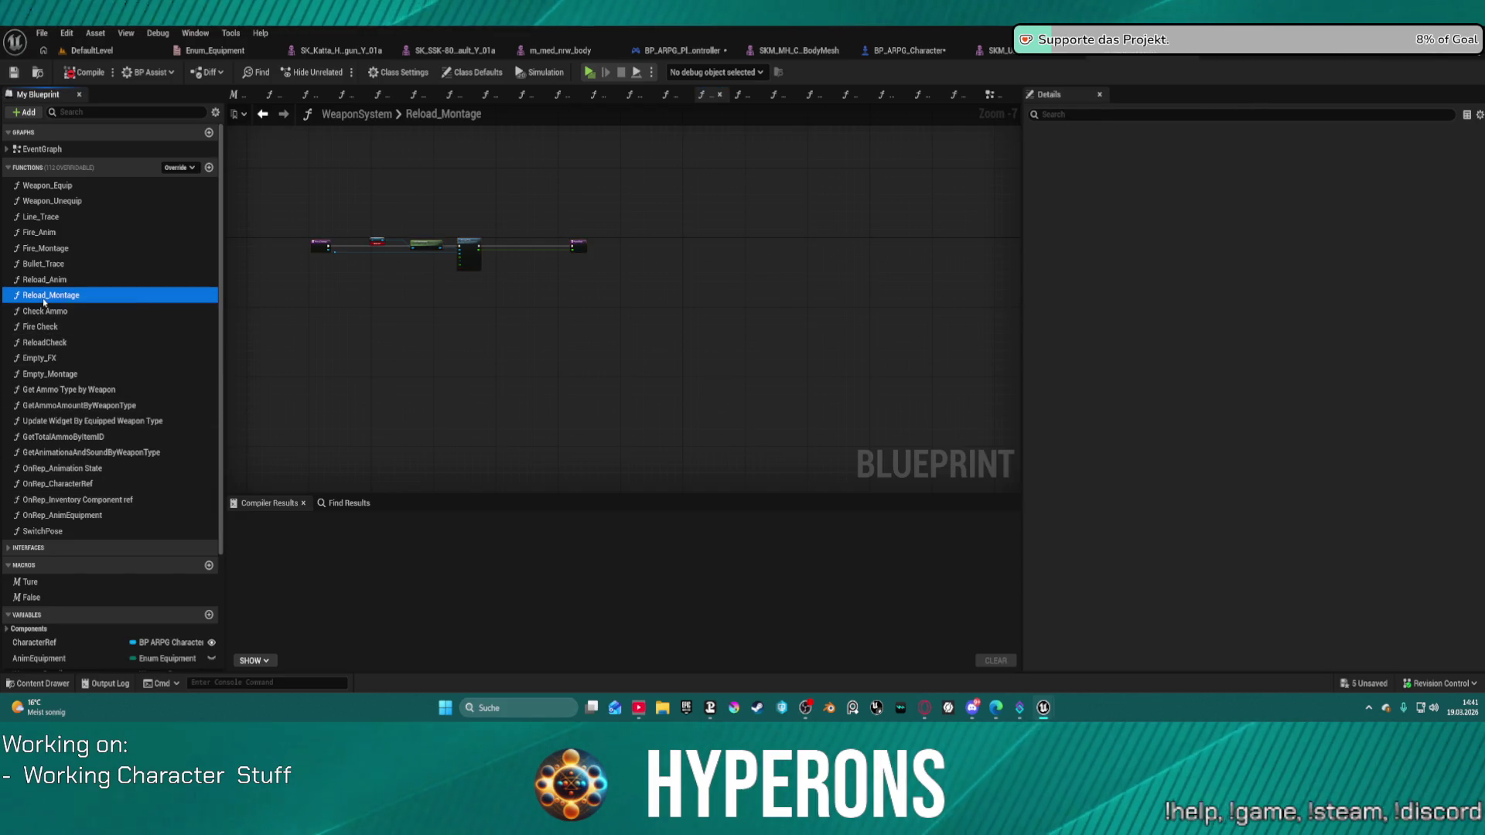
key(Delete)
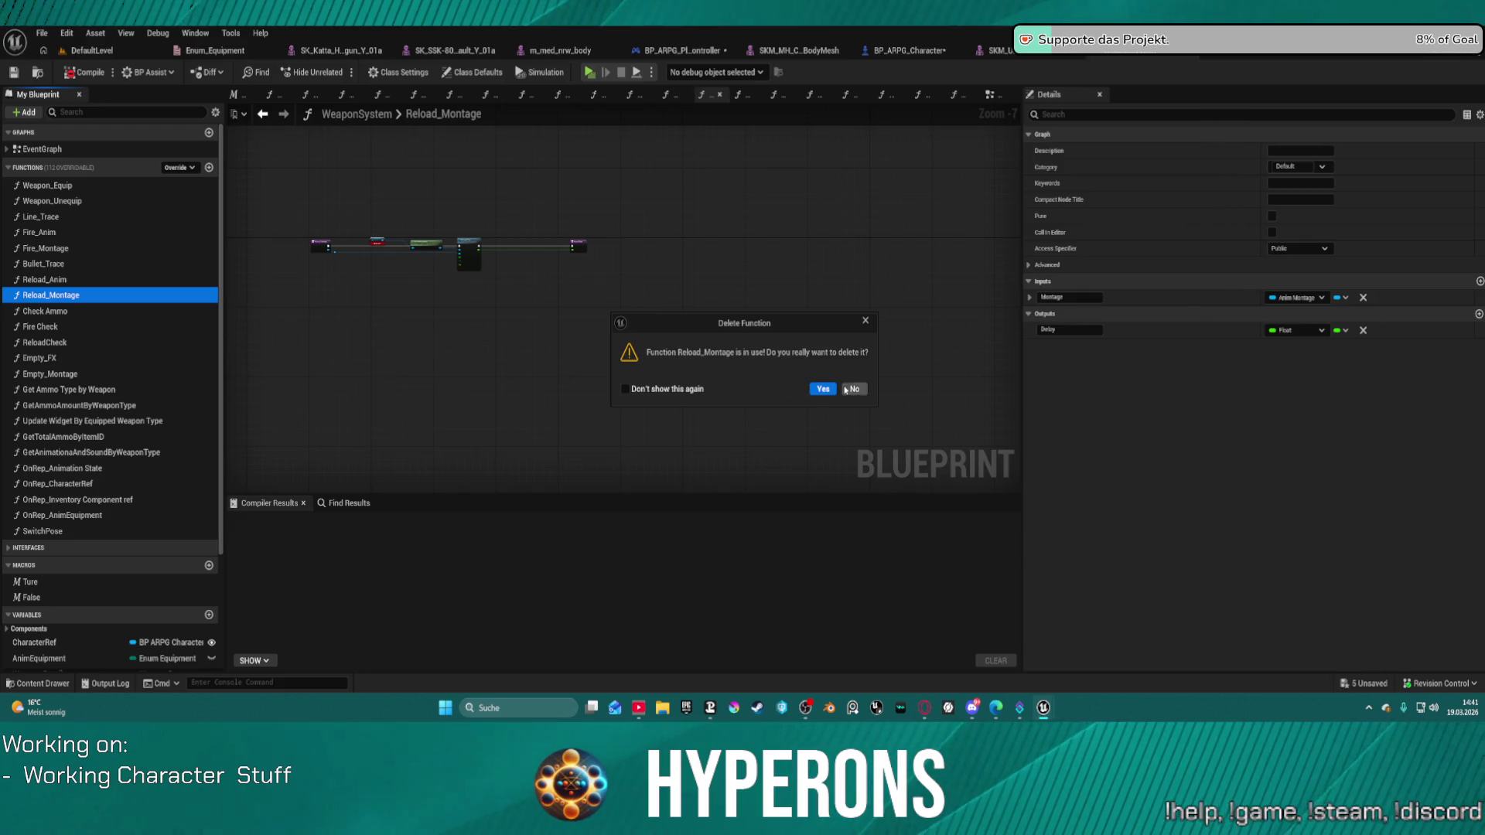
click(846, 389)
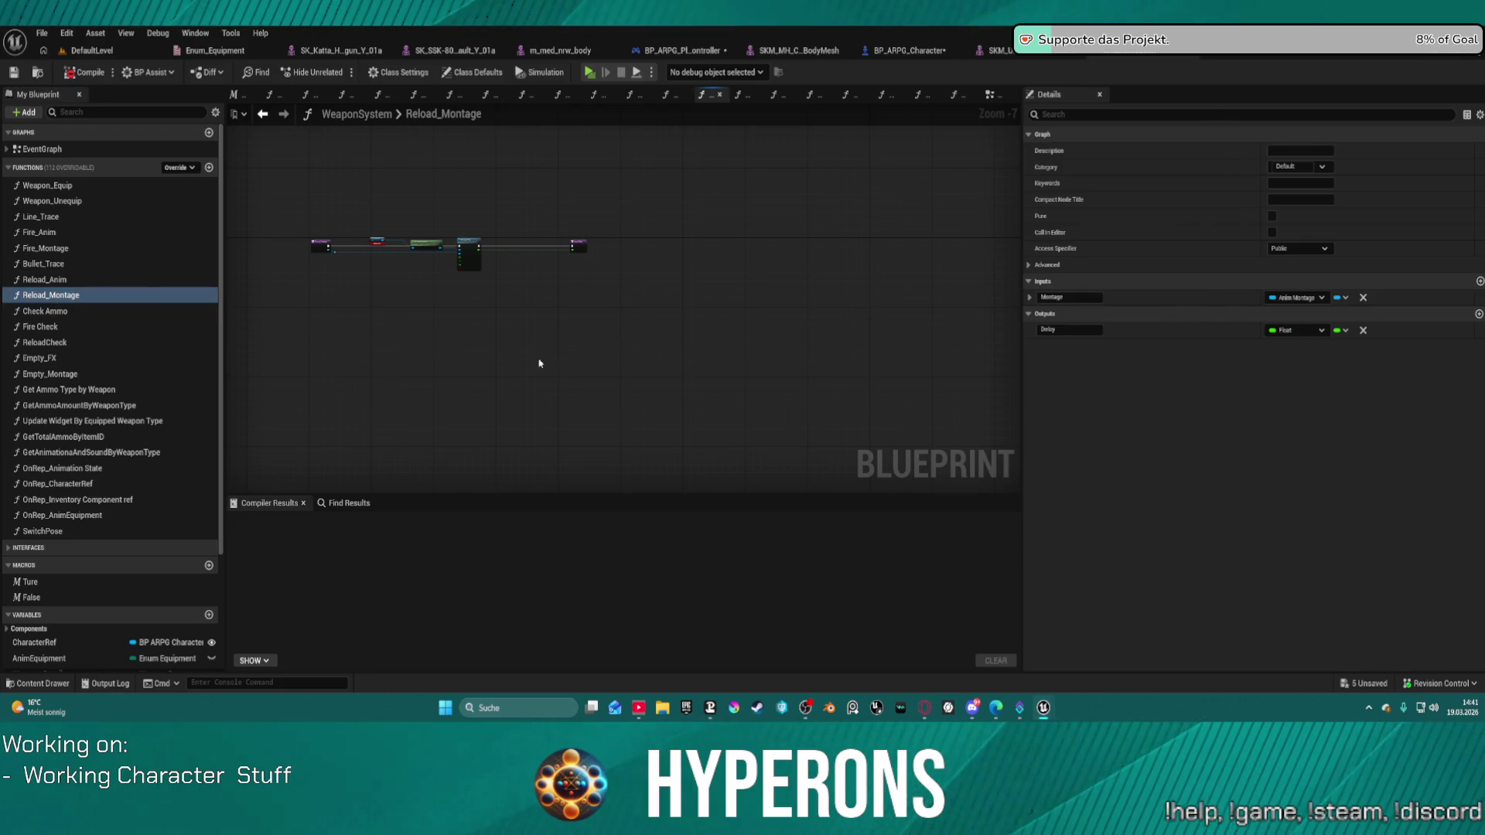
click(34, 301)
key(Delete)
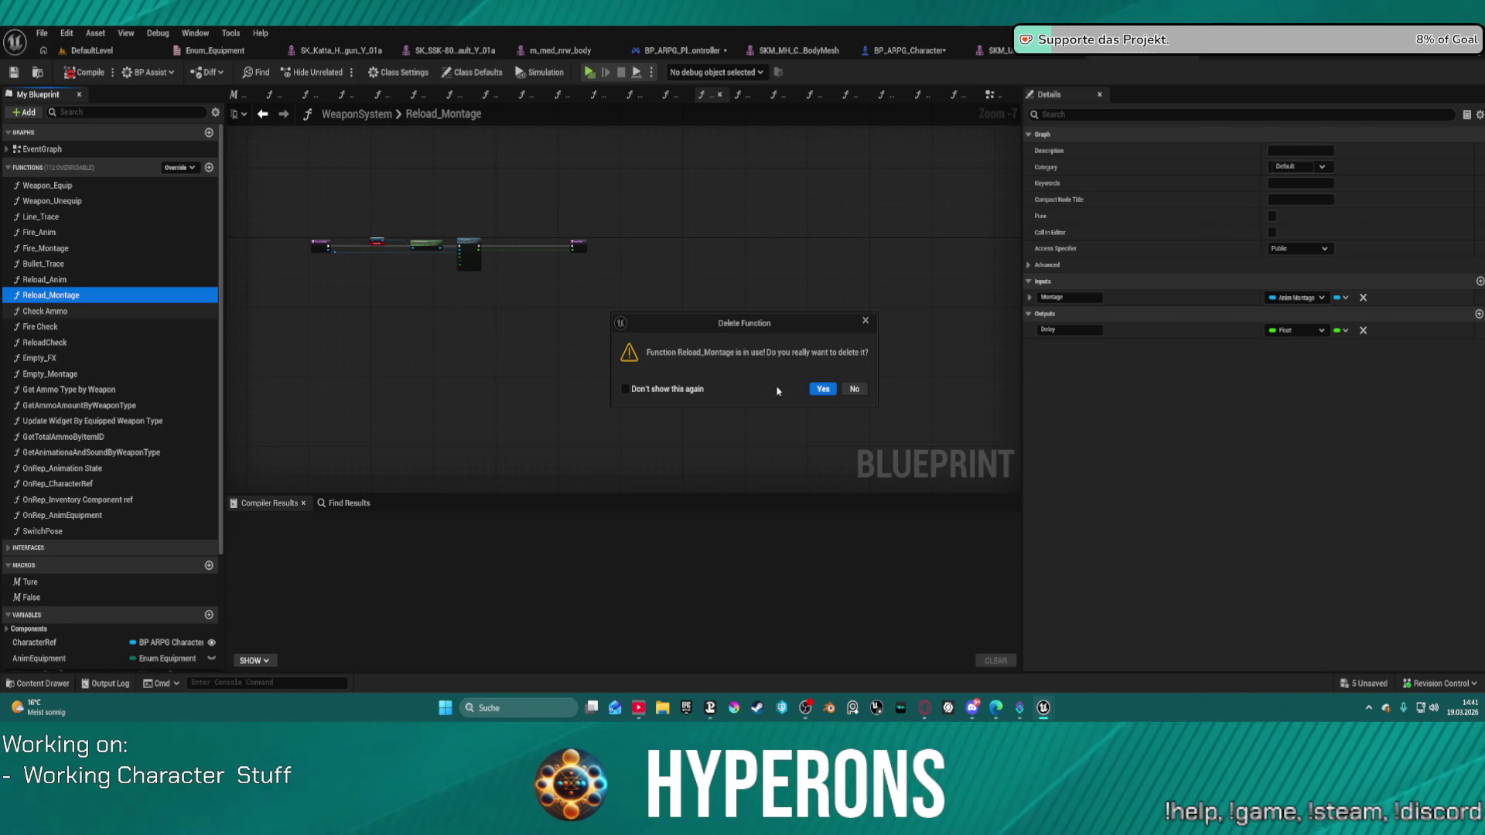
click(823, 390)
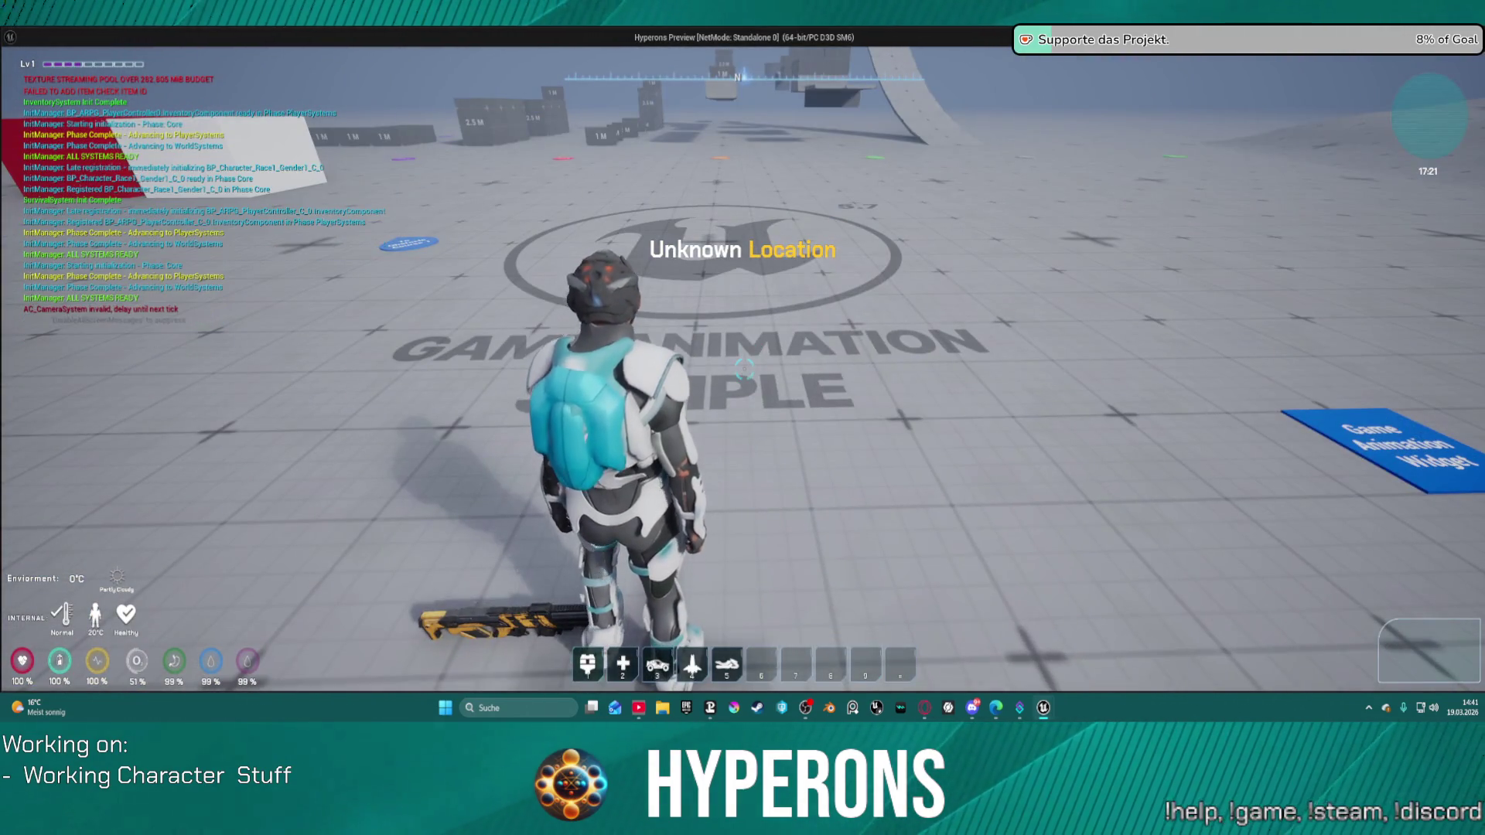
key(i)
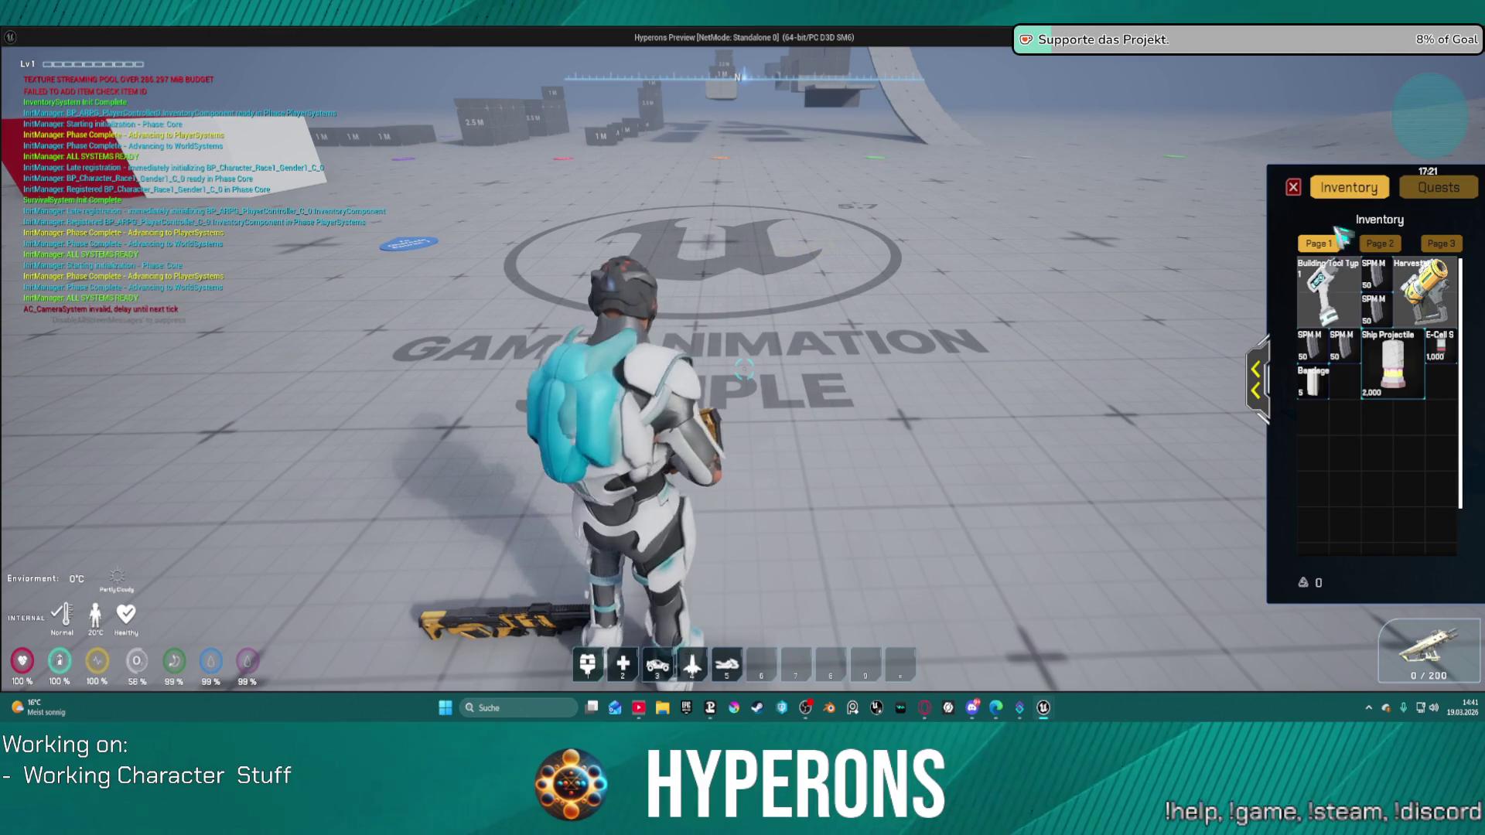
click(1293, 188)
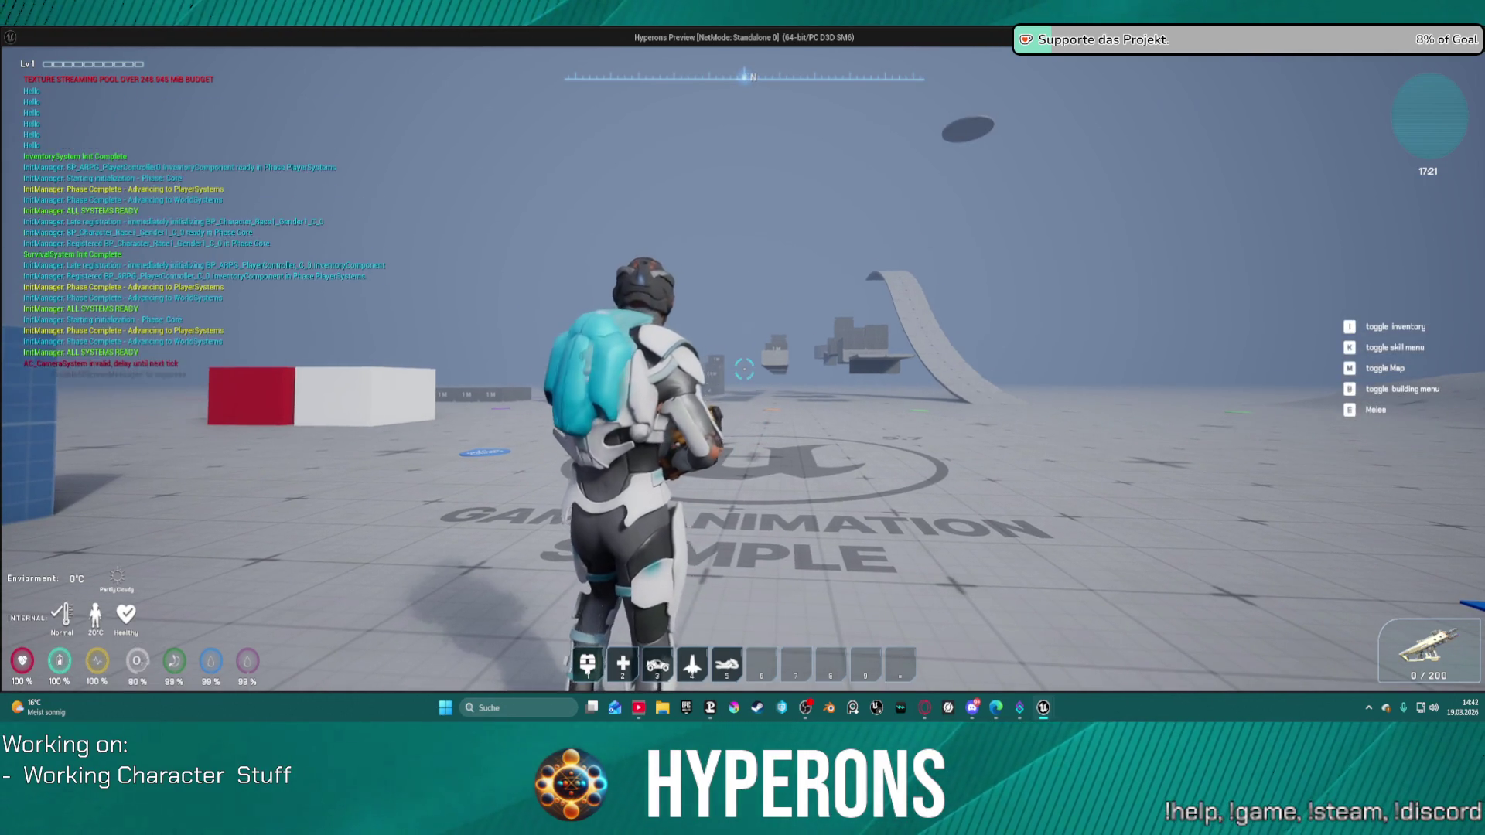
key(Escape)
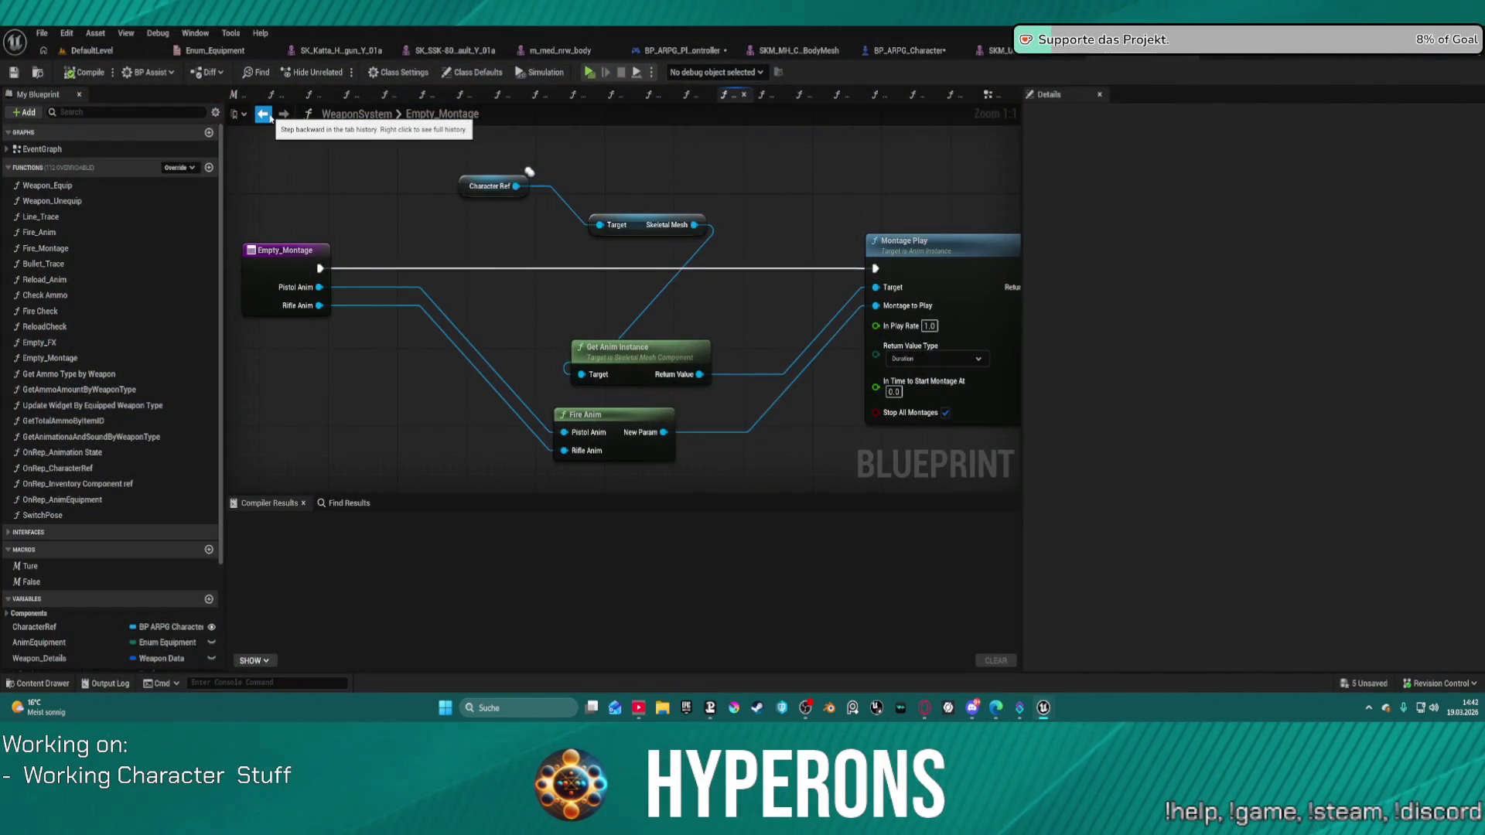
Go back through Reload_Anim to BP_ARPG_PlayerController's SKILLS graph near the Check Ammo node.
click(263, 114)
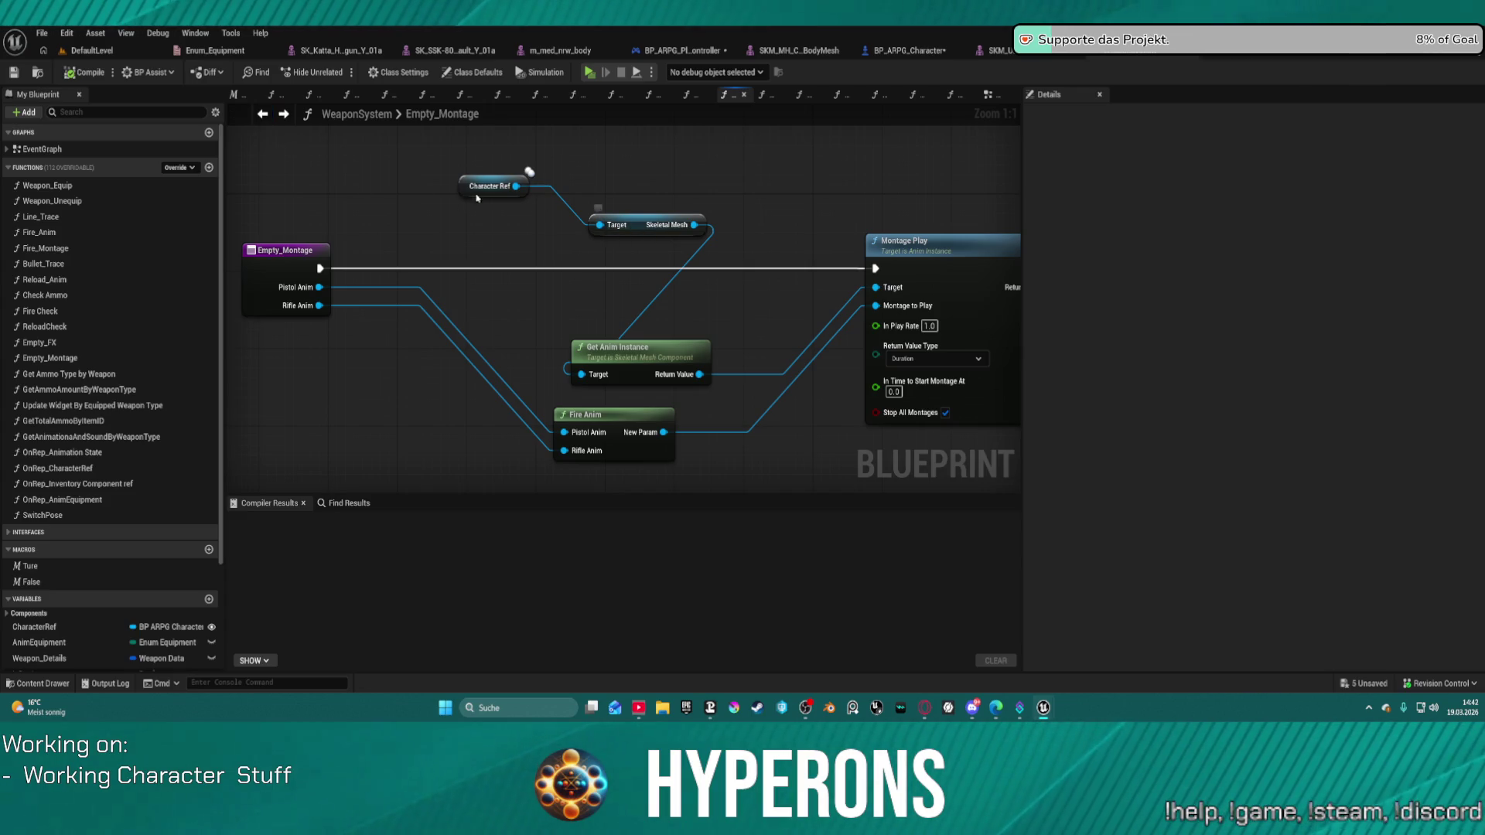
click(878, 94)
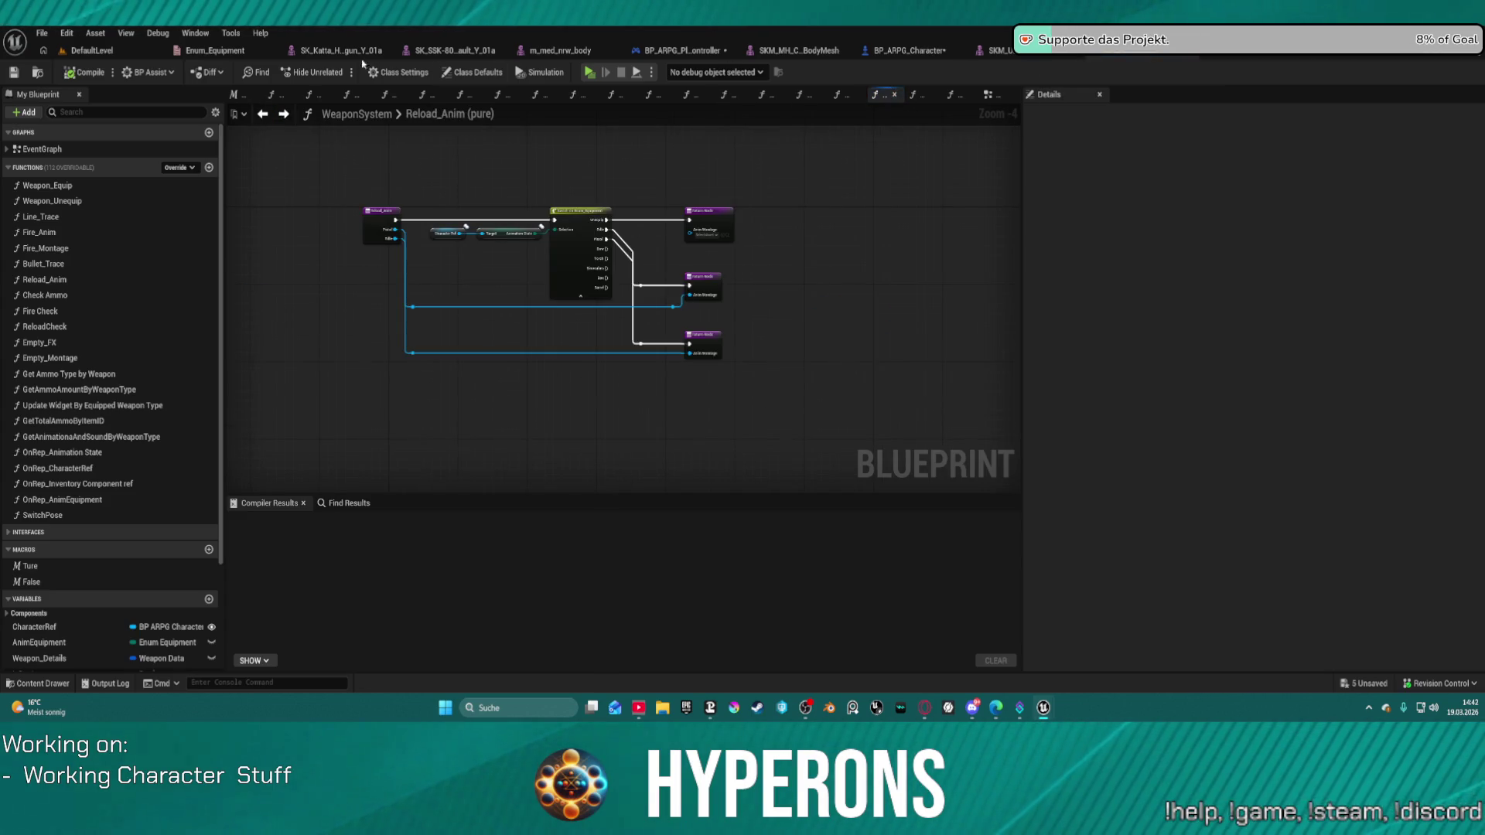
click(680, 50)
drag(930, 231, 835, 230)
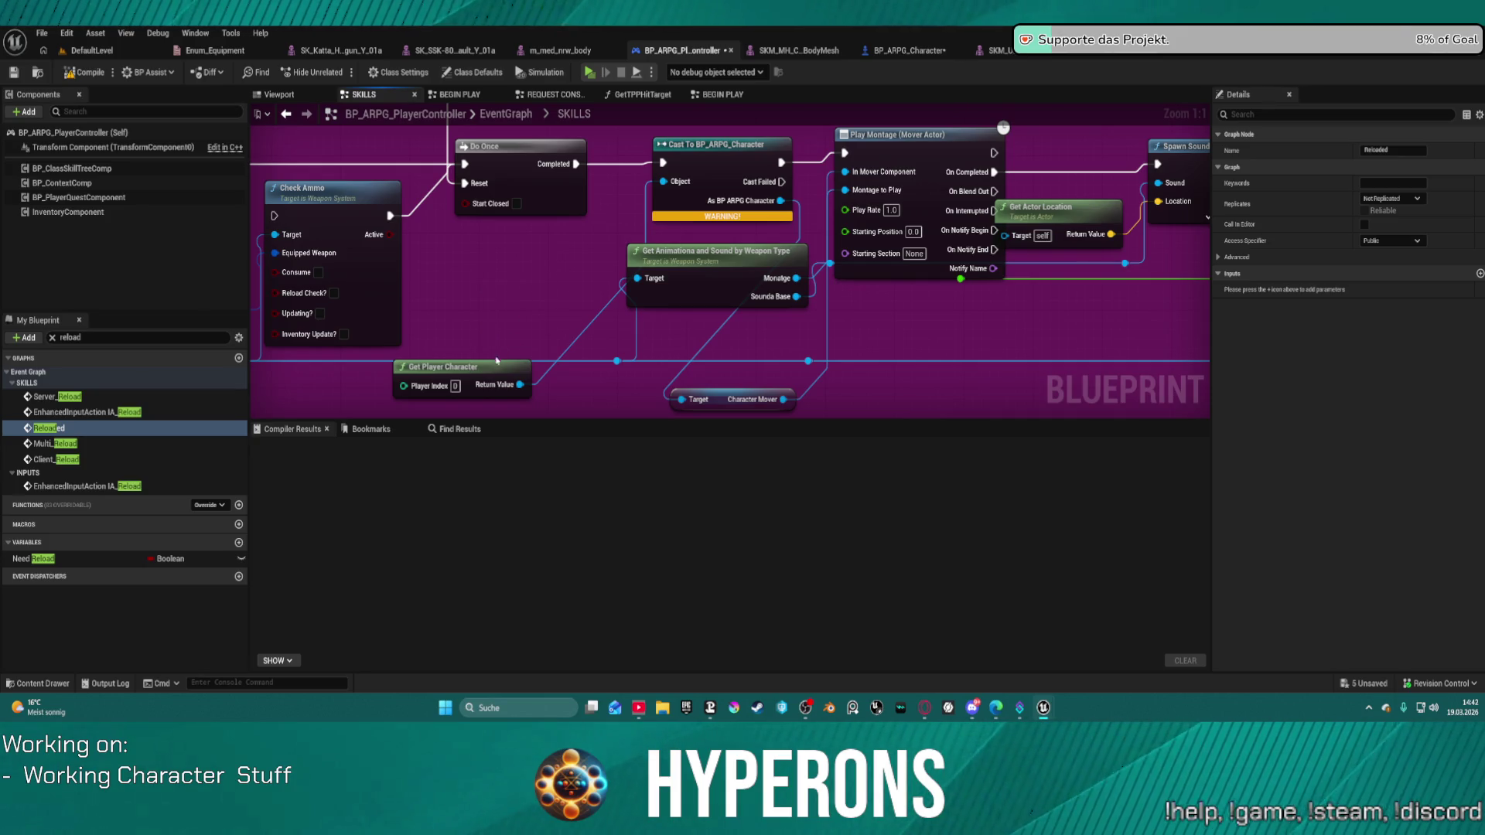
drag(473, 381, 531, 259)
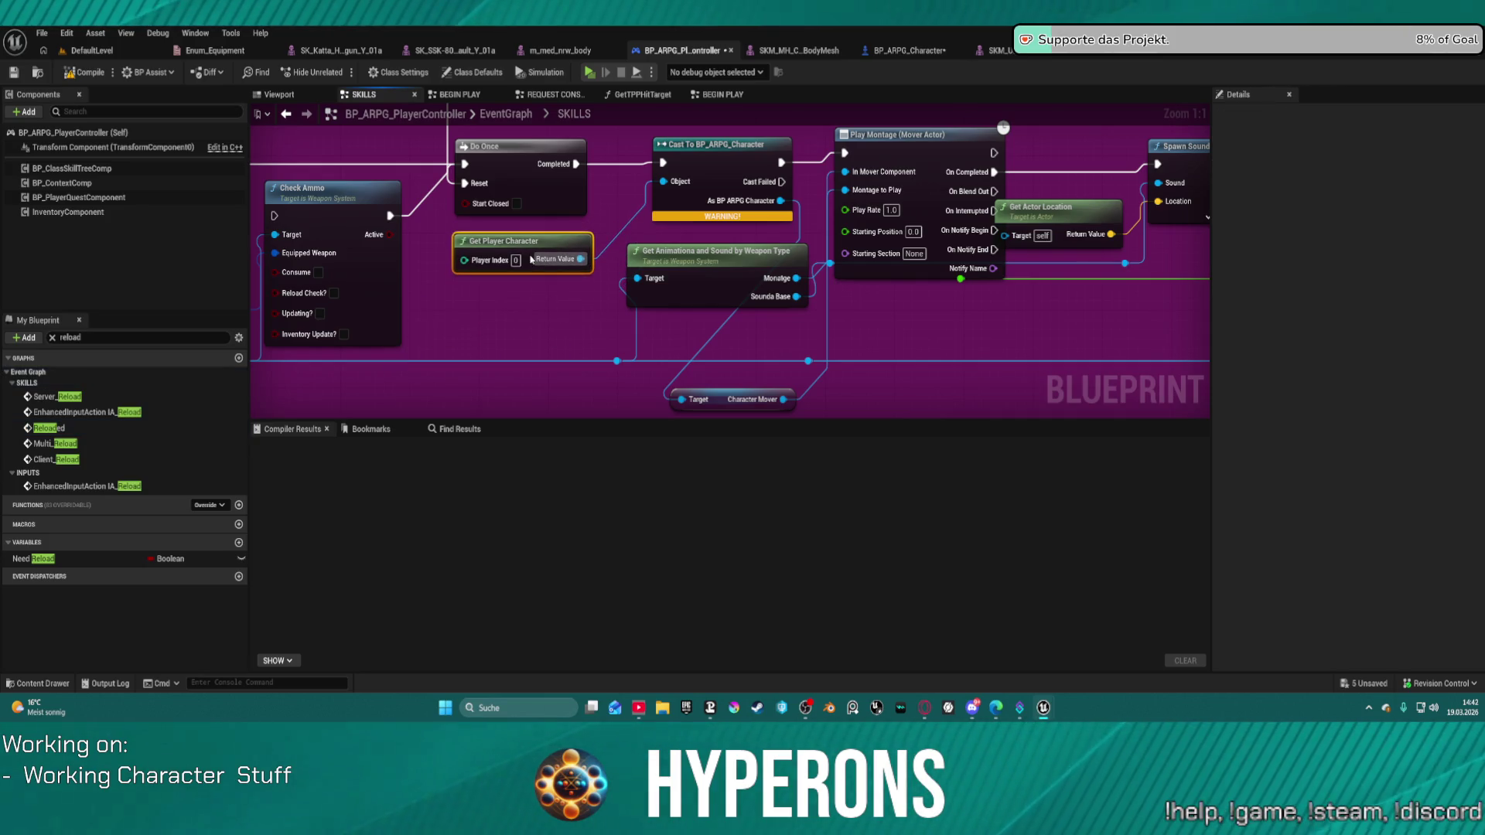
click(699, 158)
key(Delete)
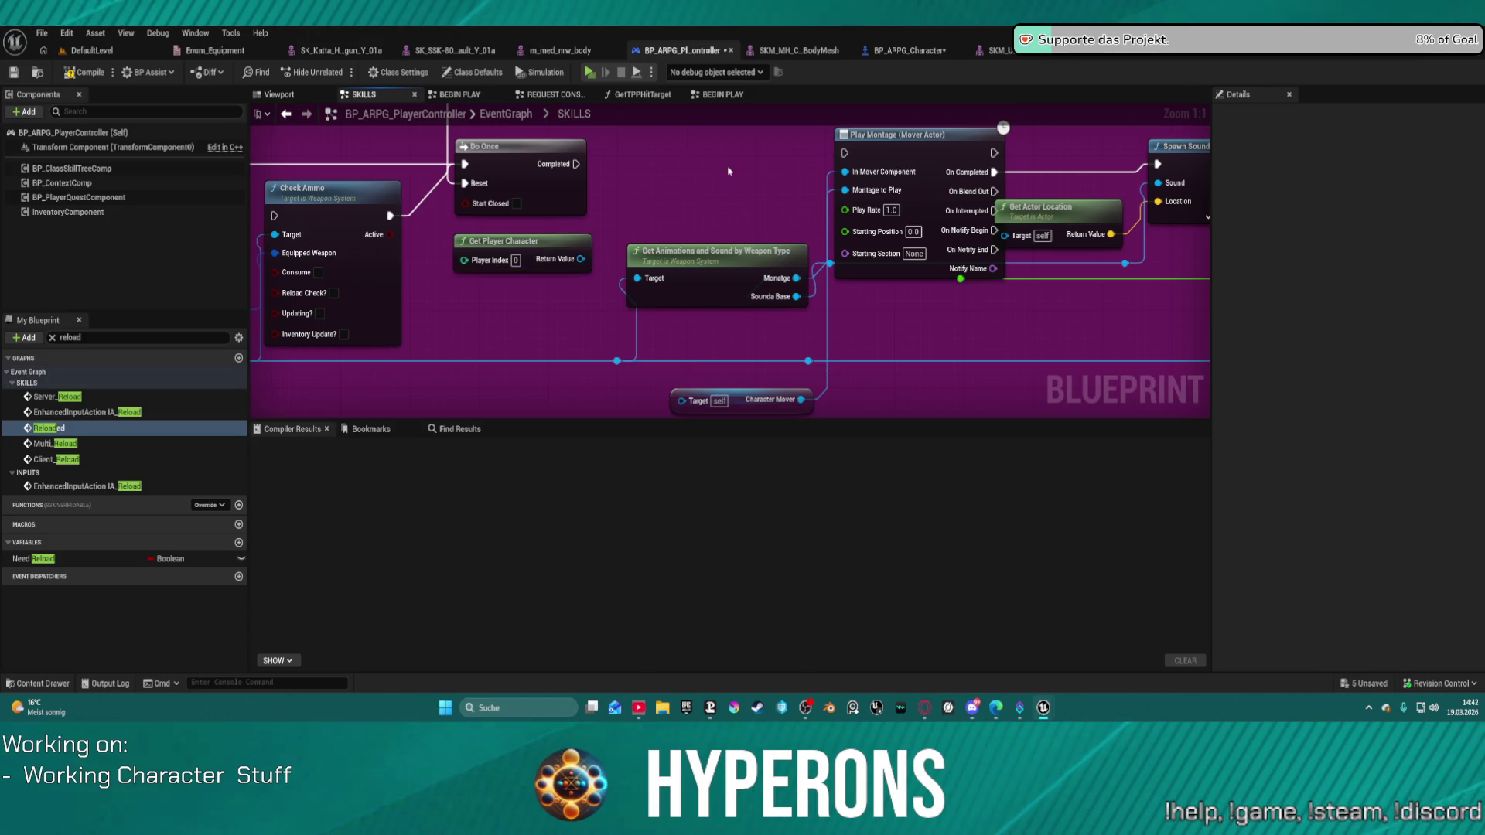
mouse_move(740, 385)
mouse_down()
mouse_move(743, 182)
mouse_move(897, 331)
mouse_move(932, 341)
mouse_move(932, 322)
mouse_up()
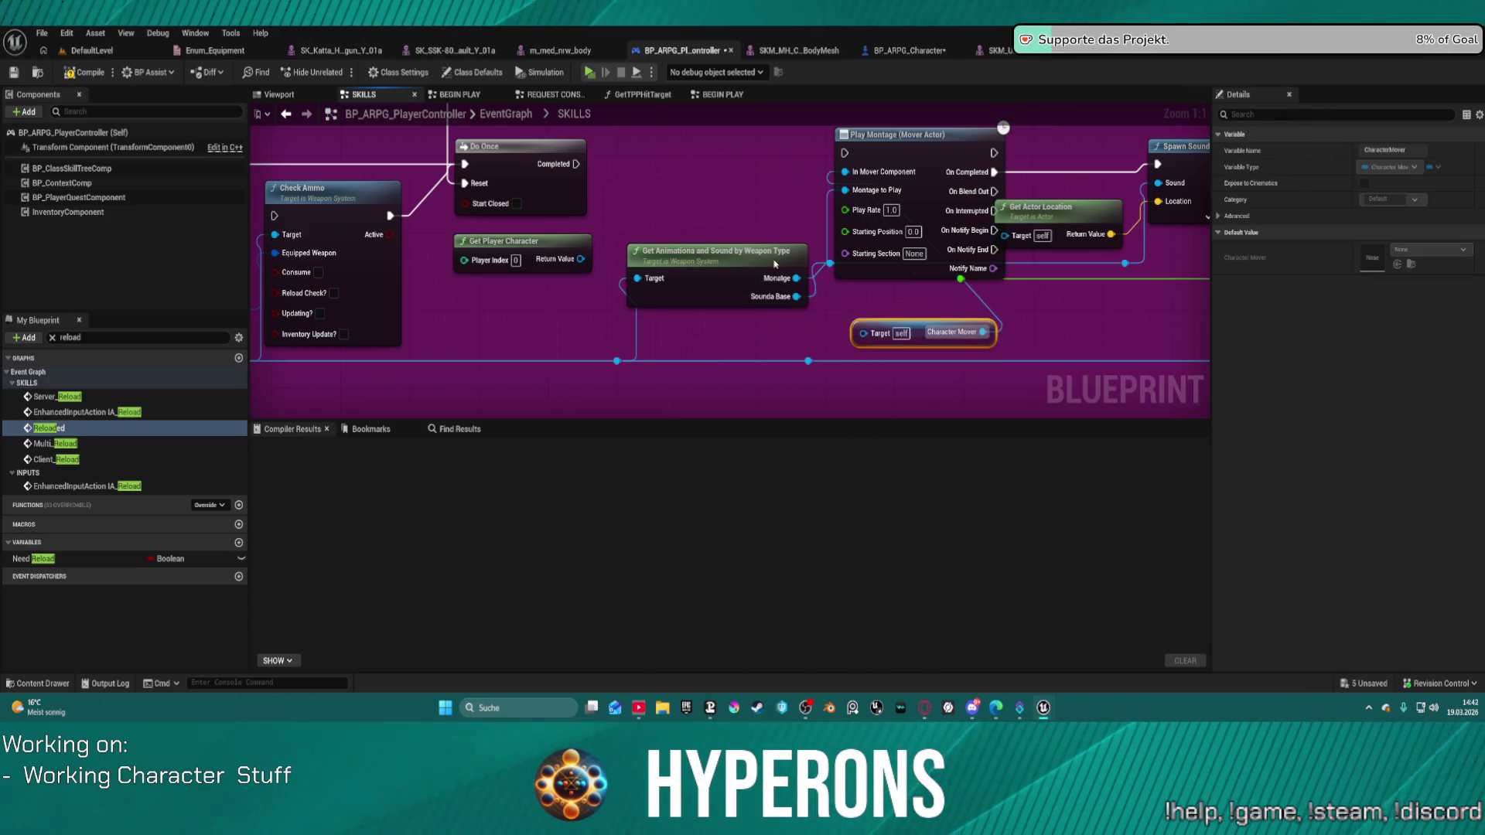
right_click(636, 178)
text(ge)
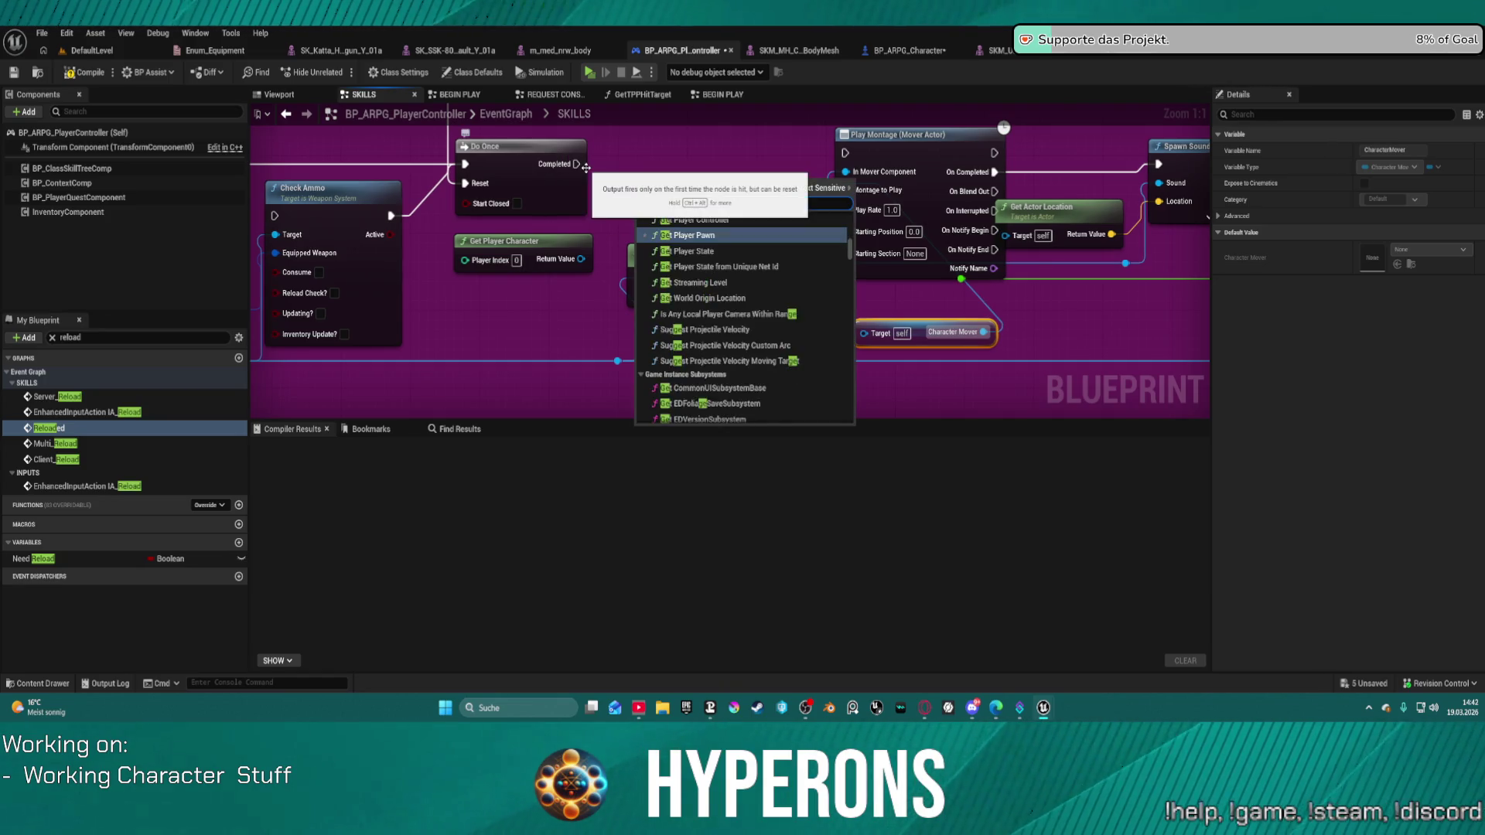
text(t pat)
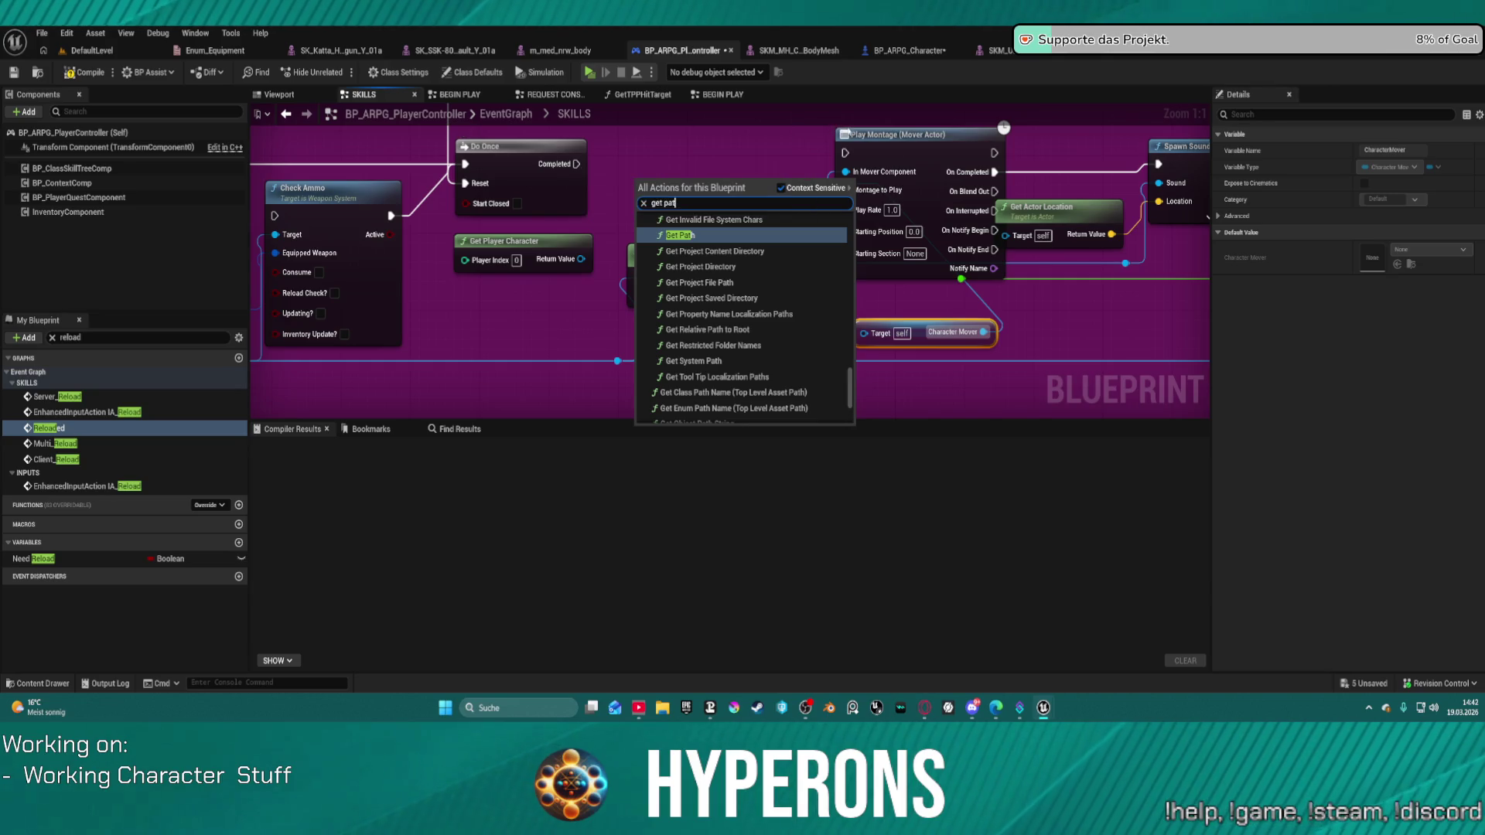
key(BackSpace)
text(wn)
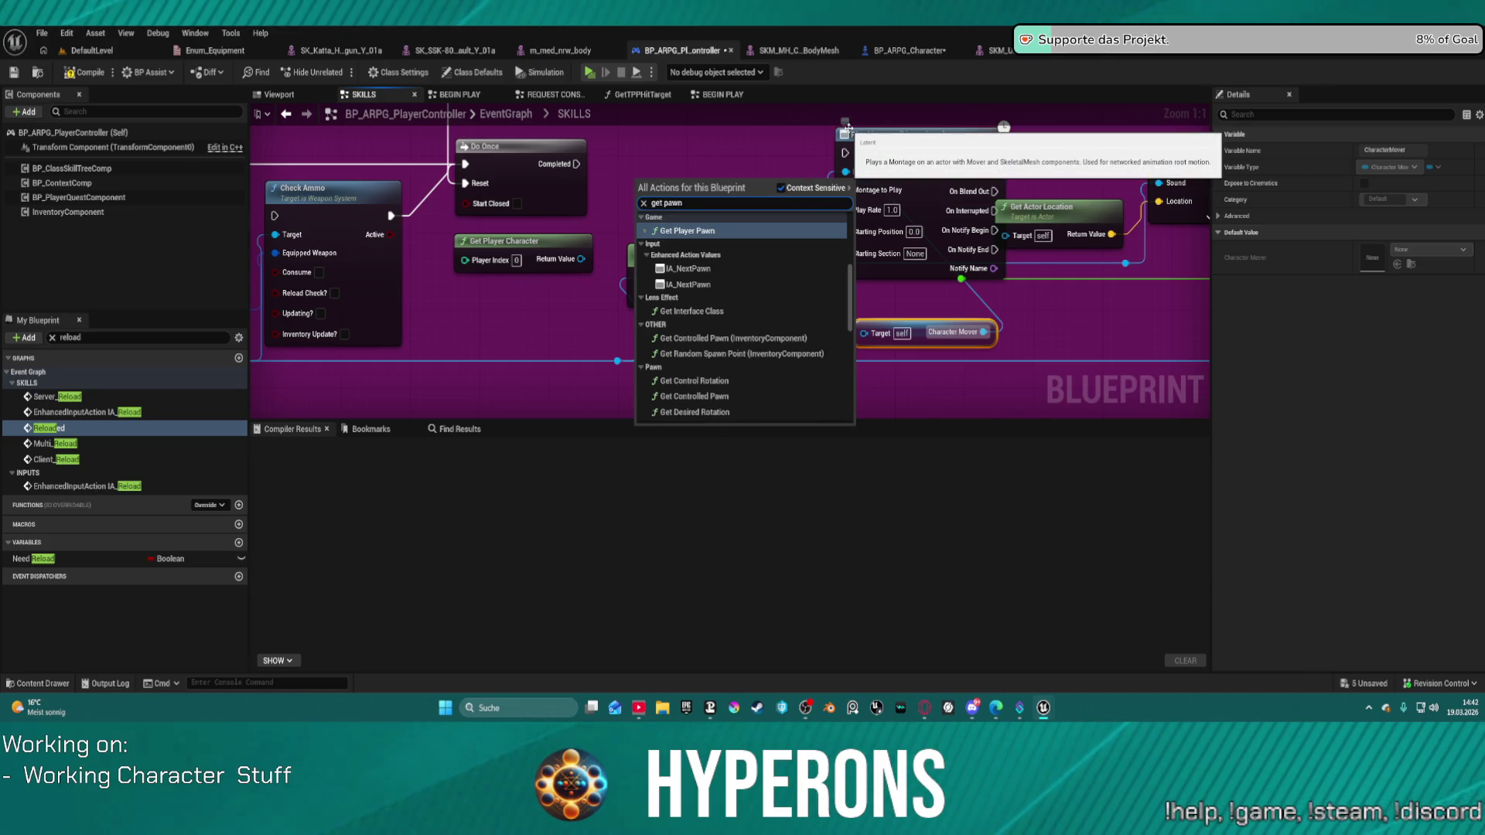
scroll(784, 310, up, 5)
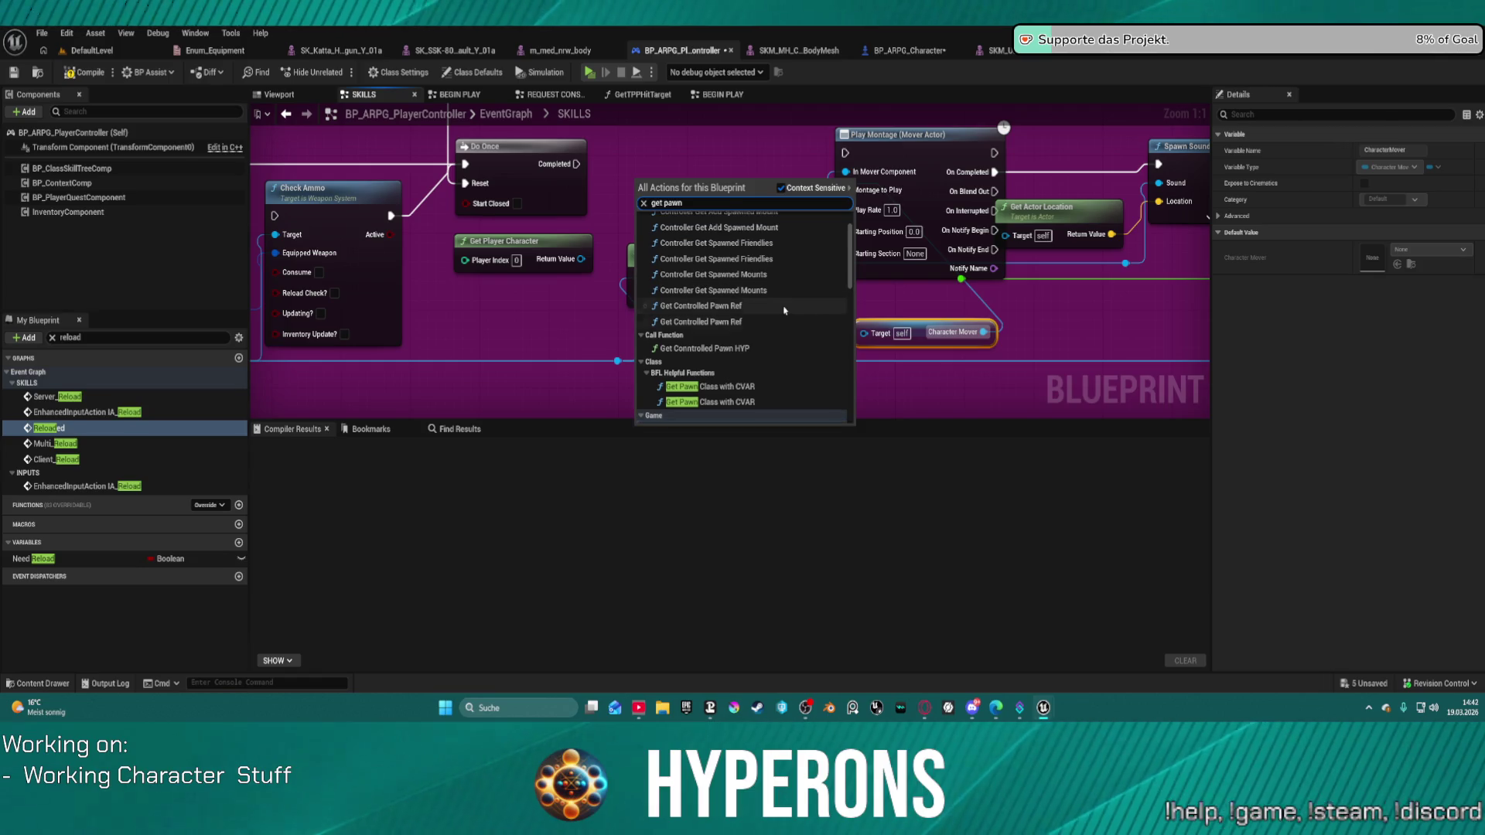
click(689, 313)
drag(697, 205, 689, 167)
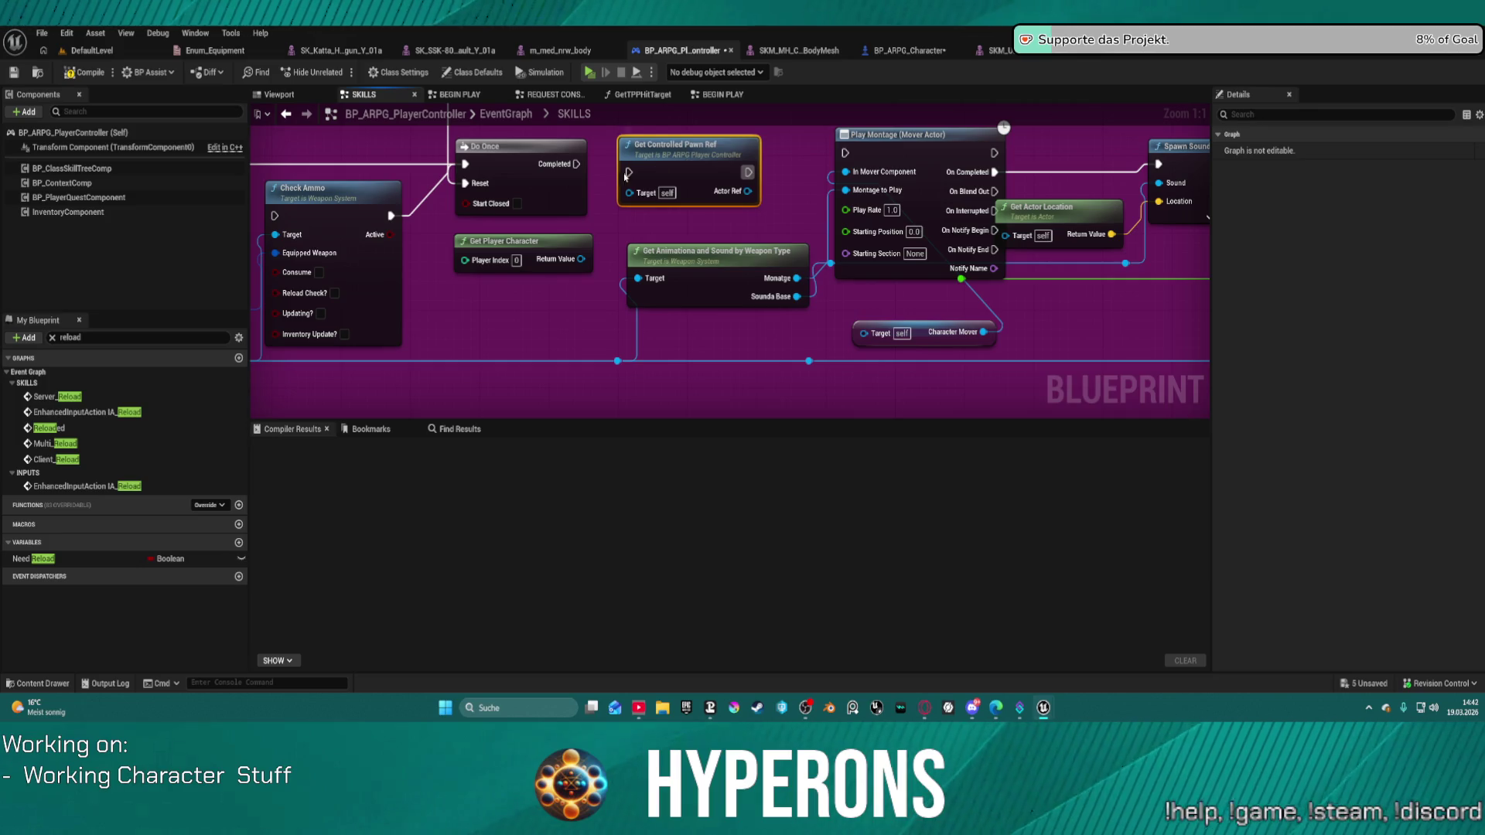
drag(572, 164, 628, 170)
drag(864, 334, 752, 195)
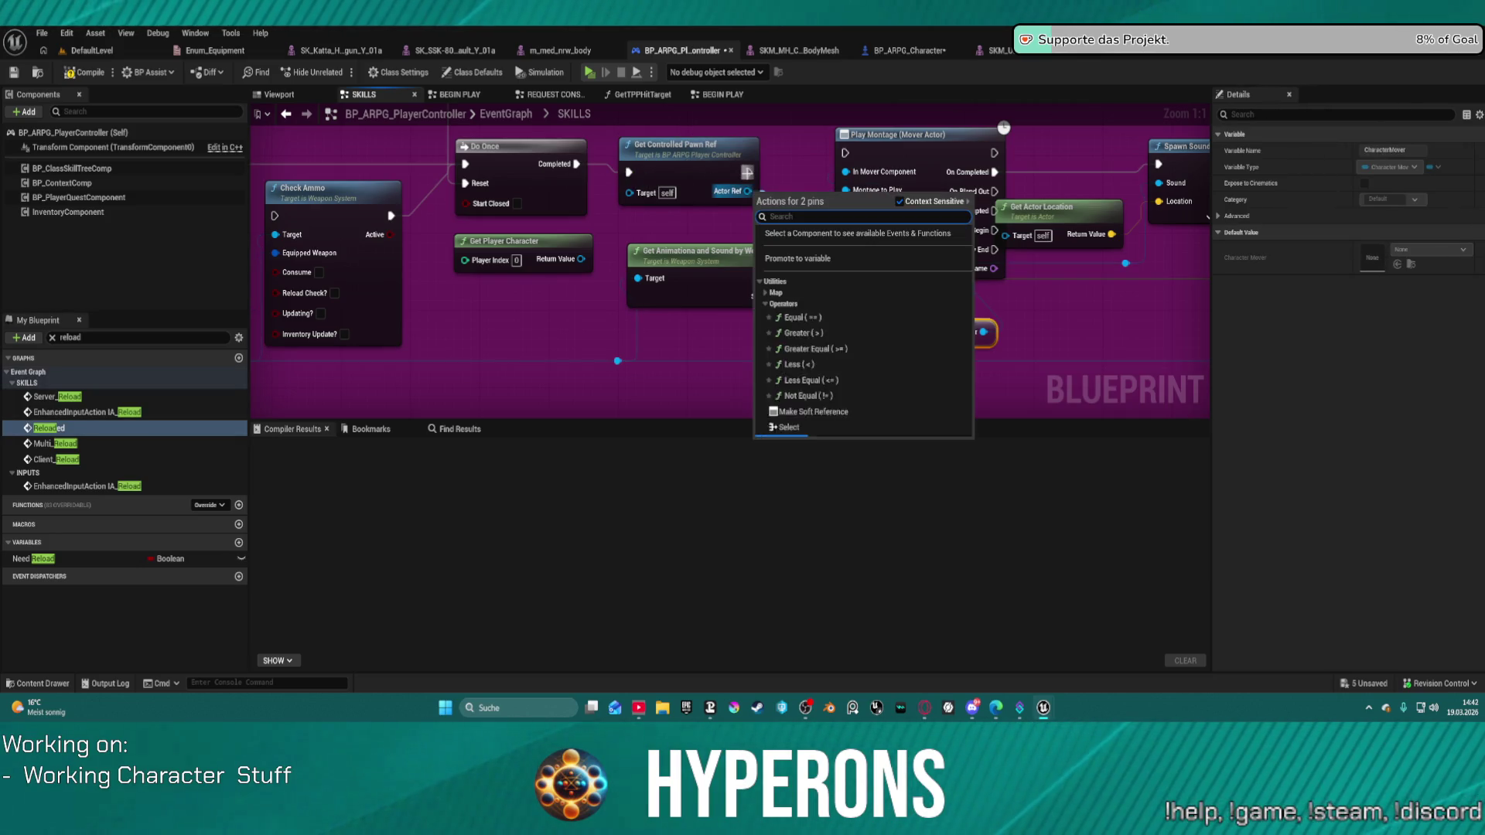
click(694, 166)
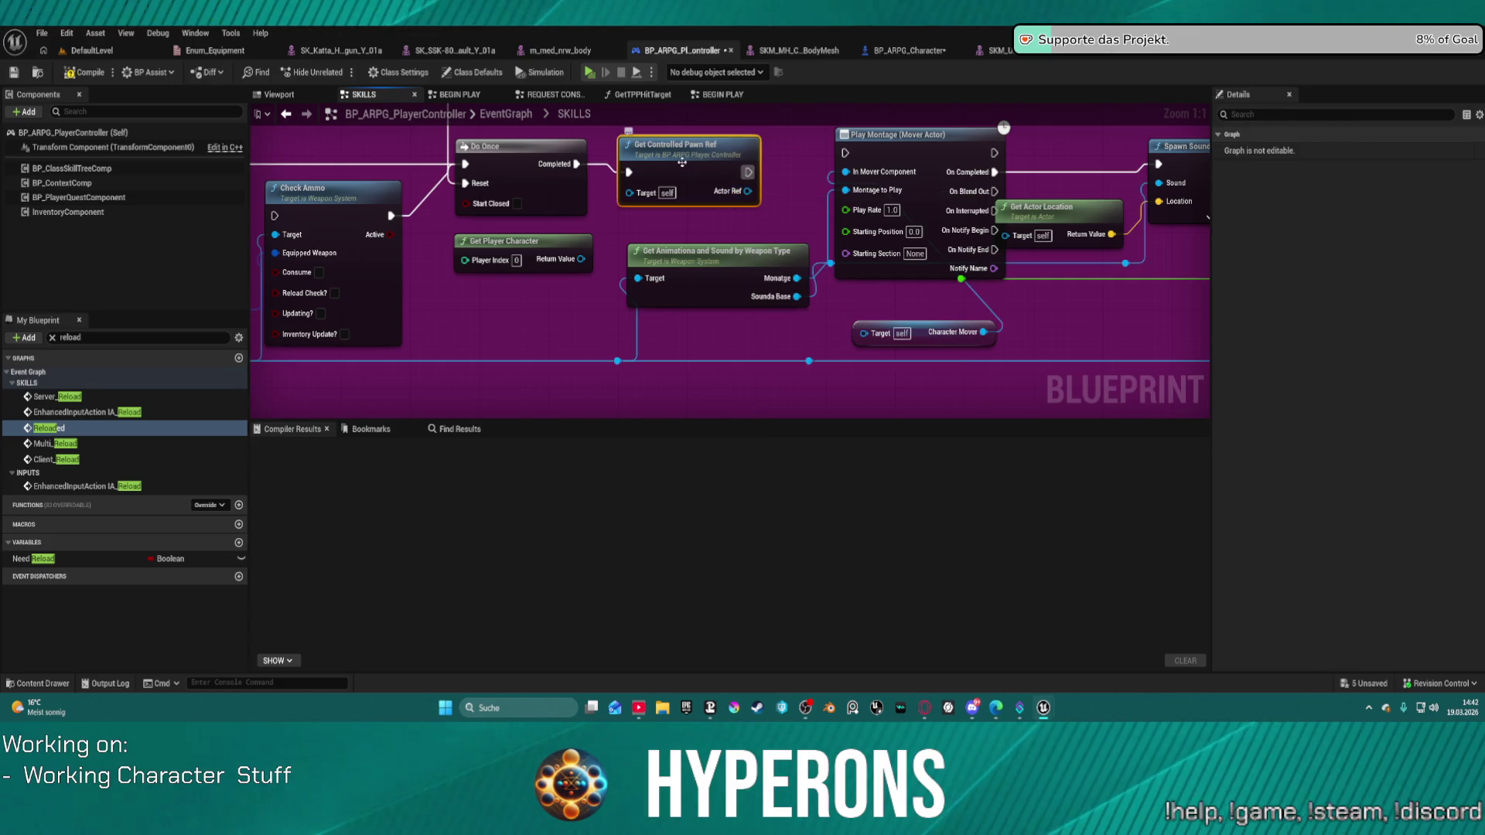
key(Delete)
drag(574, 165, 694, 193)
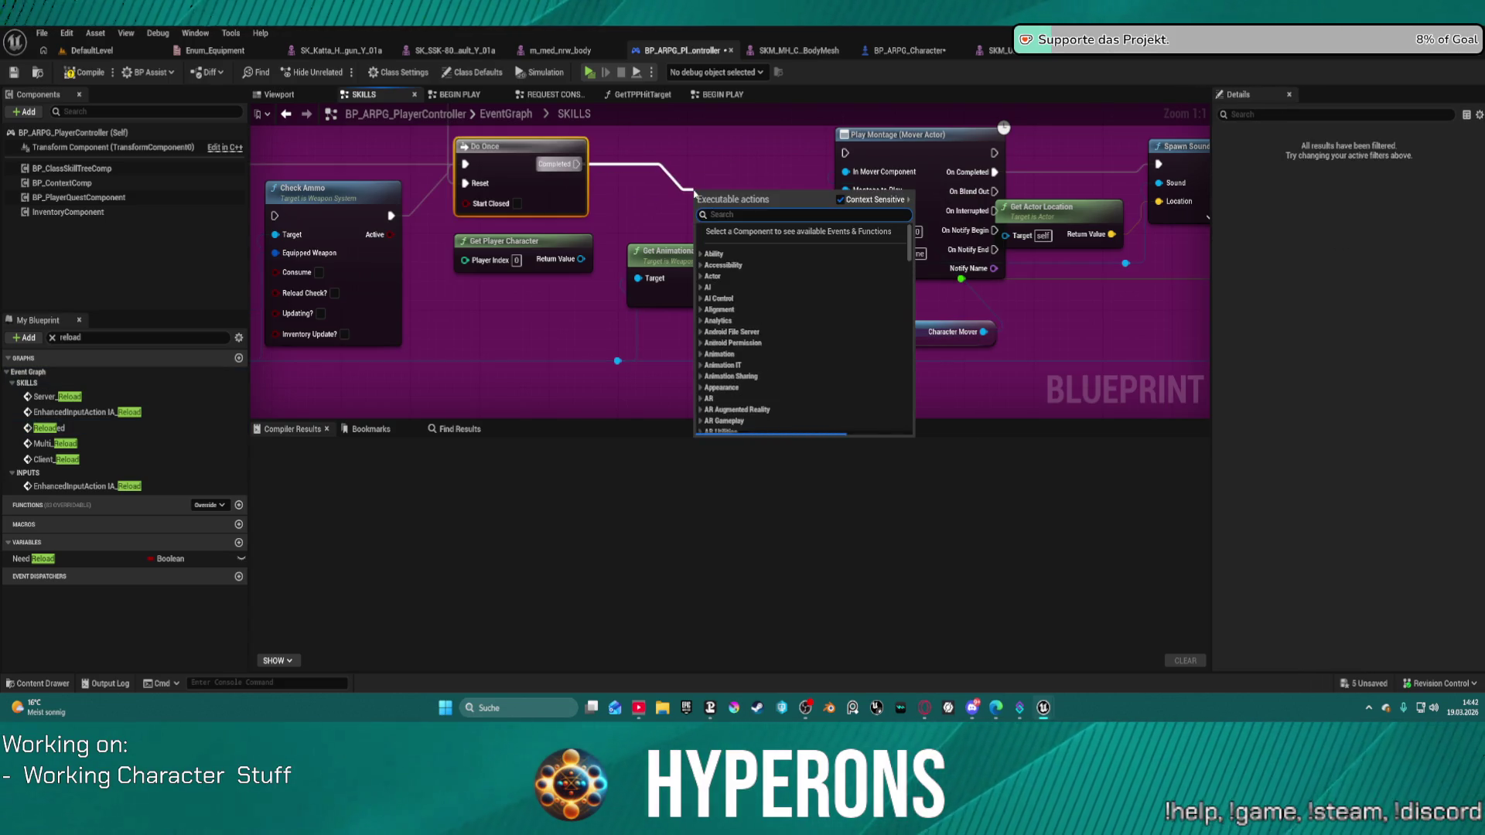
text(get character)
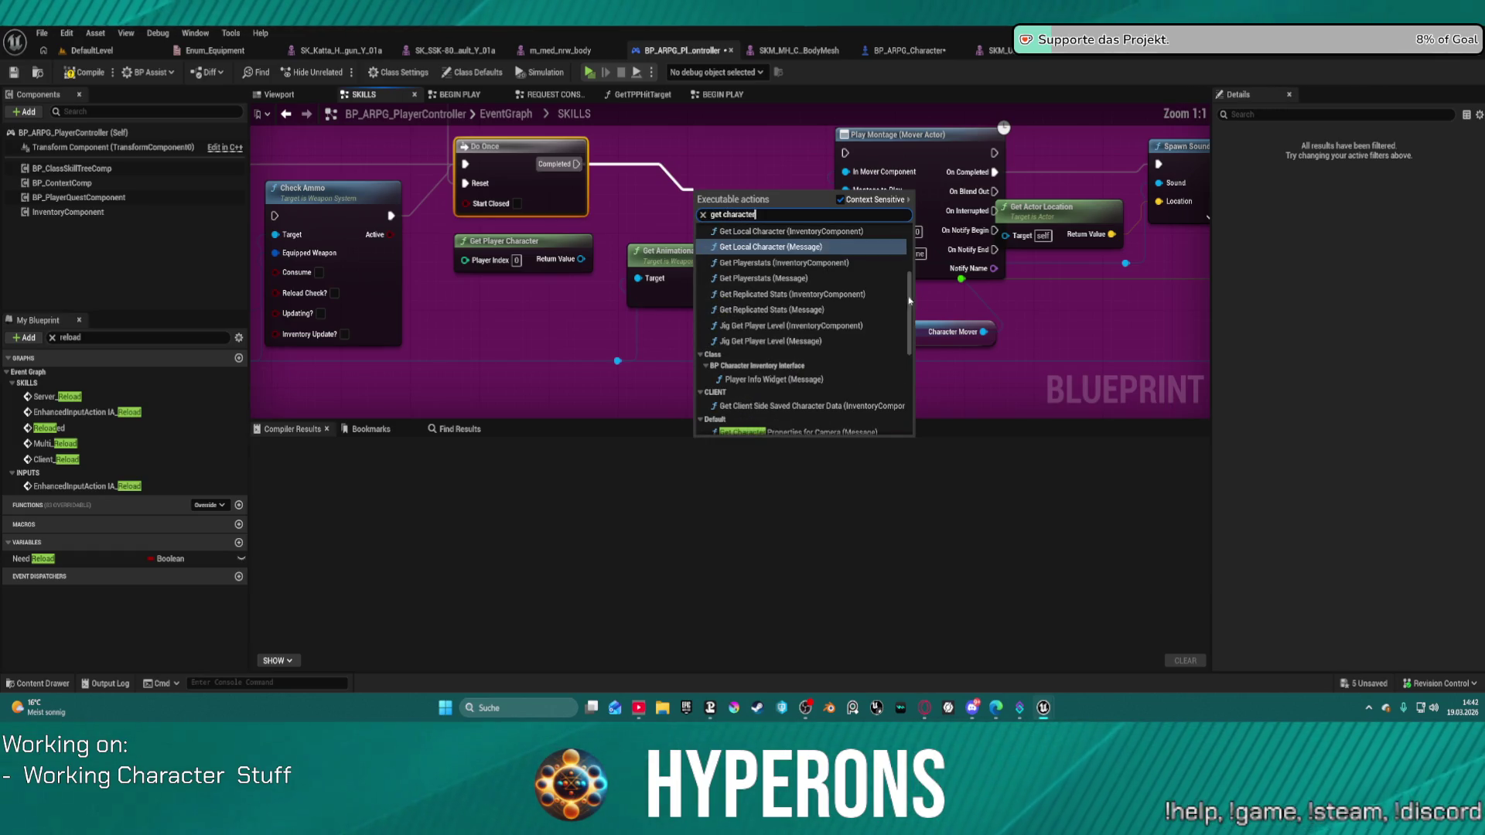
scroll(897, 302, up, 1)
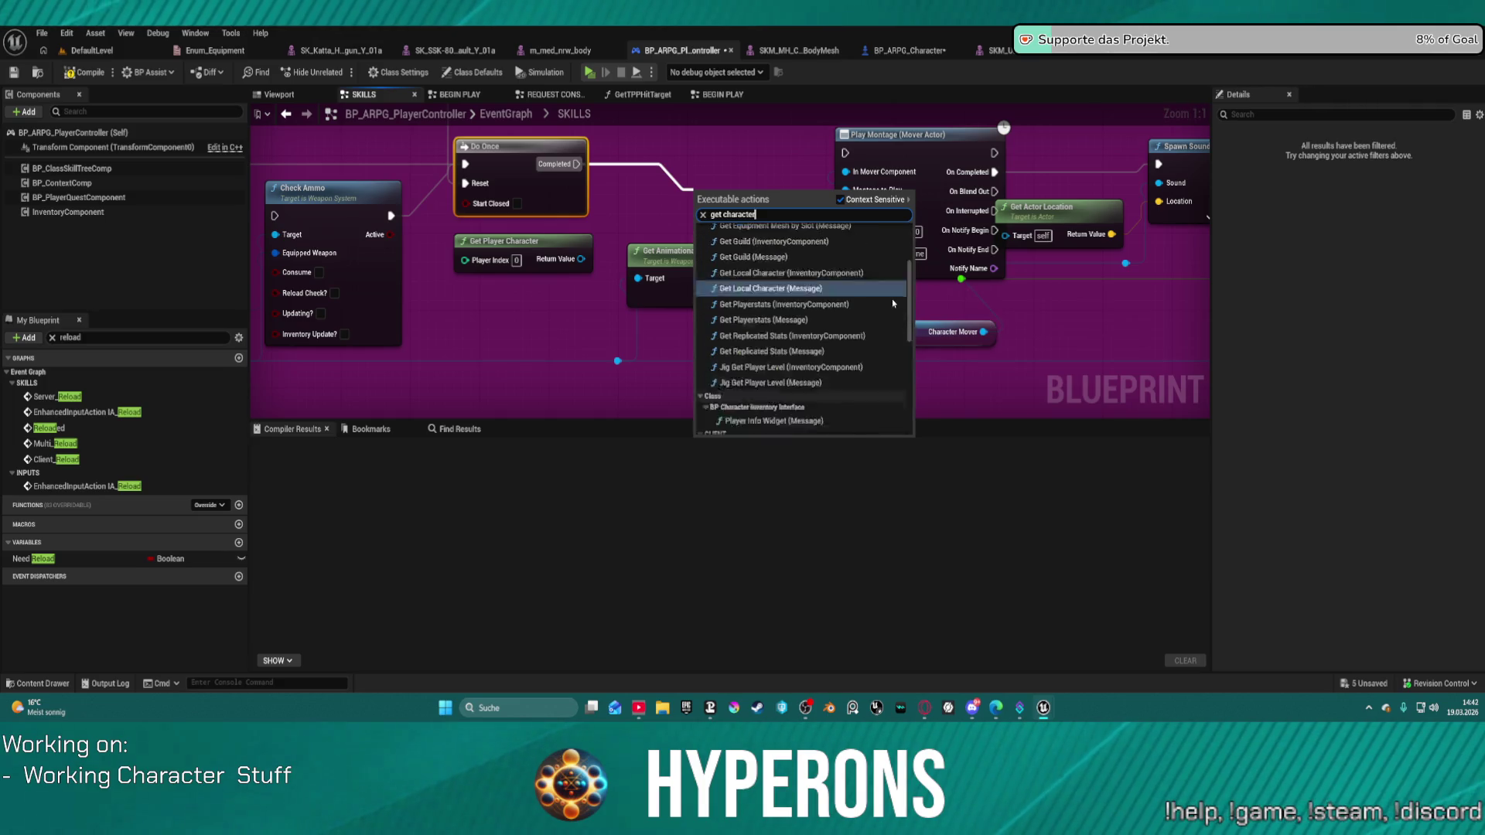
scroll(893, 304, up, 3)
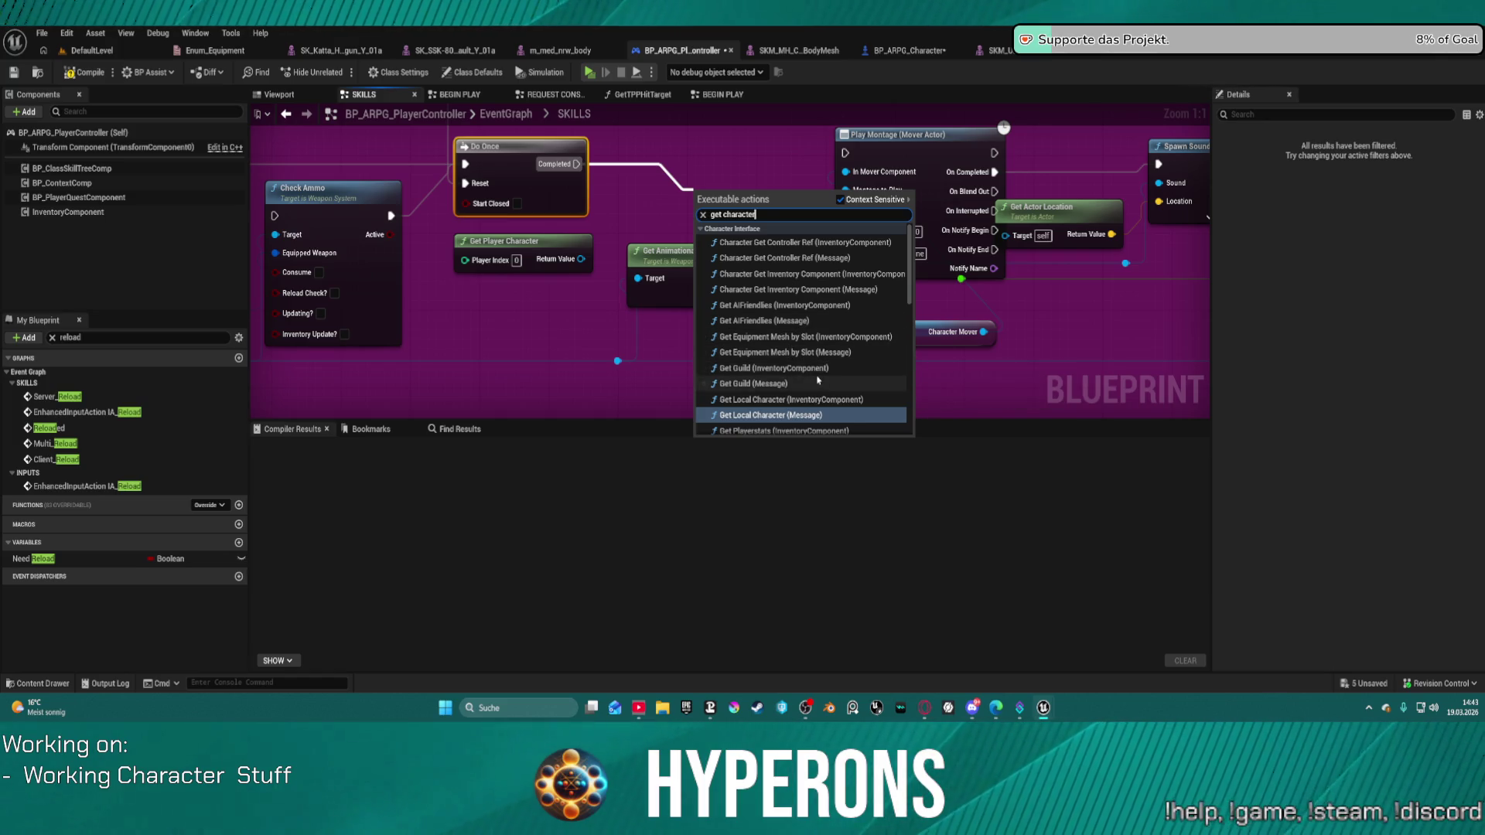
scroll(812, 373, down, 1)
scroll(819, 378, down, 4)
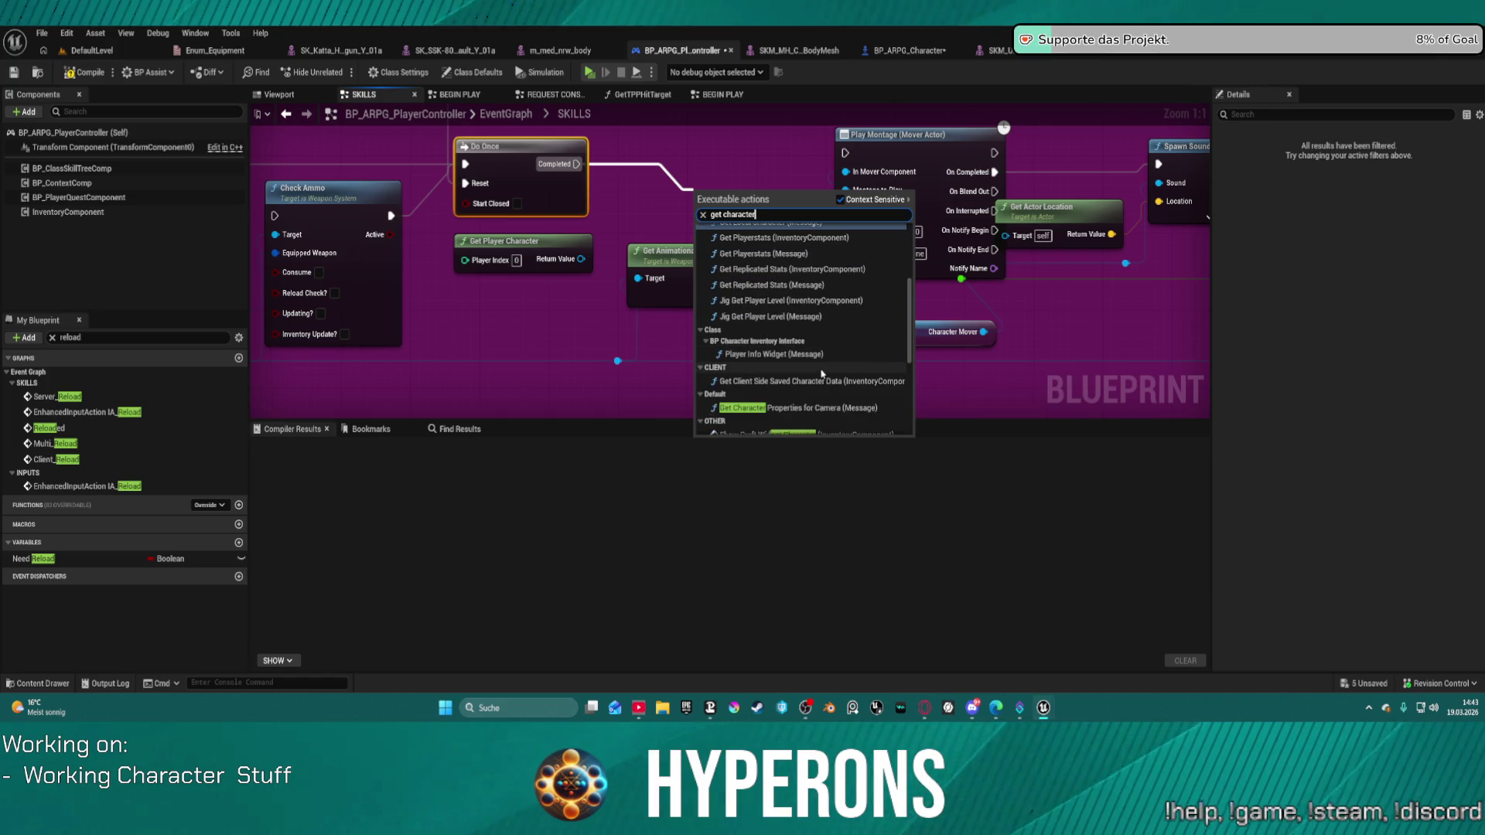
scroll(828, 374, down, 6)
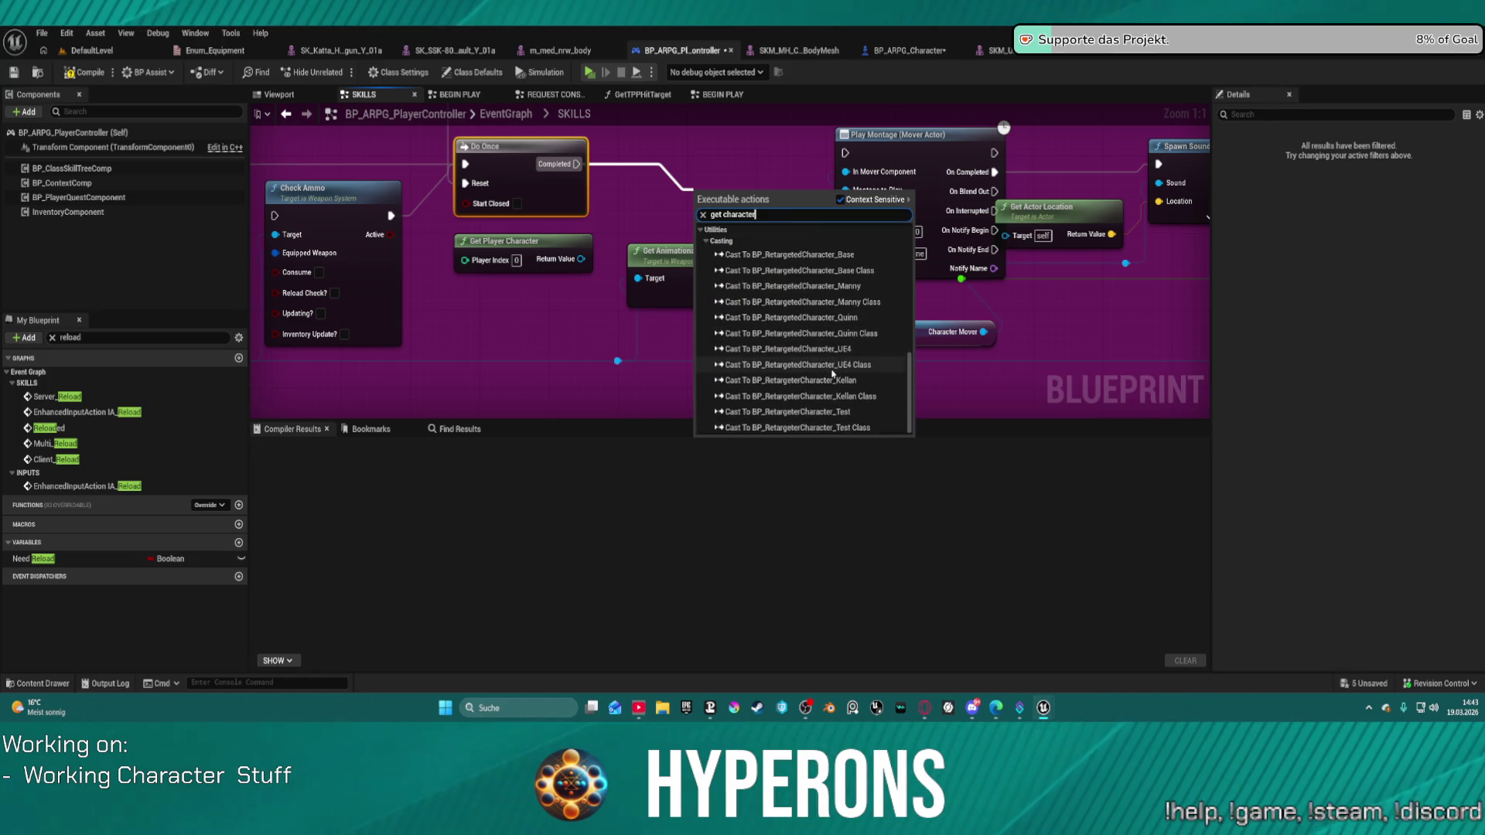
click(634, 238)
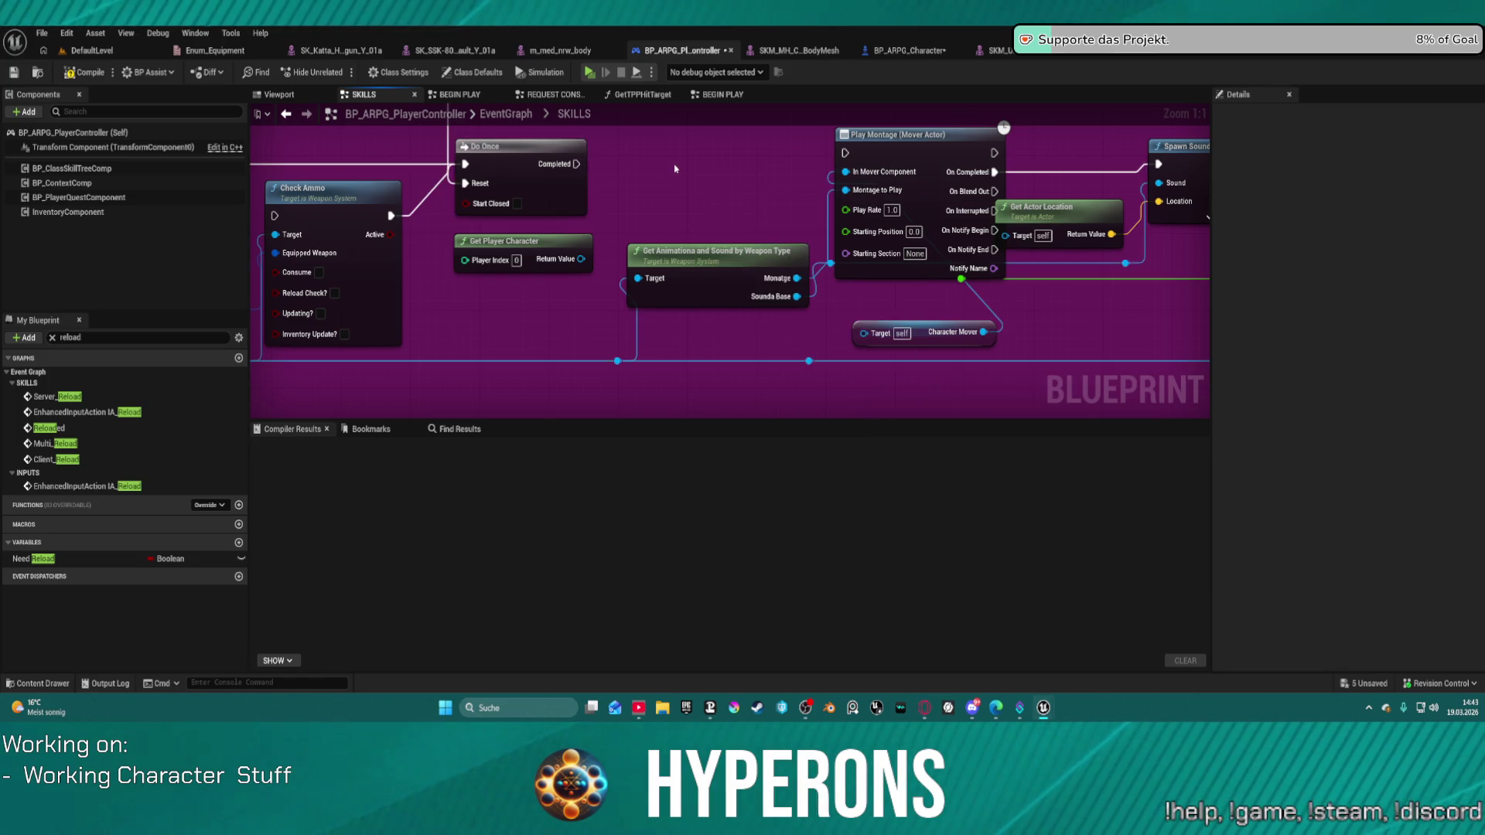
click(539, 241)
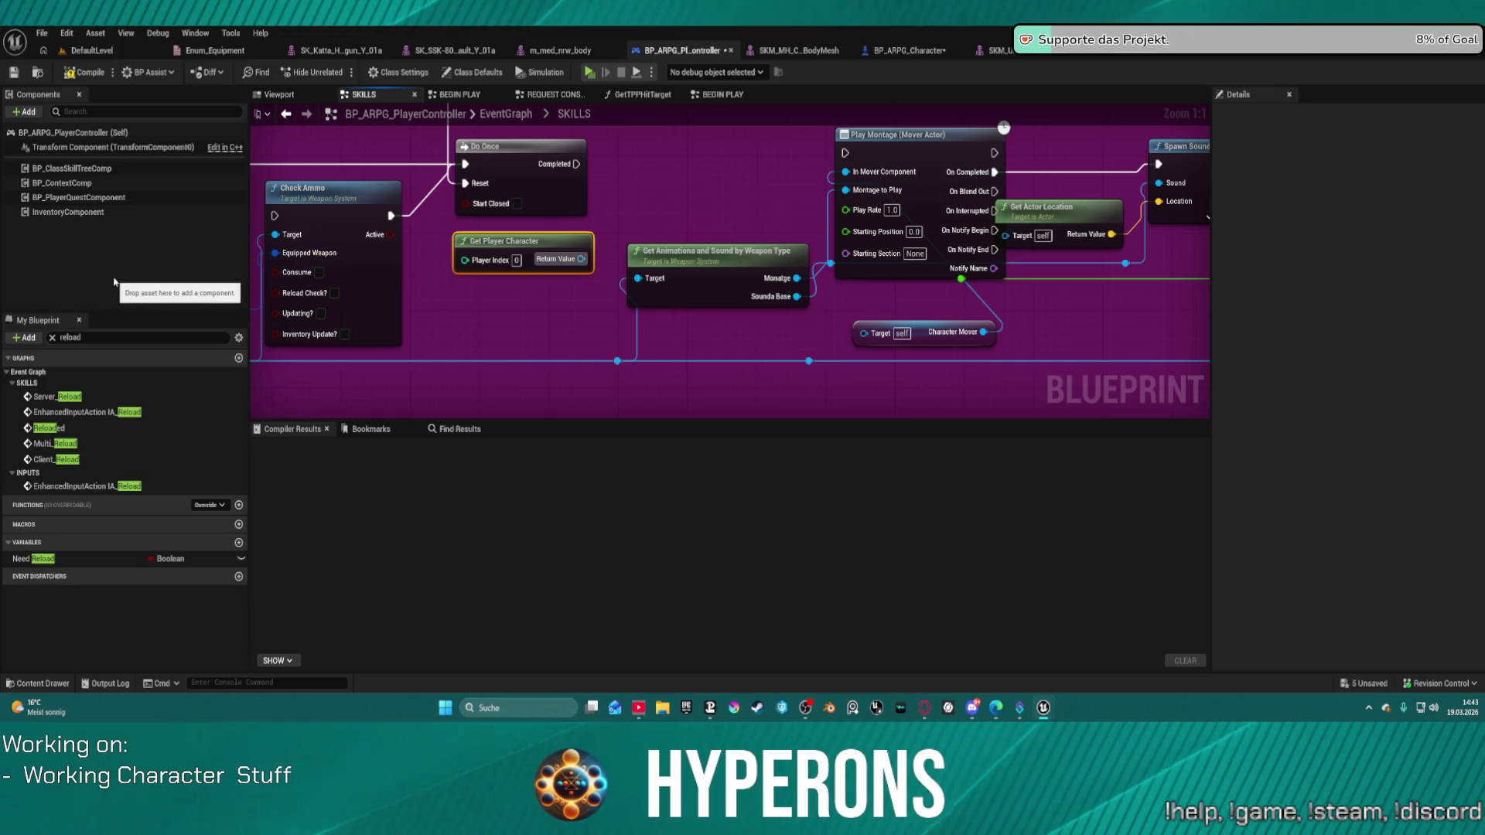
scroll(543, 267, down, 6)
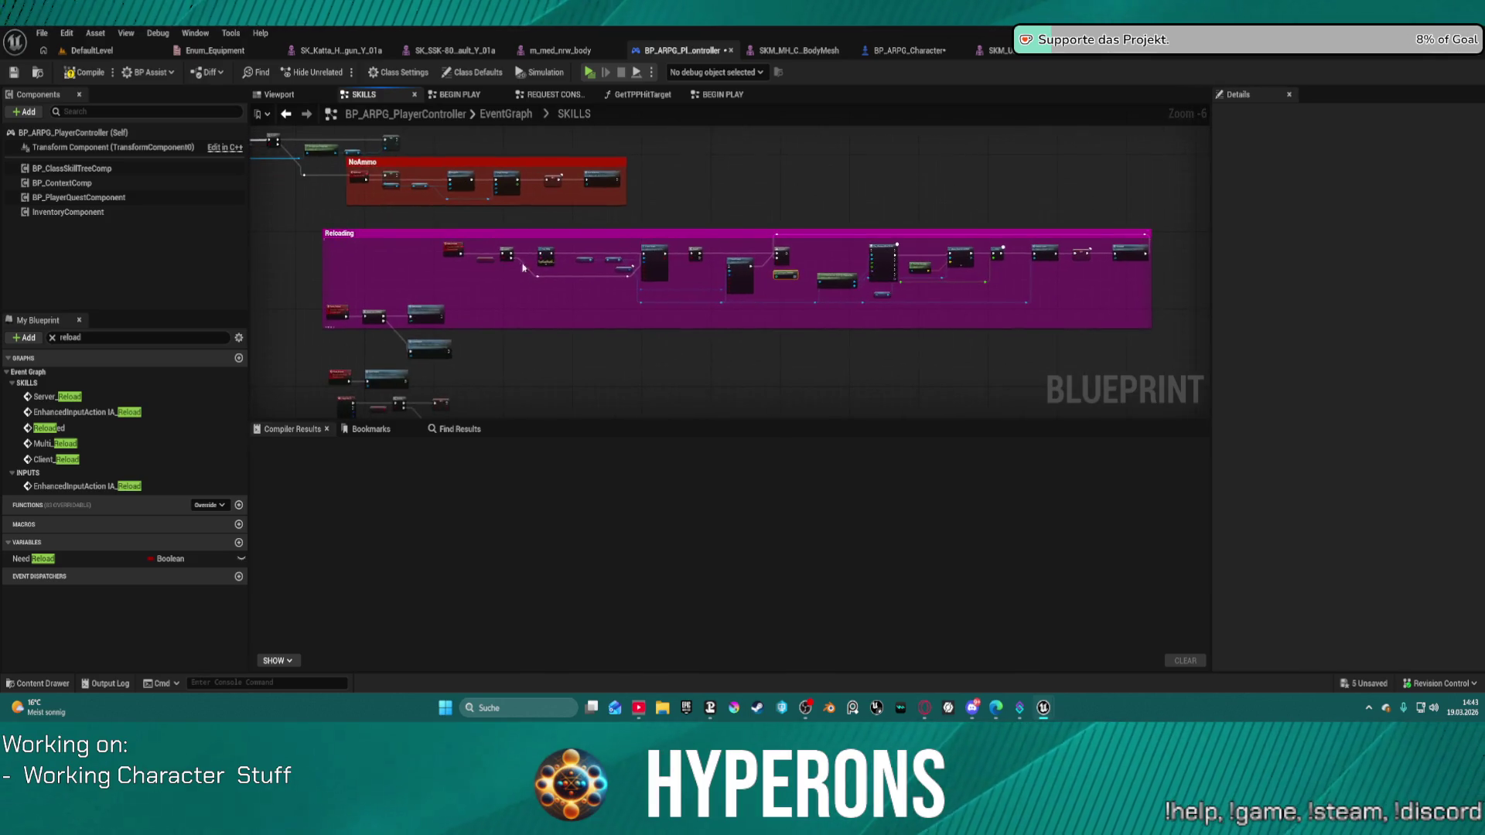
Survey the reload chain around the Reloading comment, then filter My Blueprint members by 'chara'.
scroll(544, 267, up, 3)
drag(569, 259, 117, 266)
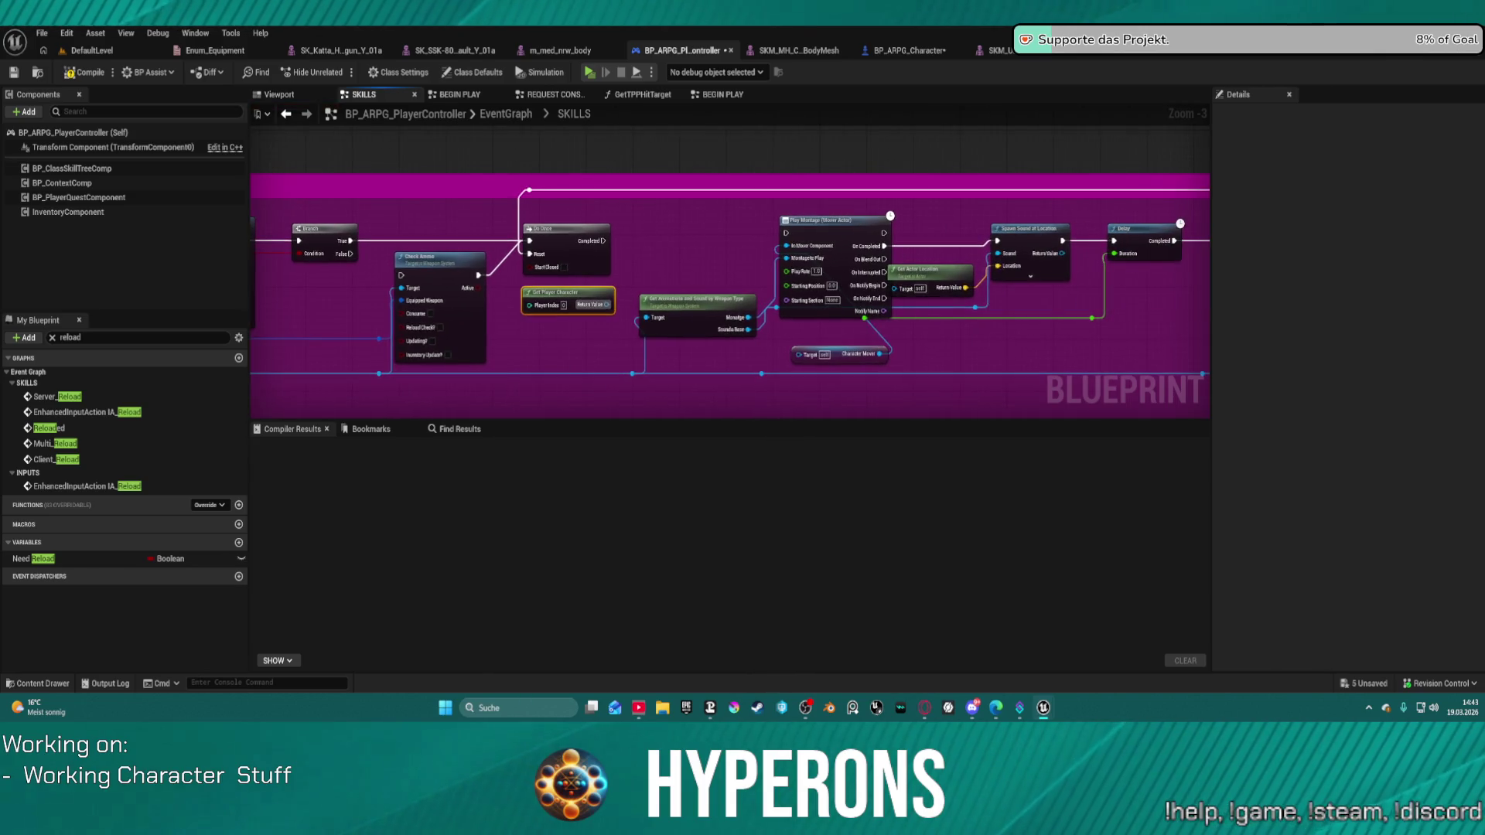
drag(774, 309, 394, 310)
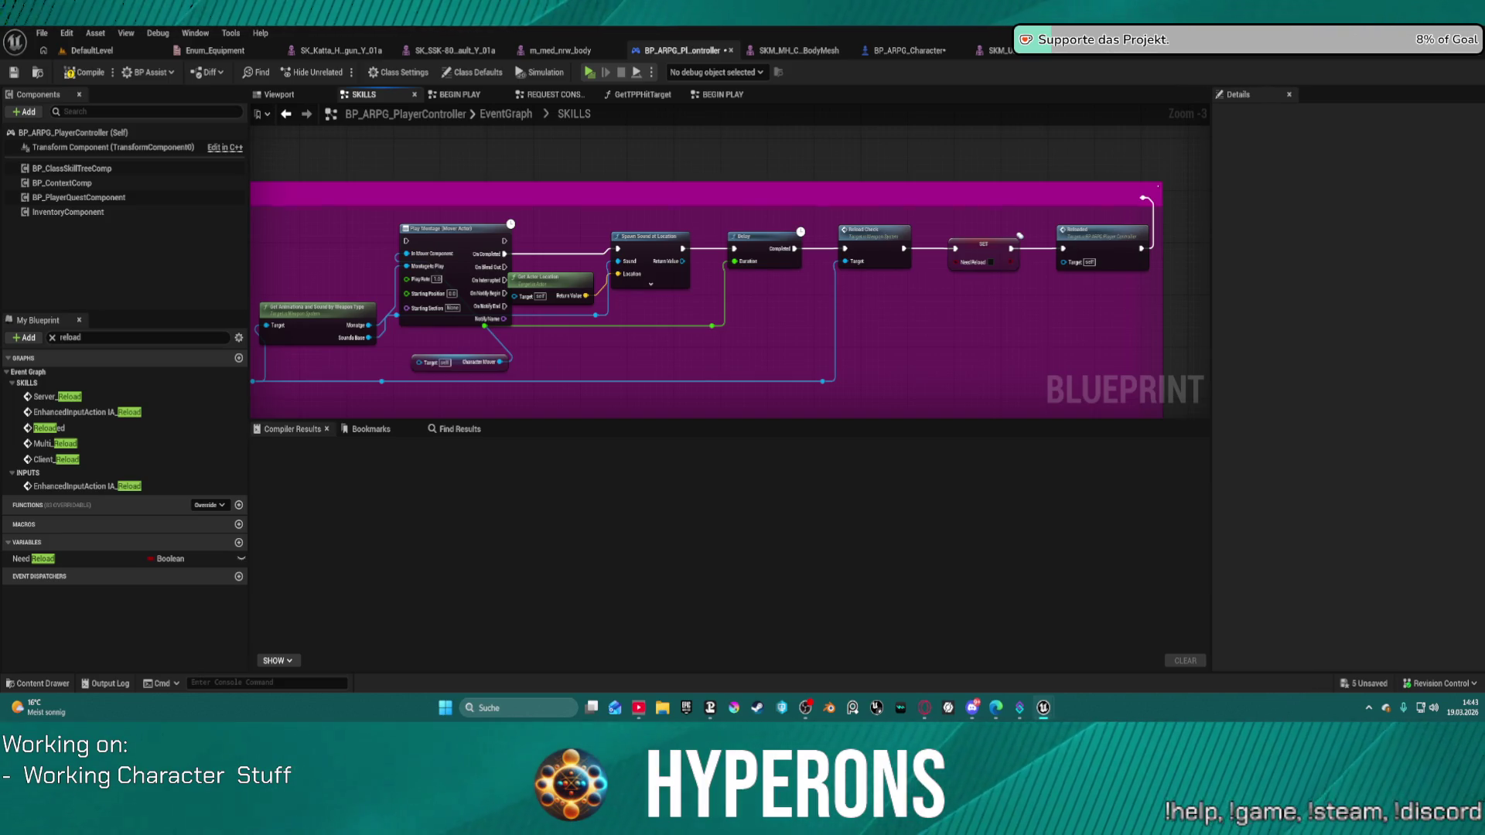
drag(394, 309, 886, 309)
mouse_move(255, 294)
mouse_down()
mouse_move(874, 266)
mouse_move(1142, 190)
mouse_move(1329, 176)
mouse_move(1237, 132)
mouse_move(733, 163)
mouse_move(588, 109)
mouse_move(358, 145)
mouse_up()
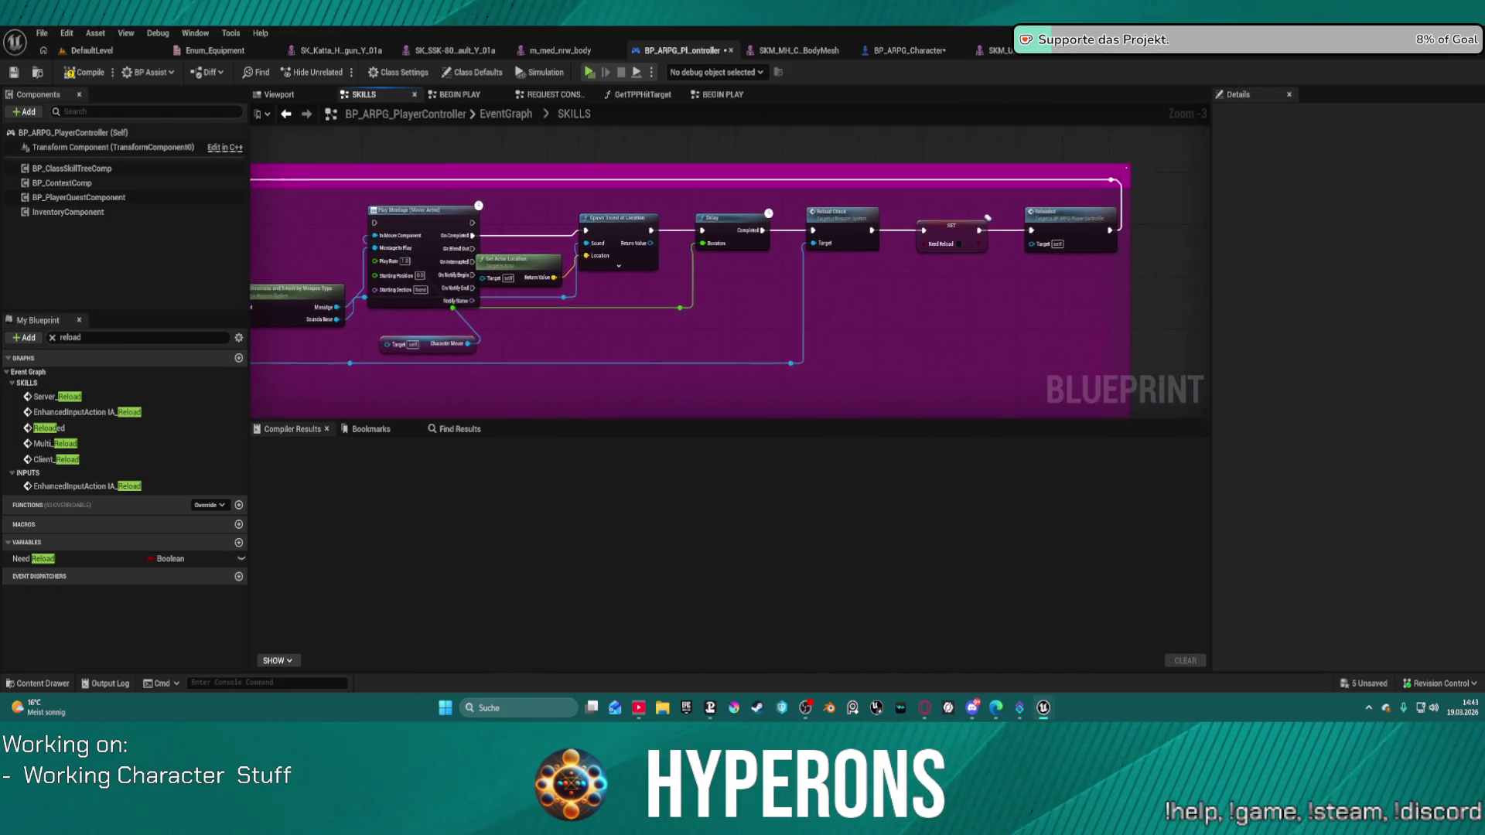
drag(364, 246, 365, 246)
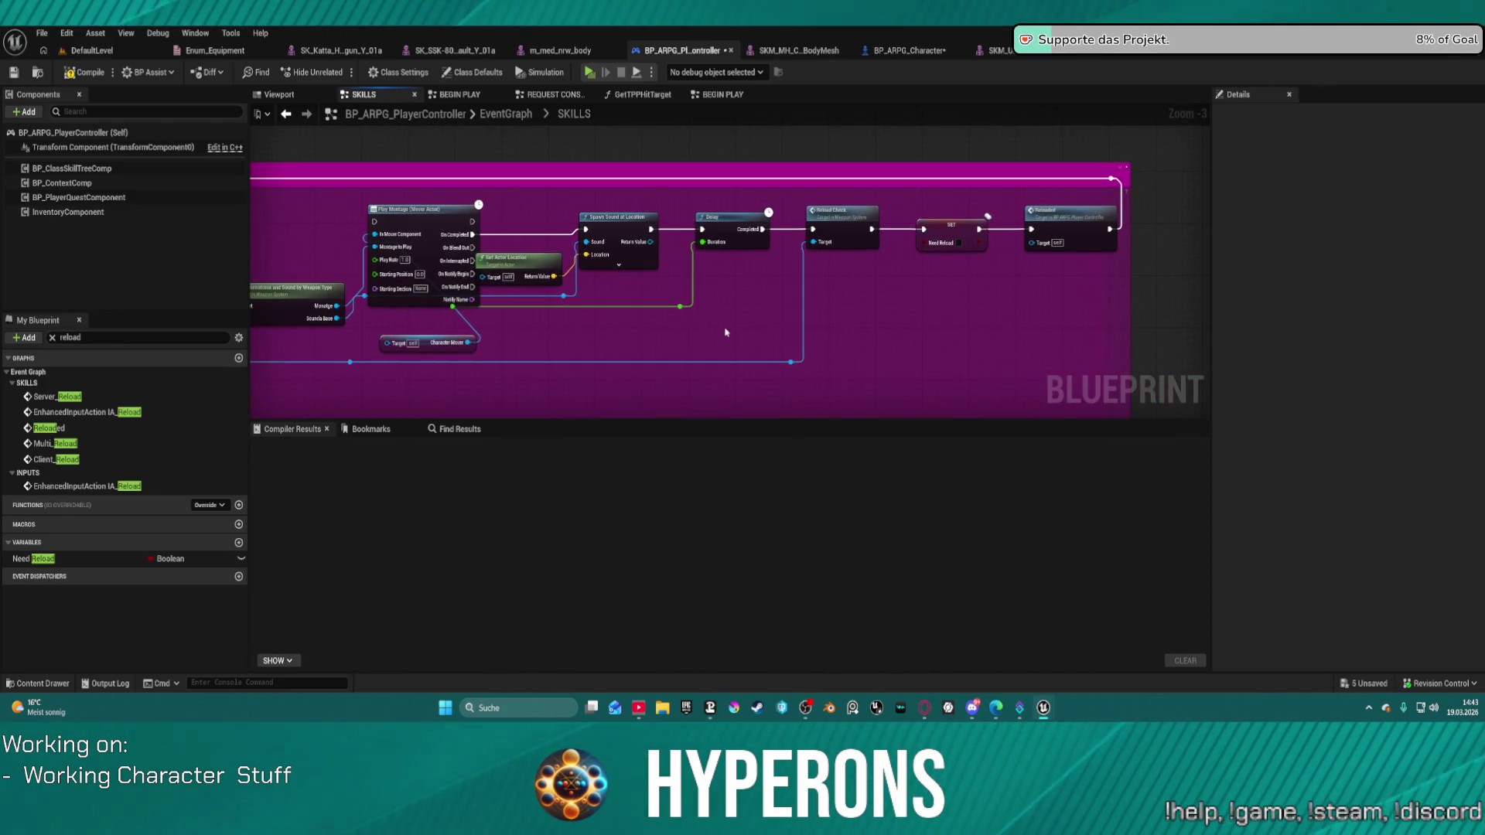
drag(356, 309, 1152, 272)
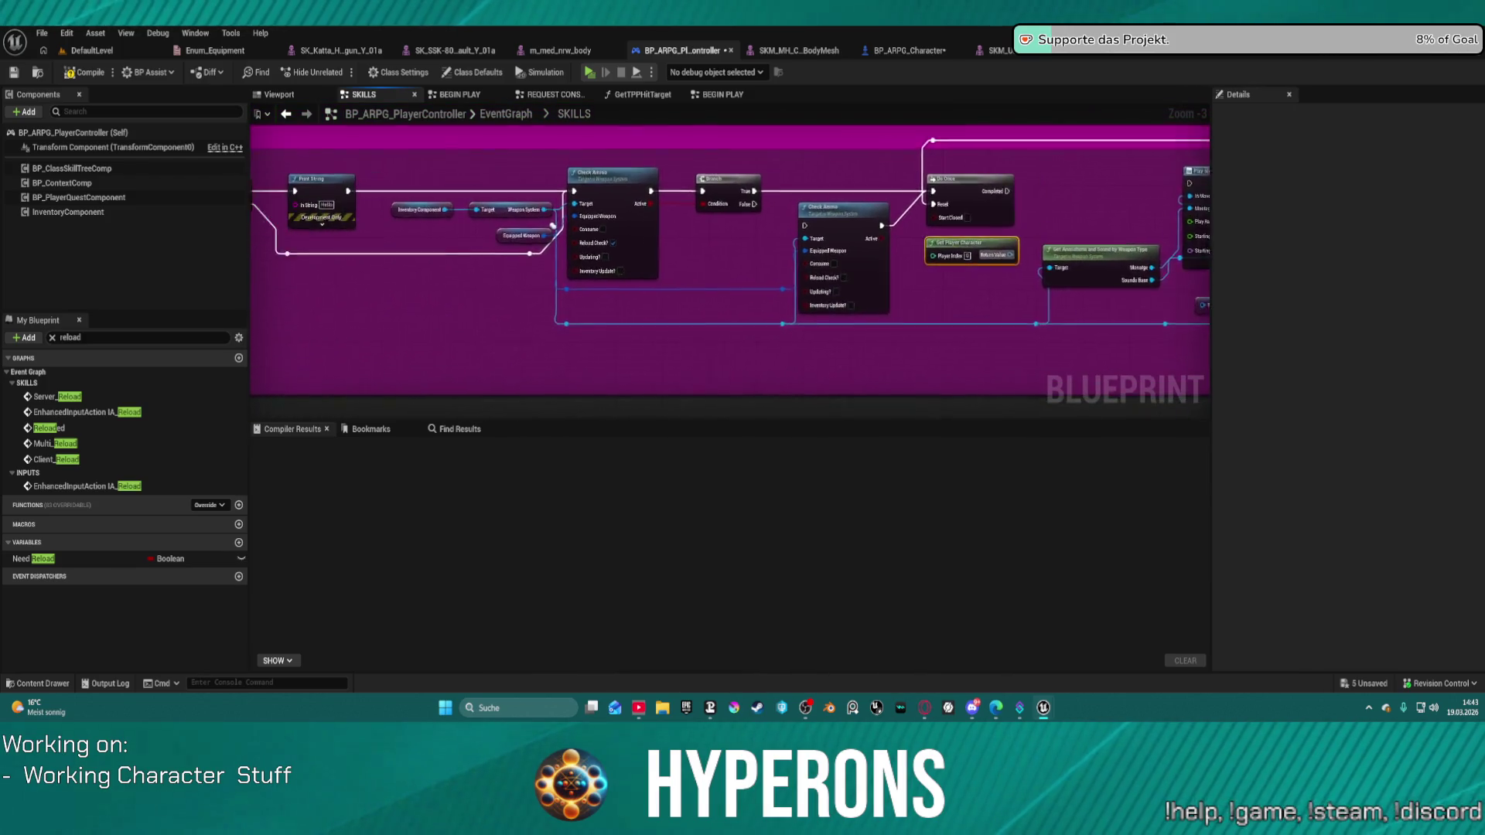
drag(507, 229, 572, 224)
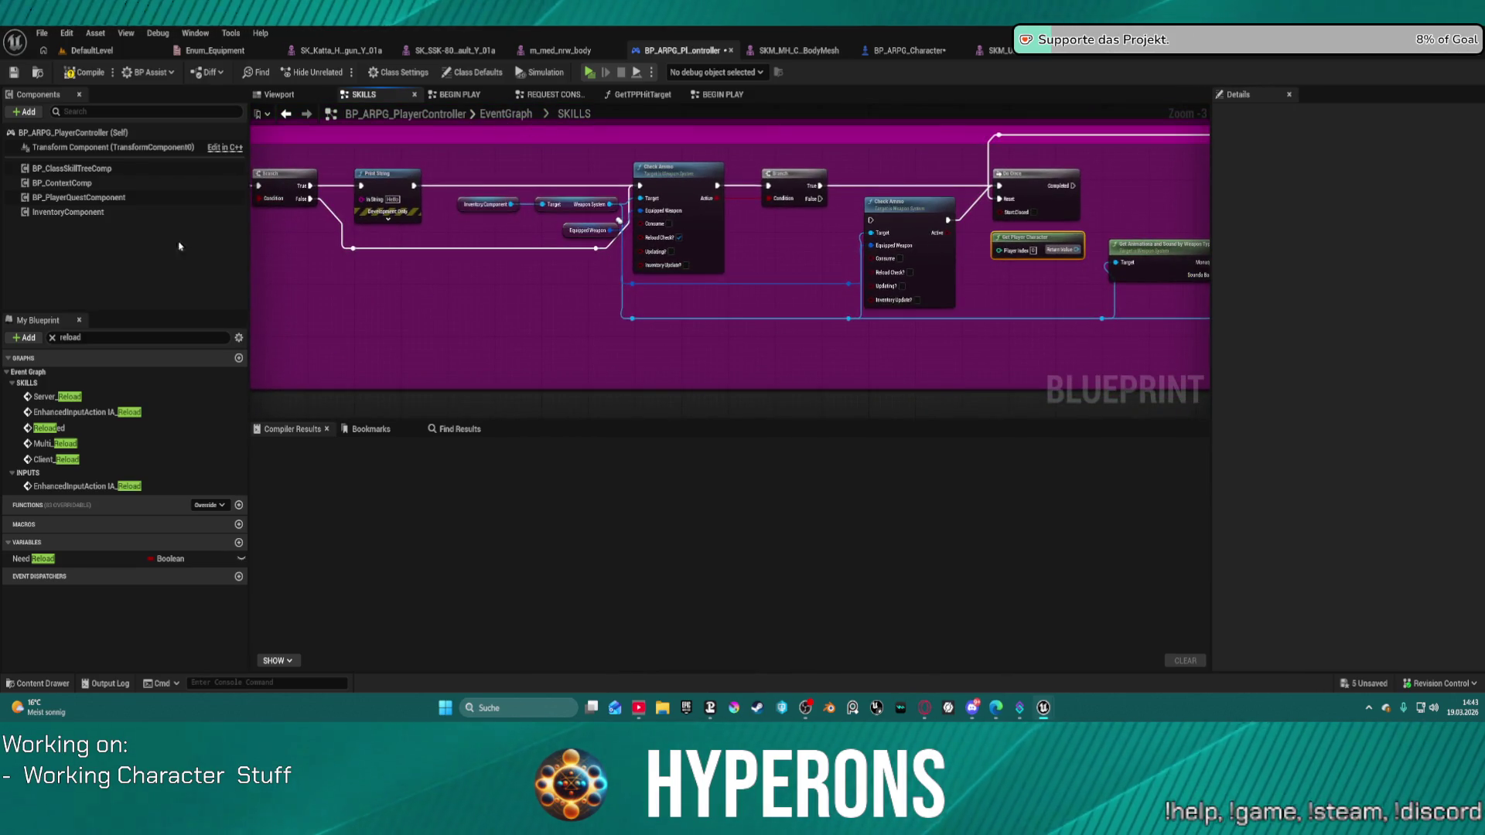
click(52, 338)
text(chara)
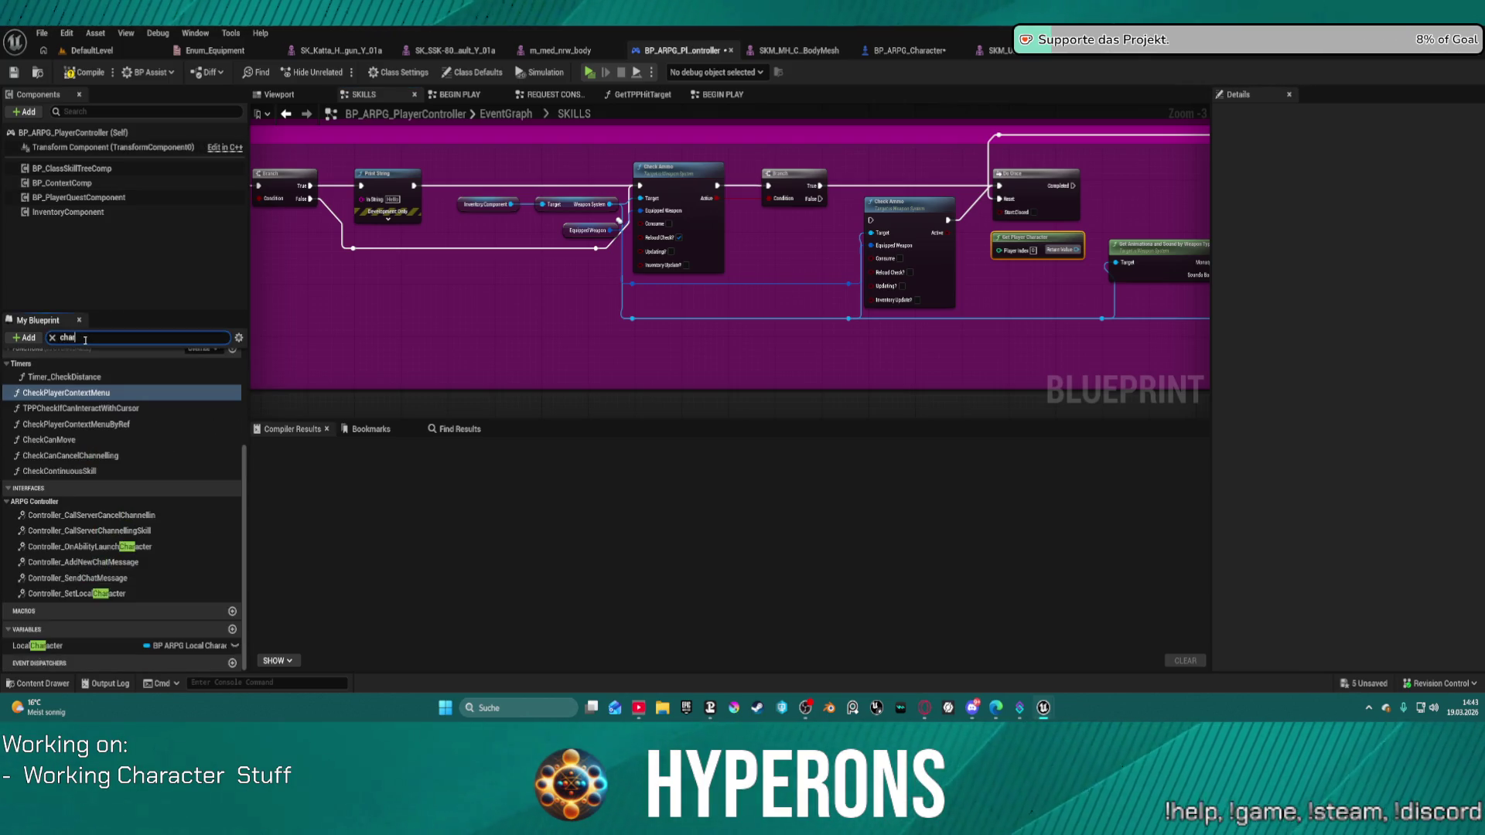
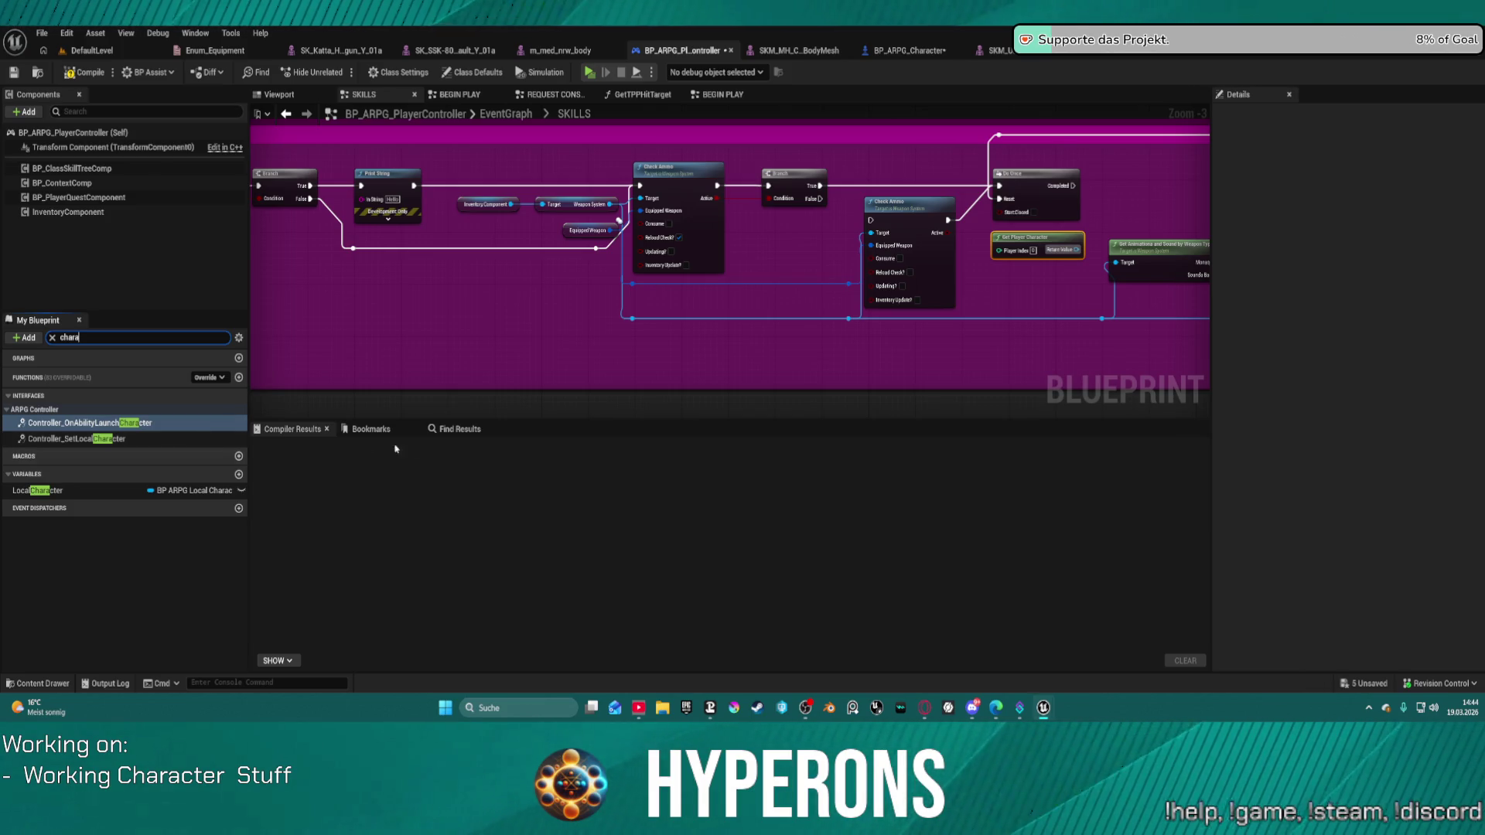
Search Get Player Character's return-value actions for 'cast to arpg', narrow to 'cast to chara', then dismiss.
mouse_move(1067, 301)
mouse_down()
mouse_move(981, 278)
mouse_move(801, 304)
mouse_up()
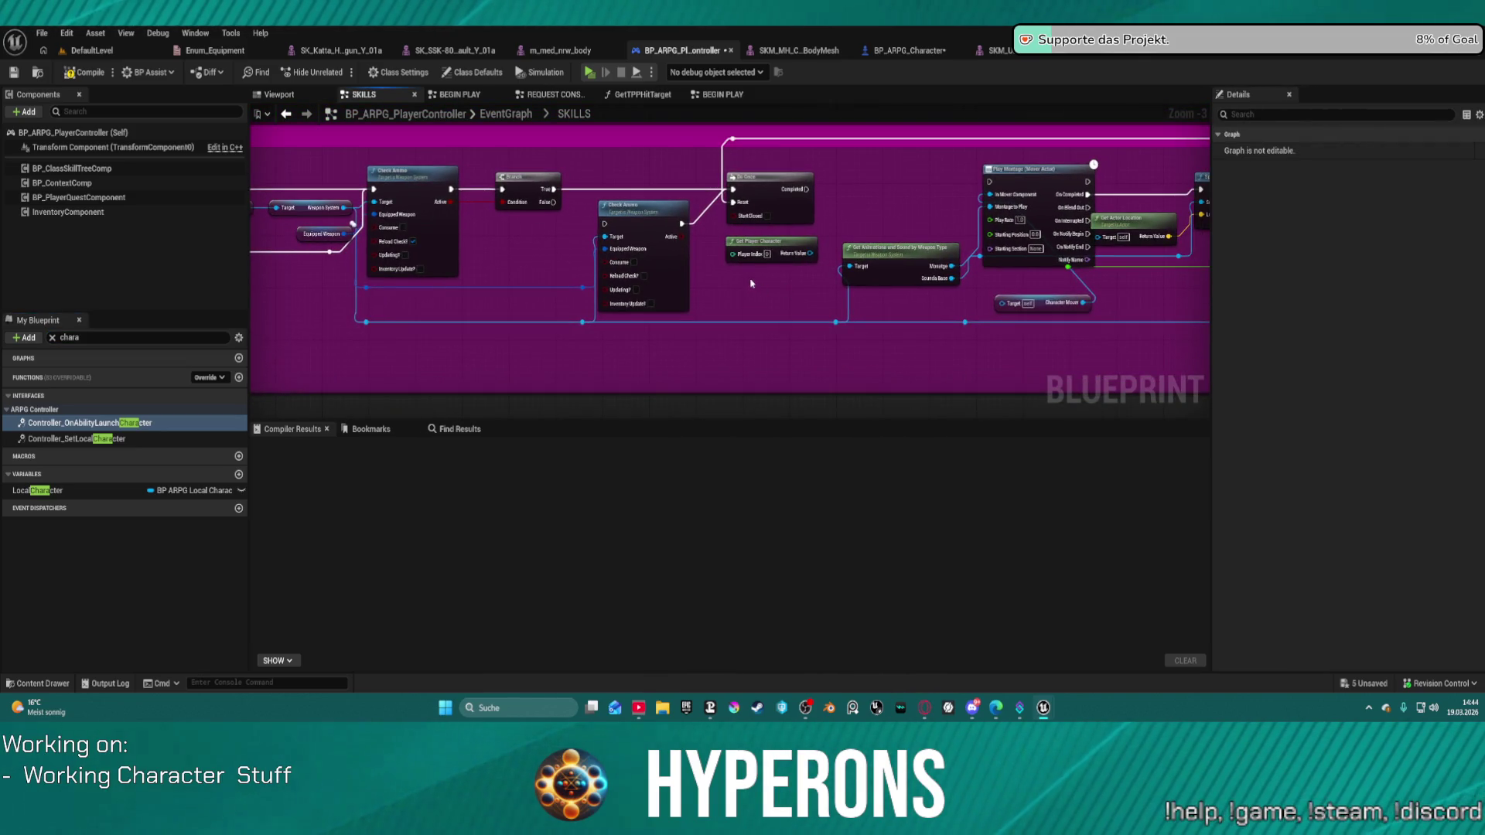
mouse_move(768, 243)
mouse_move(810, 261)
mouse_down()
mouse_move(806, 299)
mouse_move(822, 299)
mouse_up()
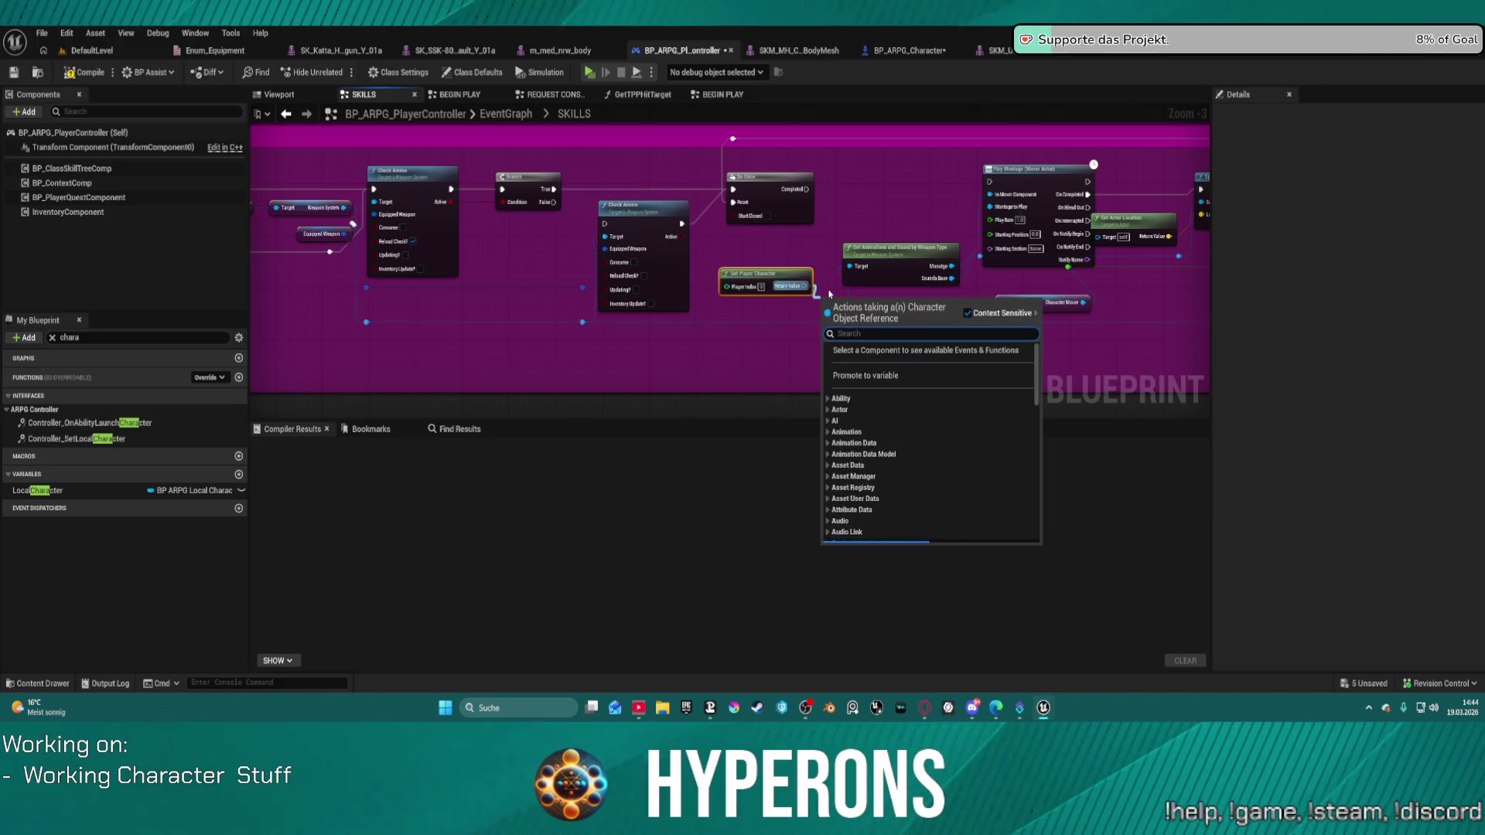
text(cast)
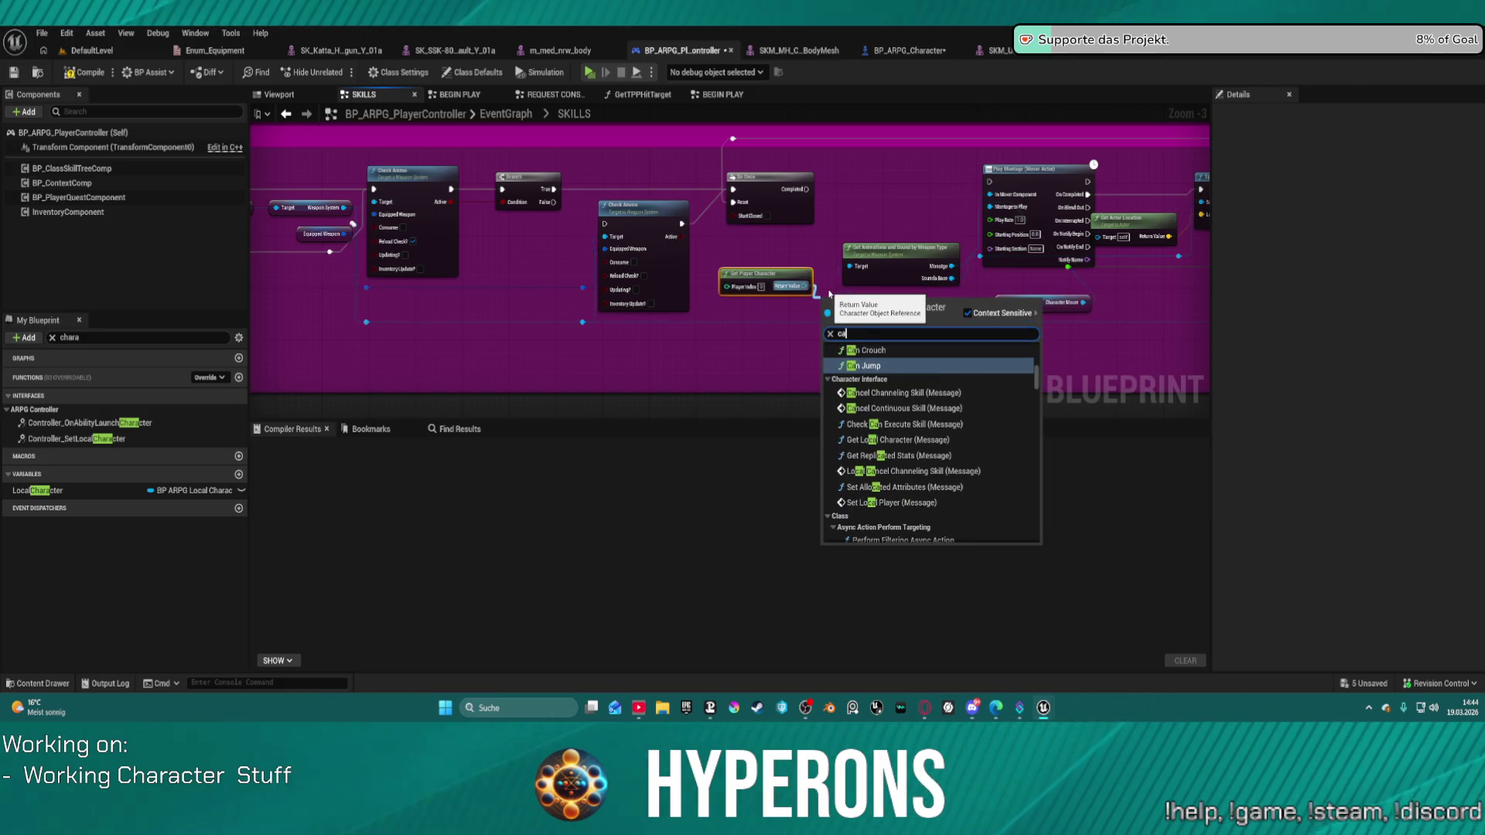
text( to arpg)
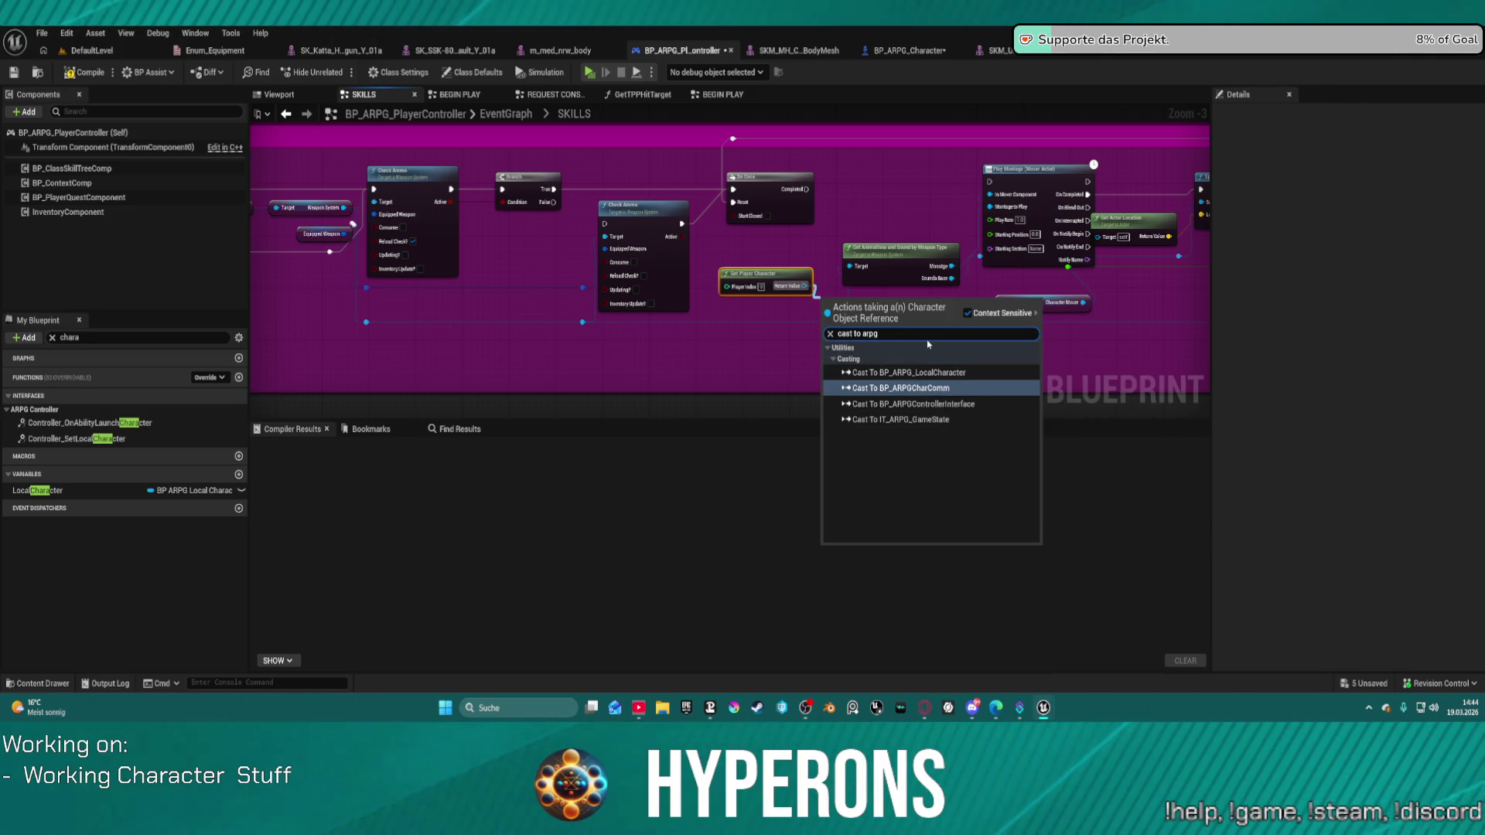
key(BackSpace)
key(BackSpace)
key(BackSpace)
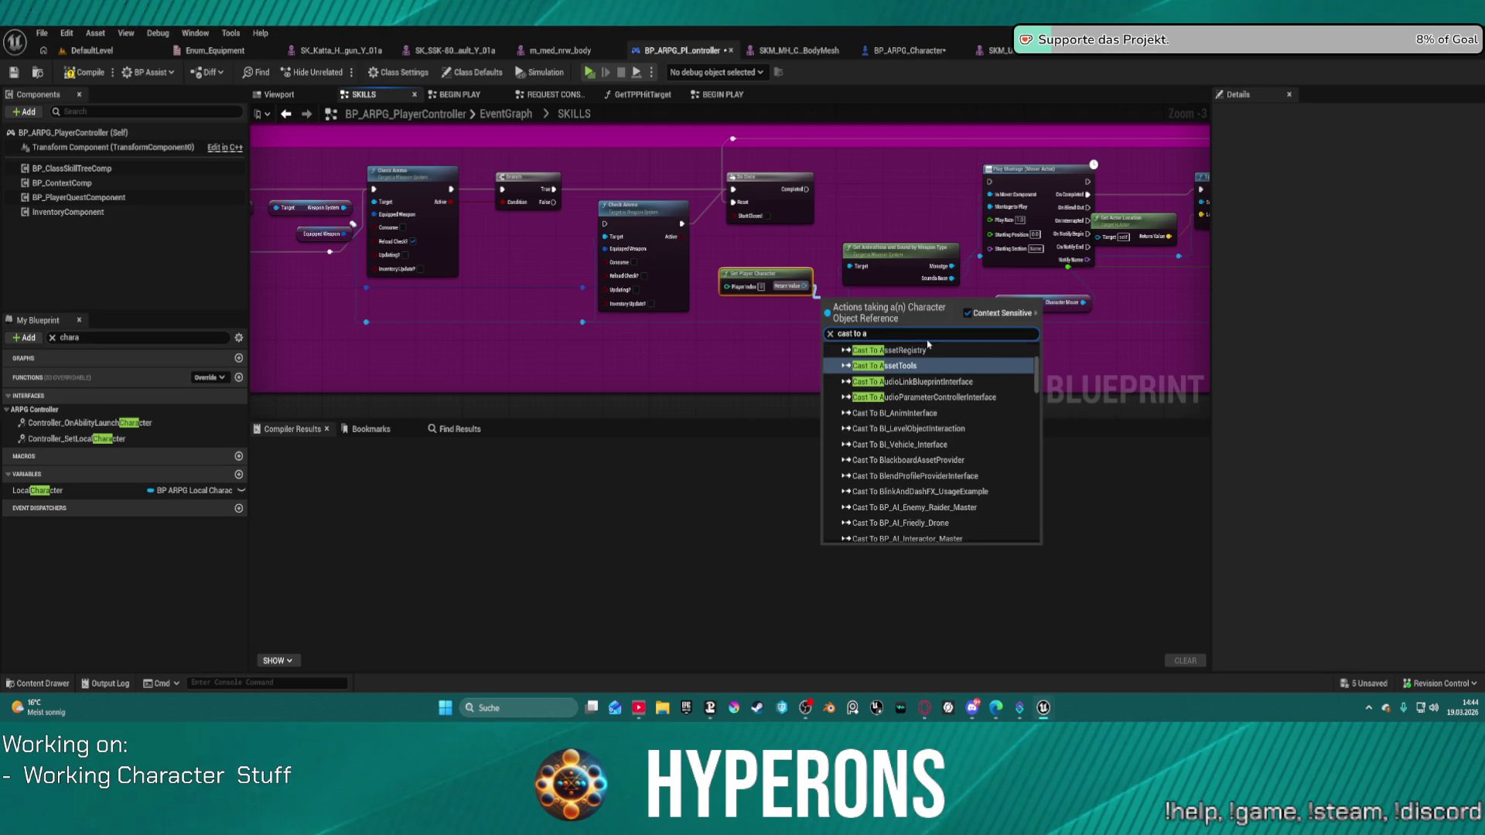
key(BackSpace)
text(chara)
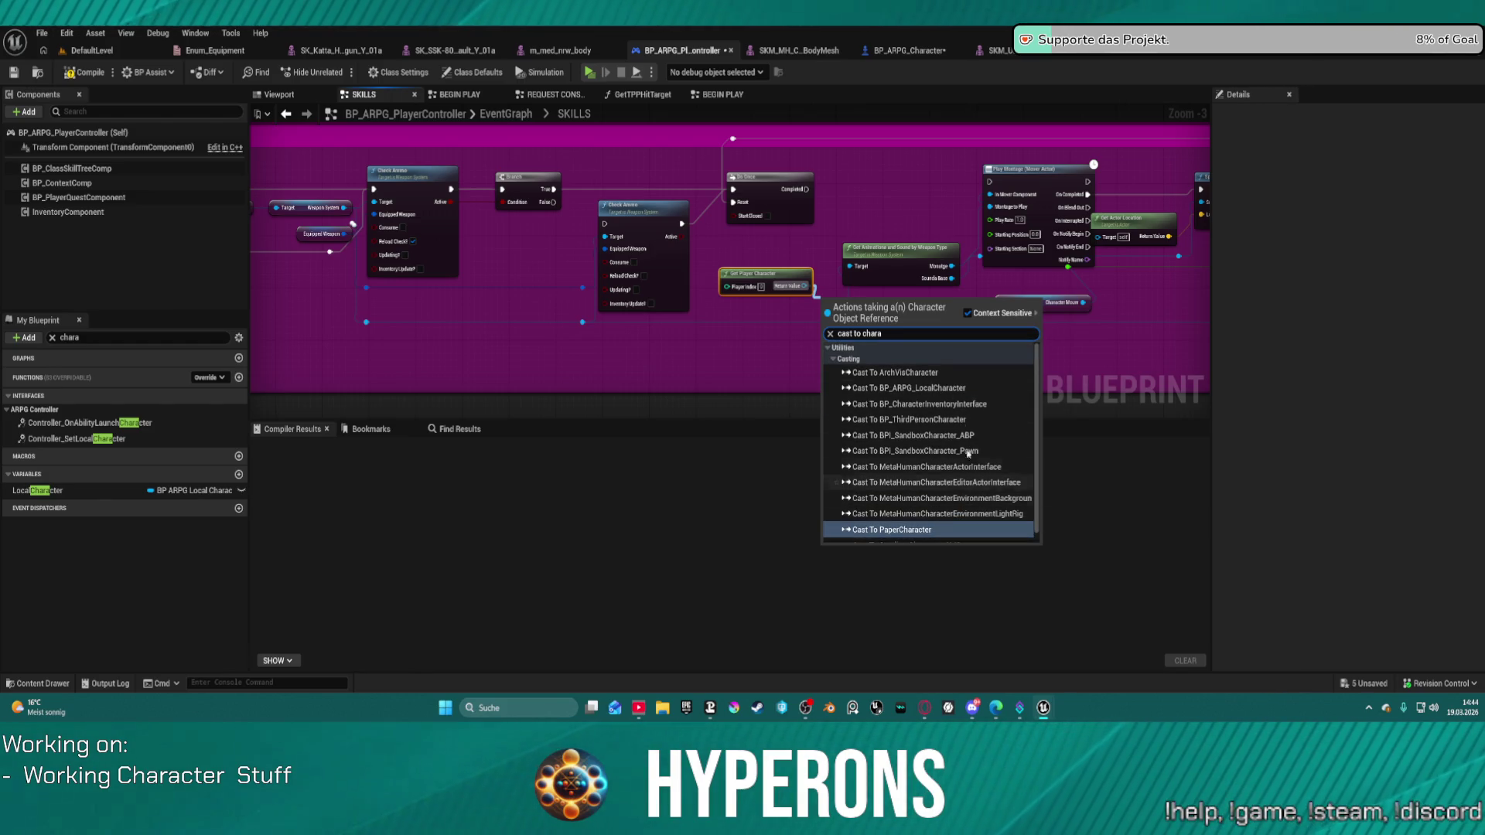
click(892, 201)
From Do Once's Completed pin, search 'character' and add a Cast To BP_ARPG_Character node.
drag(805, 188, 848, 200)
text(cha)
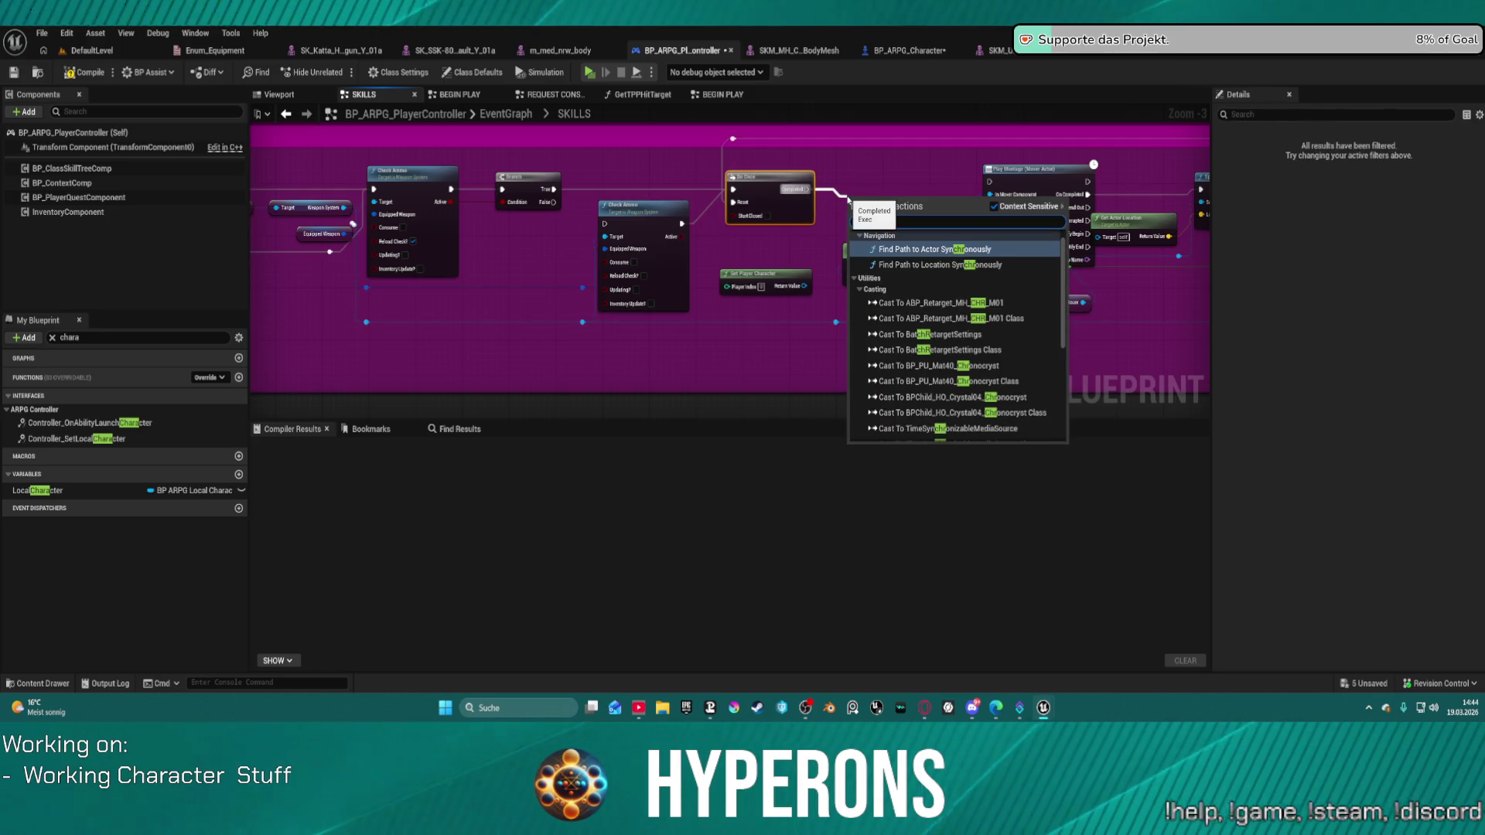
scroll(848, 200, up, 1)
text(ara)
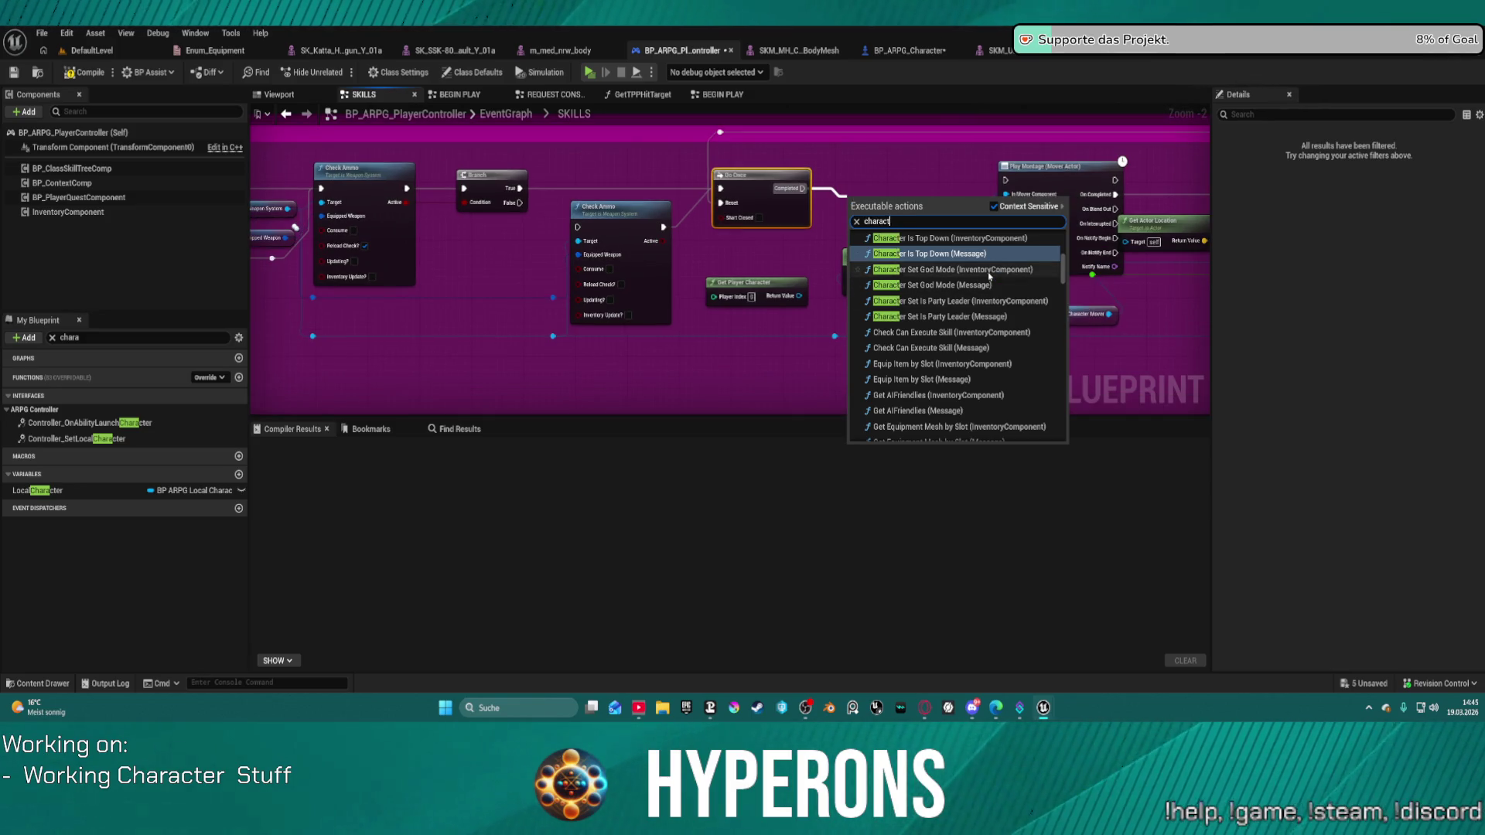
text(cter)
scroll(1021, 271, up, 5)
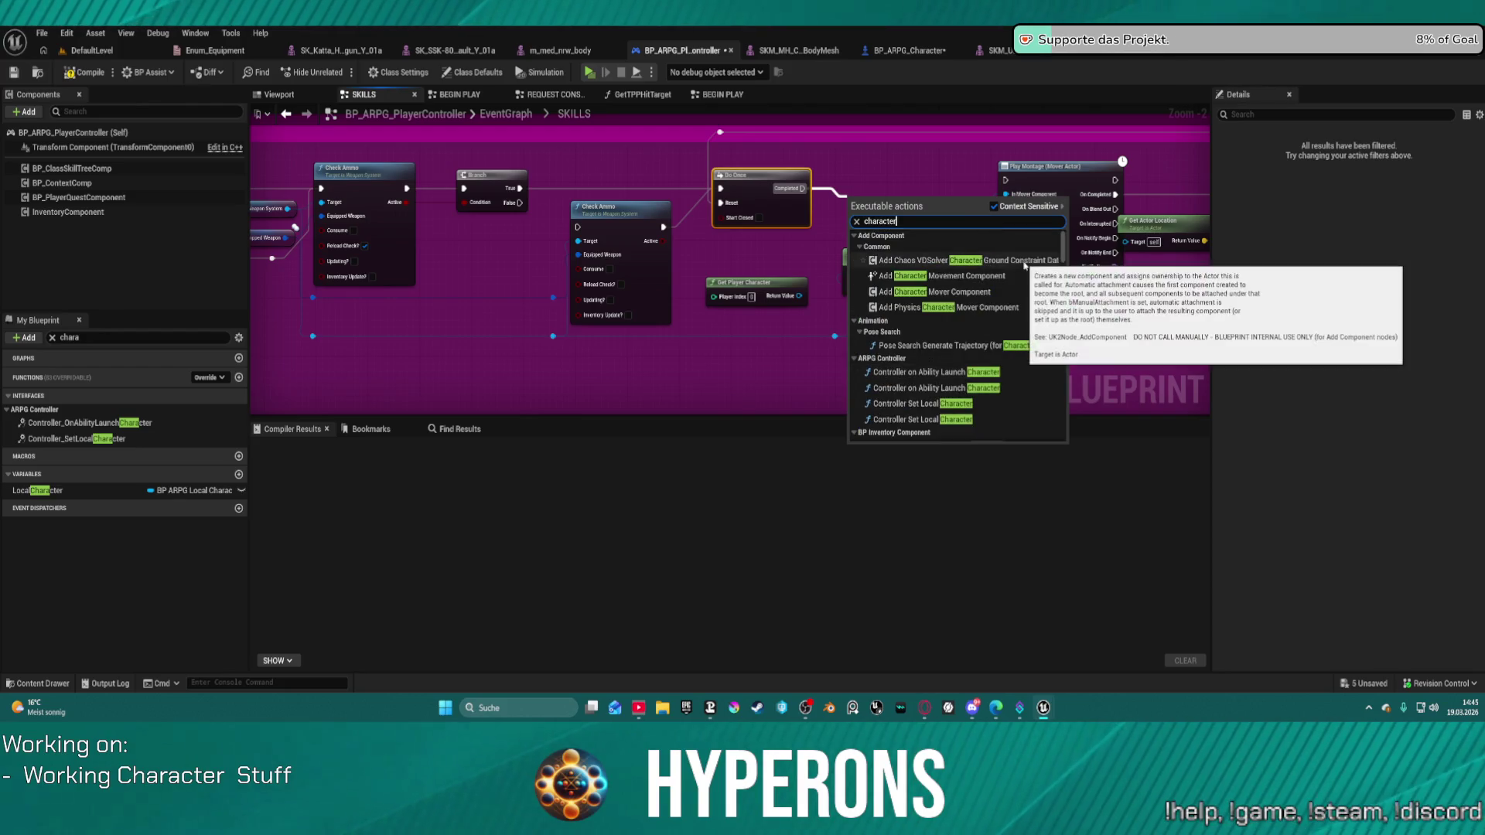
scroll(916, 350, down, 10)
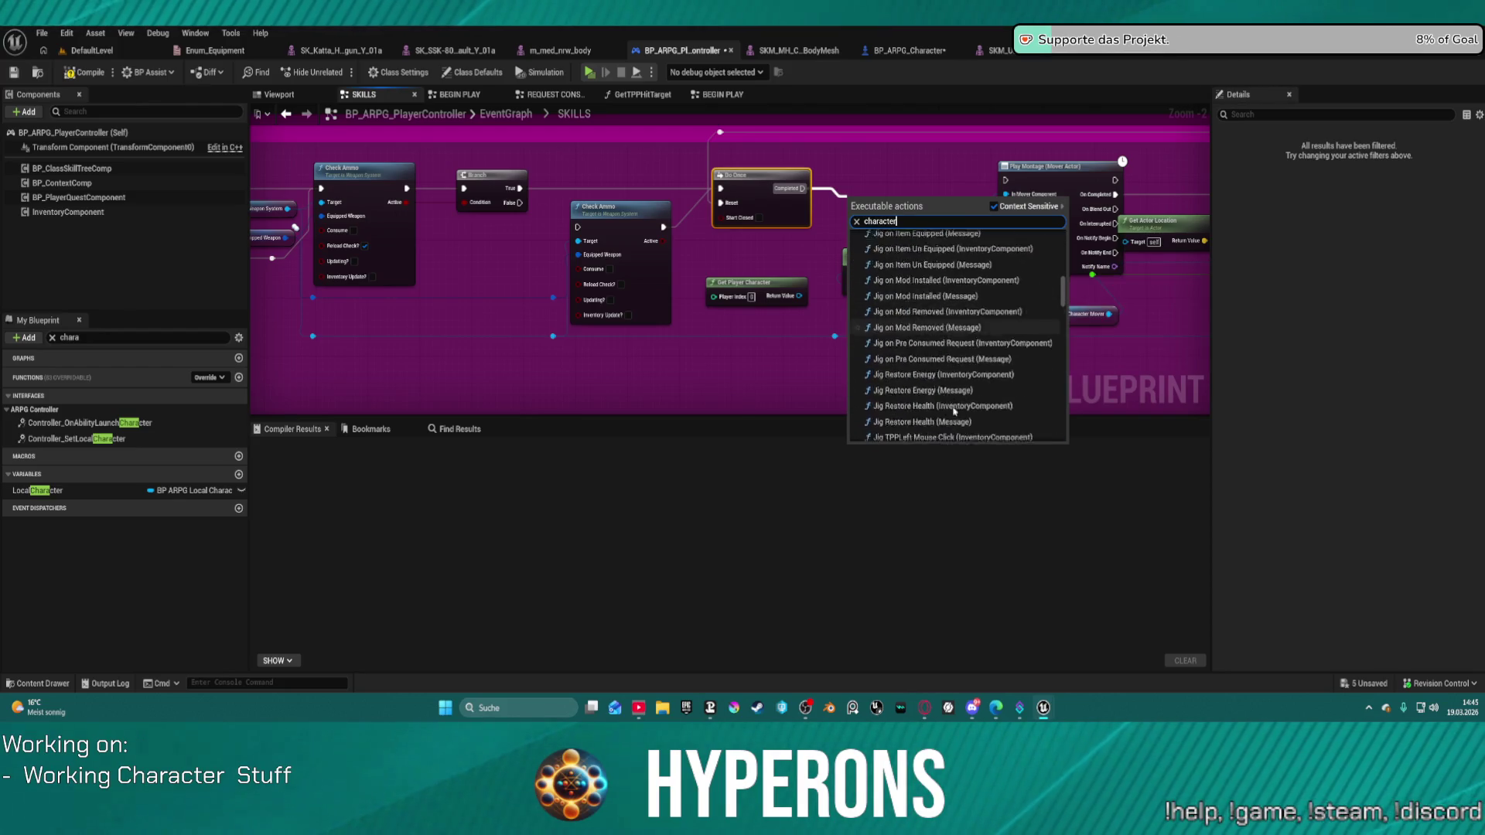
scroll(935, 355, up, 3)
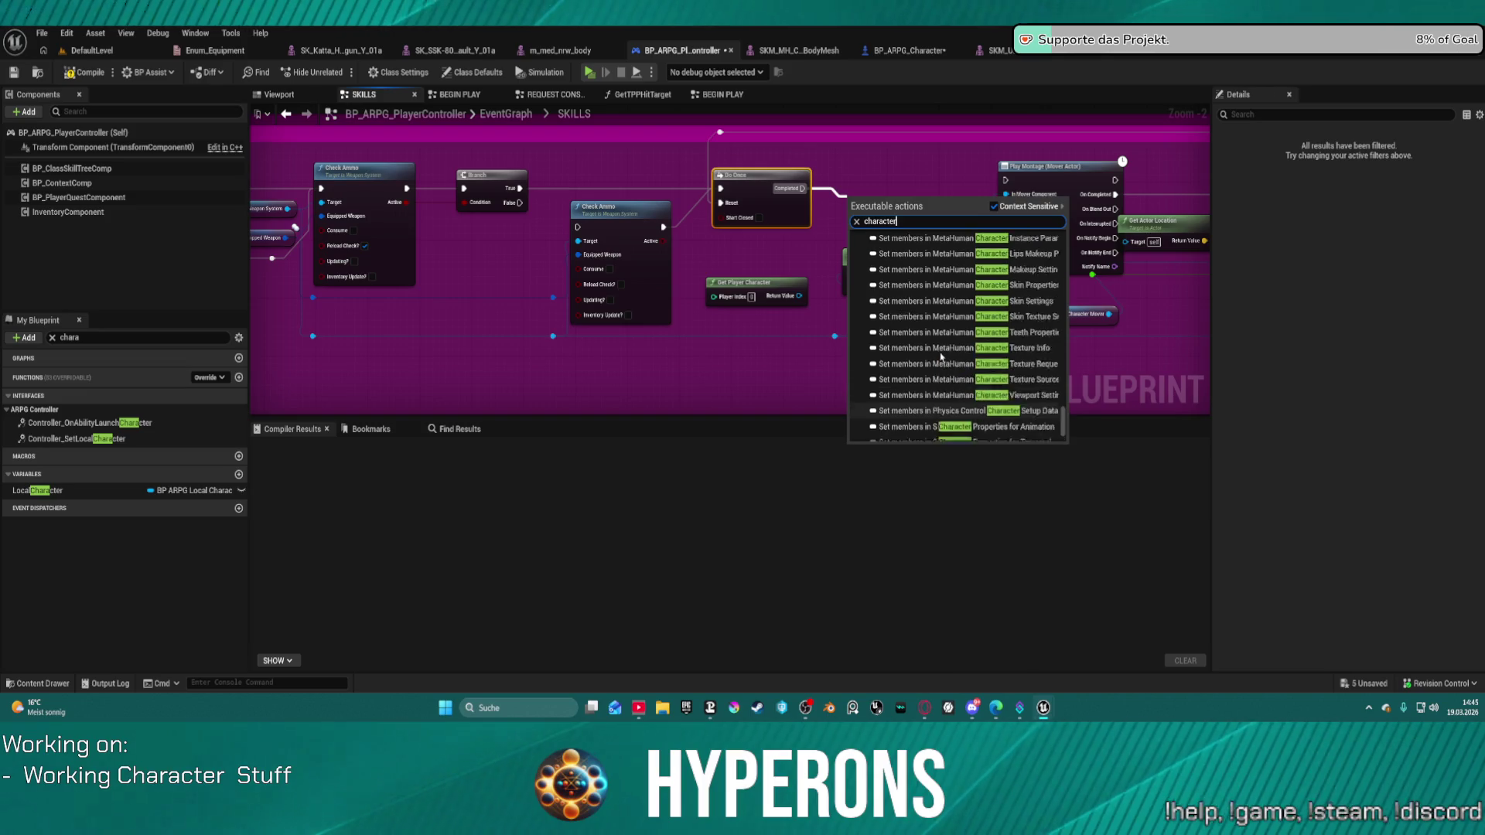
scroll(919, 333, up, 5)
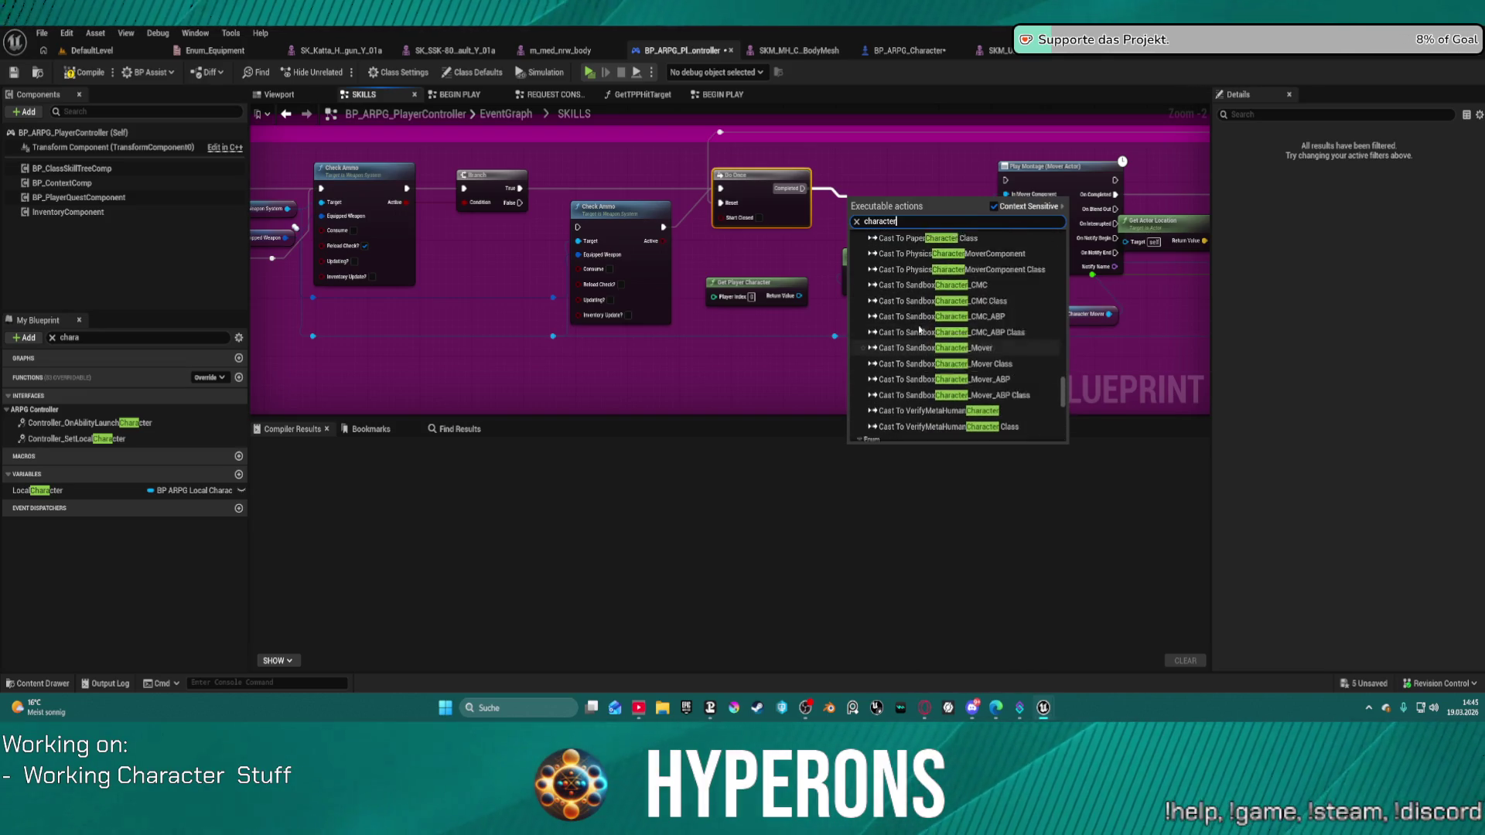
scroll(919, 329, up, 10)
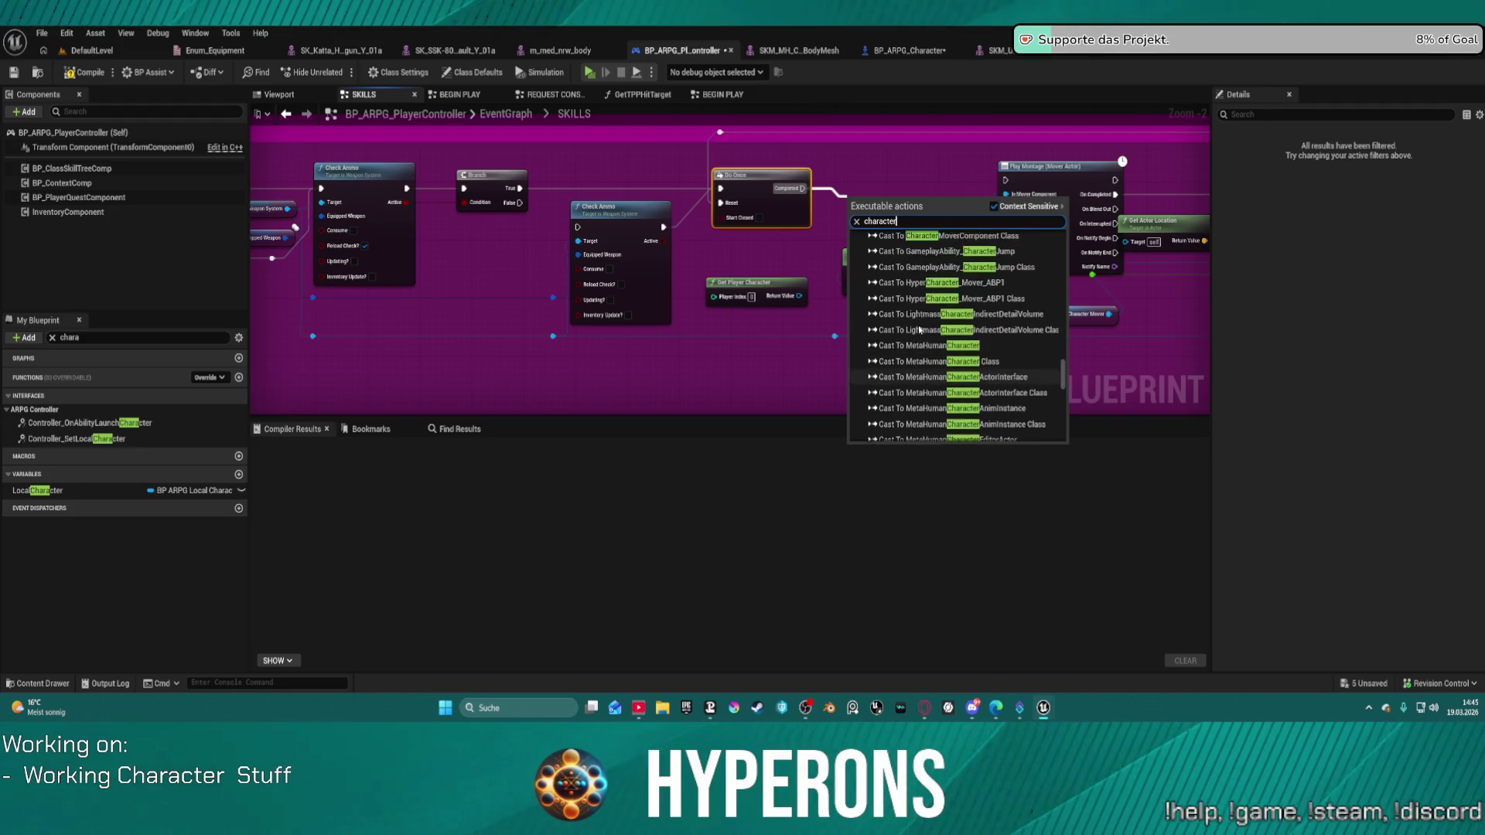
scroll(919, 330, up, 10)
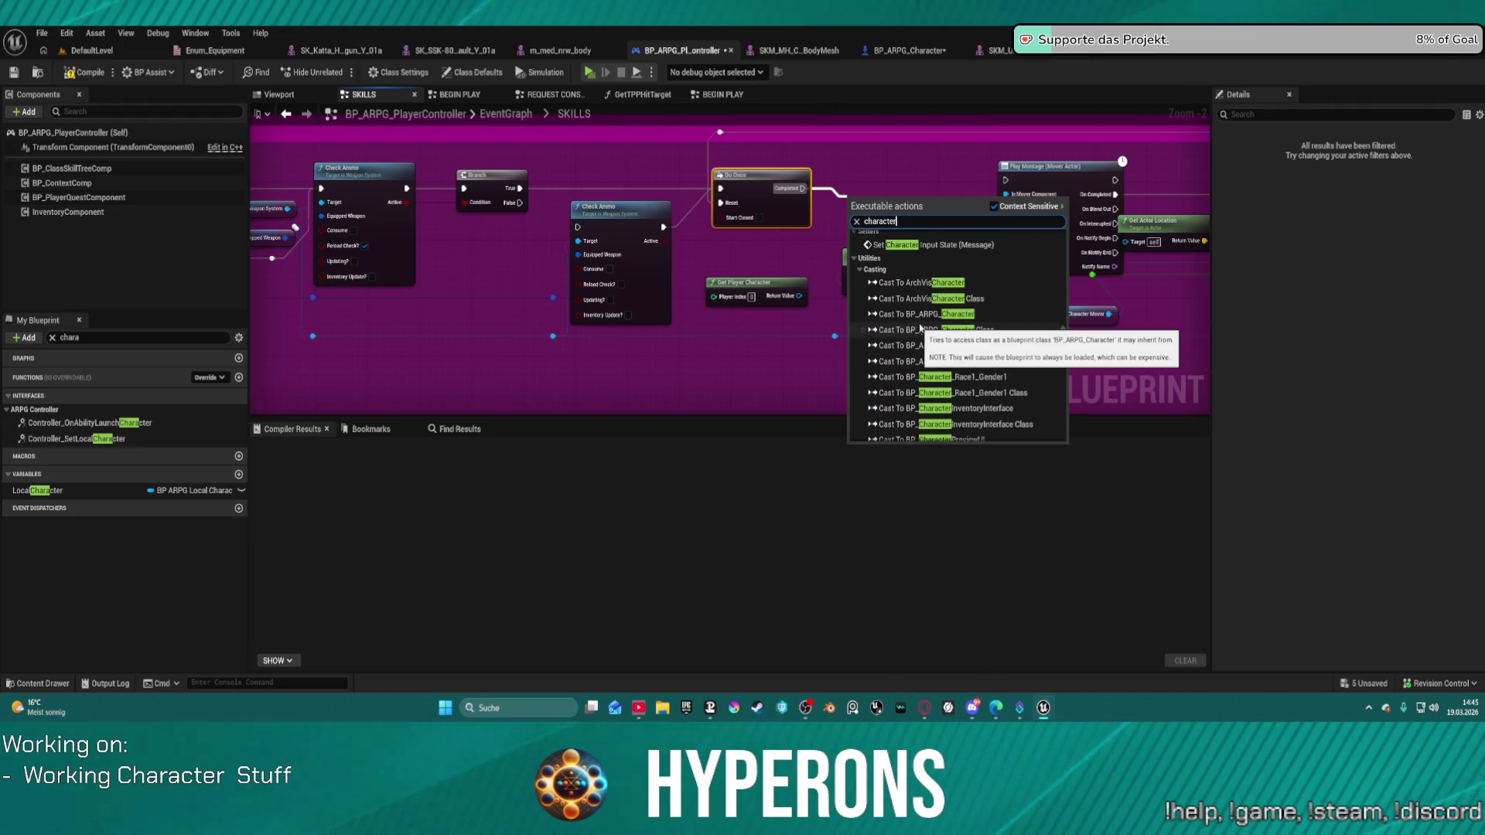
click(937, 275)
Move the new cast node higher and reposition the Character Mover node beside it.
mouse_move(883, 222)
mouse_down()
mouse_move(890, 185)
mouse_move(851, 209)
mouse_move(820, 285)
mouse_move(843, 190)
mouse_move(819, 287)
mouse_move(875, 198)
mouse_up()
click(1032, 317)
drag(1020, 316, 922, 216)
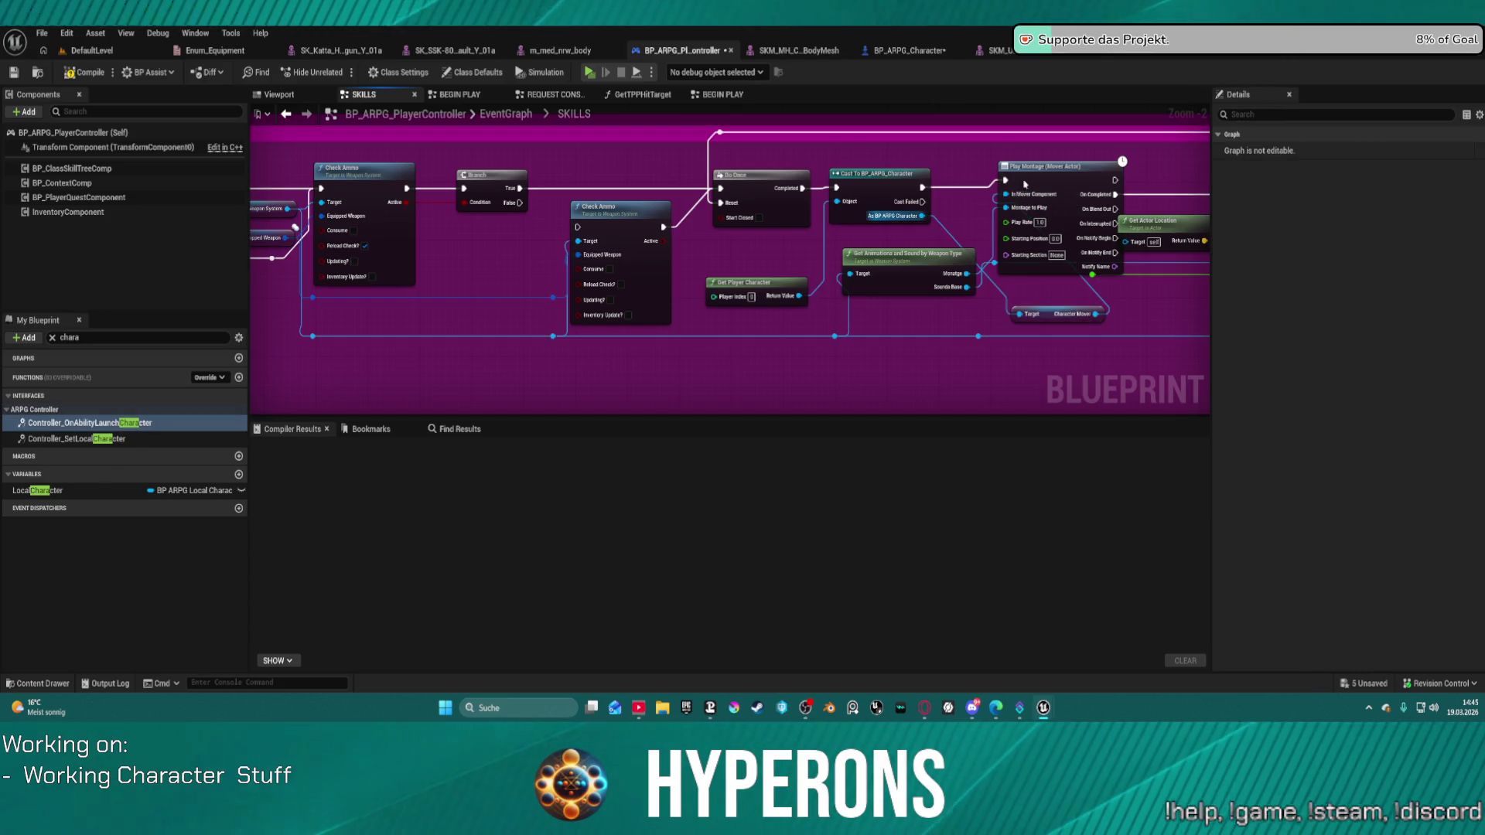
Toggle a breakpoint on Cast To BP_ARPG_Character, play-test until it halts, then stop the simulation.
right_click(896, 181)
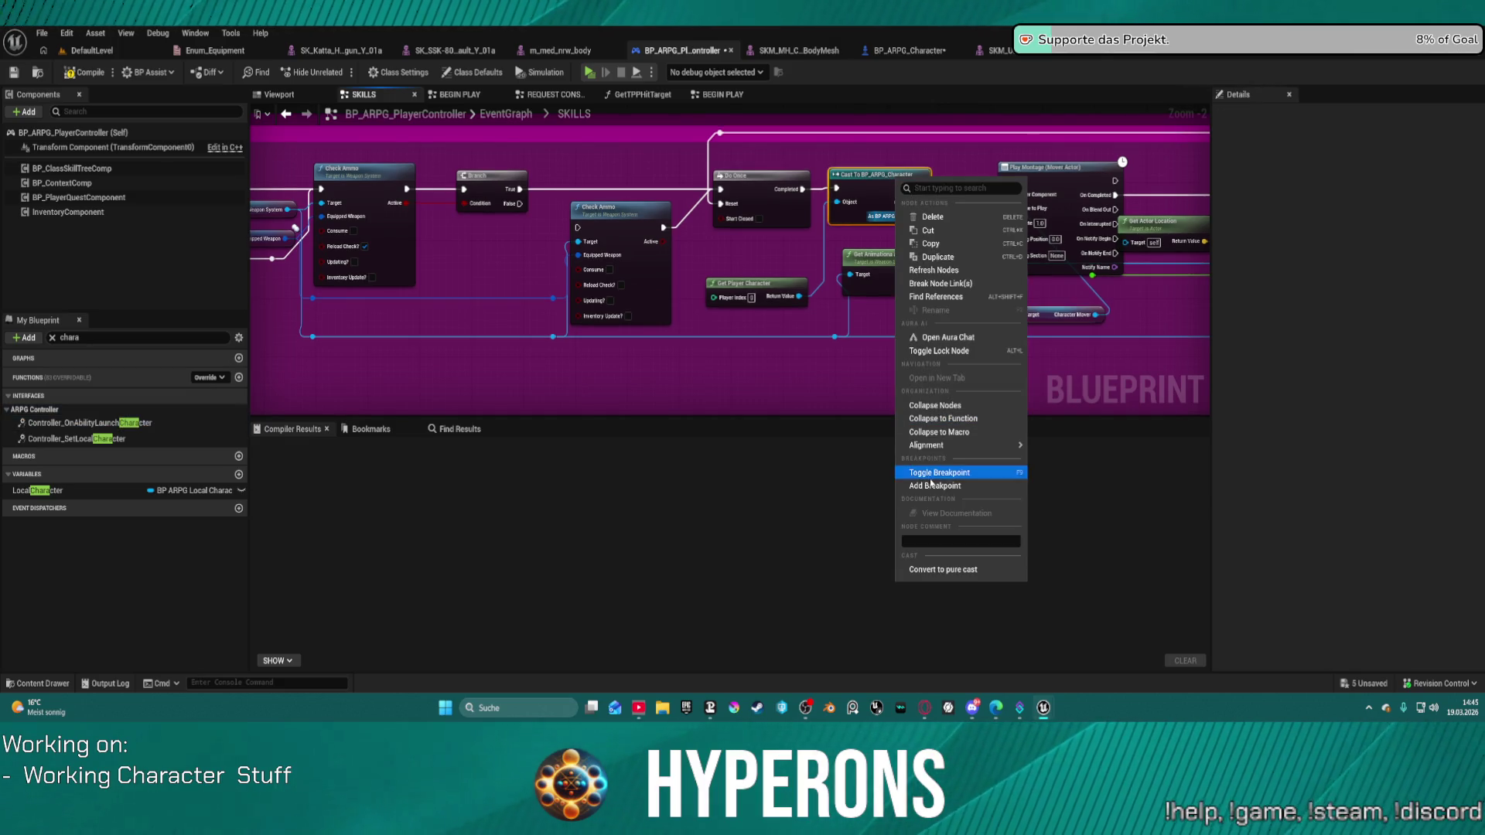
click(936, 484)
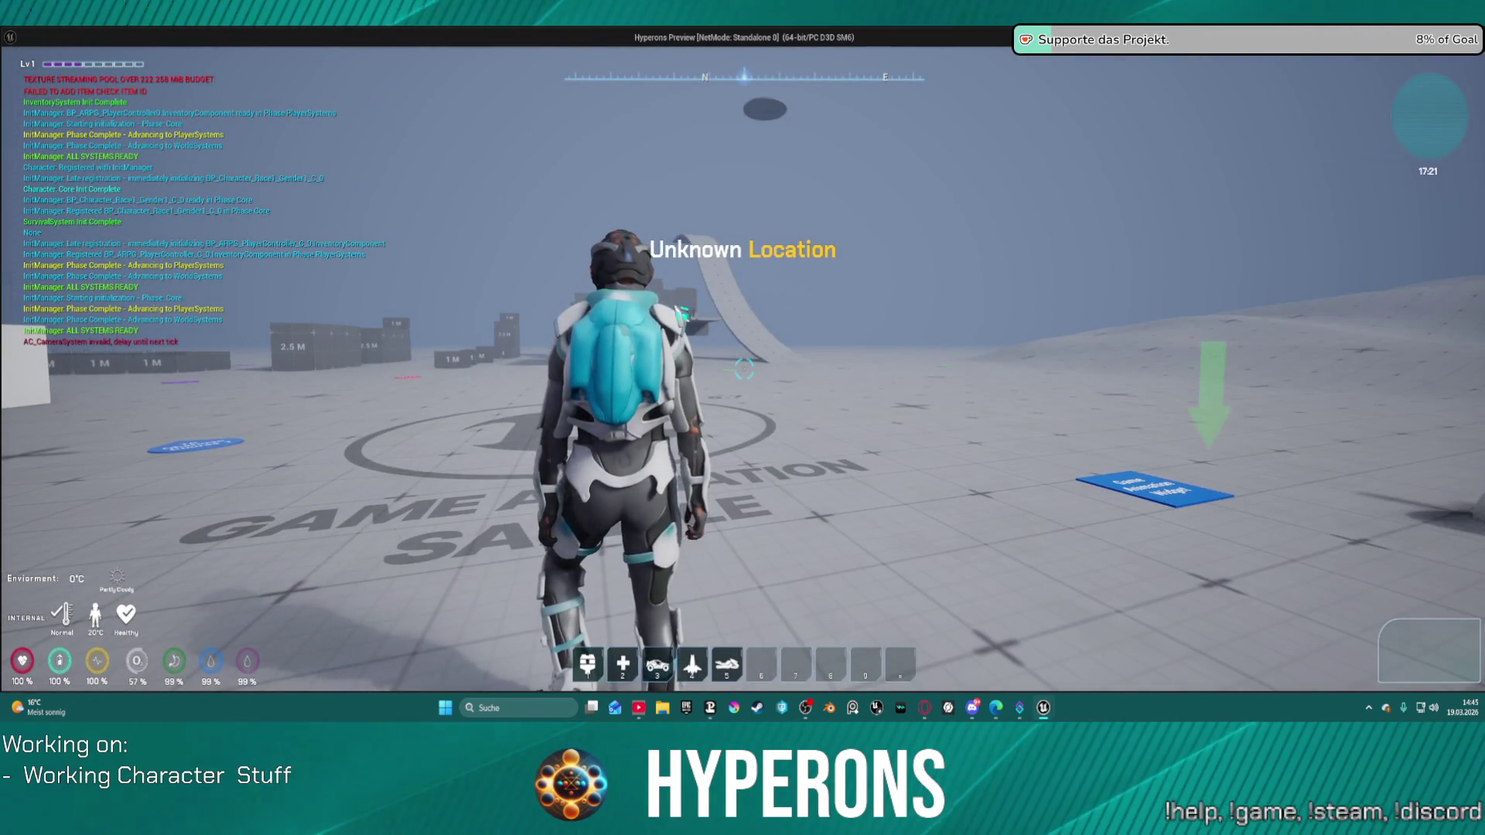
key(i)
click(1292, 187)
key(Escape)
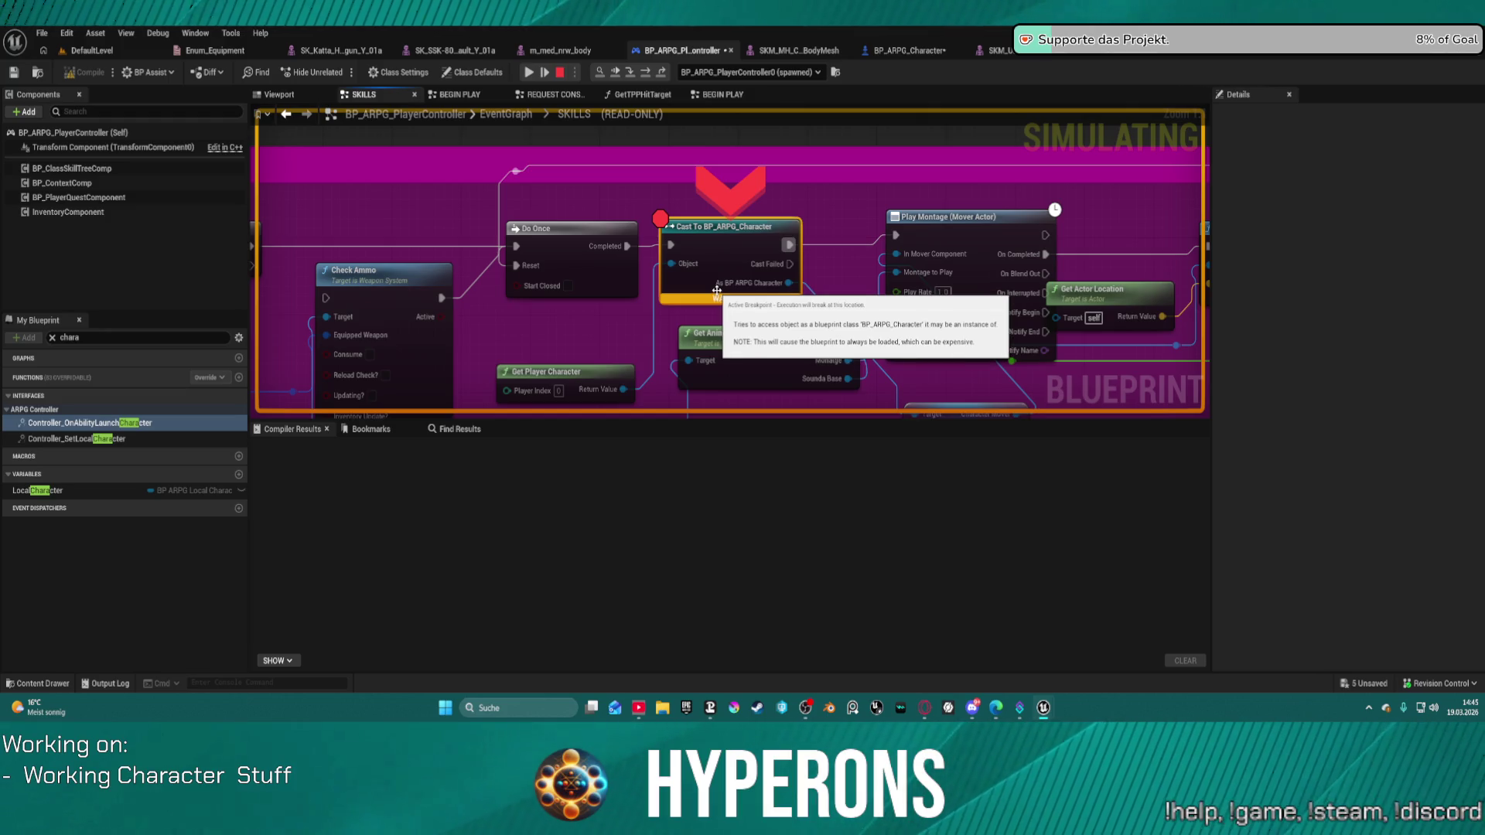
mouse_move(716, 292)
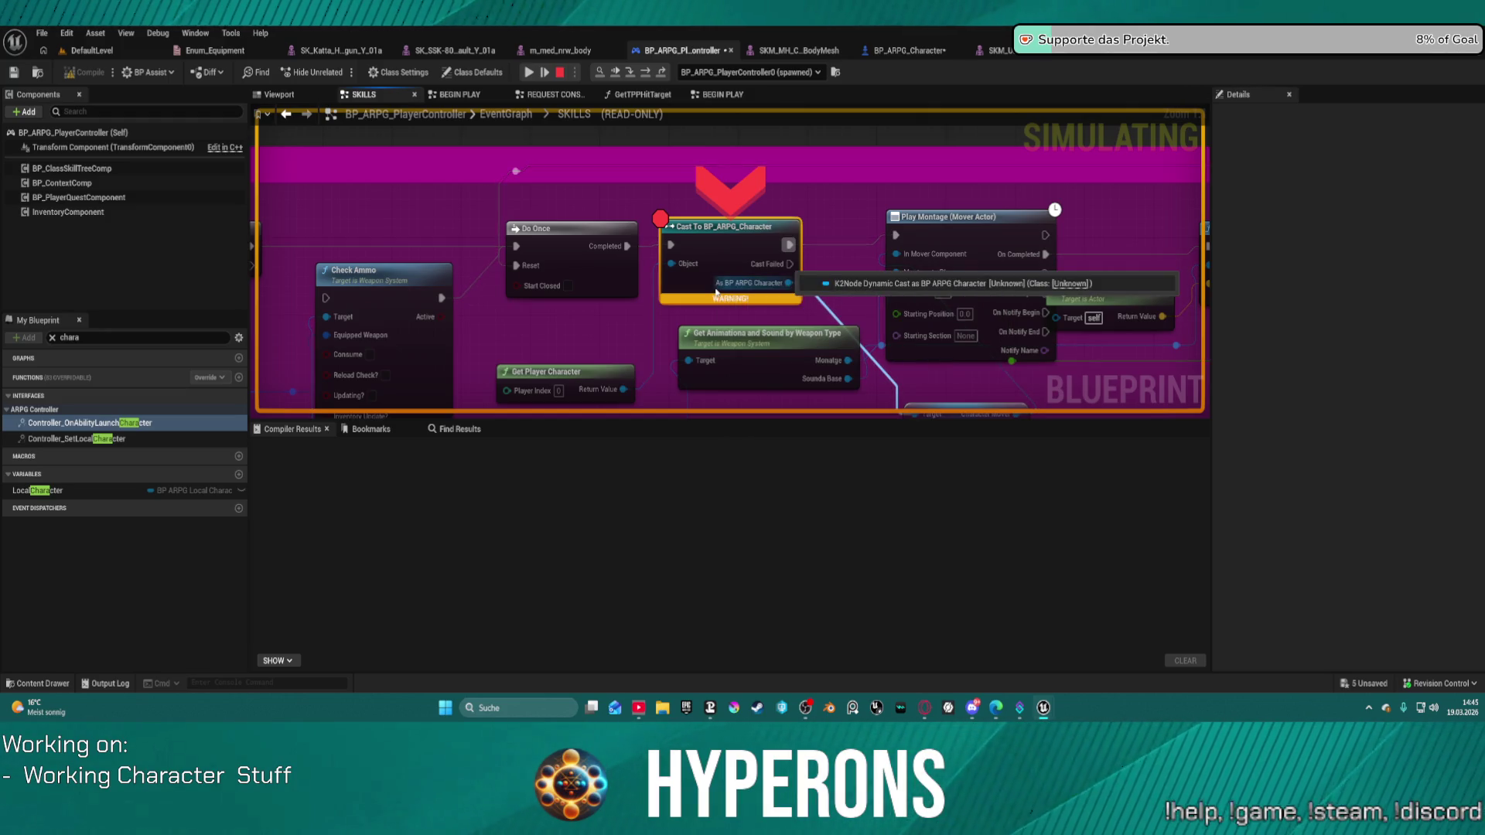
mouse_move(1095, 372)
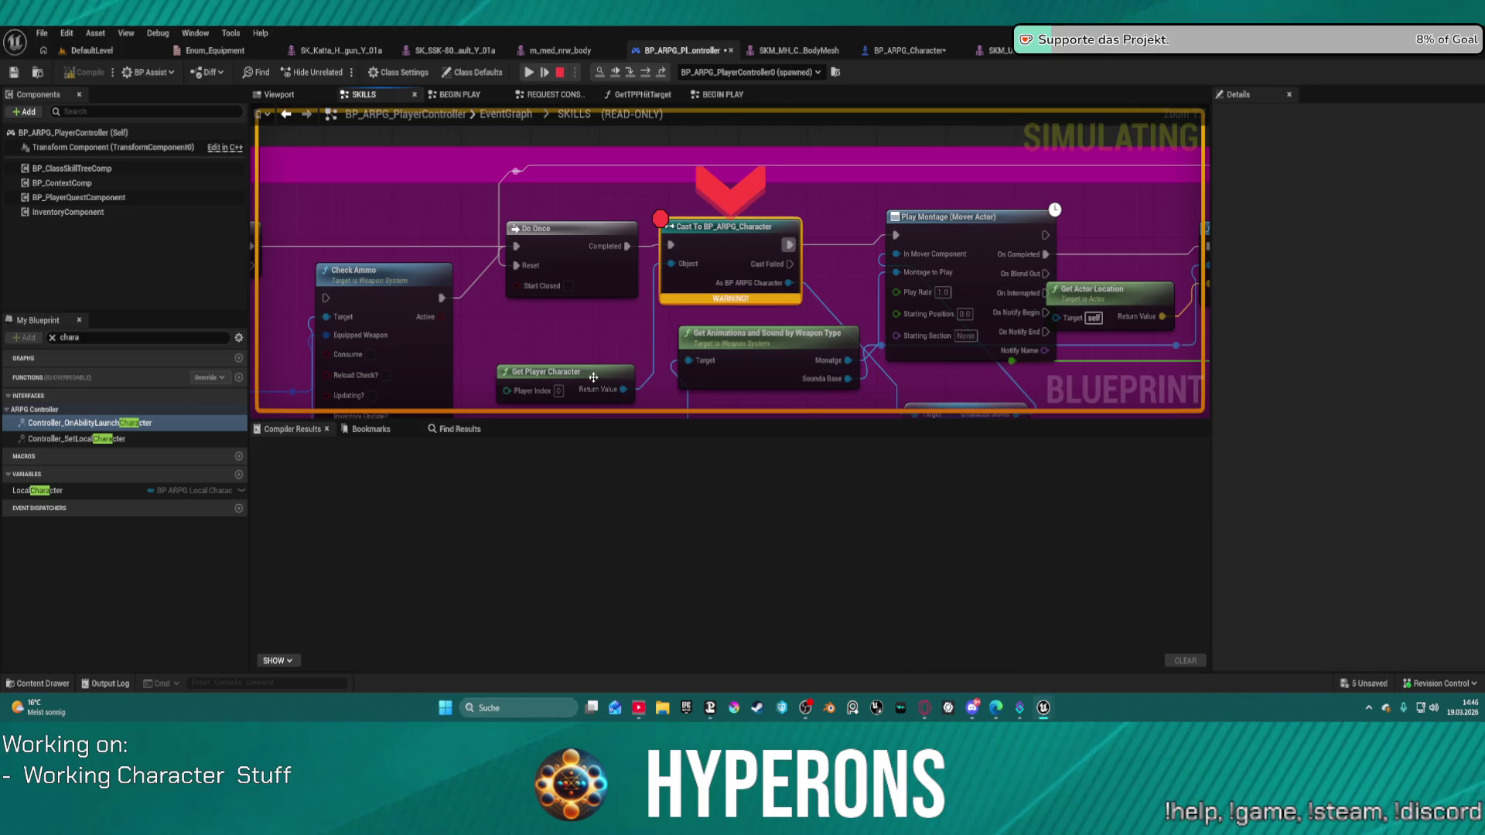
click(560, 73)
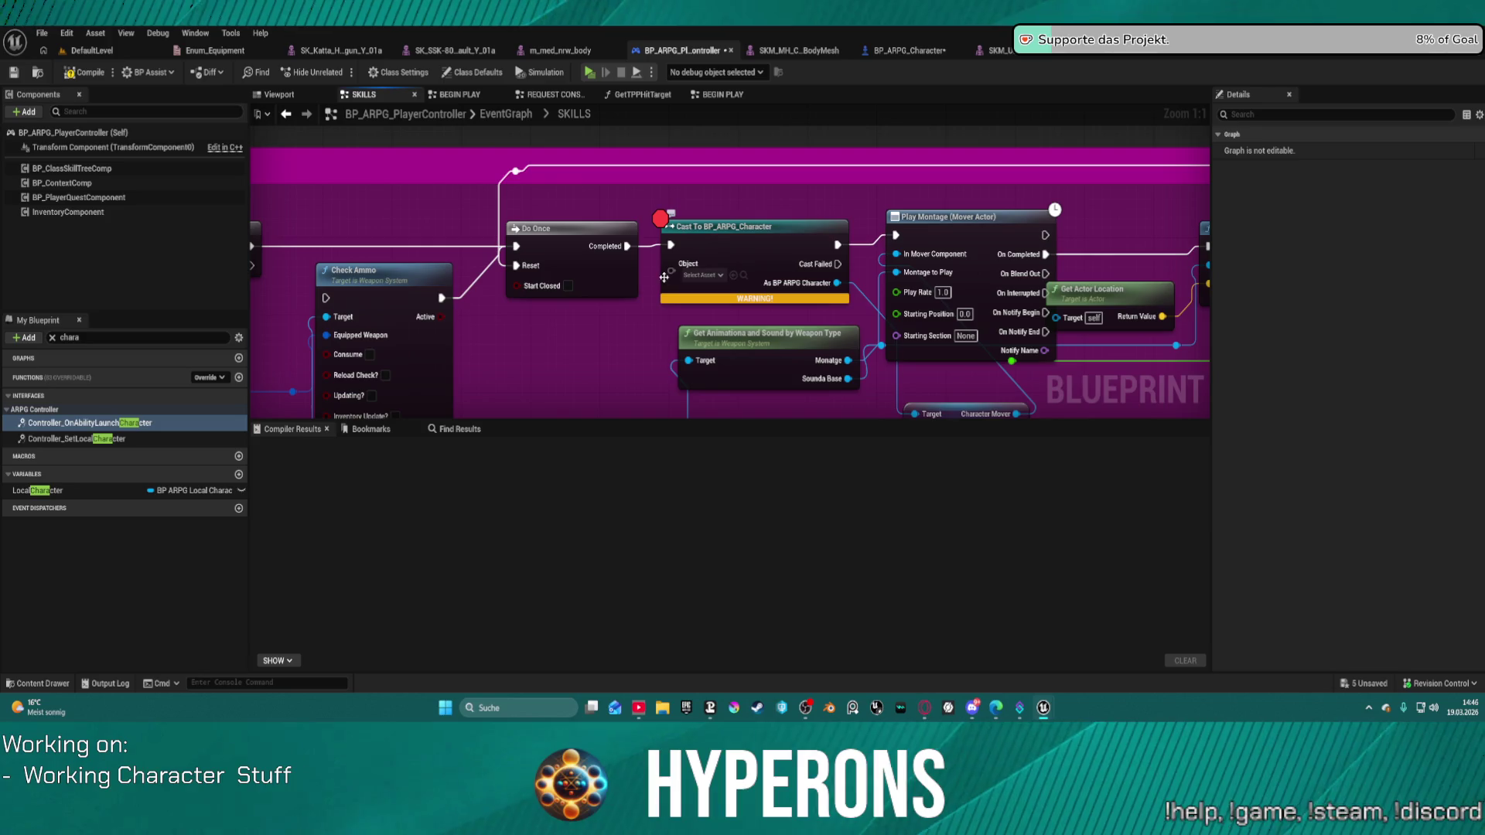
From the cast's Object input, search 'controller' and add a Get Controller node.
drag(670, 270, 618, 343)
text(co)
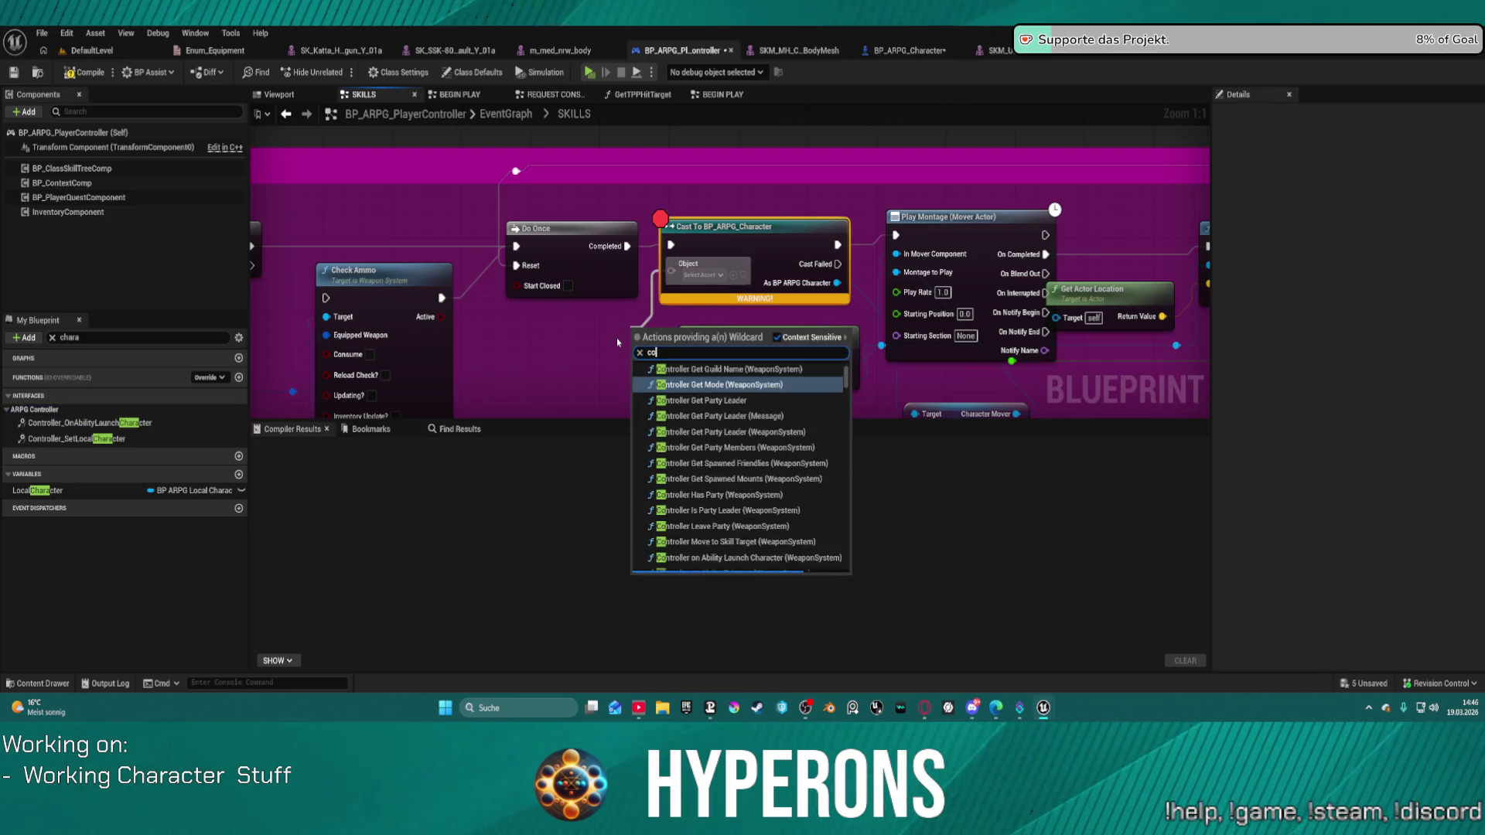
text(ntroler)
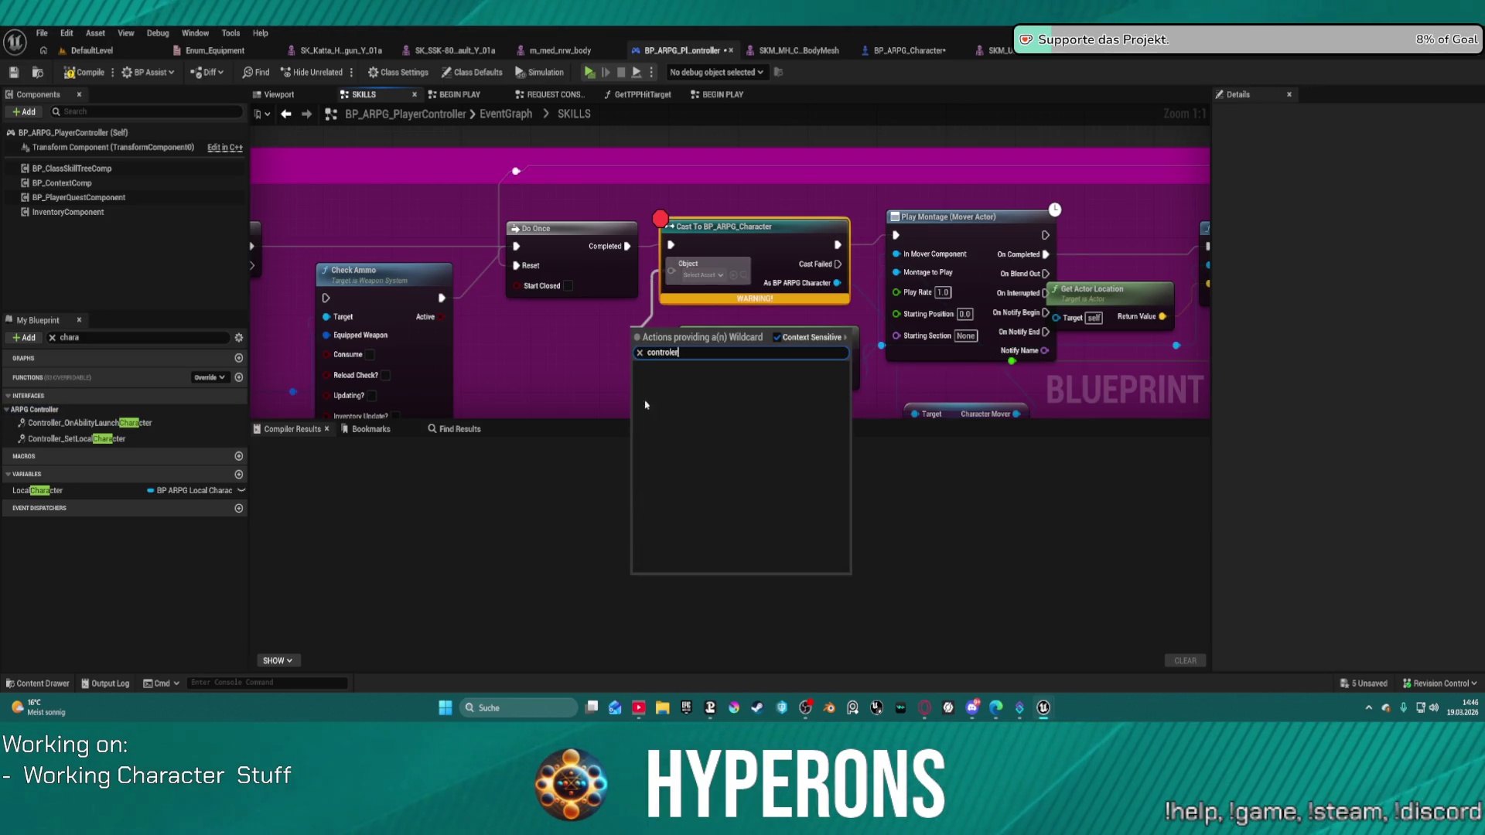
key(BackSpace)
key(BackSpace)
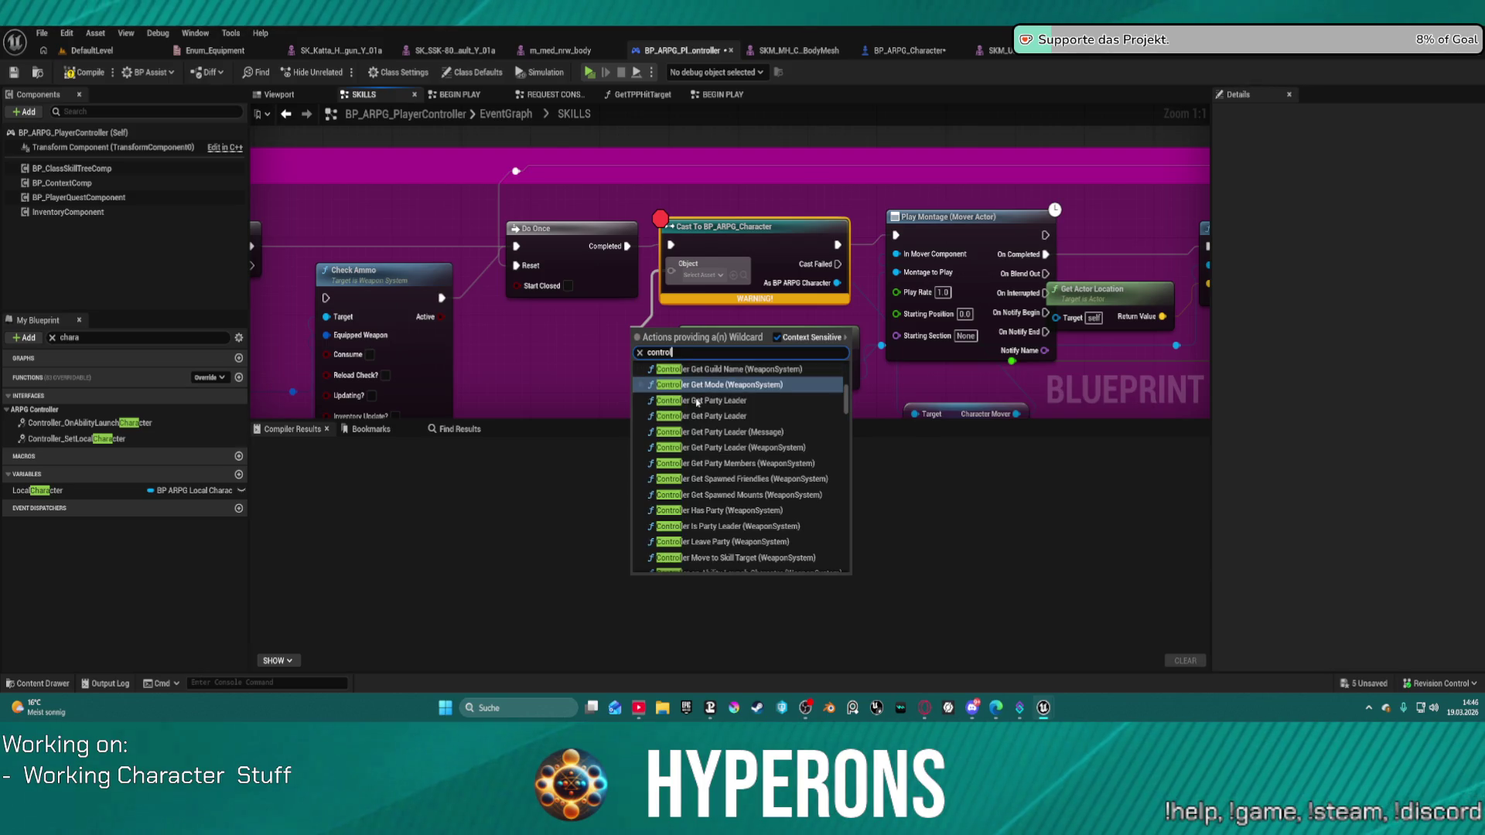
text(ler)
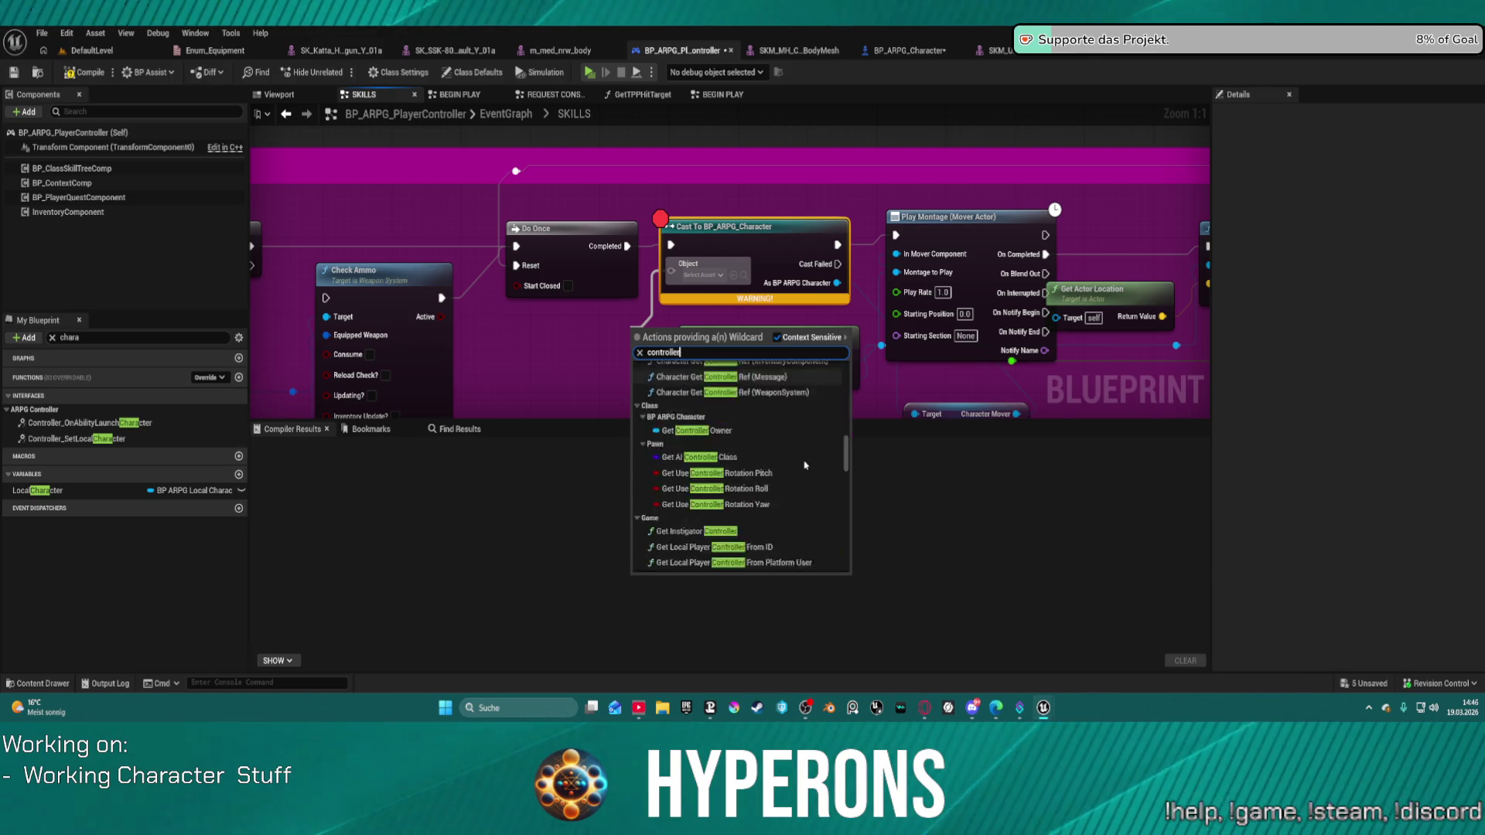
scroll(805, 465, down, 10)
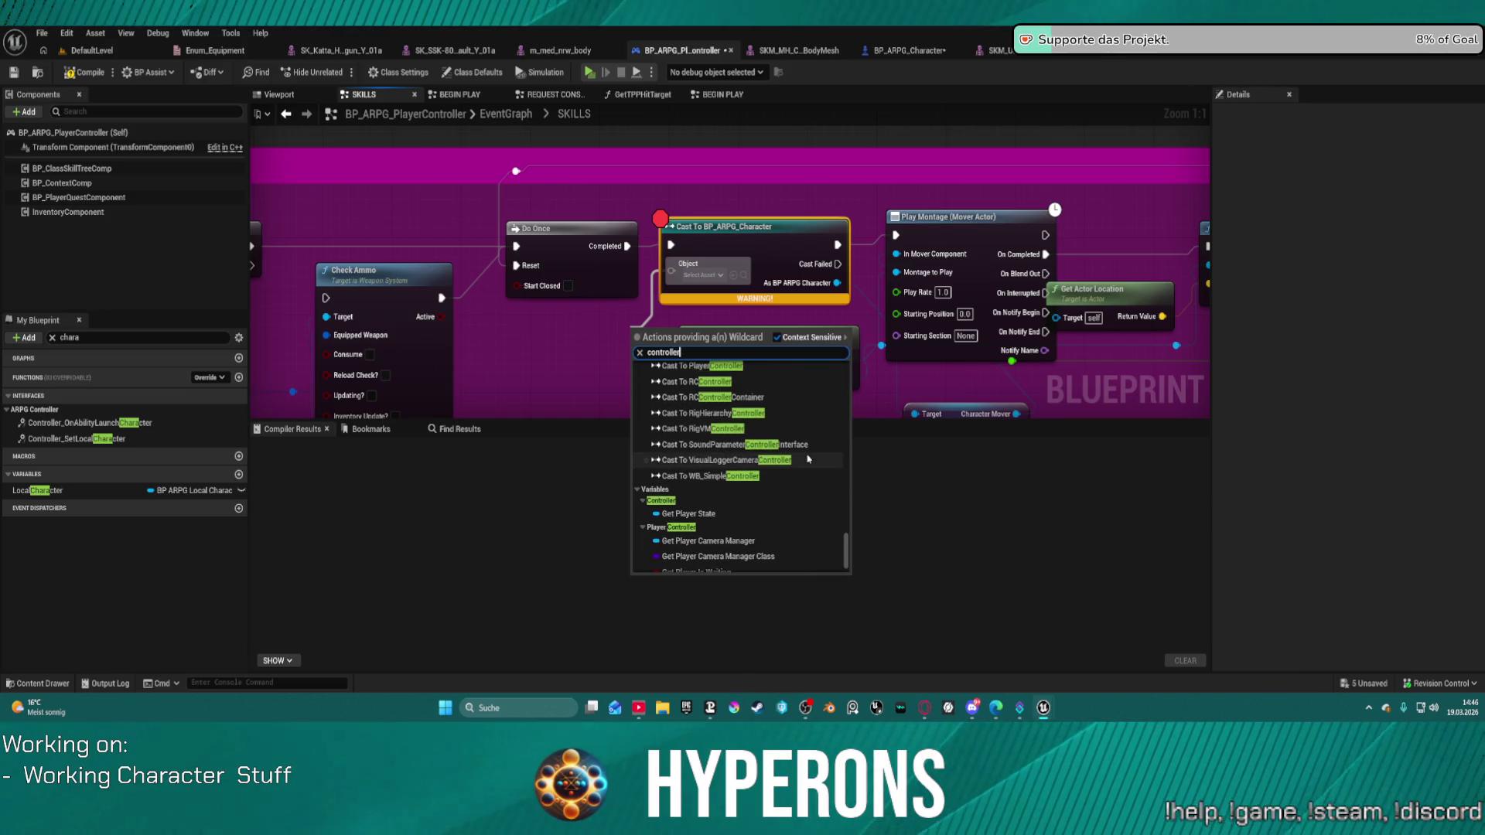
scroll(807, 459, up, 10)
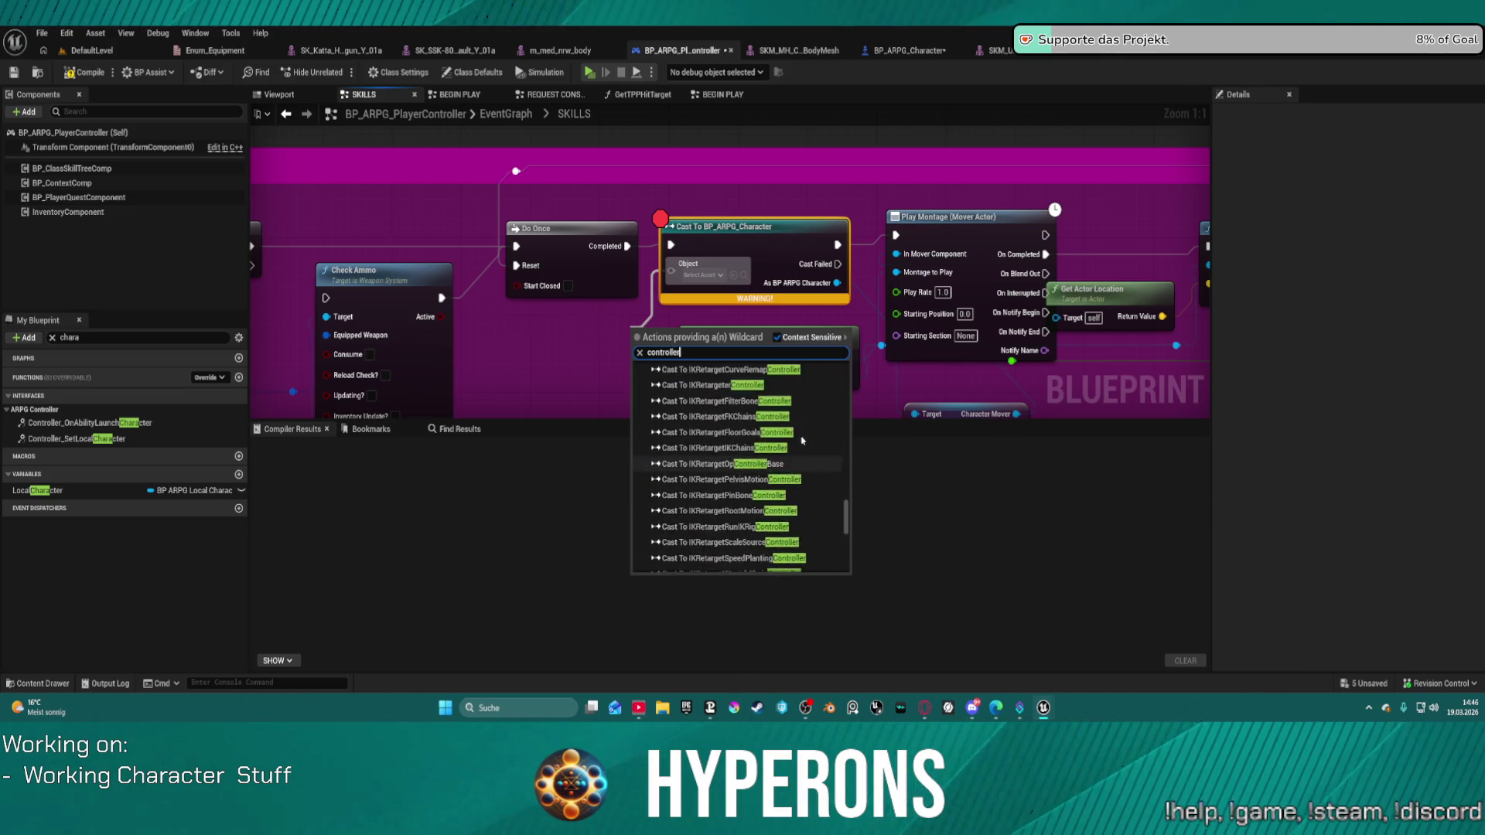
scroll(802, 441, up, 10)
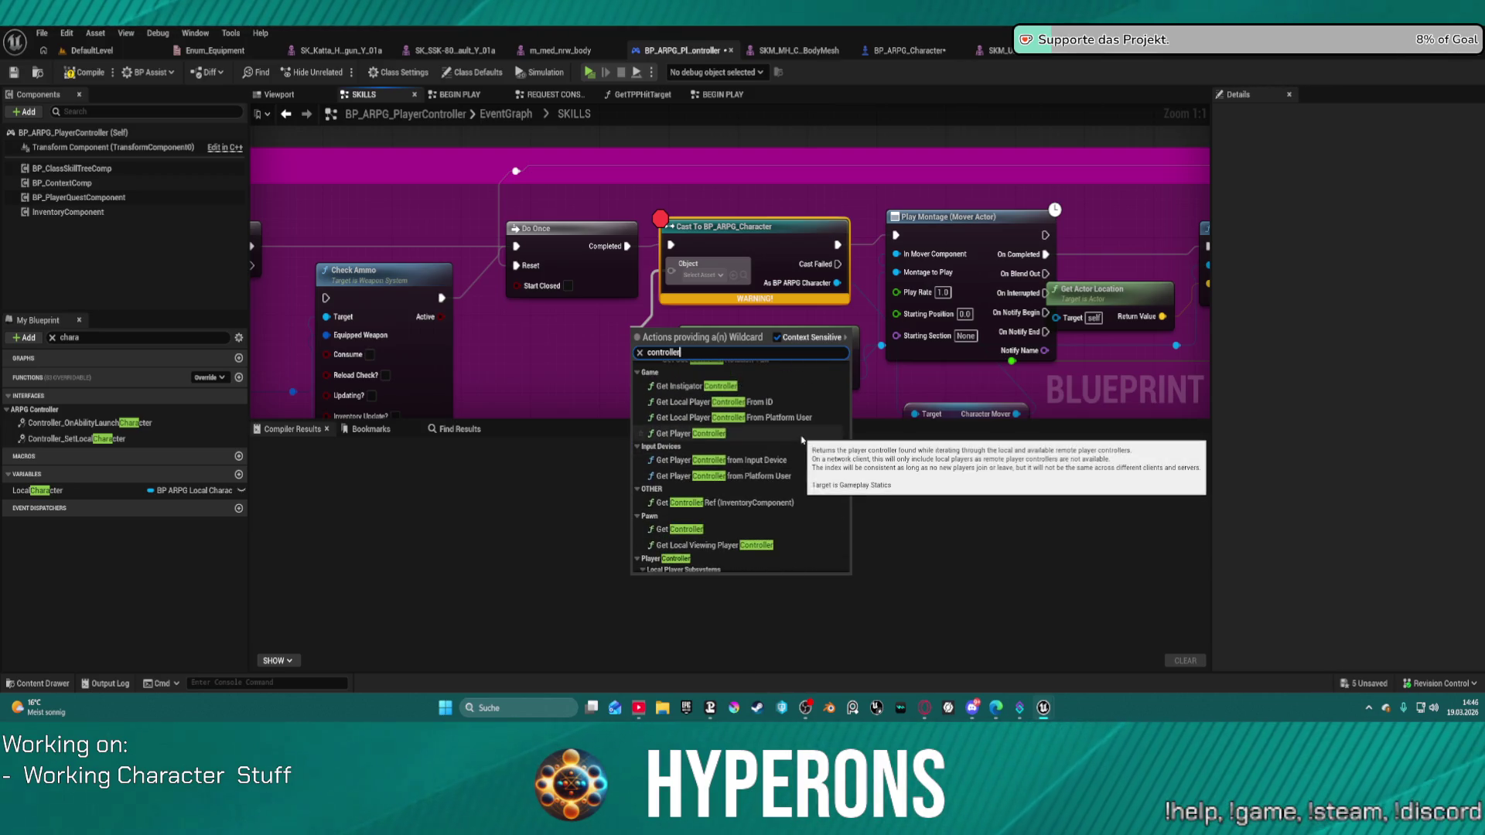
click(683, 531)
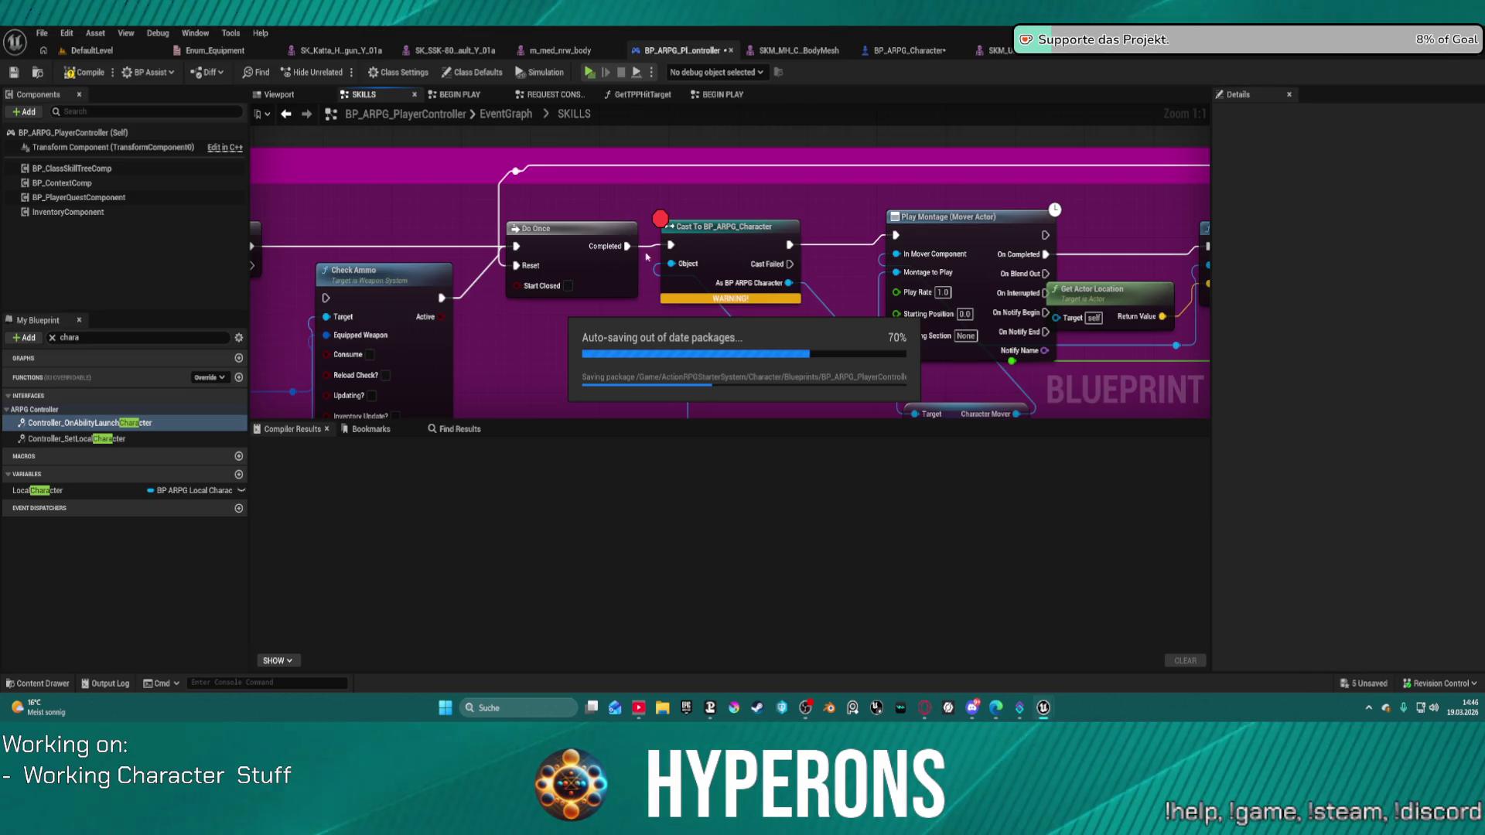
Replace the 'owner' search with 'controller pawn' and place a Get Controlled Pawn Ref node beside the Cast.
mouse_move(670, 329)
mouse_down()
mouse_move(583, 334)
mouse_move(673, 267)
mouse_move(591, 344)
mouse_up()
text(owner)
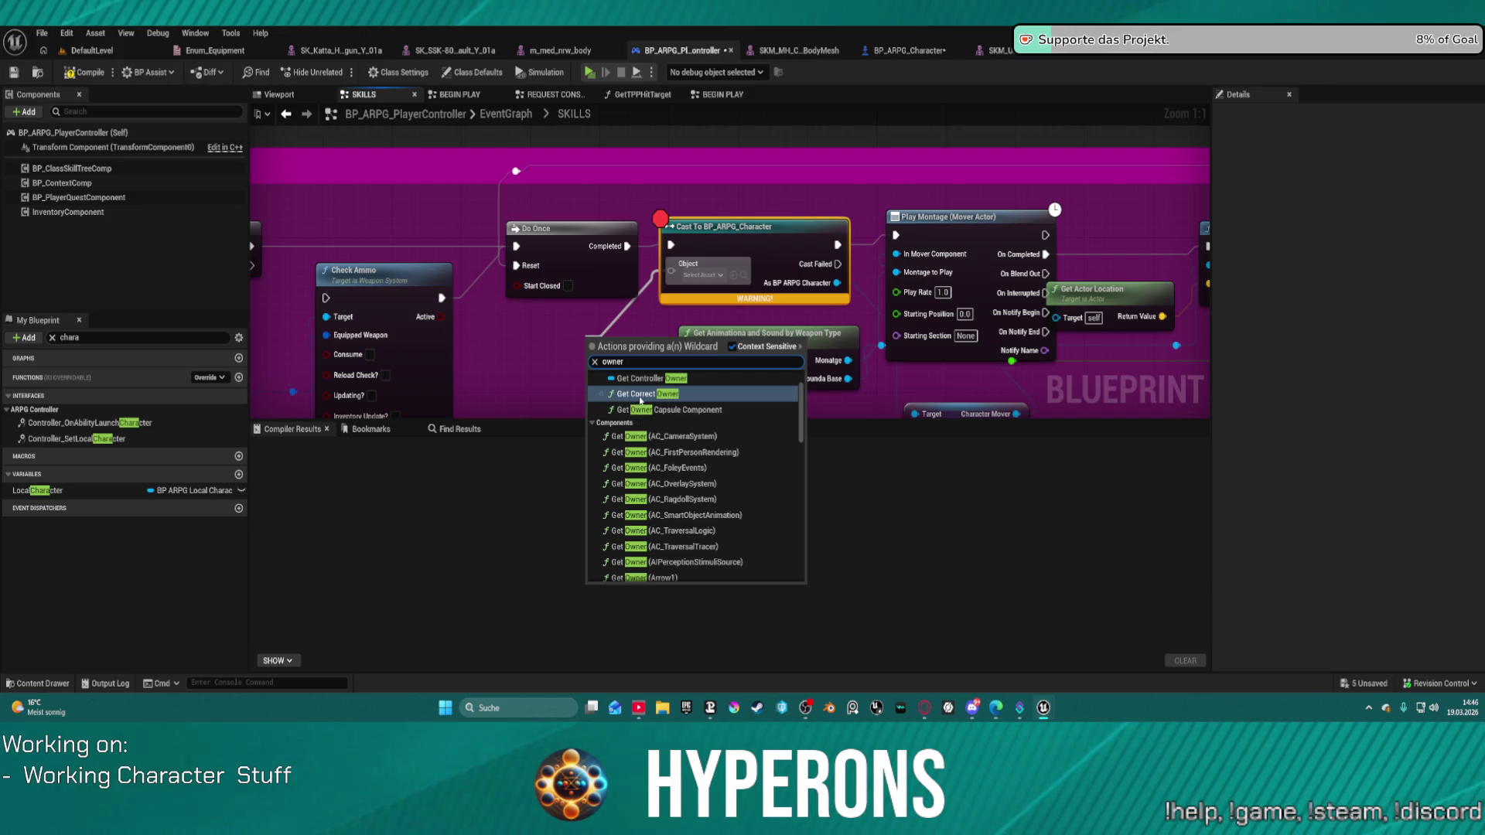
drag(625, 362, 590, 360)
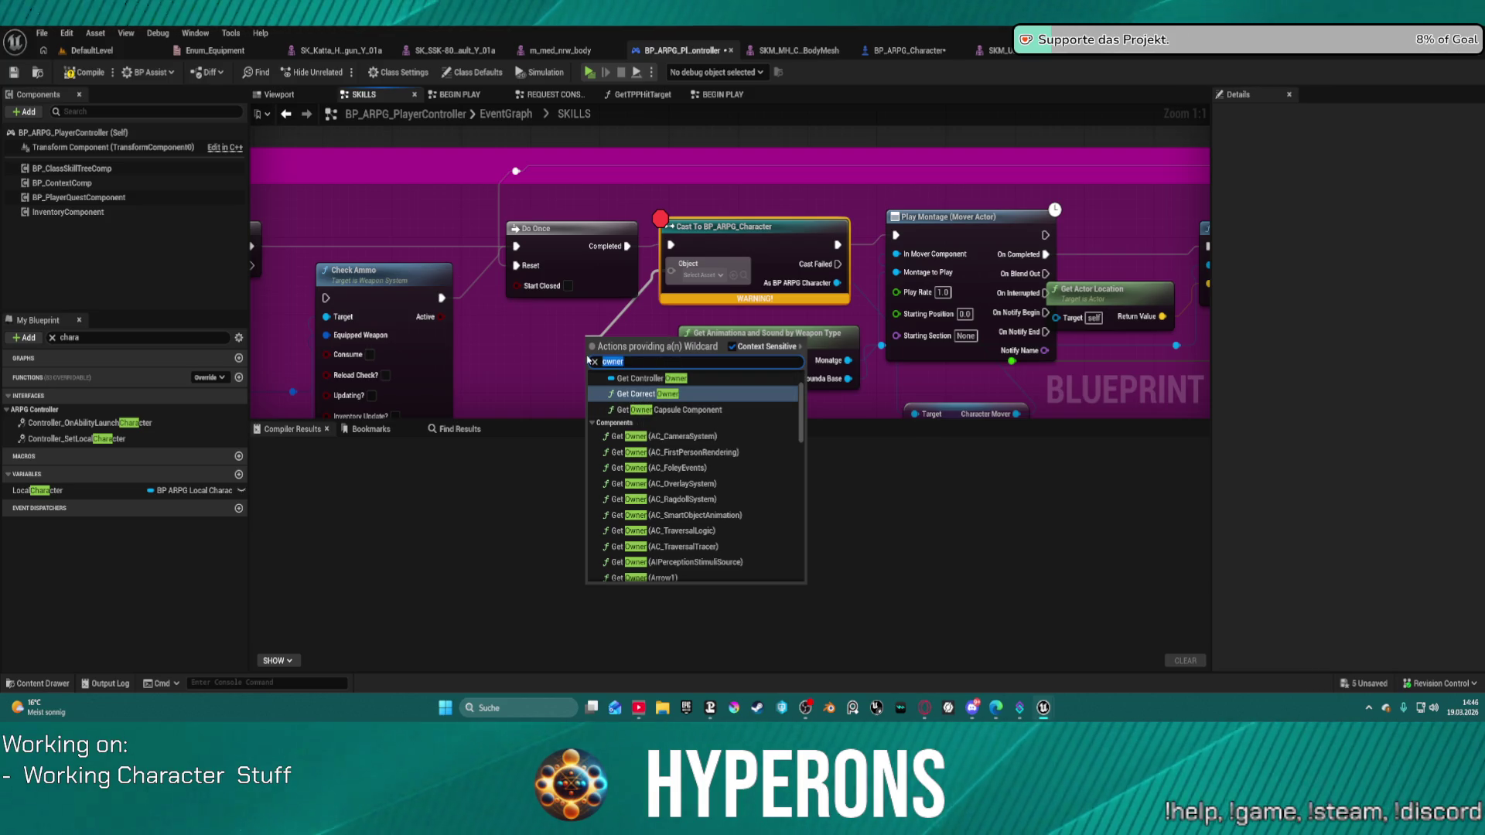
text(contrl)
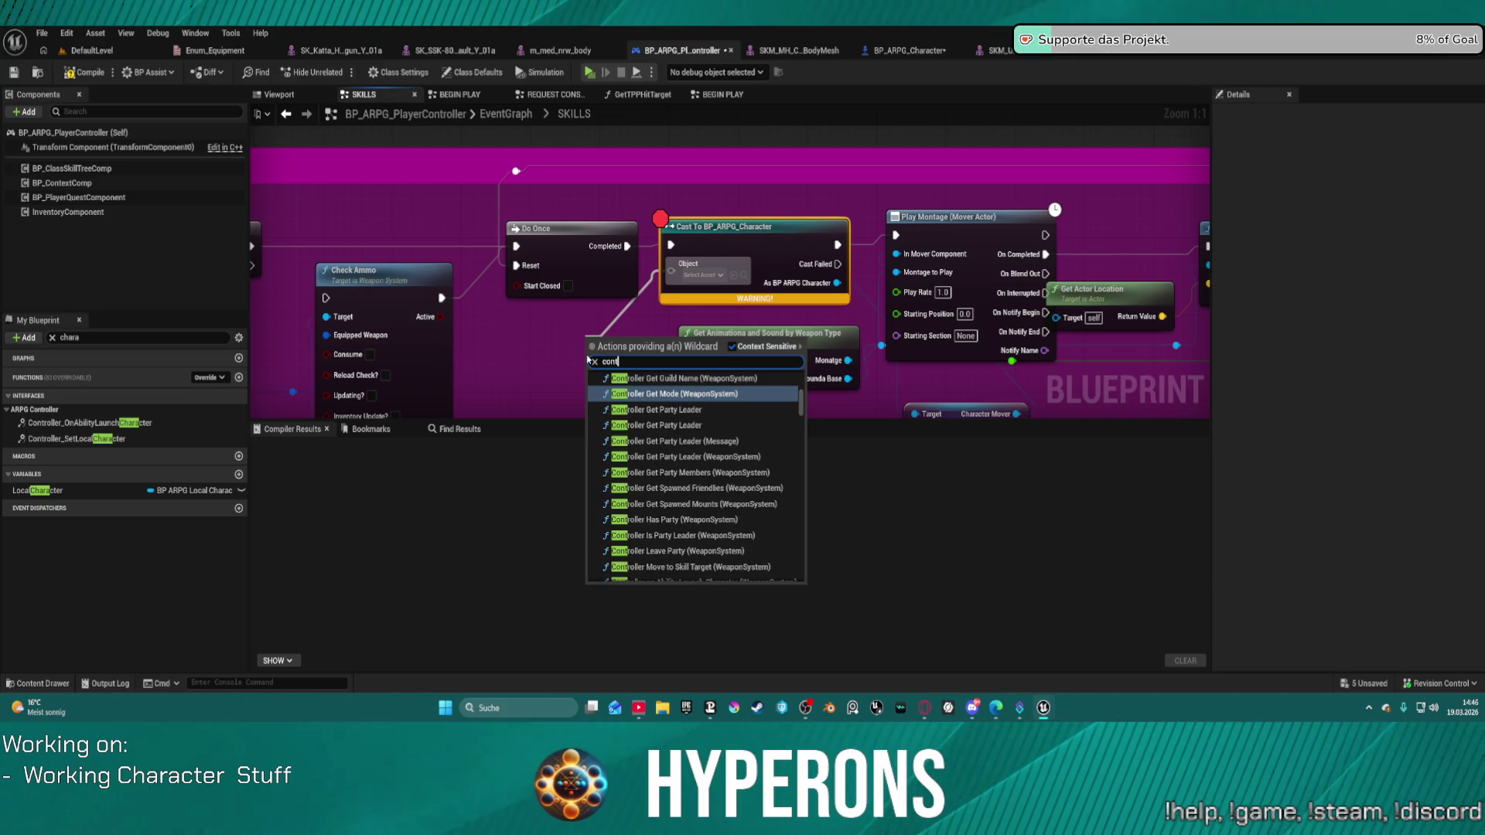
key(BackSpace)
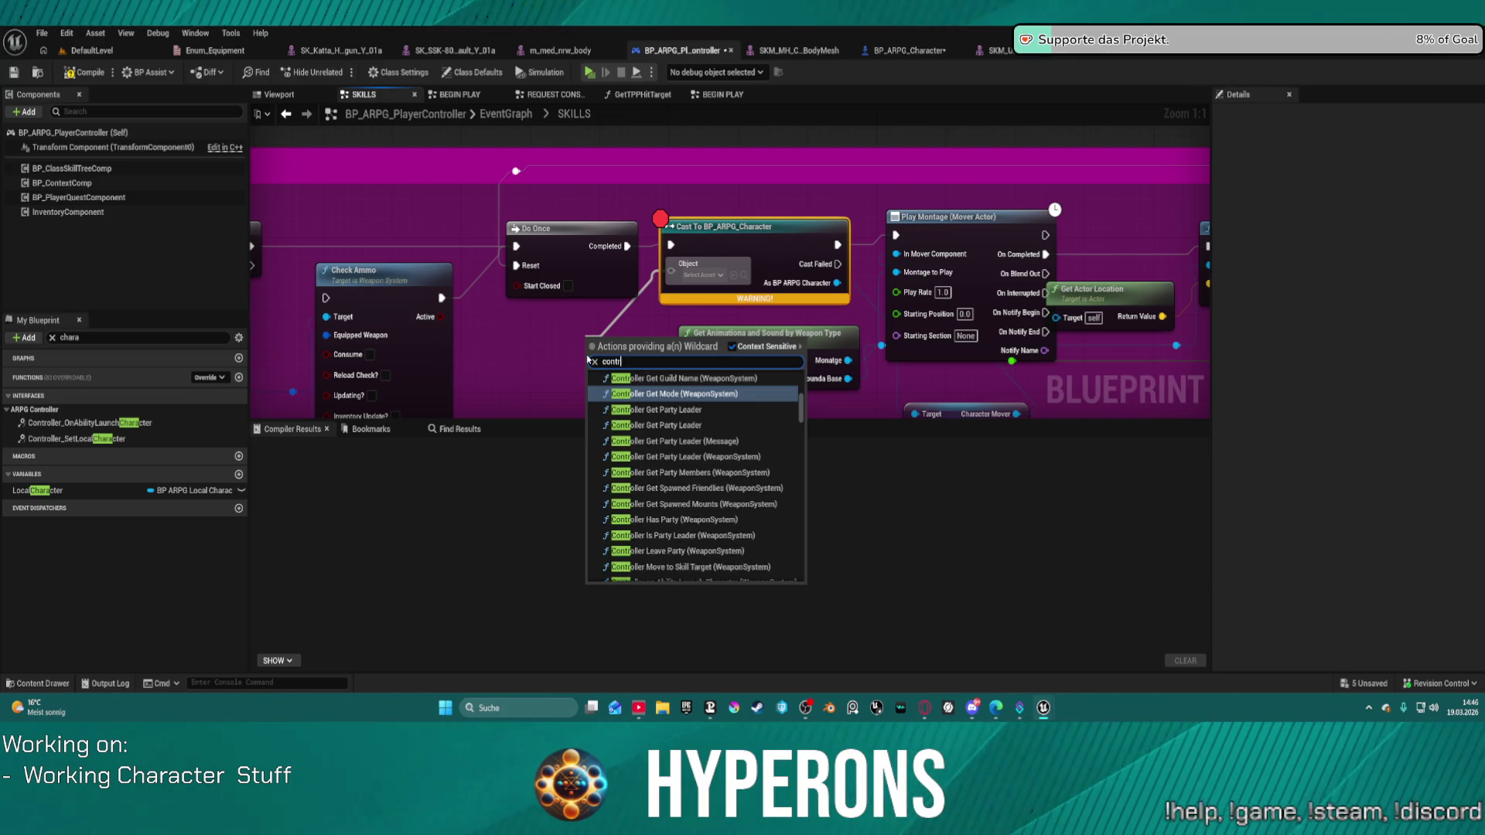
text(oller pawn)
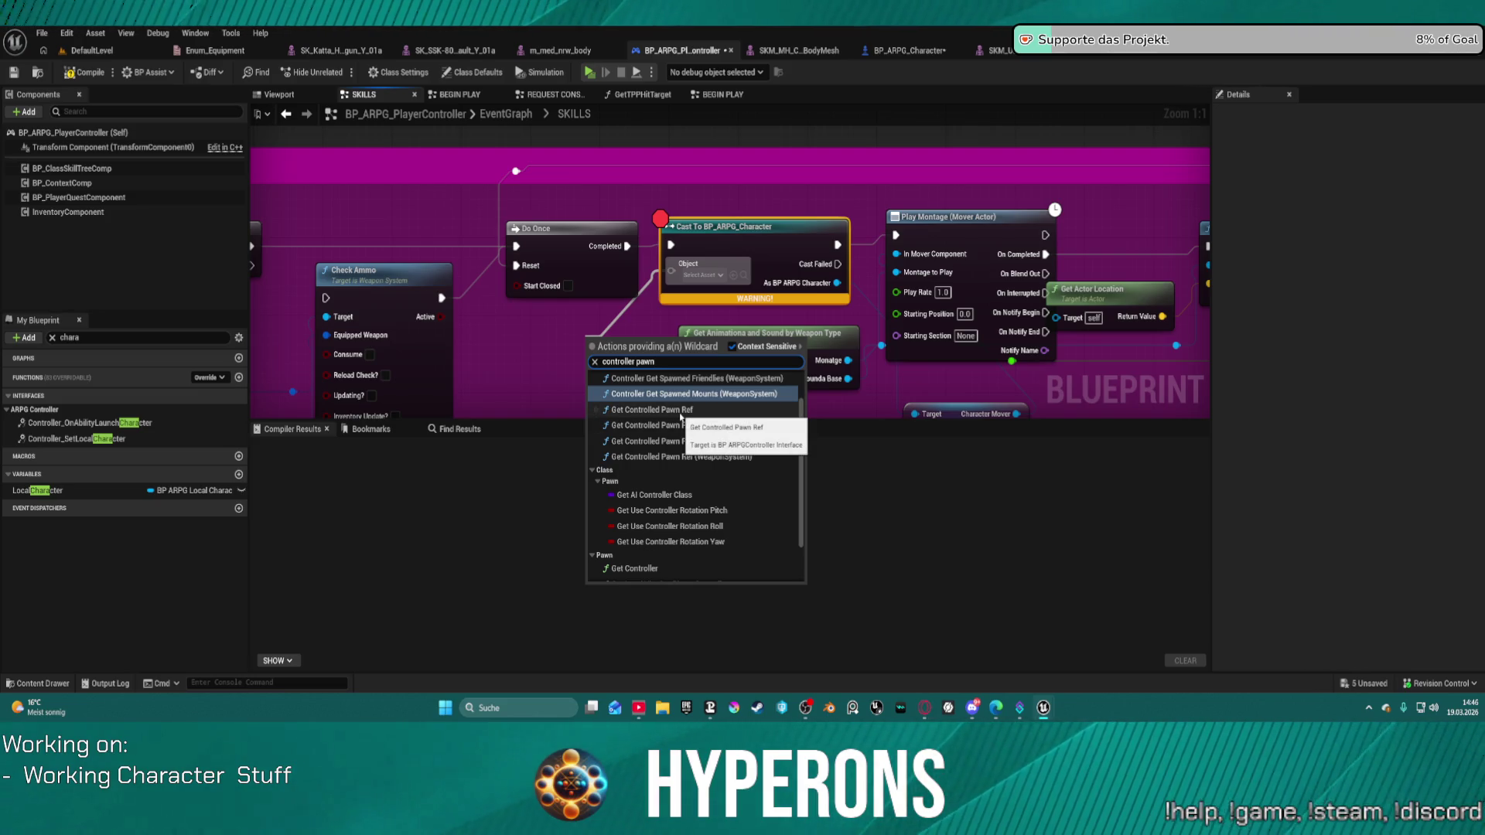
click(680, 416)
drag(654, 357, 602, 328)
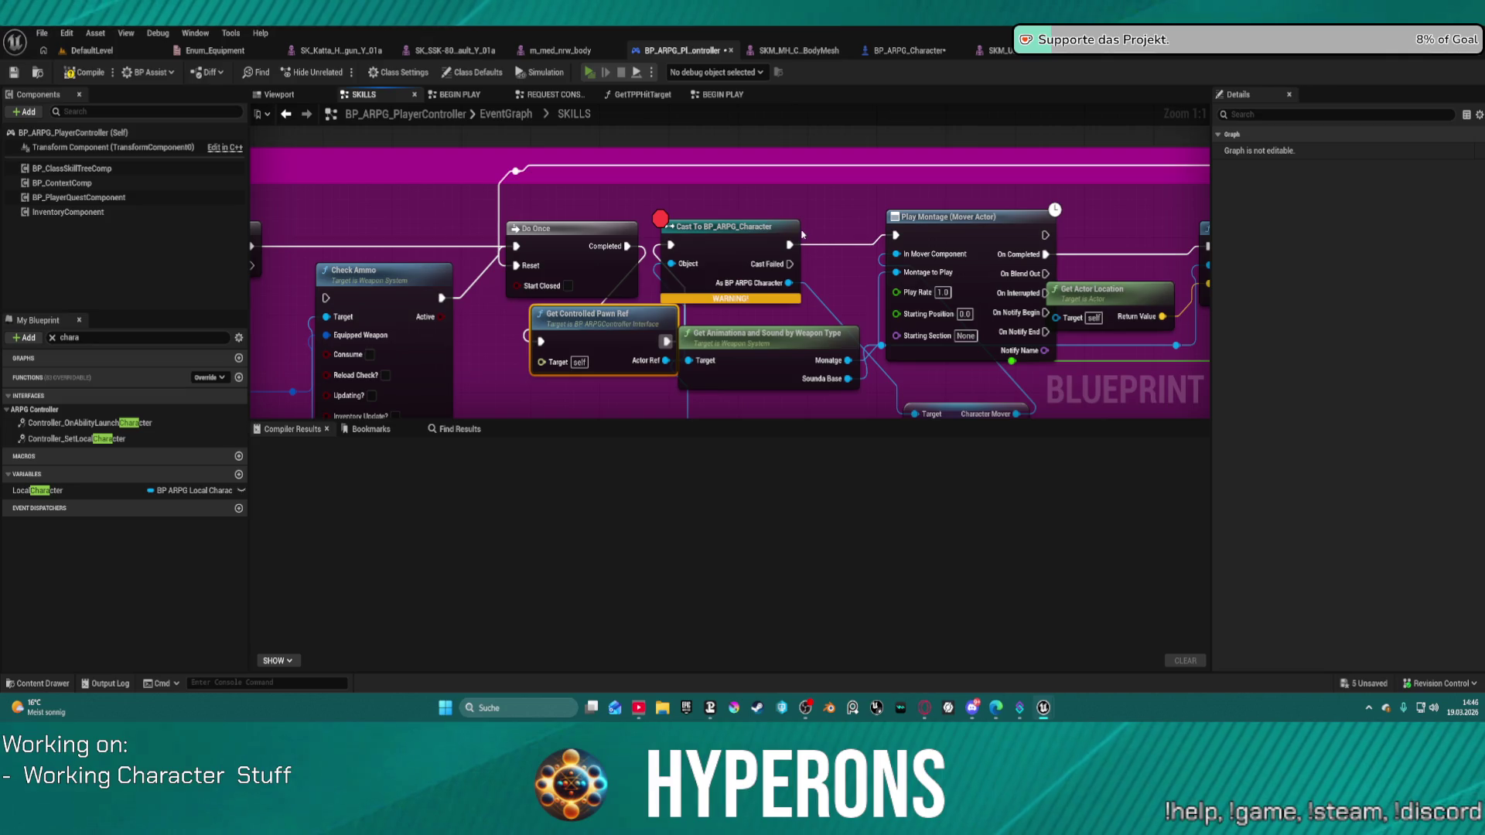
key(alt+p)
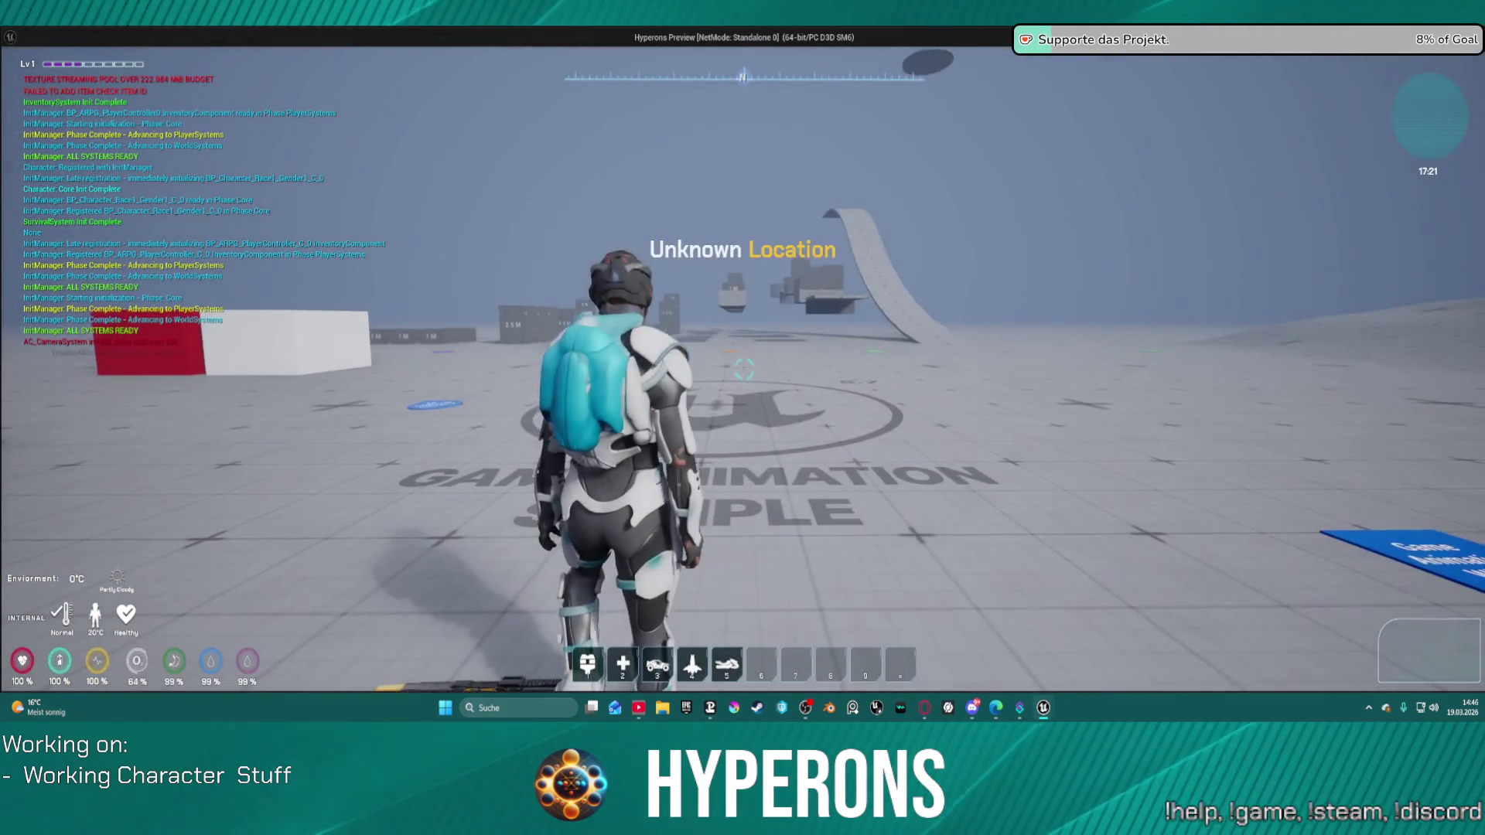
Trigger the skill to hit the Cast breakpoint, remove that breakpoint, and resume with F5.
key(i)
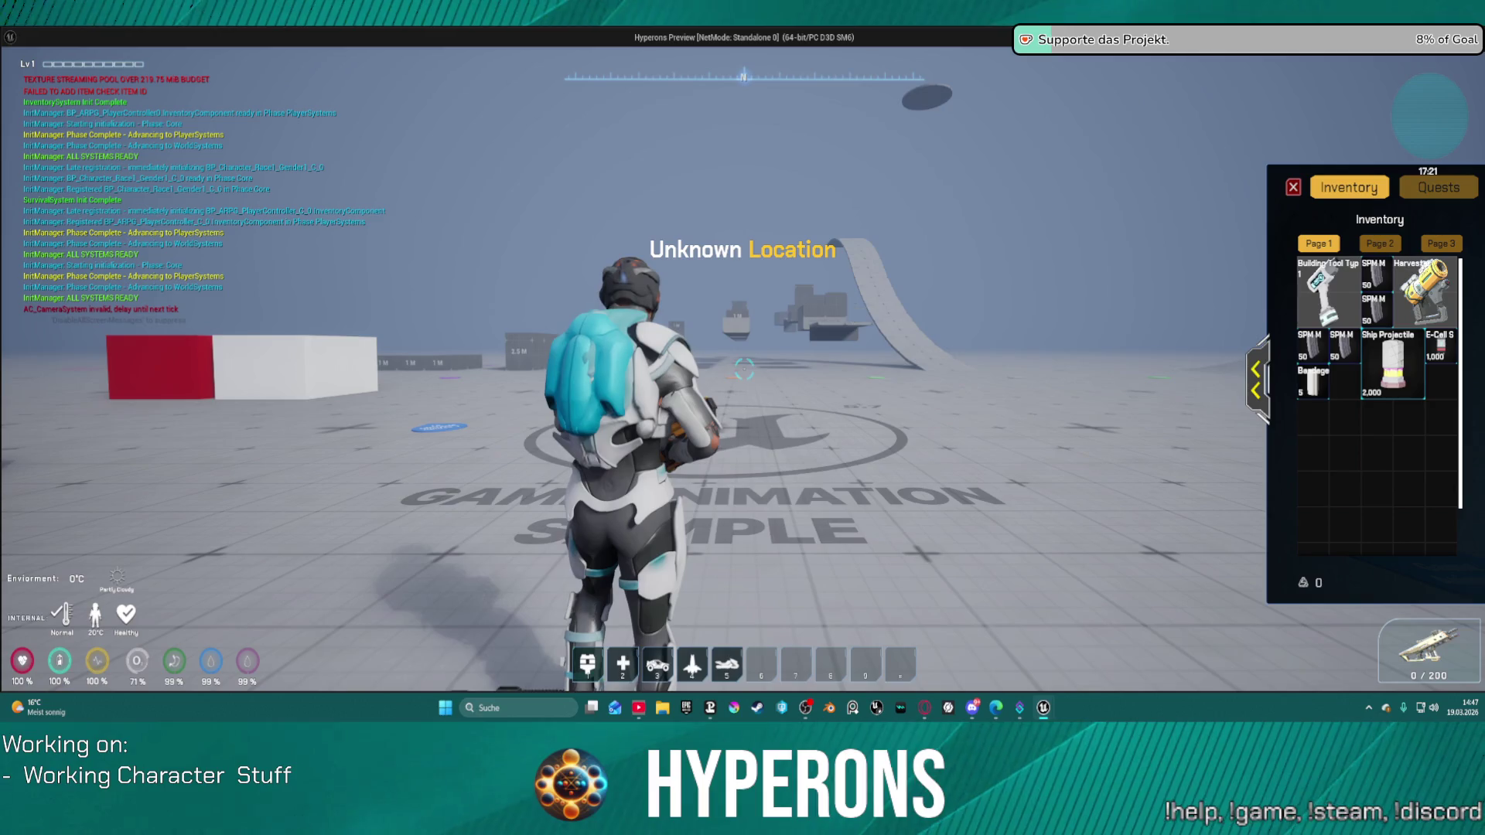
click(1293, 187)
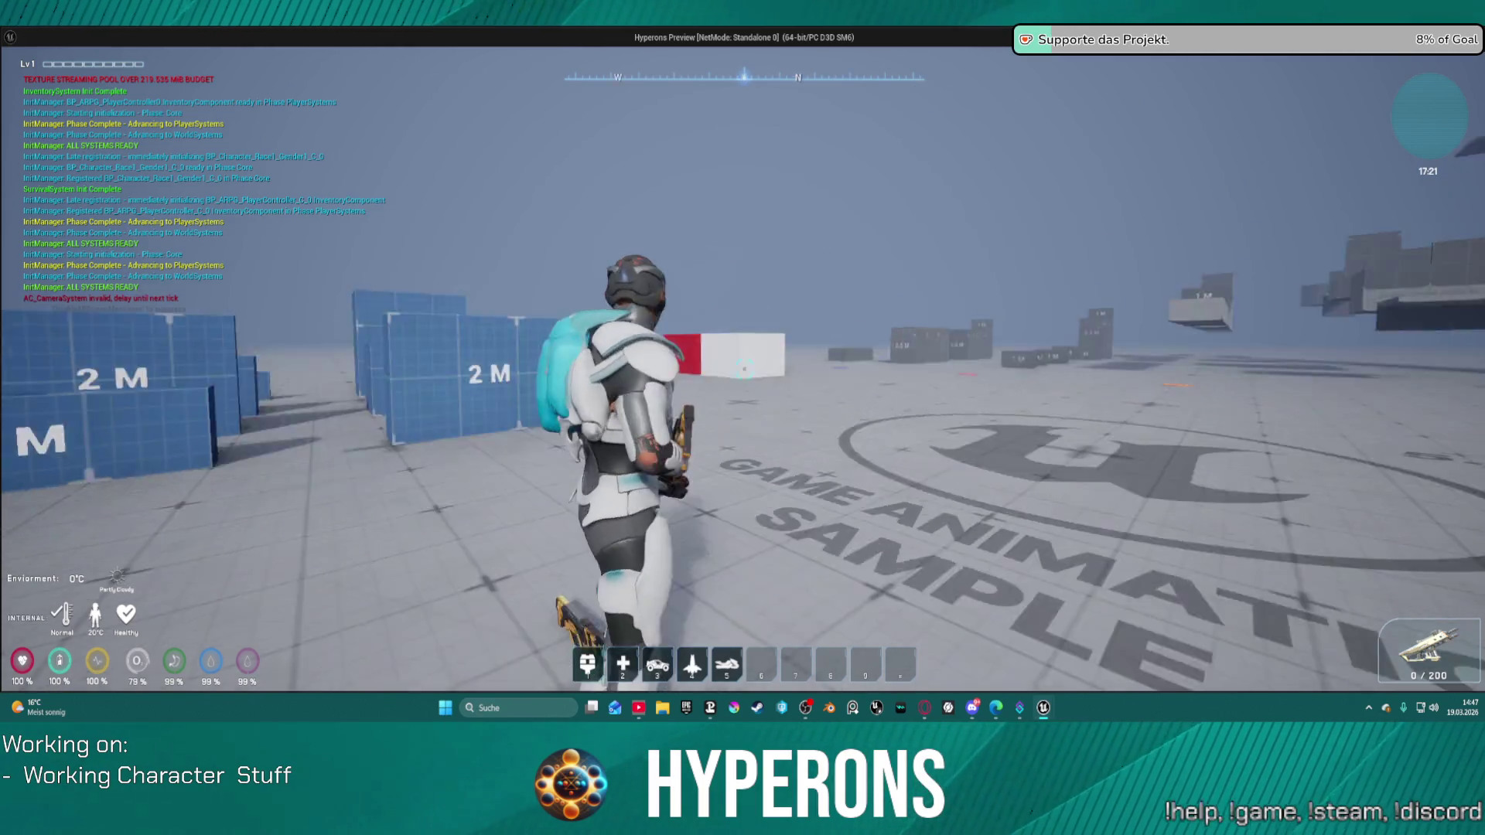
key(alt+Tab)
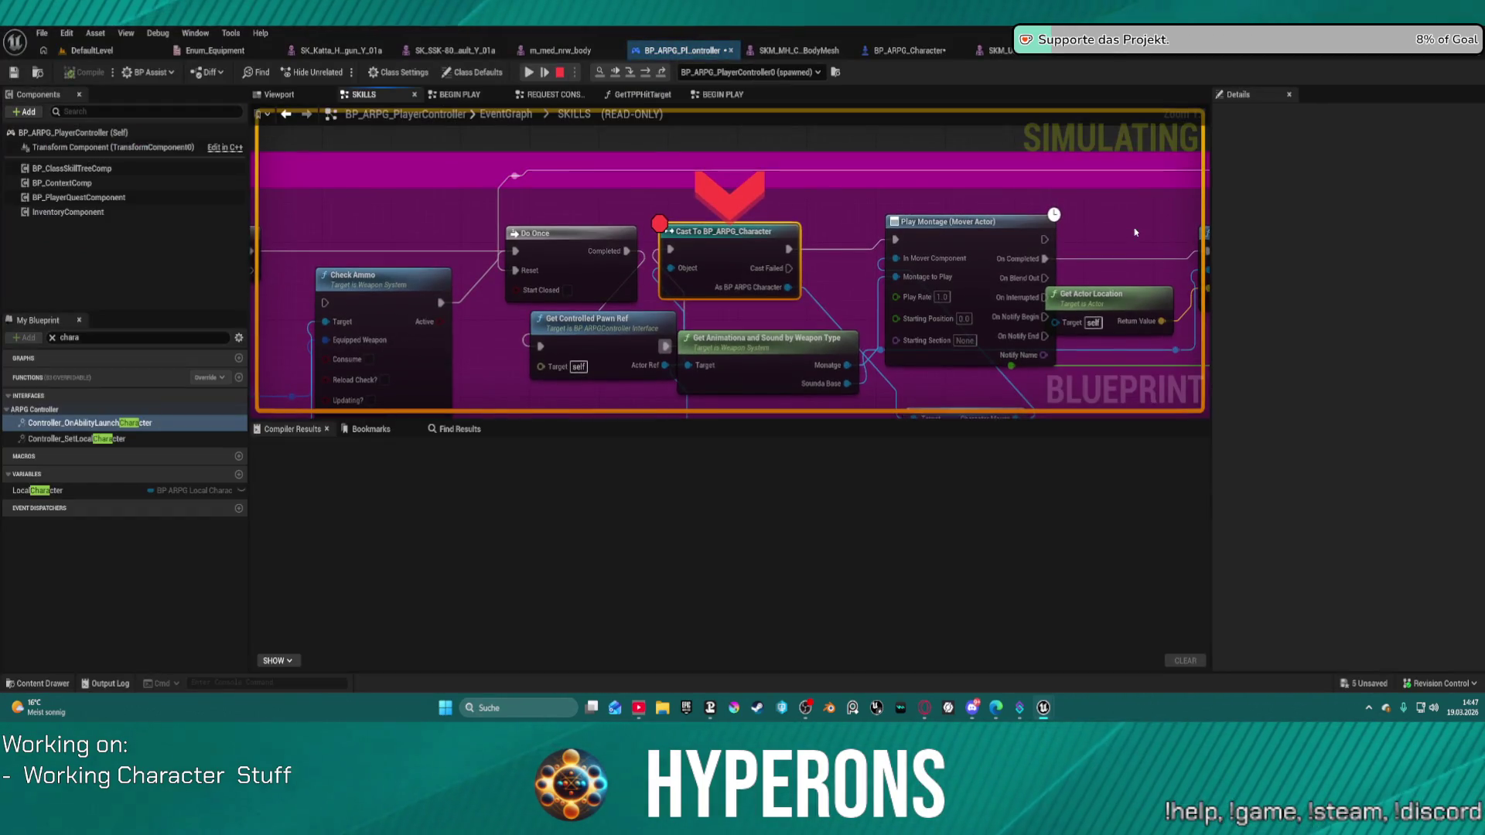
mouse_move(687, 271)
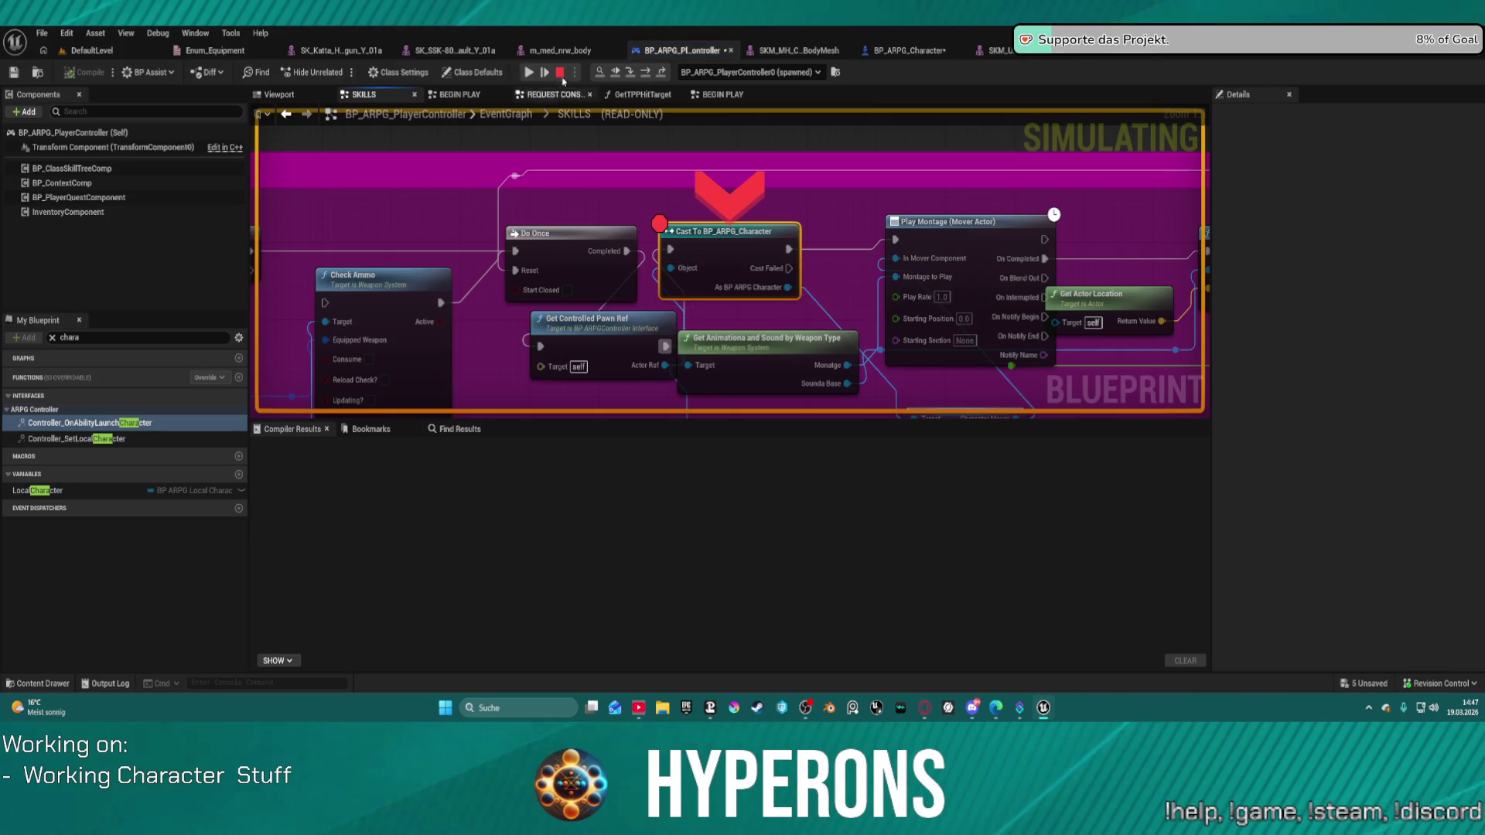
right_click(731, 268)
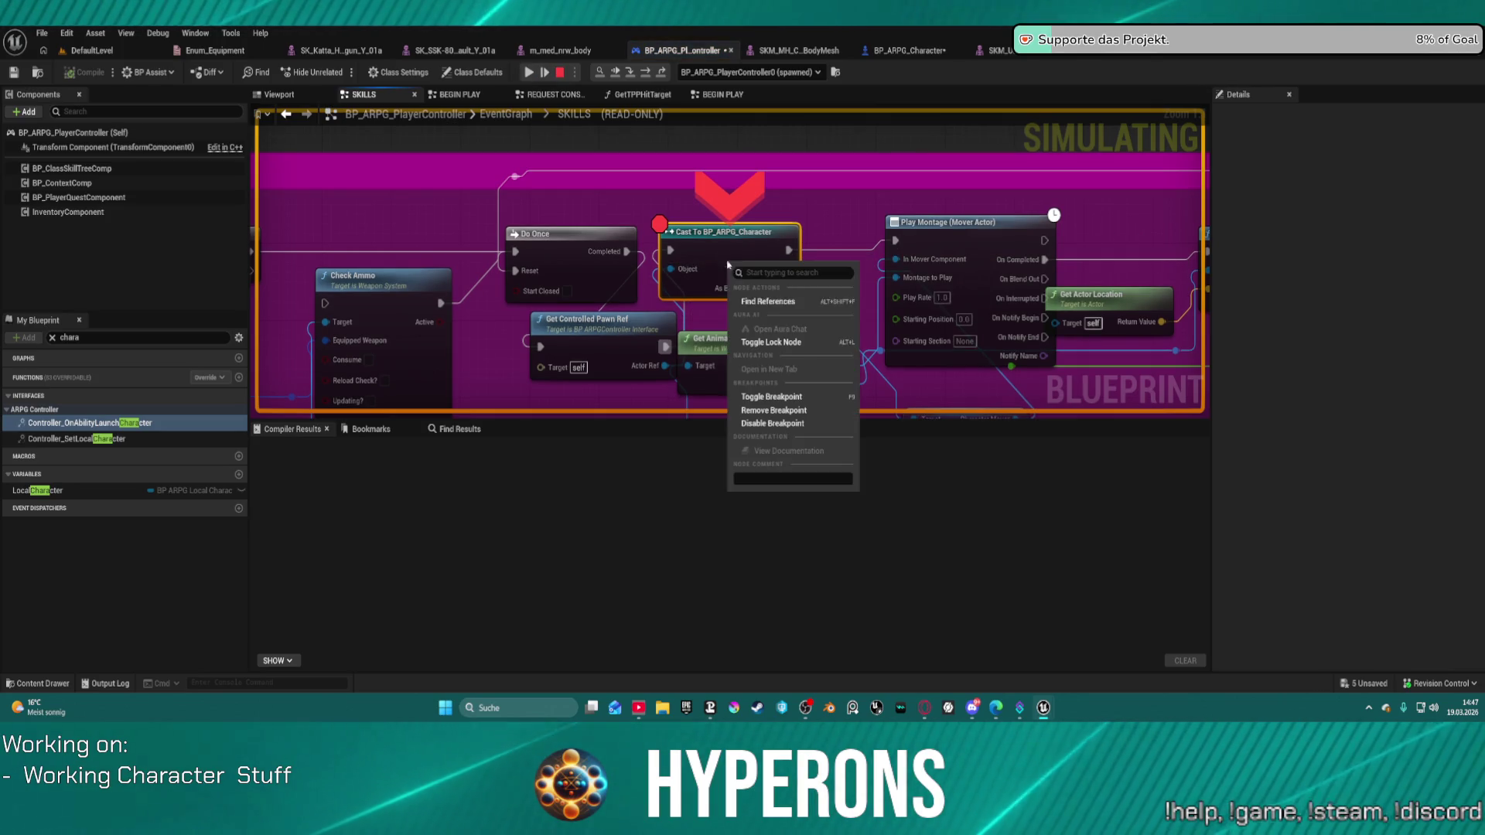
click(774, 410)
key(F5)
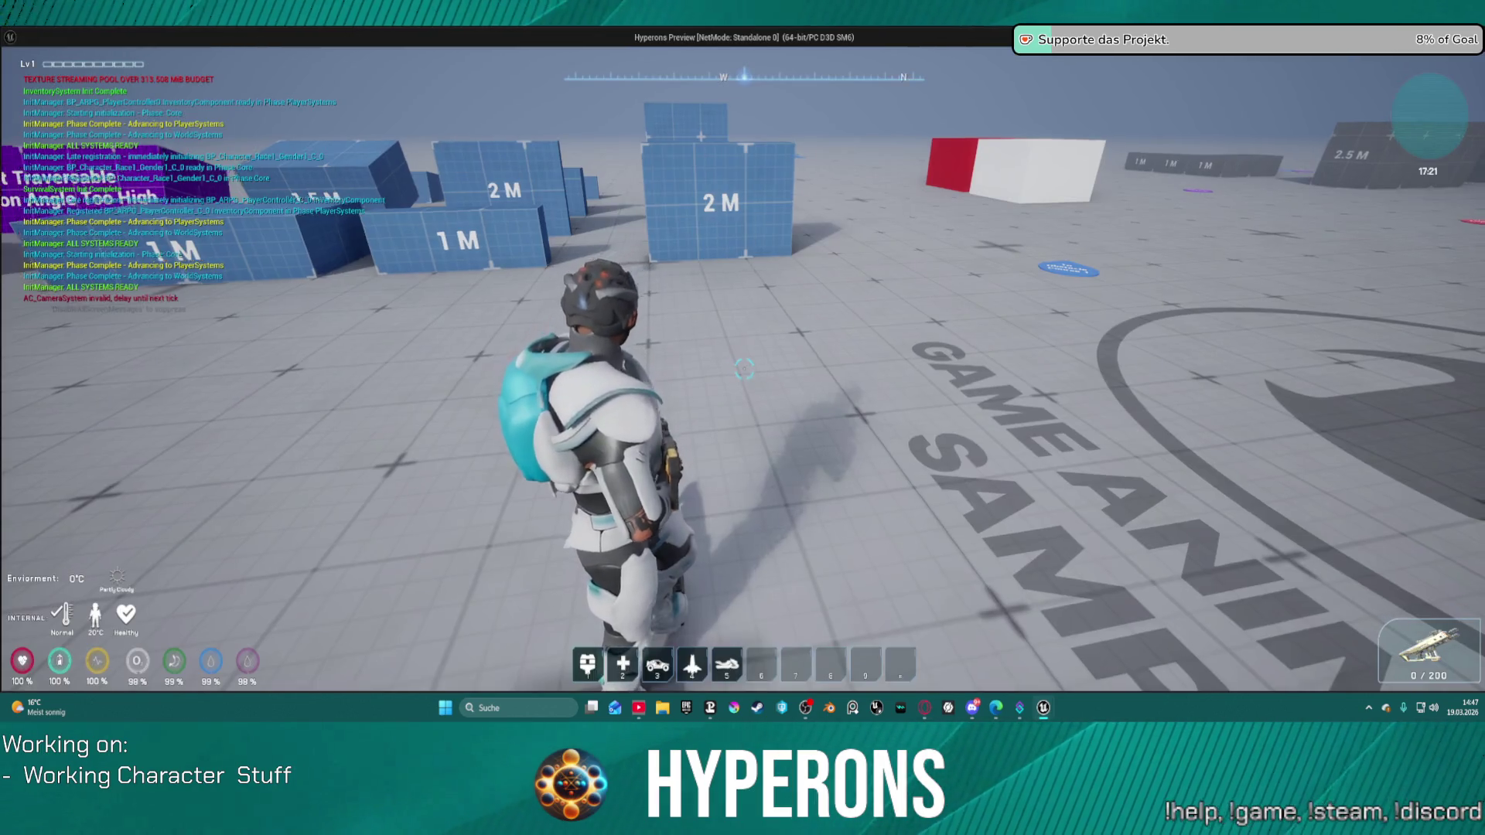
Reload and fire to test the skill, then close the game with Escape.
key(r)
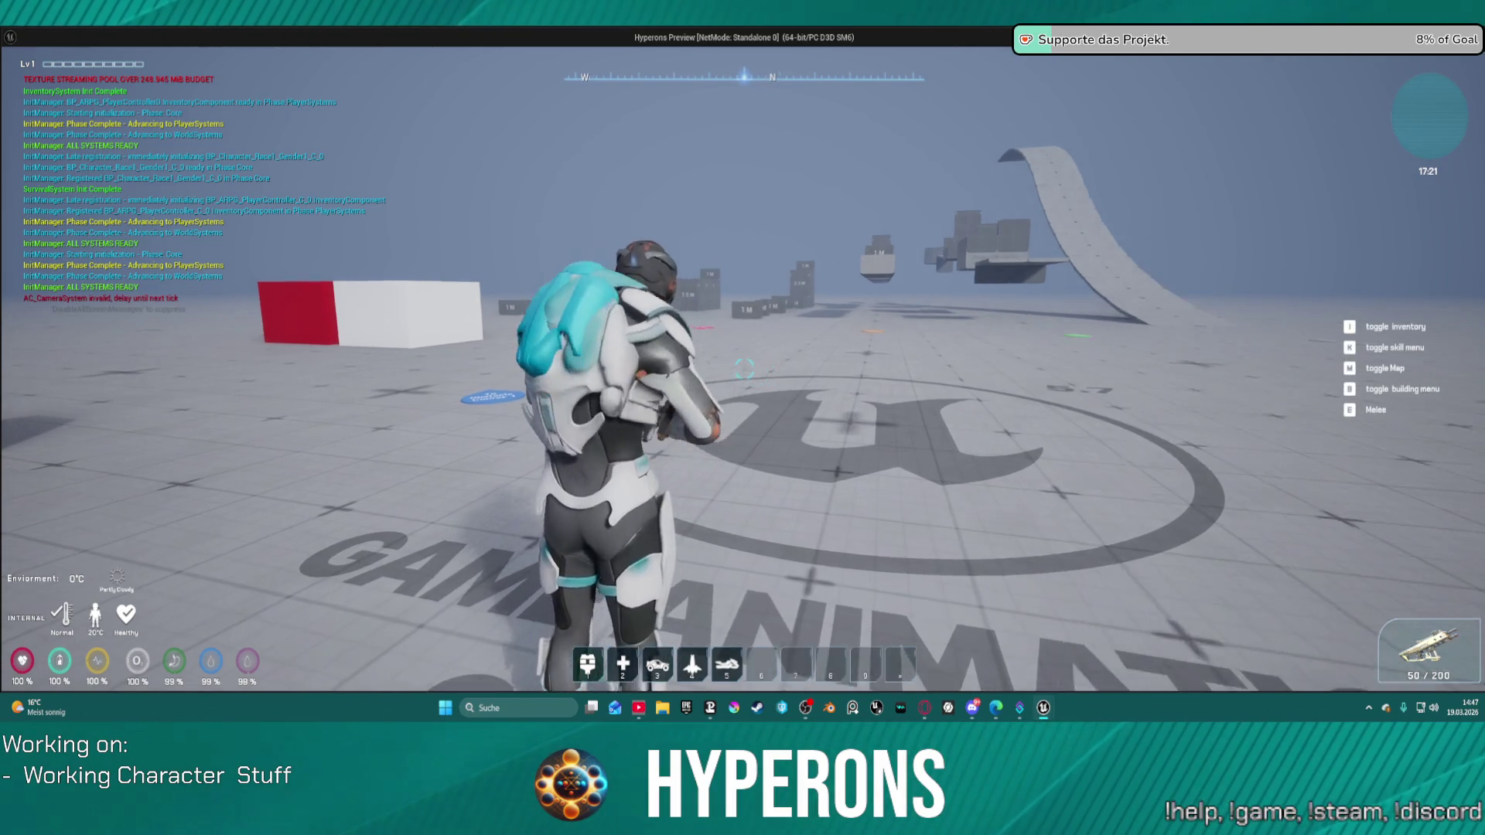
click(744, 369)
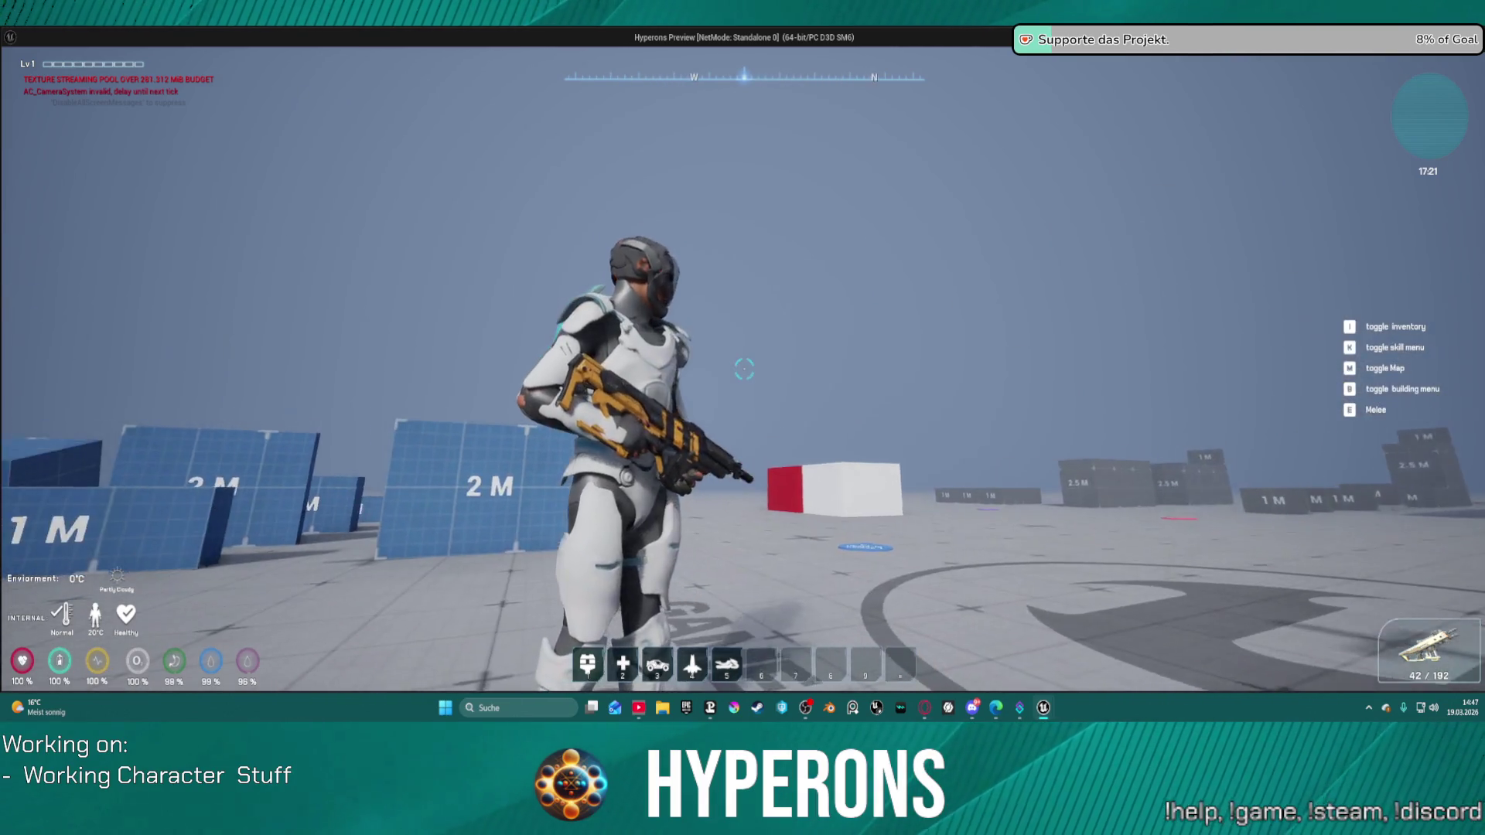
key(Escape)
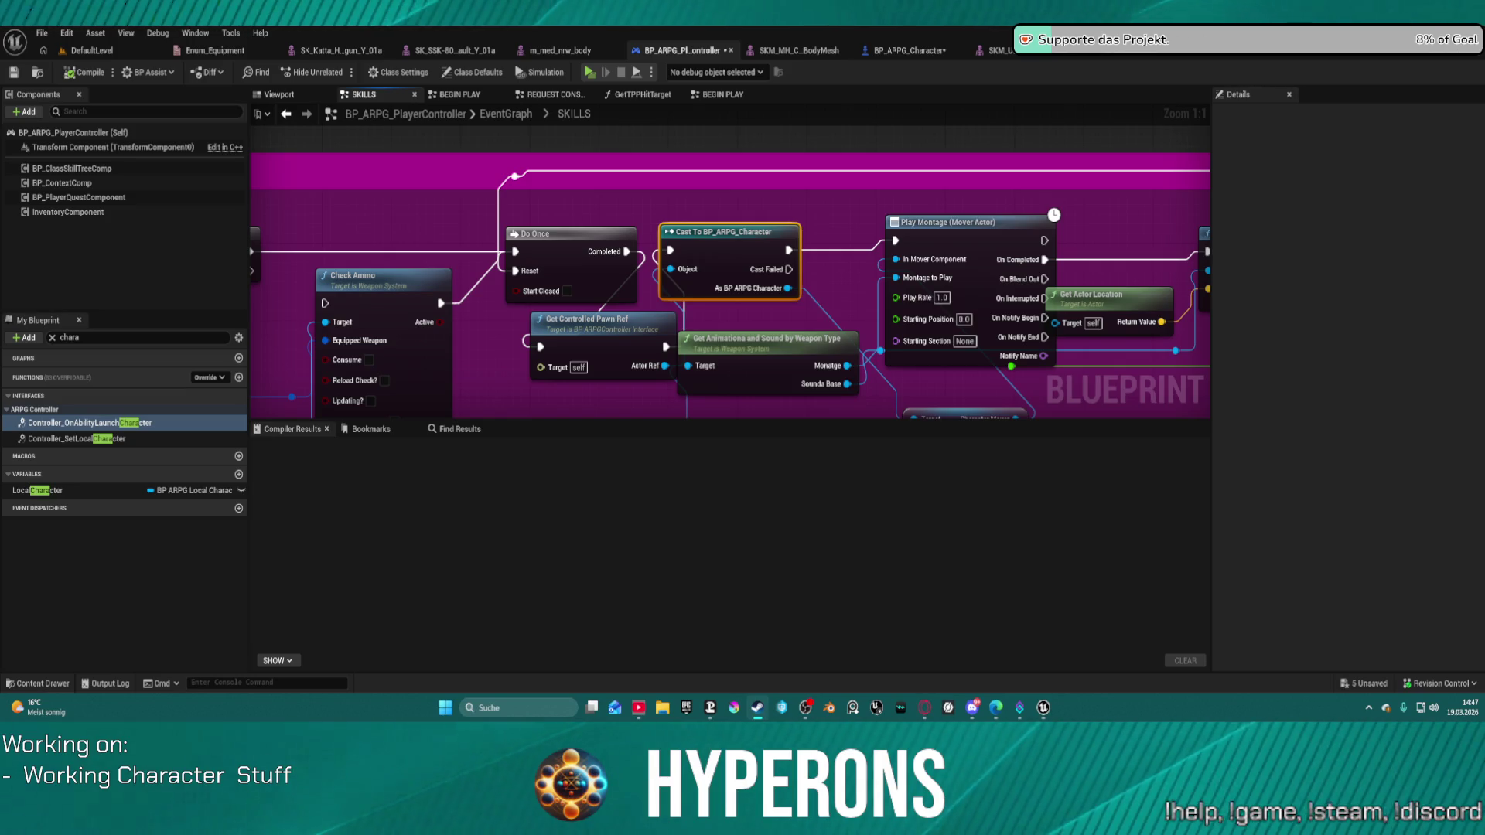
Pan along the SKILLS chain to the Spawn Sound, Delay and Reload Check nodes and open Reload Check.
key(alt+Tab)
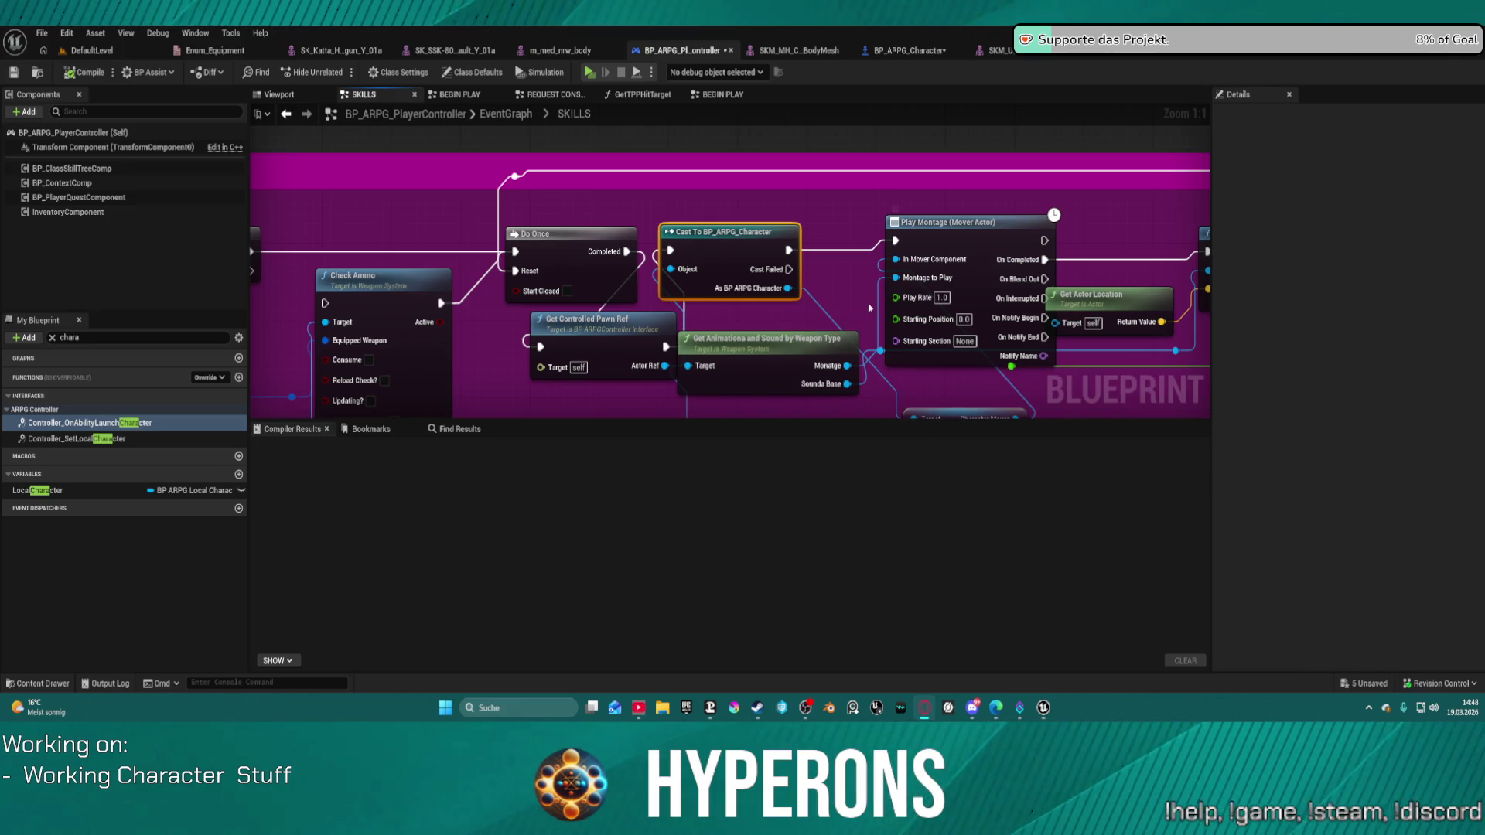
drag(870, 282, 840, 253)
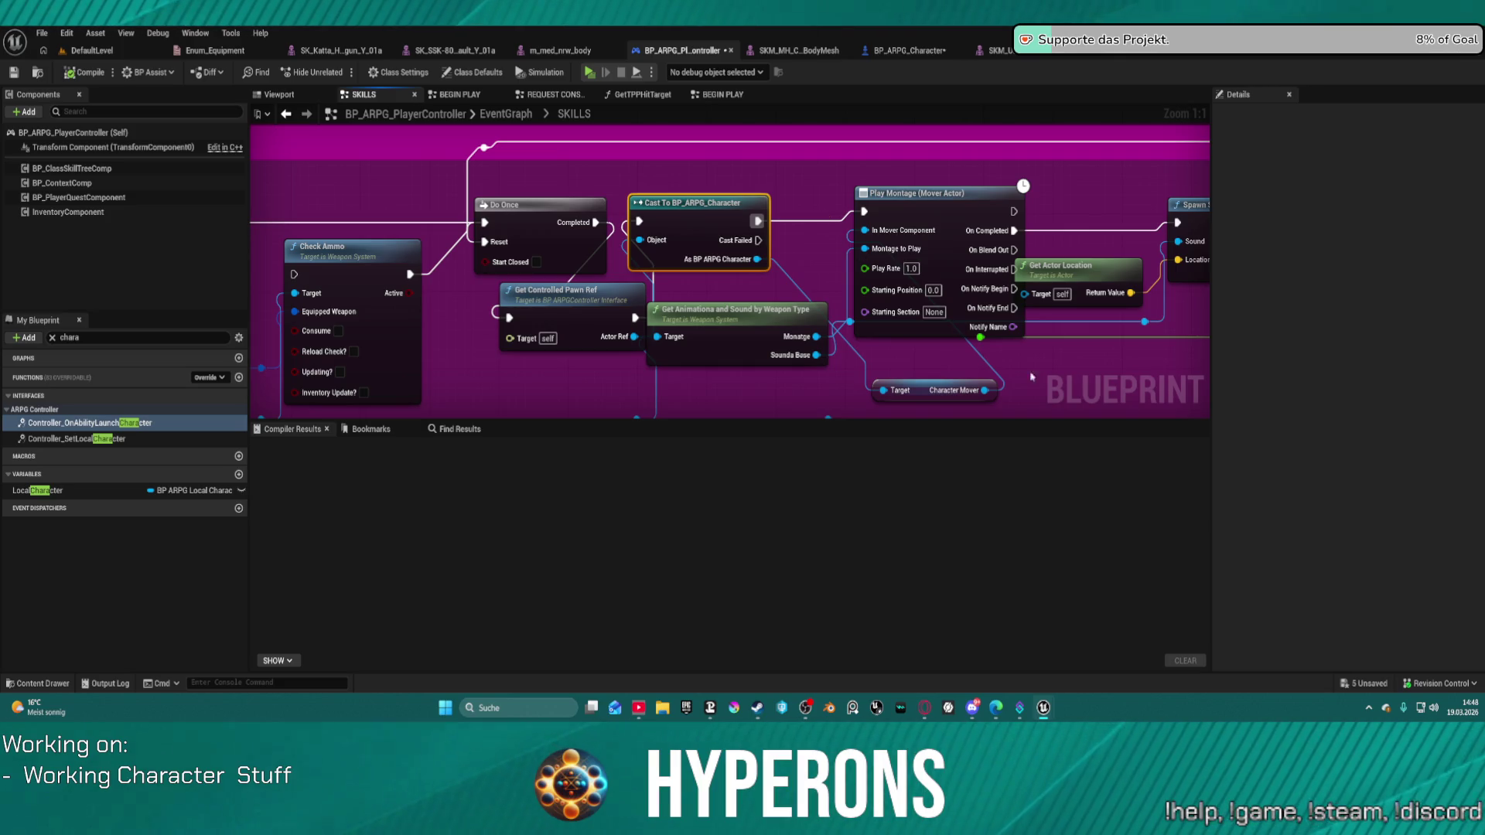
drag(1093, 365, 973, 372)
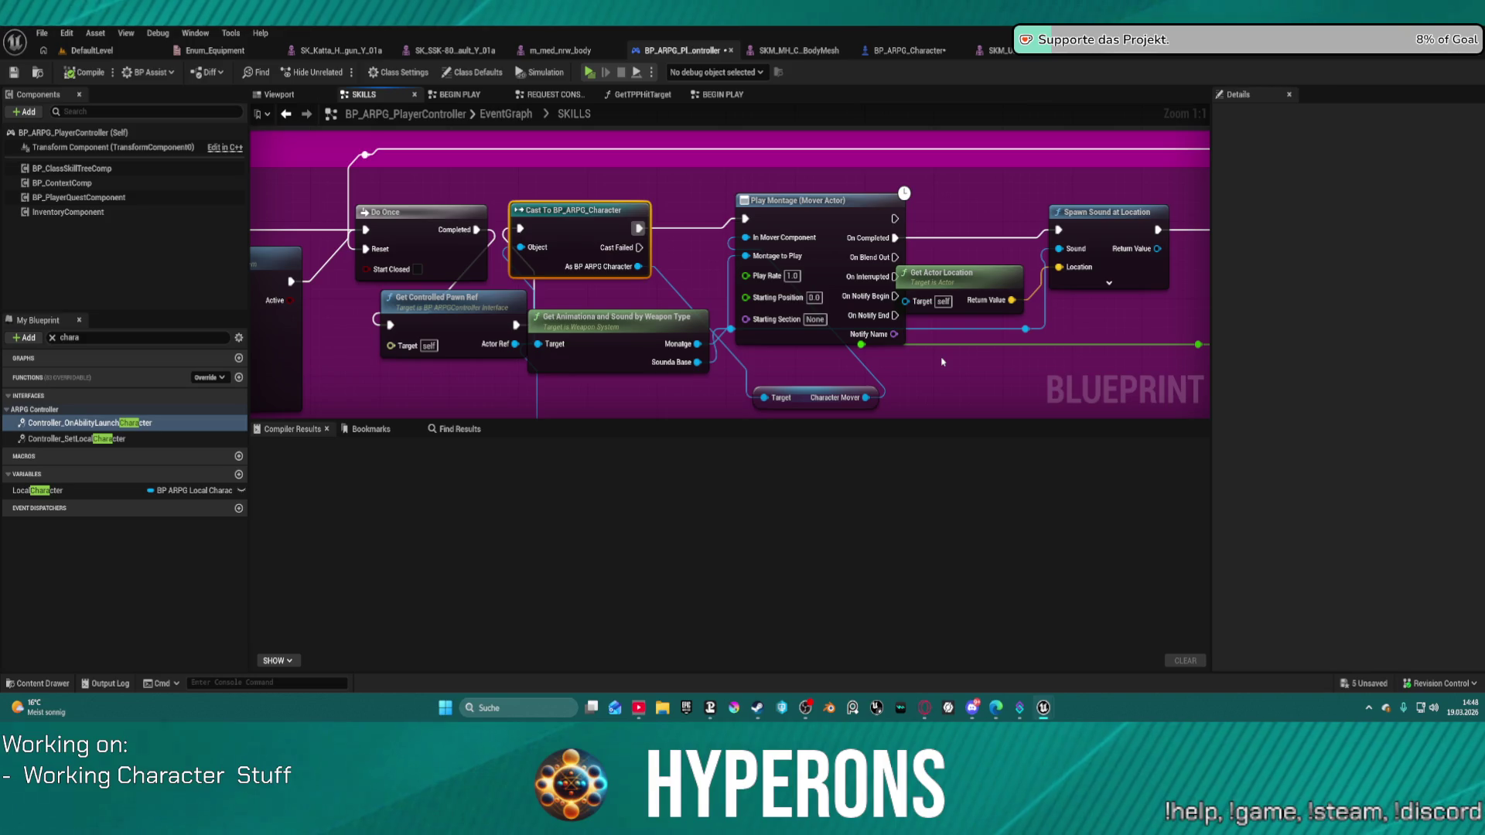
drag(942, 361, 378, 353)
scroll(824, 189, down, 4)
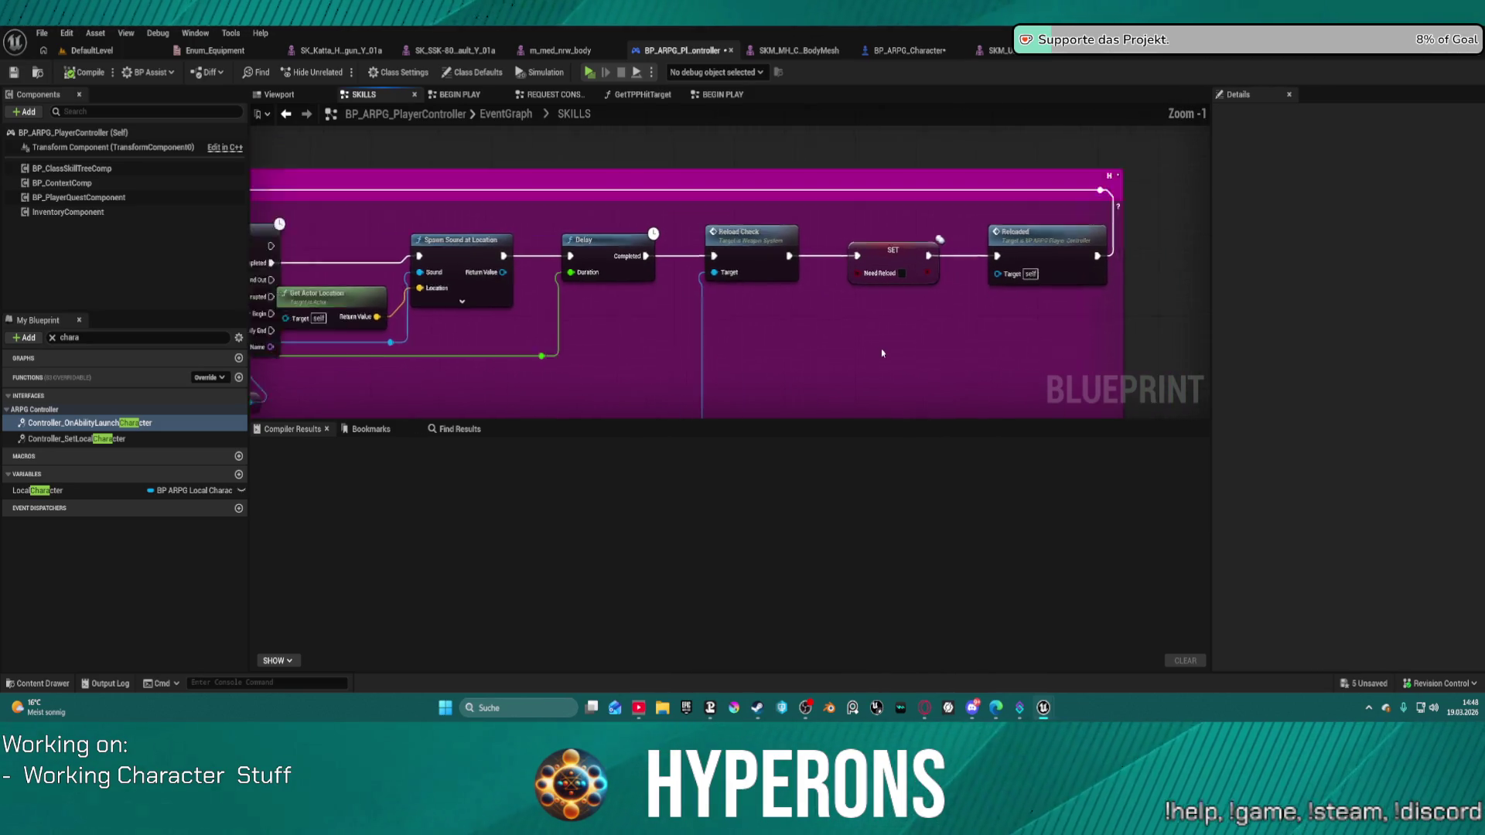
mouse_move(888, 332)
mouse_down()
mouse_move(965, 173)
mouse_move(1113, 103)
mouse_move(1006, 256)
mouse_up()
scroll(773, 247, up, 2)
scroll(840, 238, up, 3)
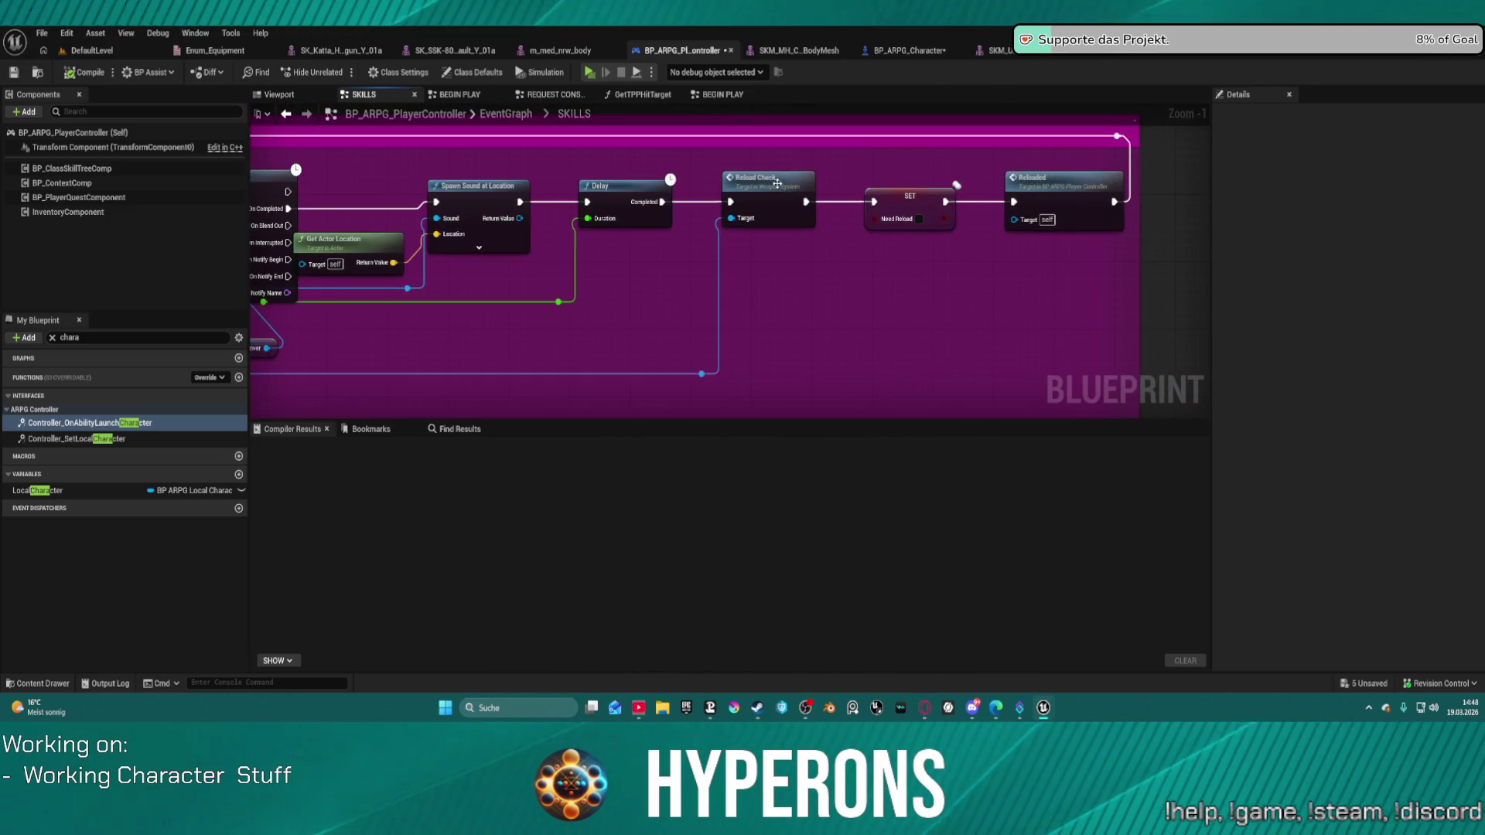
double_click(769, 194)
Inspect the Branch in Reload Check, go back, and view the WeaponSystem EventGraph zoomed out.
scroll(529, 301, up, 3)
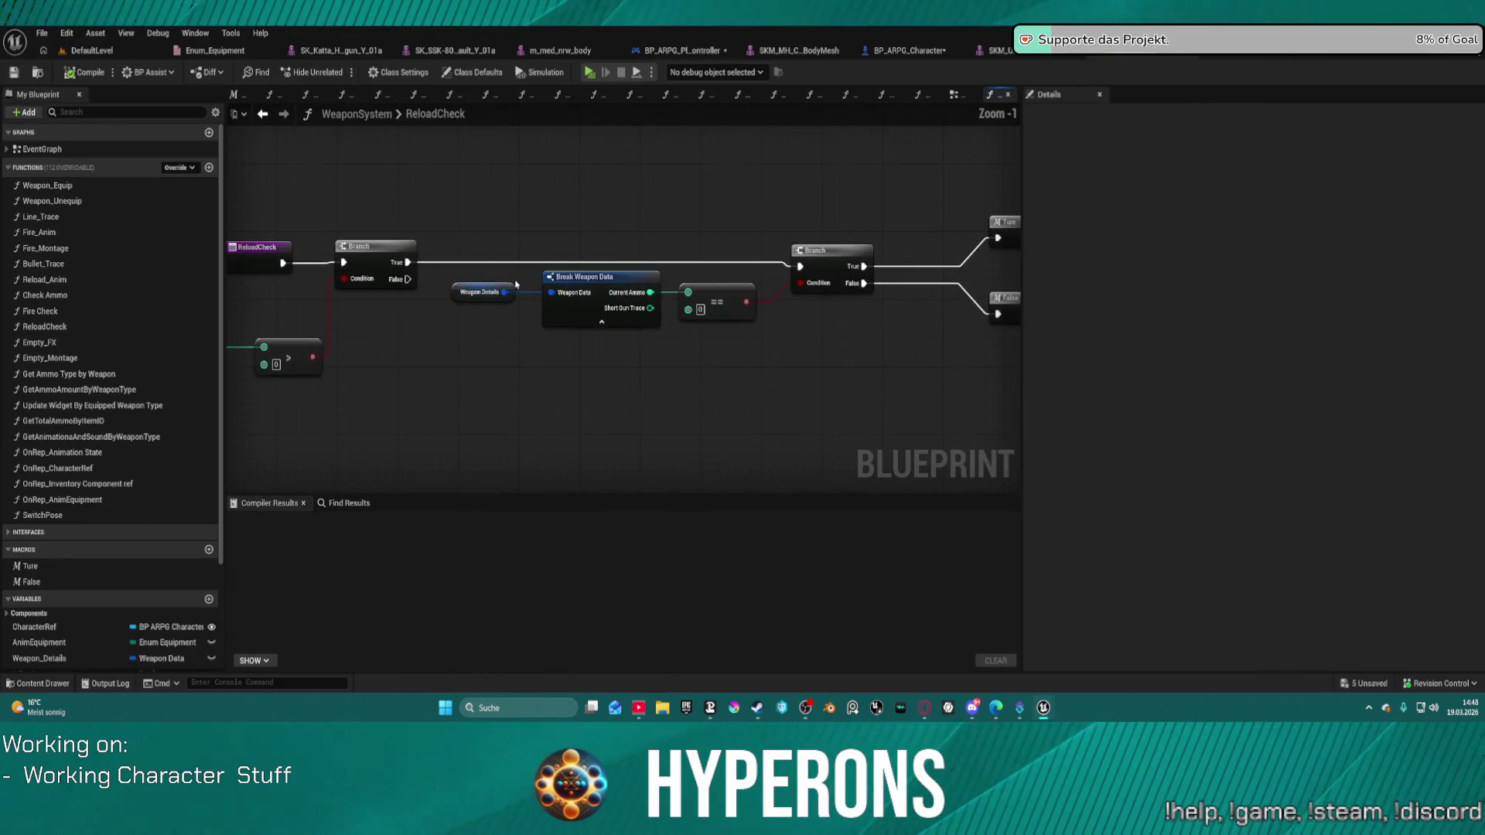
right_click(693, 260)
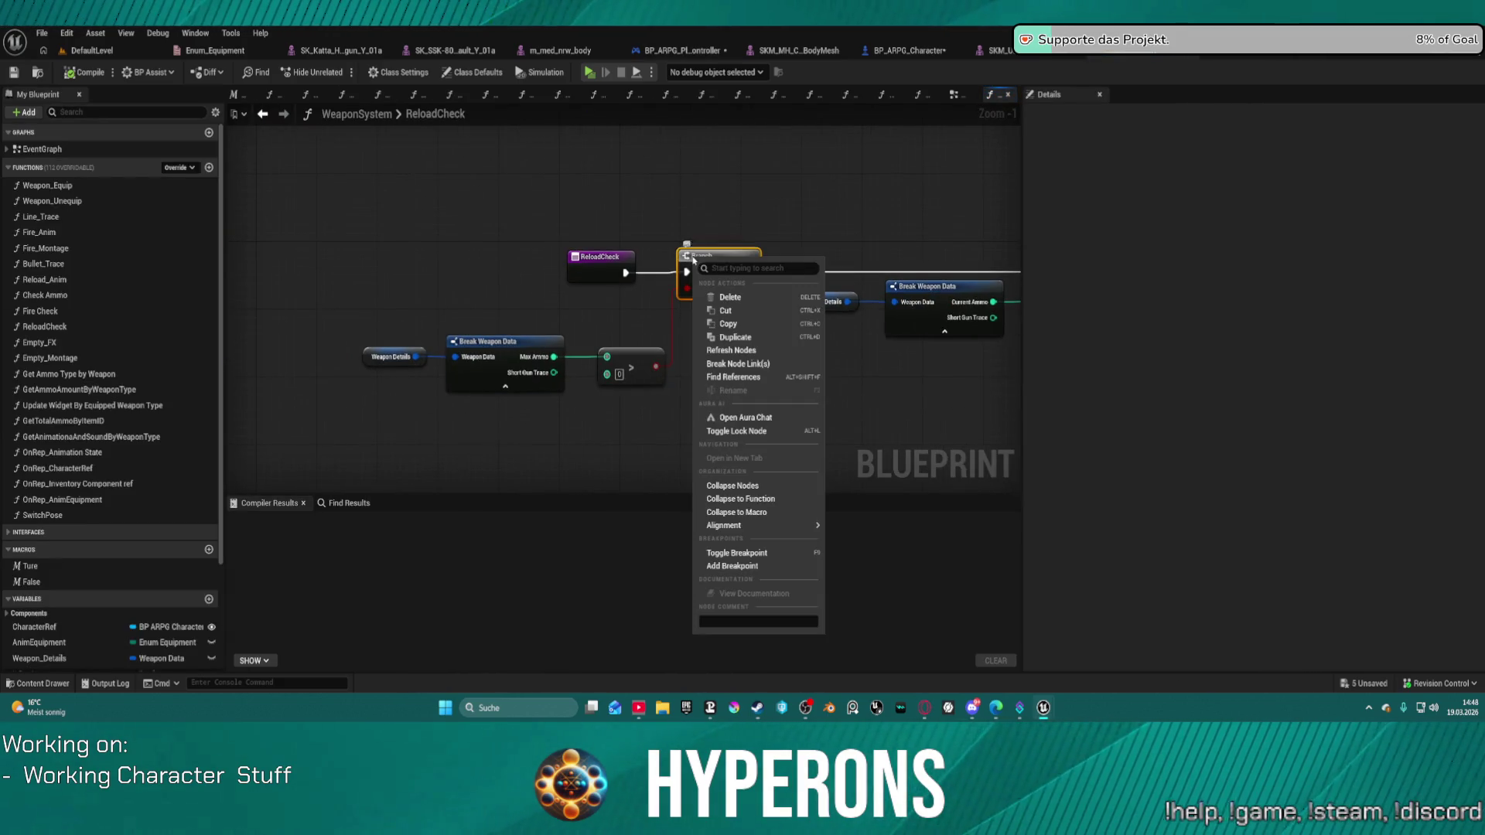
click(754, 200)
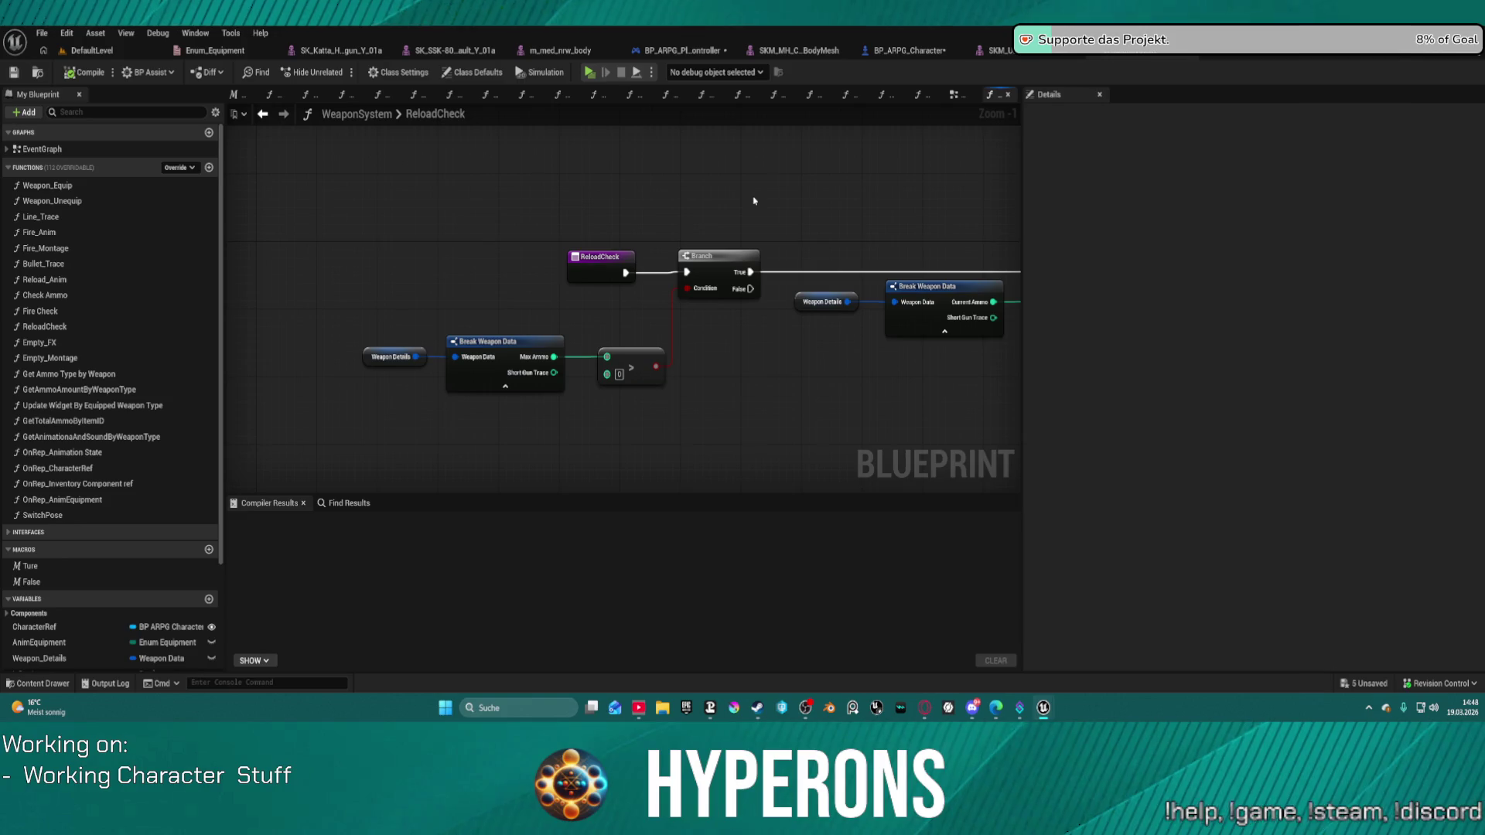
click(263, 113)
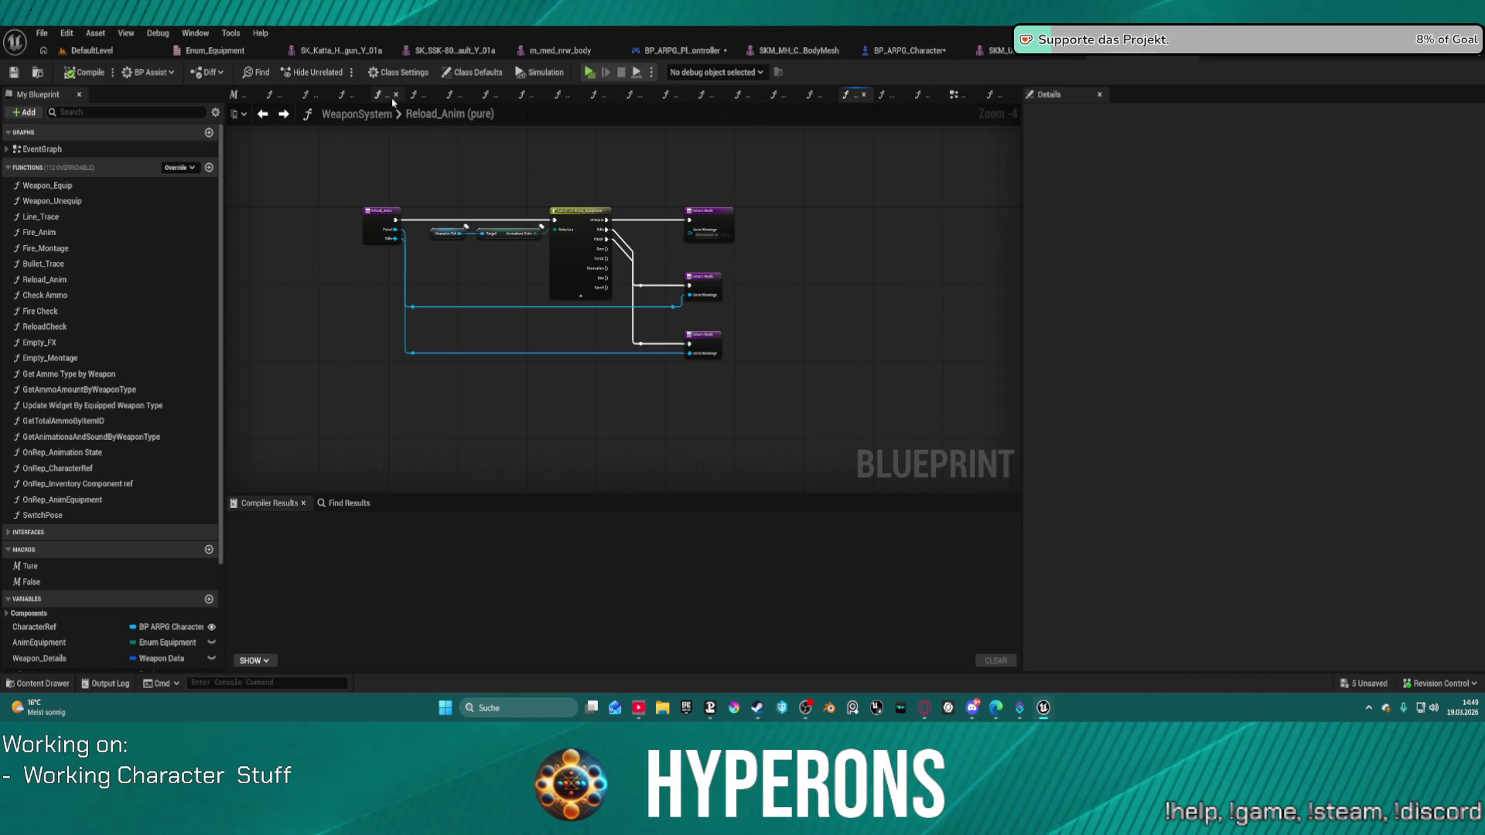
click(956, 95)
scroll(834, 240, down, 5)
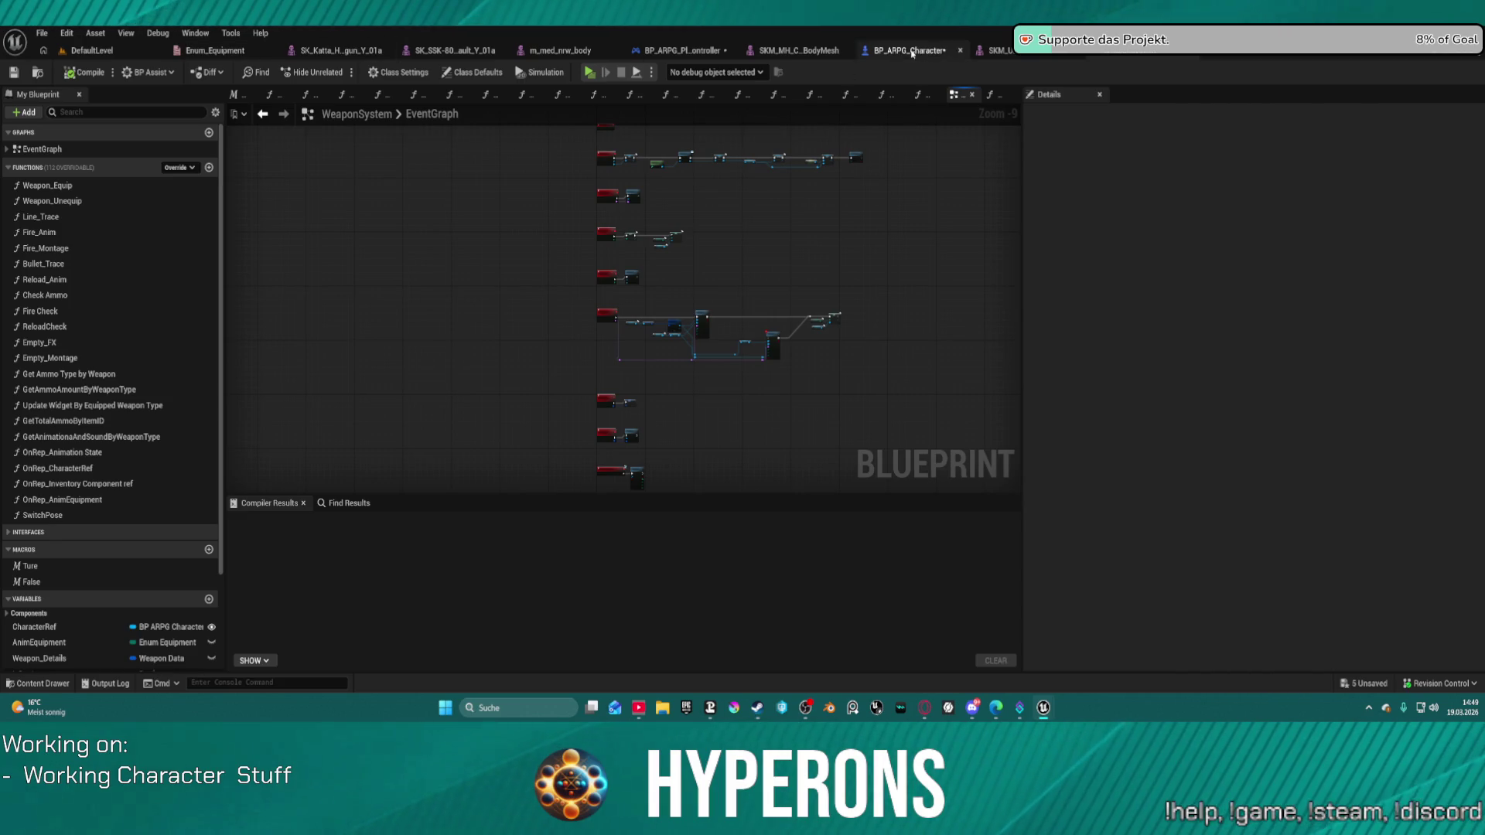
In BP_ARPG_Character's SKILL + DAMAGE graph, move Get Mesh below the Play Montage node.
click(874, 53)
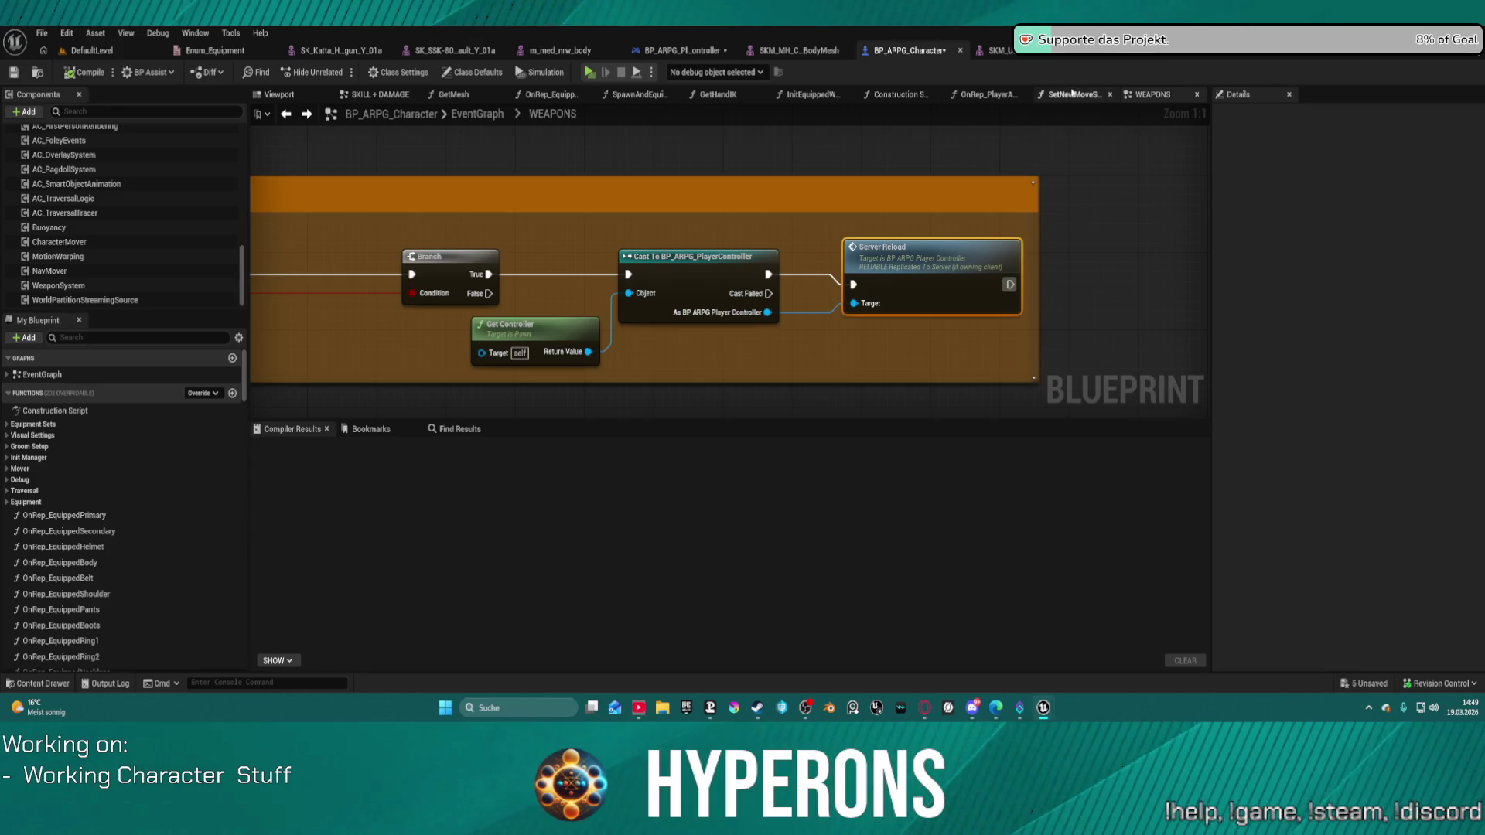
click(379, 94)
mouse_move(565, 242)
mouse_down()
mouse_move(507, 271)
mouse_move(801, 363)
mouse_move(870, 354)
mouse_move(826, 356)
mouse_move(985, 415)
mouse_up()
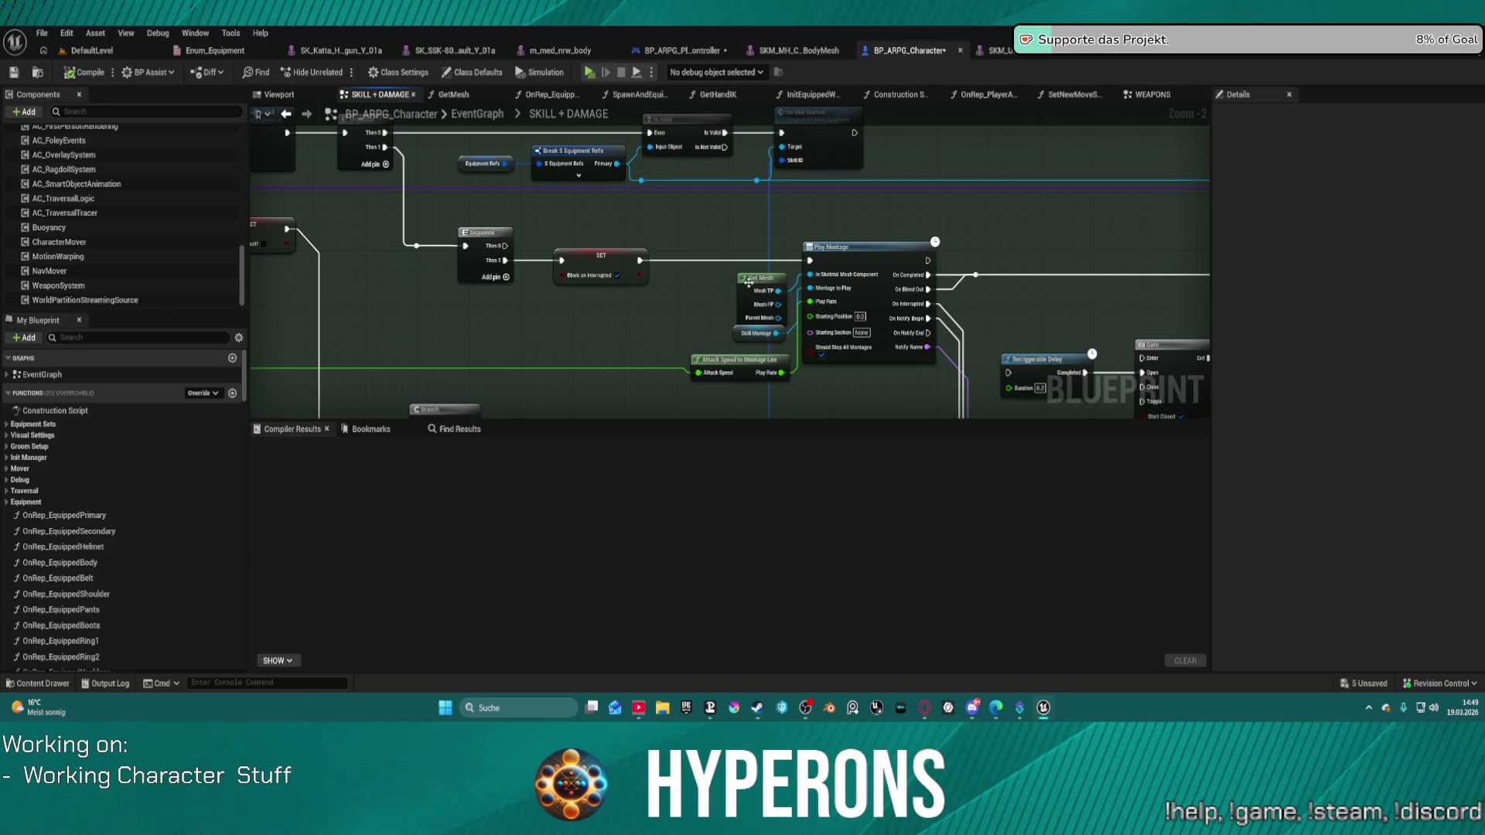
click(705, 288)
mouse_move(705, 288)
mouse_down()
mouse_move(694, 360)
mouse_move(798, 388)
mouse_up()
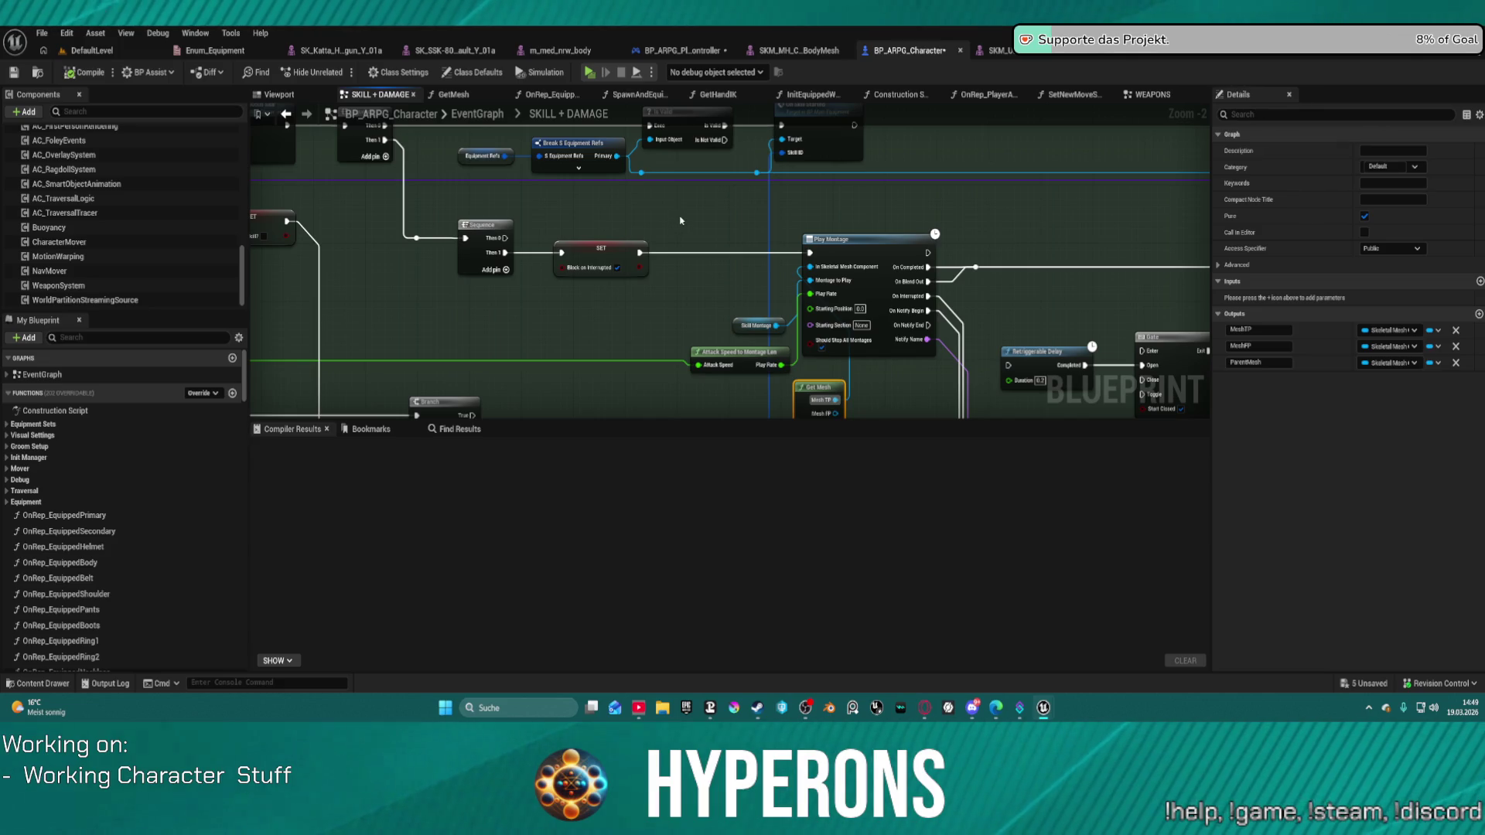
Add a breakpoint on the Branch node that follows the delay.
drag(1135, 204, 583, 191)
right_click(799, 243)
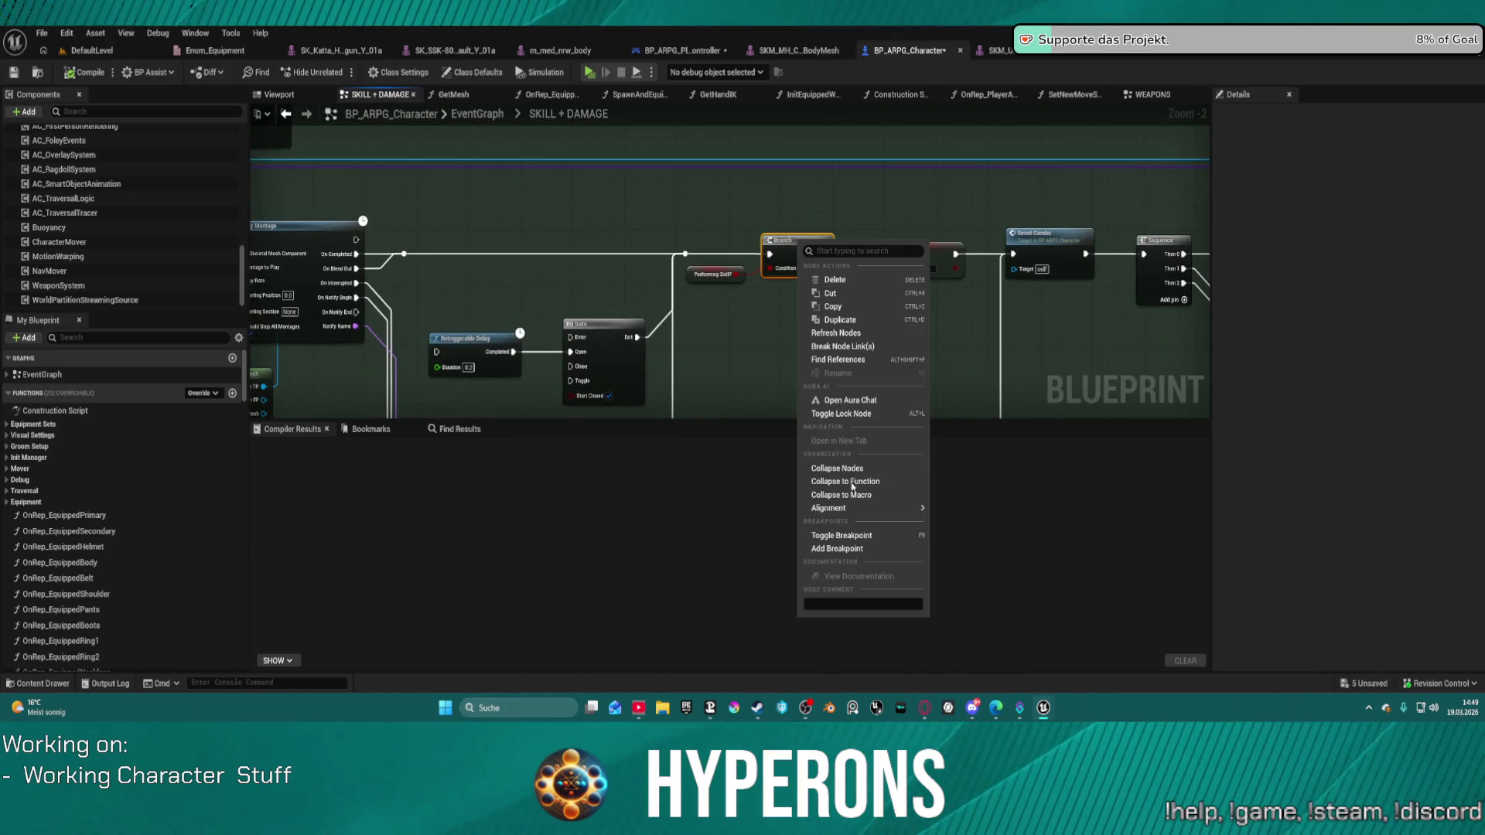
click(864, 547)
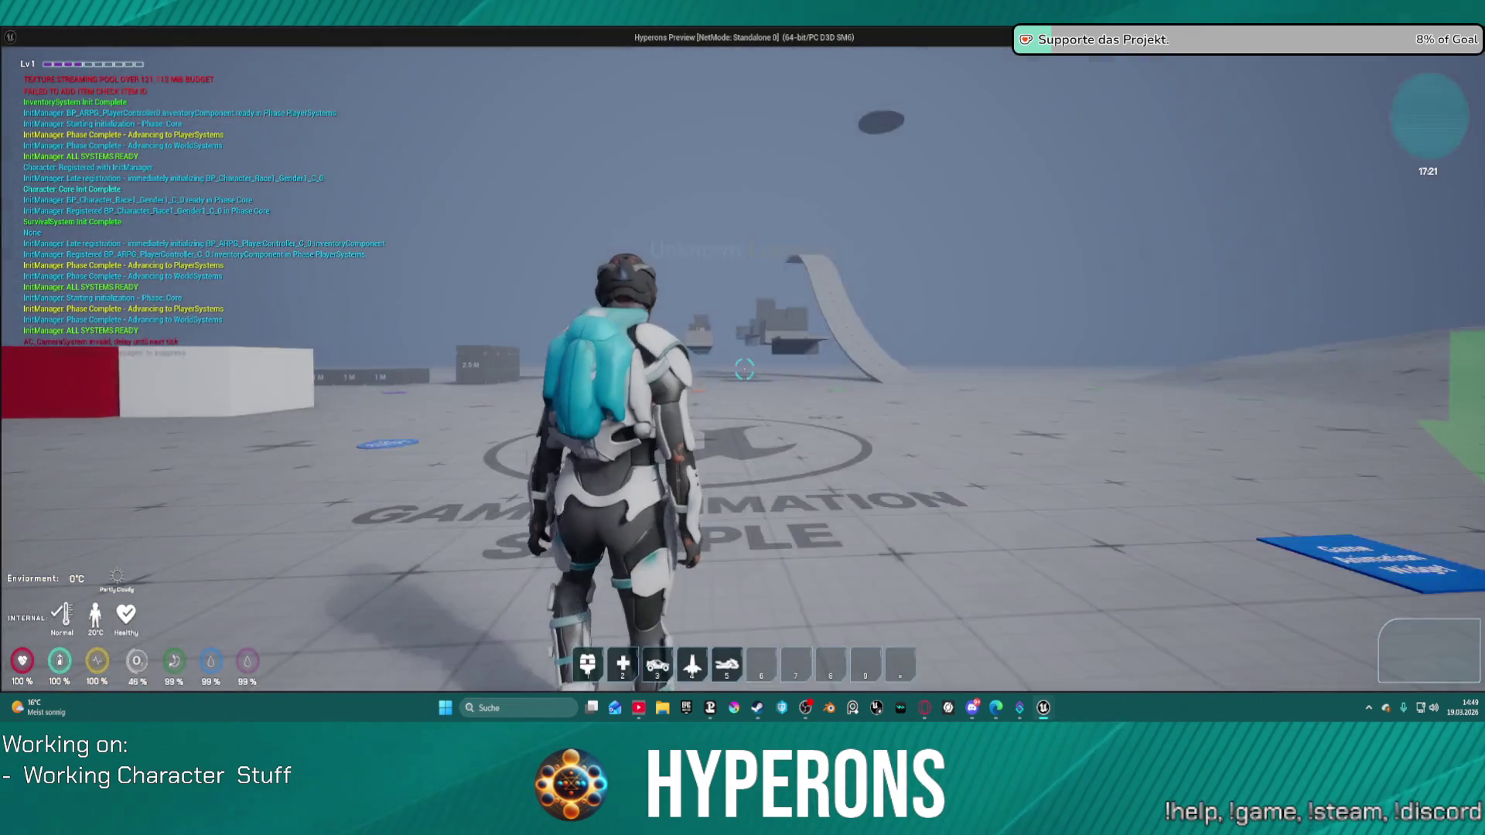
Play-test by running toward the ramp and firing the weapon twice, then stop the preview.
key(i)
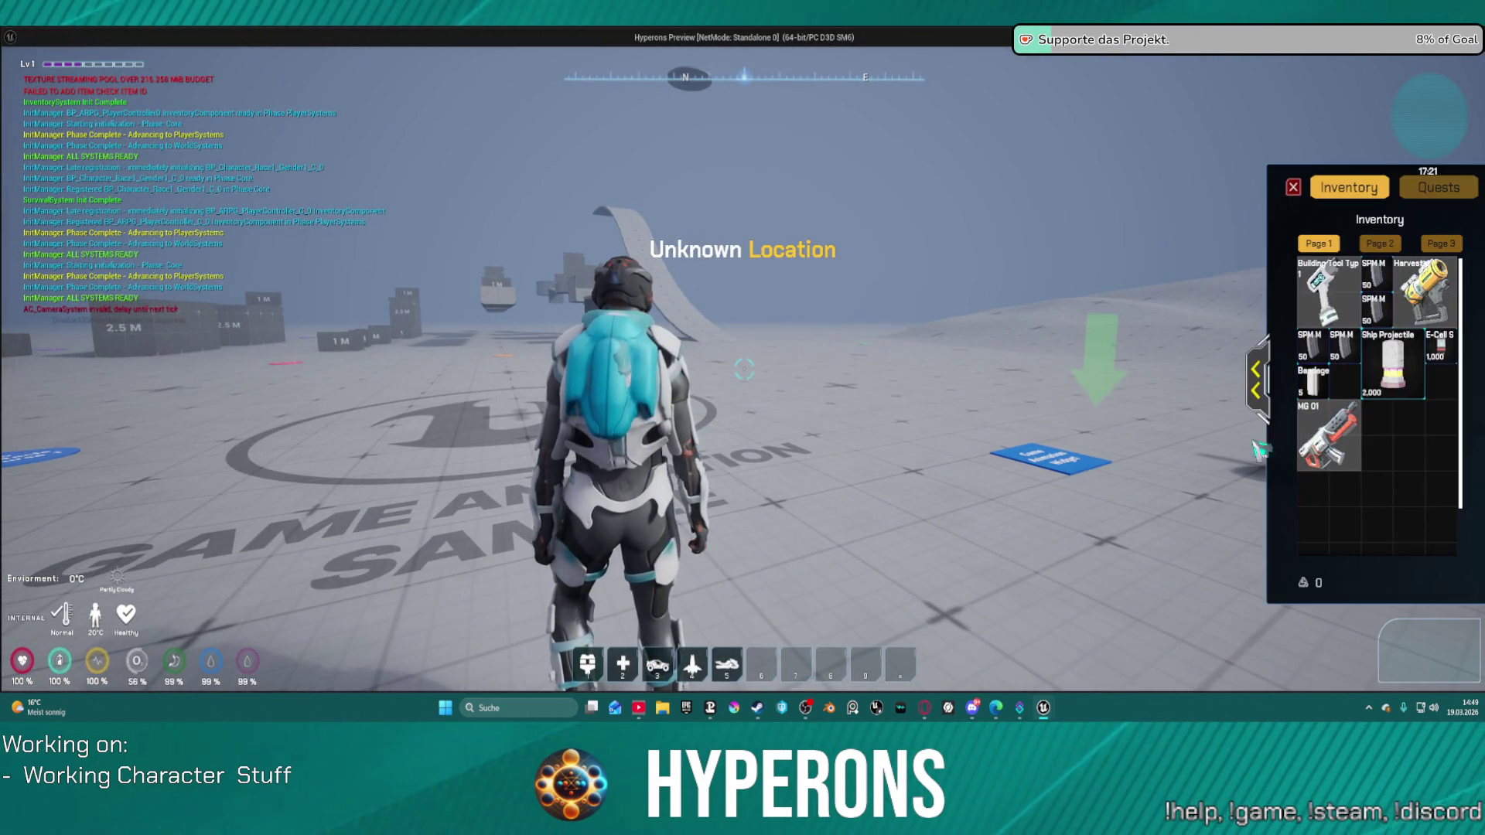
key(i)
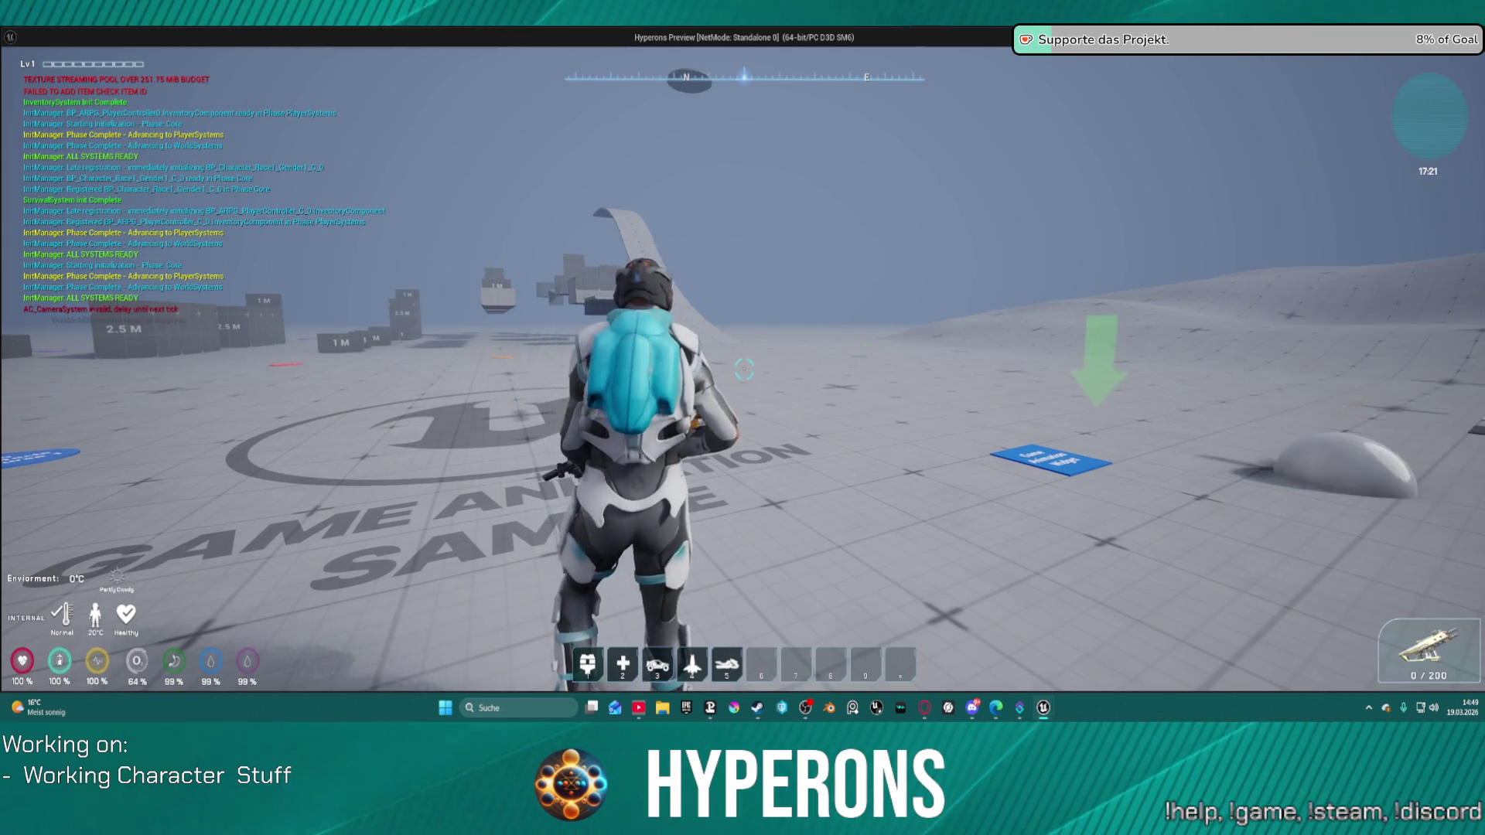
key(w)
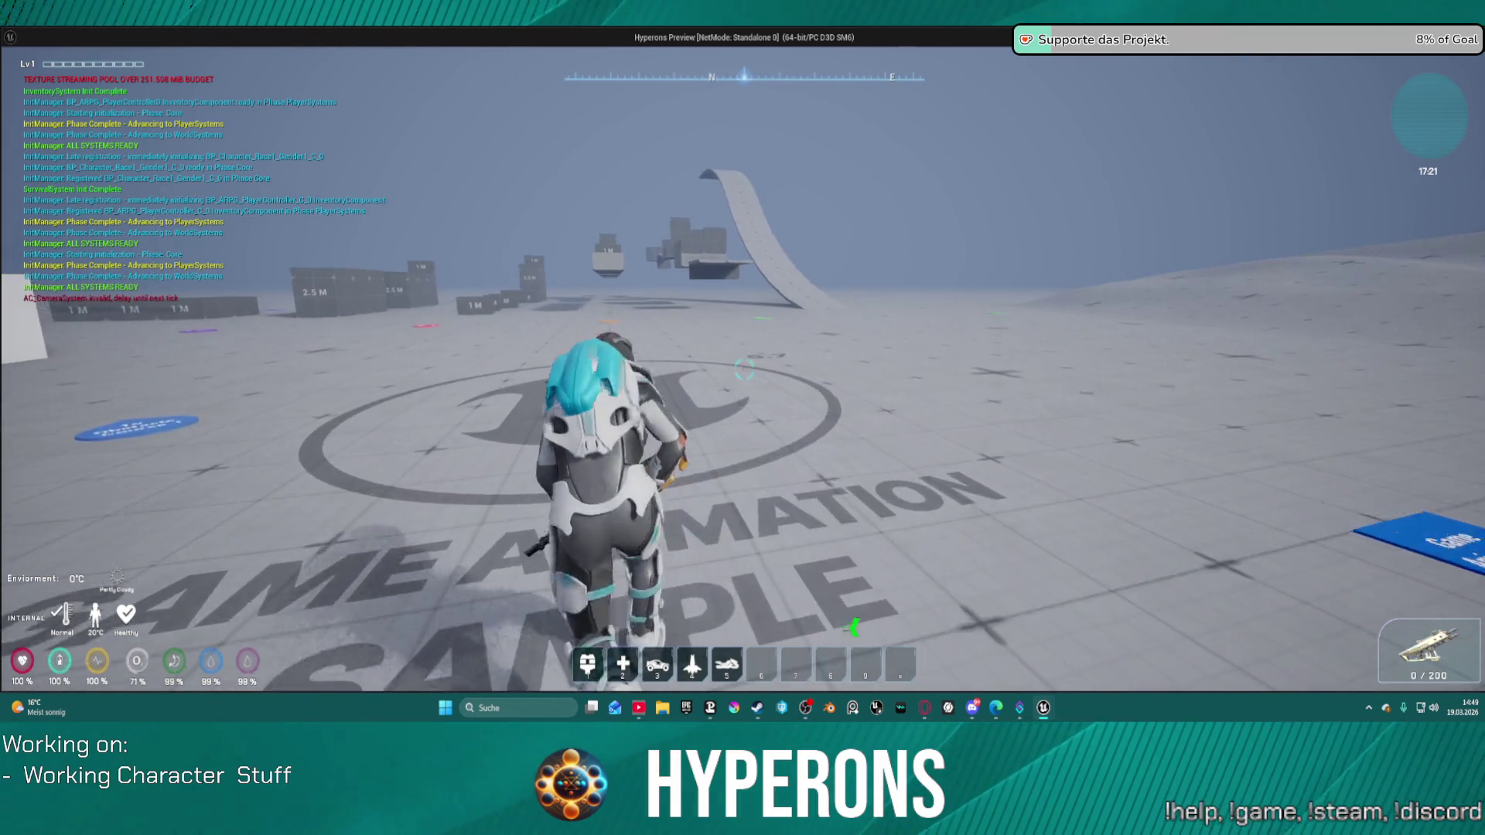
key(r)
key(w)
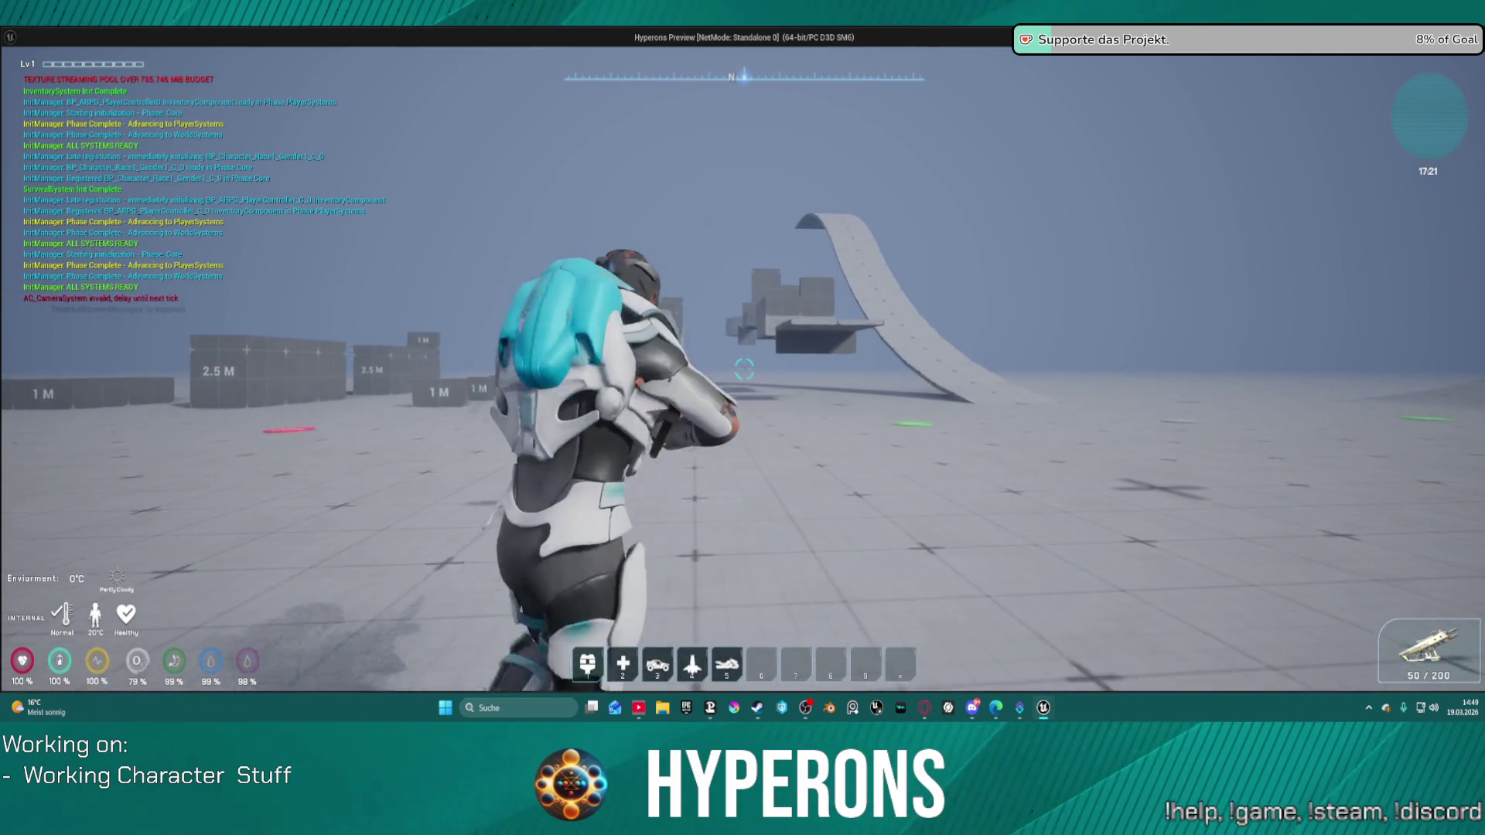
click(744, 369)
click(744, 369)
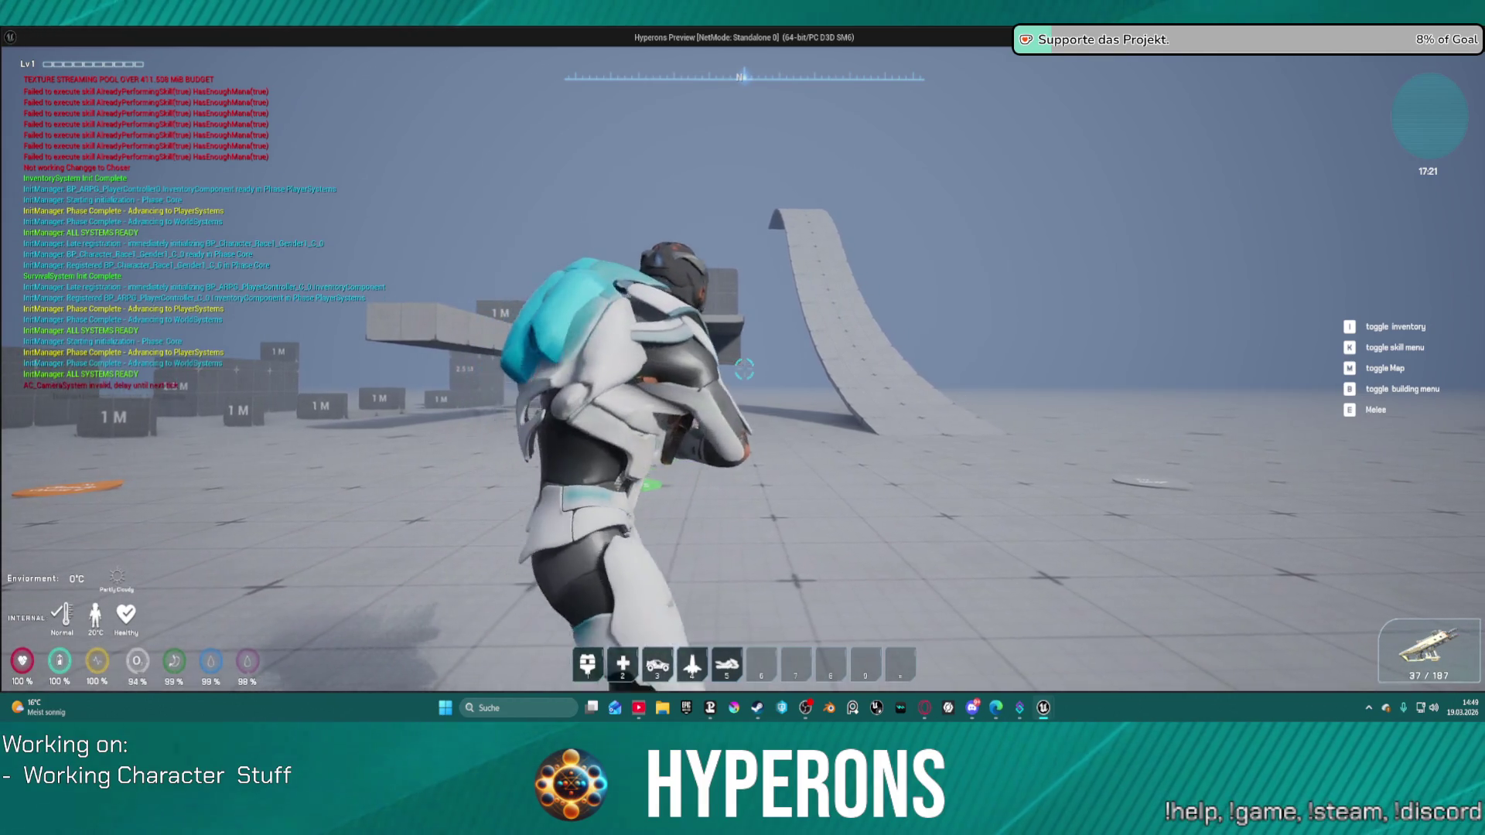
key(Escape)
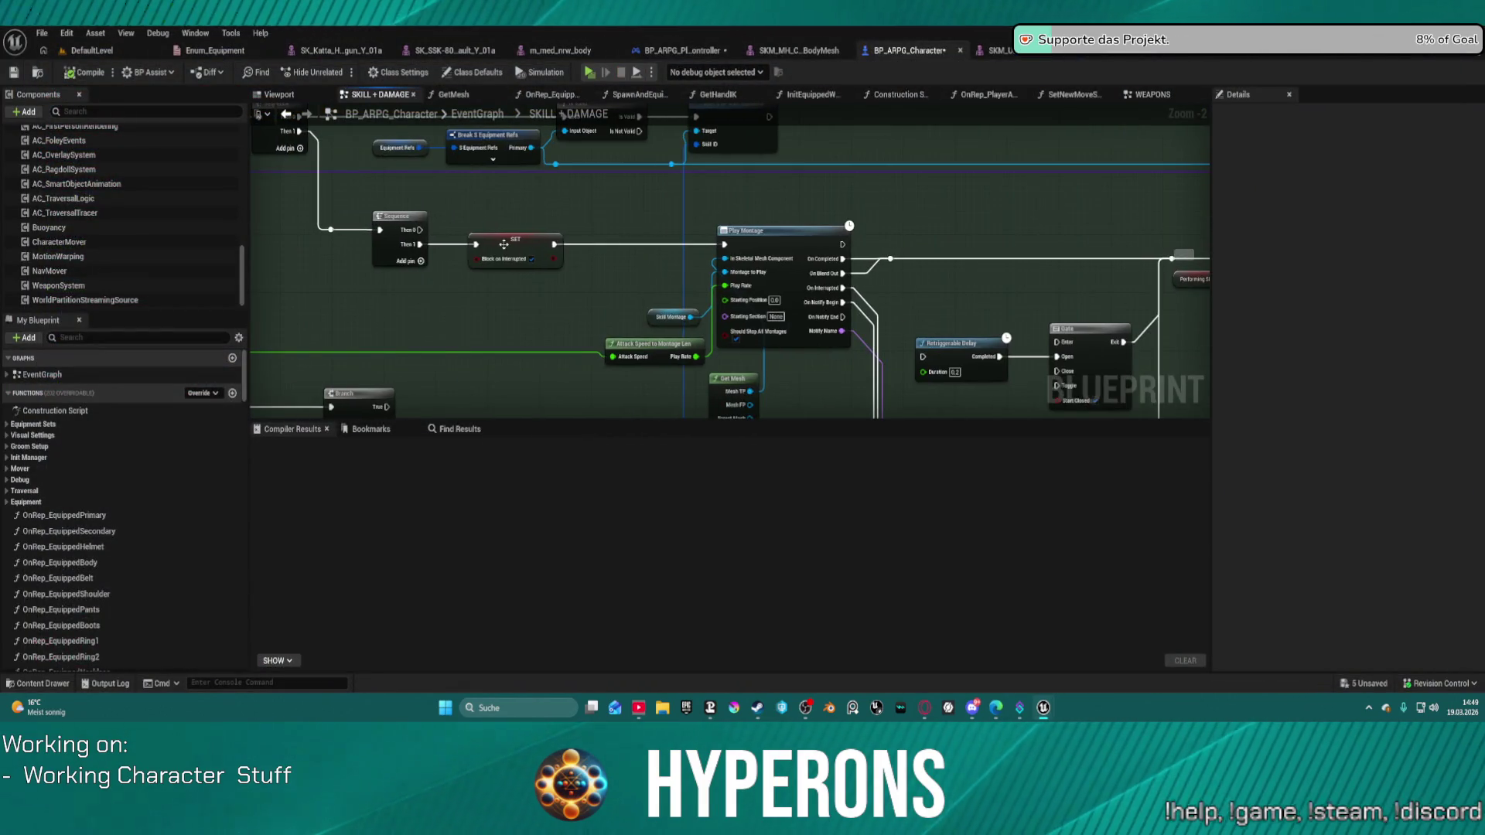
Mark SET Block on Interrupted for a breakpoint, equip MG 01, reload and fire, then stop the game.
right_click(503, 244)
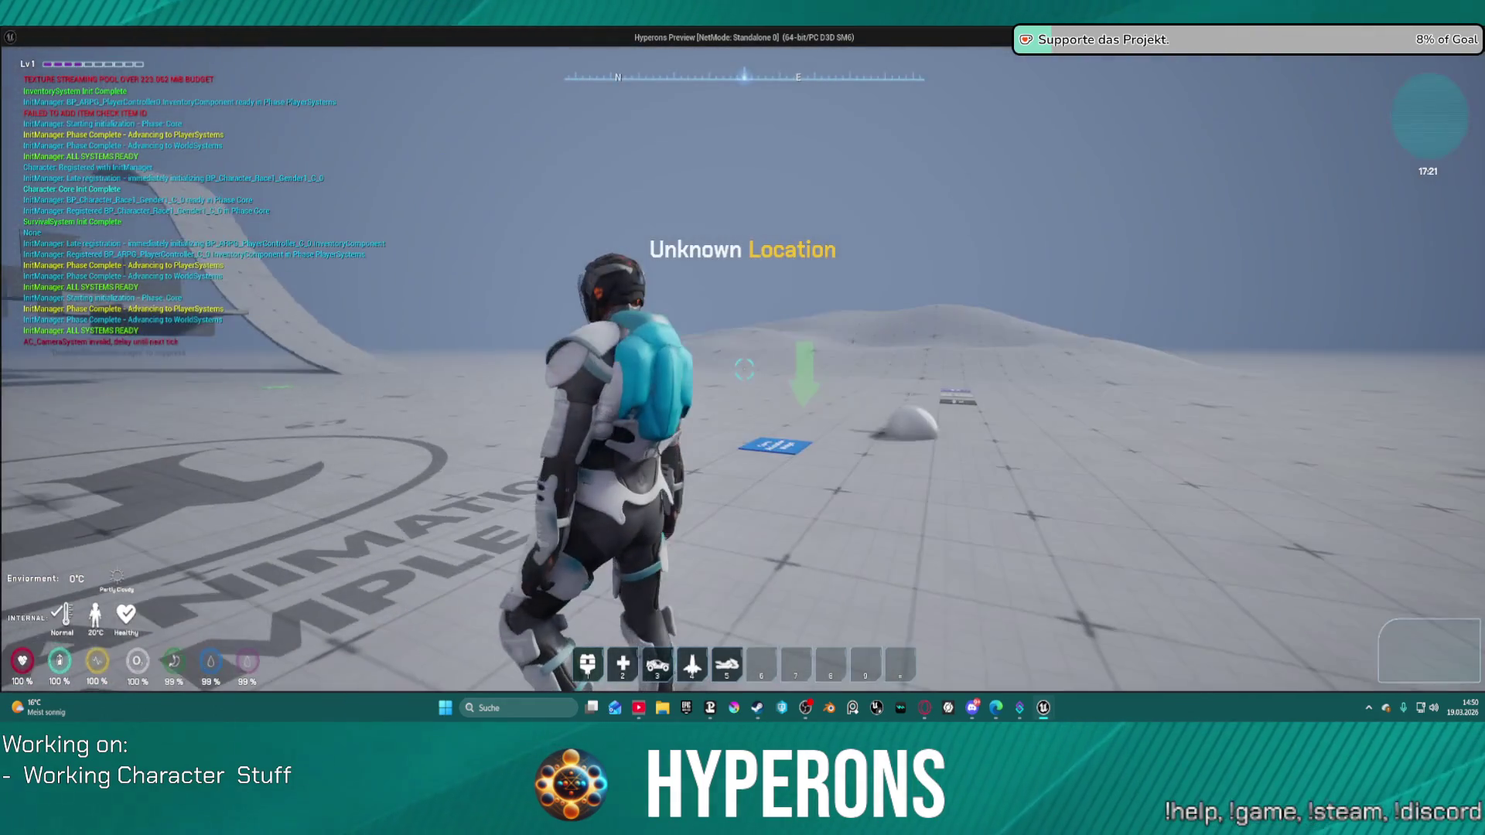
click(1355, 408)
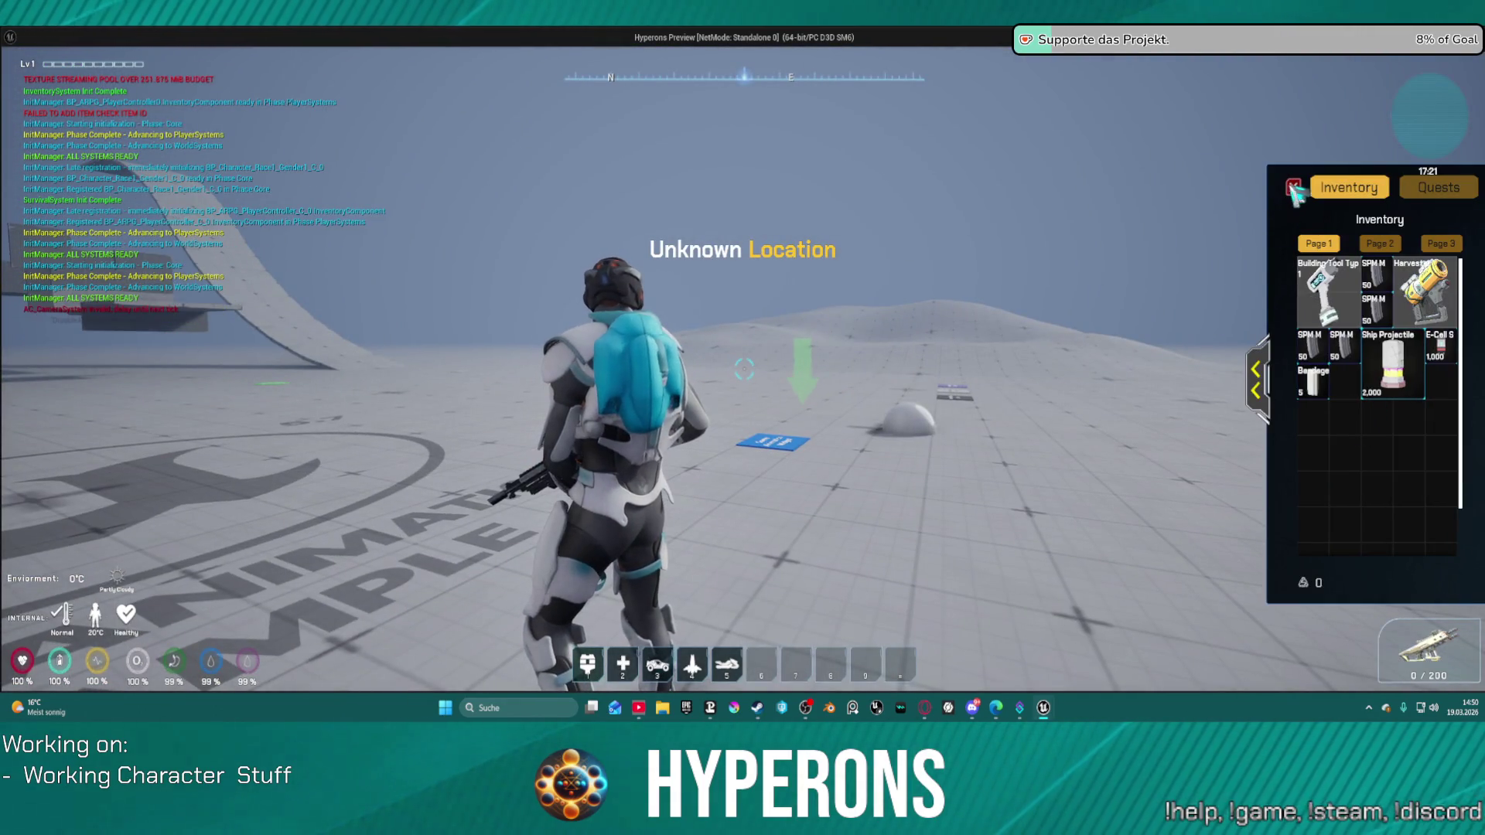
click(1292, 188)
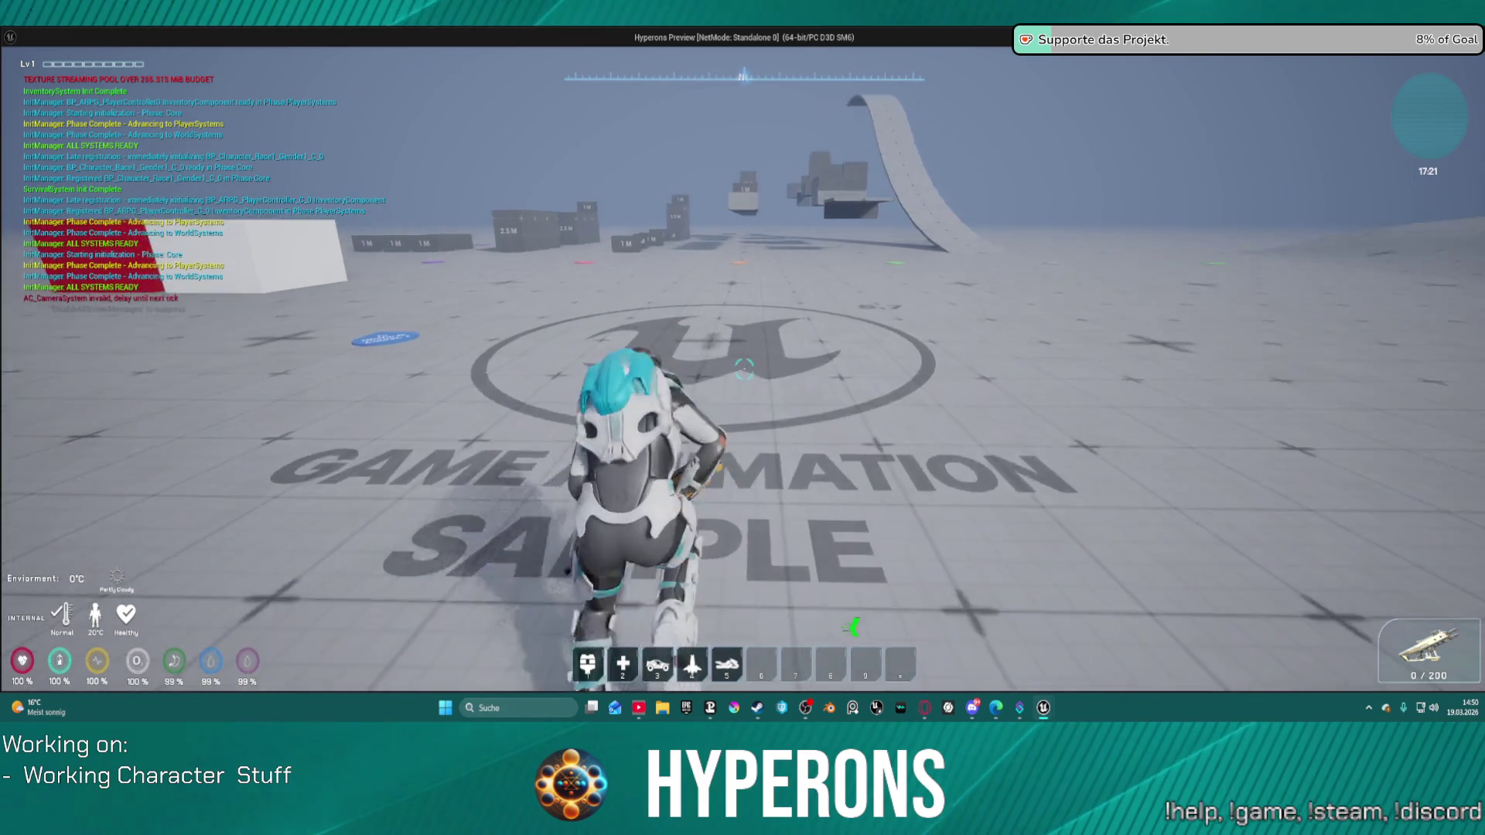
key(r)
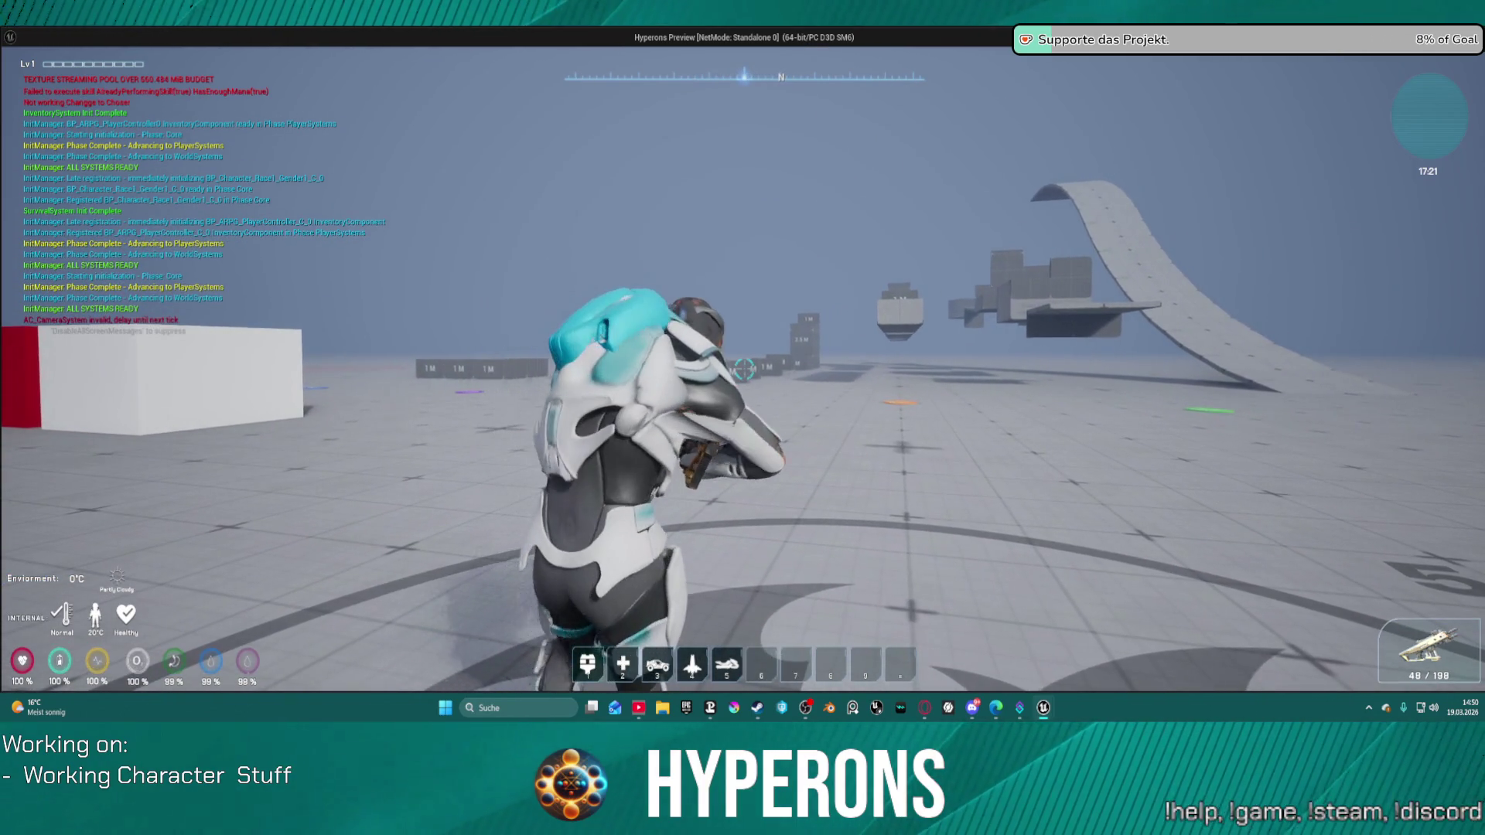
click(744, 369)
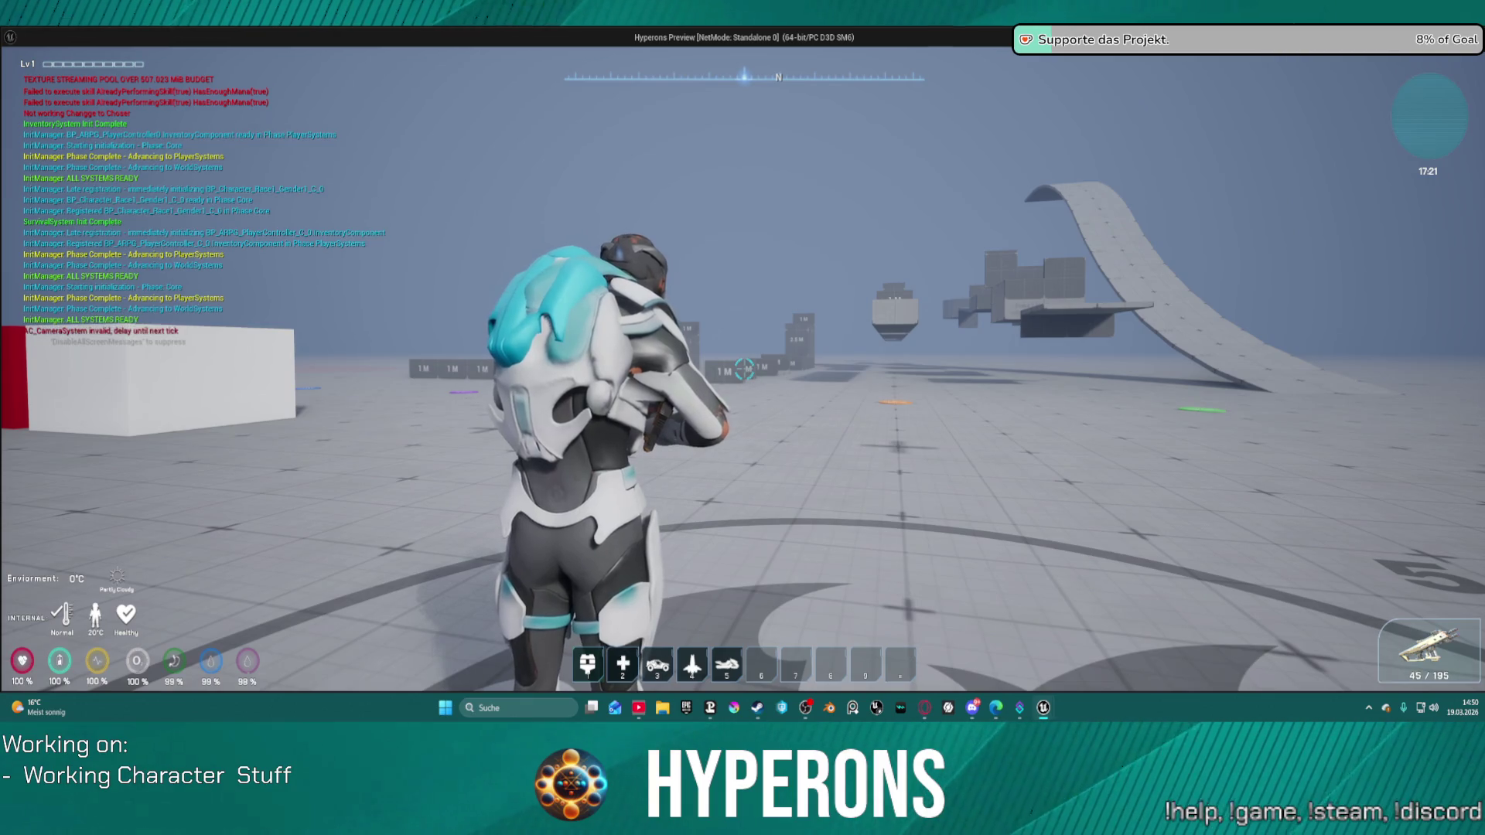
key(Escape)
Reroute the Sequence wire toward the SET node.
mouse_move(512, 190)
mouse_down()
mouse_move(793, 189)
mouse_move(967, 259)
mouse_up()
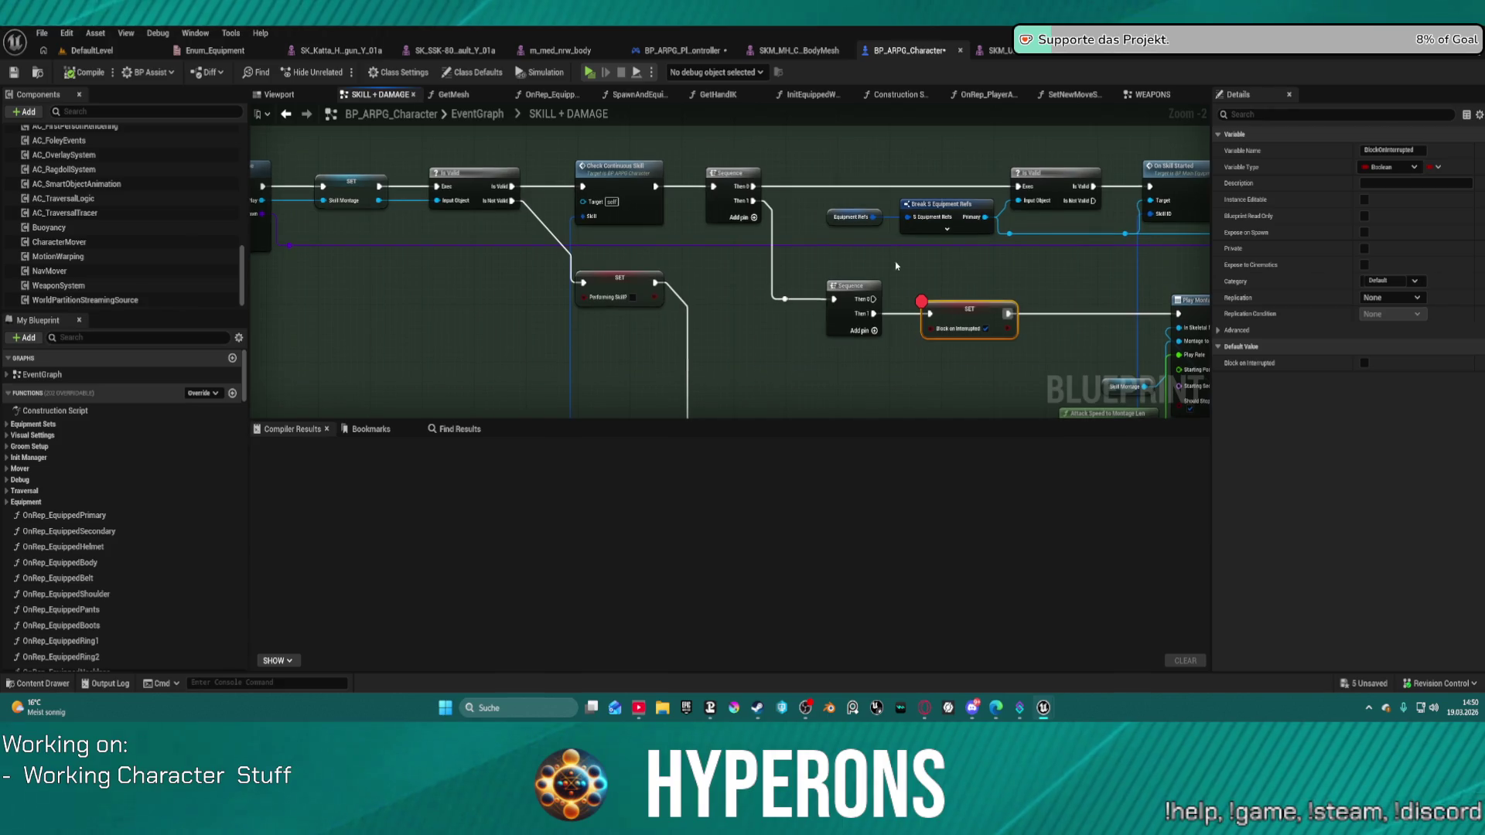
click(785, 299)
drag(872, 300, 924, 317)
Survey the Consume Energy, Play Montage, Gate, Damage, combo-reset and channelling node groups.
mouse_move(622, 278)
mouse_down()
mouse_move(1221, 289)
mouse_move(1371, 212)
mouse_move(1484, 208)
mouse_up()
drag(774, 263, 843, 286)
mouse_move(1484, 249)
mouse_down()
mouse_move(1199, 149)
mouse_move(1052, 118)
mouse_up()
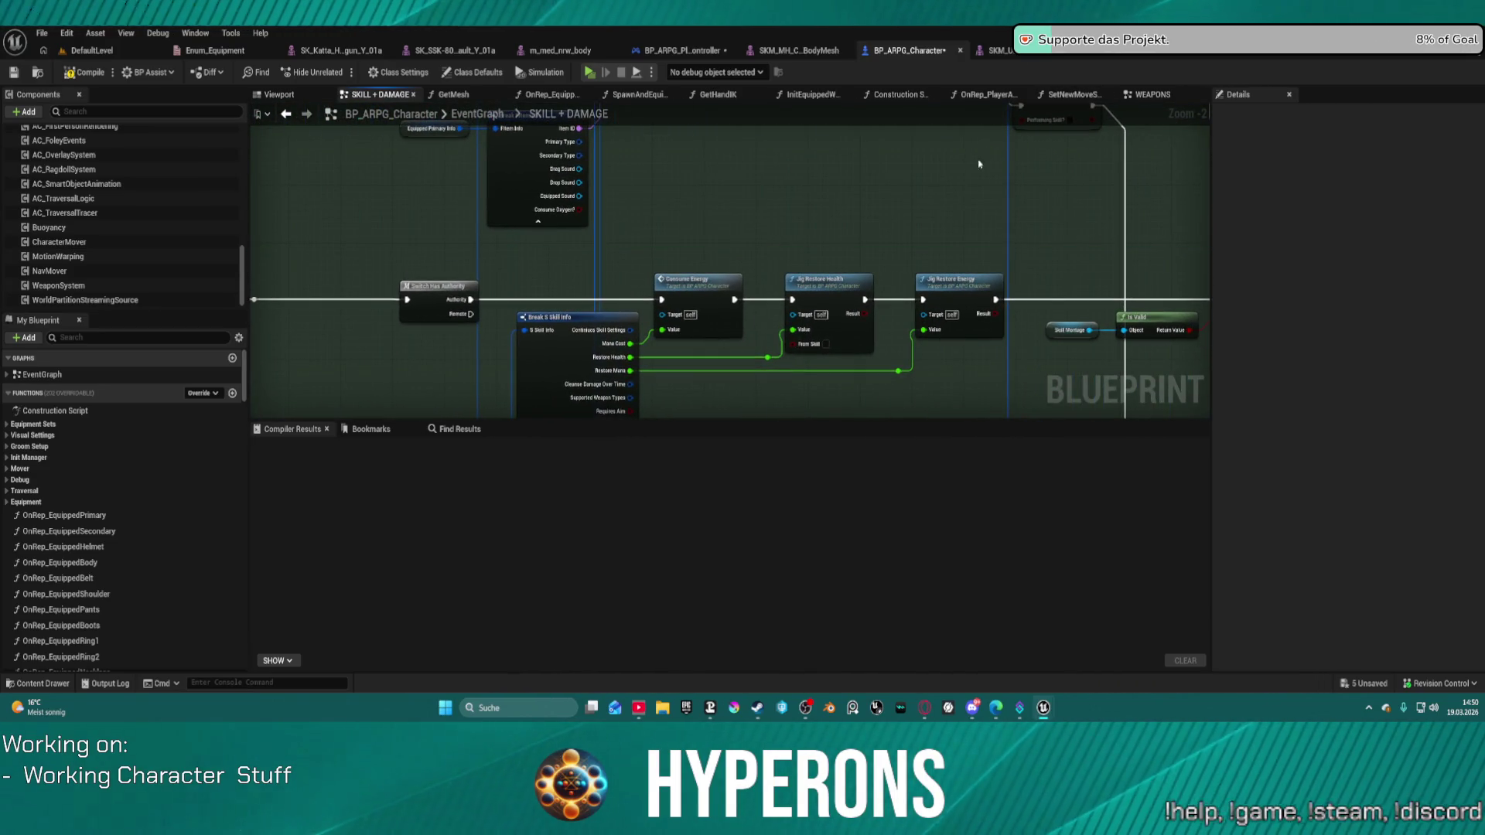
mouse_move(899, 198)
mouse_down()
mouse_move(904, 325)
mouse_move(799, 368)
mouse_move(708, 359)
mouse_up()
scroll(400, 152, down, 9)
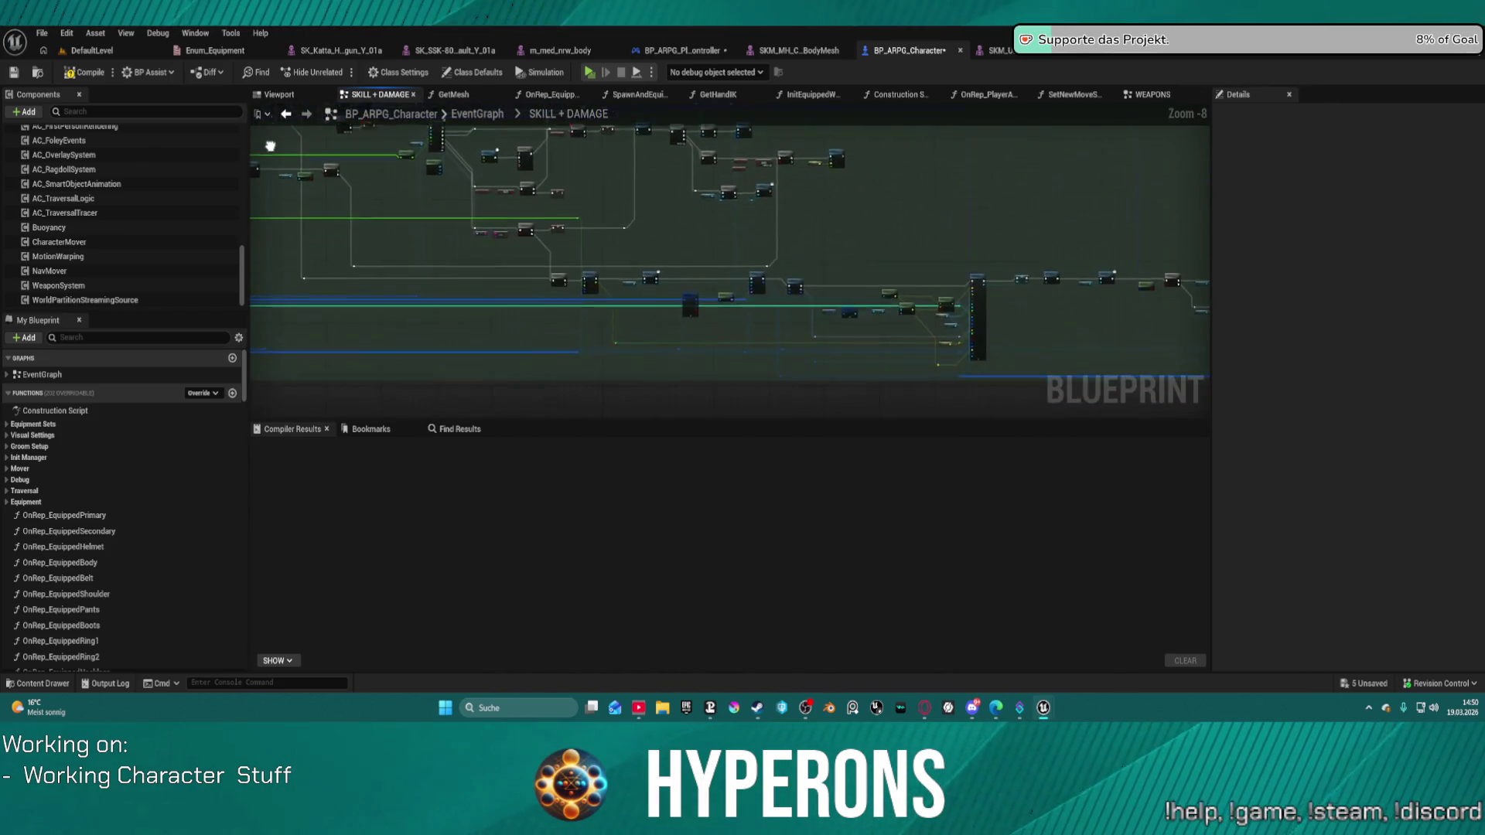
mouse_move(400, 152)
mouse_down()
mouse_move(600, 362)
mouse_move(703, 291)
mouse_move(928, 190)
mouse_move(725, 196)
mouse_up()
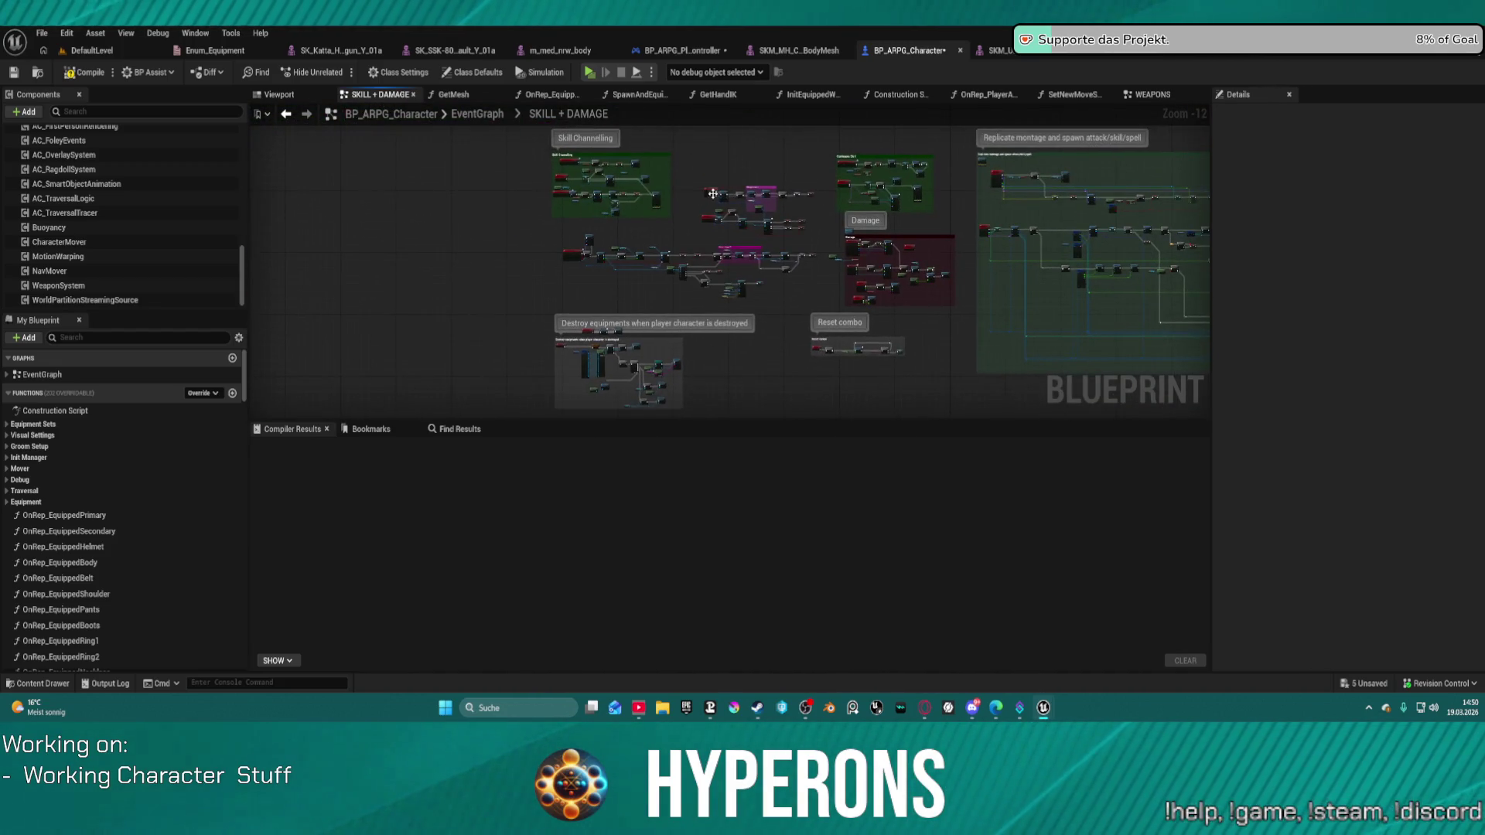
scroll(747, 258, up, 12)
mouse_move(686, 229)
mouse_down()
mouse_move(266, 191)
mouse_move(483, 190)
mouse_up()
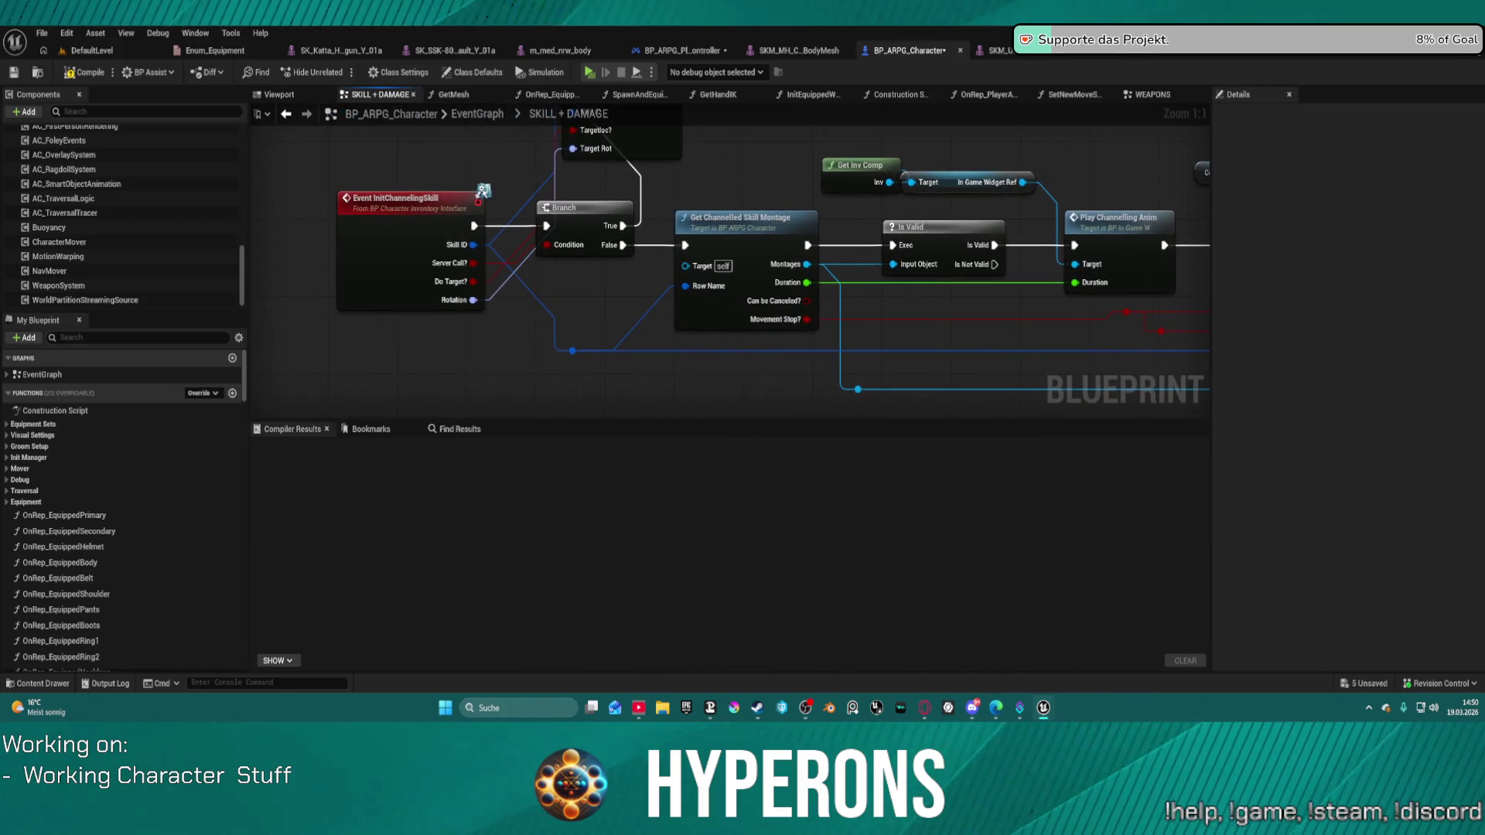
scroll(484, 190, down, 10)
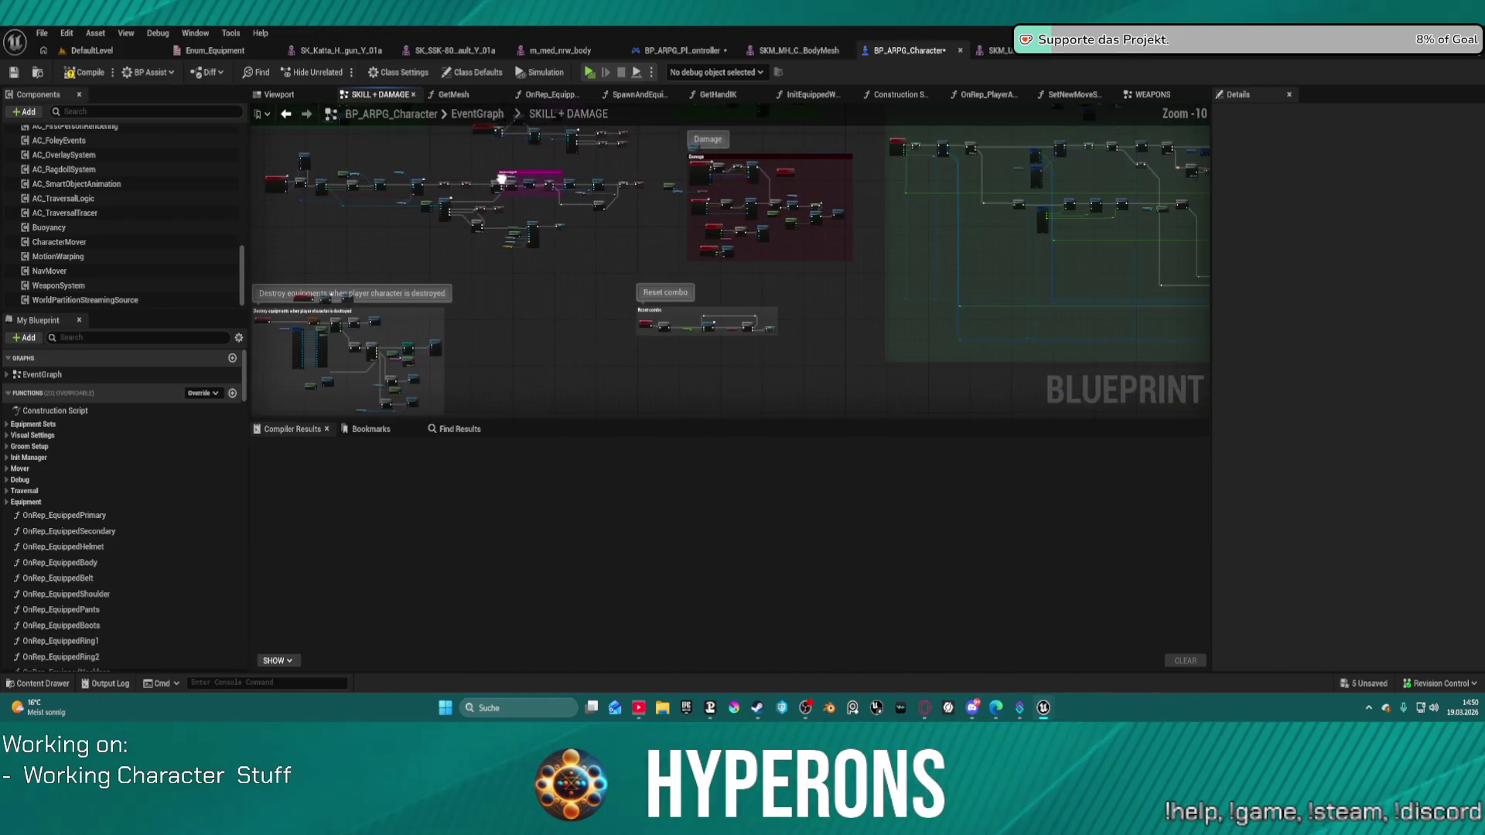
drag(513, 217, 520, 235)
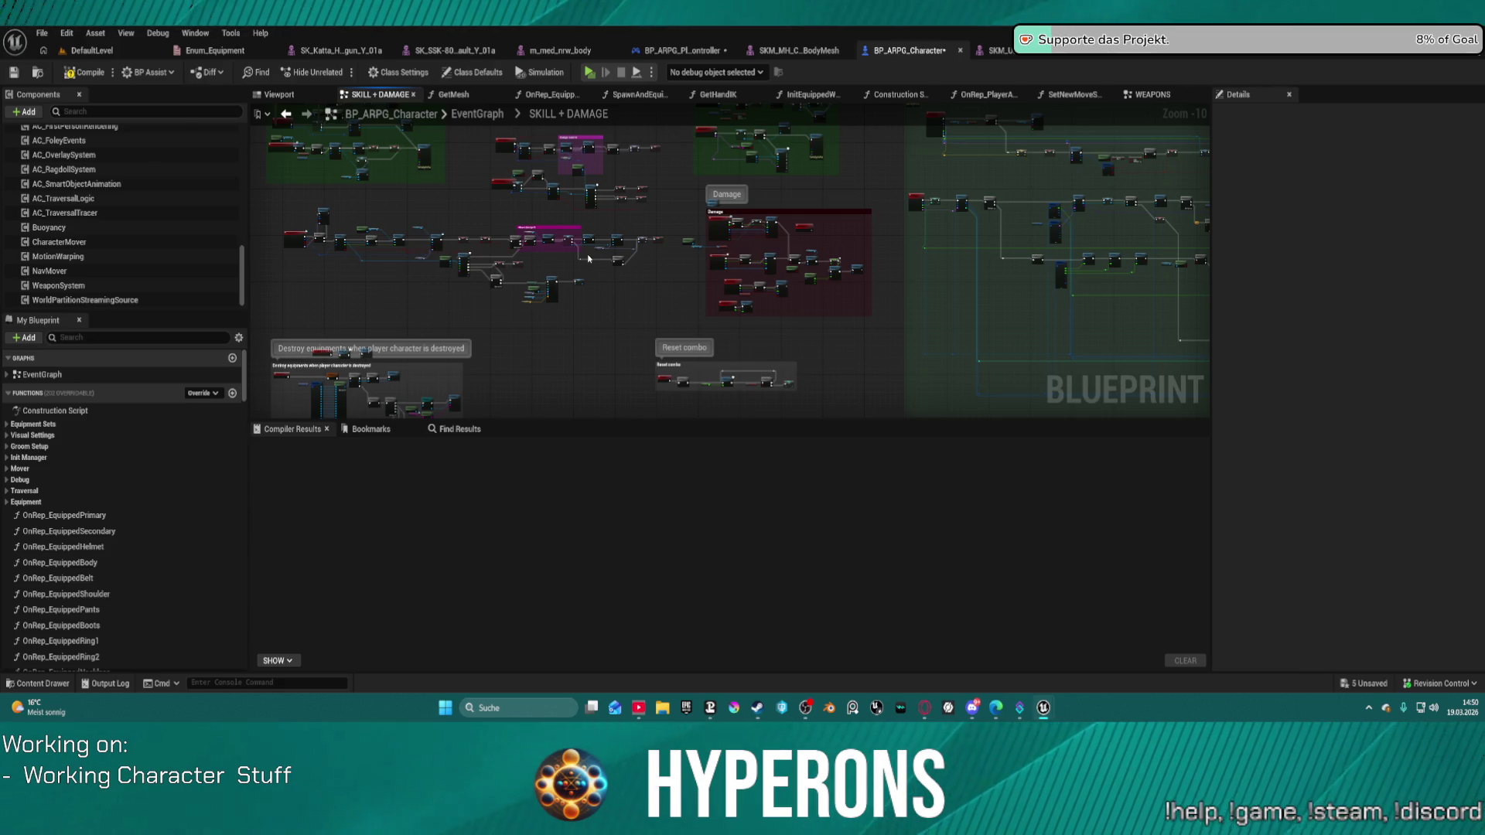
scroll(555, 172, up, 10)
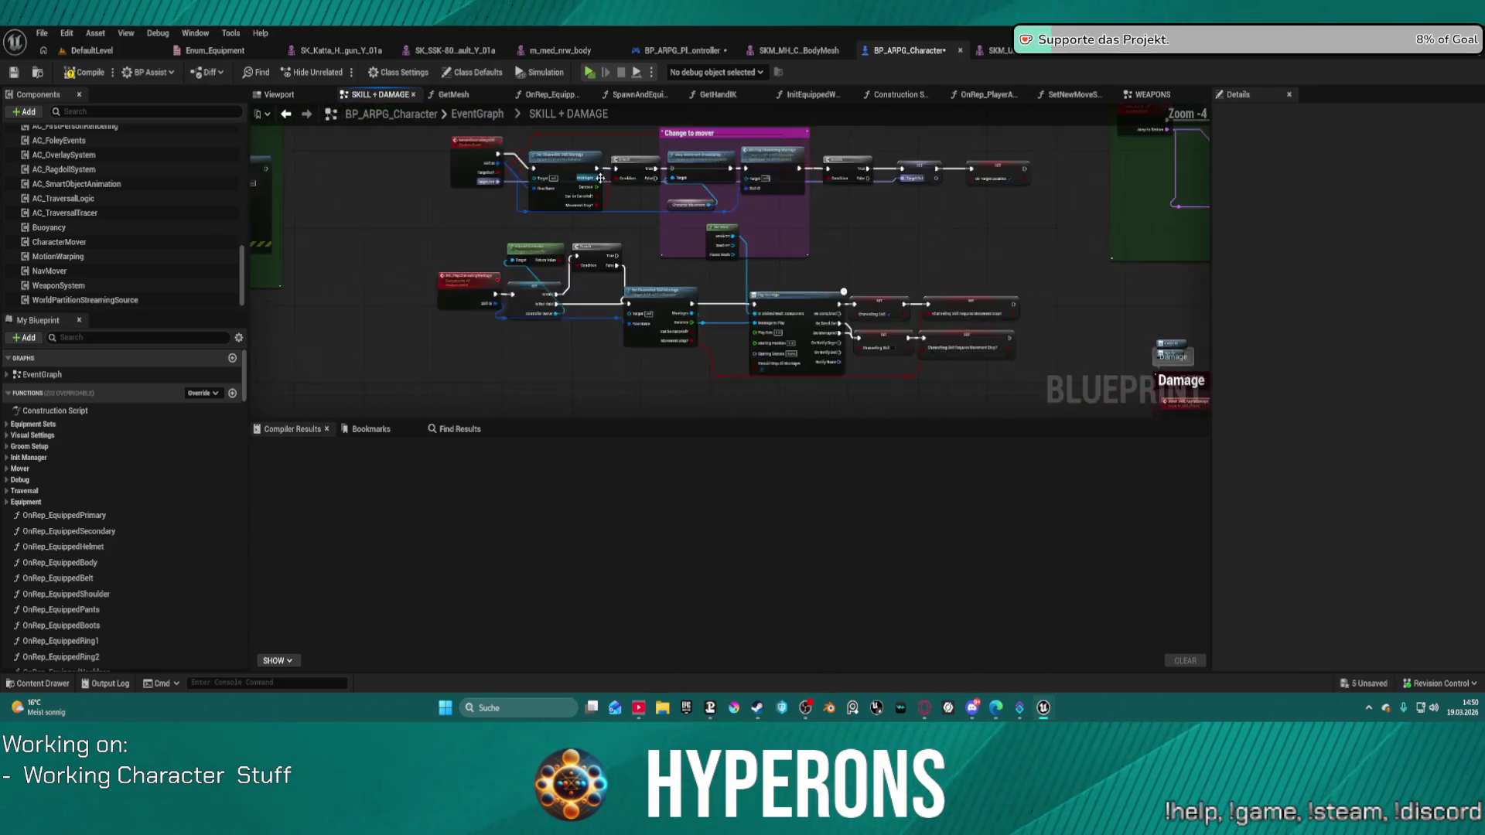
scroll(781, 332, down, 7)
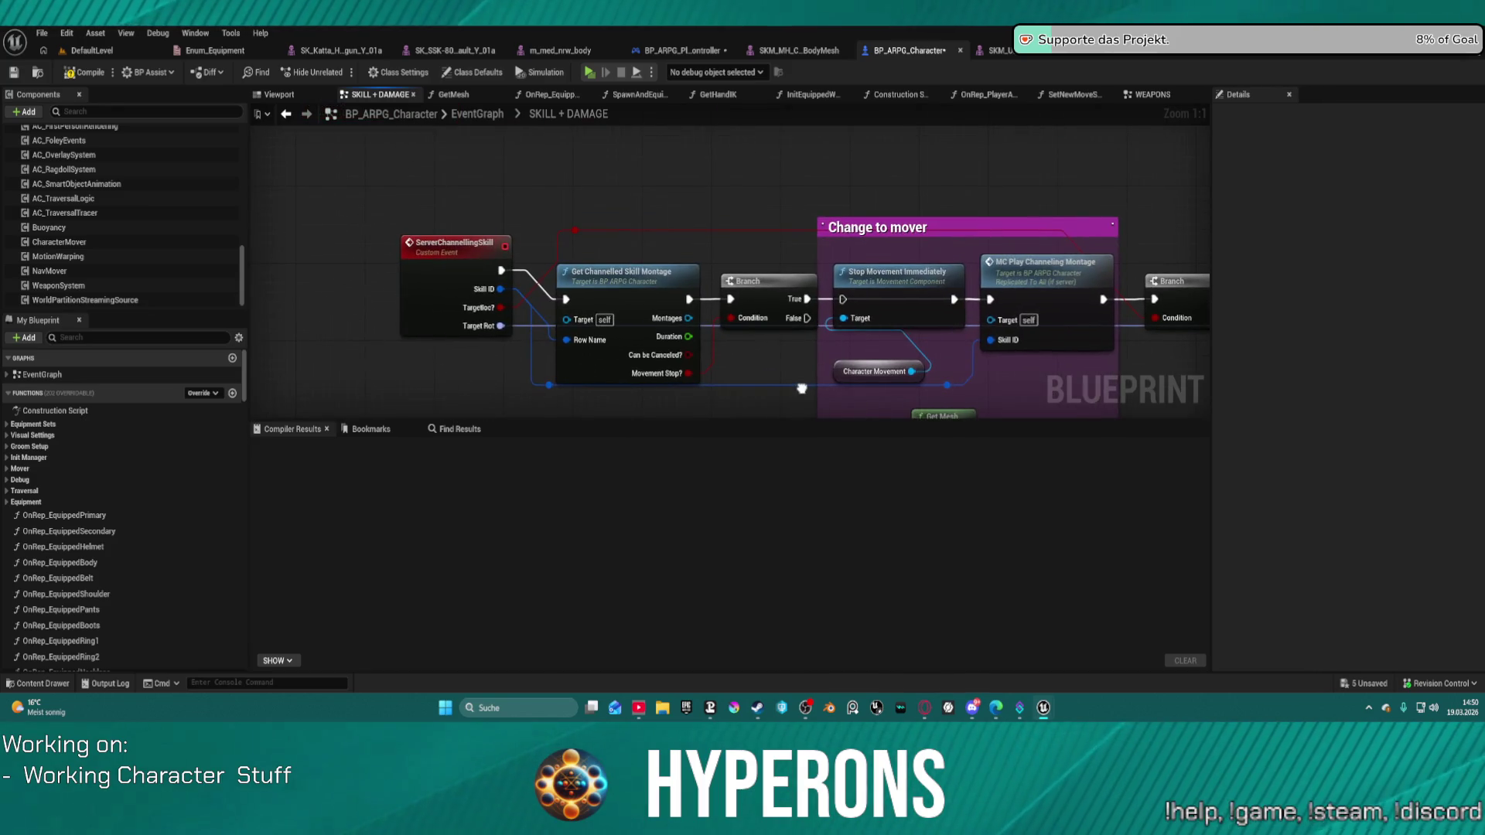
mouse_move(781, 333)
mouse_down()
mouse_move(928, 232)
mouse_move(823, 312)
mouse_move(717, 350)
mouse_up()
scroll(823, 312, up, 5)
Move the lower Sequence node below the SET Block on Interrupted node.
mouse_move(507, 263)
mouse_down()
mouse_move(552, 305)
mouse_move(552, 331)
mouse_move(512, 333)
mouse_up()
mouse_move(926, 241)
mouse_down()
mouse_move(838, 211)
mouse_move(673, 274)
mouse_up()
right_click(528, 255)
Add a Character Mover getter node to the SKILL + DAMAGE graph.
text(pa)
text(la)
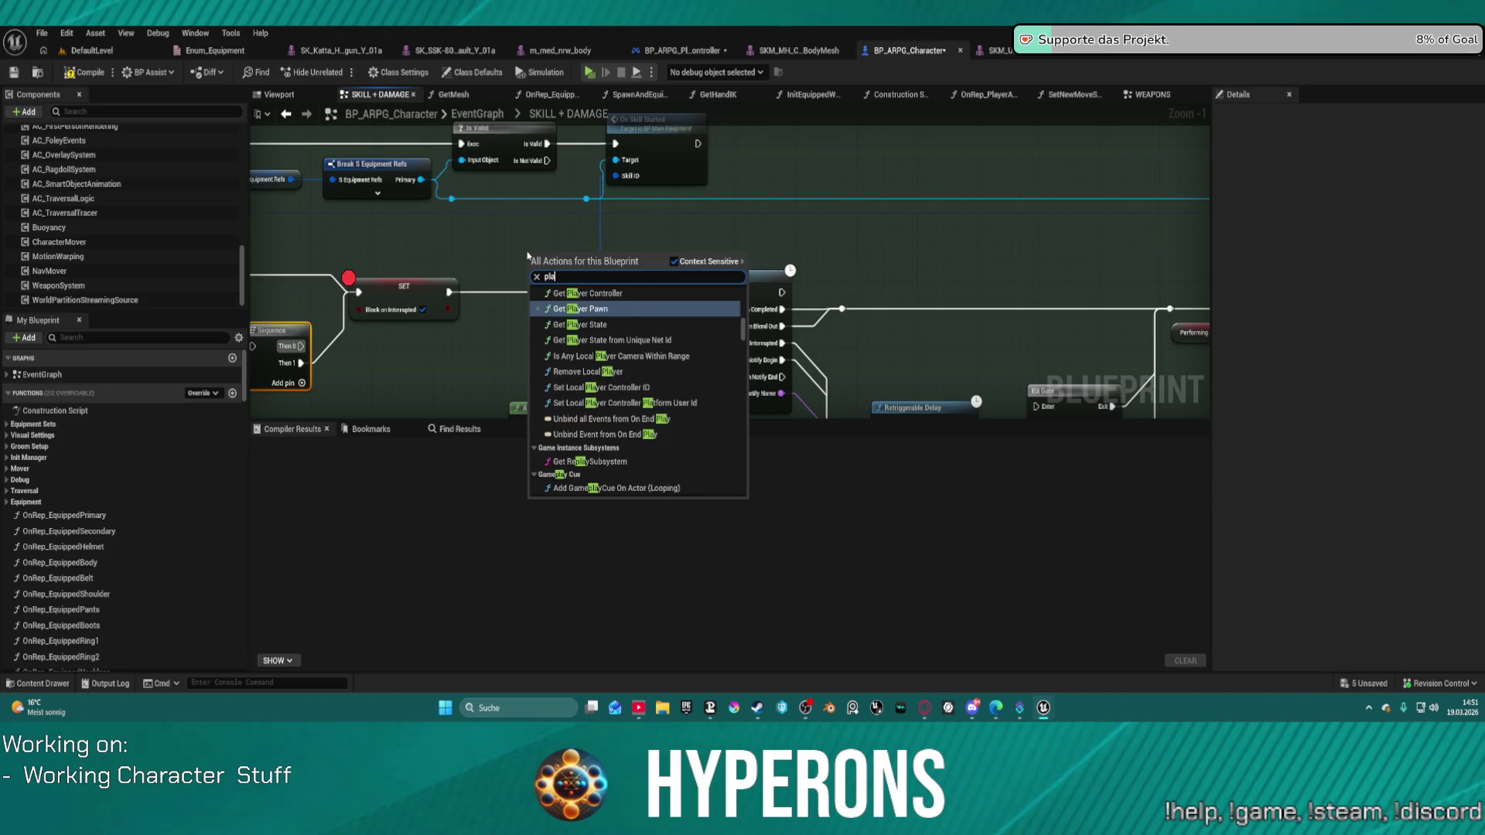
key(BackSpace)
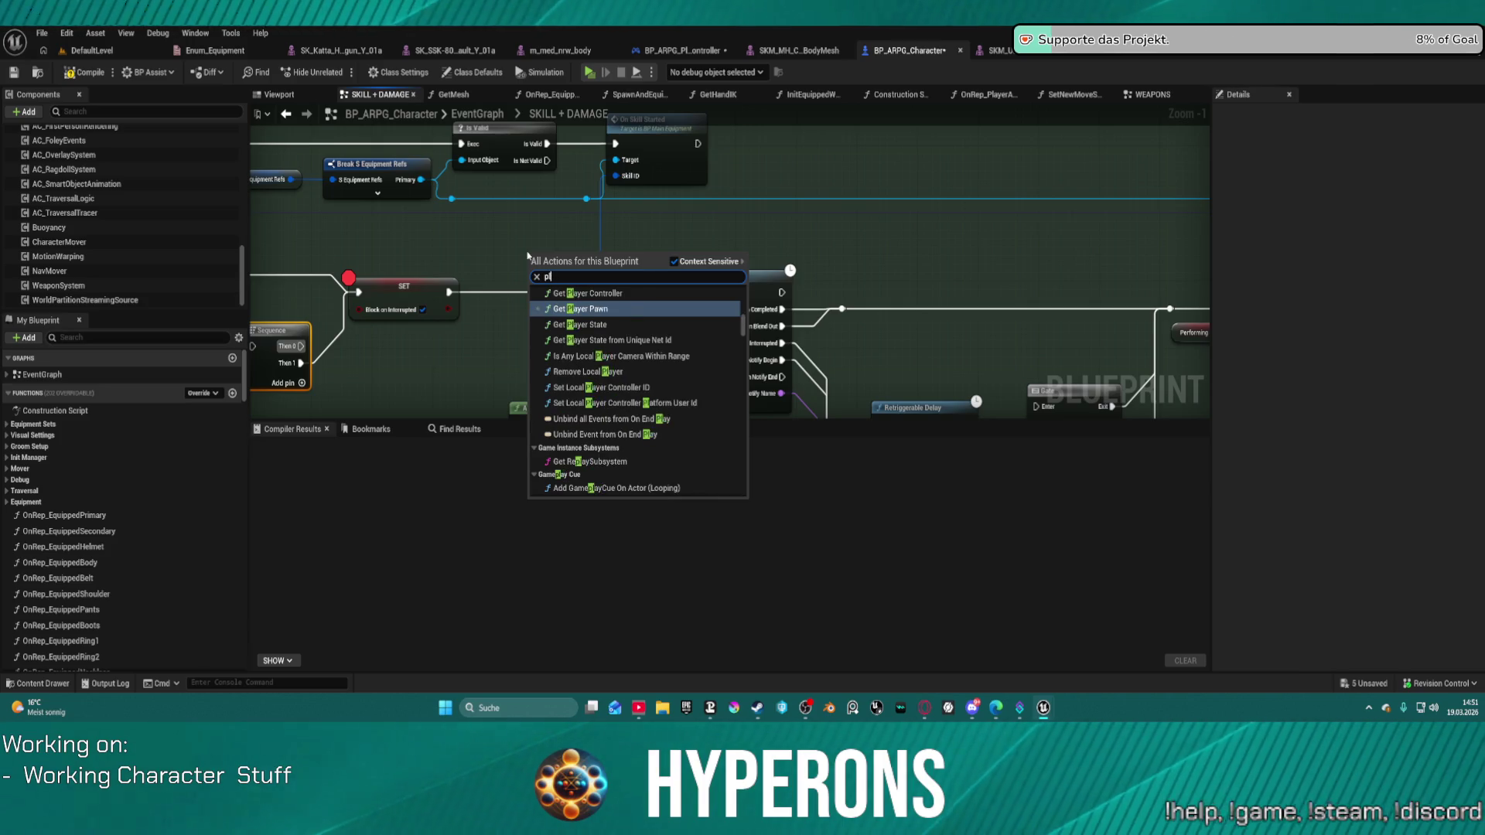
key(BackSpace)
key(BackSpace)
text(charac)
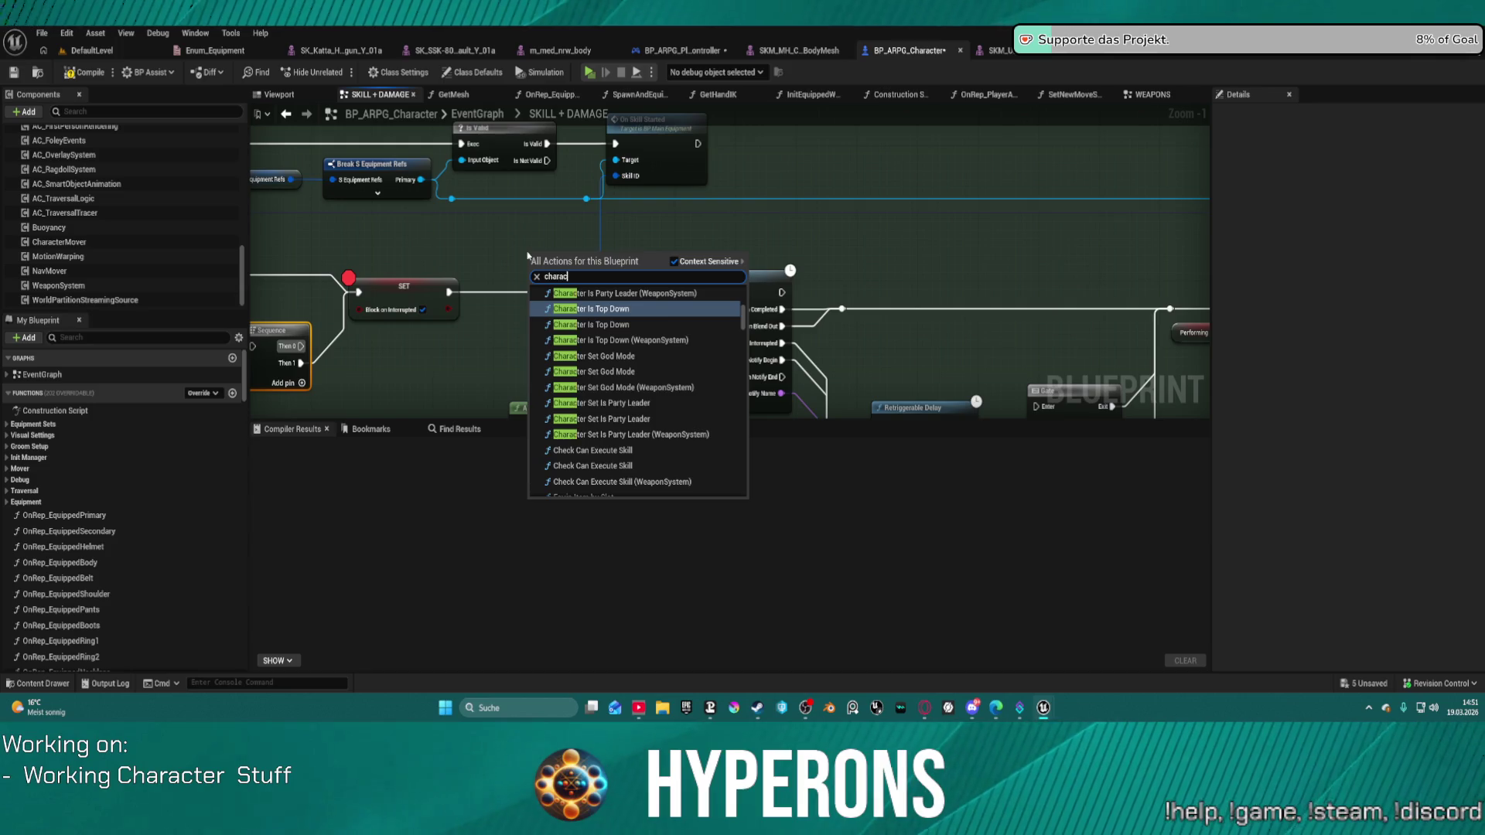
text(ter mover)
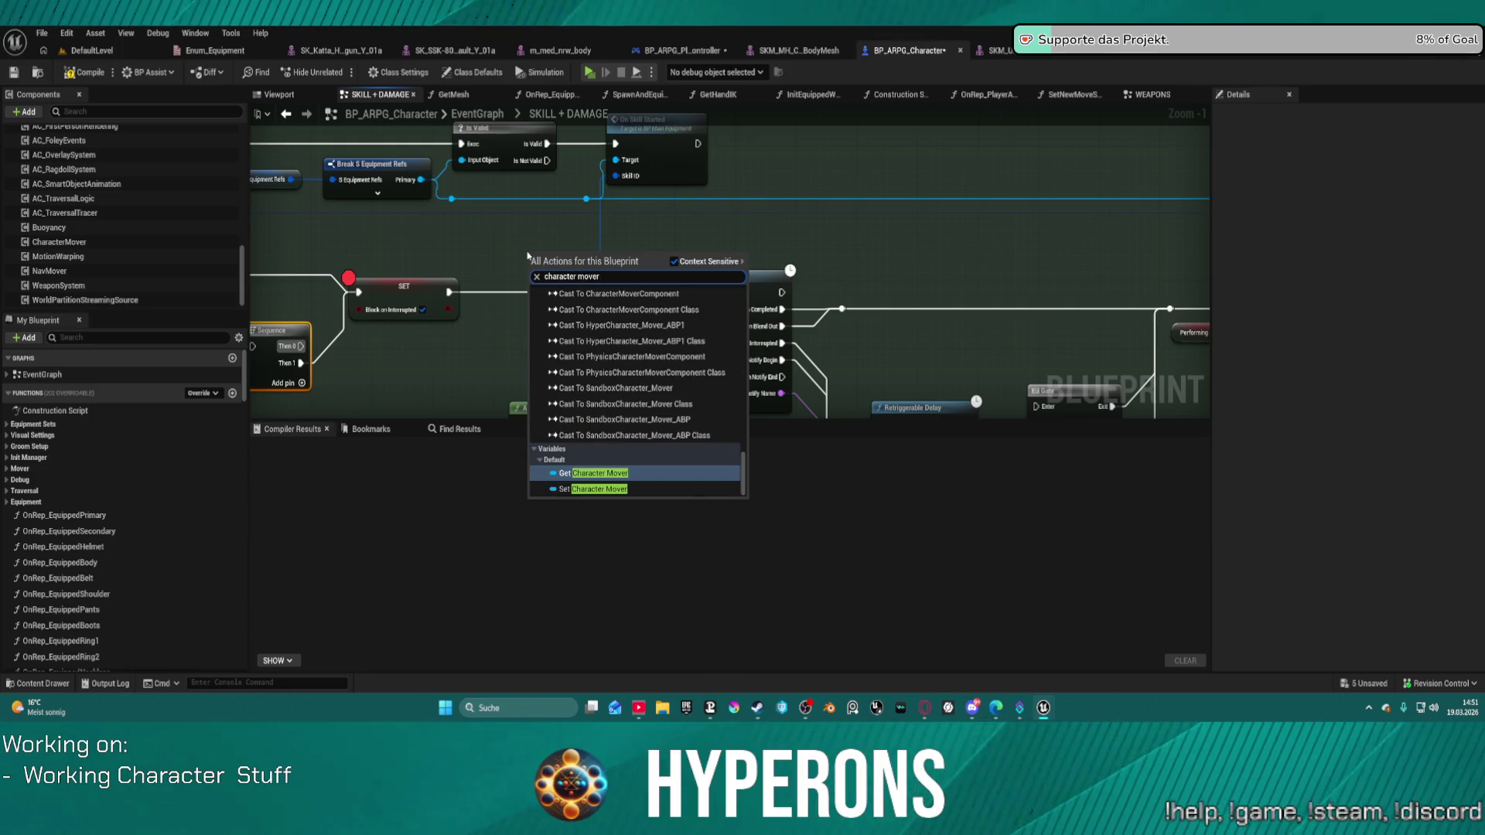
click(616, 474)
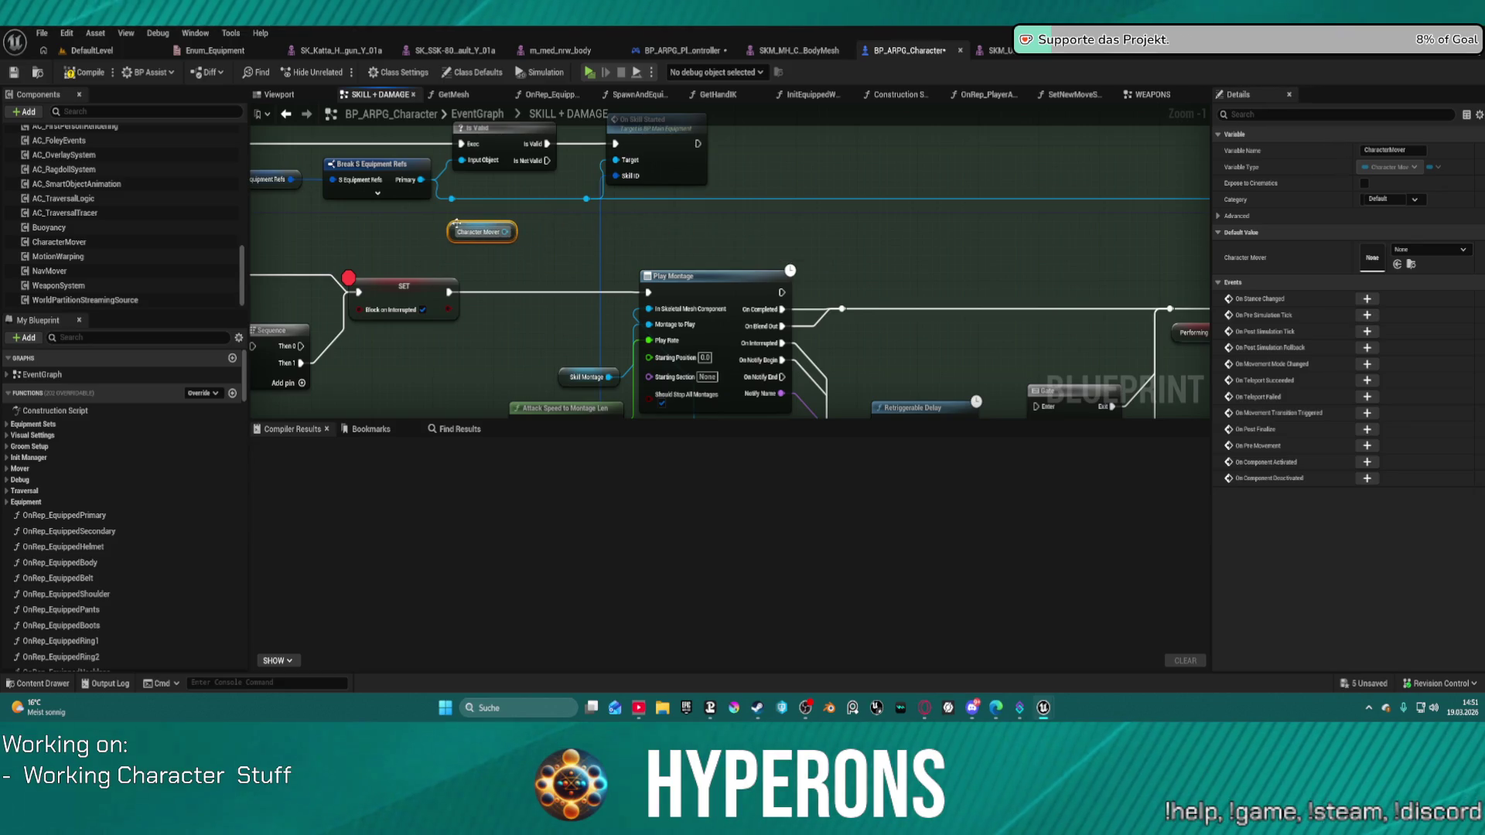
Add a Play Montage (Mover Actor) node from Character Mover, wiring Skill Montage into Montage to Play.
mouse_move(505, 232)
mouse_down()
mouse_move(545, 232)
mouse_move(540, 221)
mouse_up()
text(P)
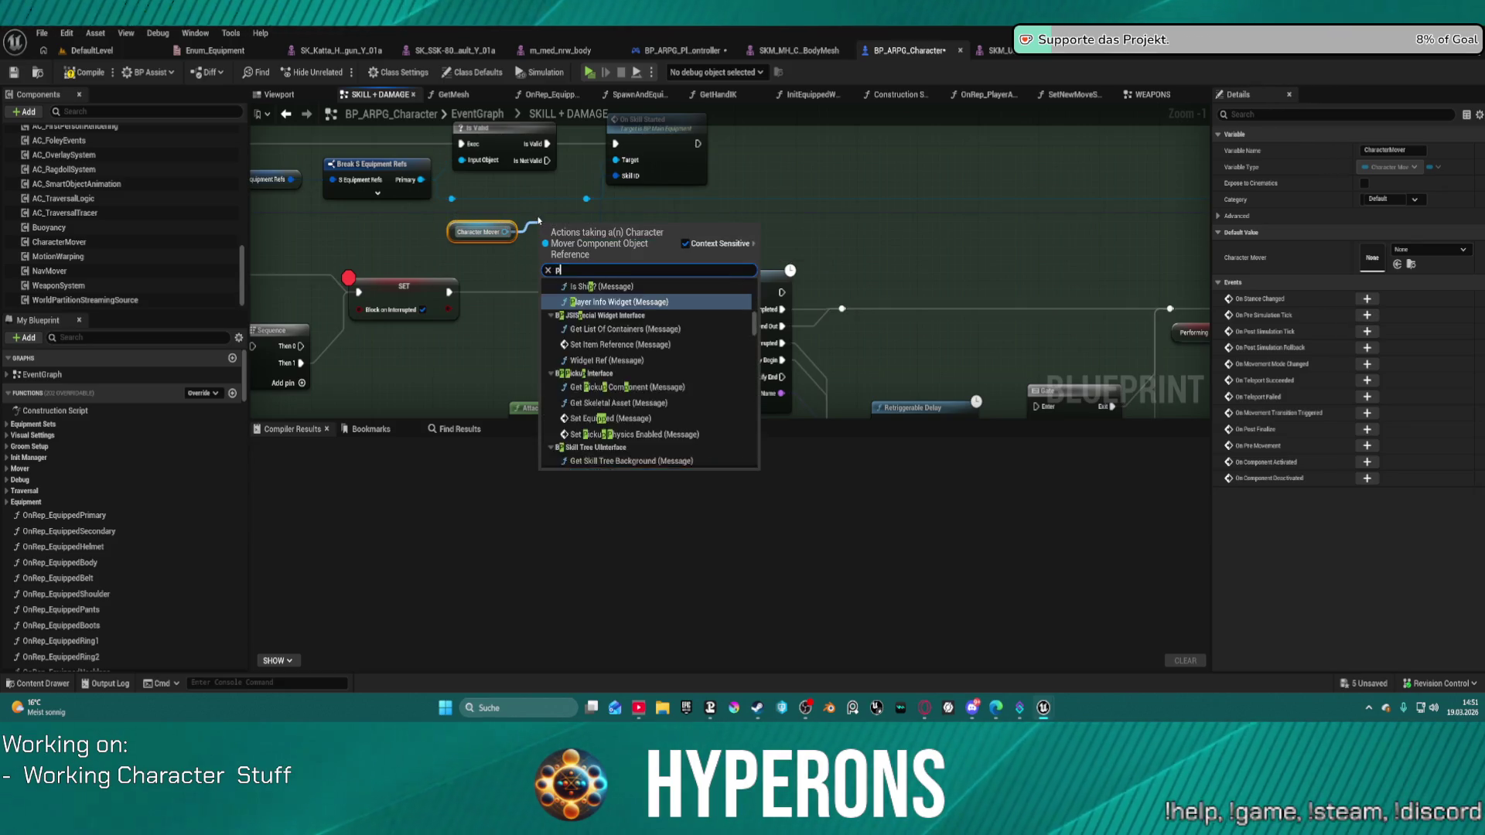
text(lay montage)
click(648, 297)
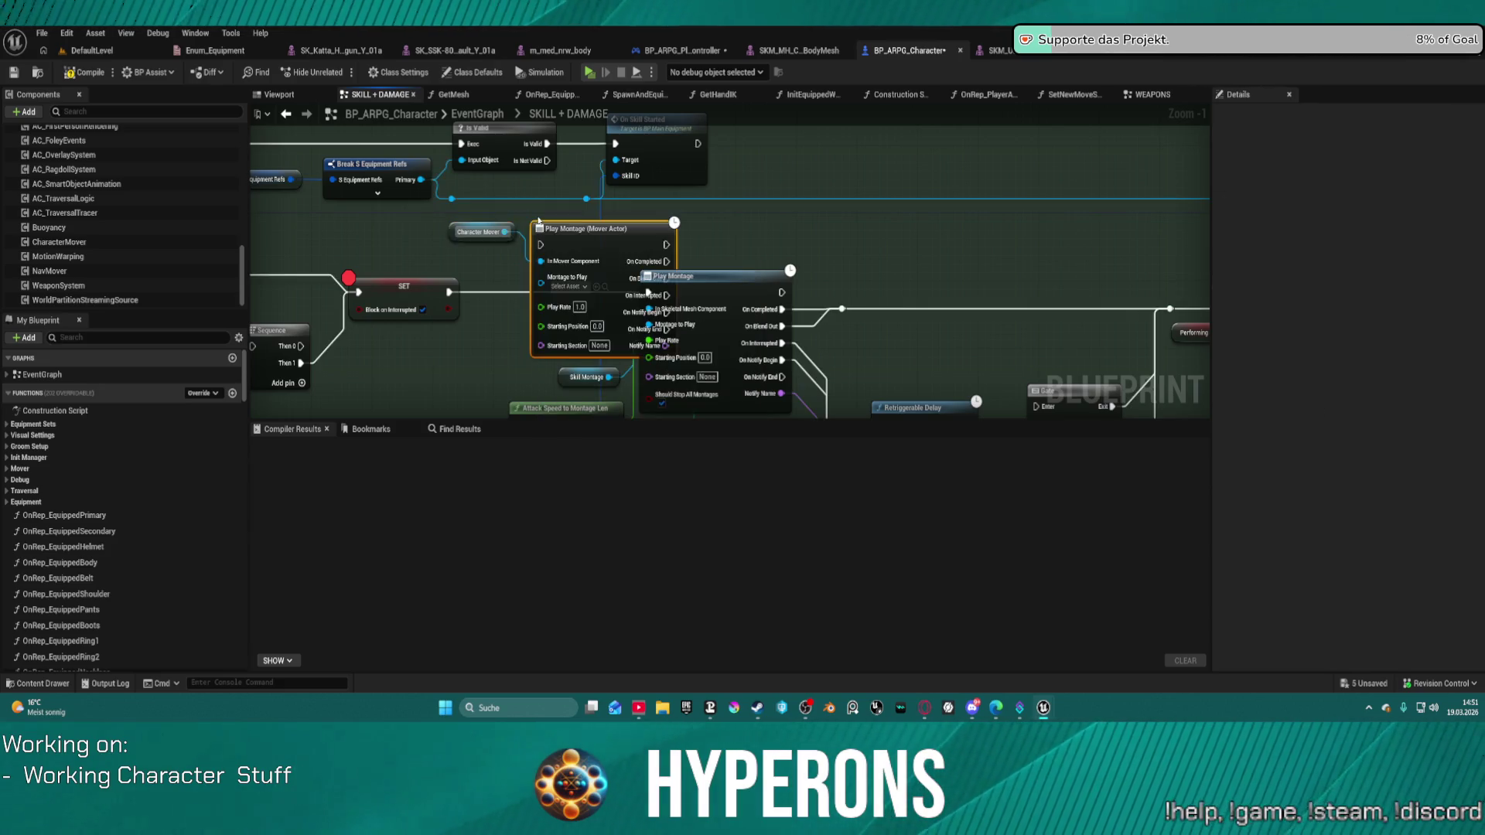
drag(608, 239, 759, 213)
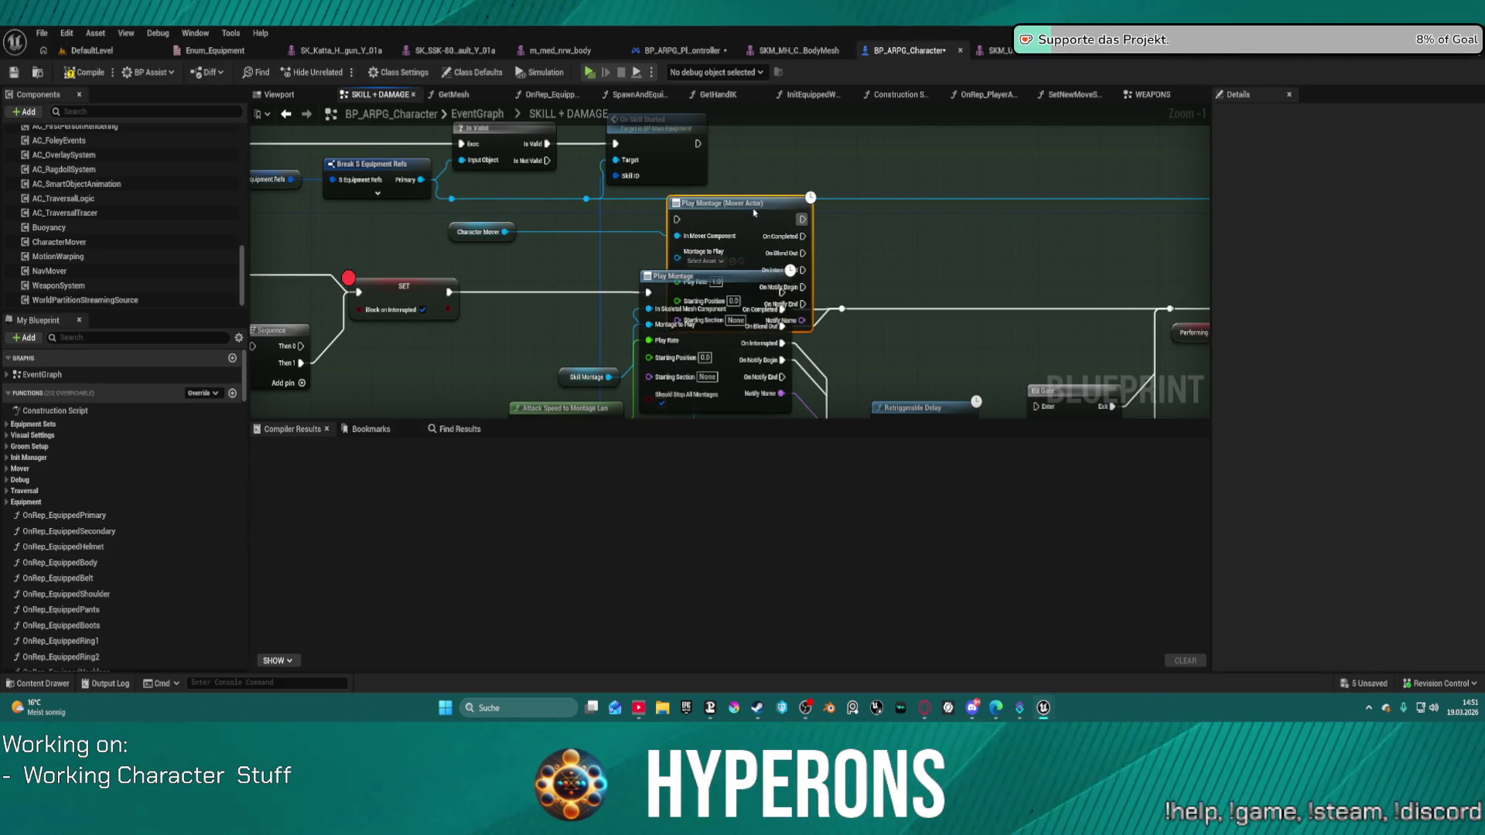
drag(613, 384, 627, 346)
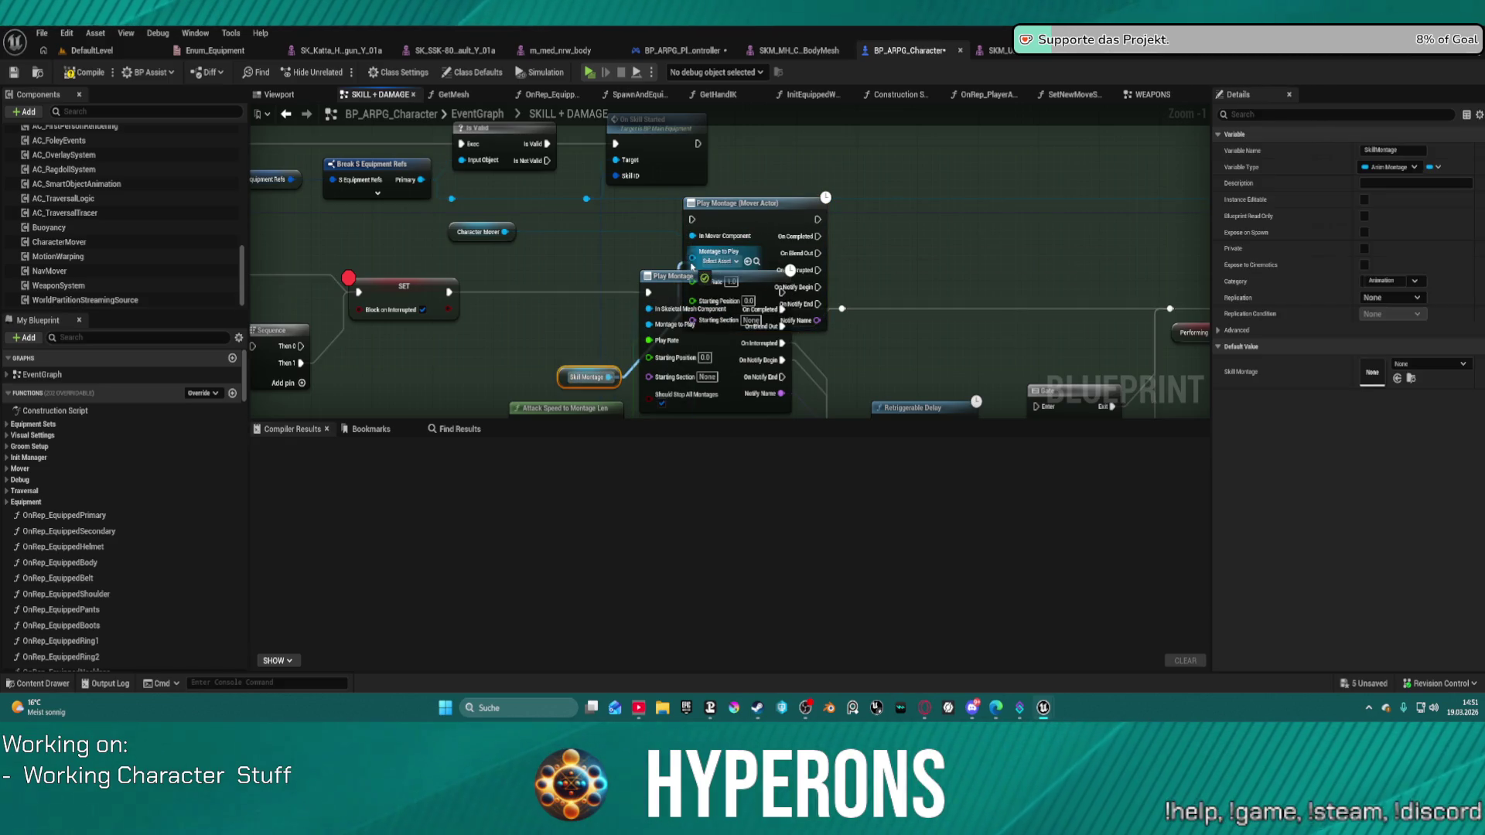
drag(692, 261, 450, 292)
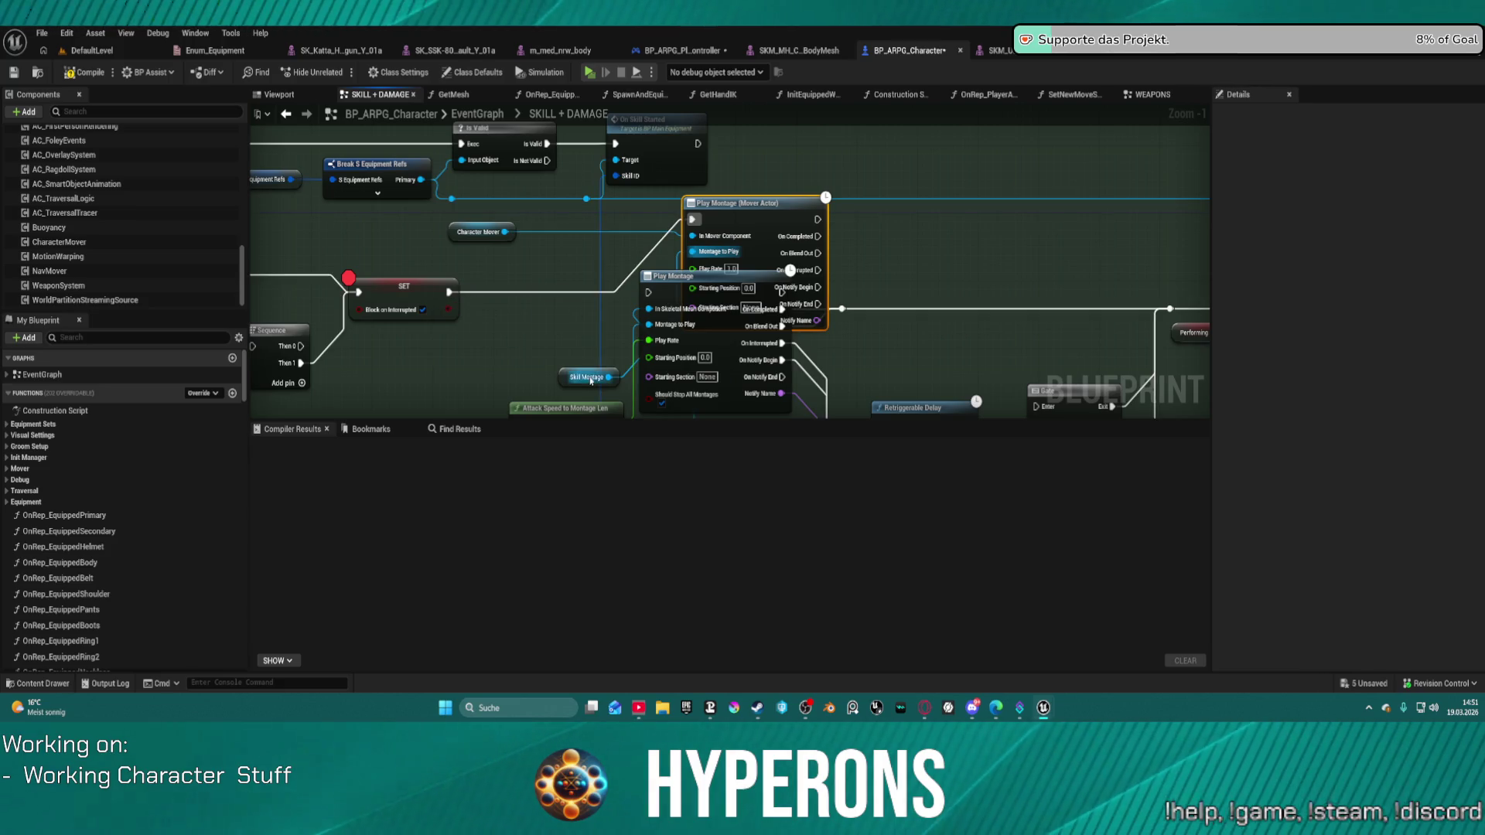
Connect Attack Speed to the Play Rate input of the Mover Actor montage node.
right_click(514, 317)
mouse_move(599, 332)
mouse_down()
mouse_move(412, 281)
mouse_move(389, 325)
mouse_move(334, 271)
mouse_up()
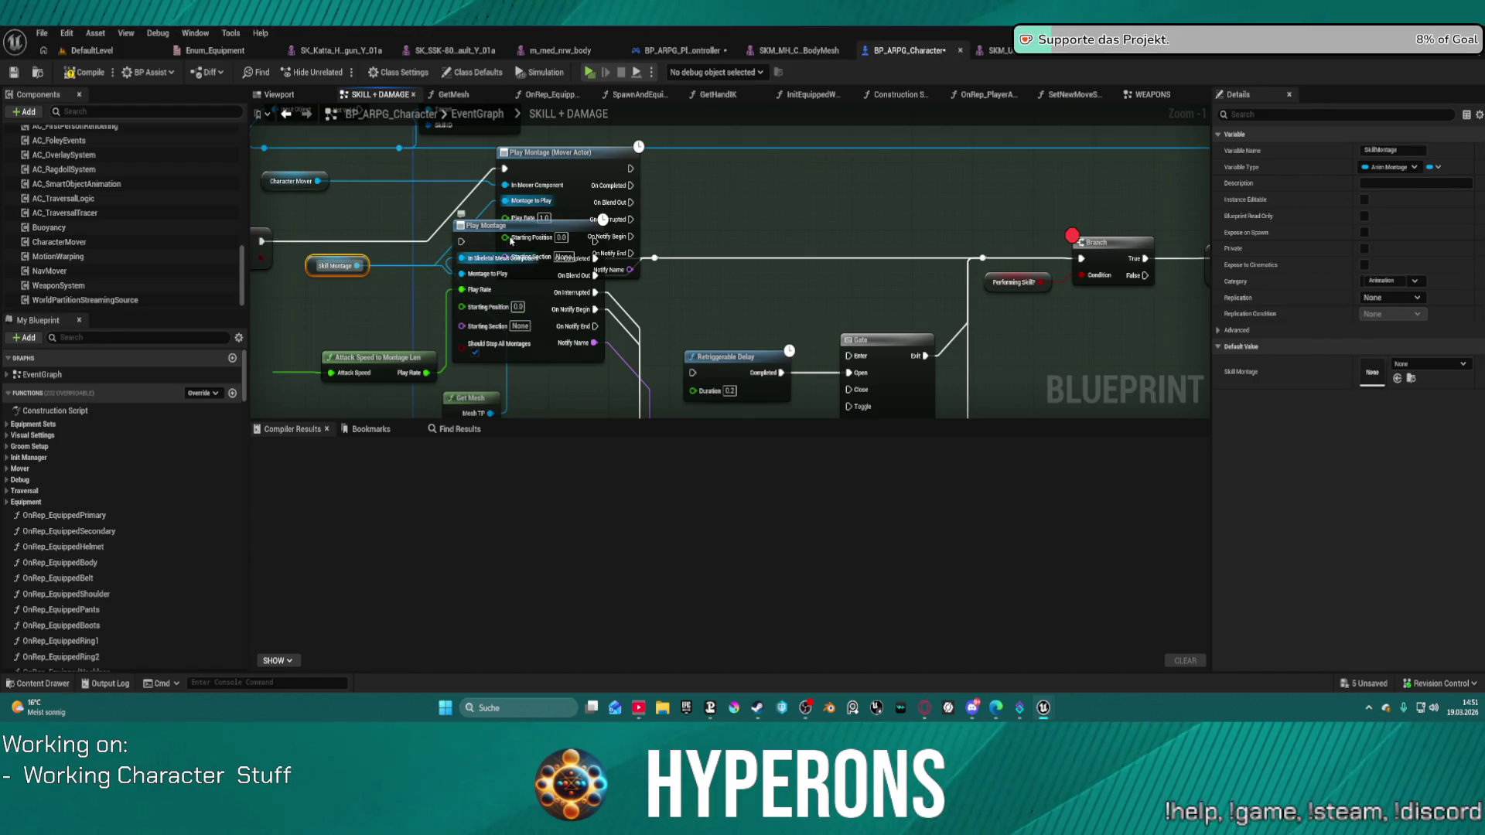
drag(479, 225, 544, 271)
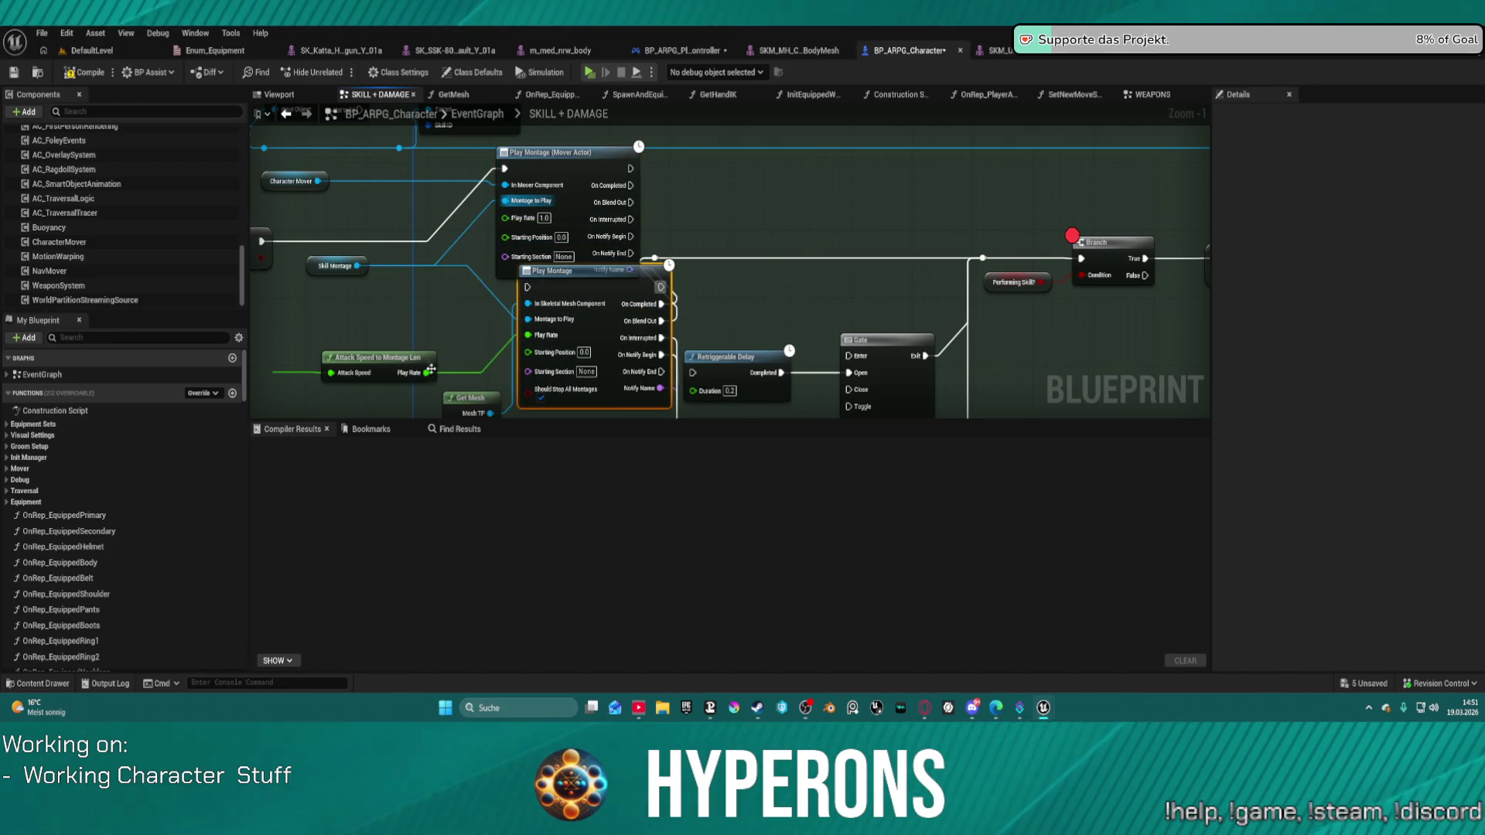
drag(433, 369, 490, 275)
drag(503, 221, 502, 220)
mouse_move(729, 232)
mouse_down()
mouse_move(784, 248)
mouse_move(752, 228)
mouse_up()
Move the old Play Montage node's output and Notify Name wires to the Mover node, then delete the old node.
drag(634, 174, 593, 181)
mouse_move(674, 277)
mouse_down()
mouse_move(618, 294)
mouse_move(653, 187)
mouse_up()
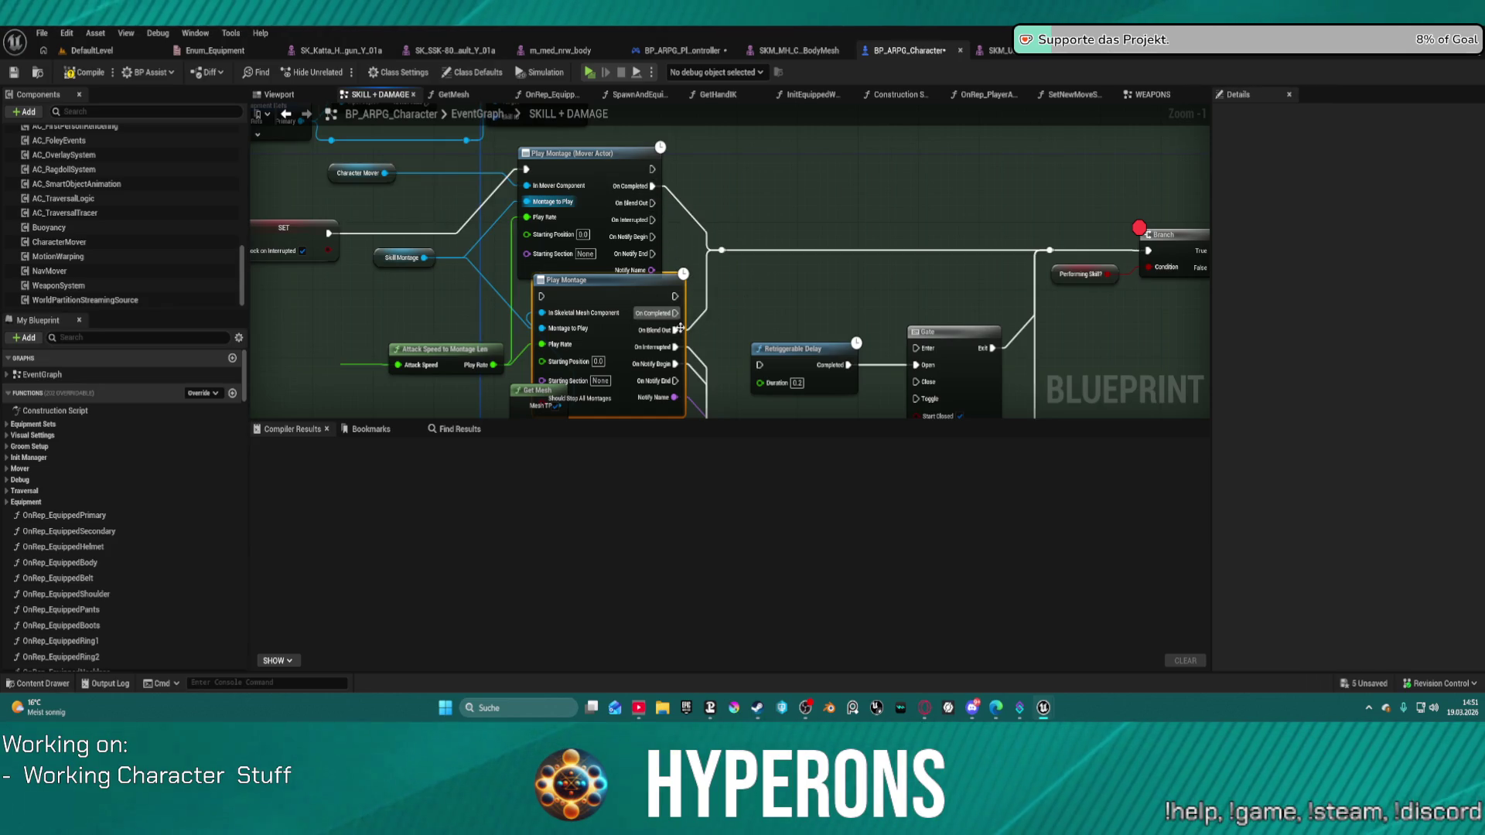
mouse_move(676, 329)
mouse_down()
mouse_move(679, 265)
mouse_move(653, 202)
mouse_up()
mouse_move(674, 348)
mouse_down()
mouse_move(681, 265)
mouse_move(654, 221)
mouse_up()
drag(674, 364, 654, 243)
mouse_move(631, 307)
mouse_down()
mouse_move(570, 320)
mouse_move(708, 194)
mouse_move(514, 290)
mouse_move(496, 274)
mouse_move(548, 272)
mouse_up()
drag(589, 362, 652, 270)
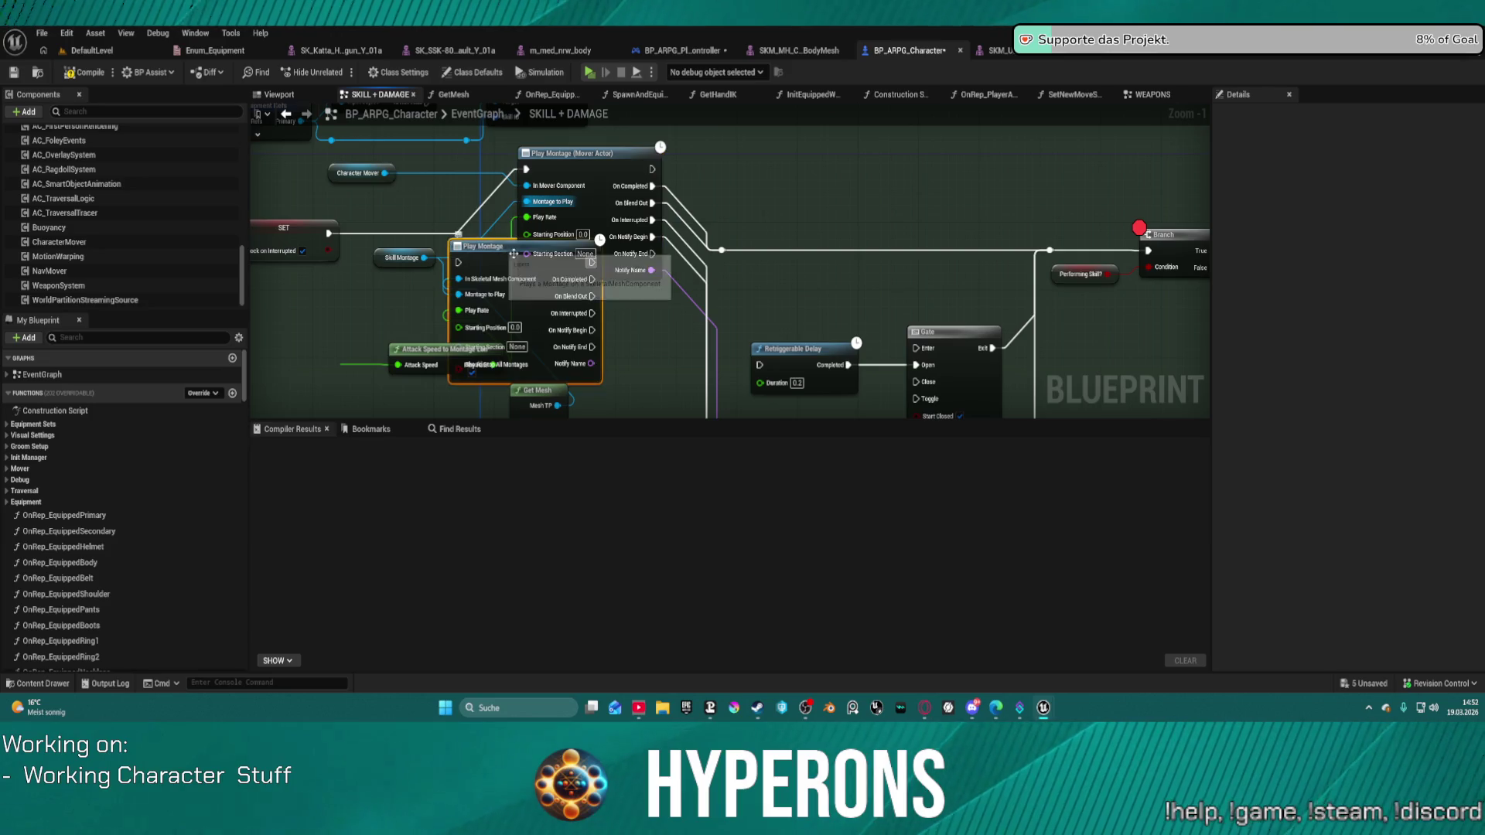
key(Delete)
drag(603, 193, 603, 226)
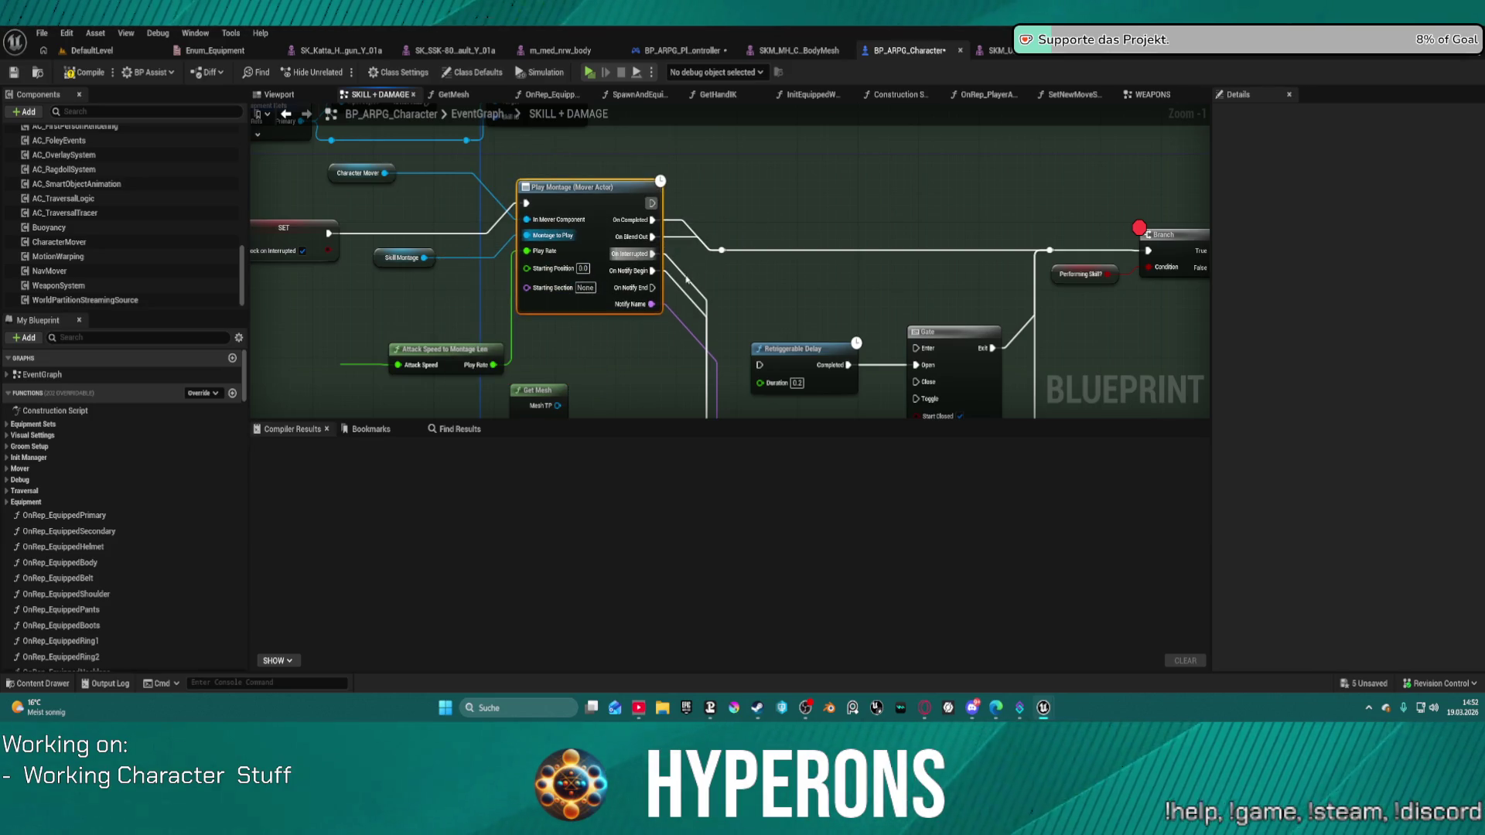
Zoom out over the skill graph and move the PerformingSkill? getter node up.
scroll(687, 280, down, 4)
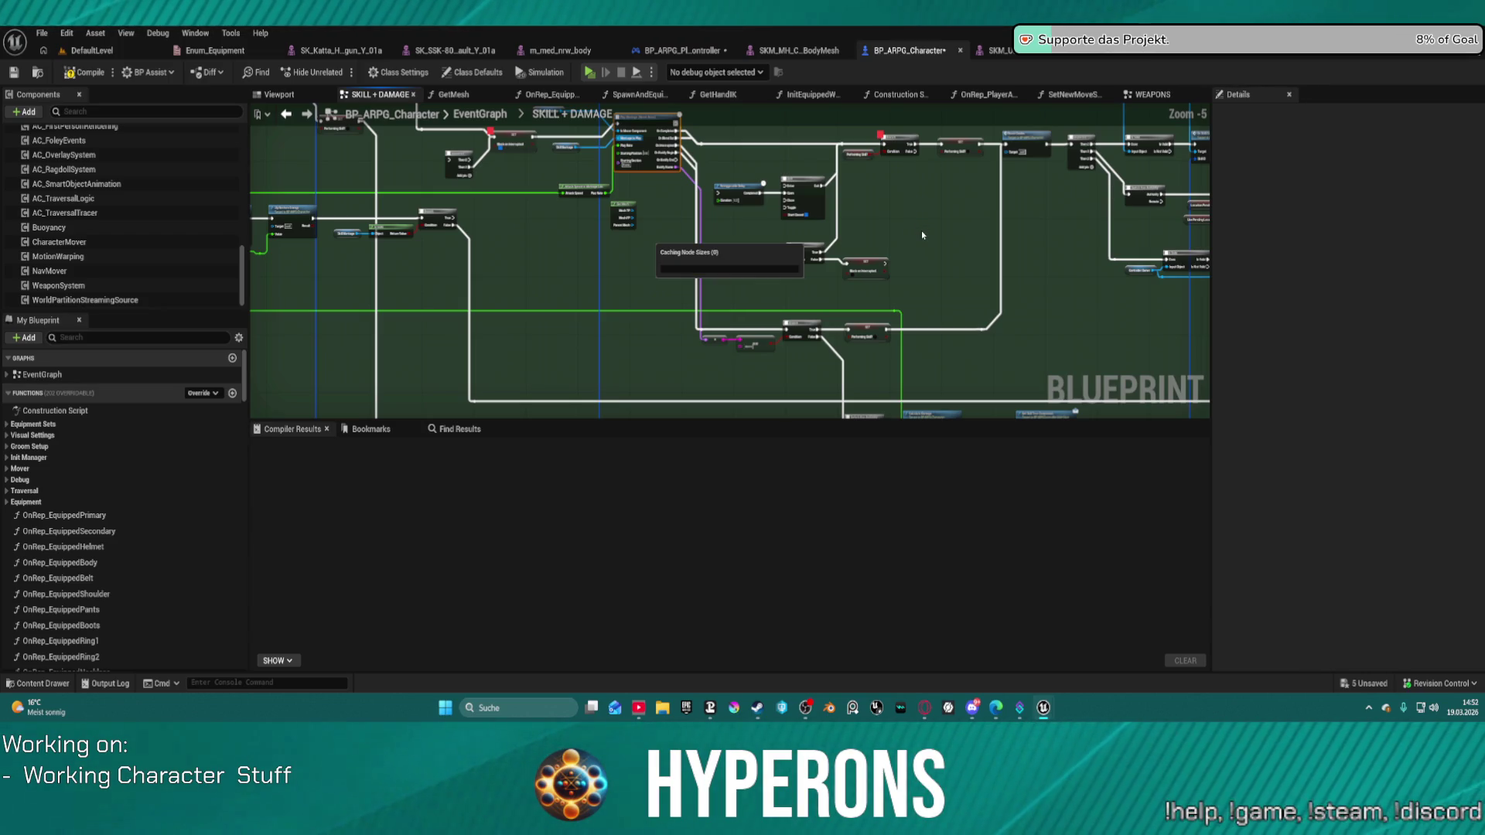
scroll(921, 230, down, 6)
scroll(921, 231, down, 1)
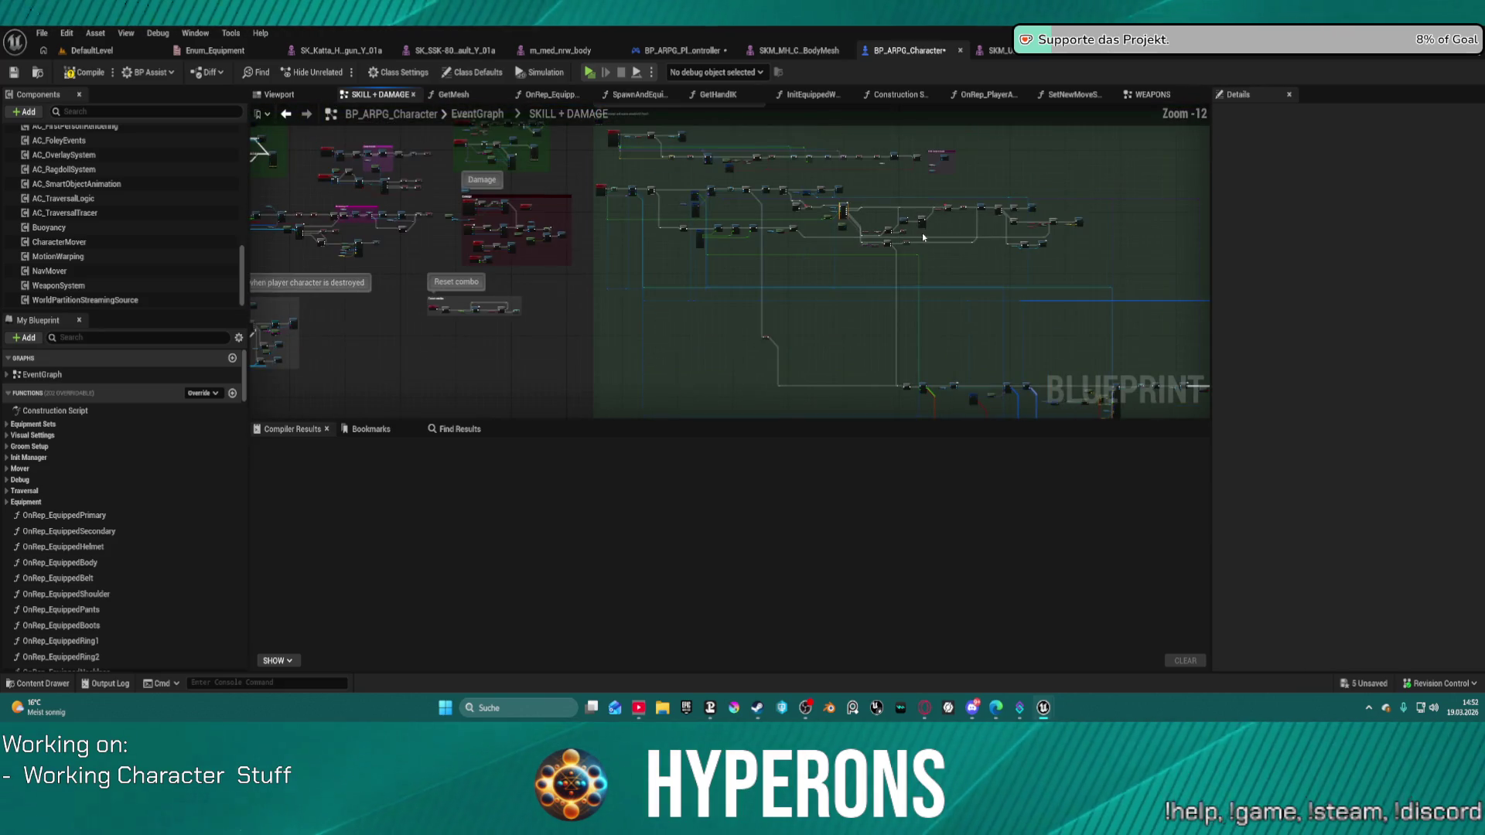
mouse_move(905, 311)
mouse_down()
mouse_move(755, 172)
mouse_move(715, 203)
mouse_up()
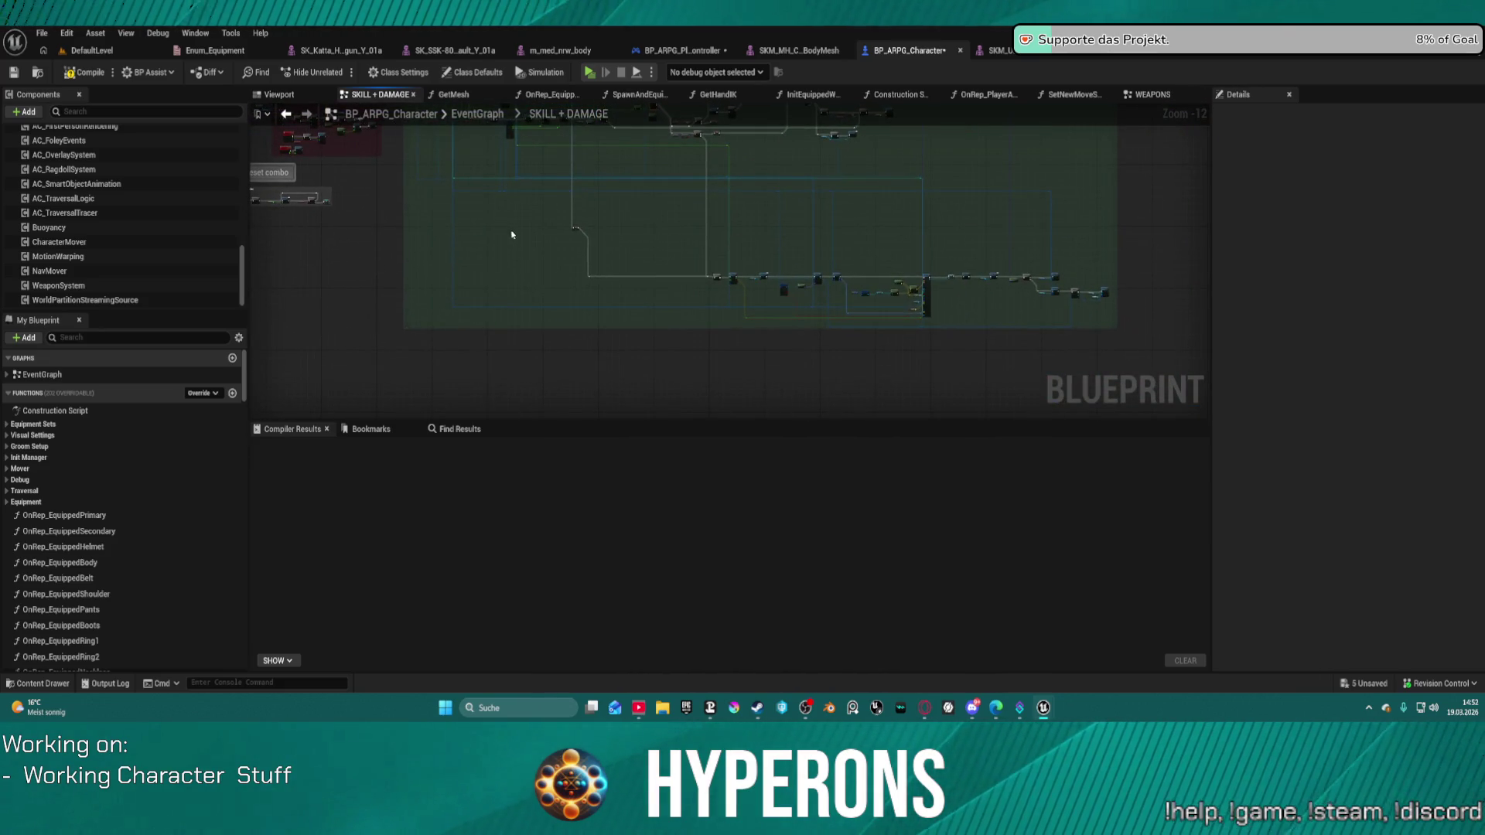
mouse_move(964, 332)
mouse_down()
mouse_move(1116, 326)
mouse_move(1099, 179)
mouse_up()
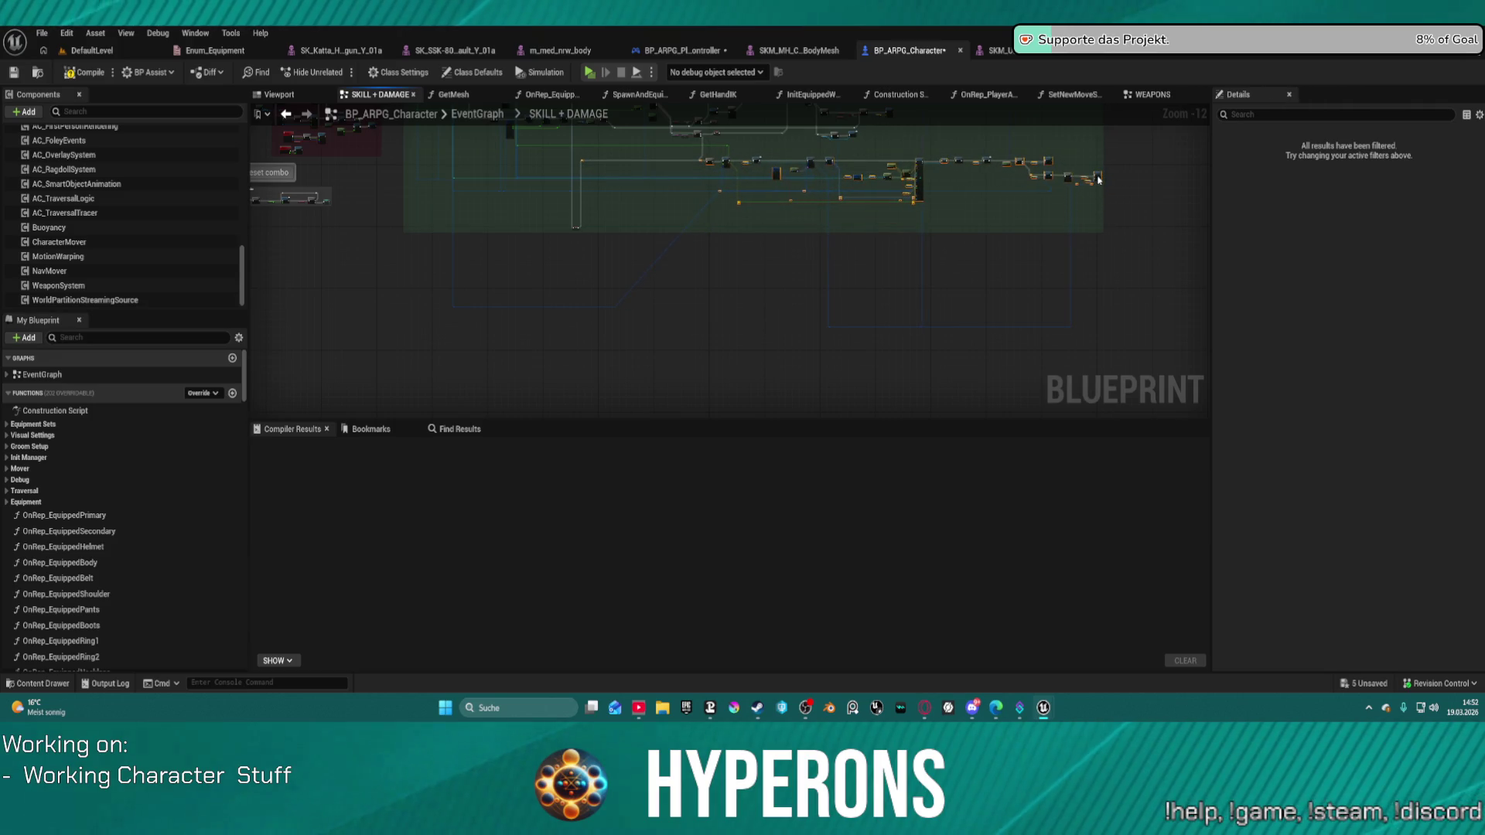
click(577, 228)
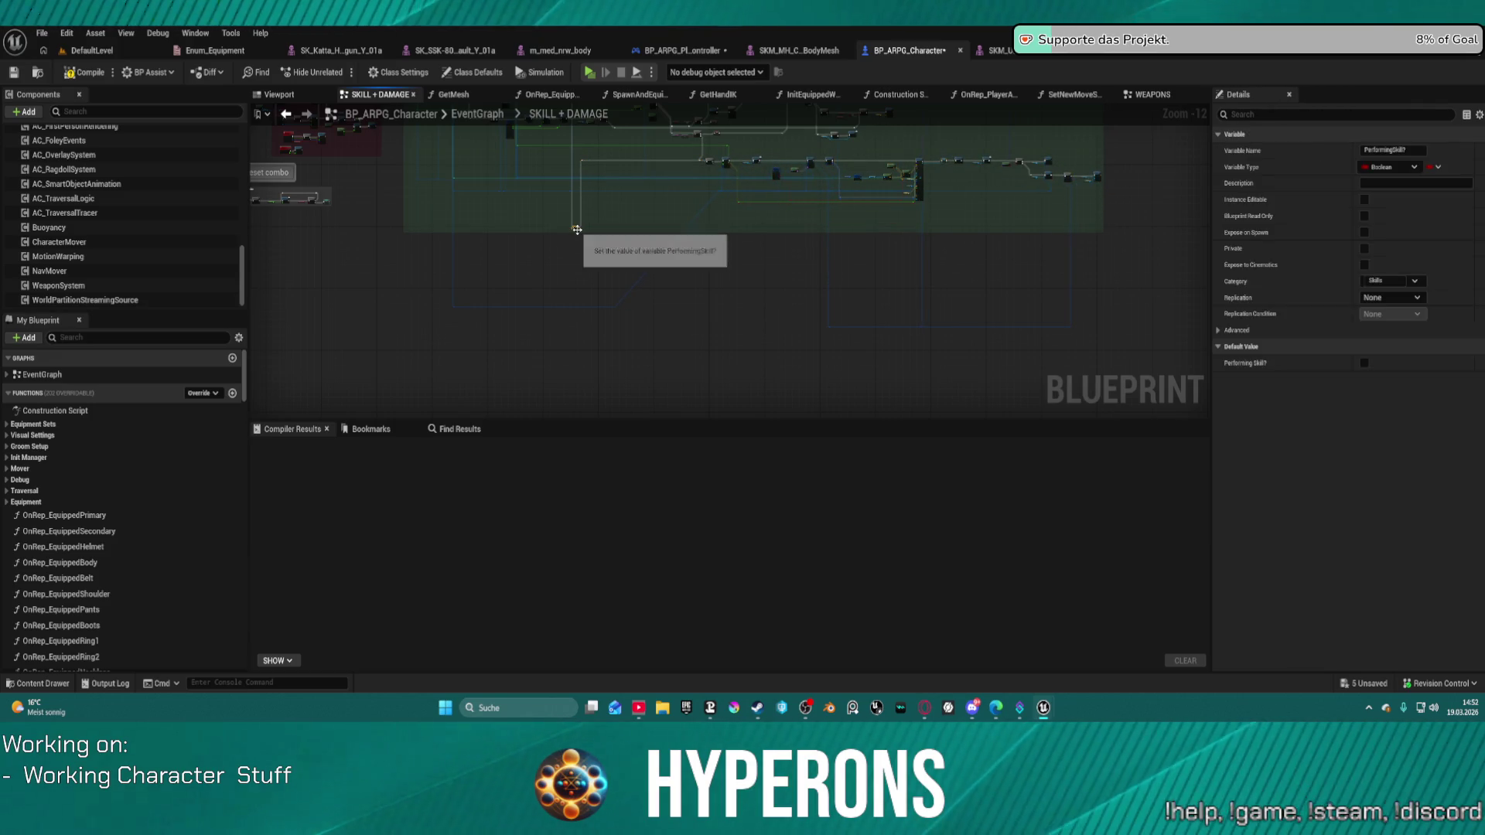
drag(577, 228, 582, 176)
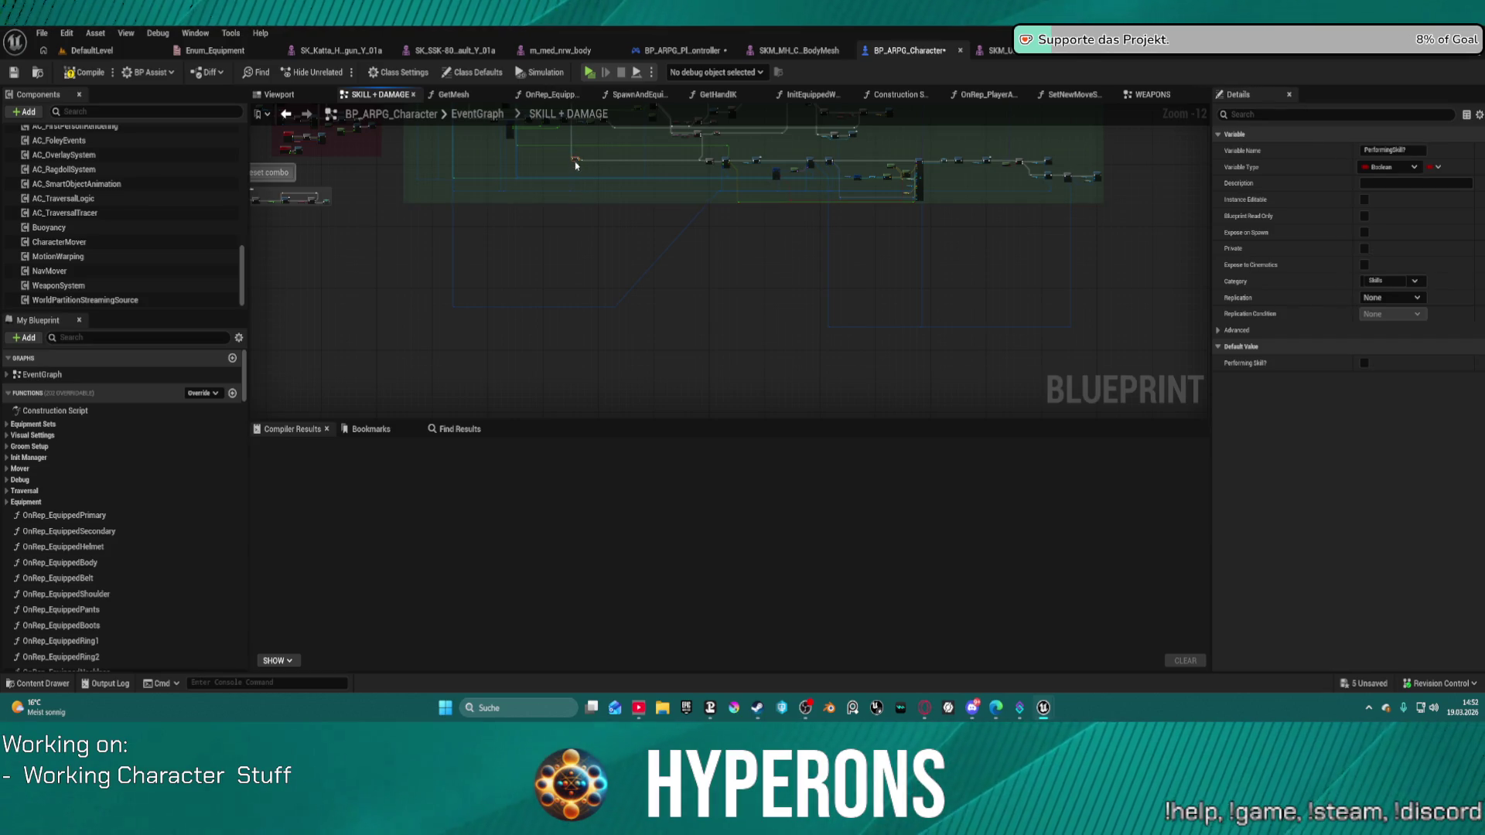
Frame the whole graph, compile the character blueprint with F7, and start a Play in Editor session.
mouse_move(420, 285)
mouse_down()
mouse_move(1035, 358)
mouse_move(1065, 338)
mouse_up()
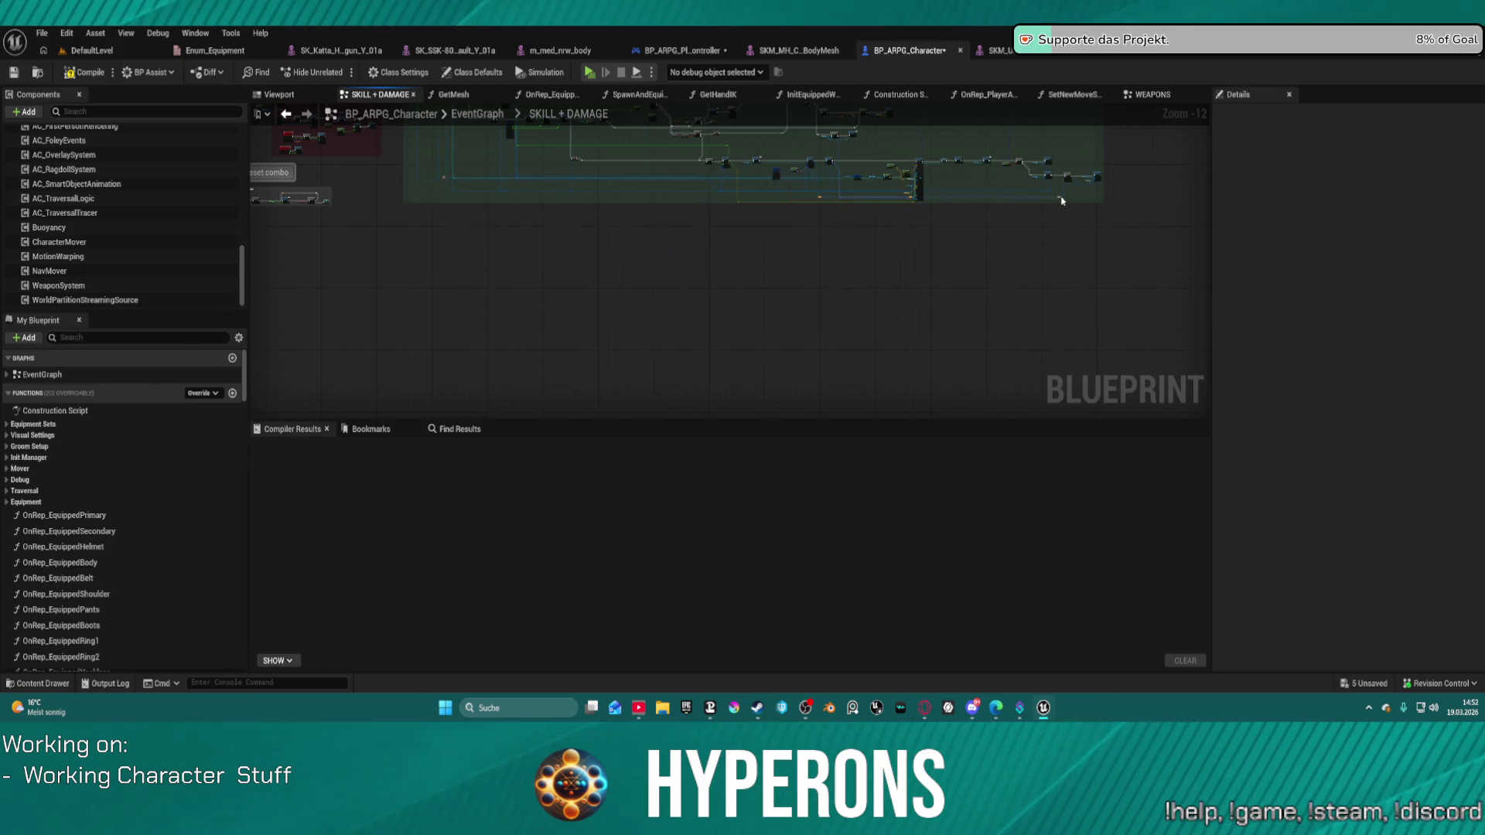
drag(855, 256, 853, 360)
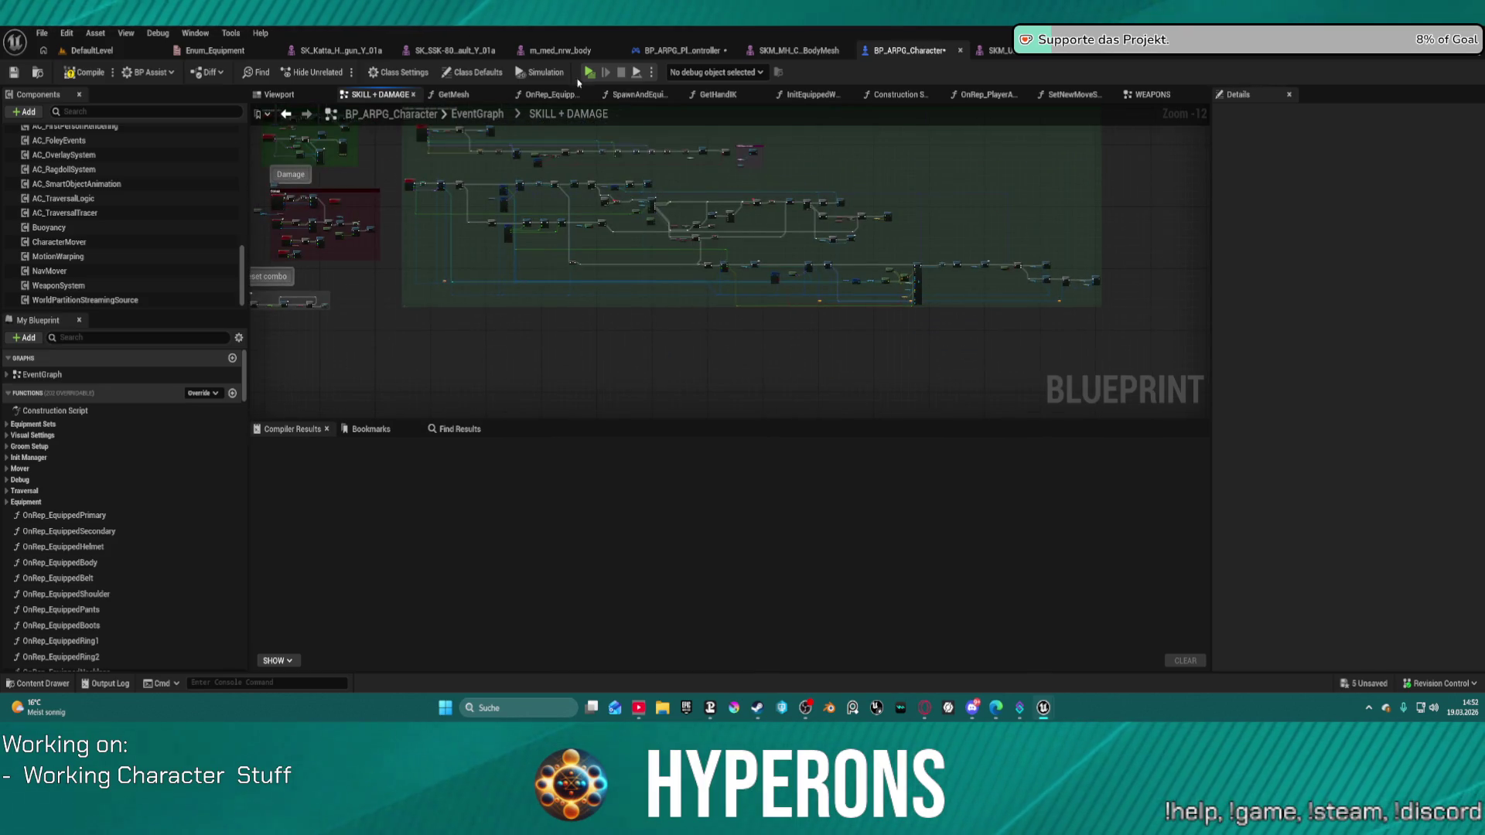
key(Home)
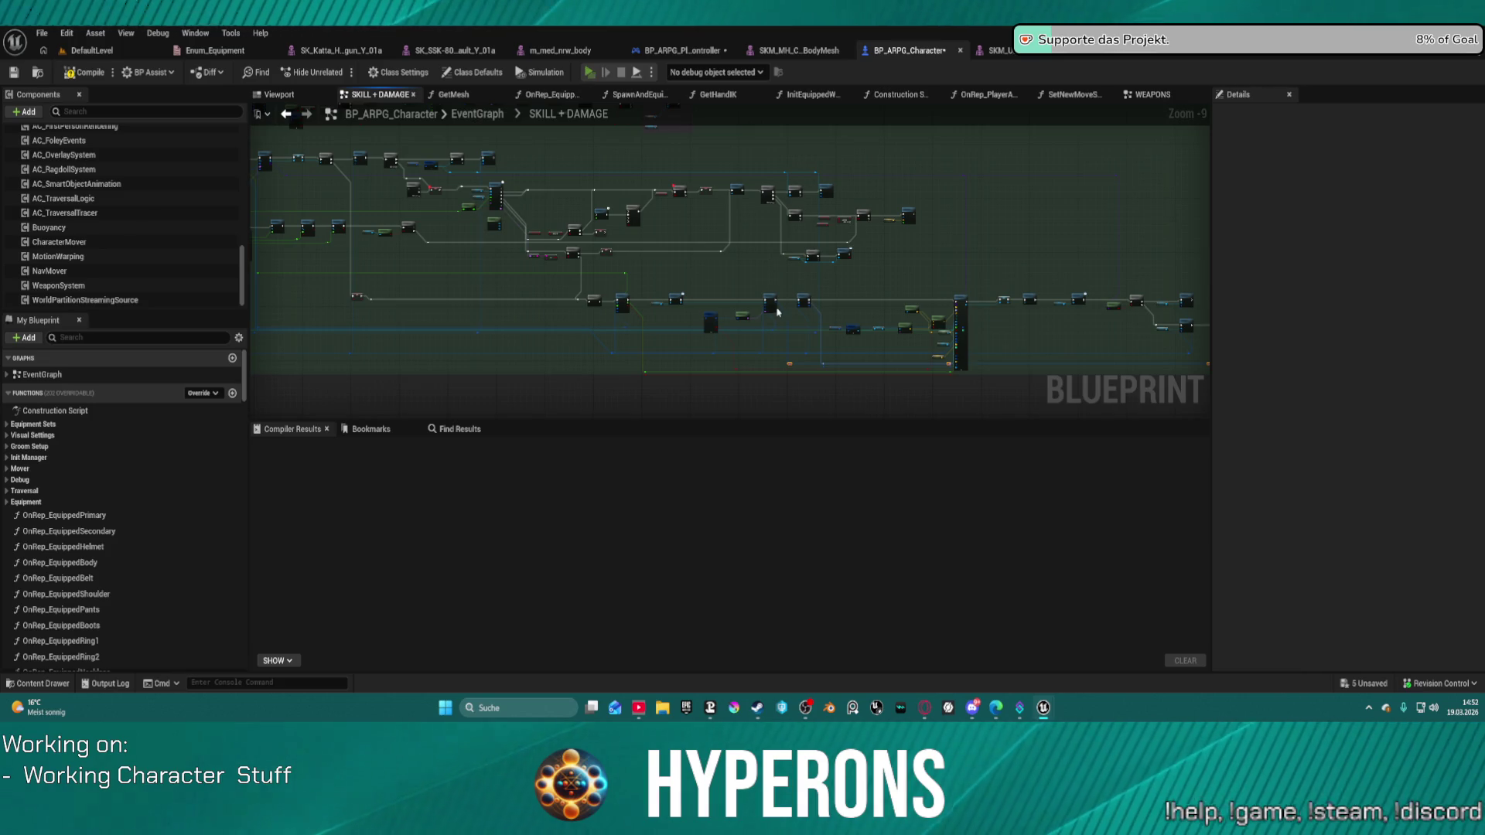
key(F7)
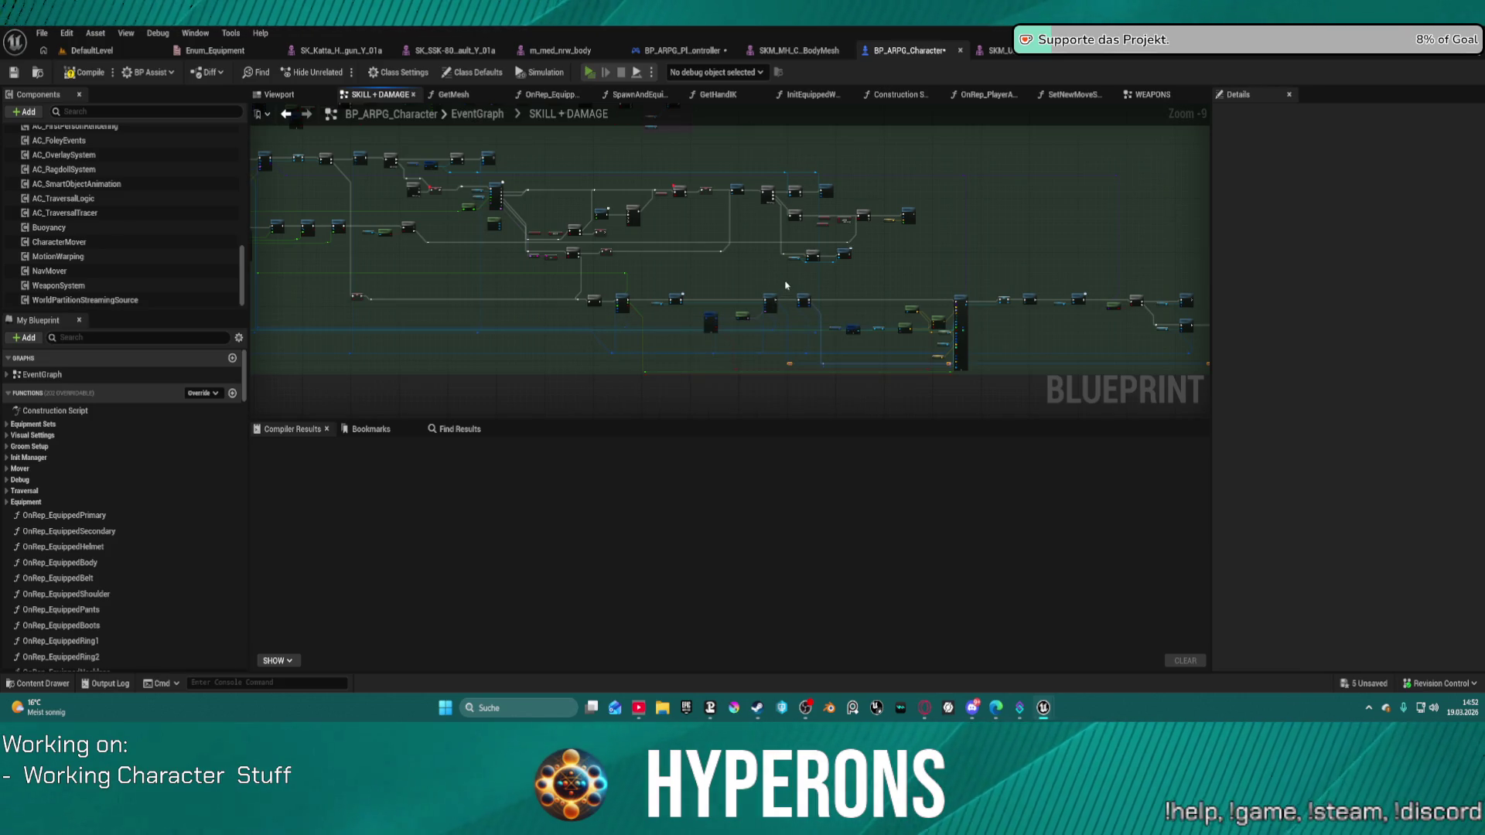
key(alt+p)
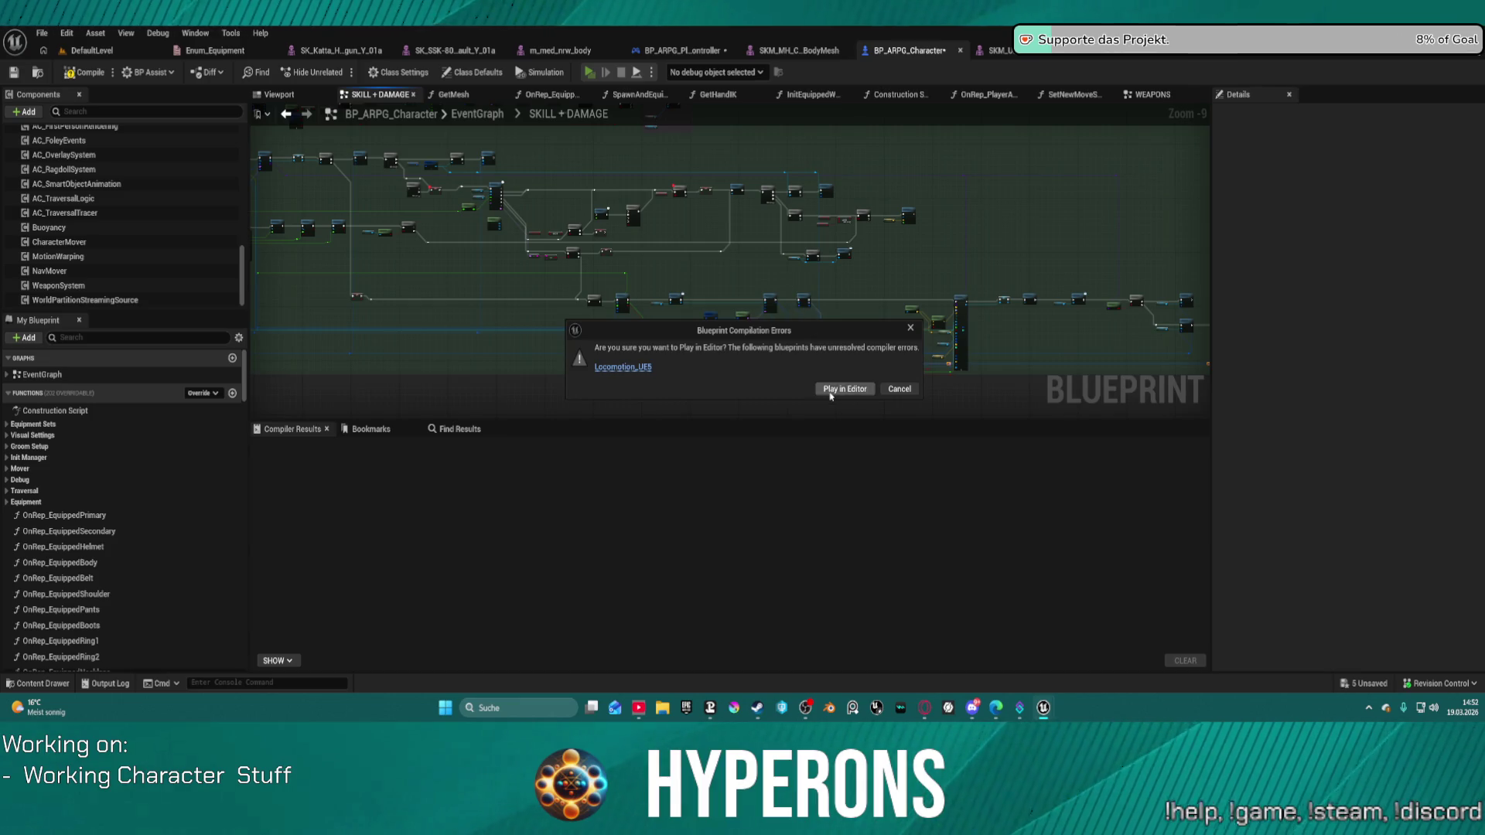
Play despite the compiler errors, equip the gun from the inventory and reload it.
click(831, 394)
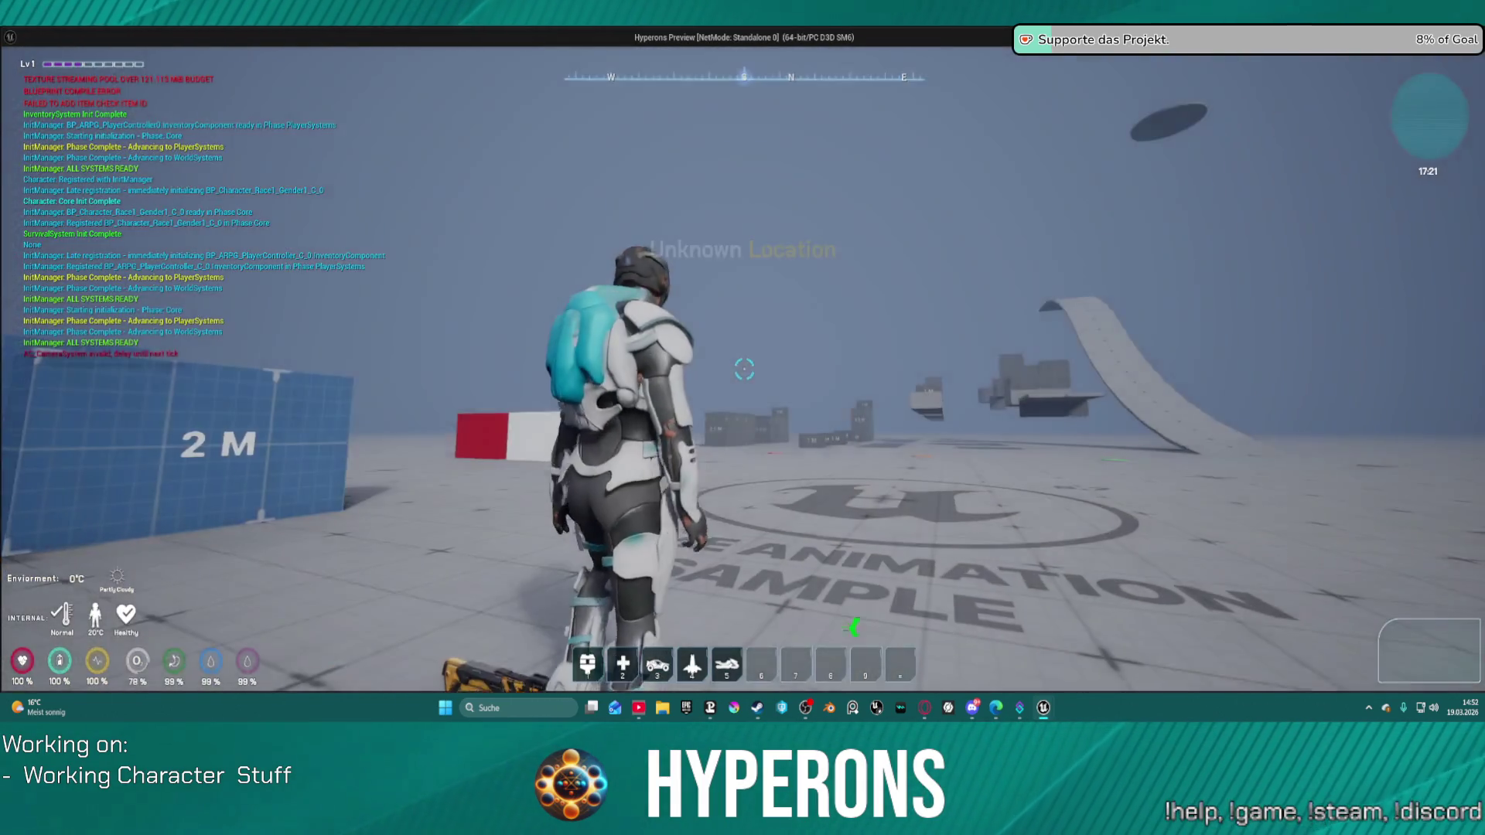
key(w)
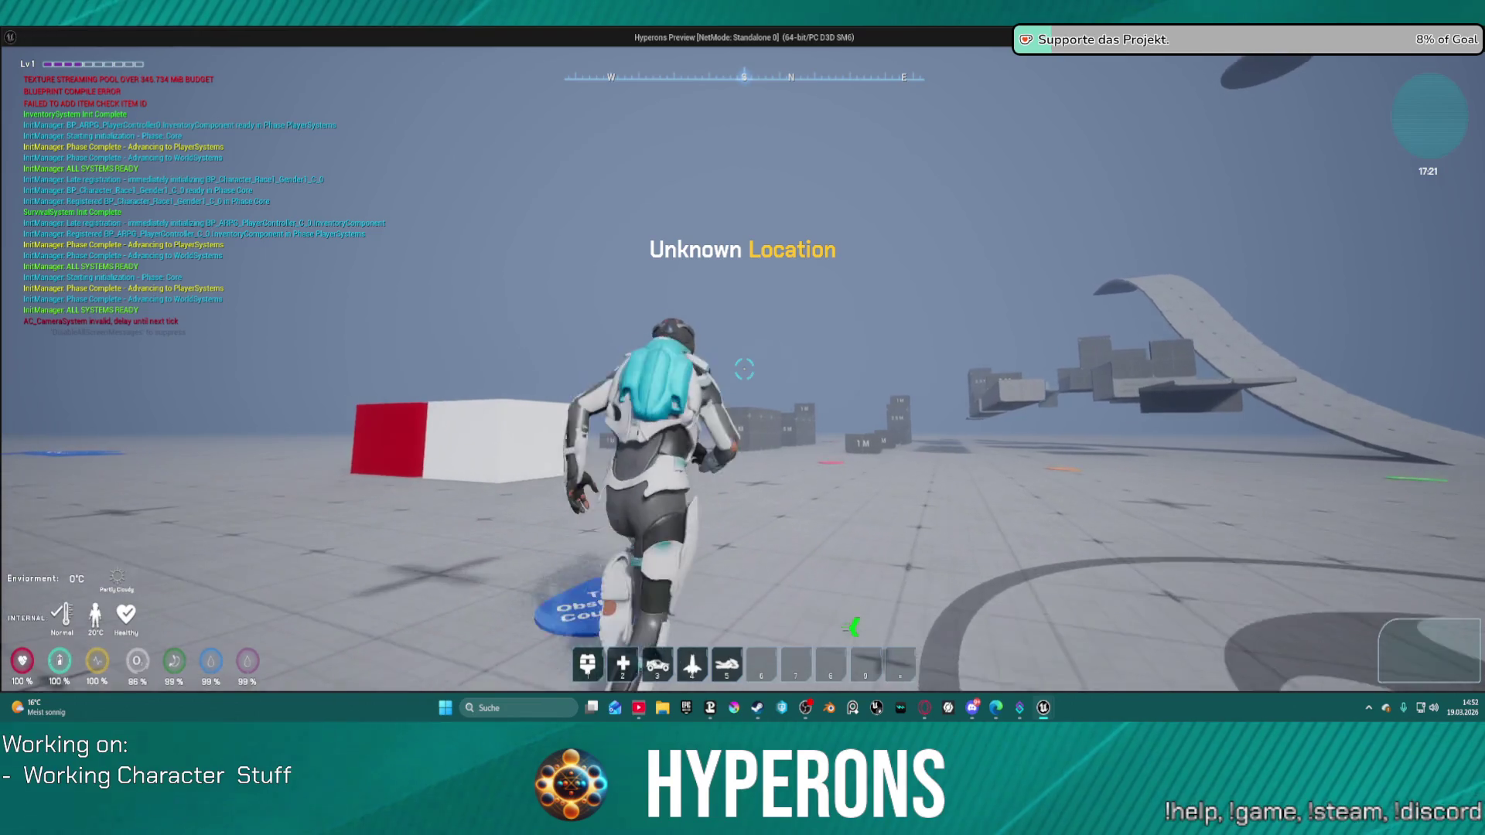
key(i)
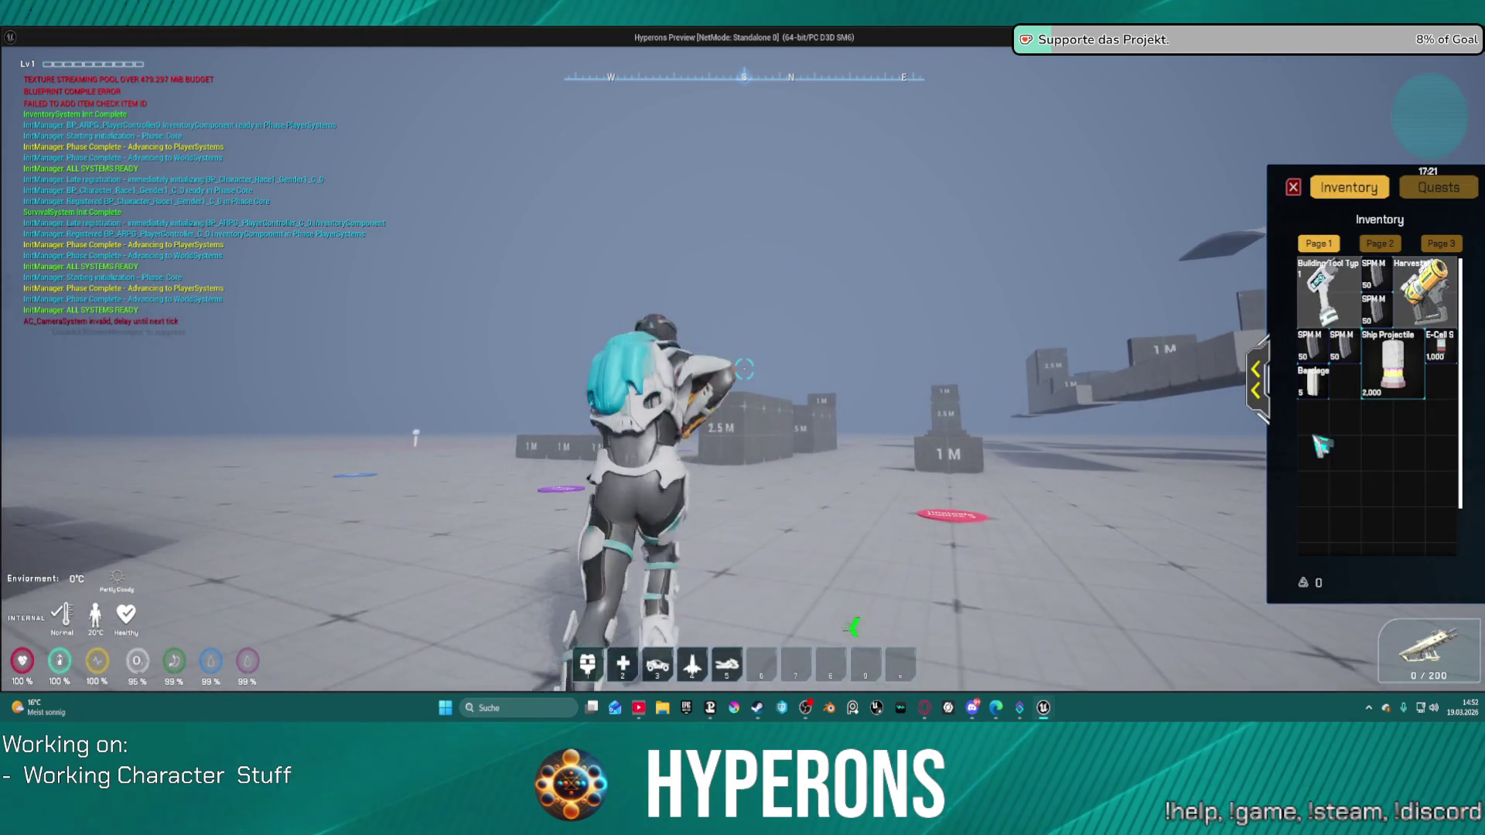
click(1292, 187)
key(w)
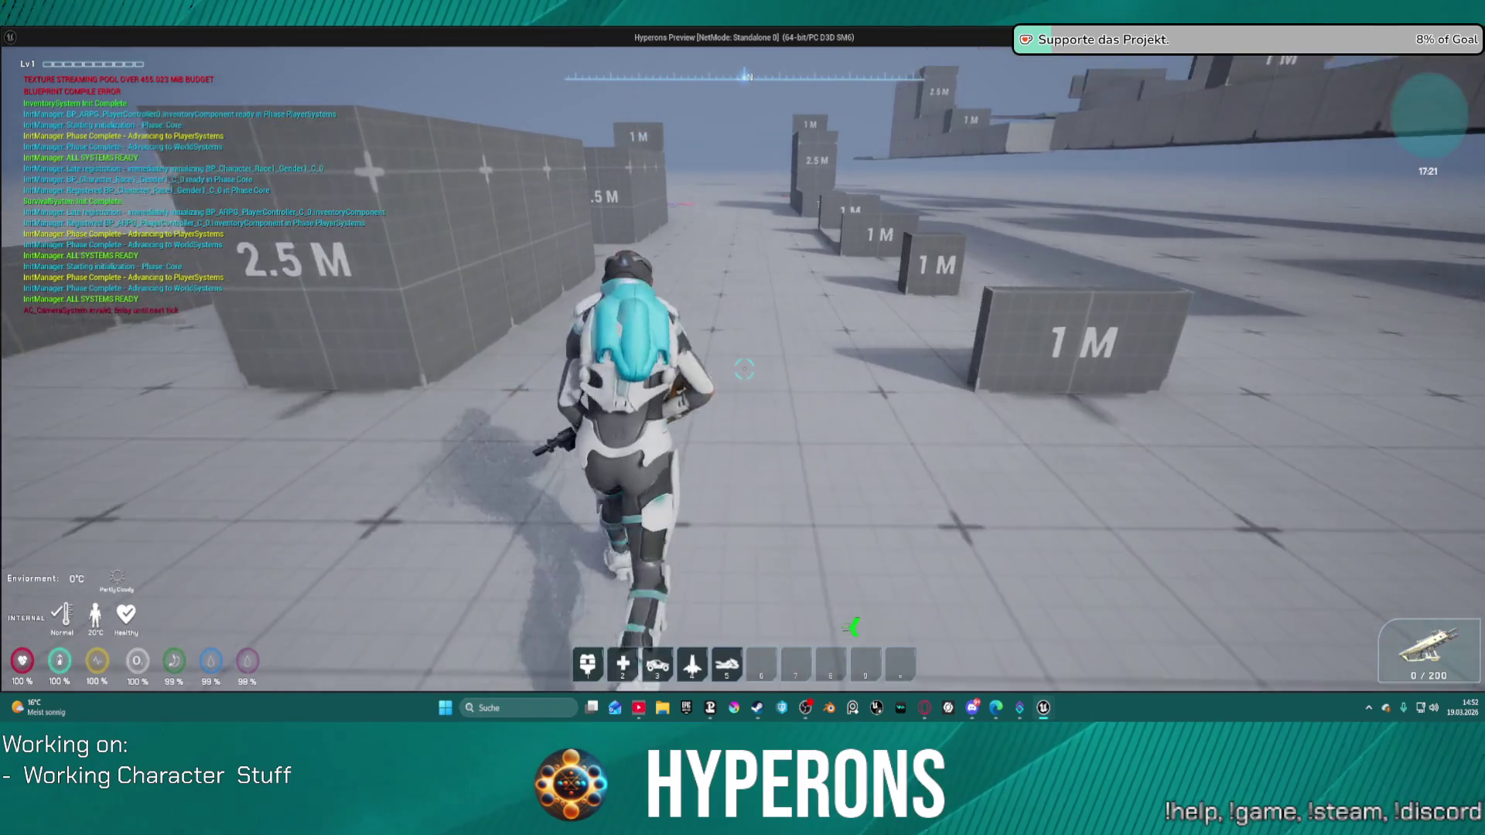
key(w)
key(r)
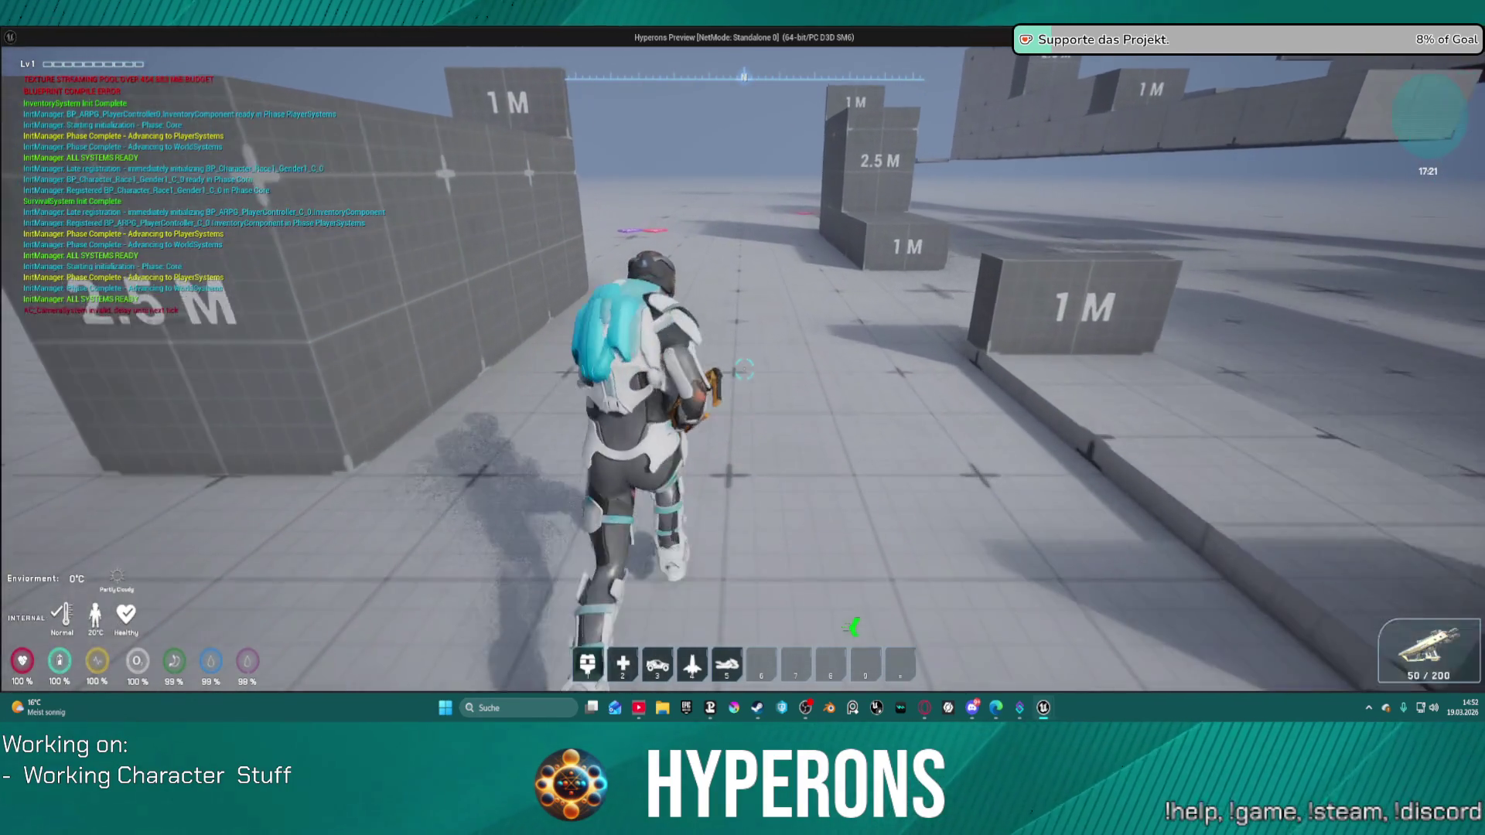
key(w)
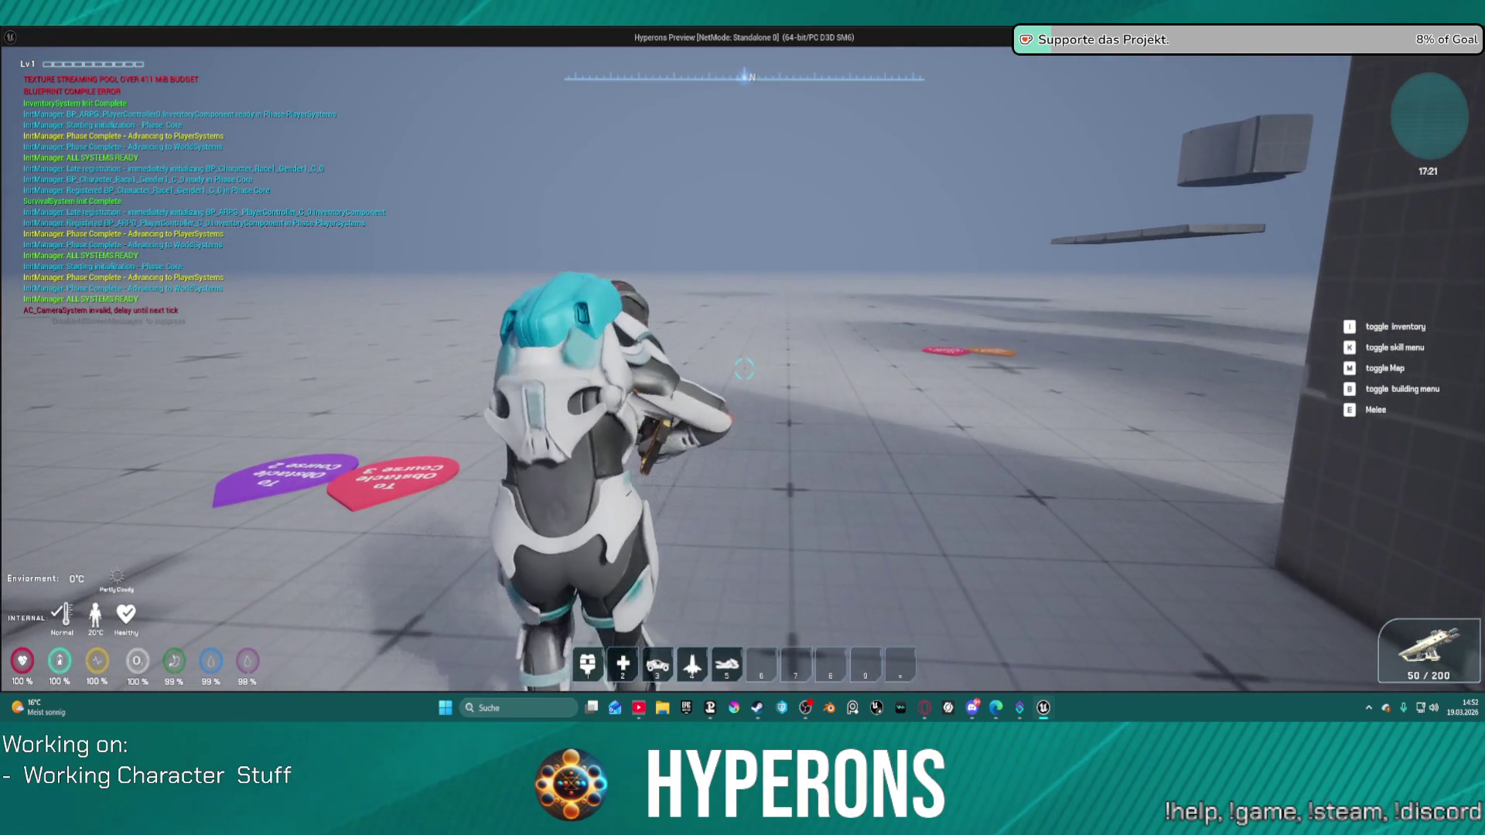
Fire the gun six times watching the skill failure log, toggle wireframe with F1, then end the play-test.
click(743, 369)
click(743, 369)
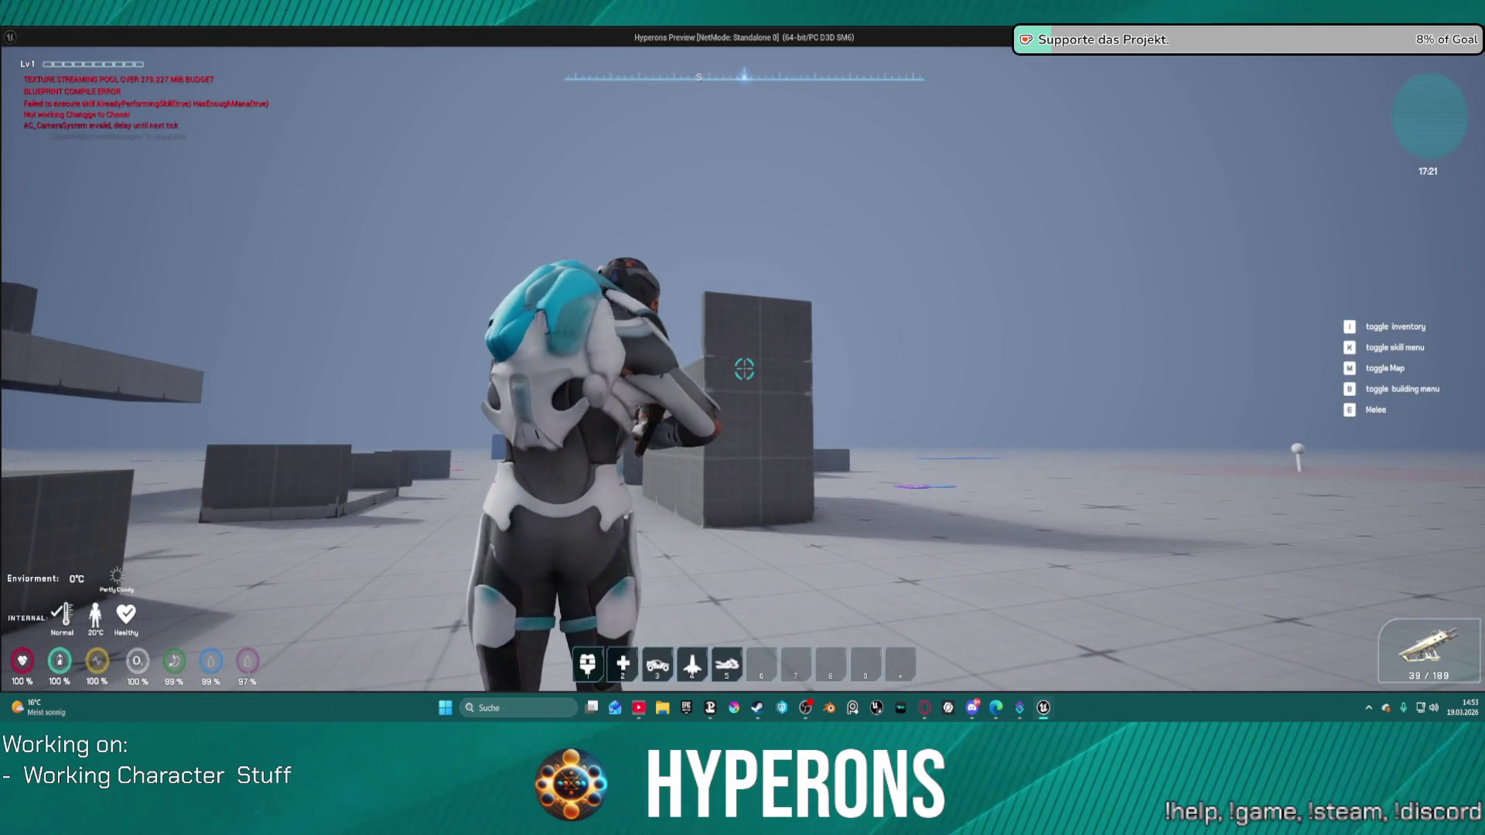
click(744, 369)
click(744, 369)
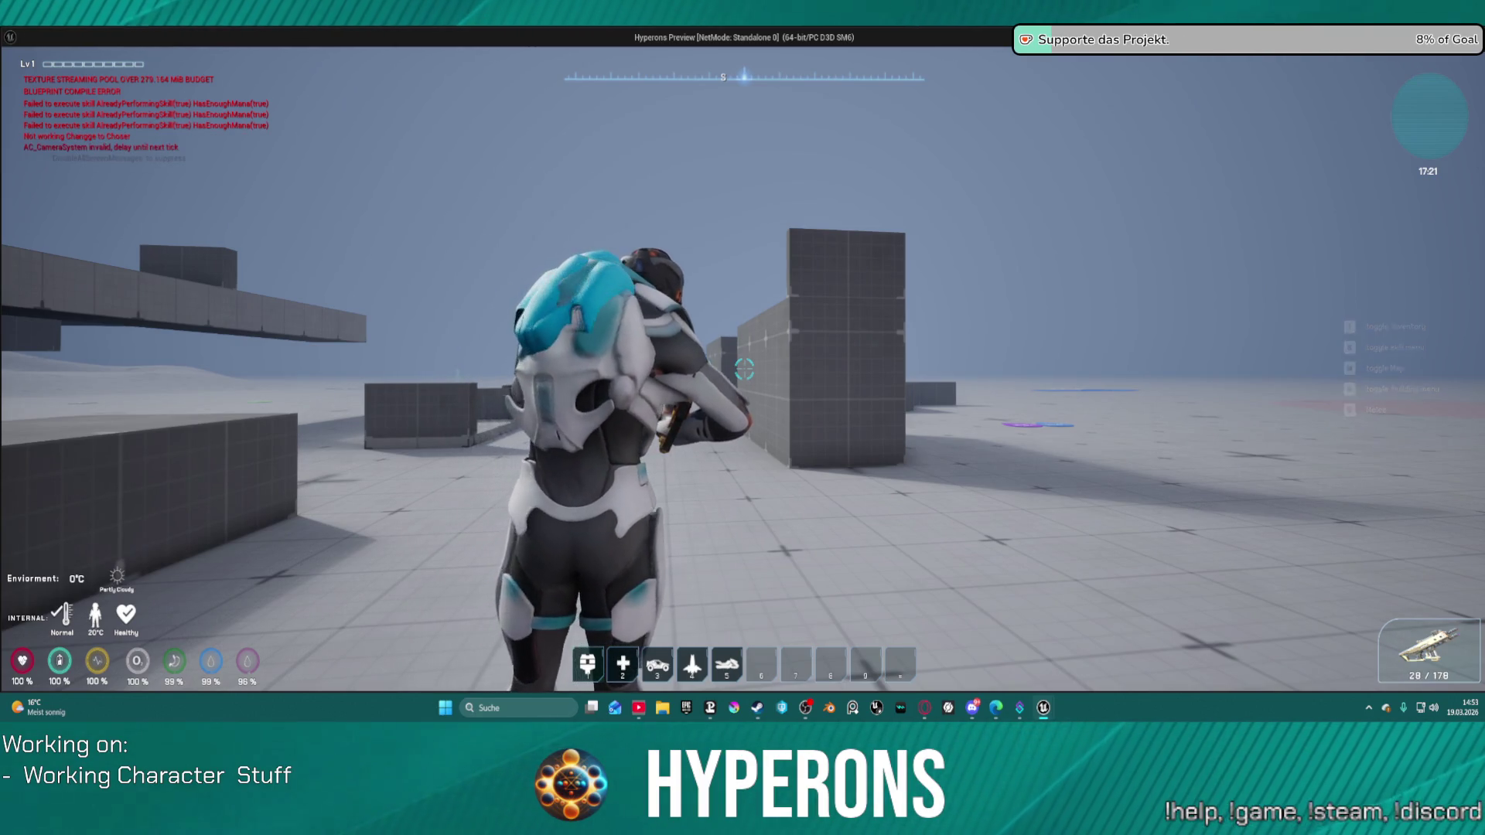
click(743, 369)
click(743, 369)
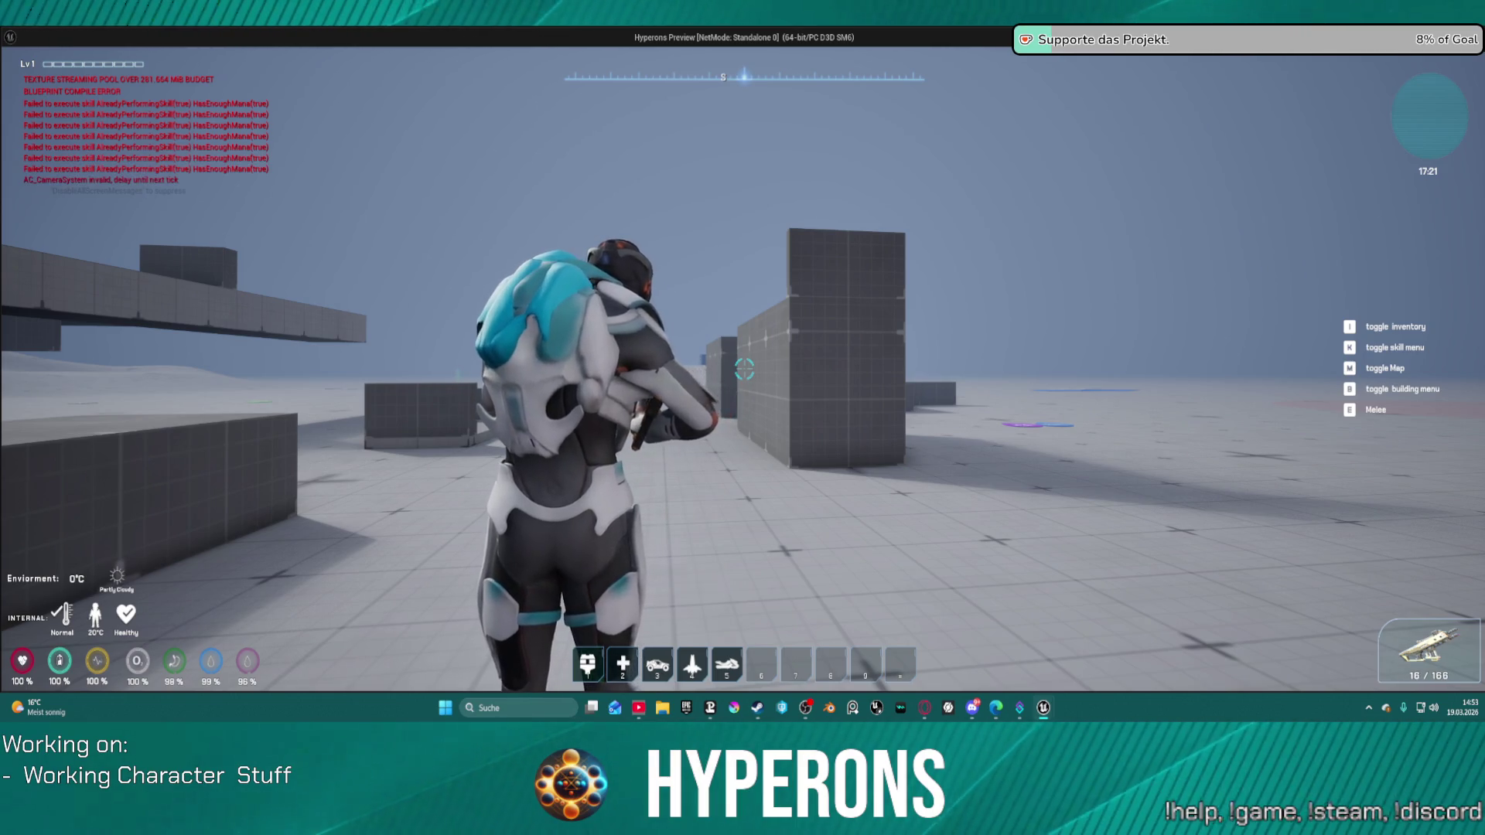
key(F1)
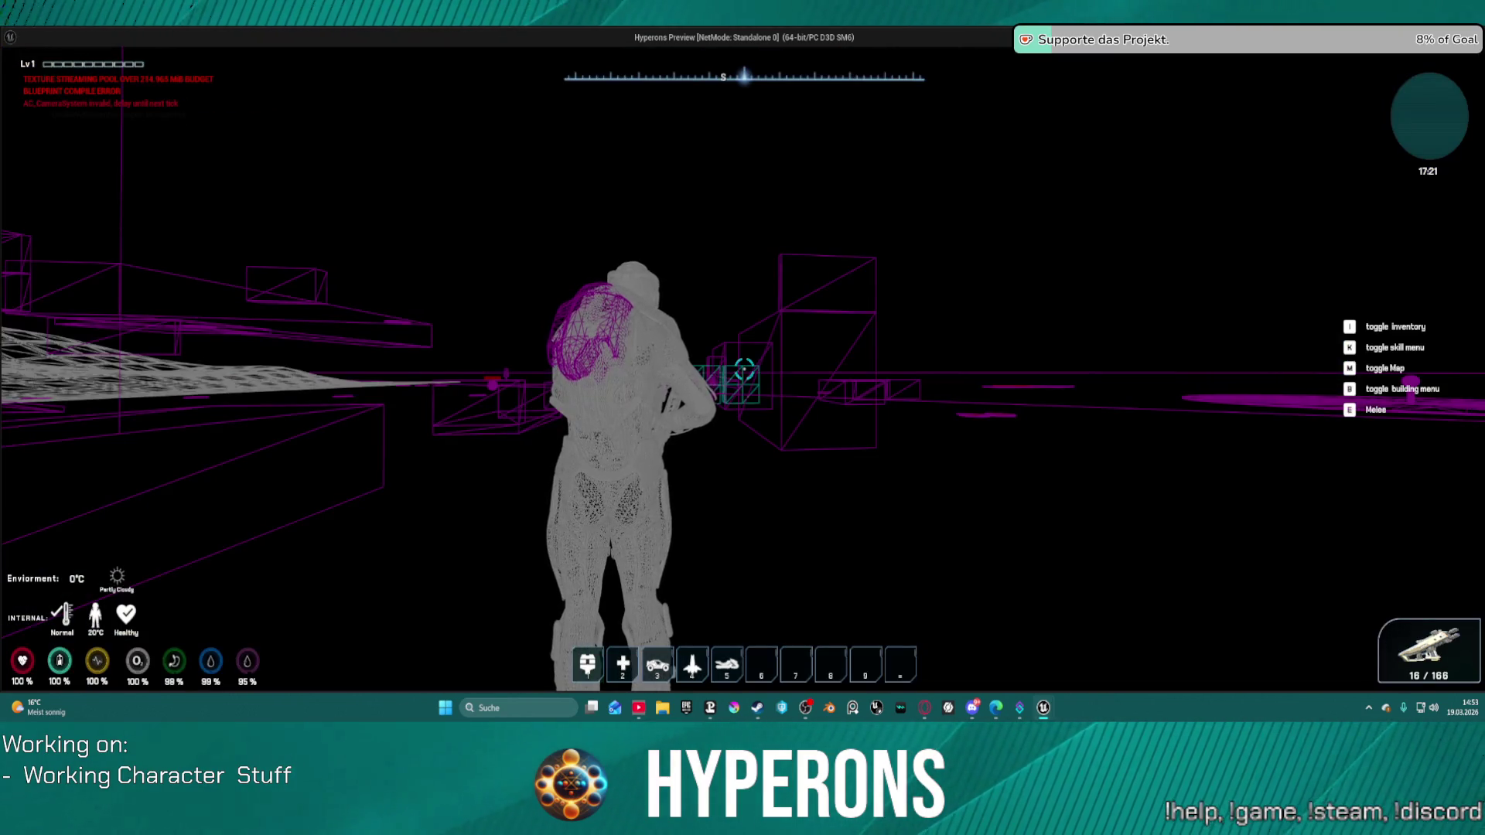
key(w)
key(Escape)
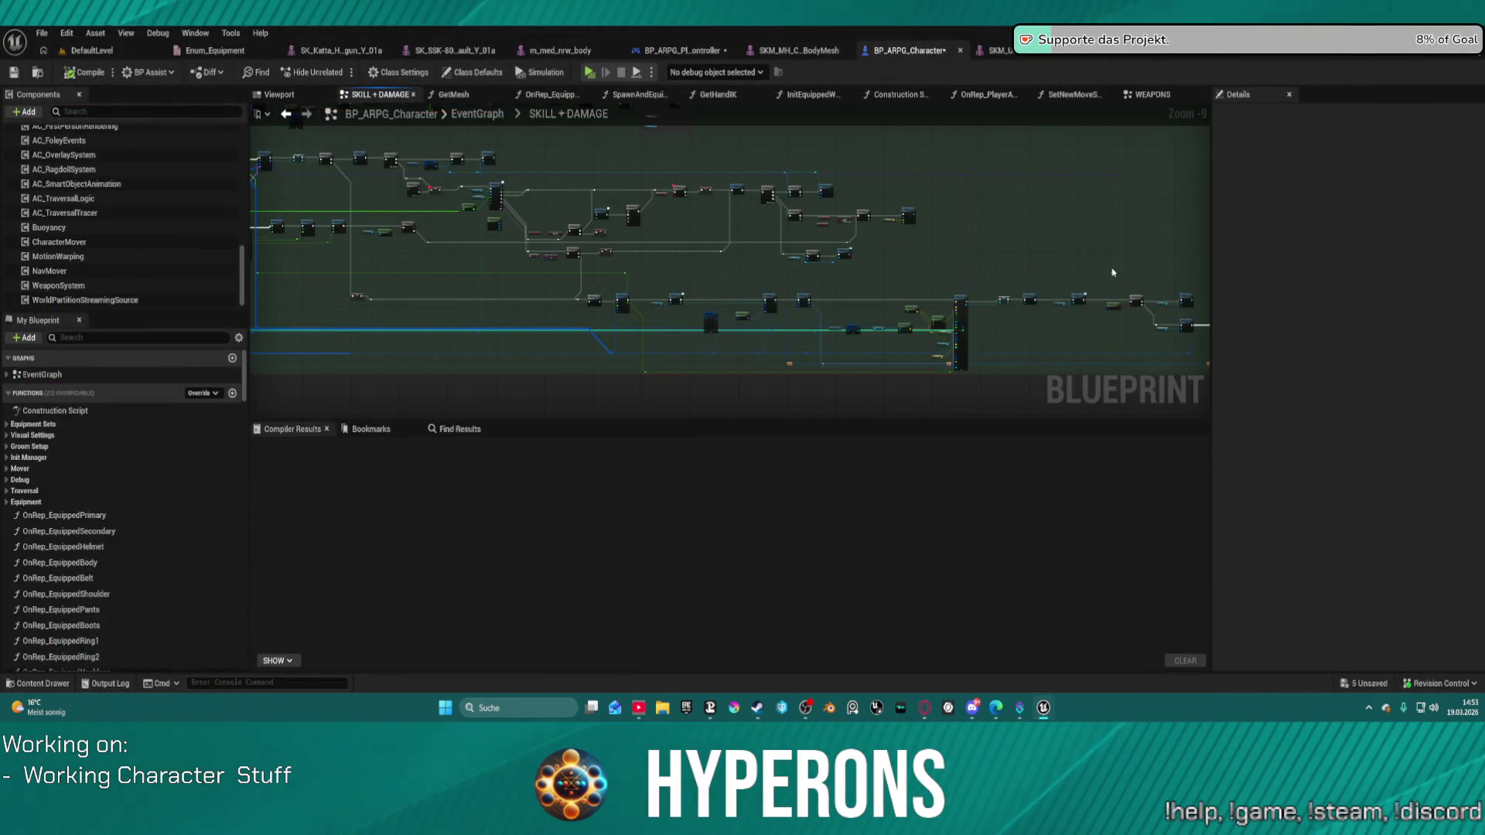
Open the SKILLS collapsed graph in the BP_ARPG_PlayerController blueprint.
drag(980, 285, 864, 285)
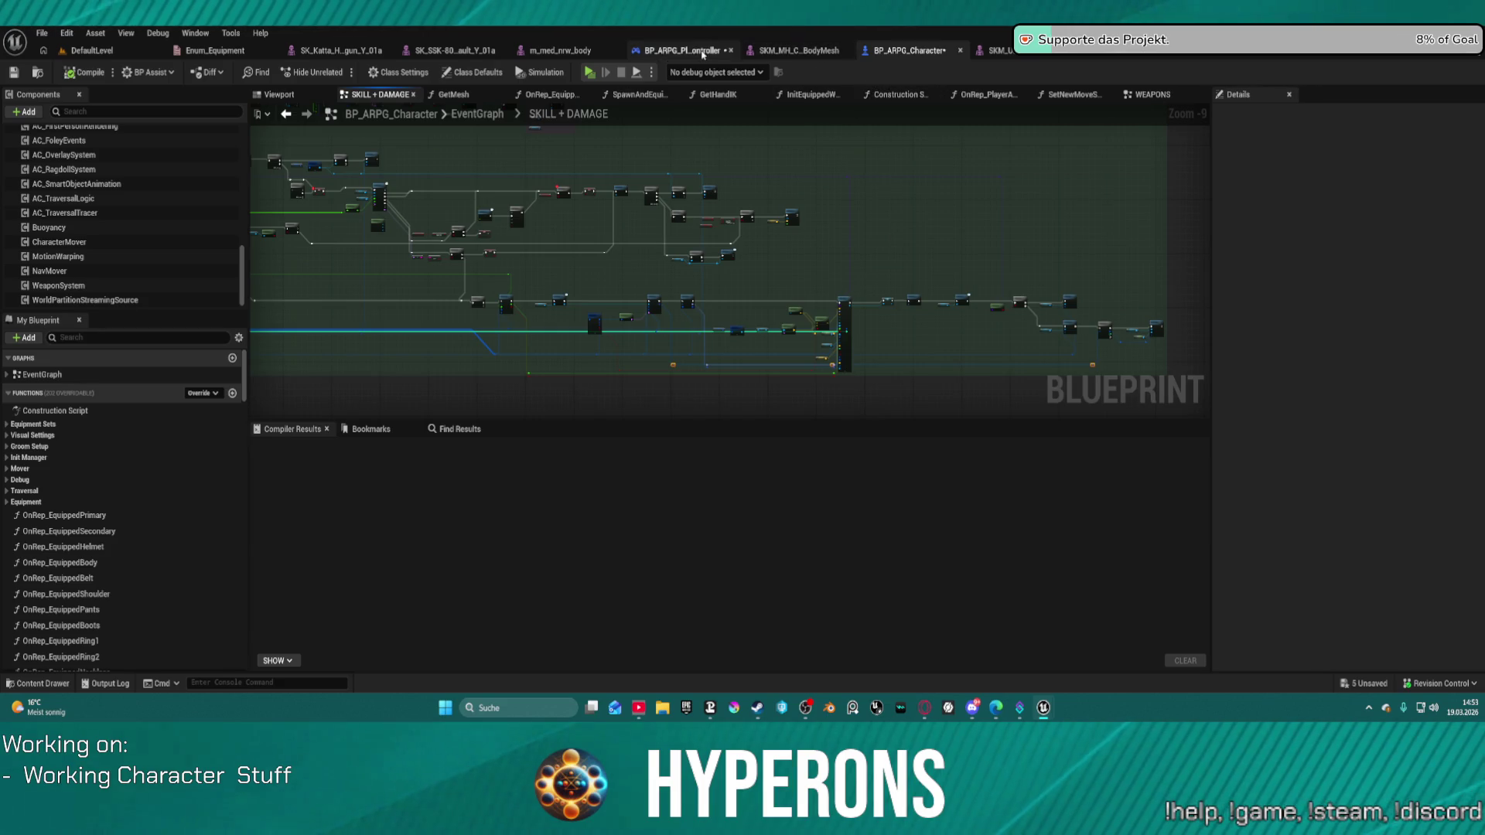
click(681, 51)
scroll(710, 286, down, 5)
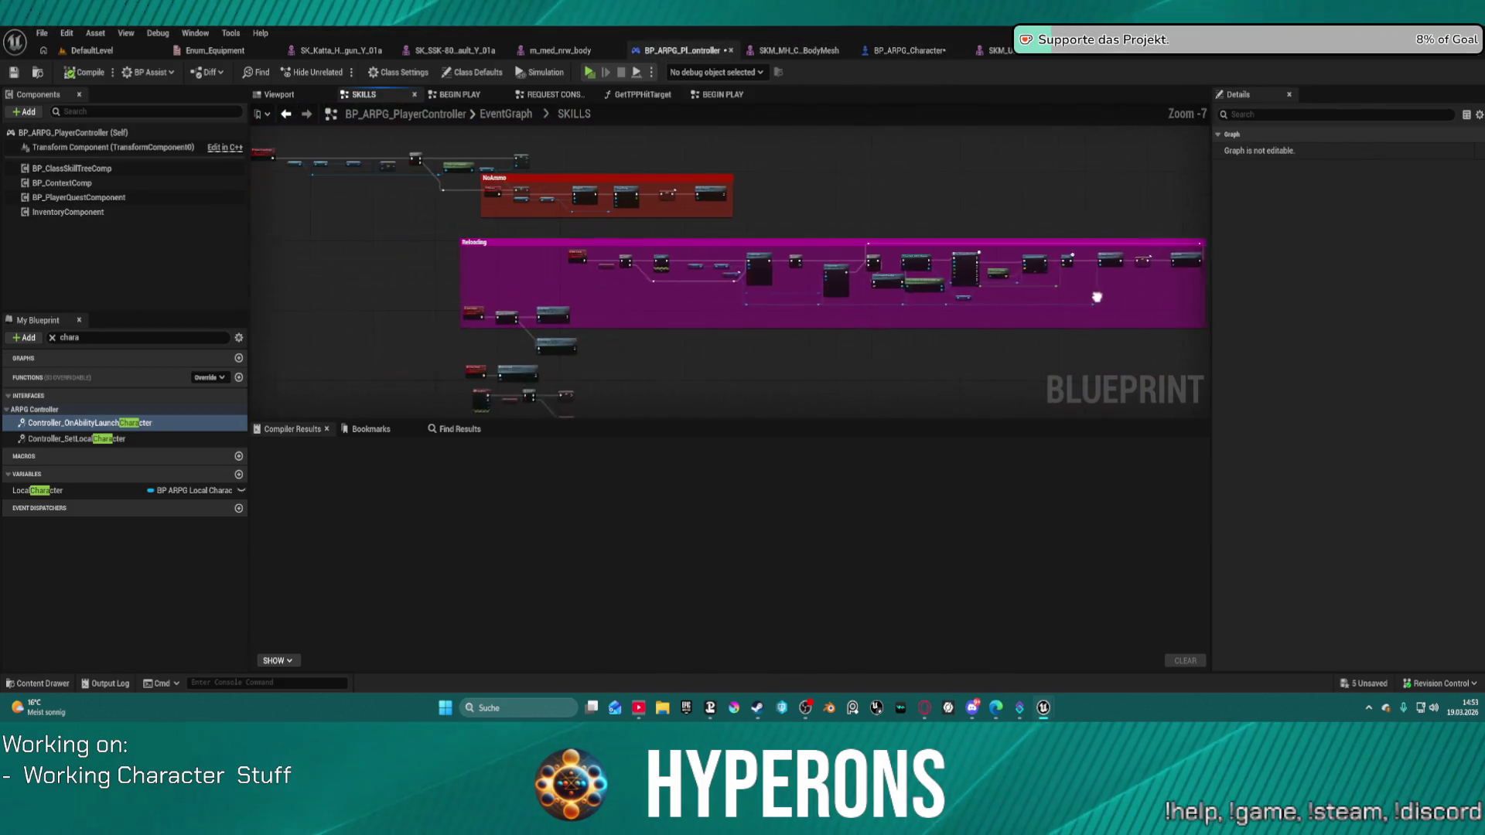
drag(797, 302, 476, 147)
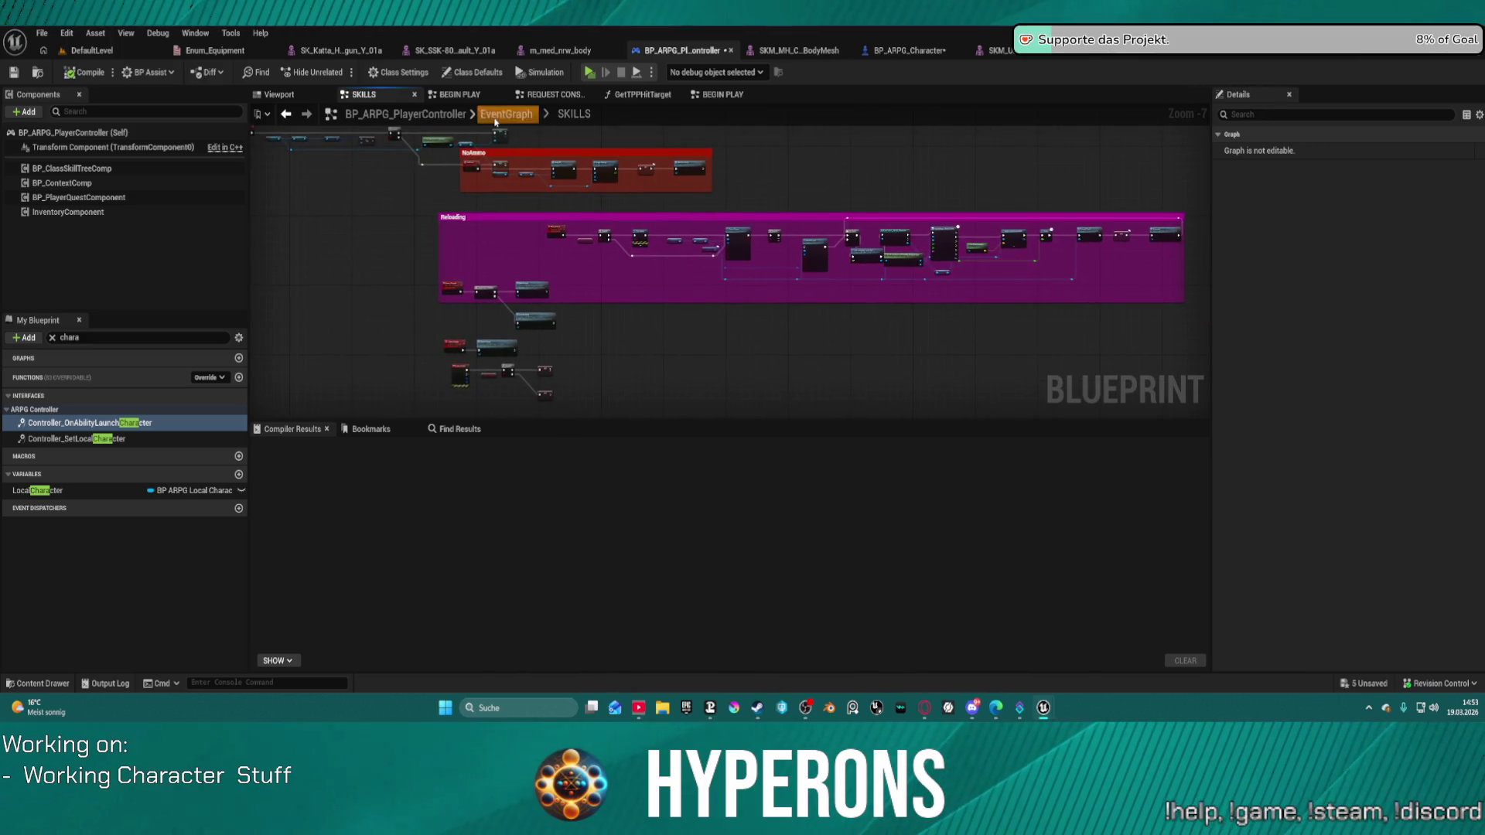
click(499, 116)
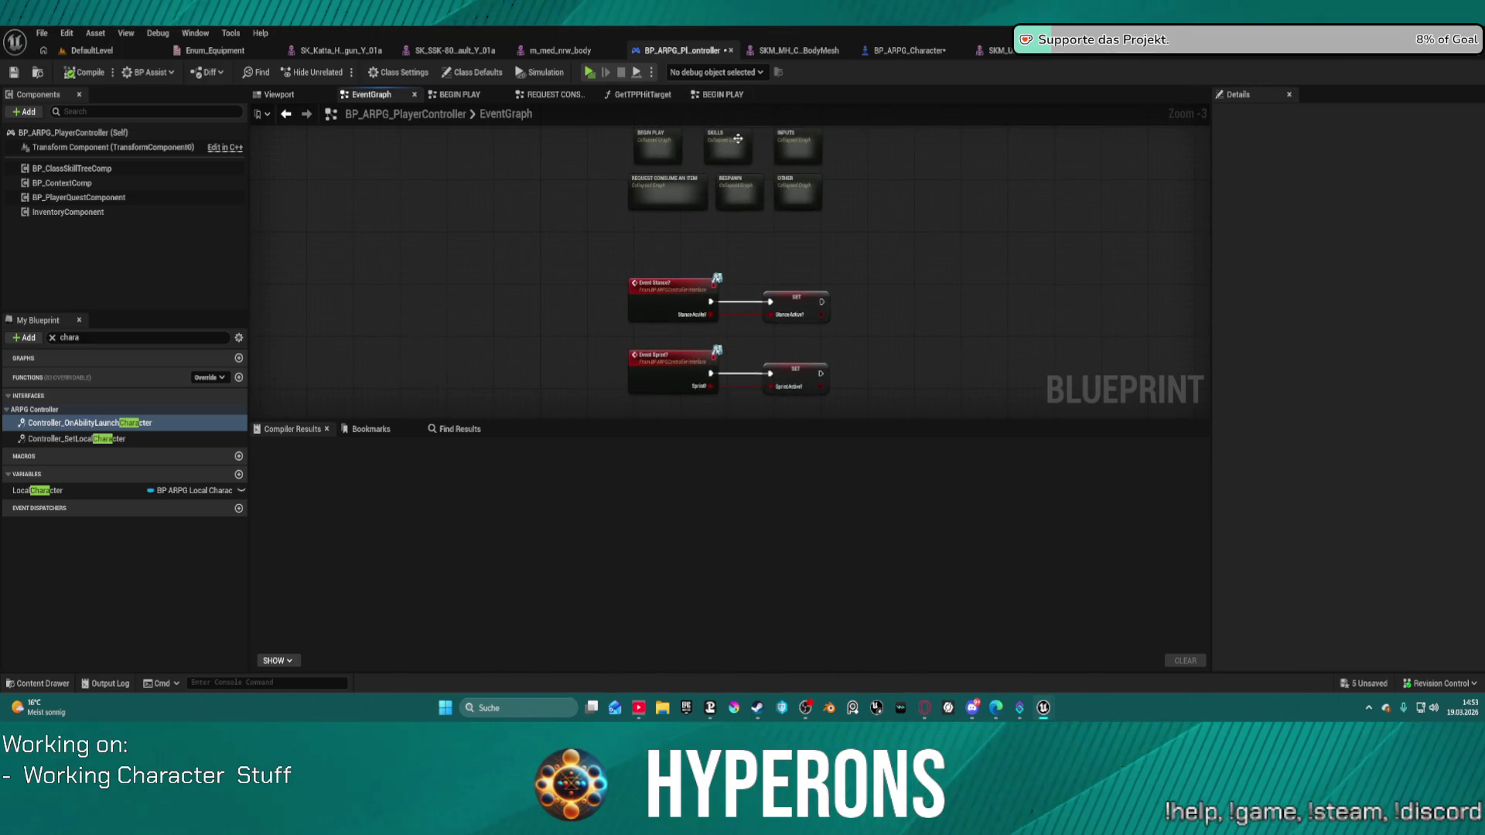
double_click(738, 139)
drag(789, 216, 839, 371)
scroll(840, 372, up, 5)
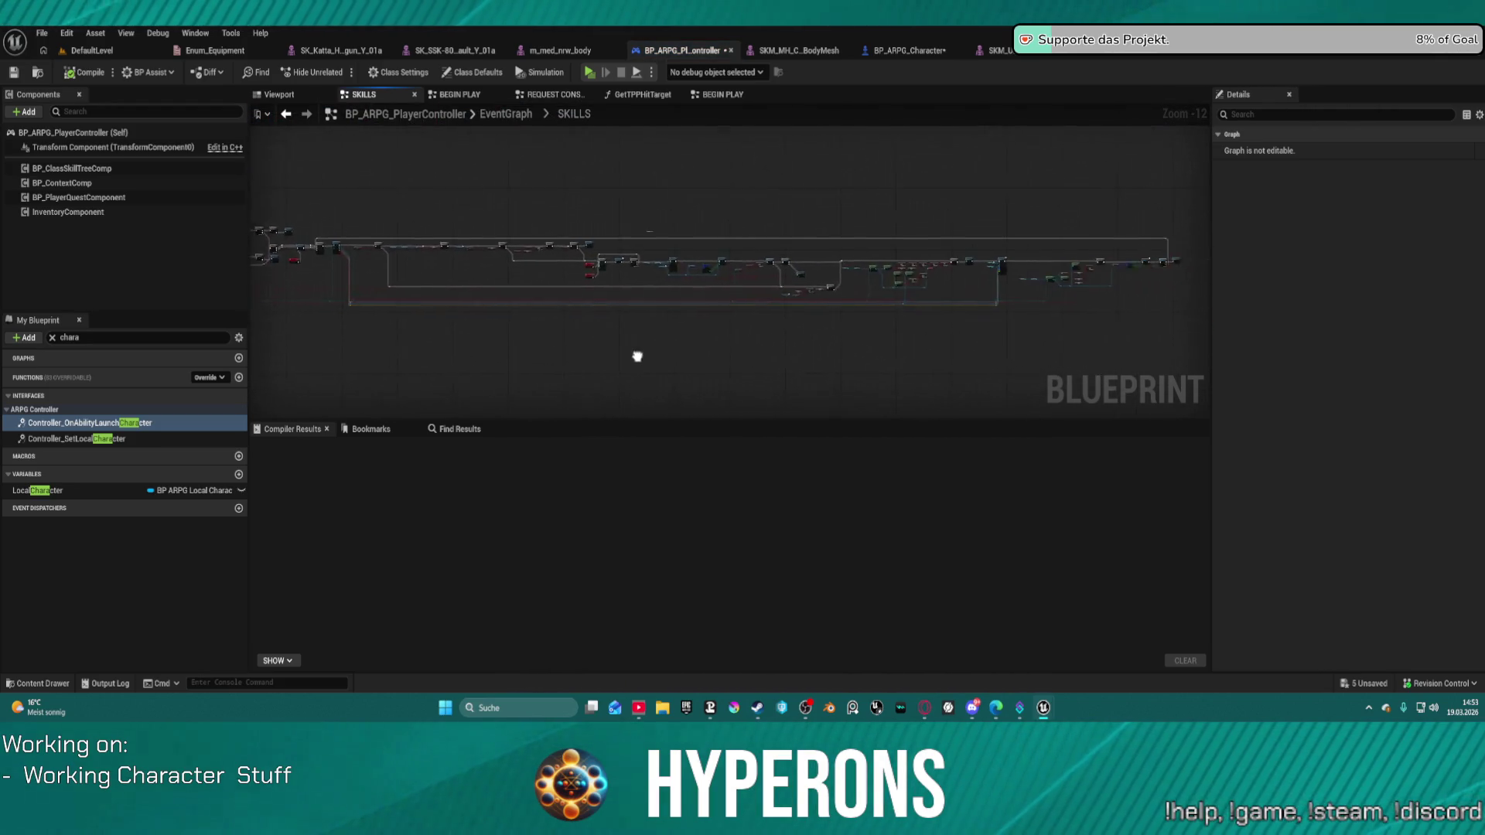
scroll(859, 225, up, 2)
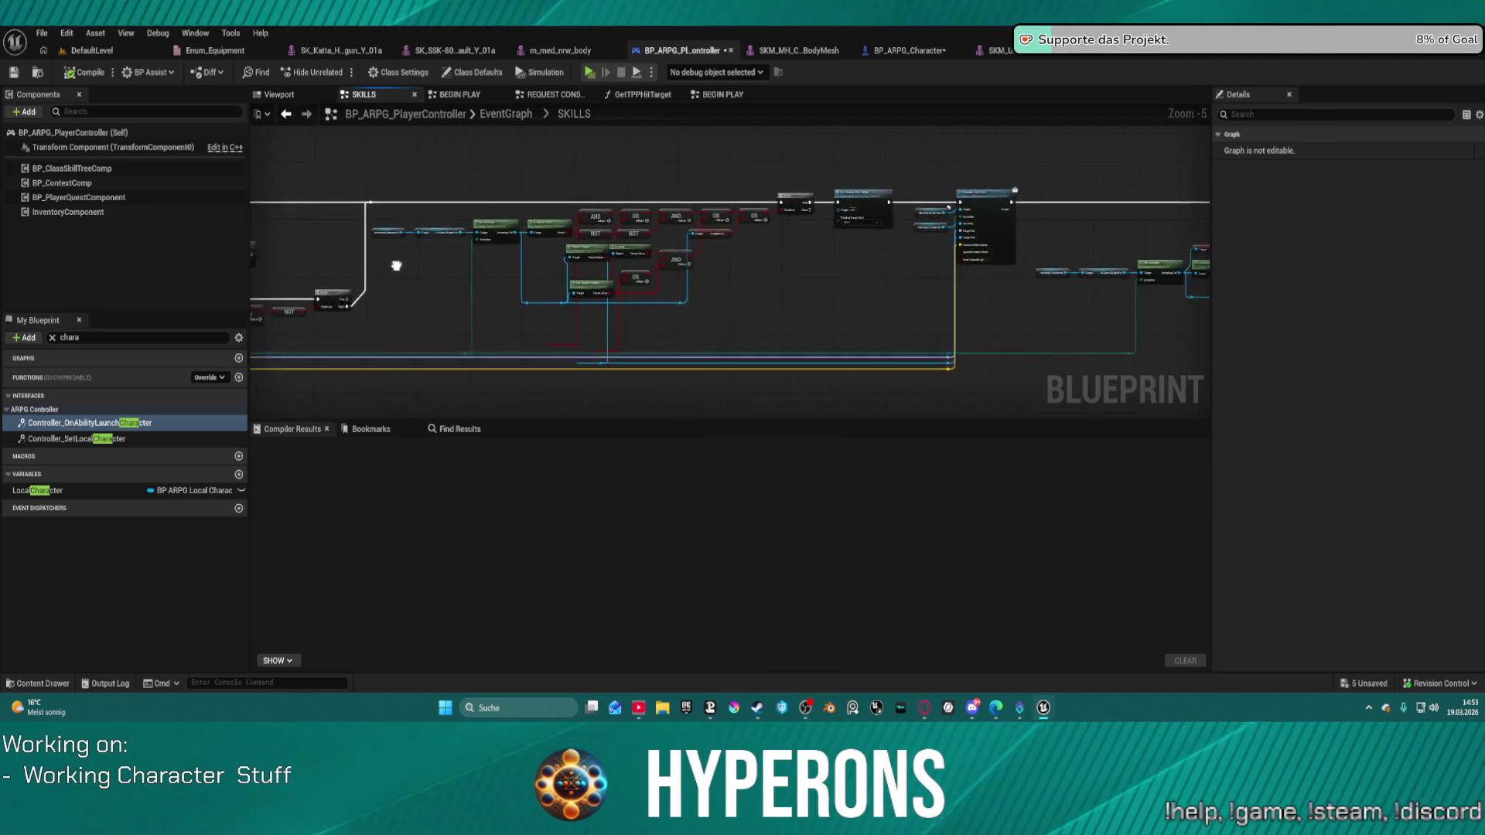
scroll(742, 300, up, 4)
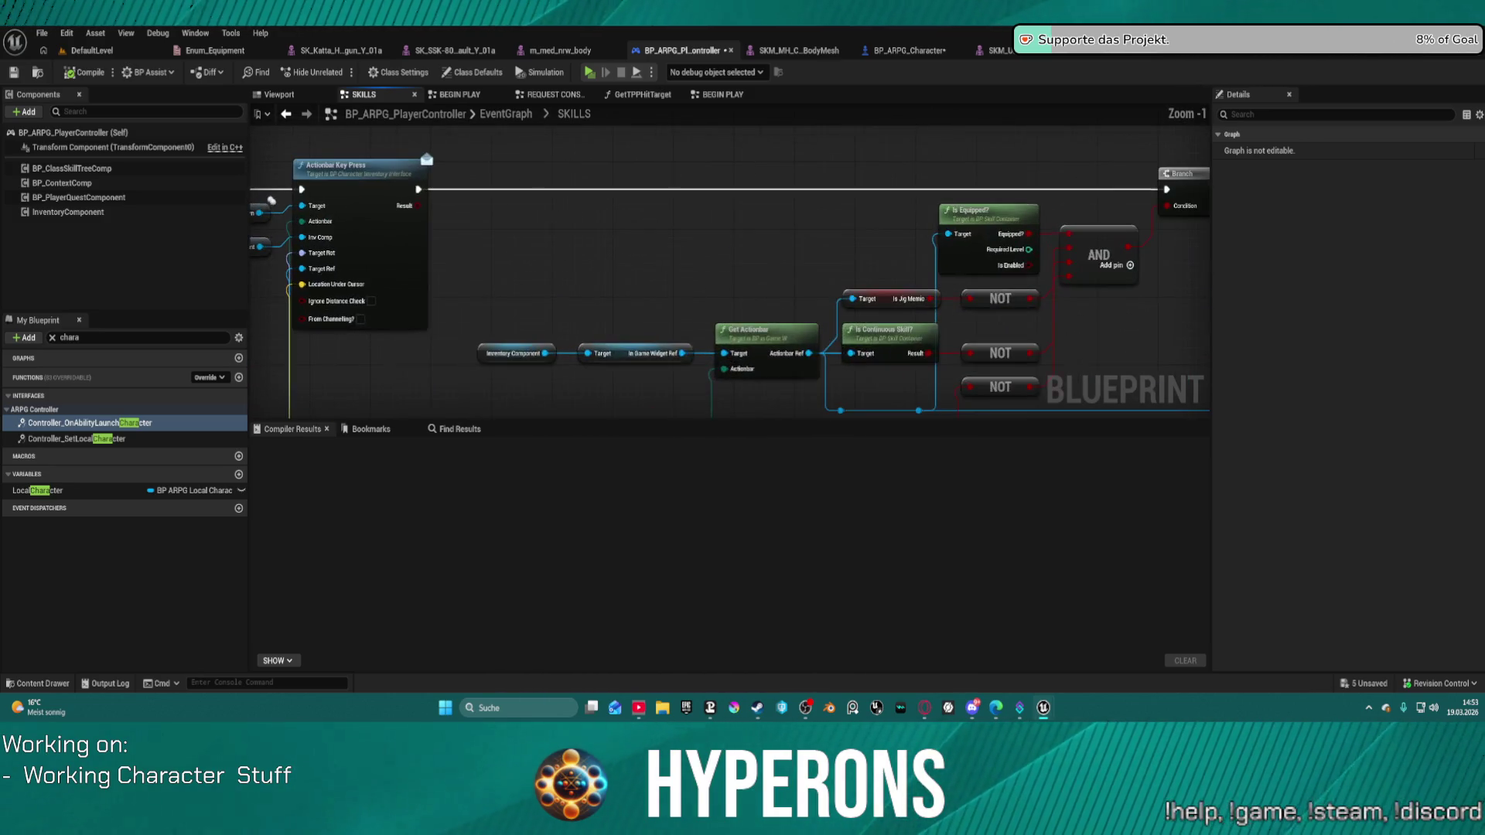
Review the SKILLS graph's No Ammo branch, Gate, Delay and Reload nodes, then return to BP_ARPG_Character.
mouse_move(742, 300)
mouse_down()
mouse_move(696, 227)
mouse_move(762, 227)
mouse_move(827, 276)
mouse_move(1269, 280)
mouse_up()
mouse_move(851, 232)
mouse_down()
mouse_move(902, 239)
mouse_move(541, 348)
mouse_move(416, 405)
mouse_up()
mouse_move(340, 206)
mouse_down()
mouse_move(647, 292)
mouse_move(618, 294)
mouse_move(541, 242)
mouse_up()
scroll(662, 323, down, 3)
scroll(541, 242, up, 5)
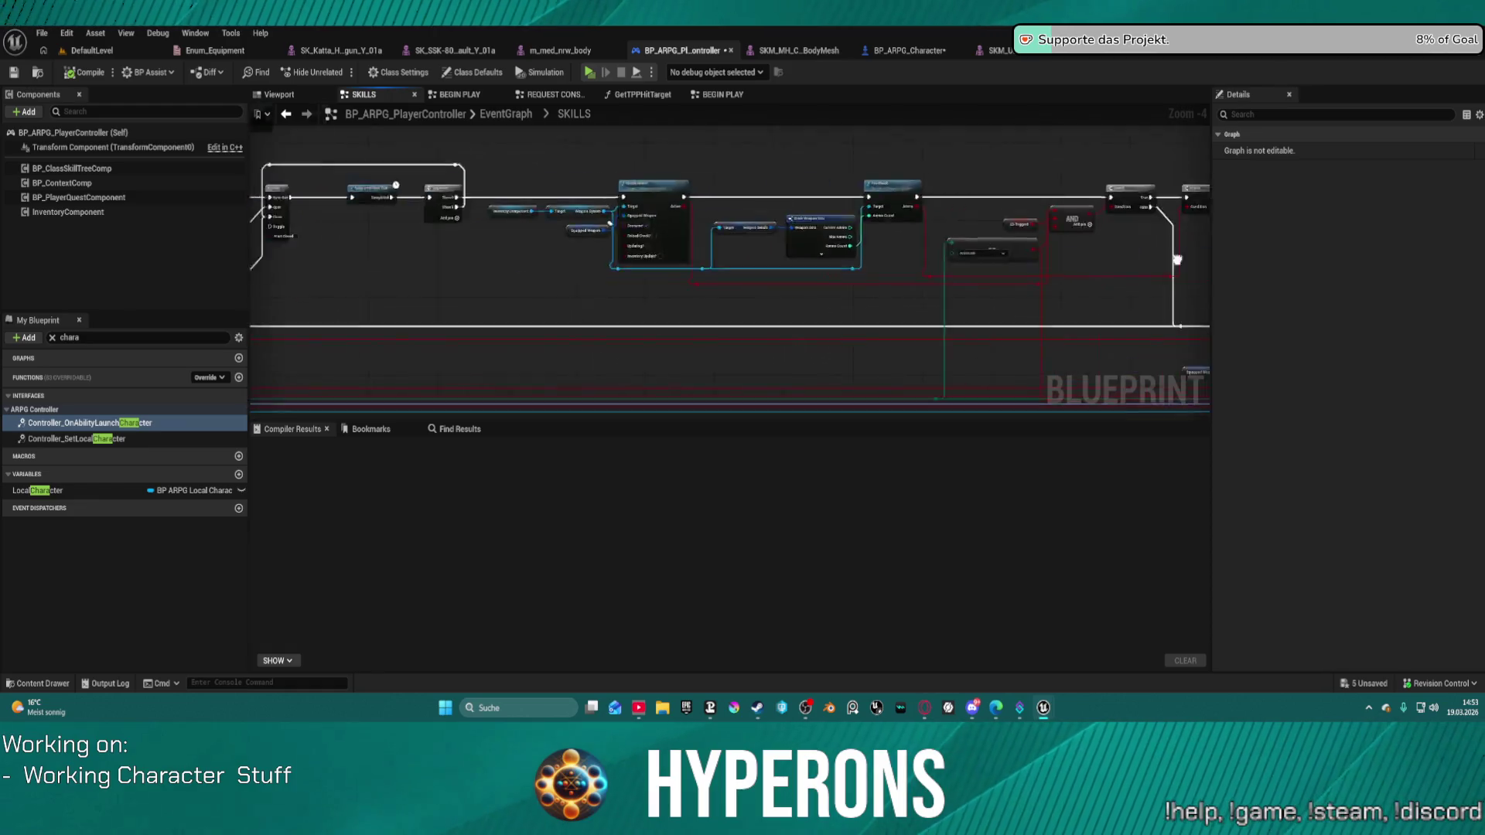
scroll(727, 238, down, 1)
mouse_move(727, 238)
mouse_down()
mouse_move(804, 278)
mouse_move(874, 278)
mouse_up()
mouse_move(1206, 255)
mouse_down()
mouse_move(1098, 248)
mouse_move(1081, 341)
mouse_up()
scroll(1081, 340, down, 4)
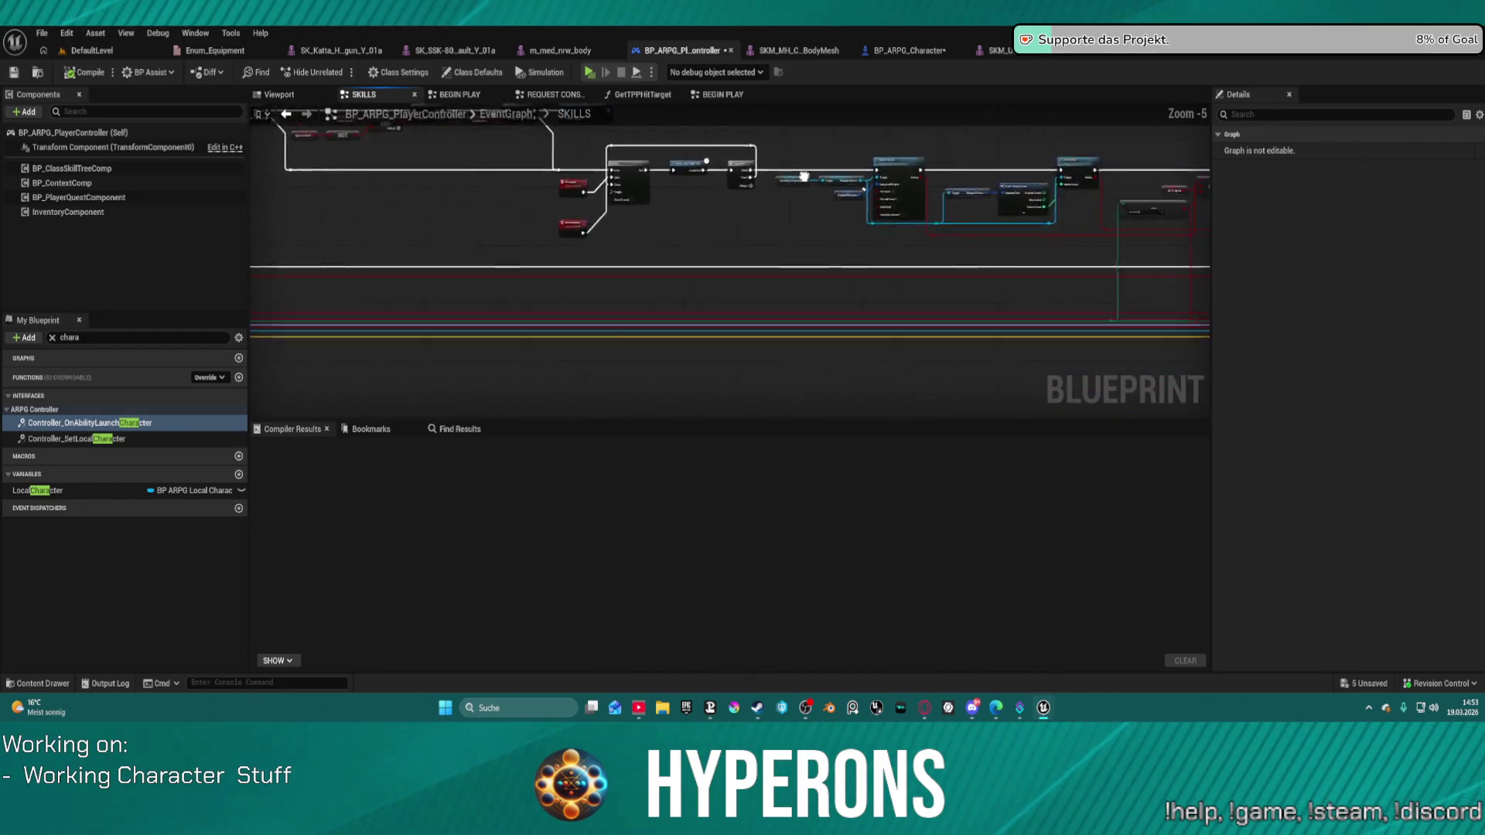
mouse_move(1067, 253)
mouse_down()
mouse_move(1059, 384)
mouse_move(1056, 212)
mouse_move(1434, 249)
mouse_up()
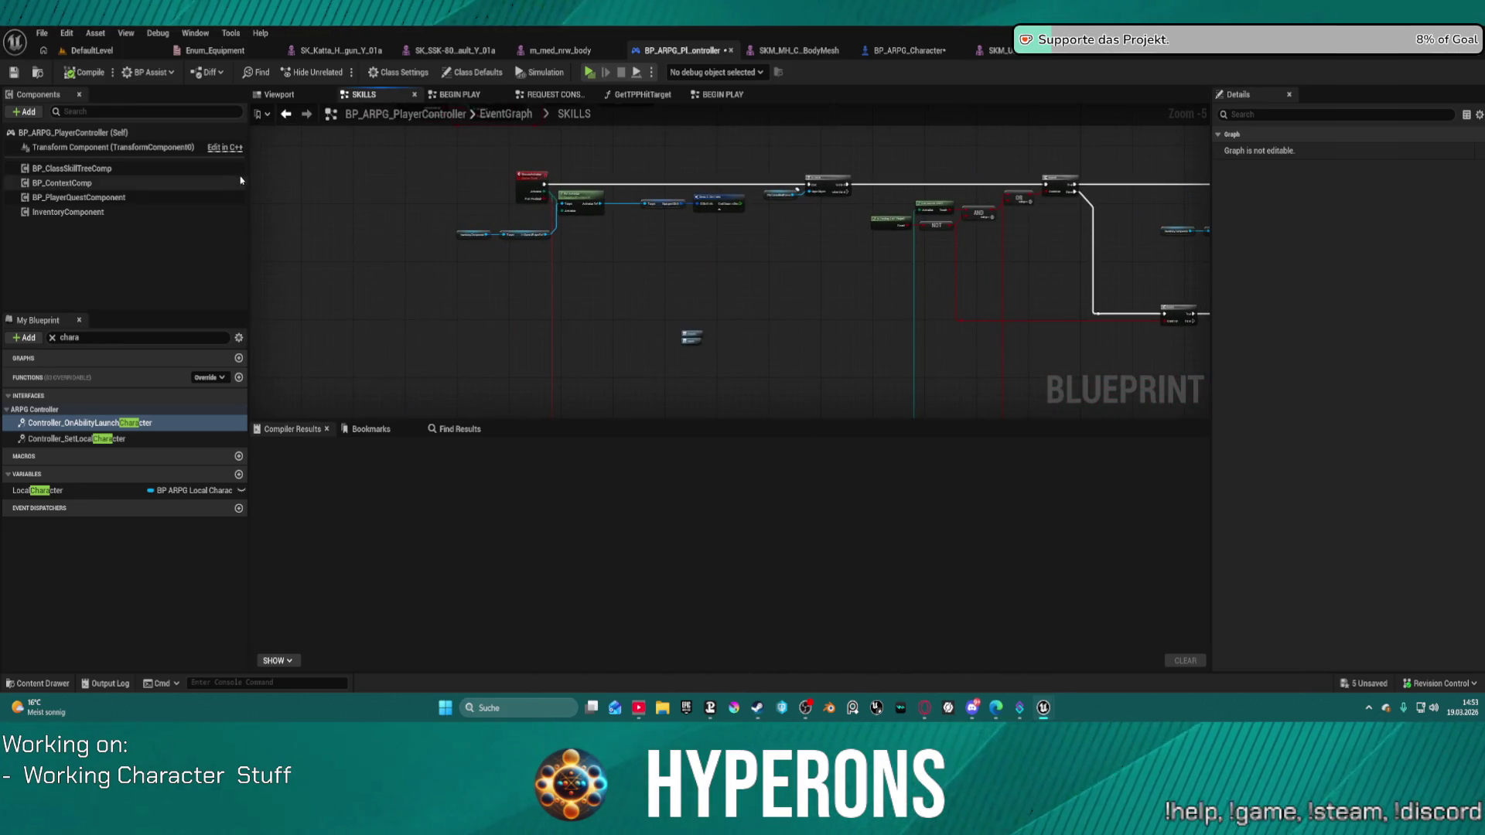
click(878, 51)
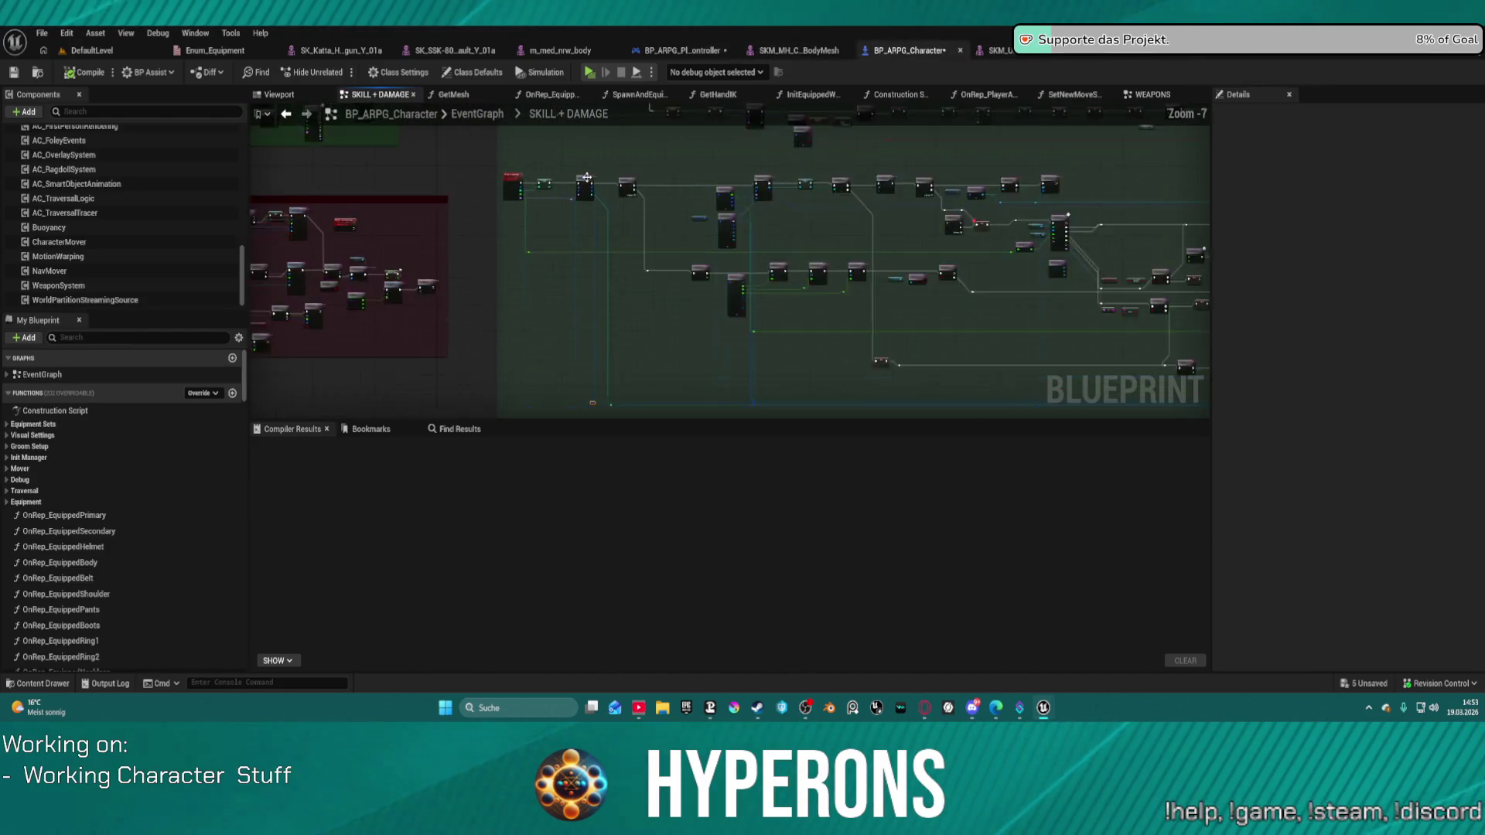
Pan the SKILL + DAMAGE graph to the Sequence and Break Skill Info nodes.
scroll(587, 177, up, 6)
mouse_move(680, 232)
mouse_down()
mouse_move(1054, 298)
mouse_move(1127, 275)
mouse_move(1098, 276)
mouse_move(1090, 321)
mouse_move(410, 310)
mouse_move(309, 280)
mouse_up()
scroll(801, 322, down, 1)
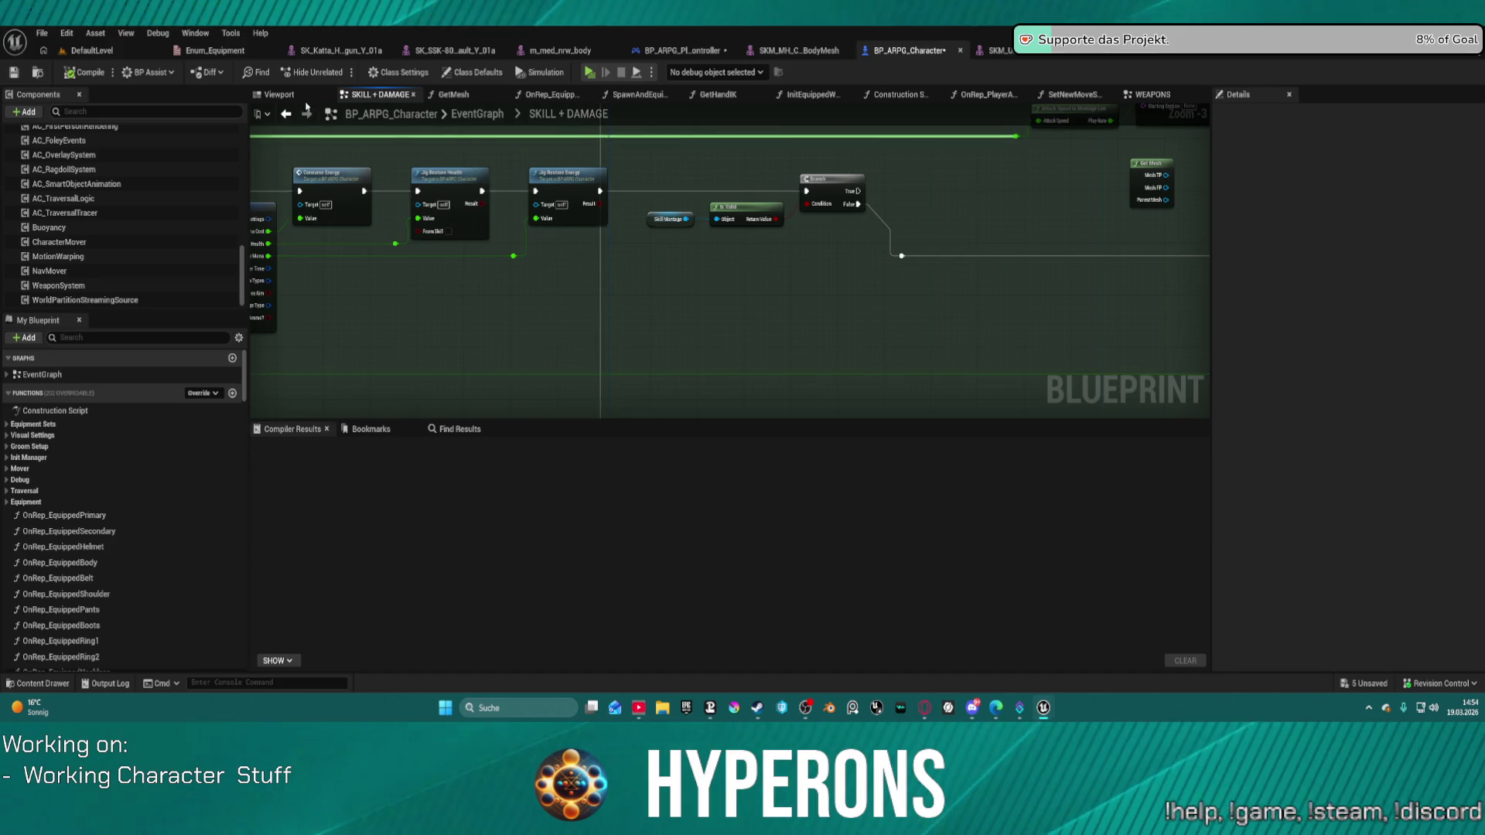
click(678, 132)
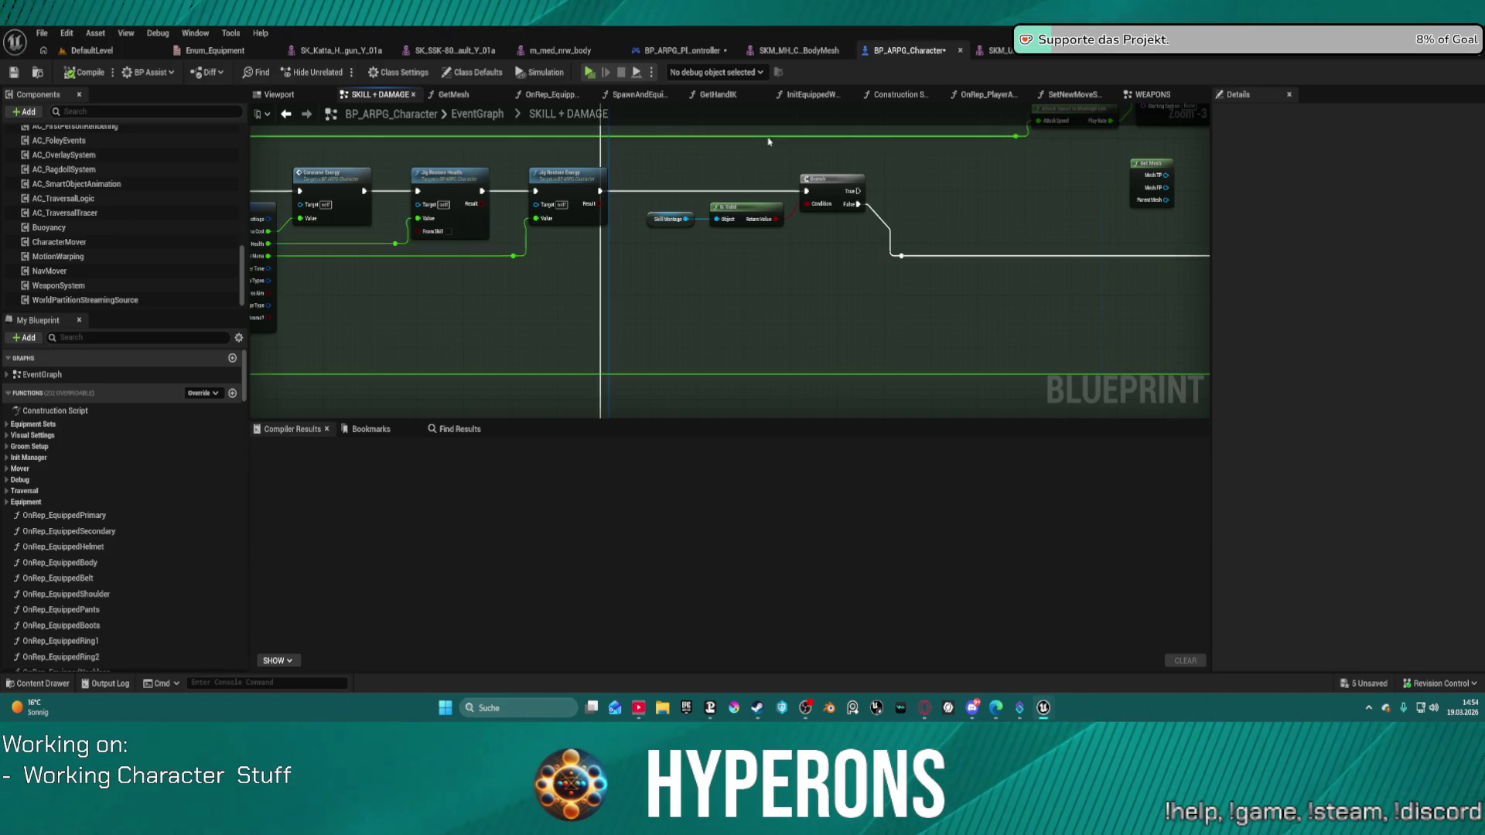
Open the Content Drawer with Ctrl+Space and browse to the ActionRPGStarterSystem Skills folder.
key(ctrl+space)
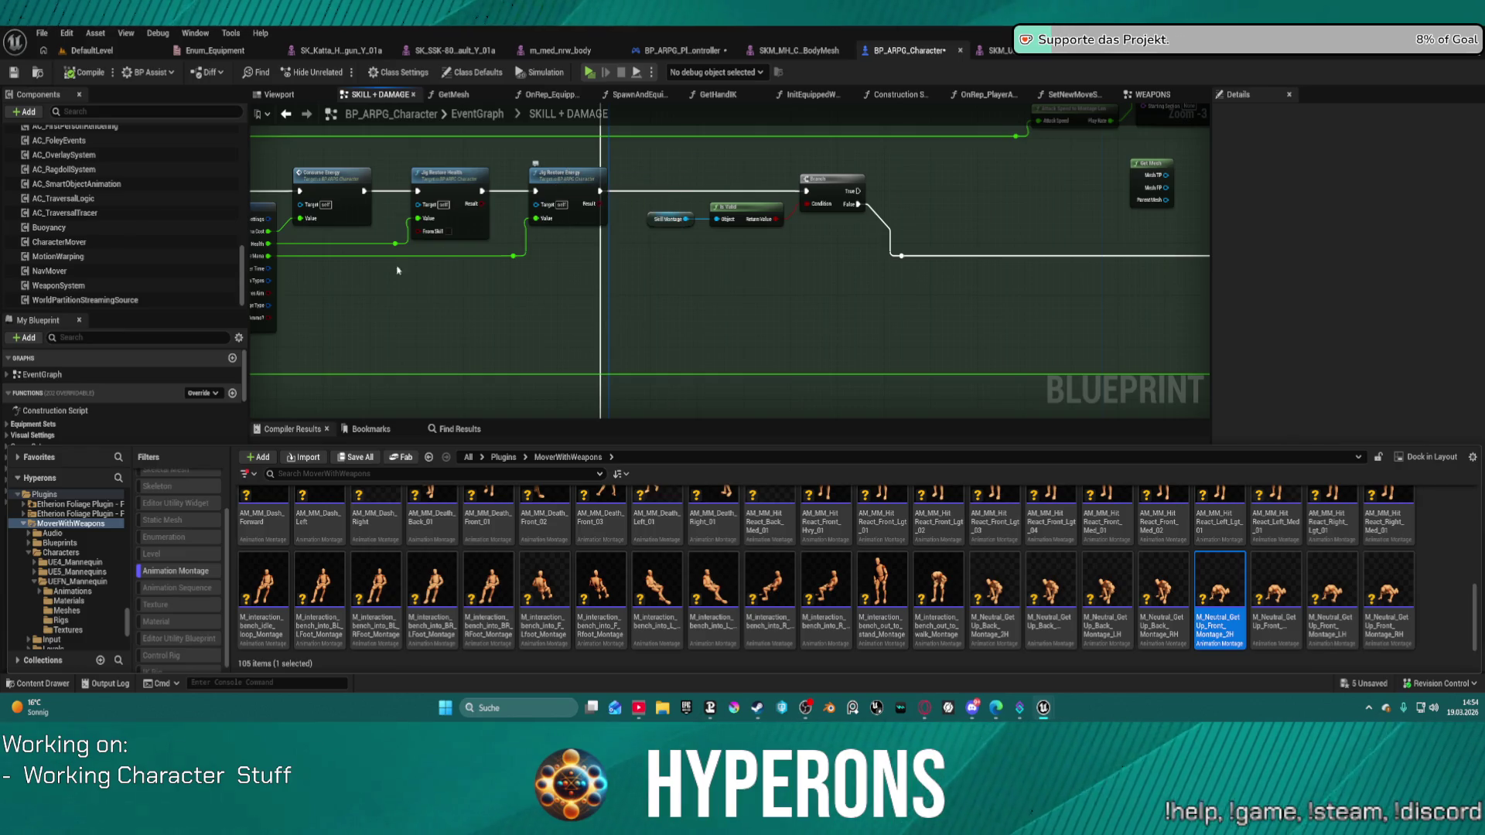
scroll(70, 580, down, 3)
scroll(71, 569, down, 3)
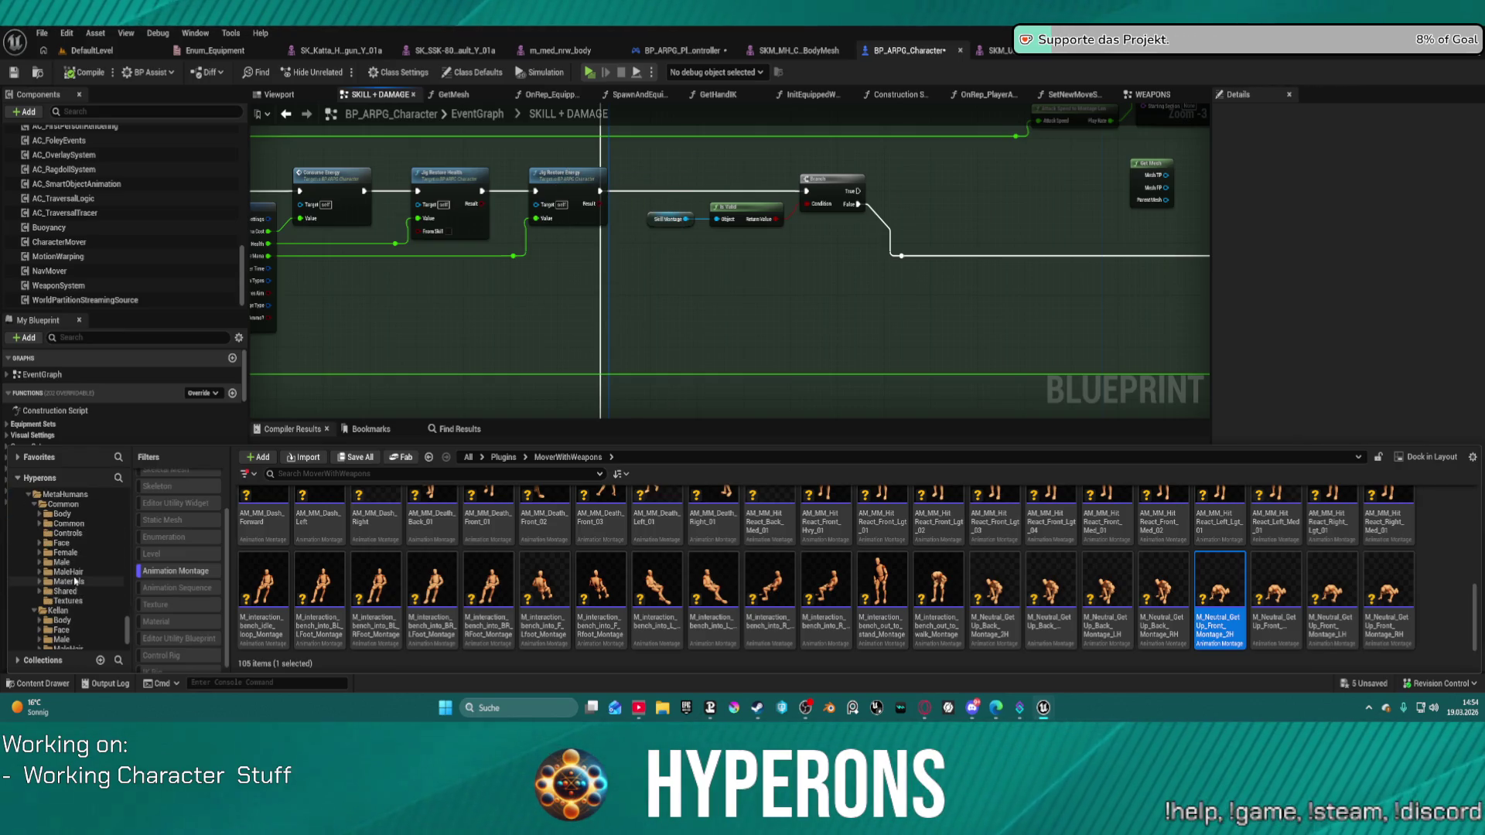
scroll(263, 587, up, 1)
scroll(179, 571, up, 1)
scroll(109, 548, up, 5)
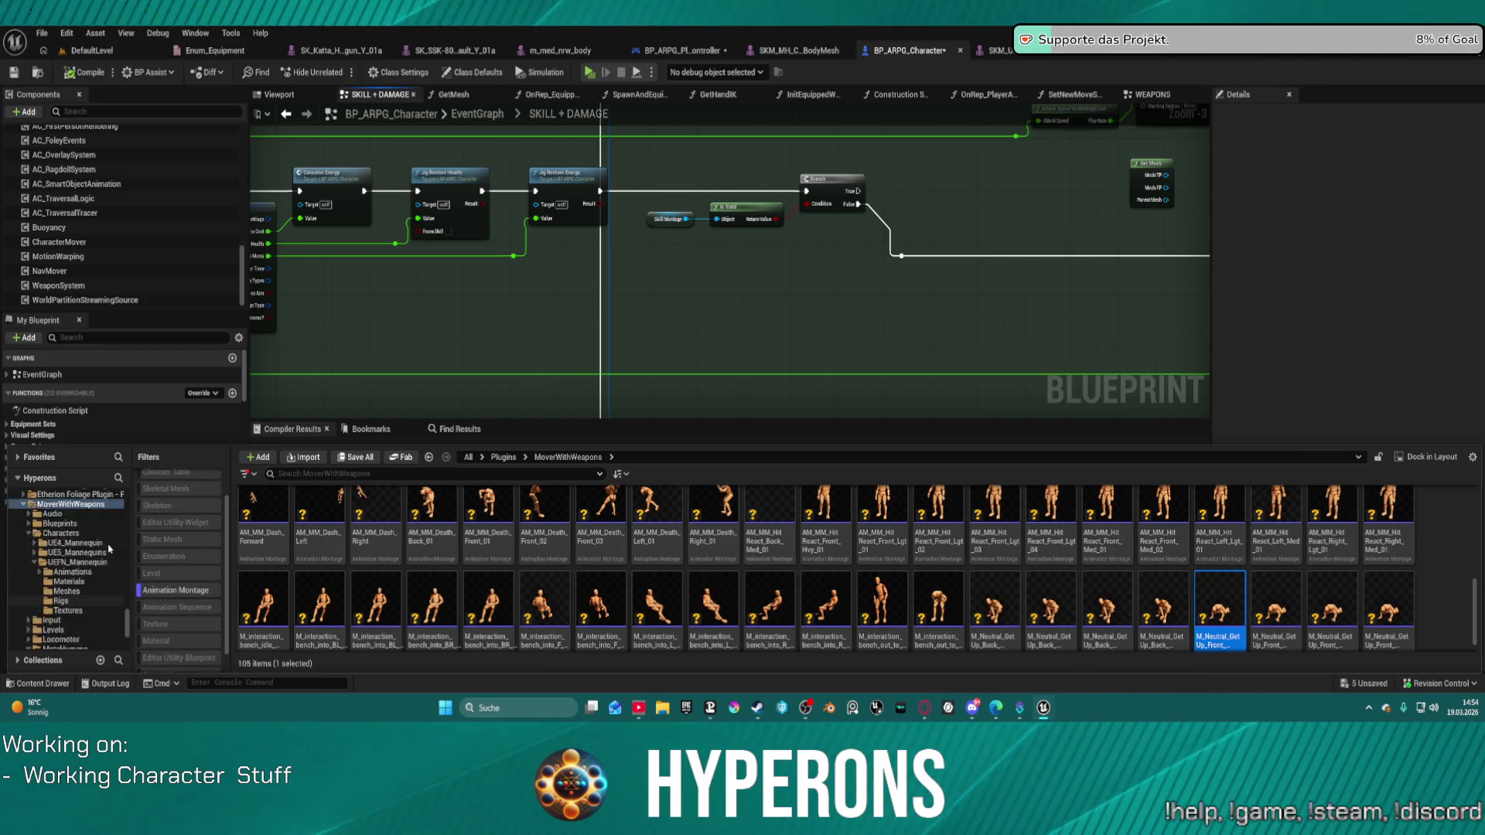
scroll(109, 549, down, 8)
scroll(109, 549, up, 10)
scroll(110, 549, up, 10)
scroll(98, 557, down, 5)
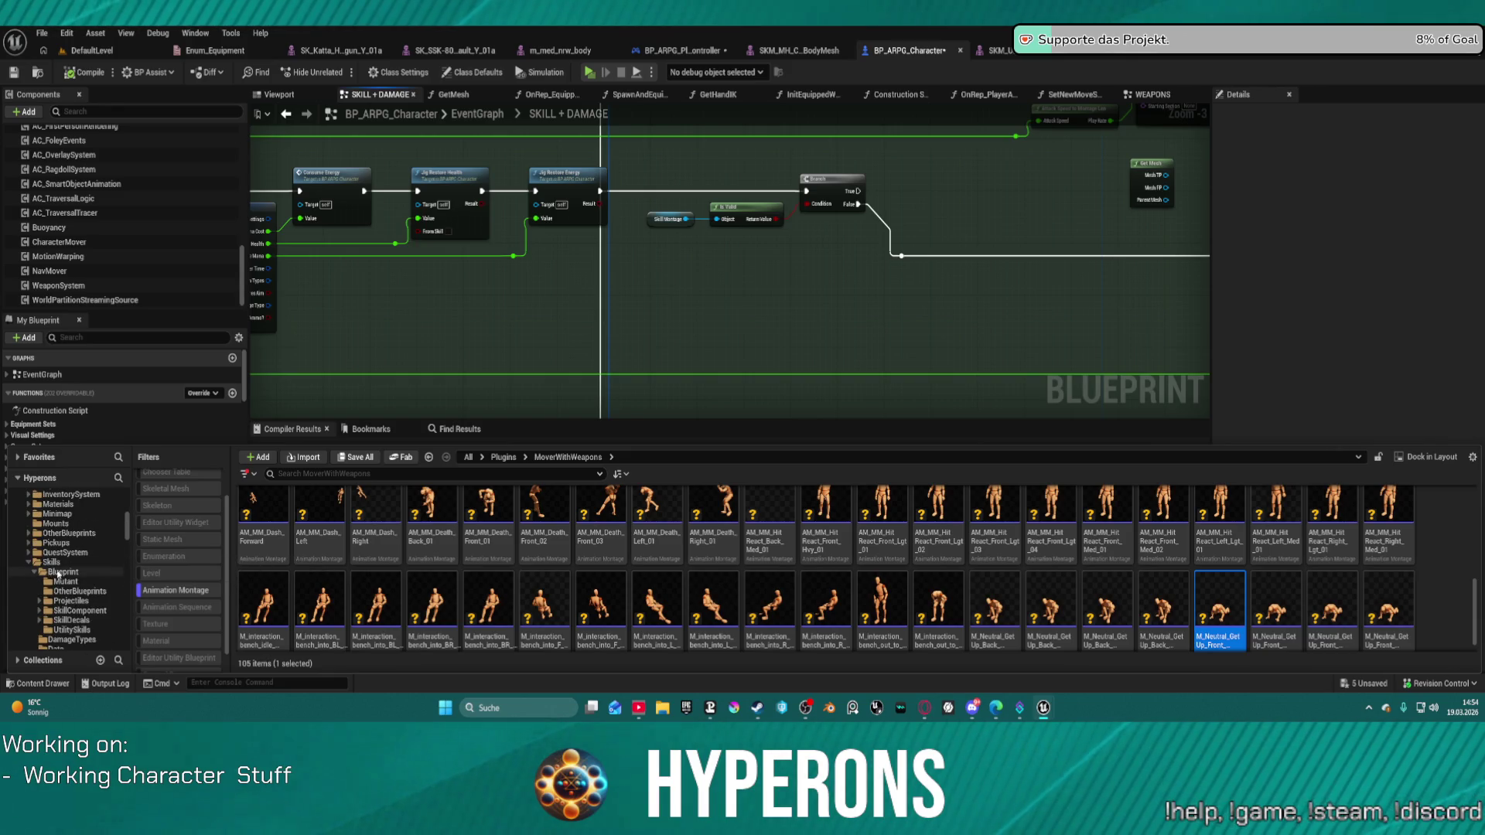
click(63, 573)
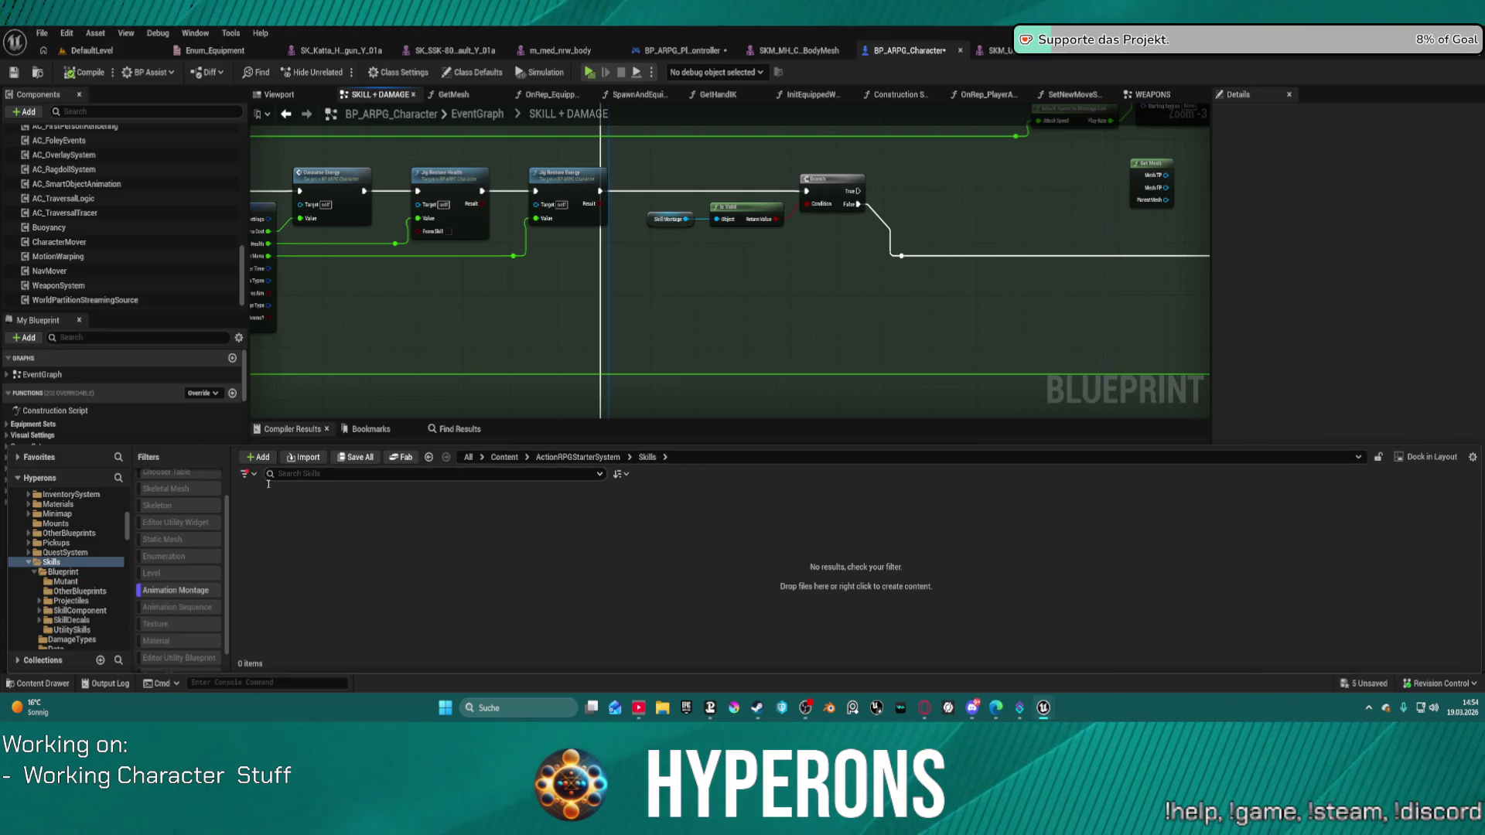
Clear the Animation Montage filter, enter the Skills Data folder and open DA_Skills.
click(171, 592)
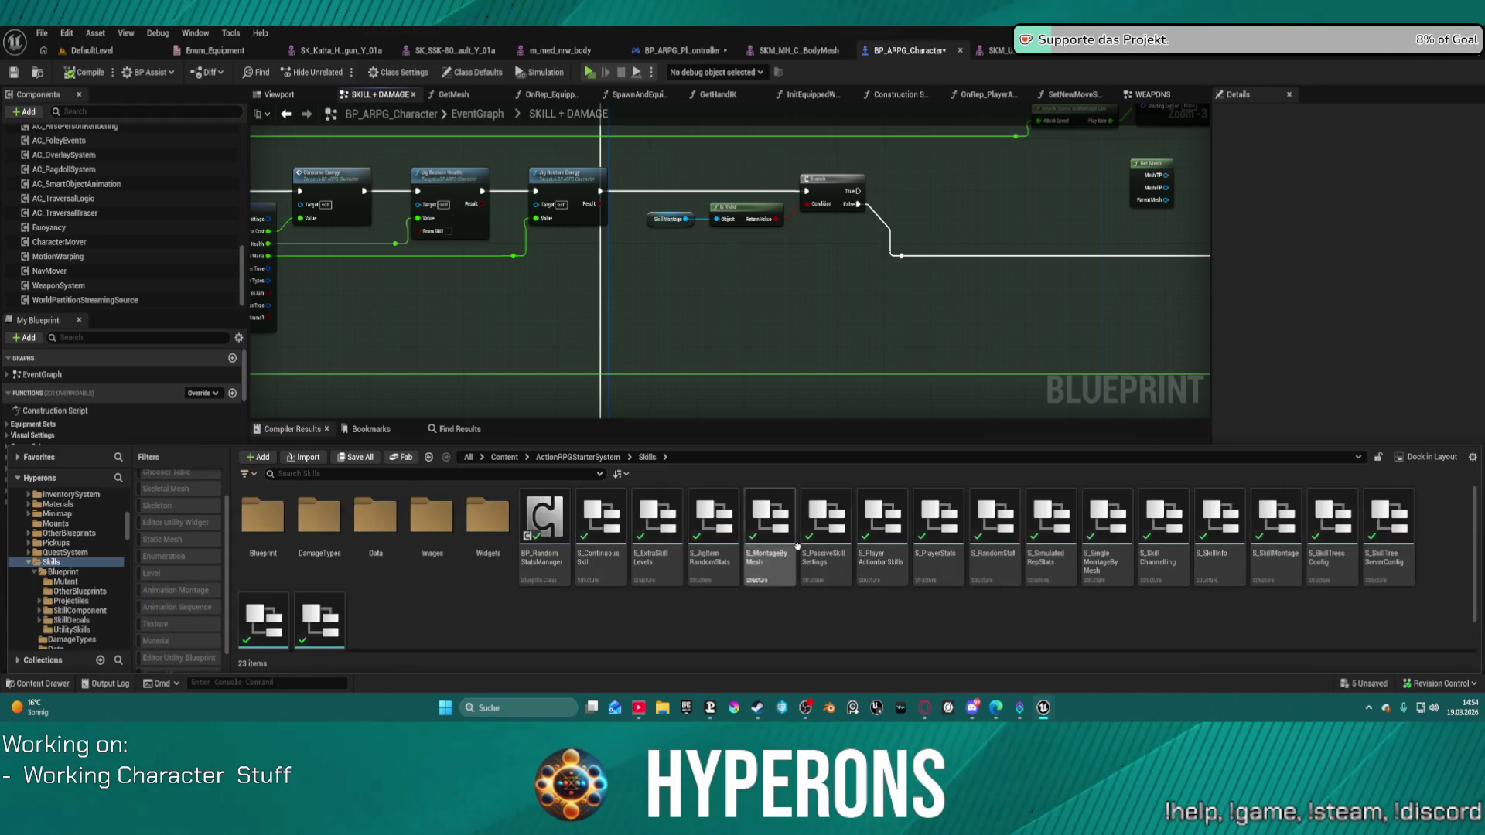
click(390, 516)
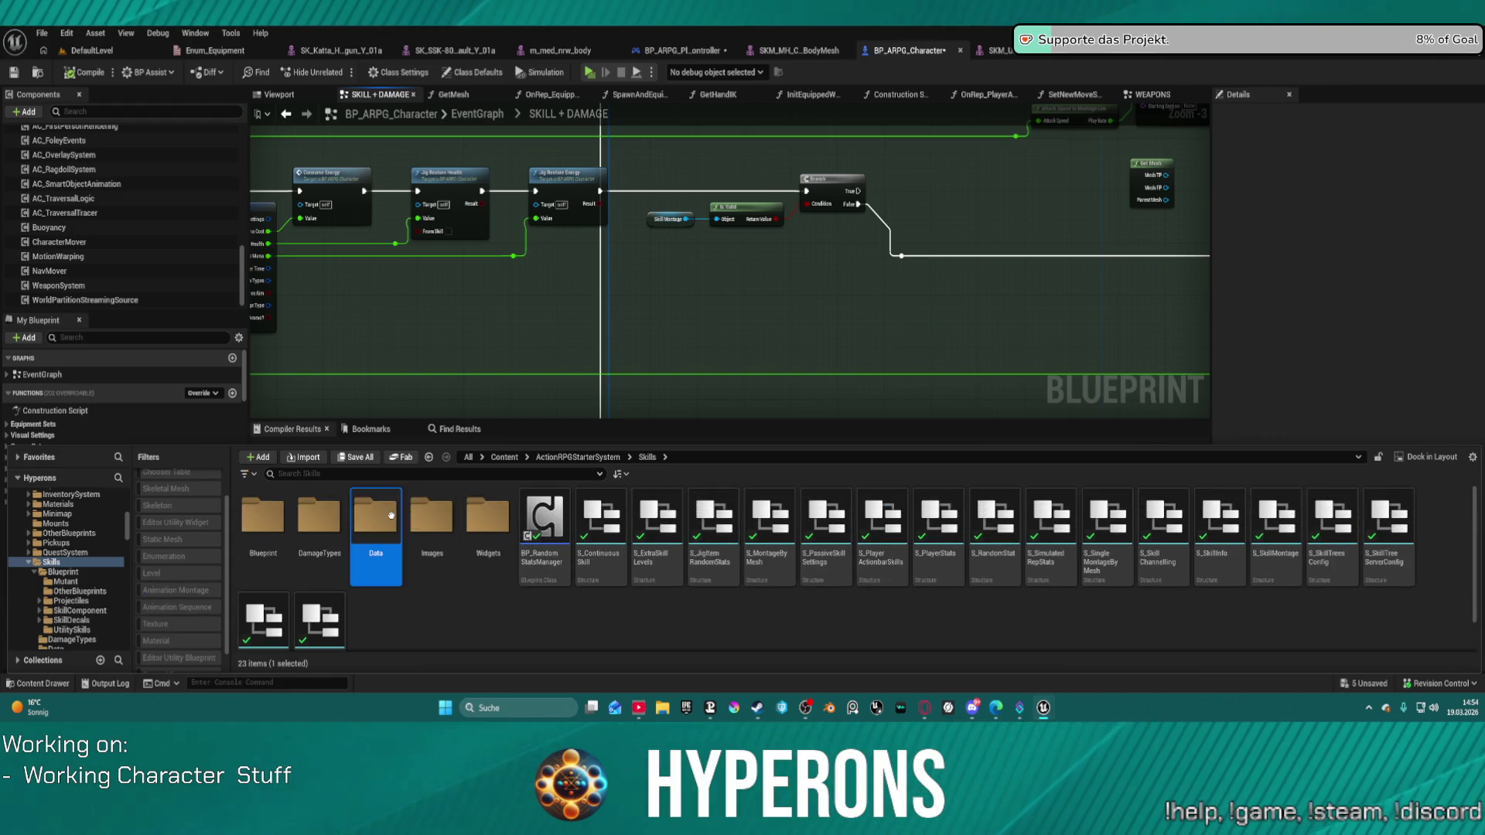
double_click(391, 516)
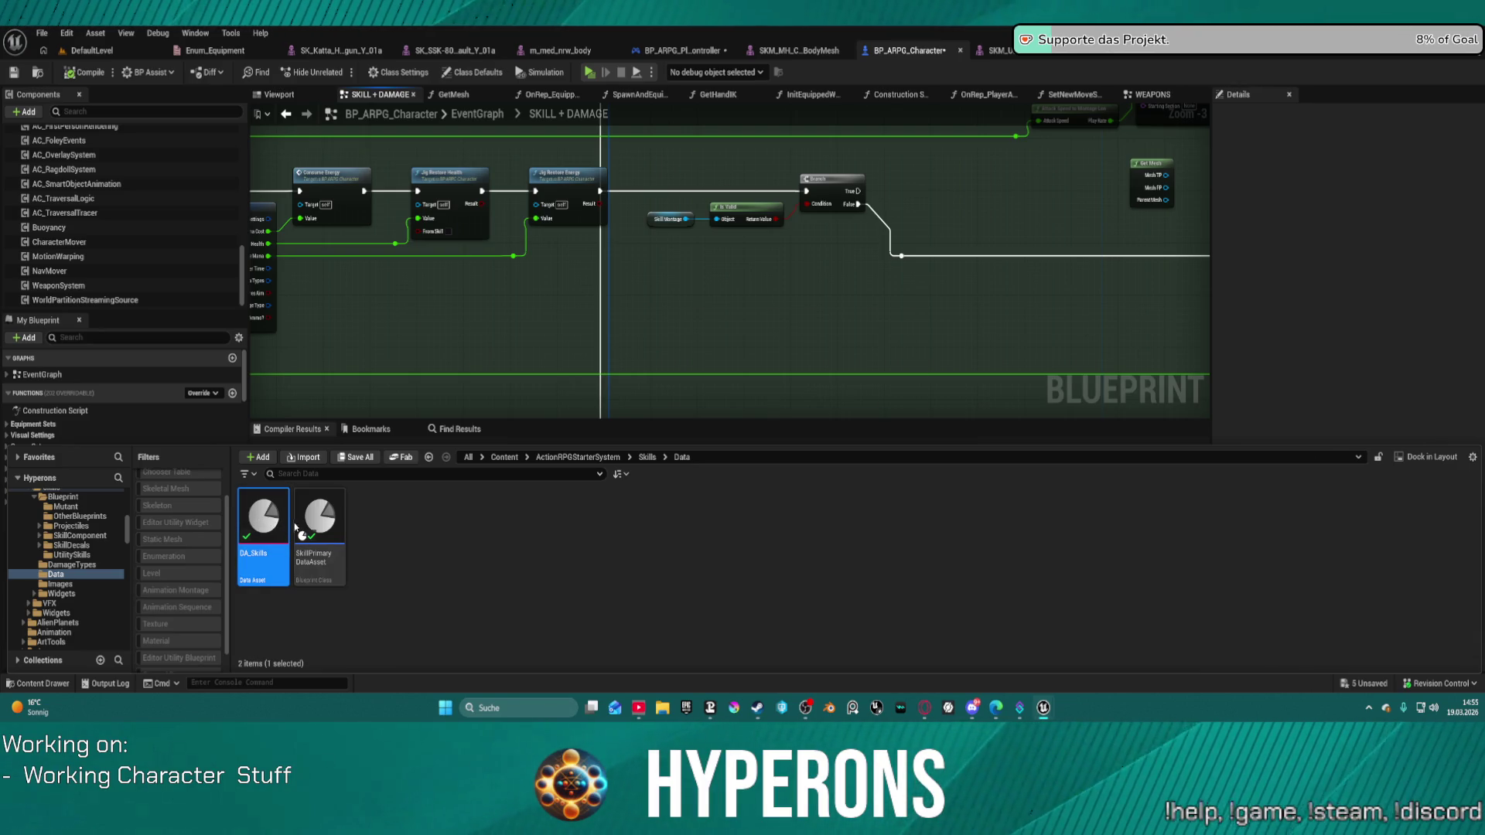
double_click(288, 528)
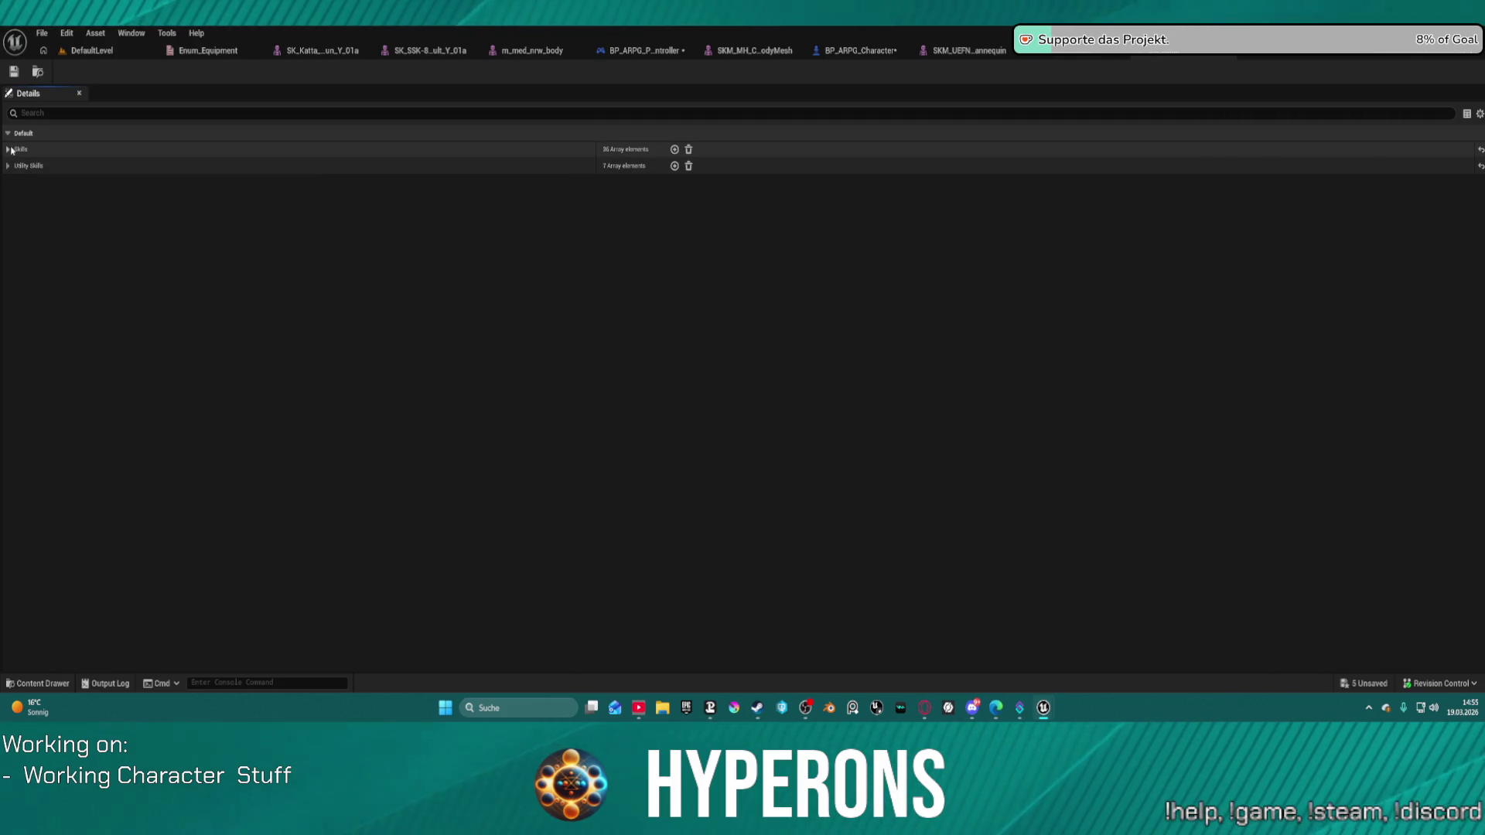
Expand the DA_Skills Skills array and its Index [2] entry, scrolling through the entries.
click(8, 149)
click(74, 108)
click(124, 200)
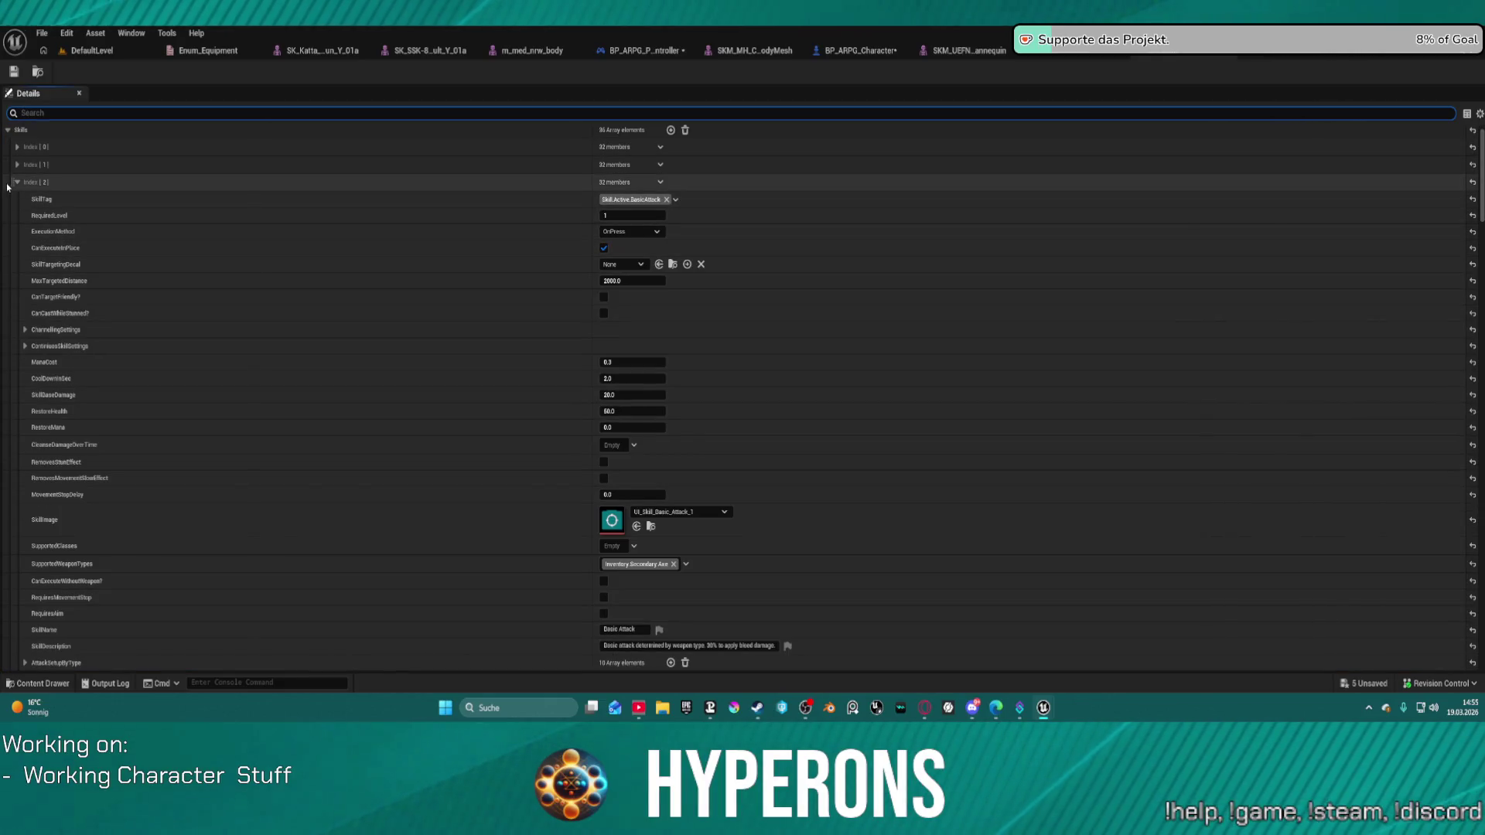
scroll(277, 339, down, 20)
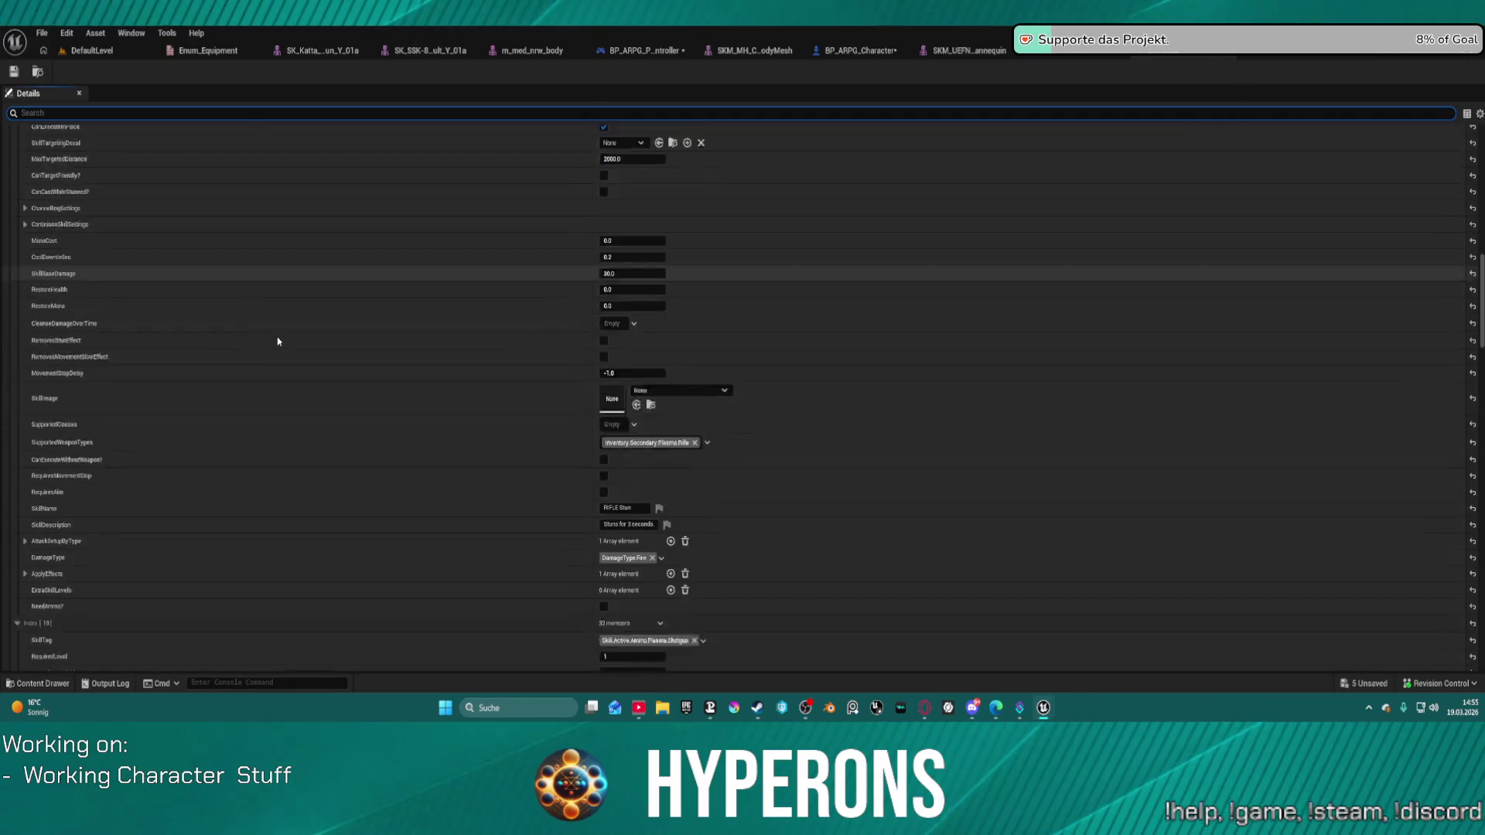
scroll(279, 339, down, 15)
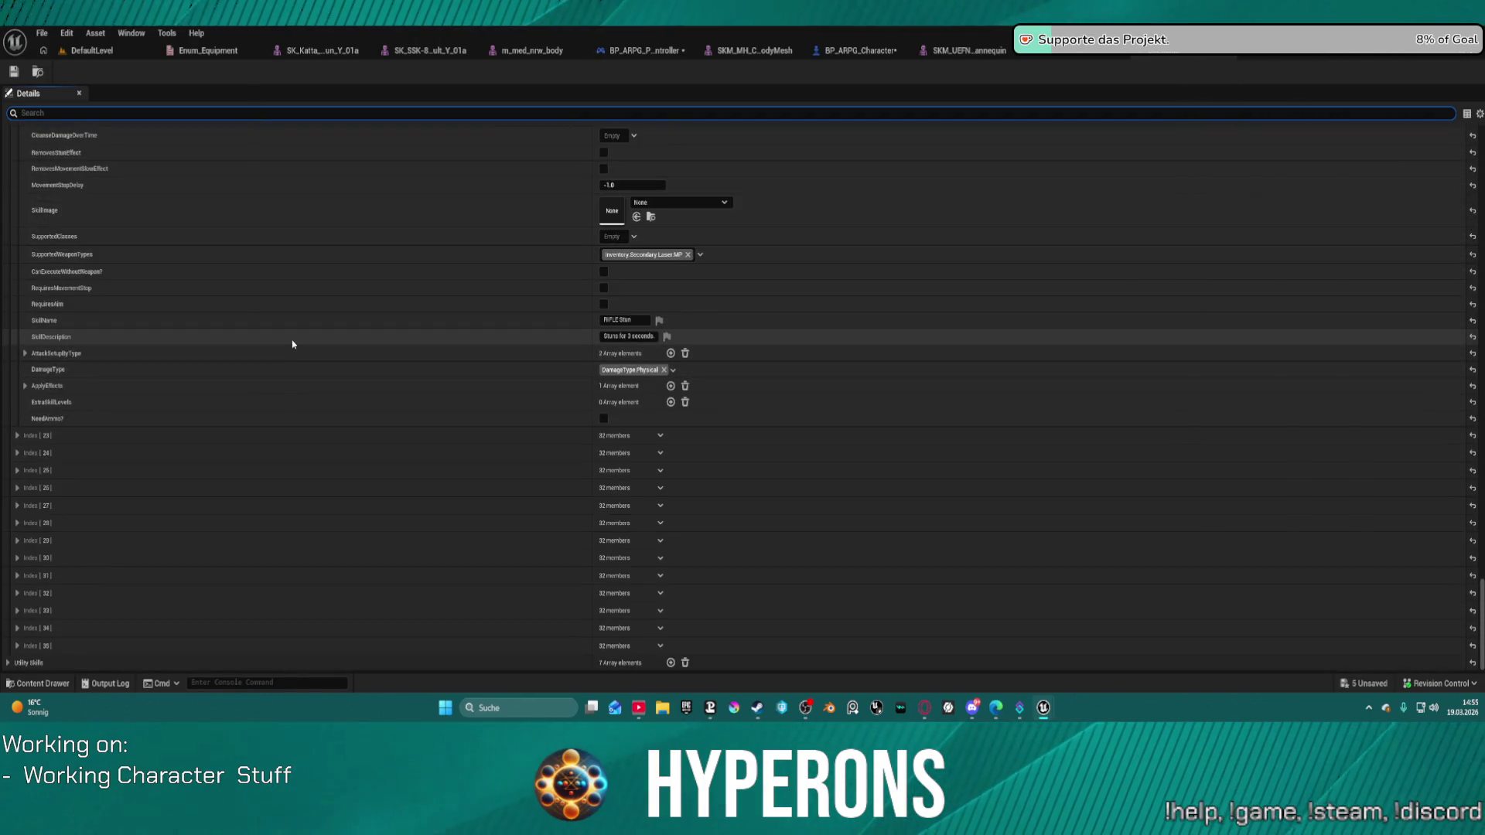
scroll(294, 339, up, 20)
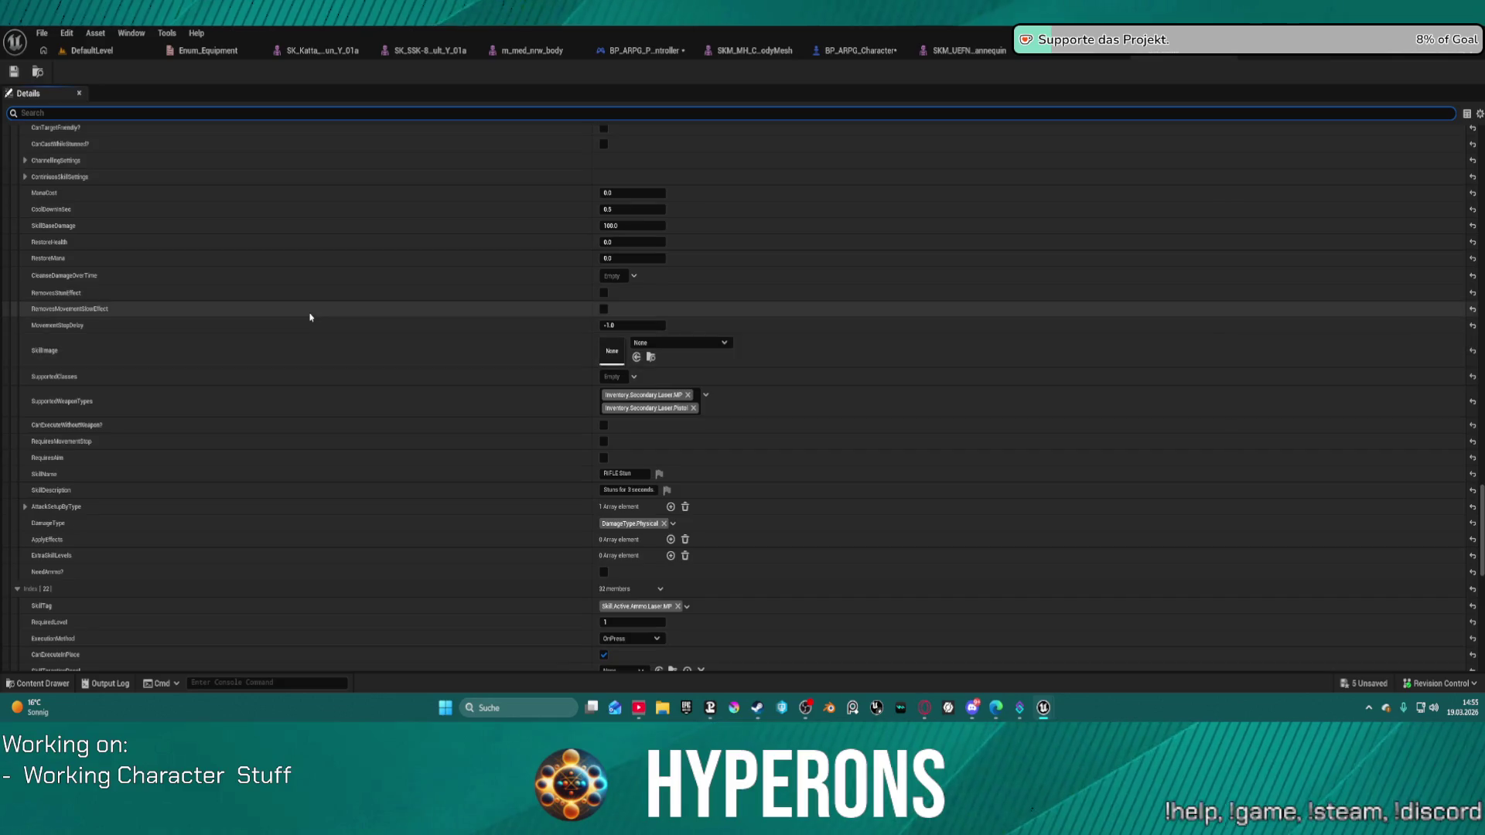
scroll(338, 391, up, 15)
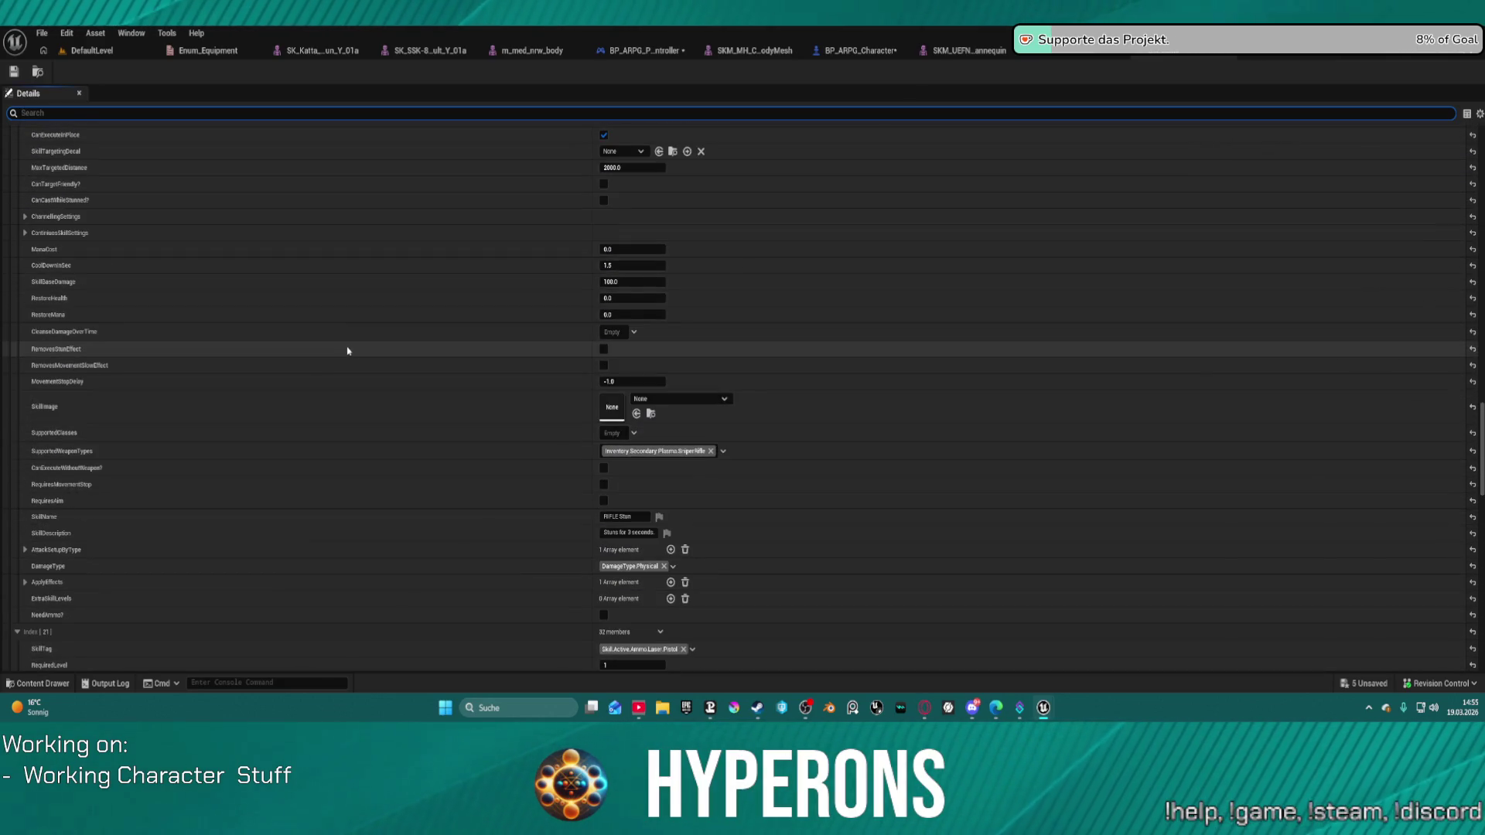
scroll(347, 350, up, 15)
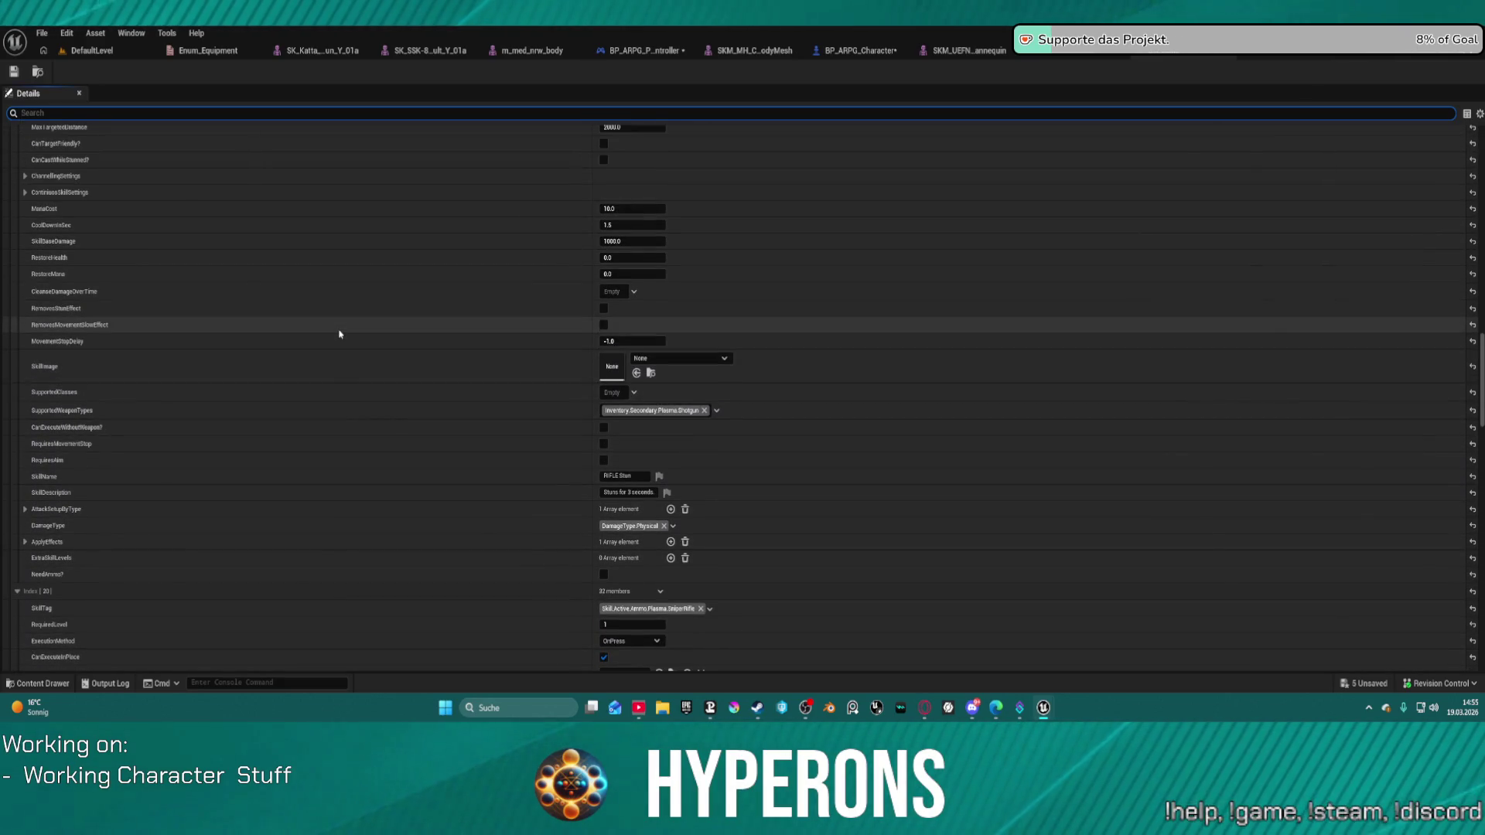
scroll(401, 427, up, 3)
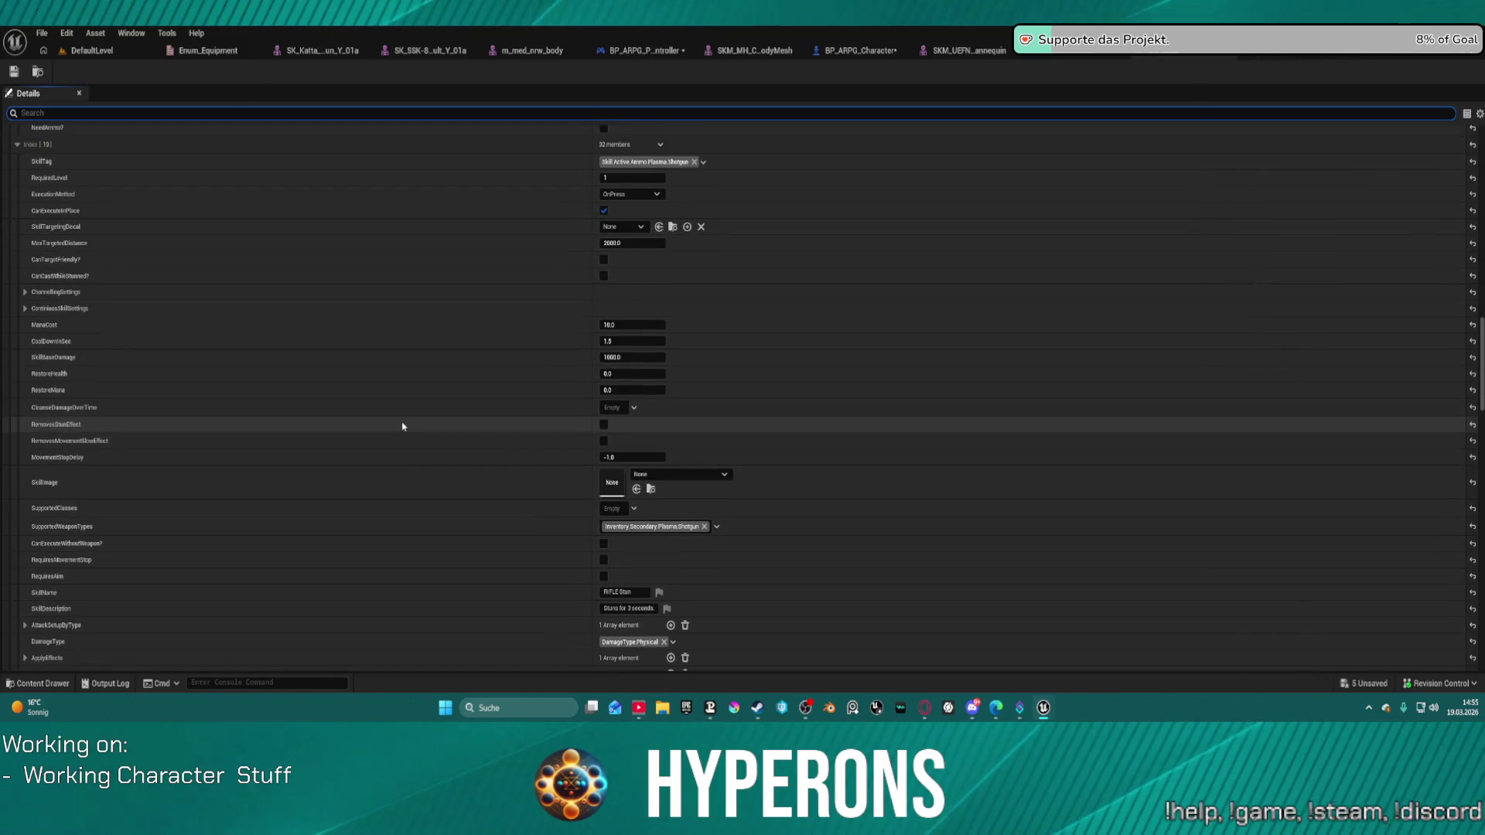
scroll(403, 426, up, 13)
scroll(412, 424, up, 13)
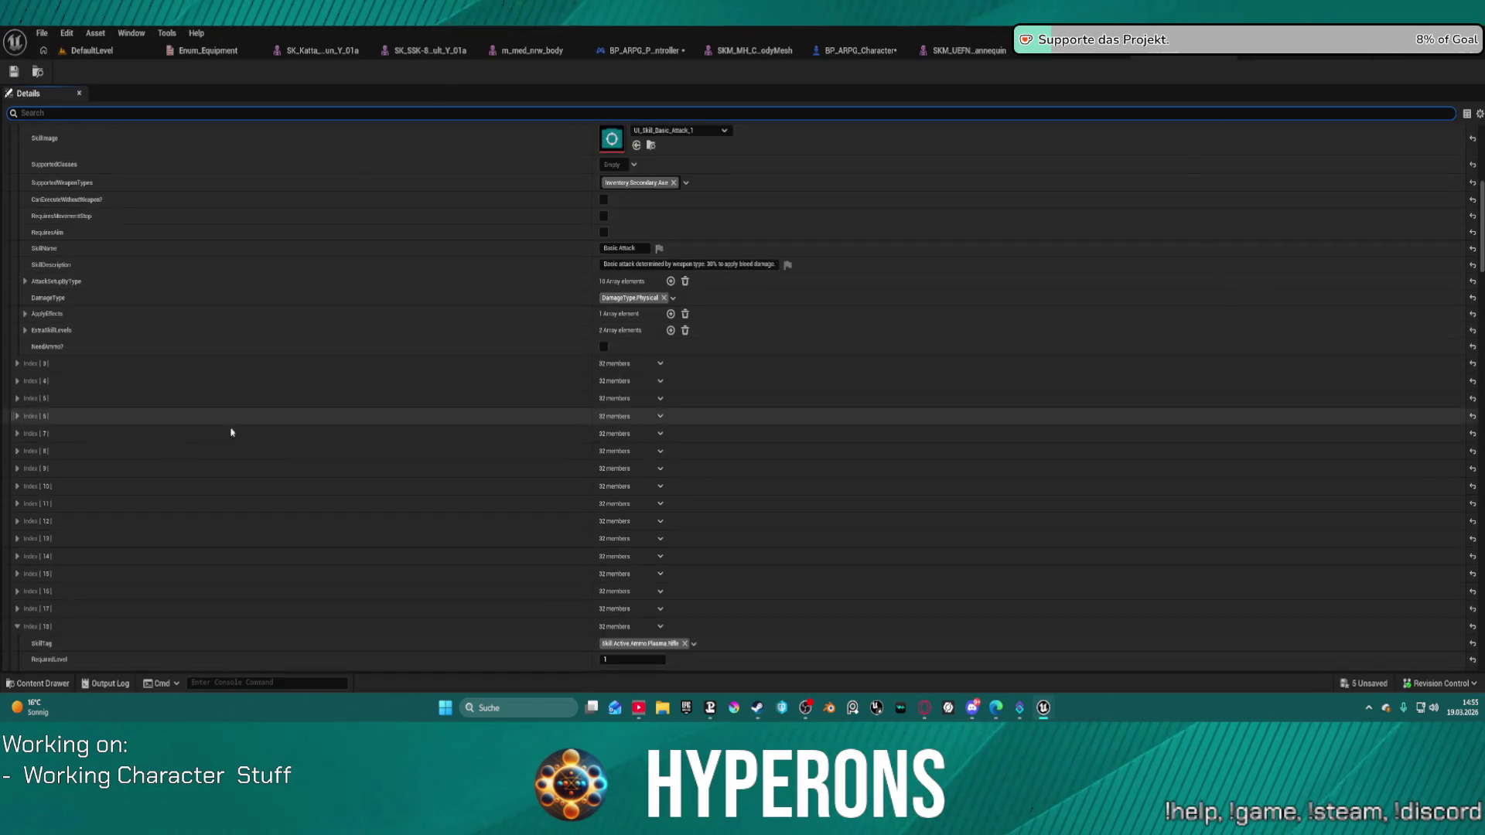
scroll(59, 465, down, 2)
Expand skill entries 17, 15, 14, 13, 12, 11, 10, 9, 3 and 35.
click(17, 512)
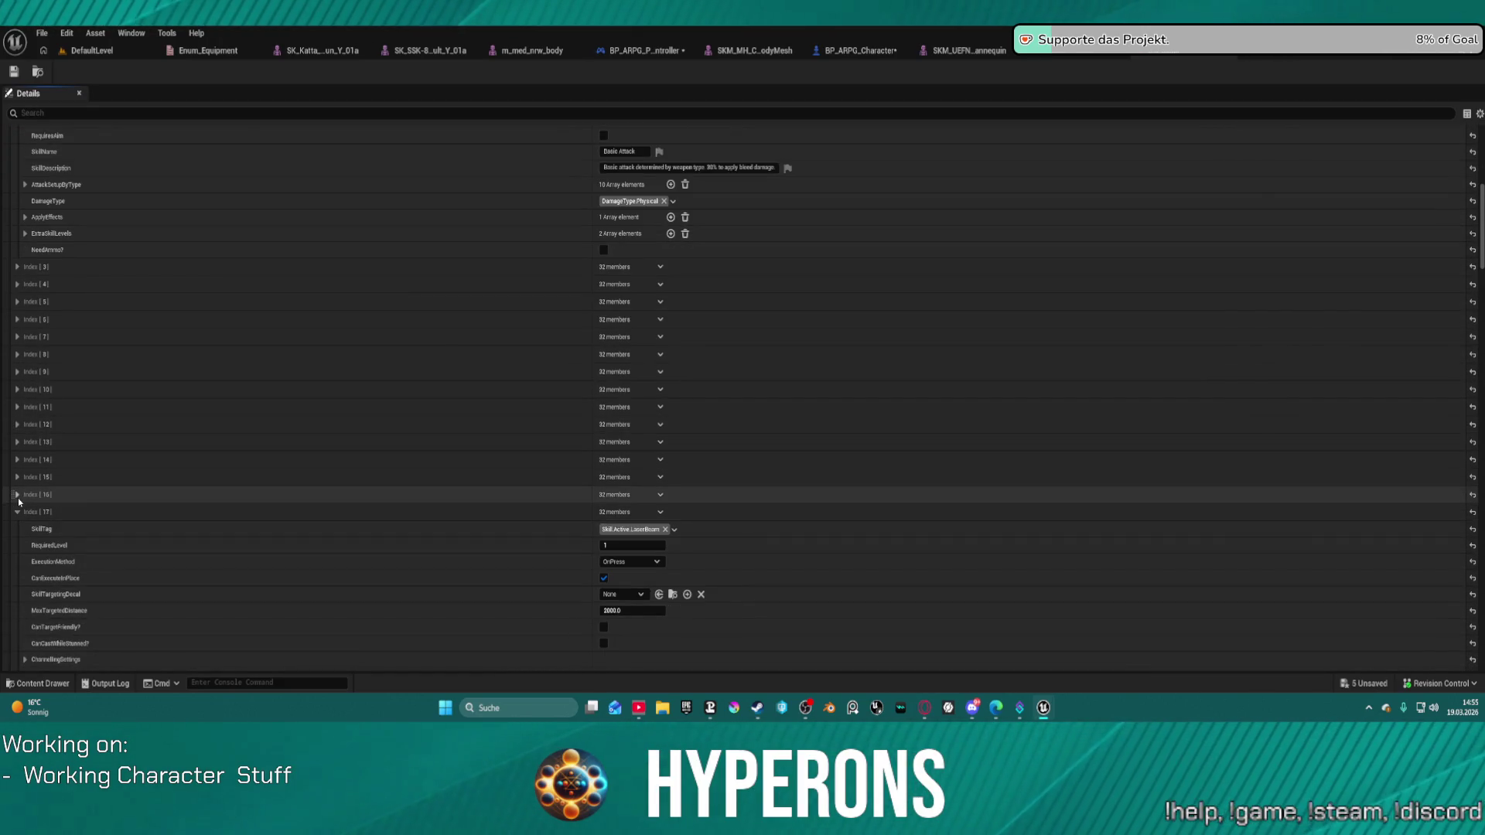
click(16, 476)
click(17, 460)
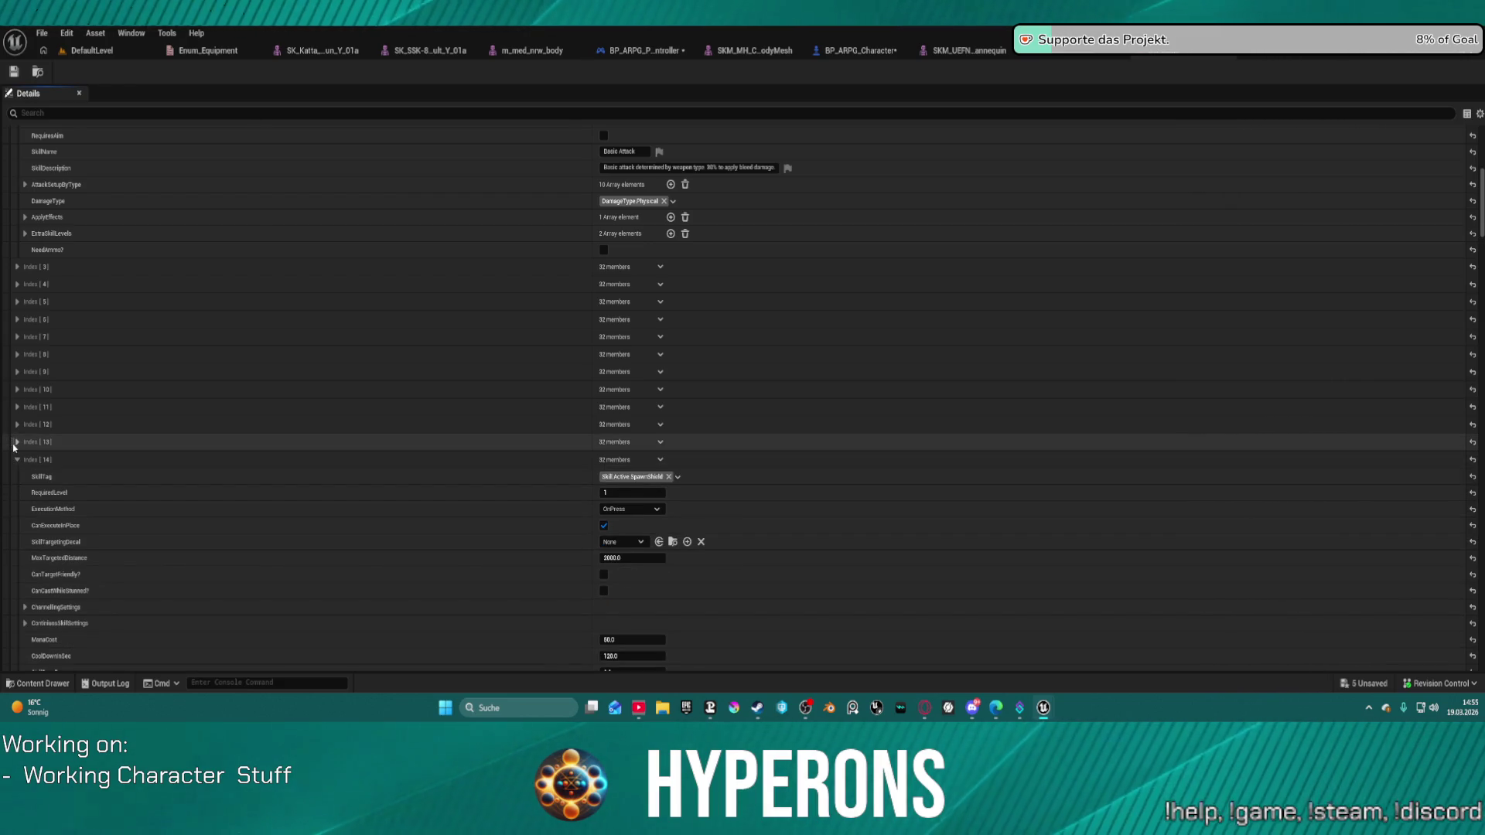
click(17, 442)
click(17, 424)
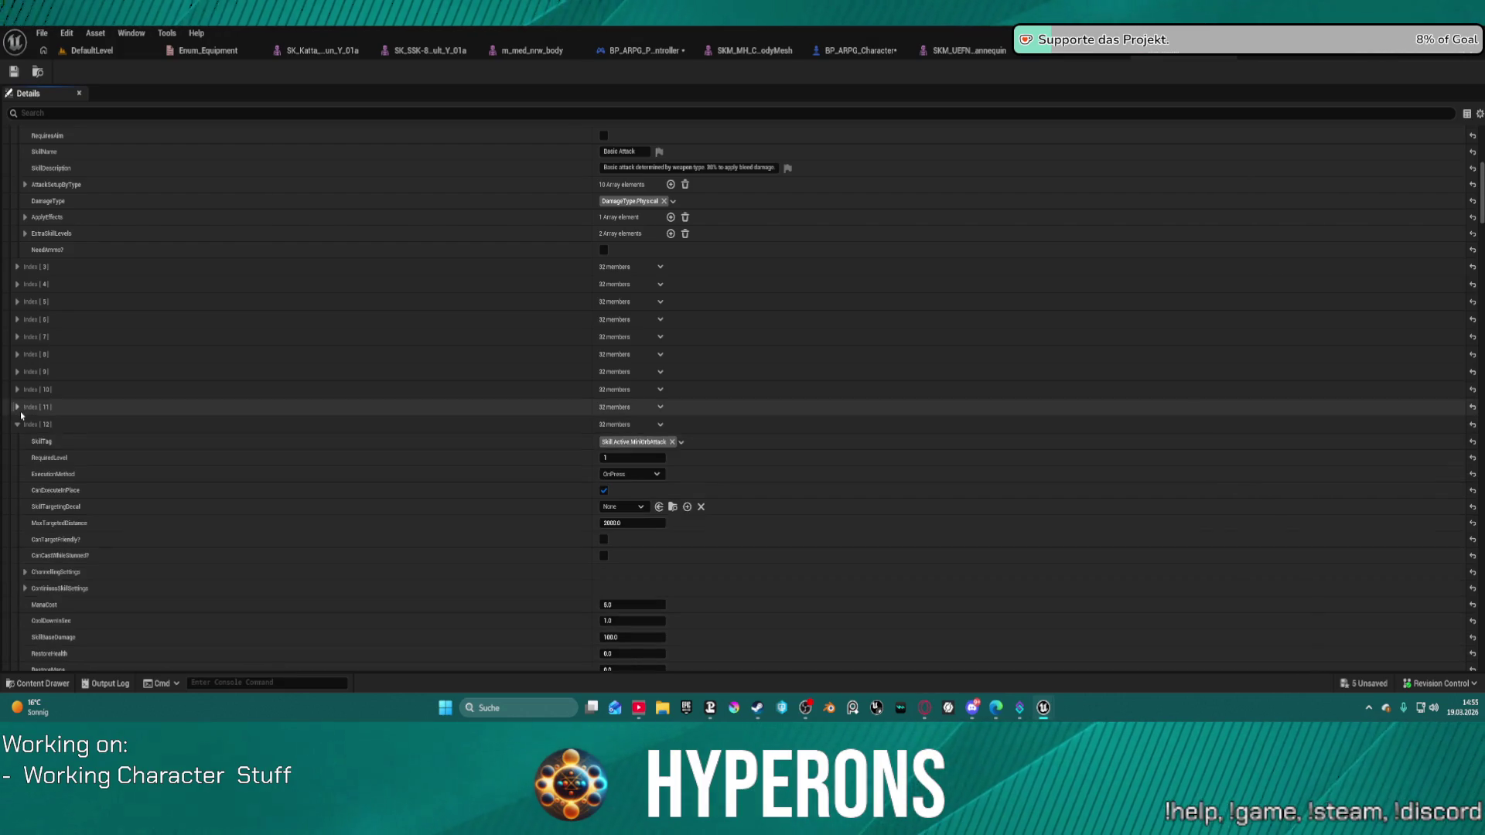
click(17, 407)
click(16, 389)
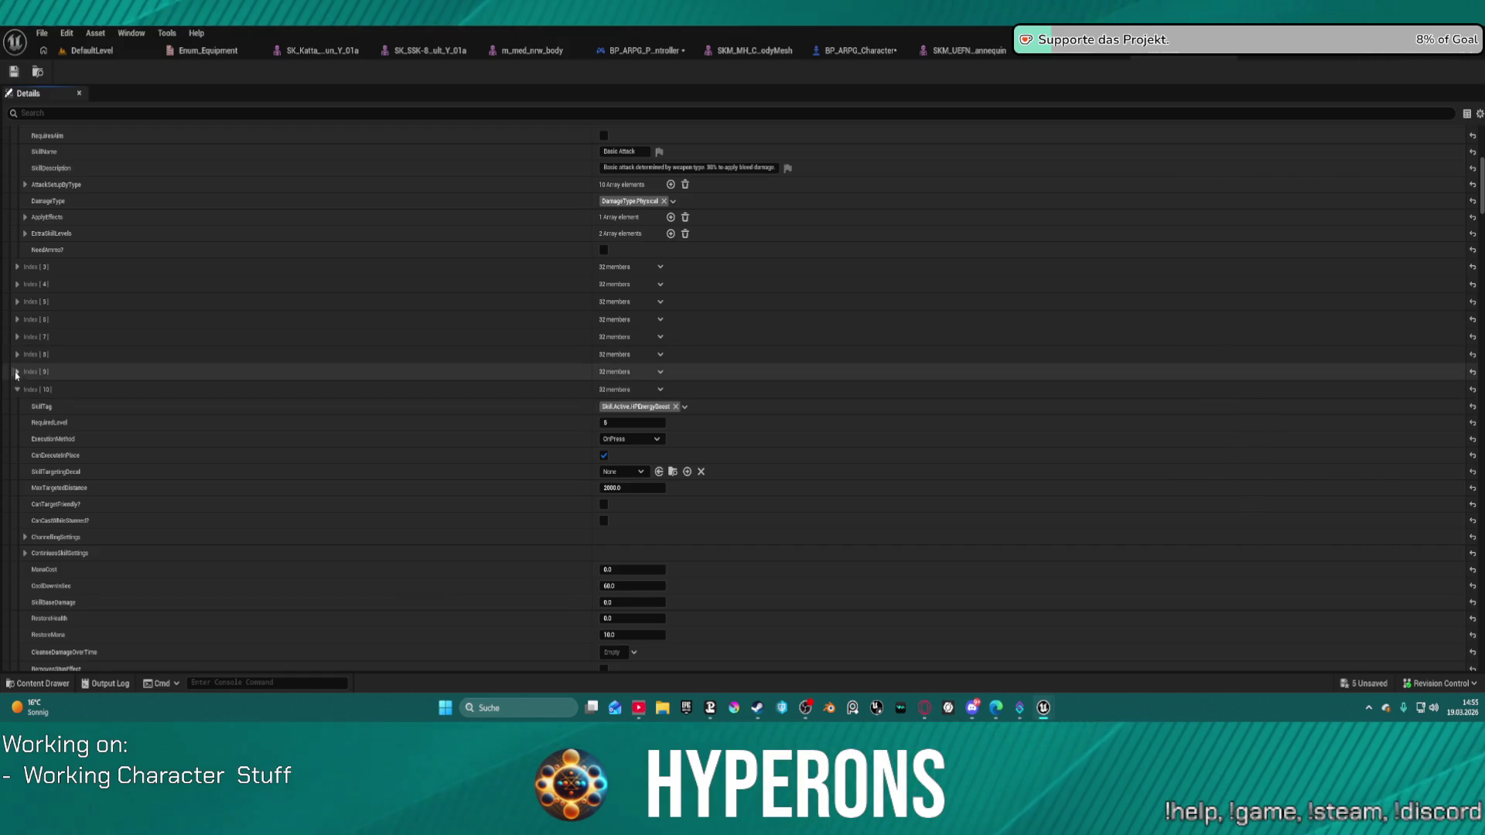
click(16, 371)
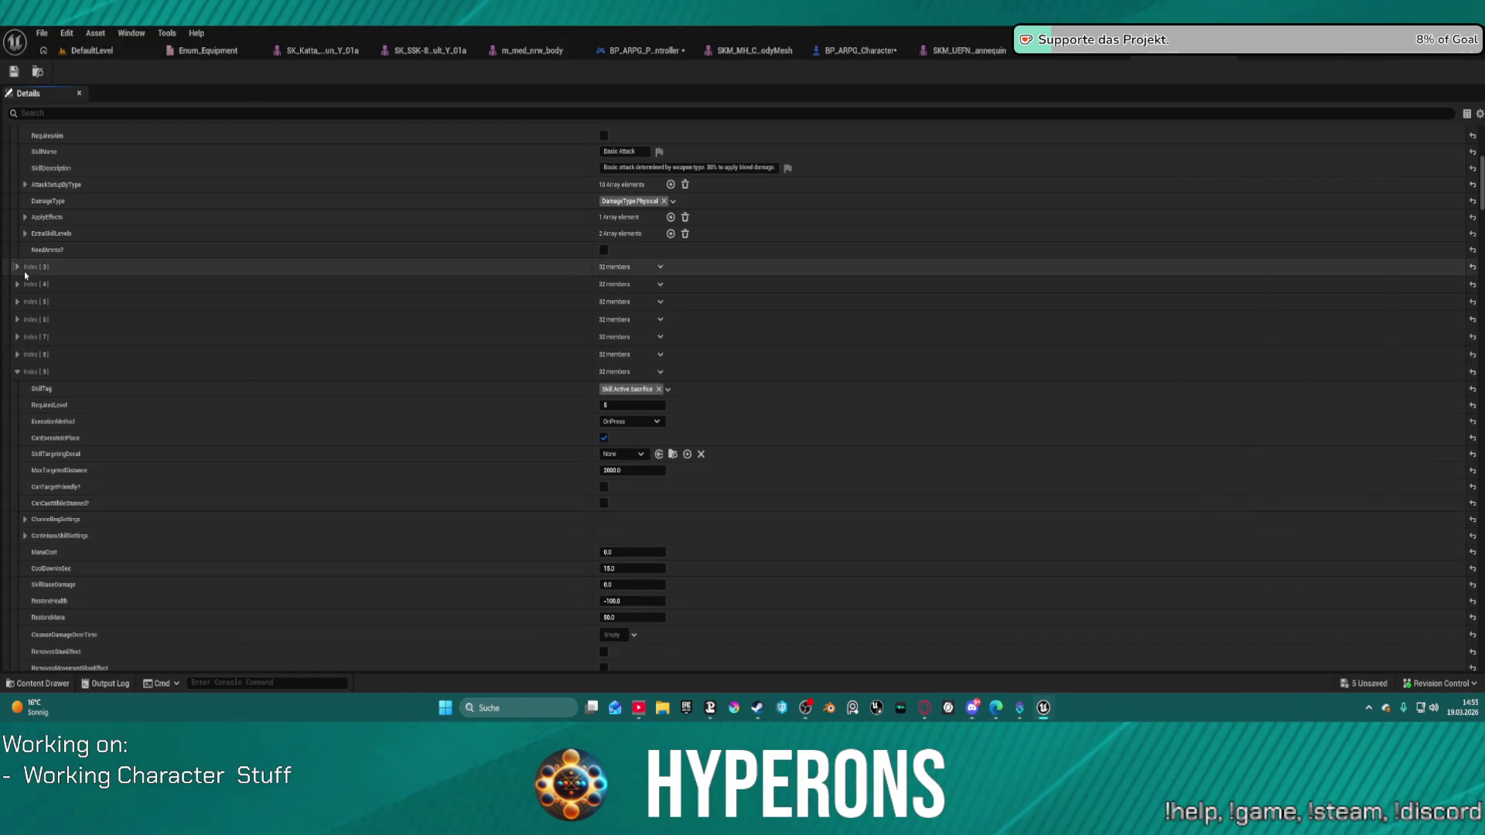
click(17, 267)
scroll(163, 287, down, 15)
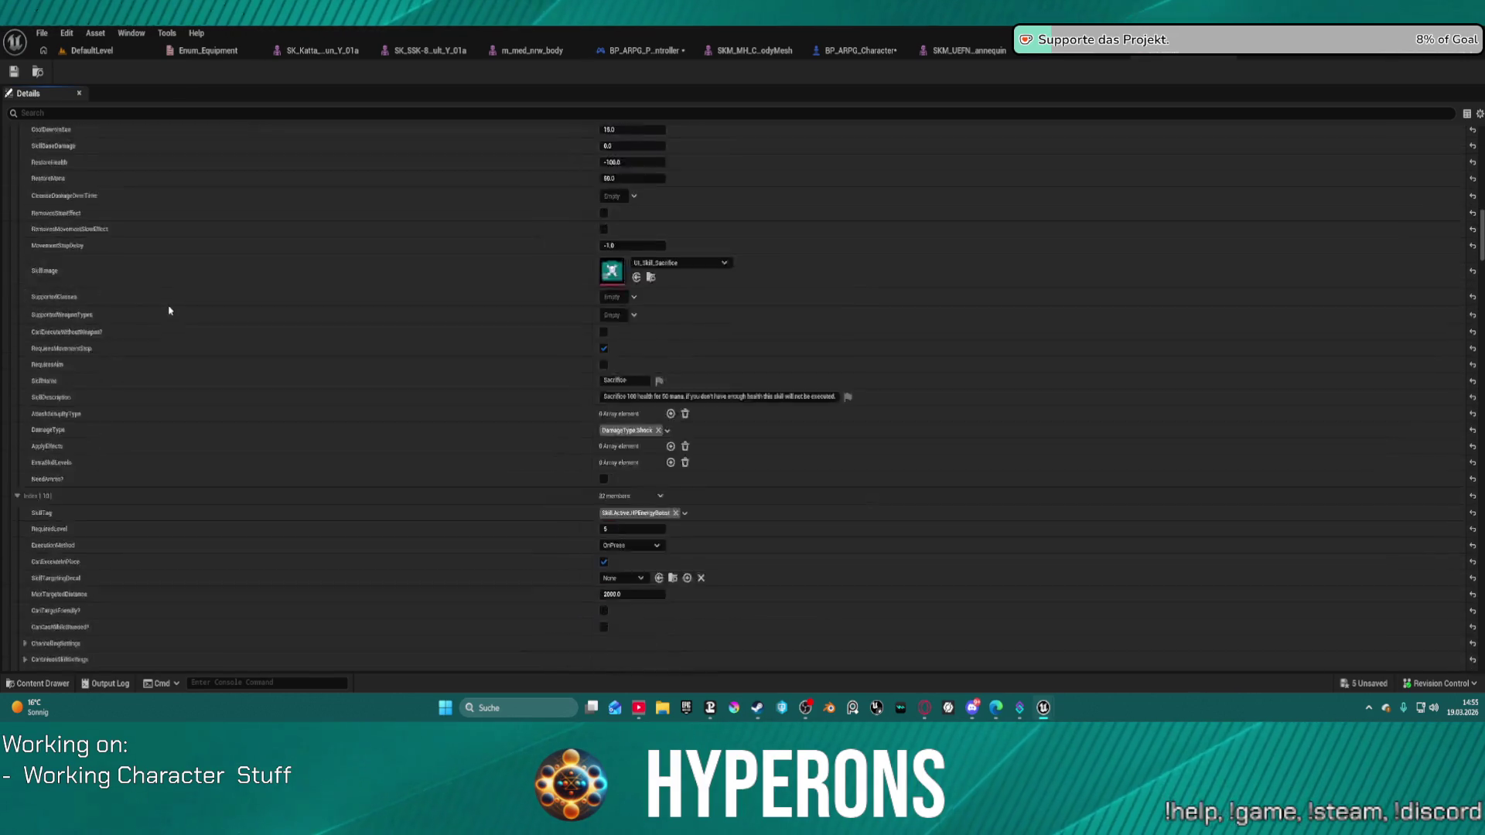
scroll(157, 337, down, 10)
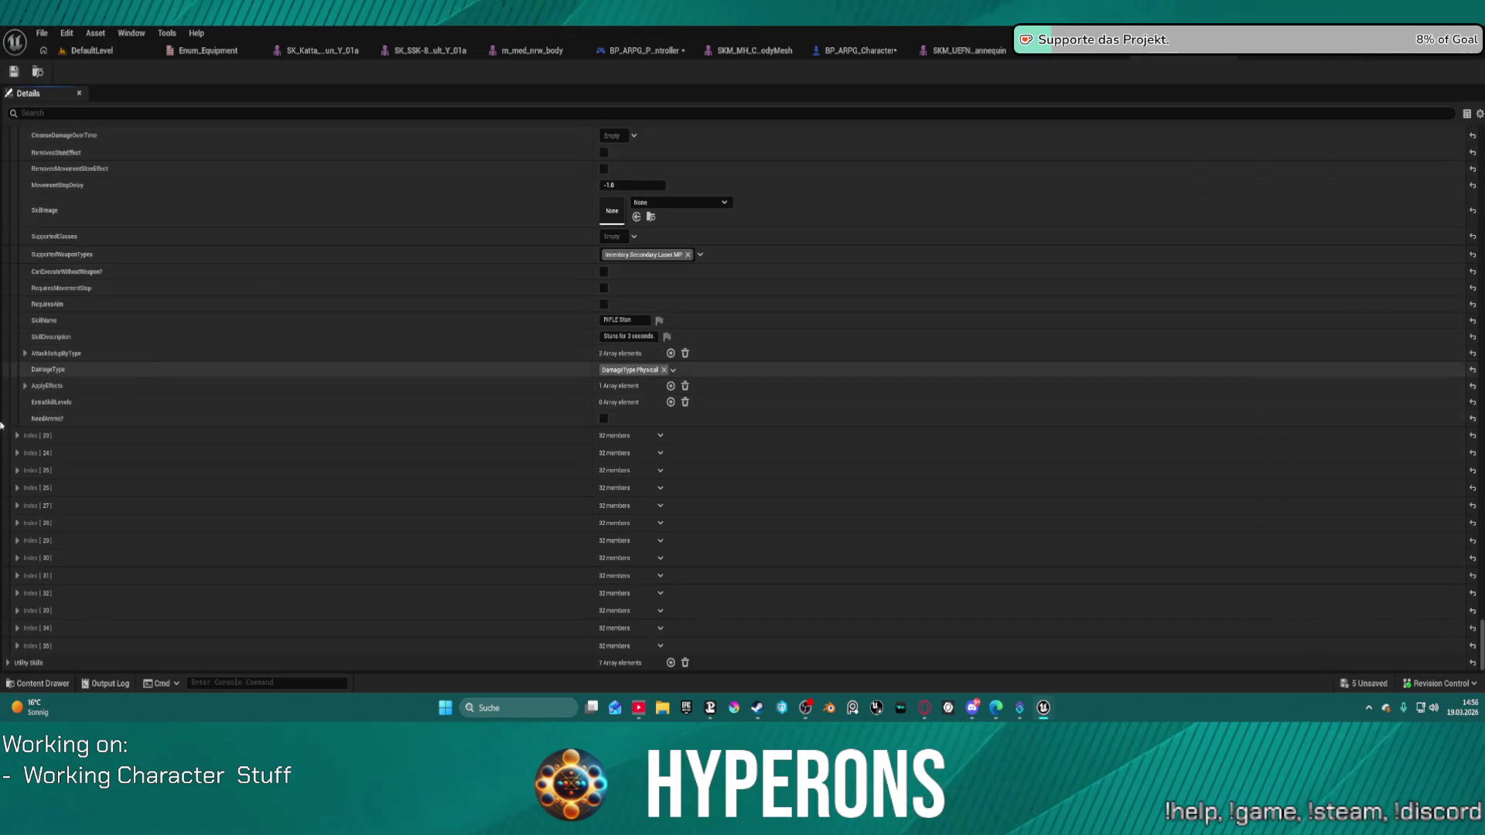
click(17, 646)
Expand skill entries Index [34], [33], [32] and the grenade launcher entry [31].
scroll(28, 363, down, 5)
scroll(29, 364, up, 2)
click(17, 357)
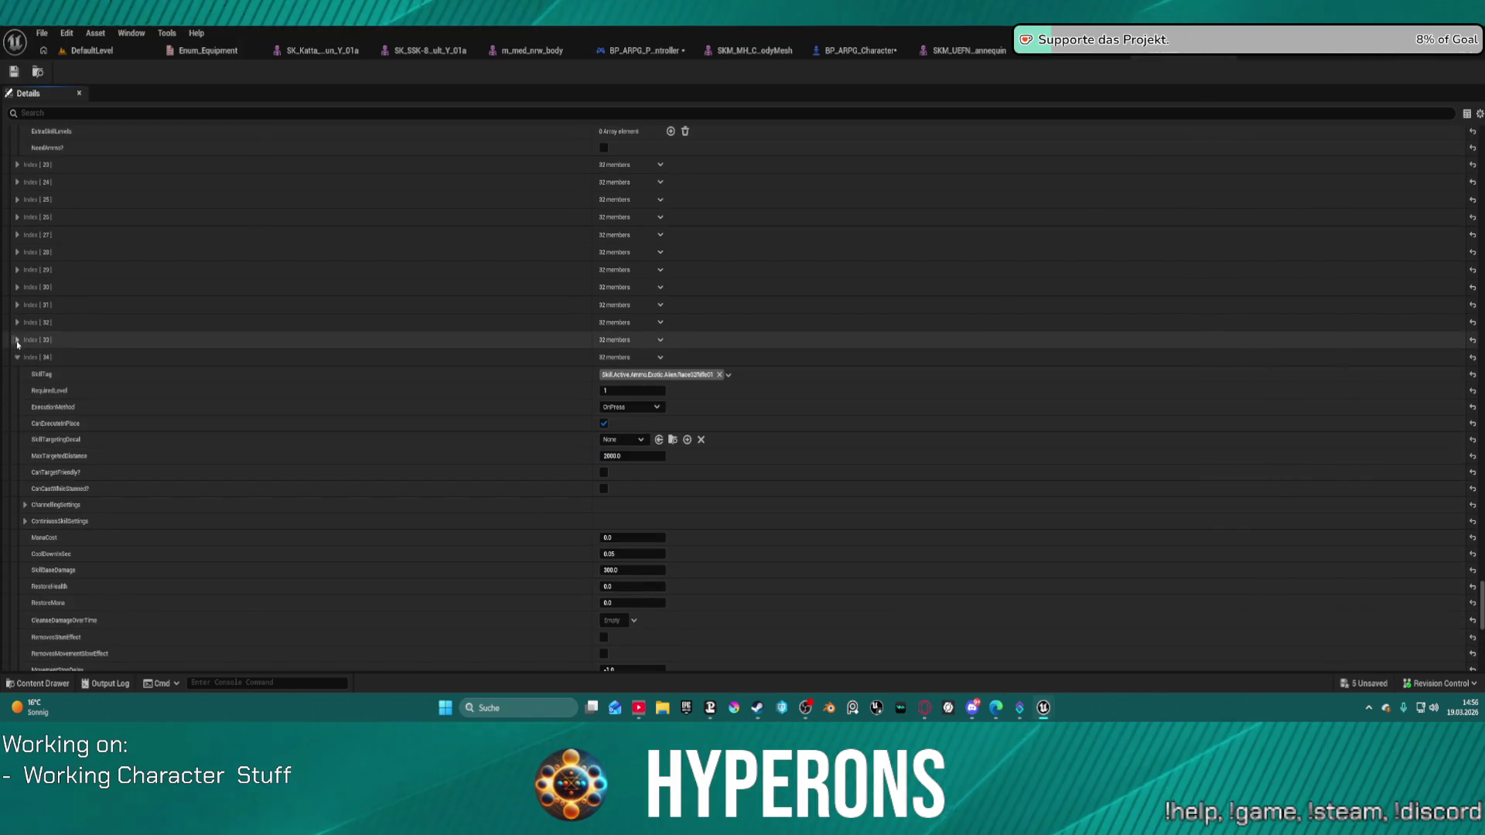
click(17, 340)
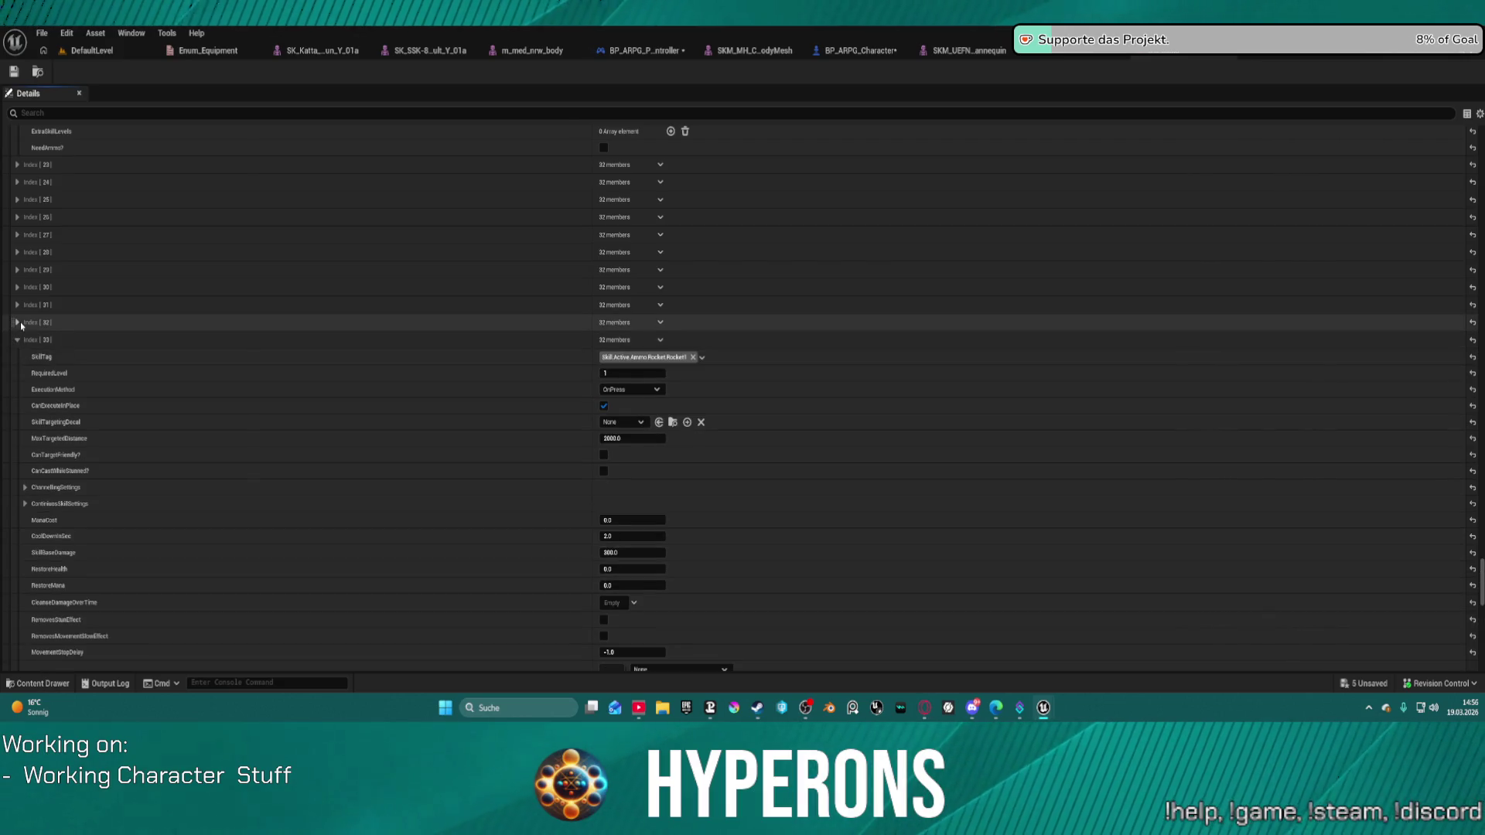
click(18, 323)
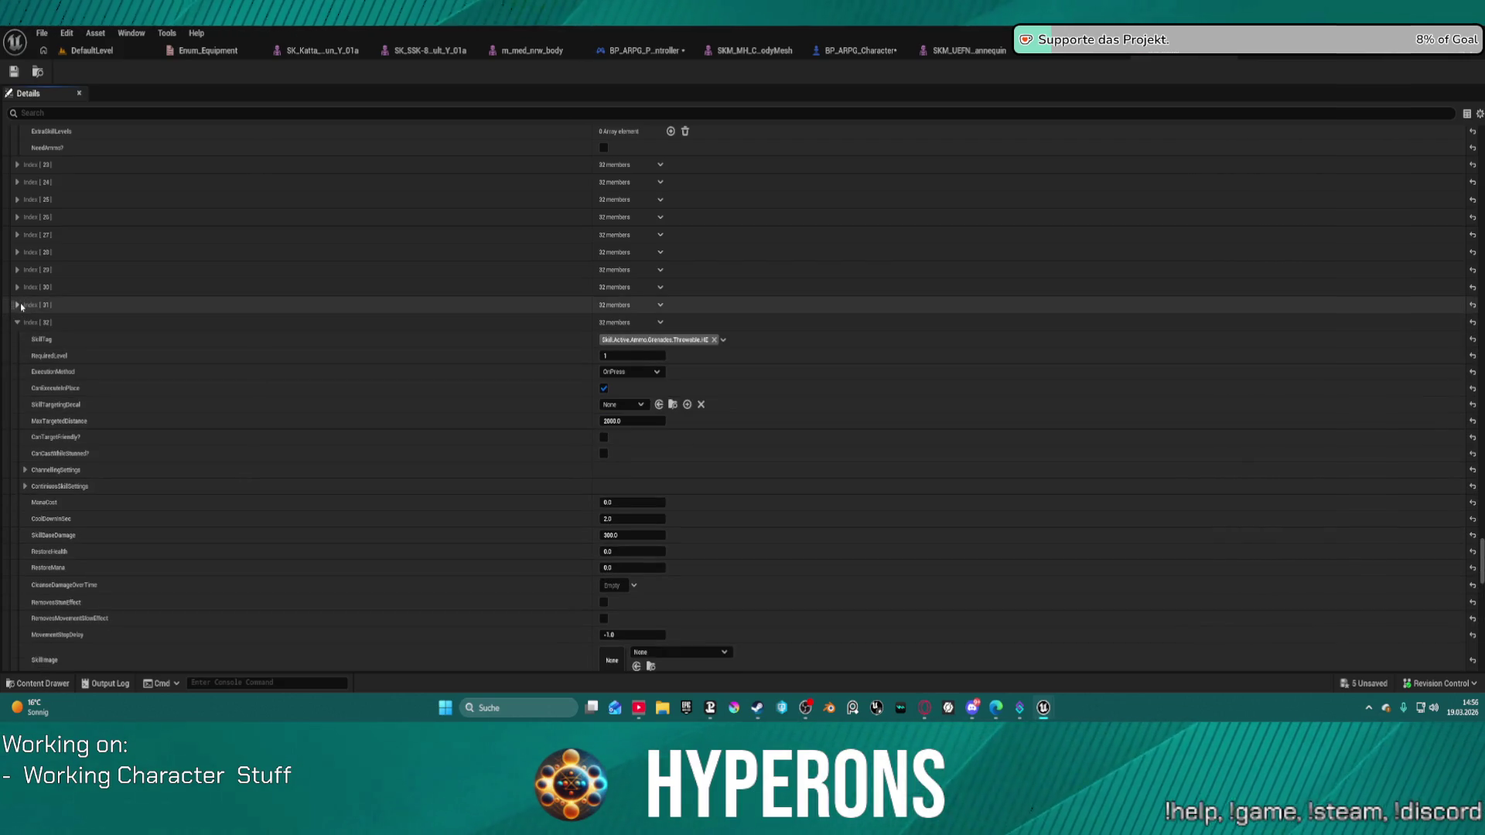
click(17, 305)
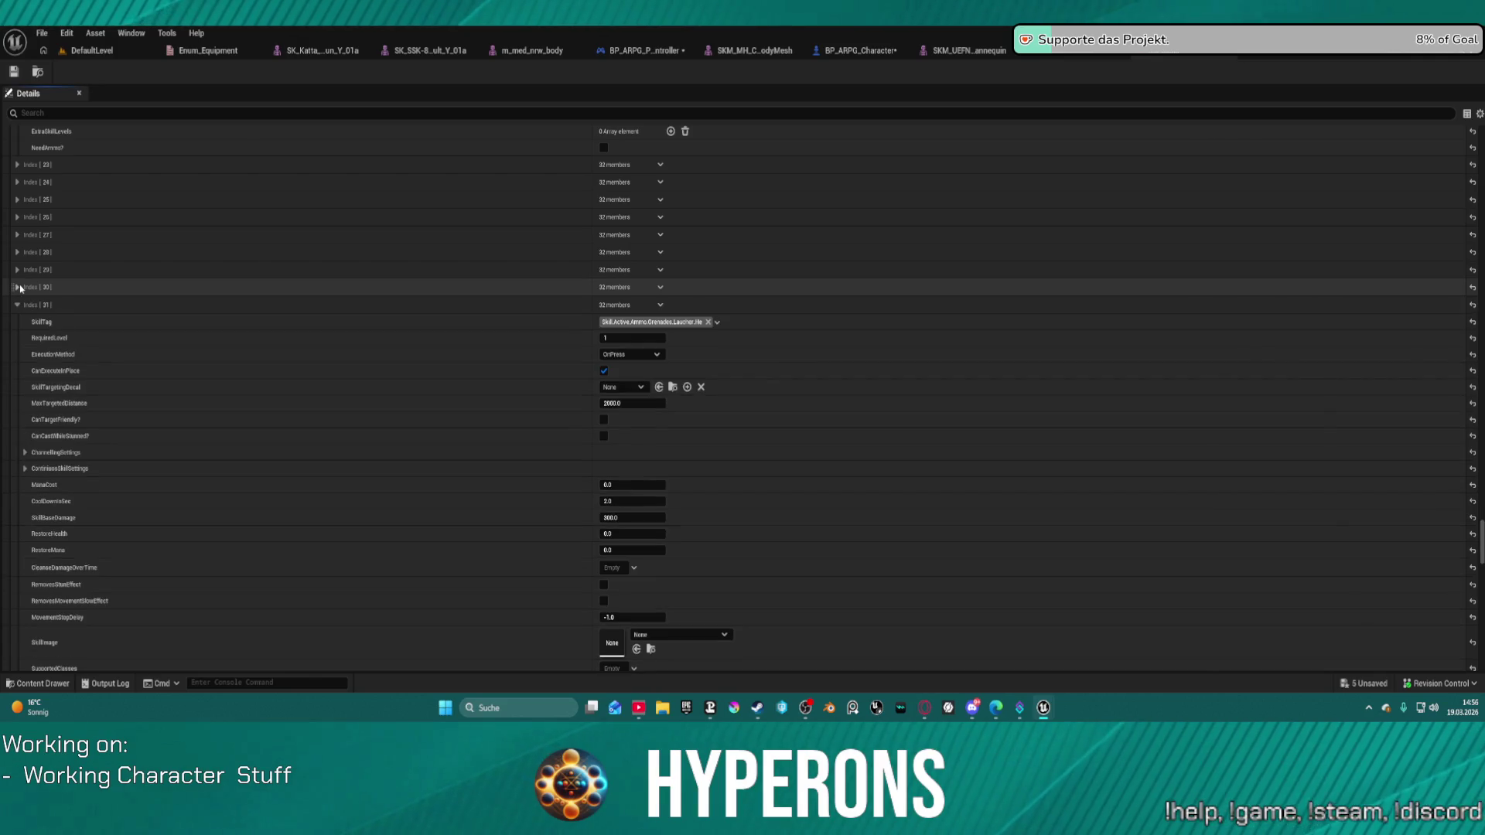
Expand the shotgun, rifle and MG entries [30] to [27] and show their AttackSetupByType entries.
click(17, 289)
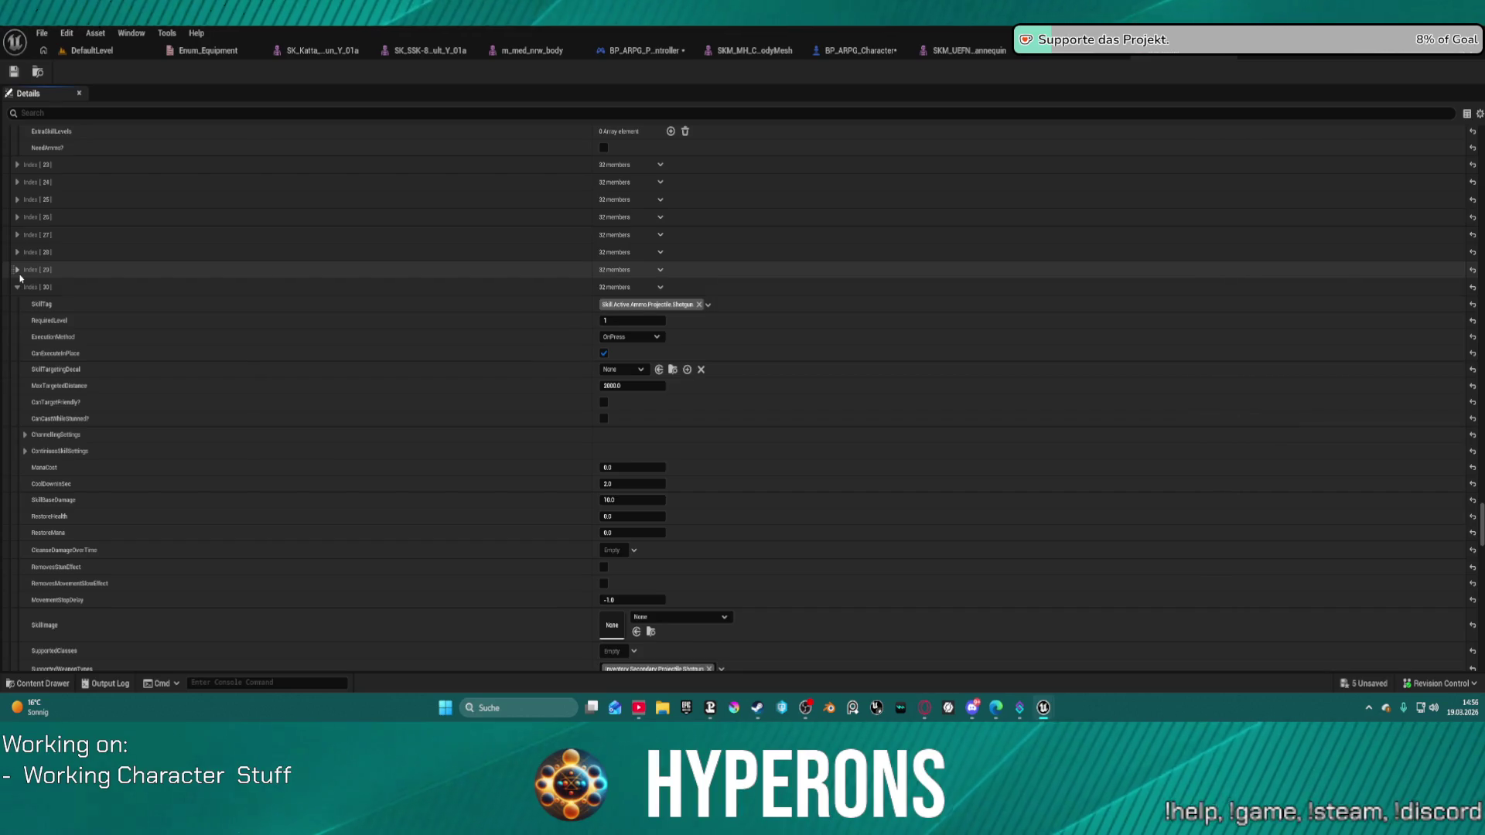
click(19, 273)
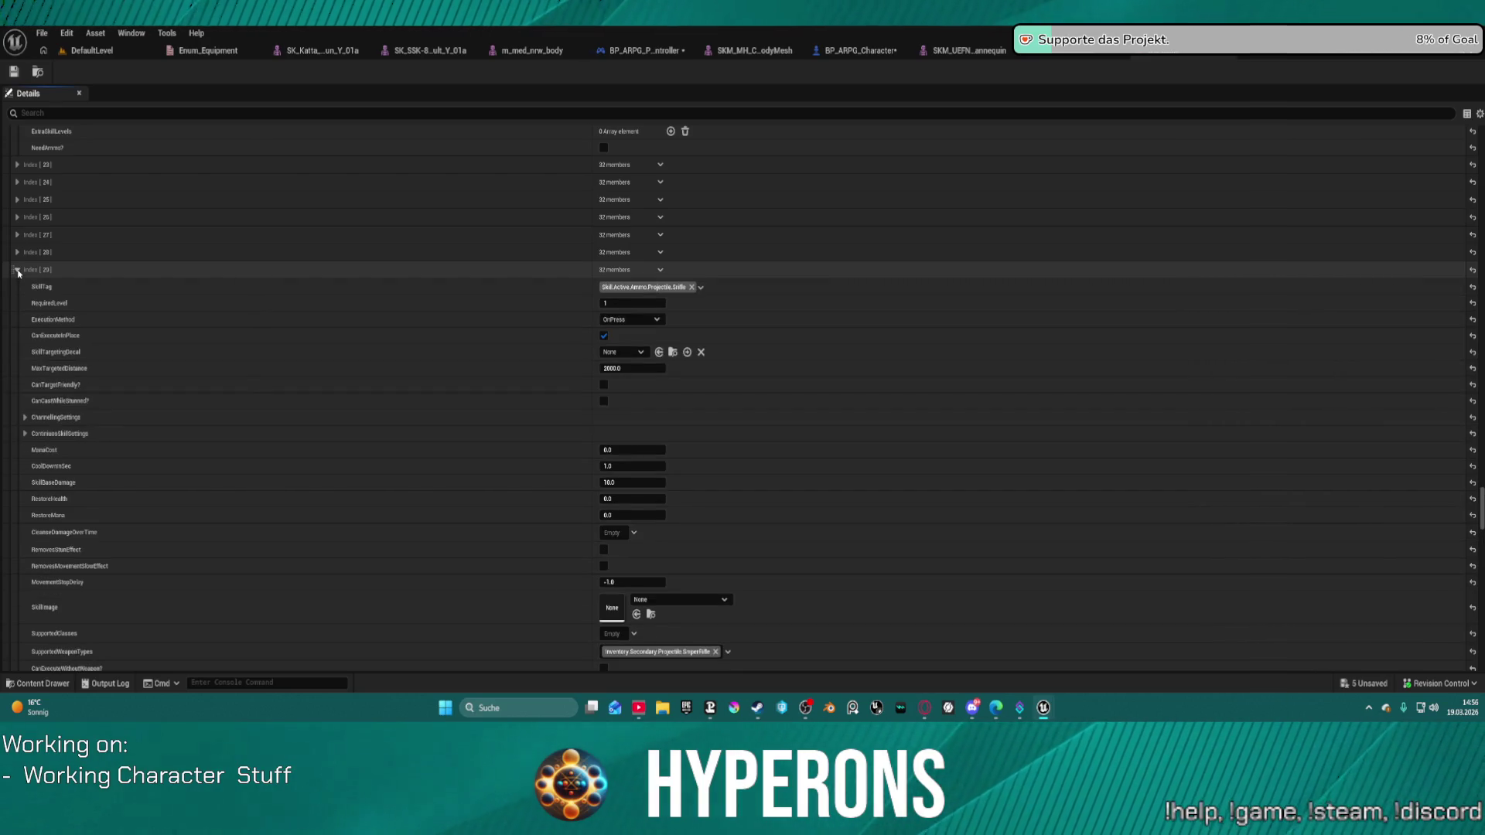
click(17, 253)
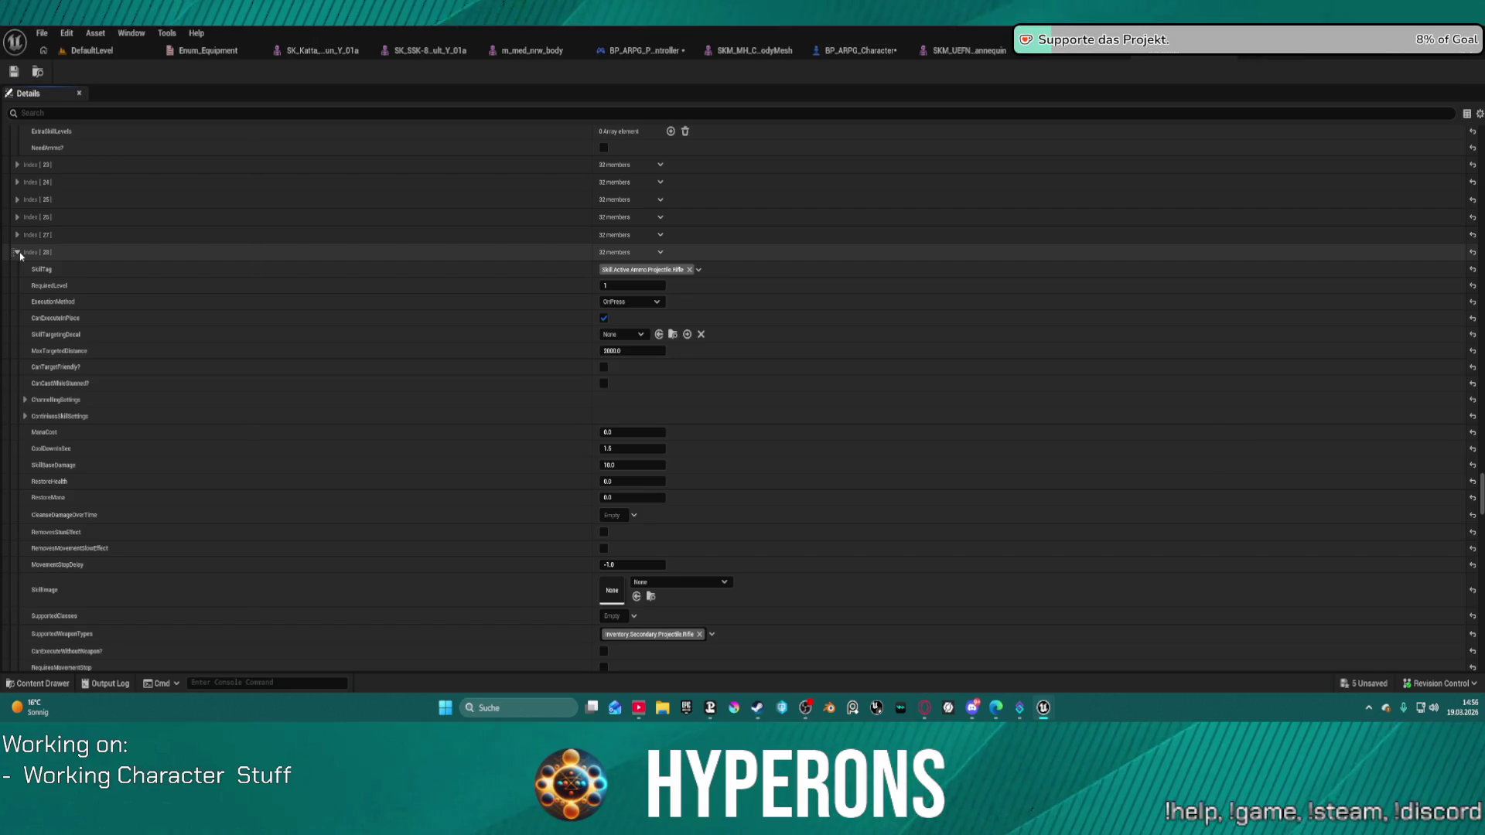
click(16, 236)
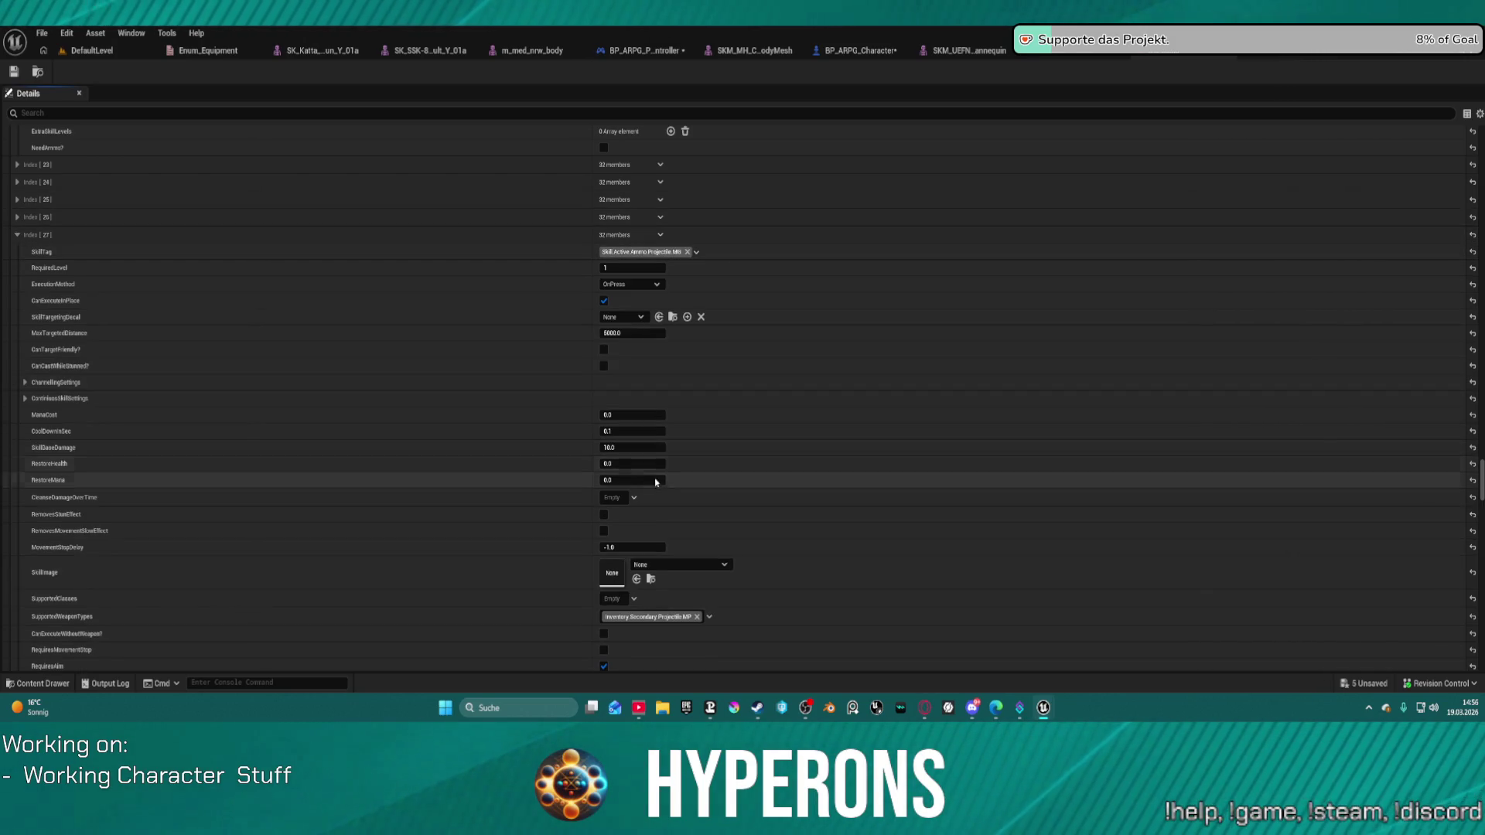
scroll(652, 466, down, 5)
scroll(652, 466, down, 4)
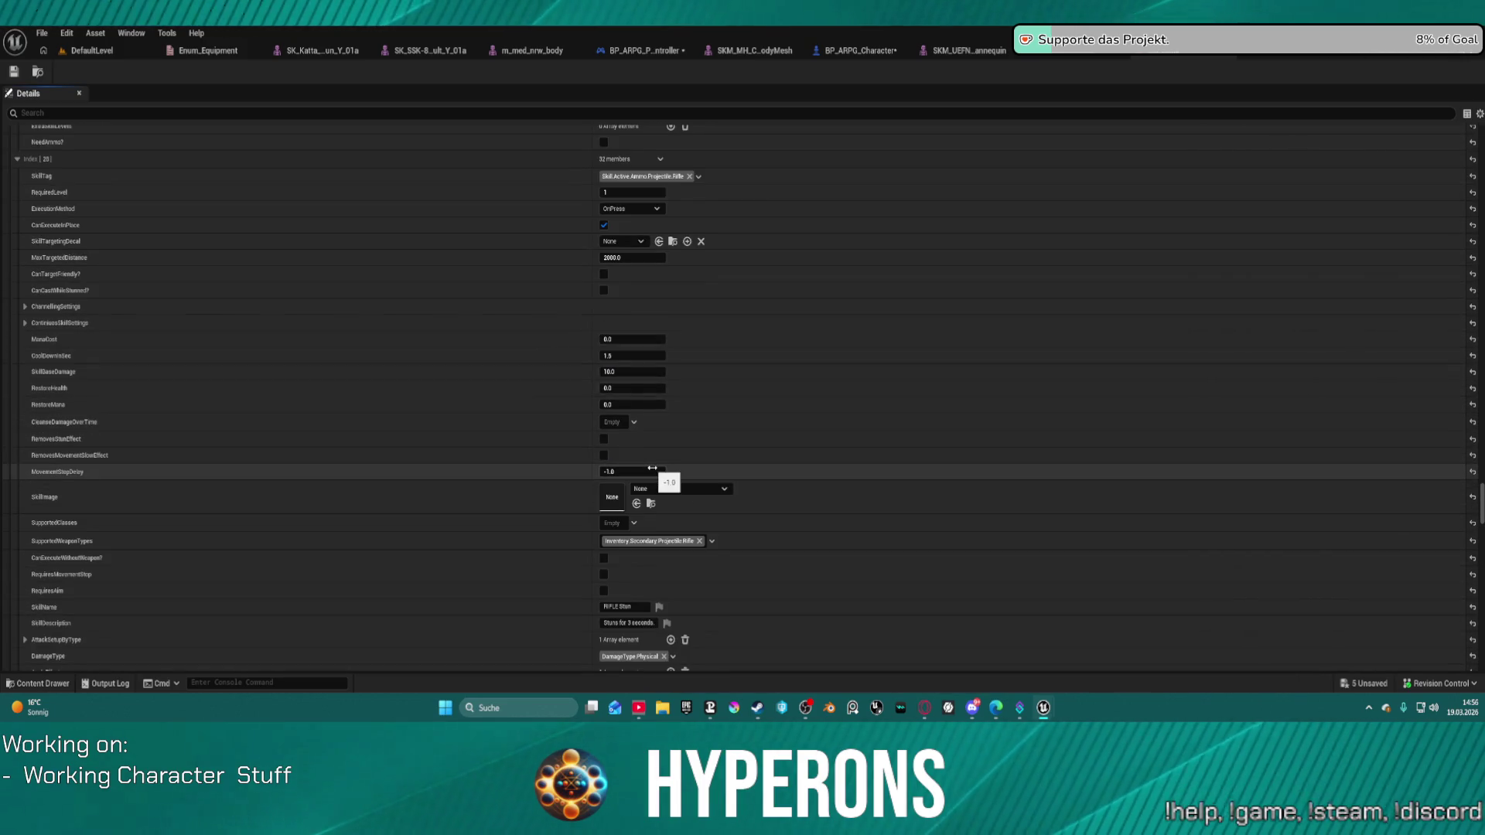
scroll(652, 468, up, 8)
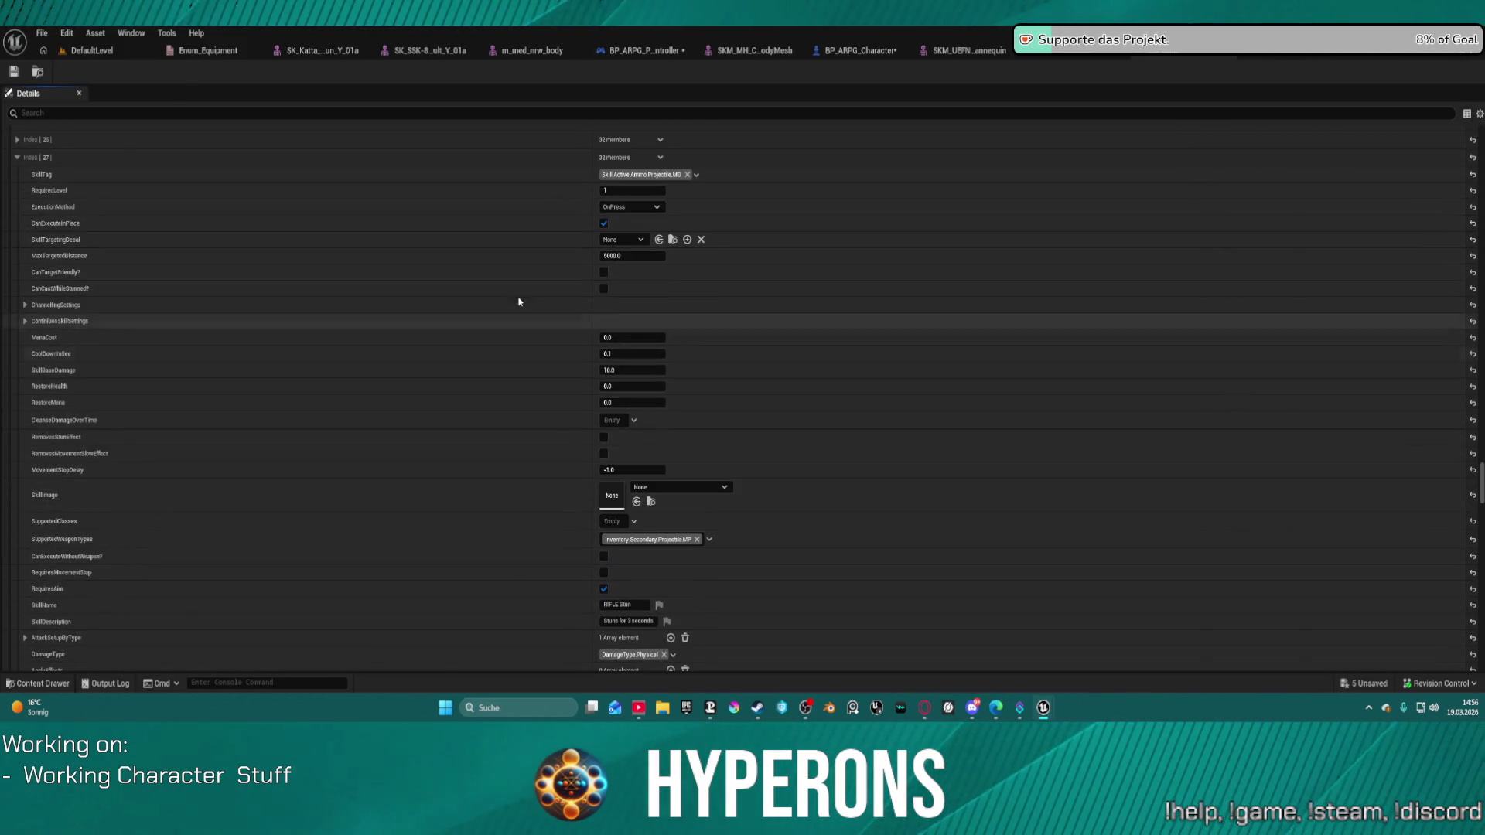
scroll(537, 399, down, 3)
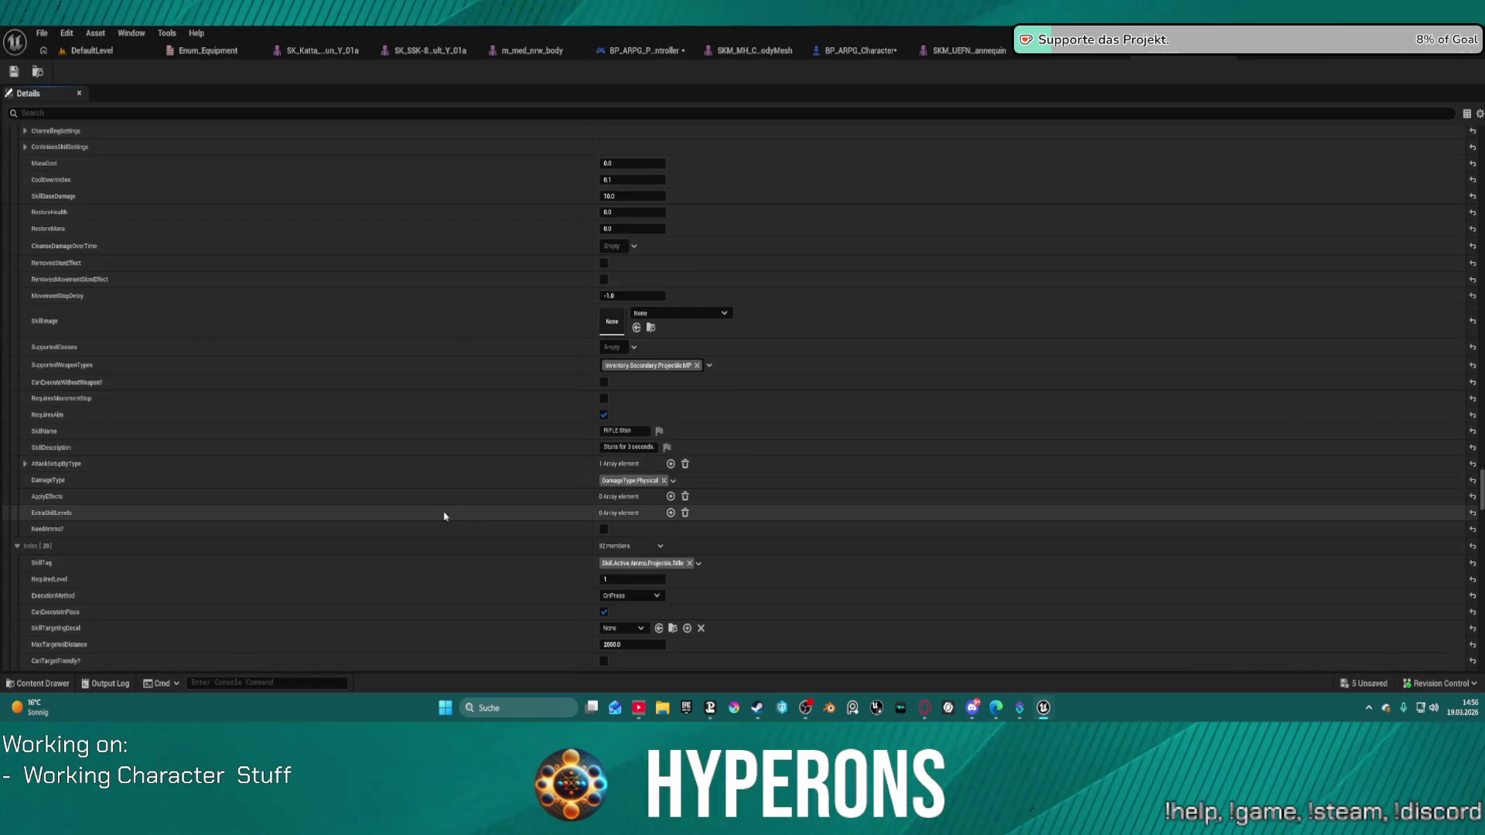
click(25, 464)
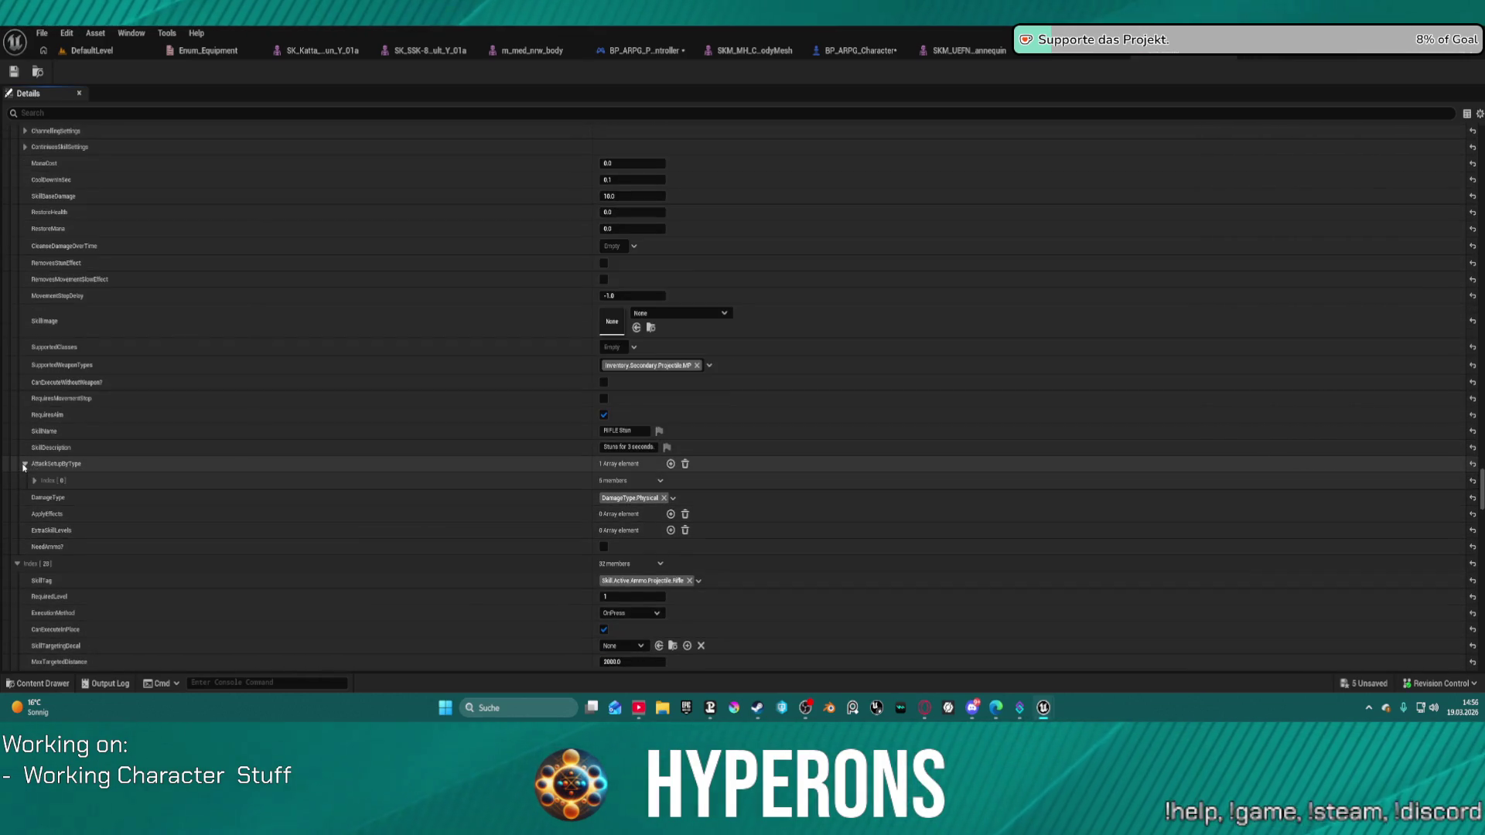
Expand the first attack setup's weapon IDs and MontagesToPlay entries to reveal both montages' meshes.
click(34, 481)
click(43, 497)
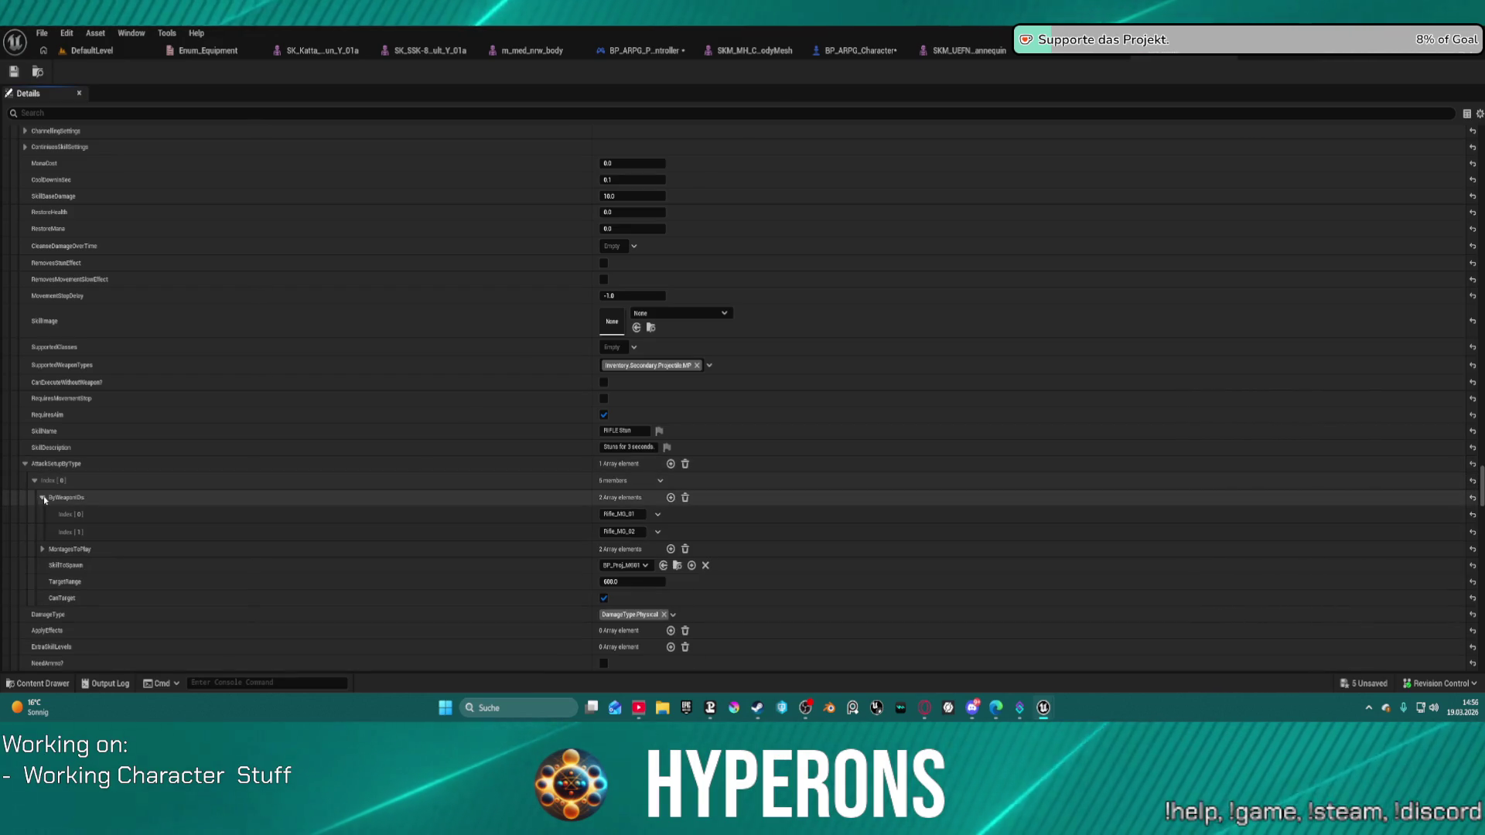
click(44, 554)
click(52, 567)
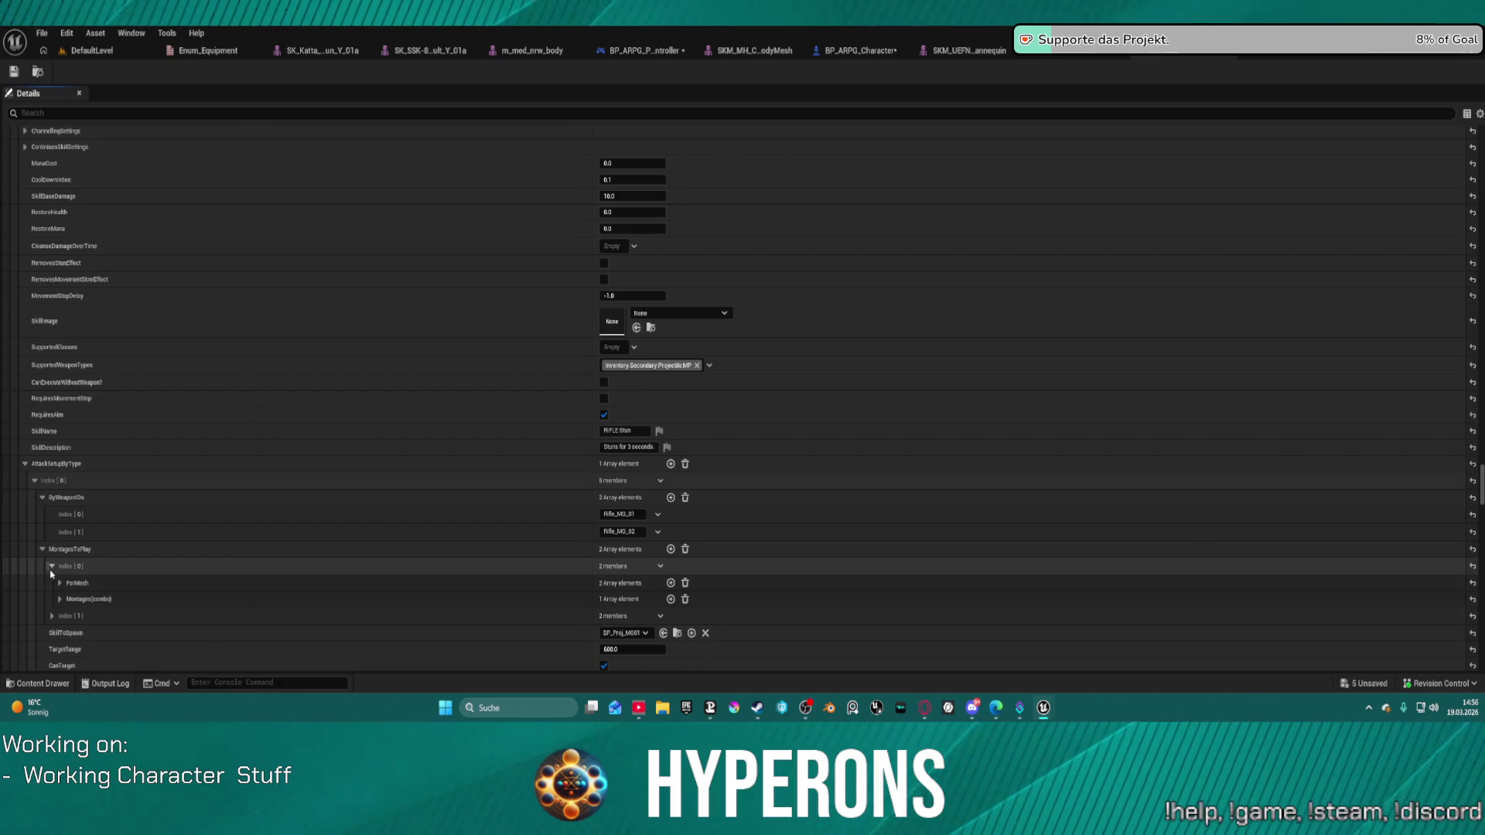
click(60, 632)
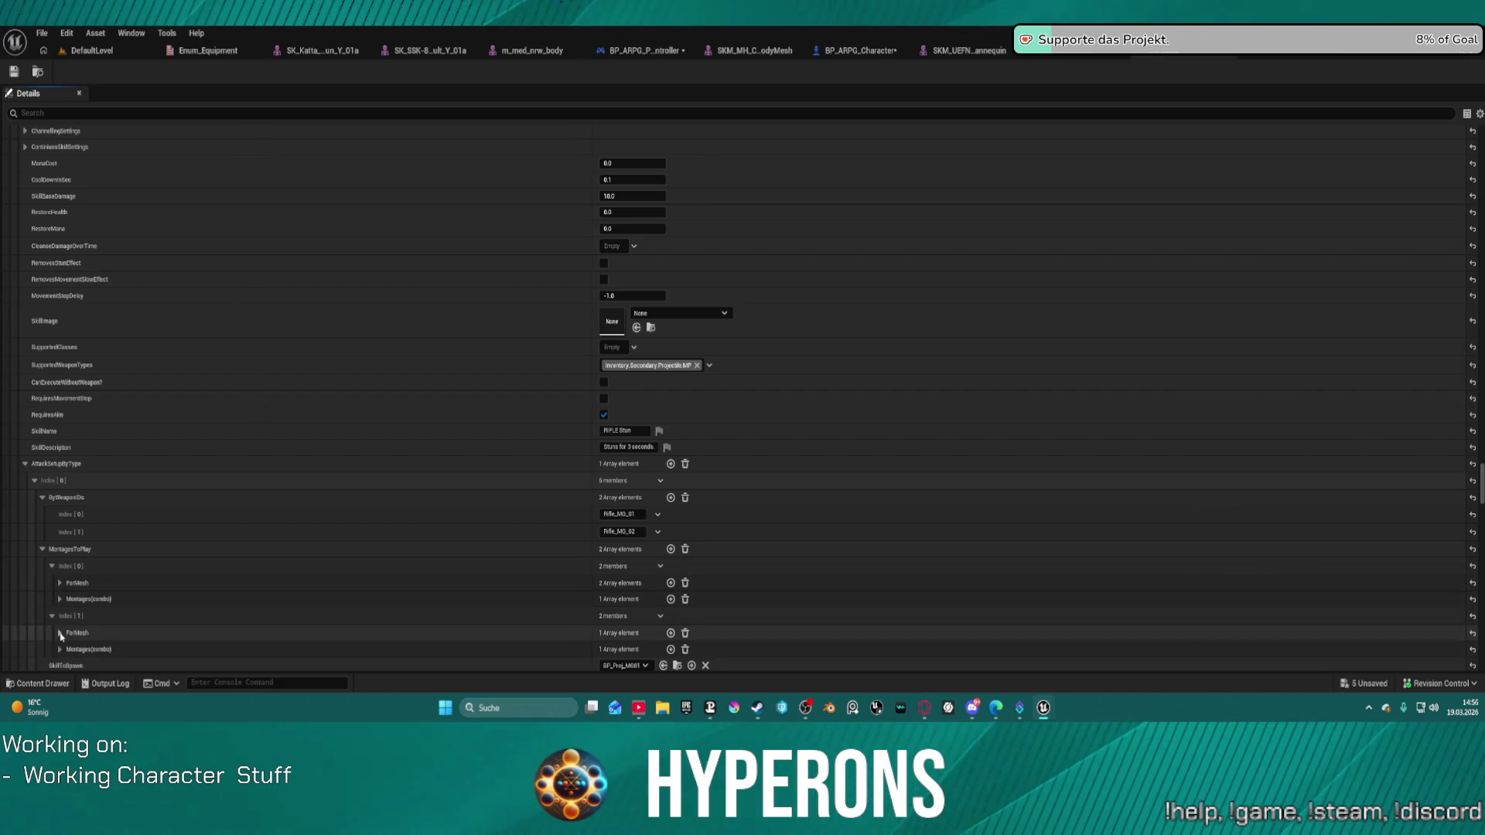
click(60, 583)
scroll(245, 596, down, 5)
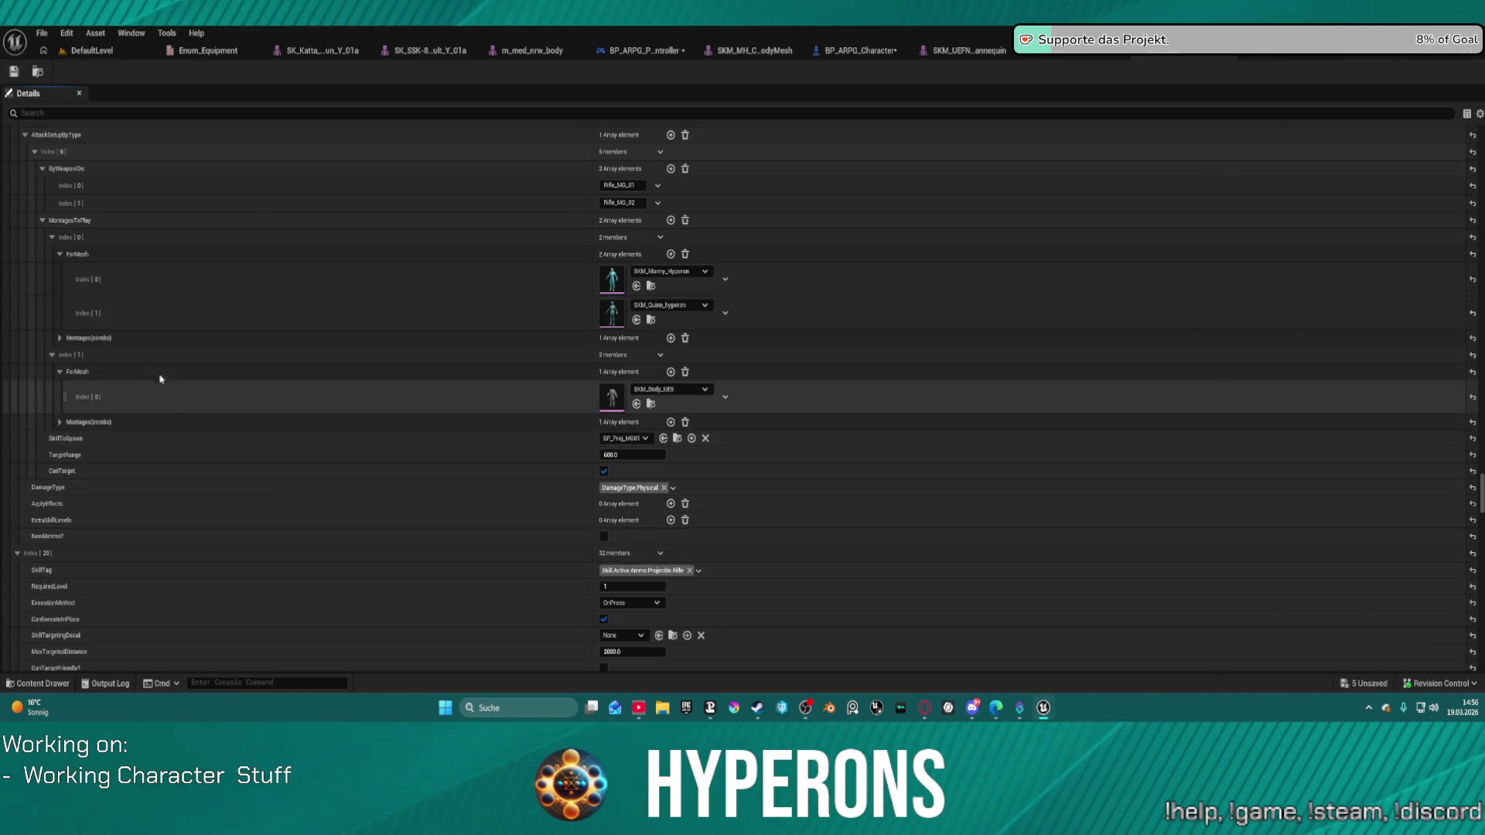
click(162, 338)
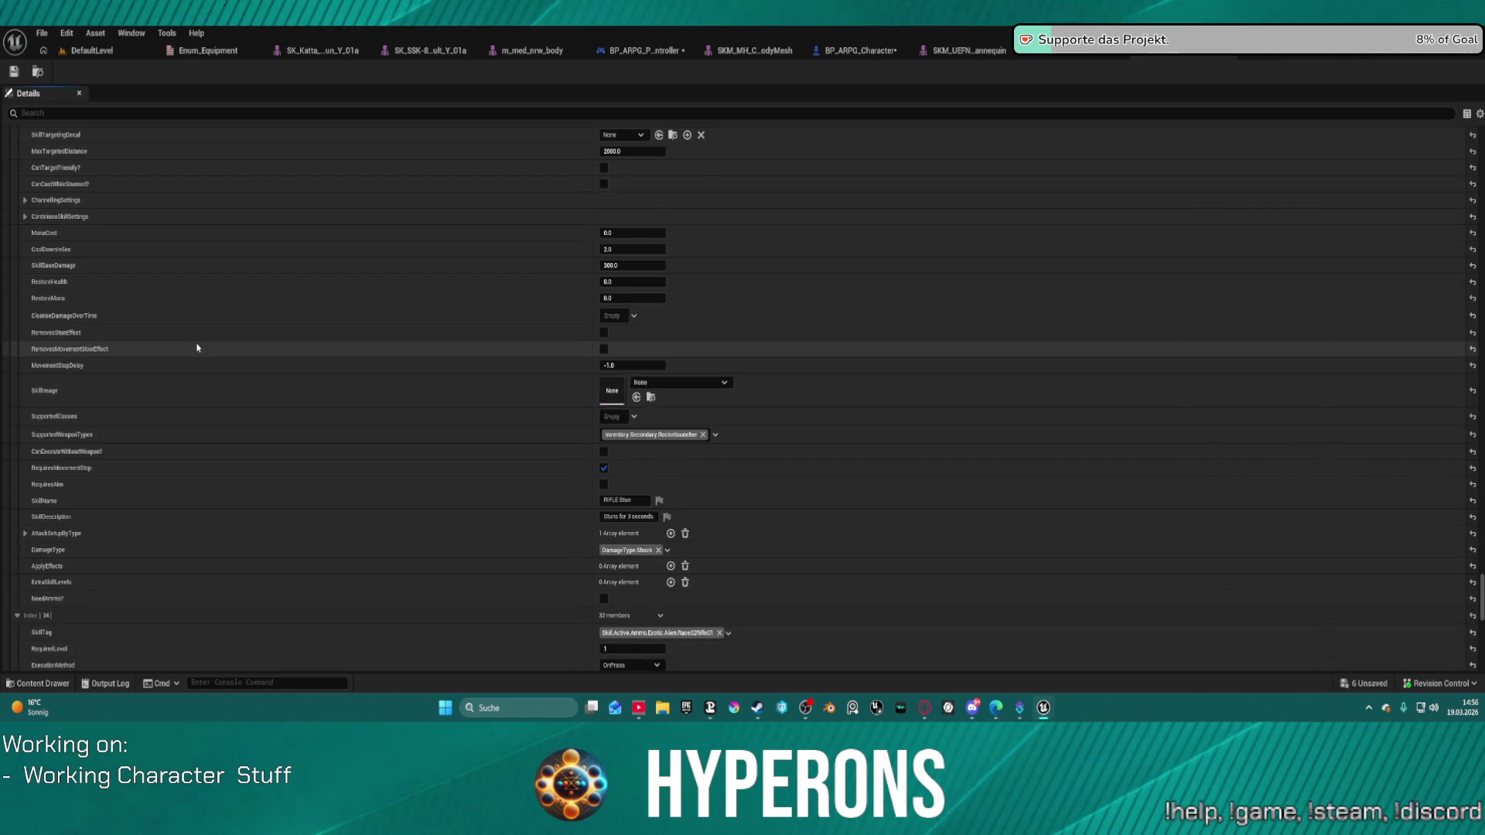
scroll(351, 342, down, 5)
scroll(431, 290, down, 5)
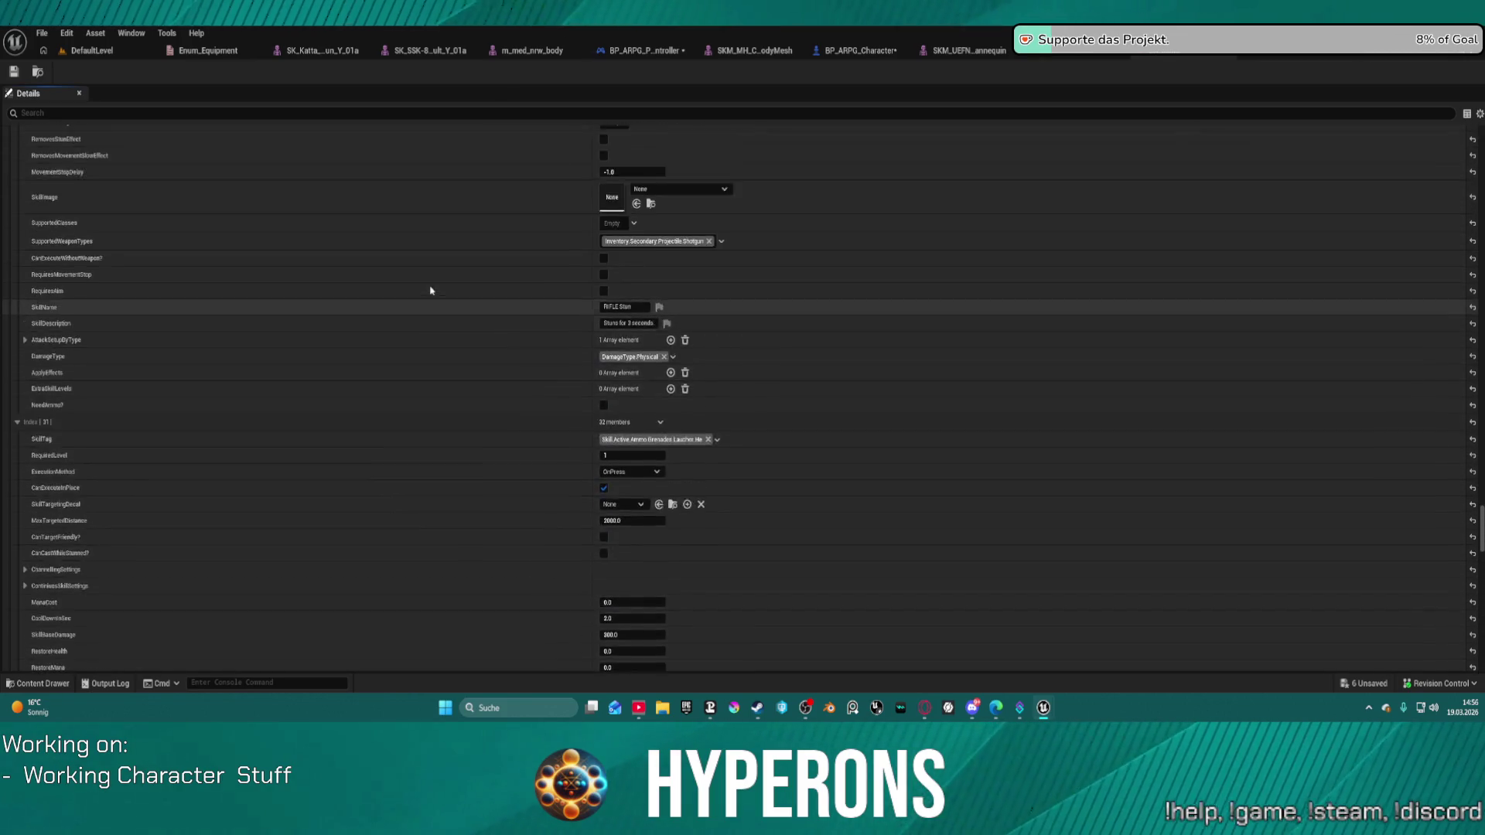
scroll(431, 290, down, 15)
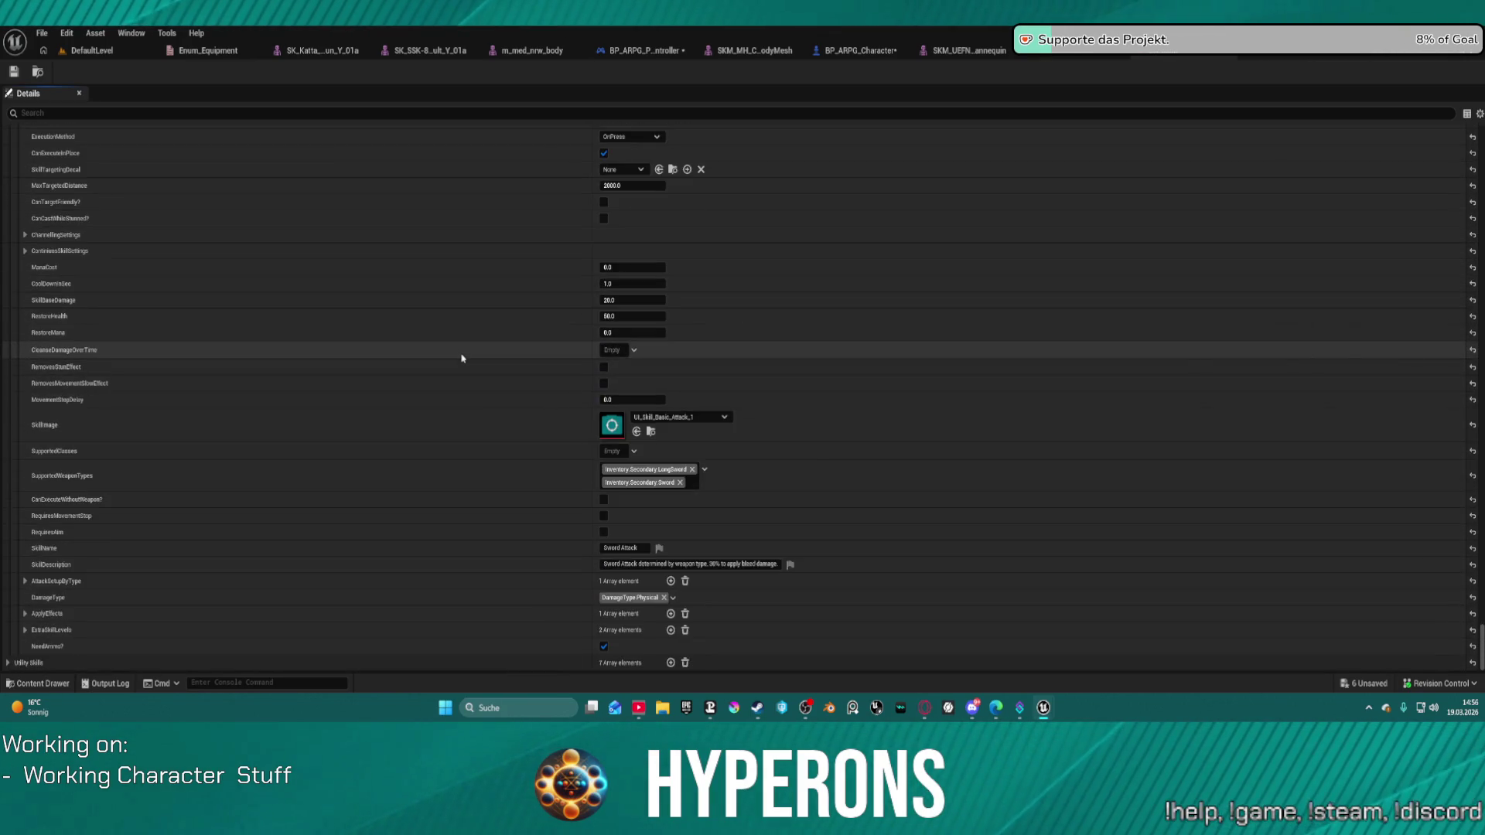
scroll(401, 366, up, 15)
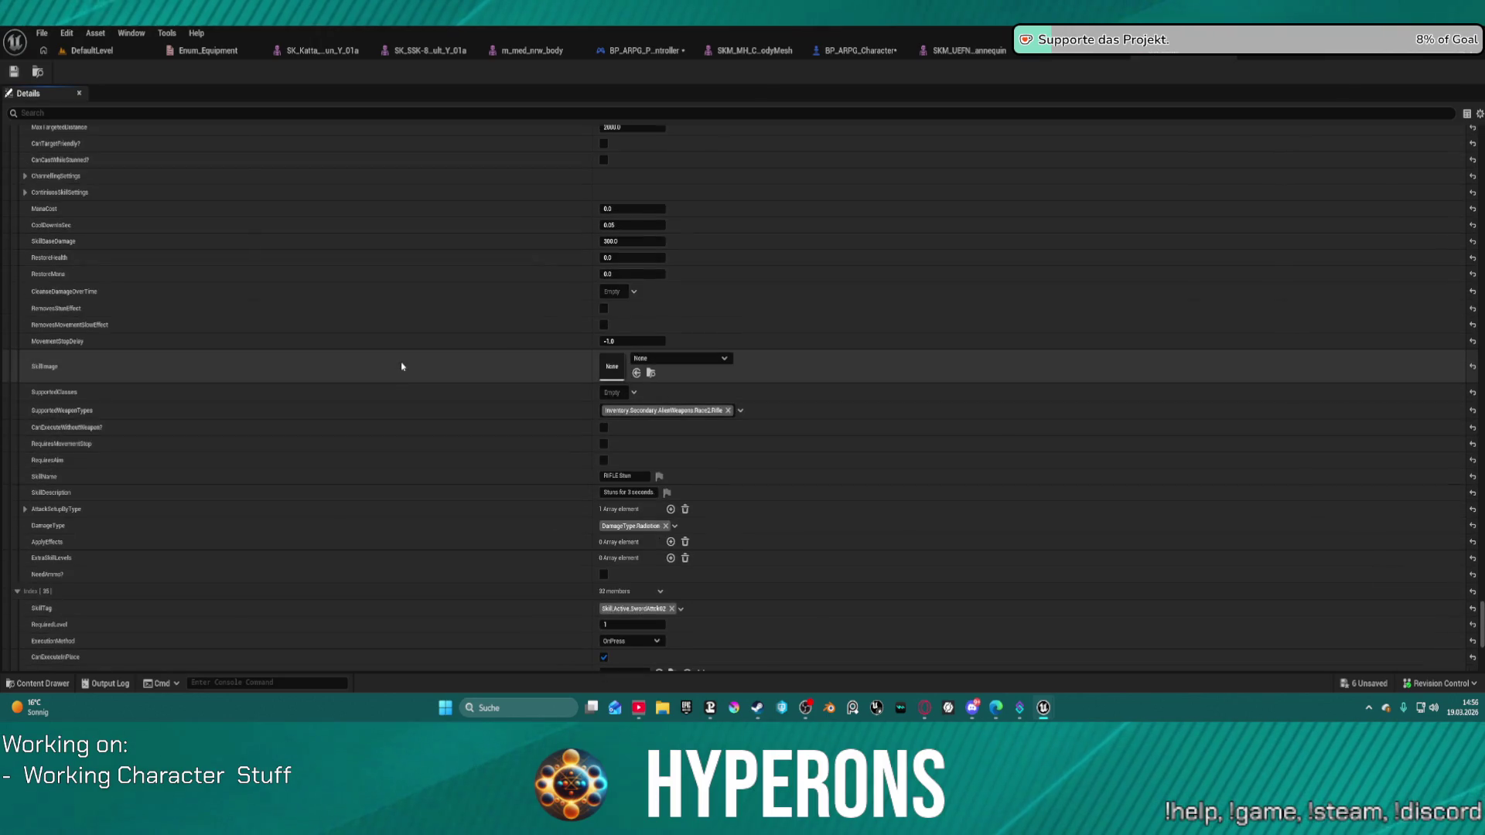
scroll(406, 362, up, 20)
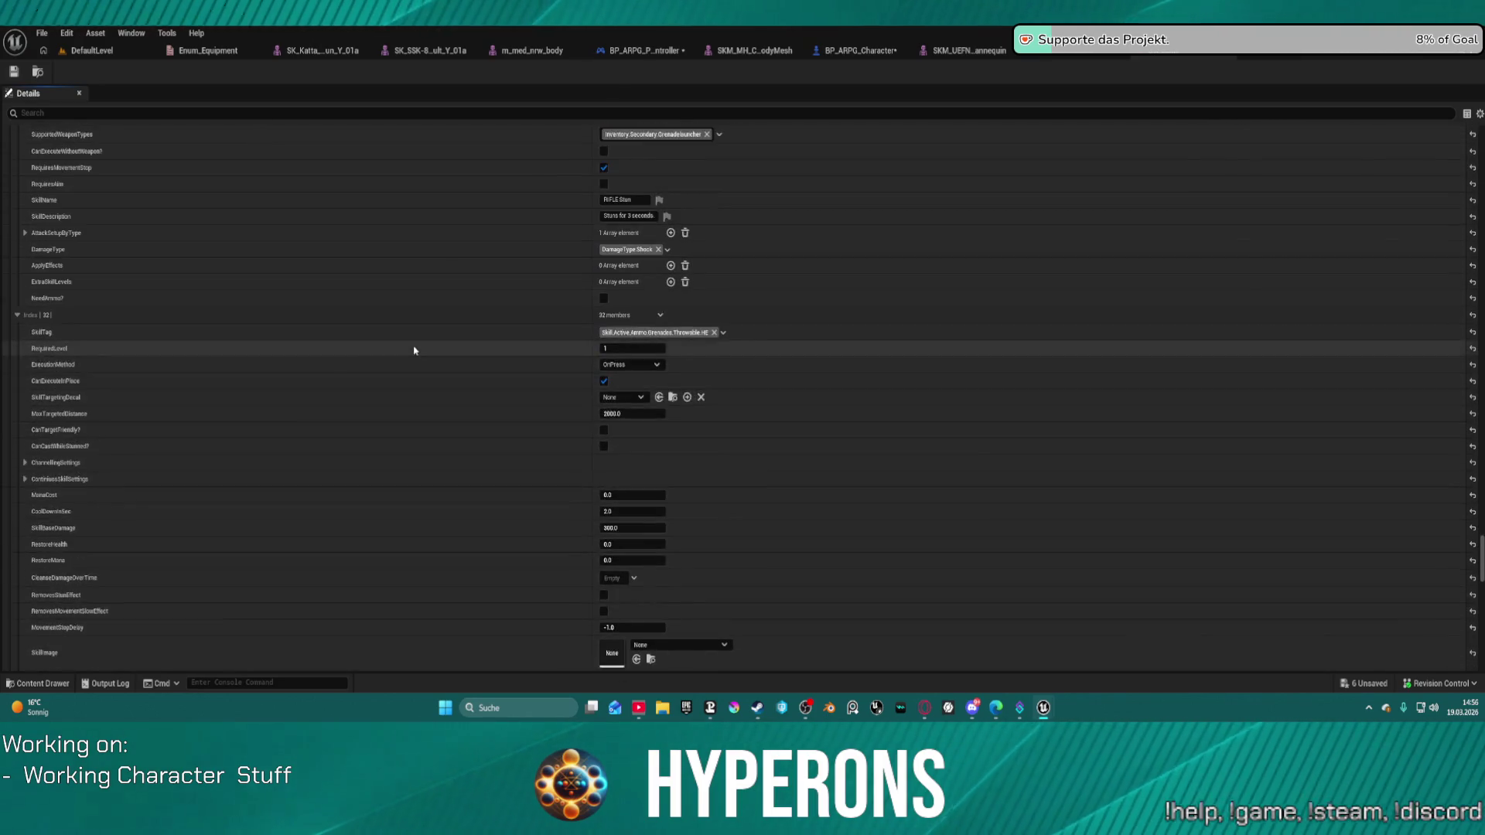
scroll(416, 356, up, 20)
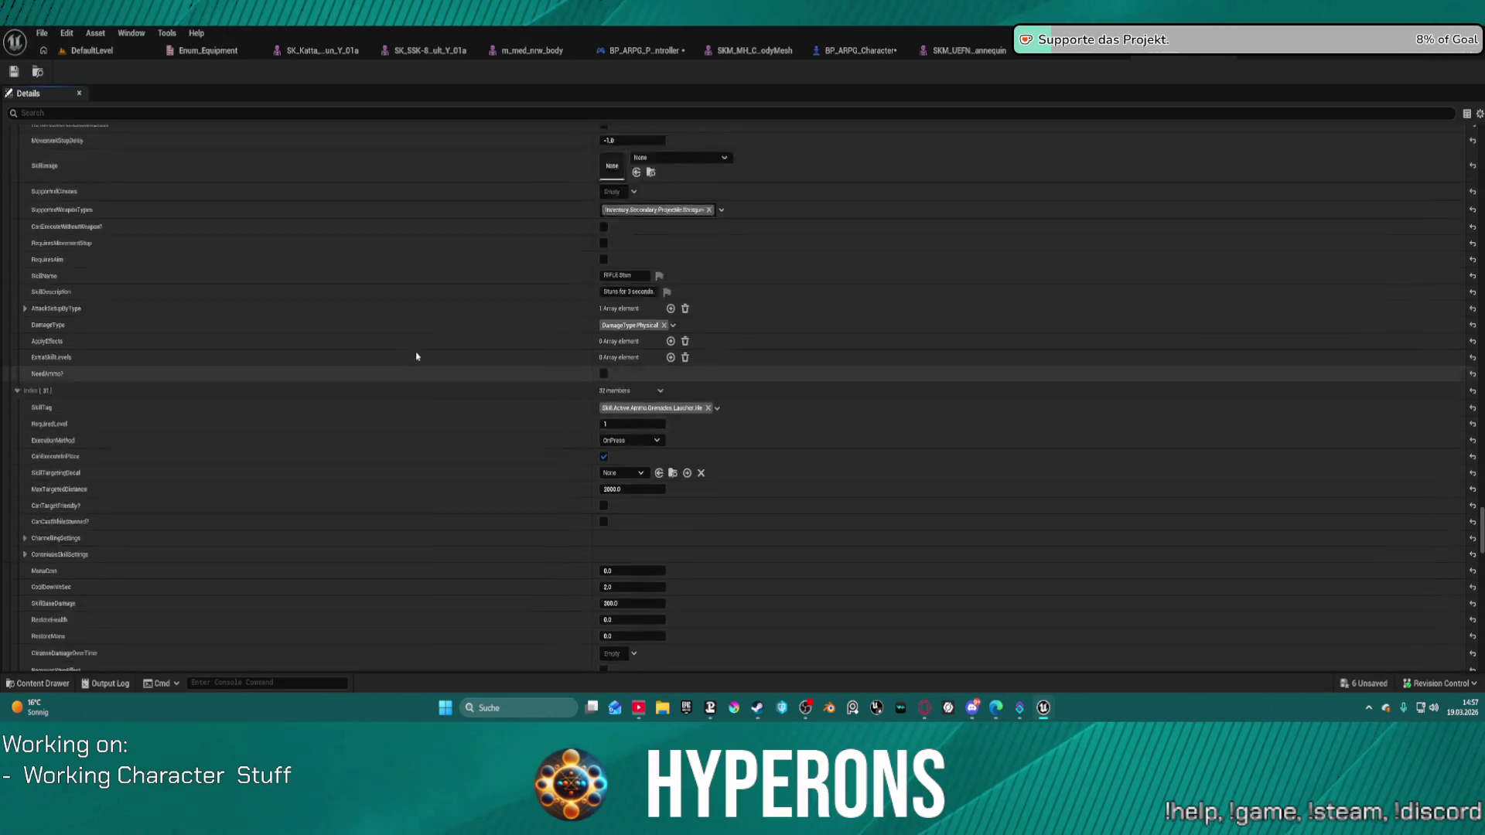
scroll(416, 356, up, 20)
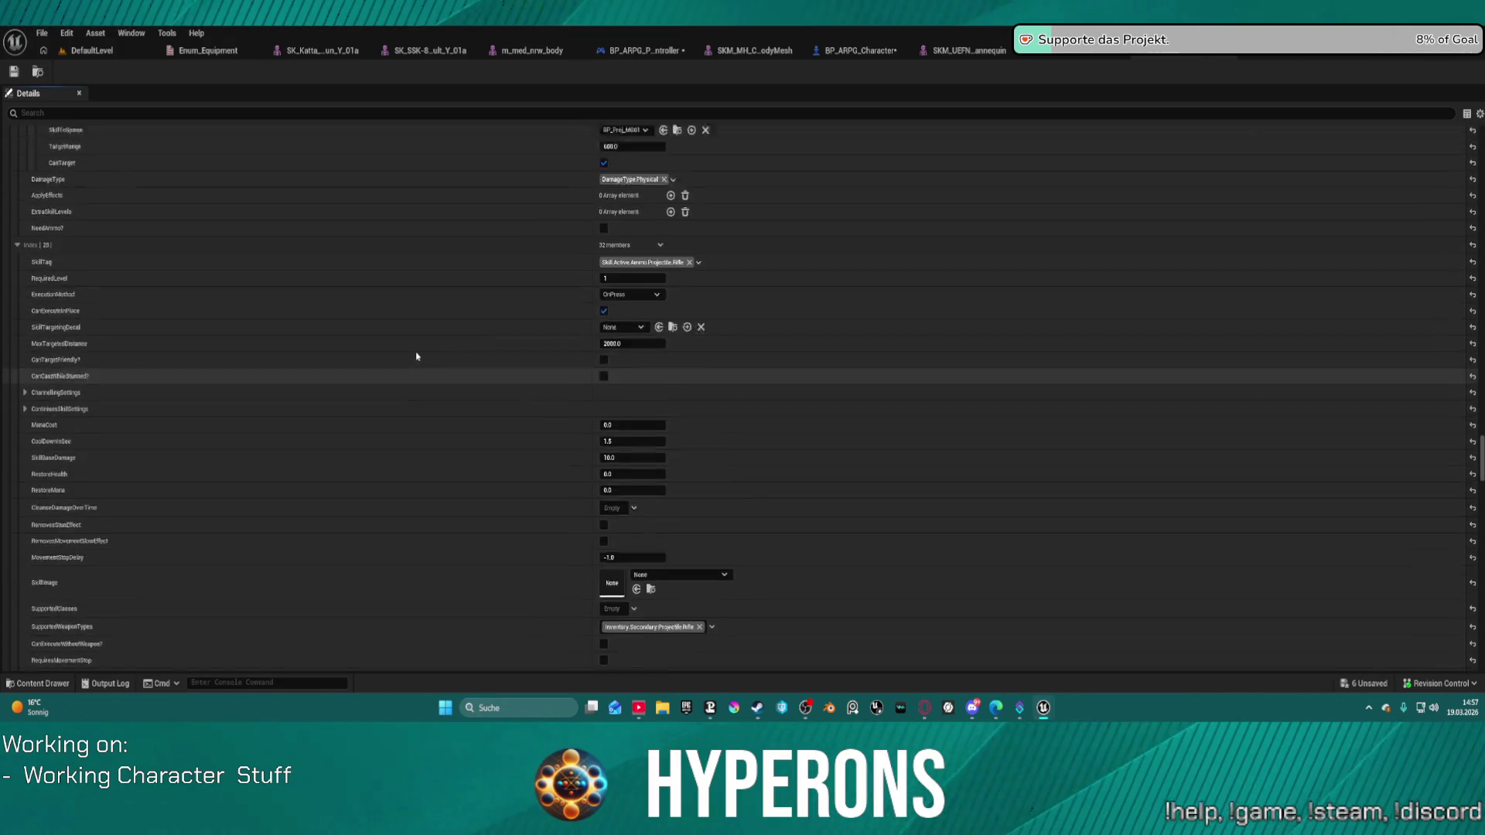
scroll(526, 395, up, 2)
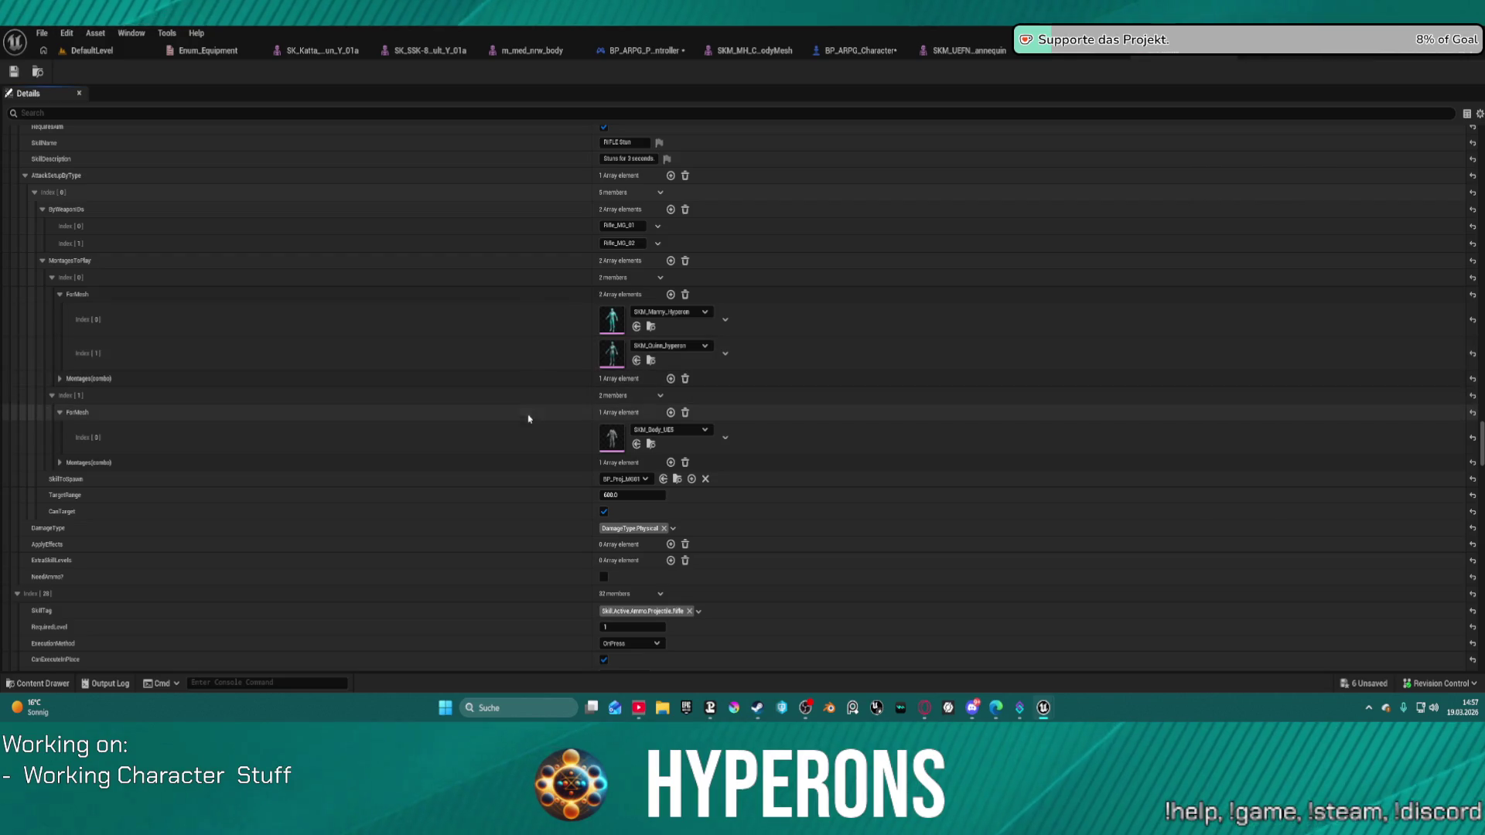
Swap the SKM_Body_UE5 slot to SKM_UEFN_Mannequin, browse to the asset, then return to details.
click(673, 430)
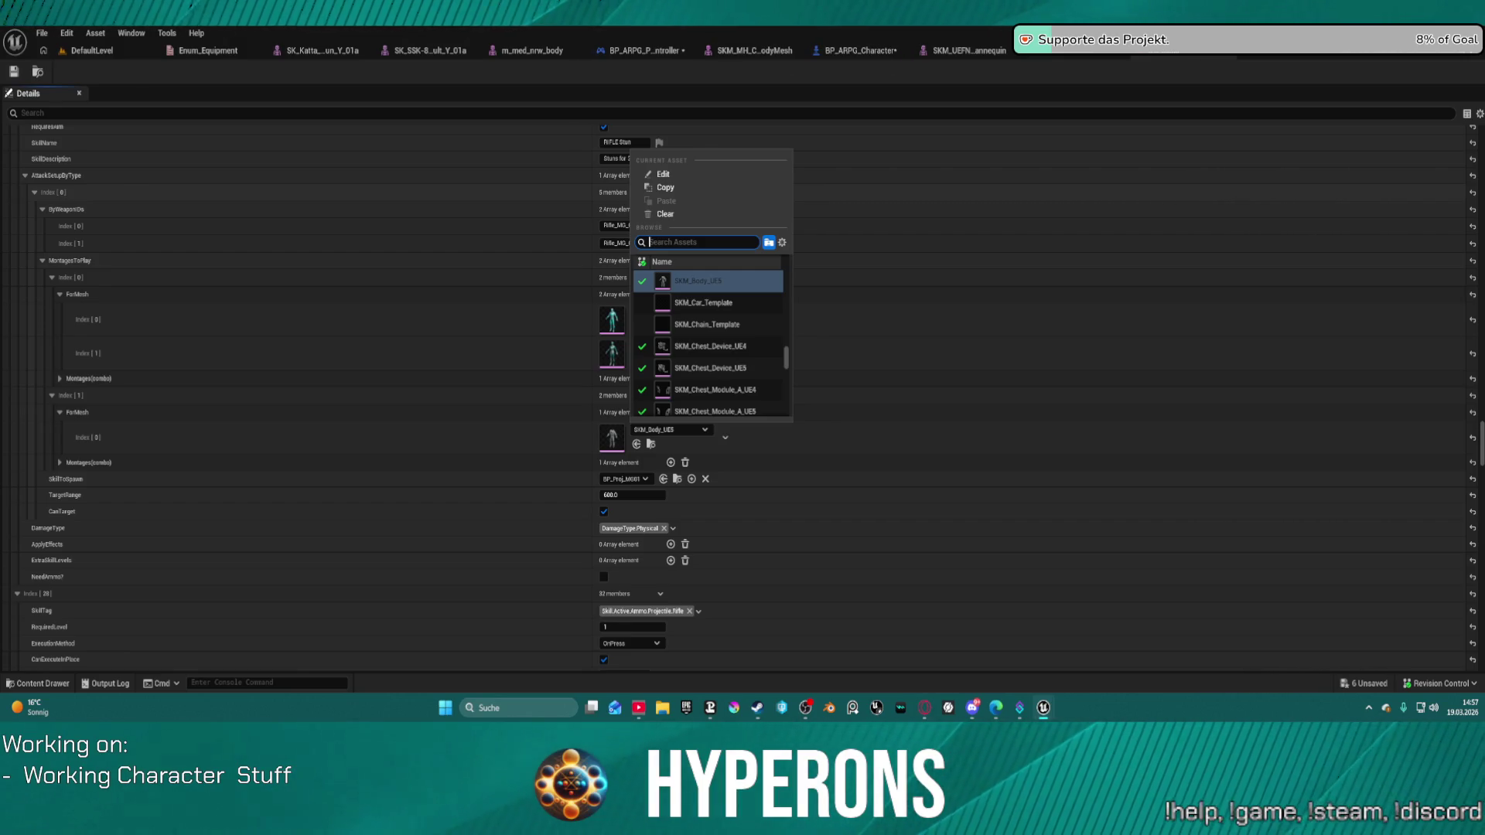
click(963, 50)
click(963, 50)
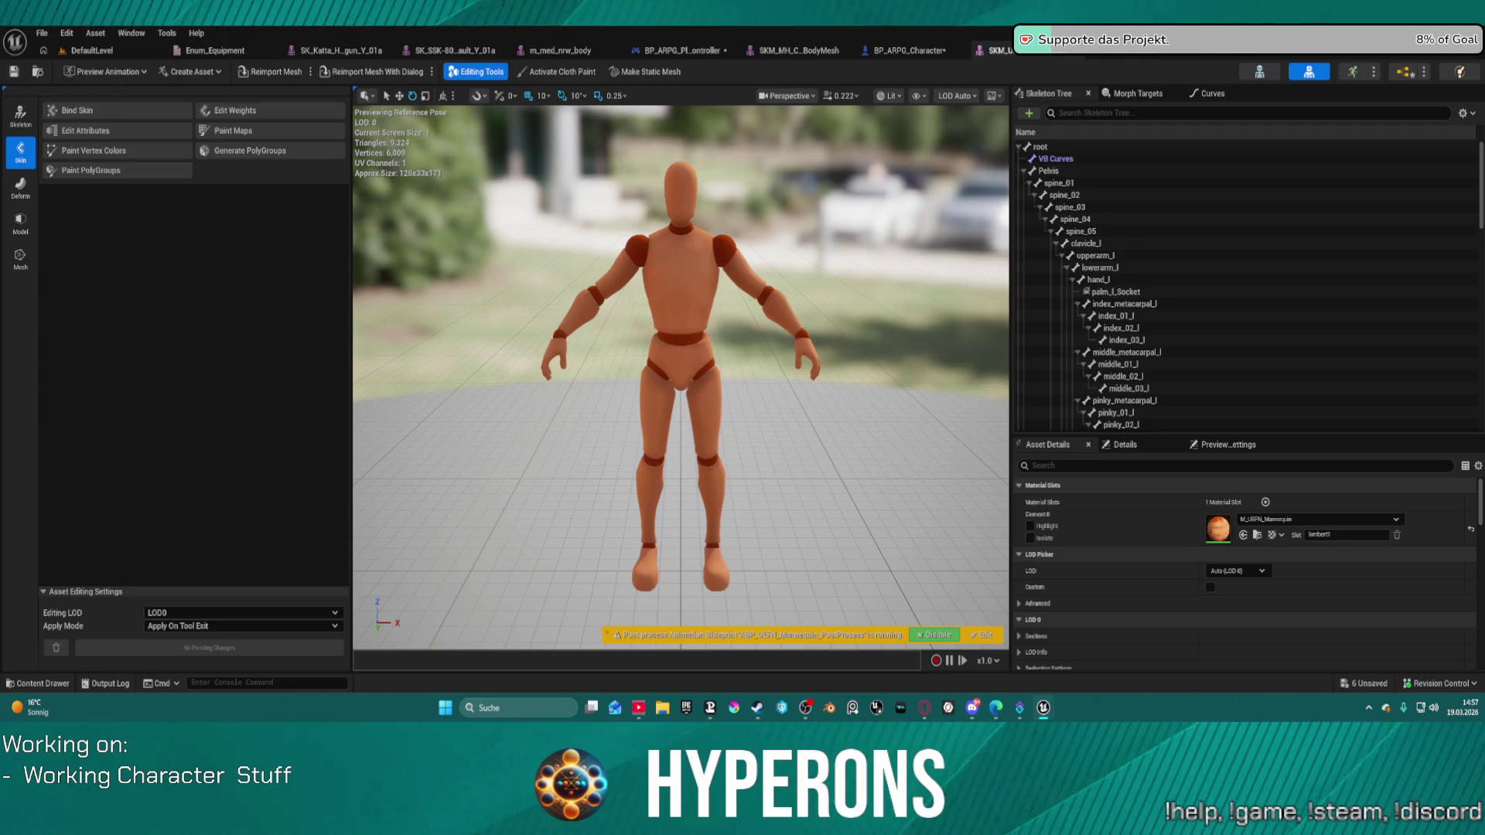
click(36, 72)
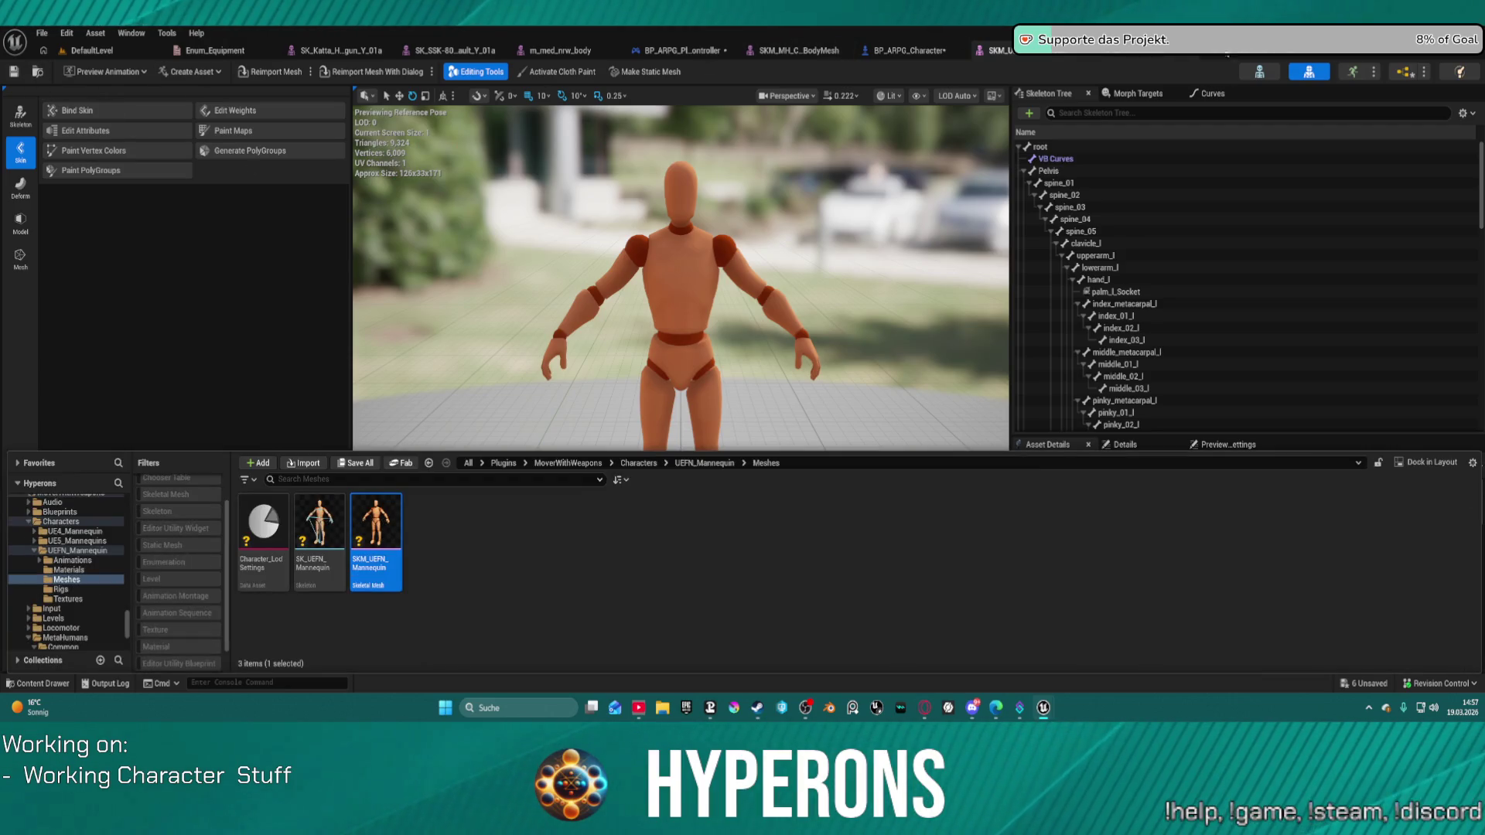
click(1222, 51)
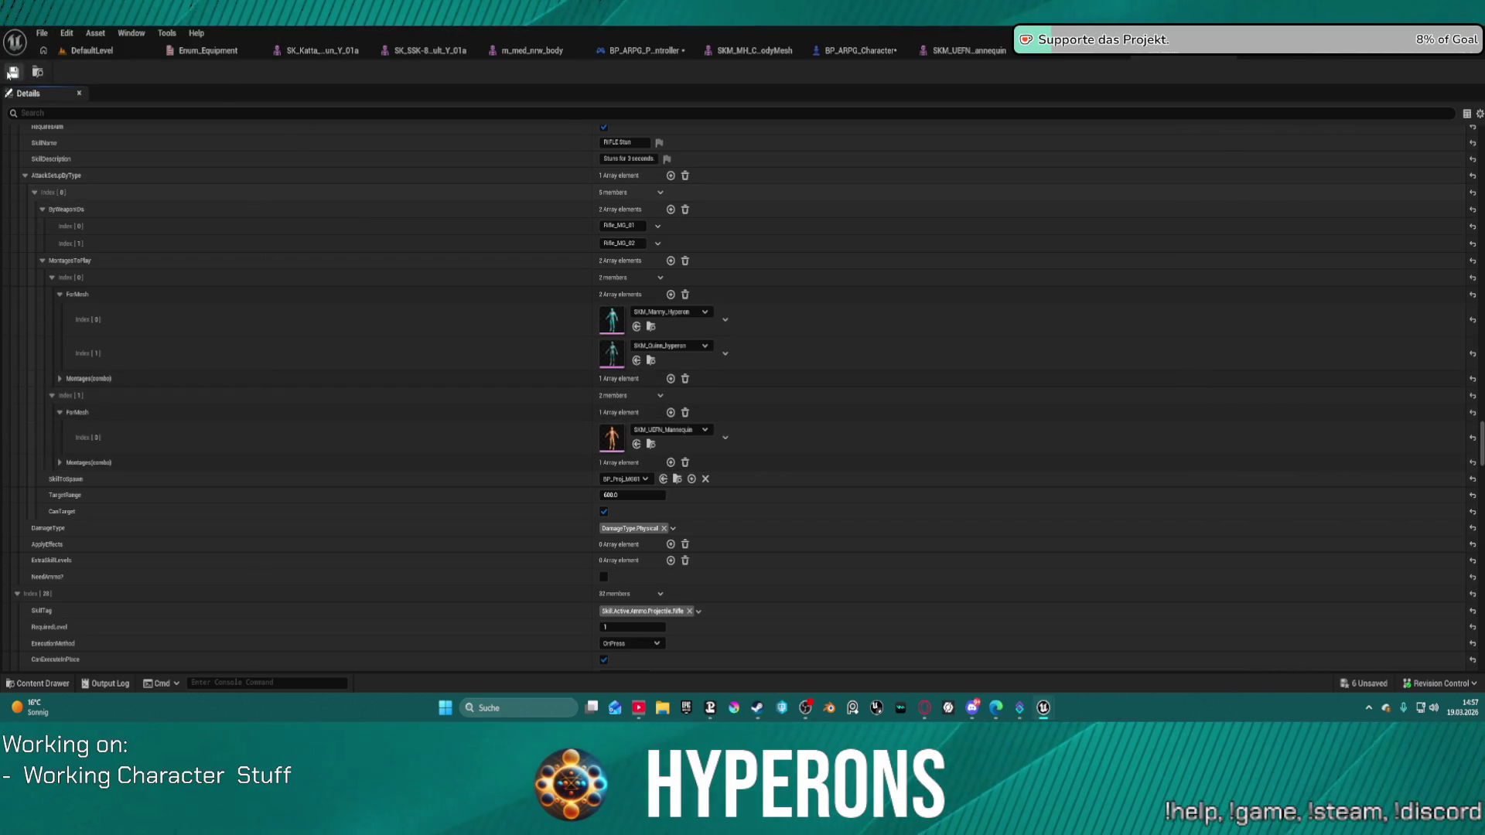
Play-test DefaultLevel by equipping MG 01, reloading and firing twice, then stop the session.
click(93, 53)
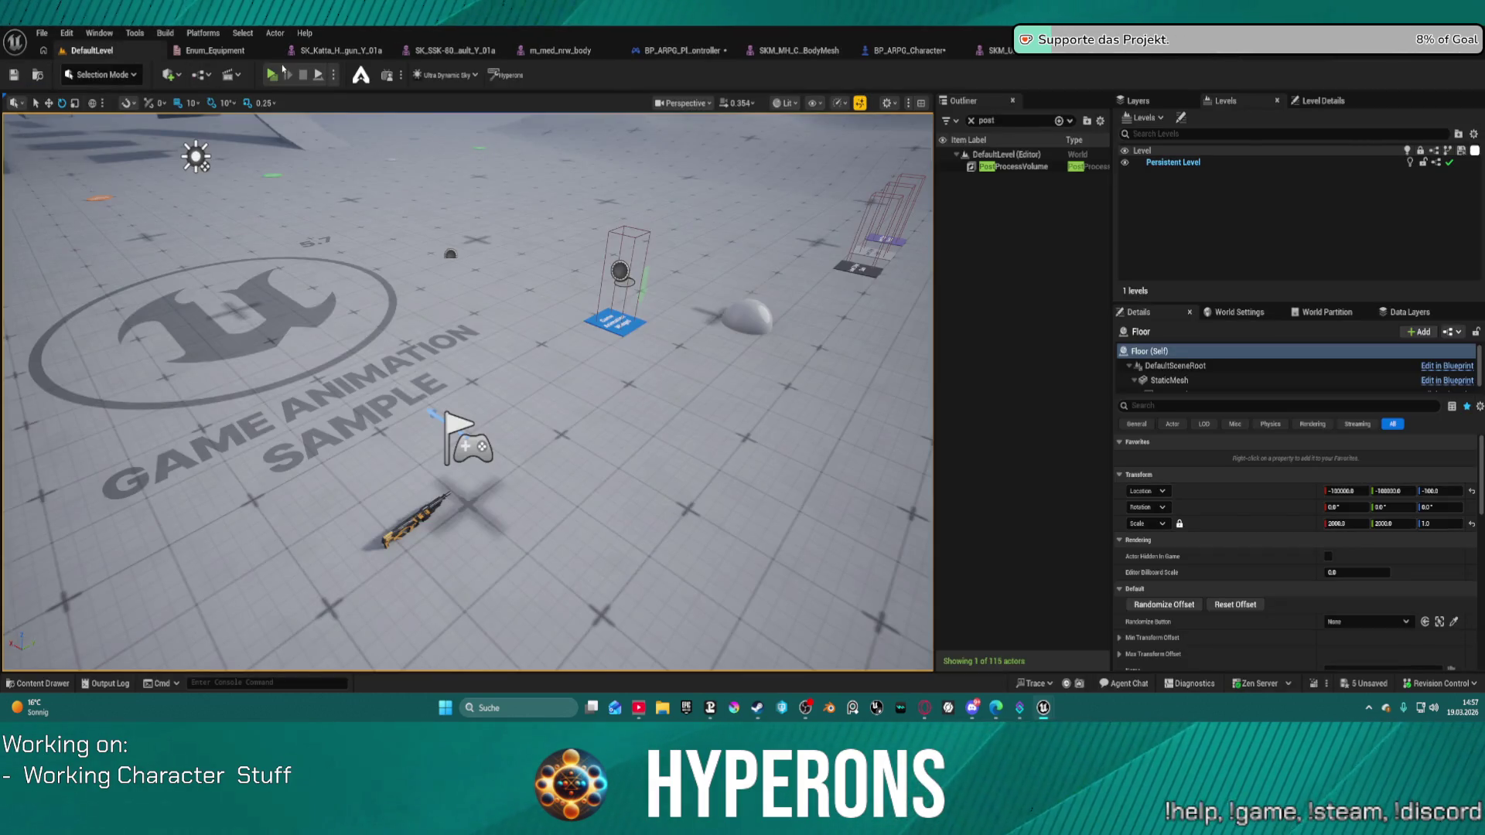
key(i)
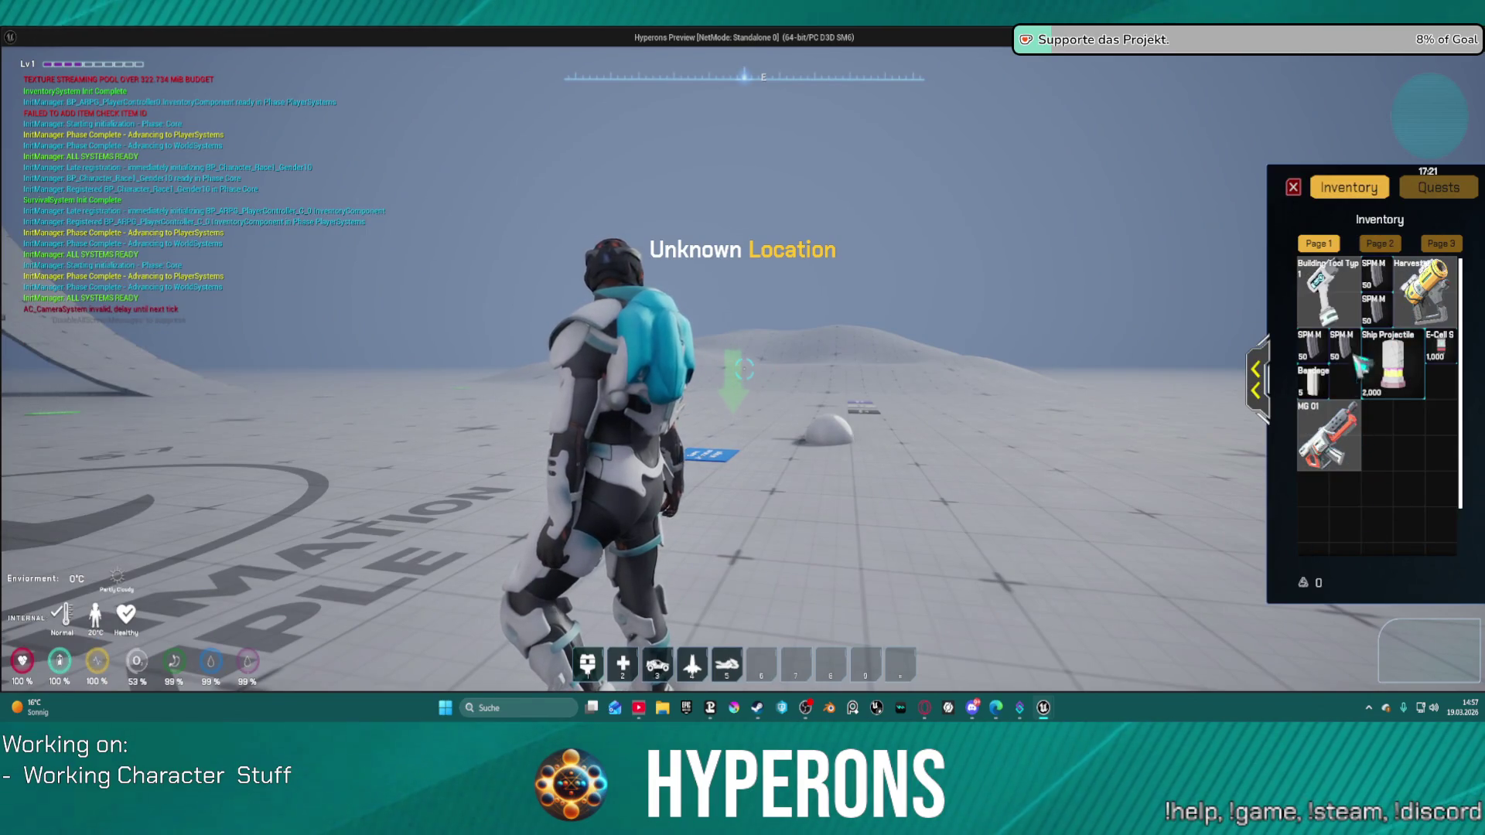
key(i)
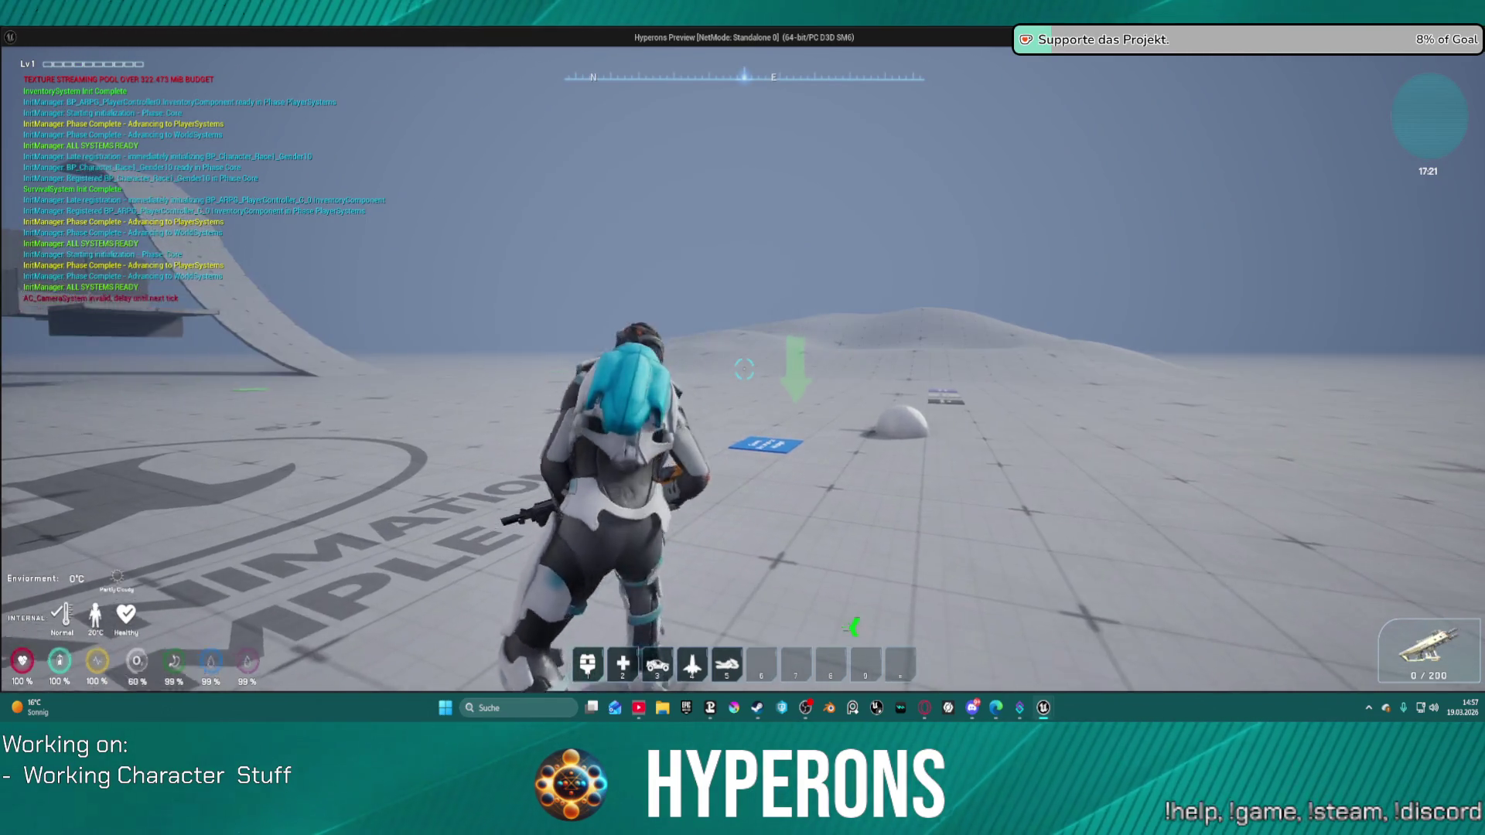
key(w)
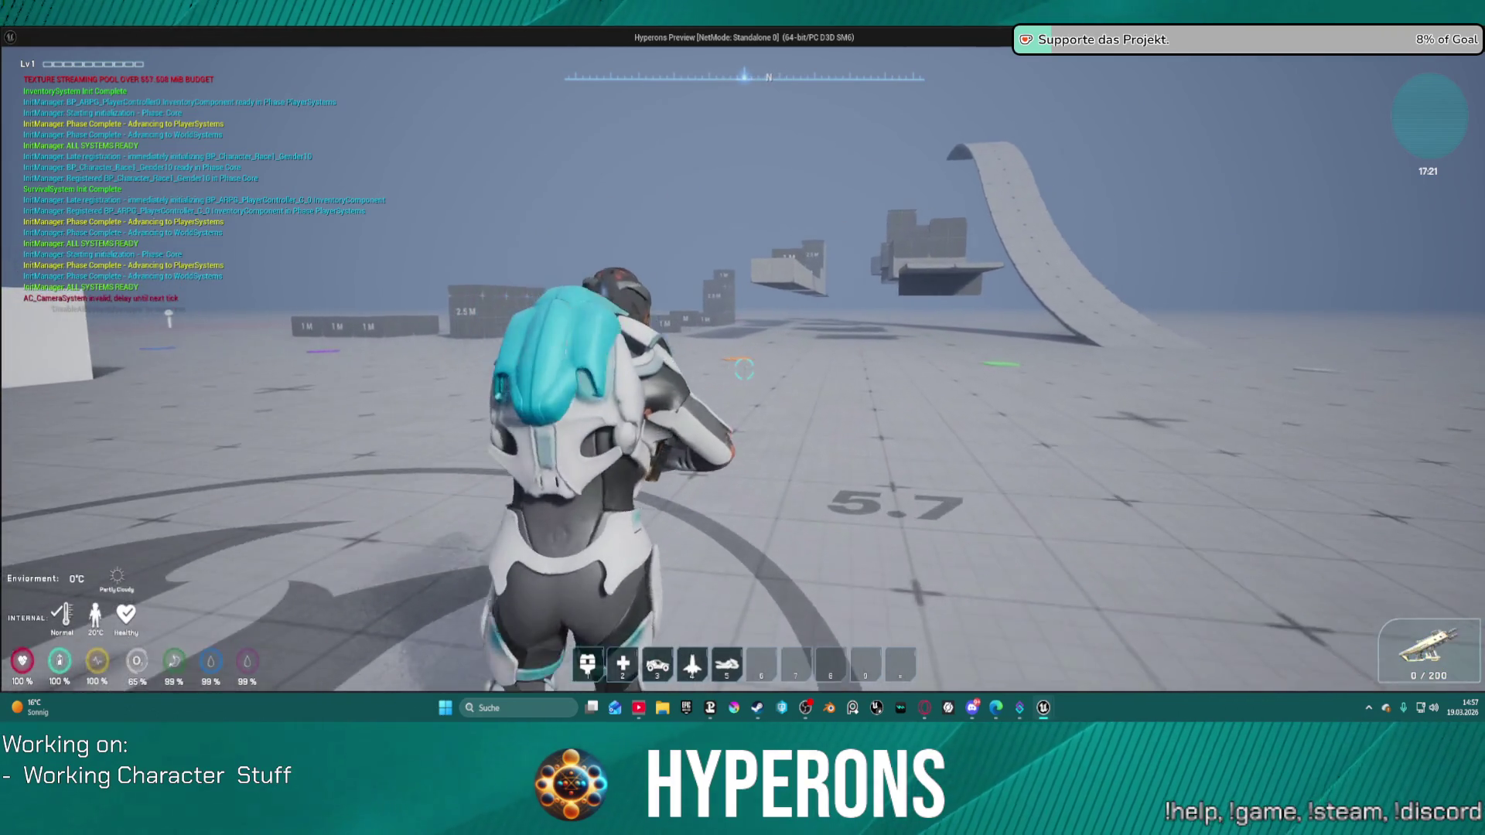
key(r)
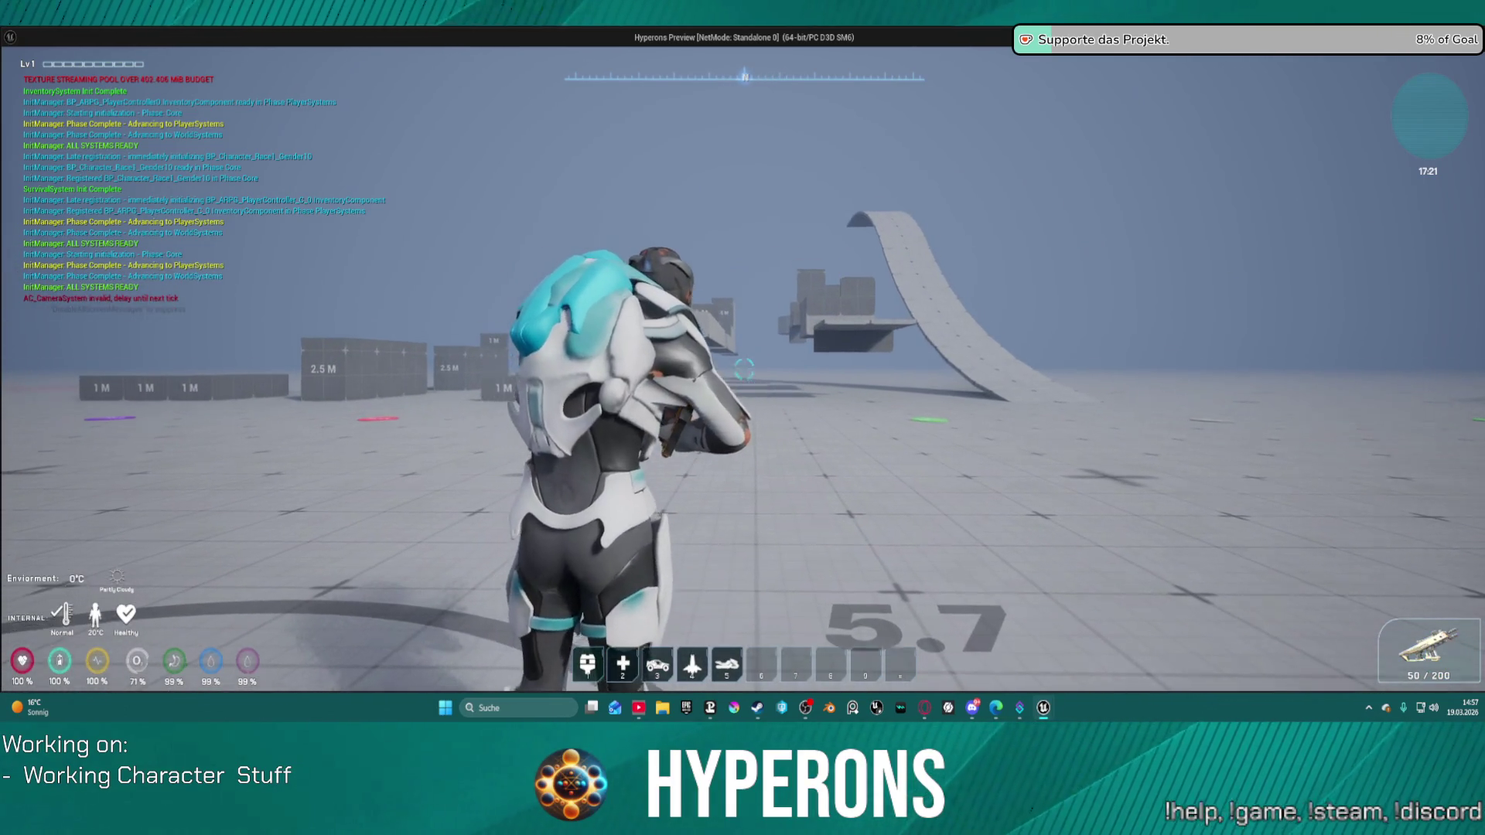
click(744, 369)
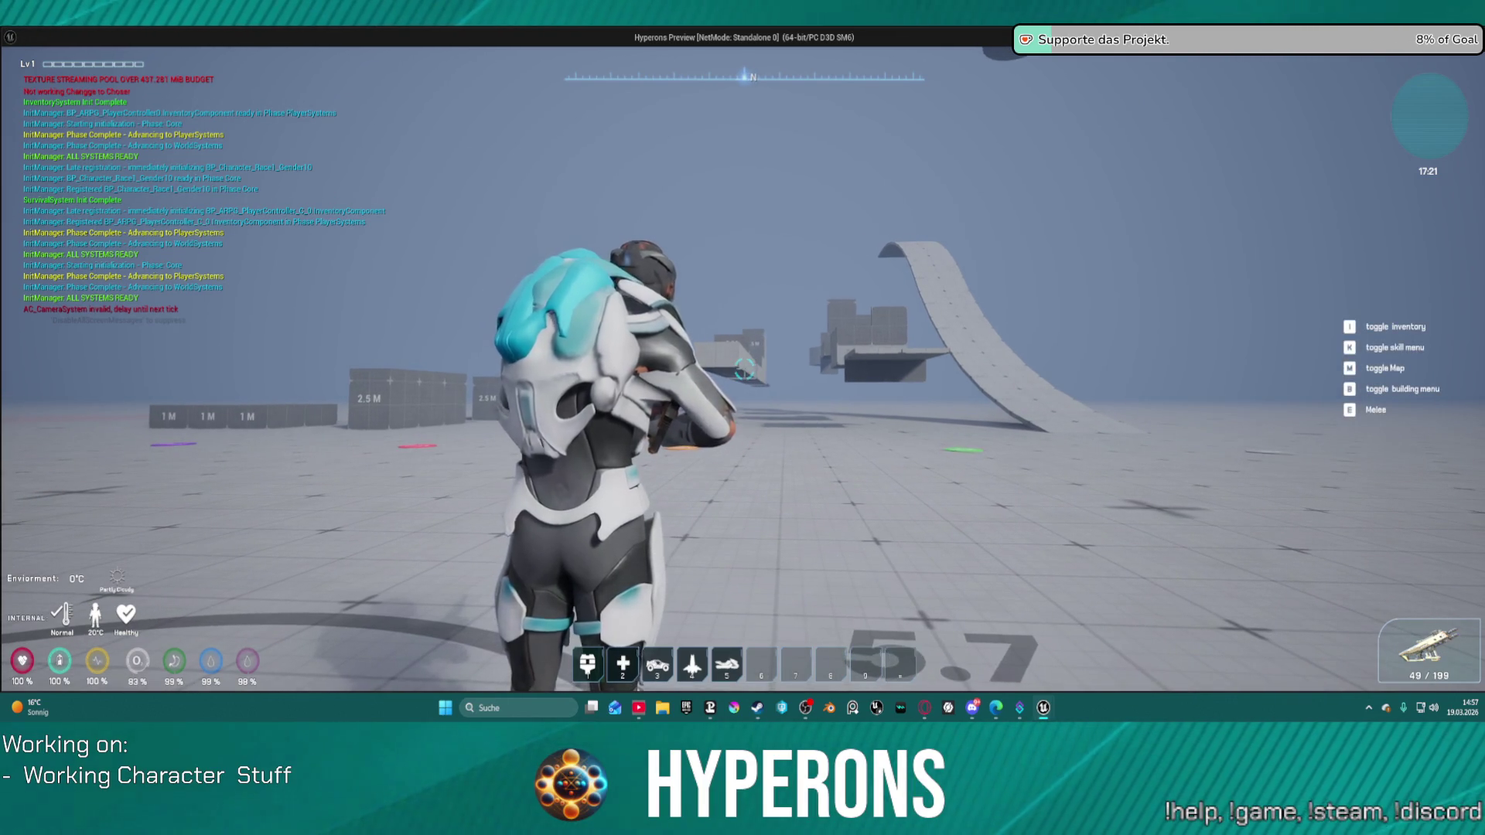
click(744, 368)
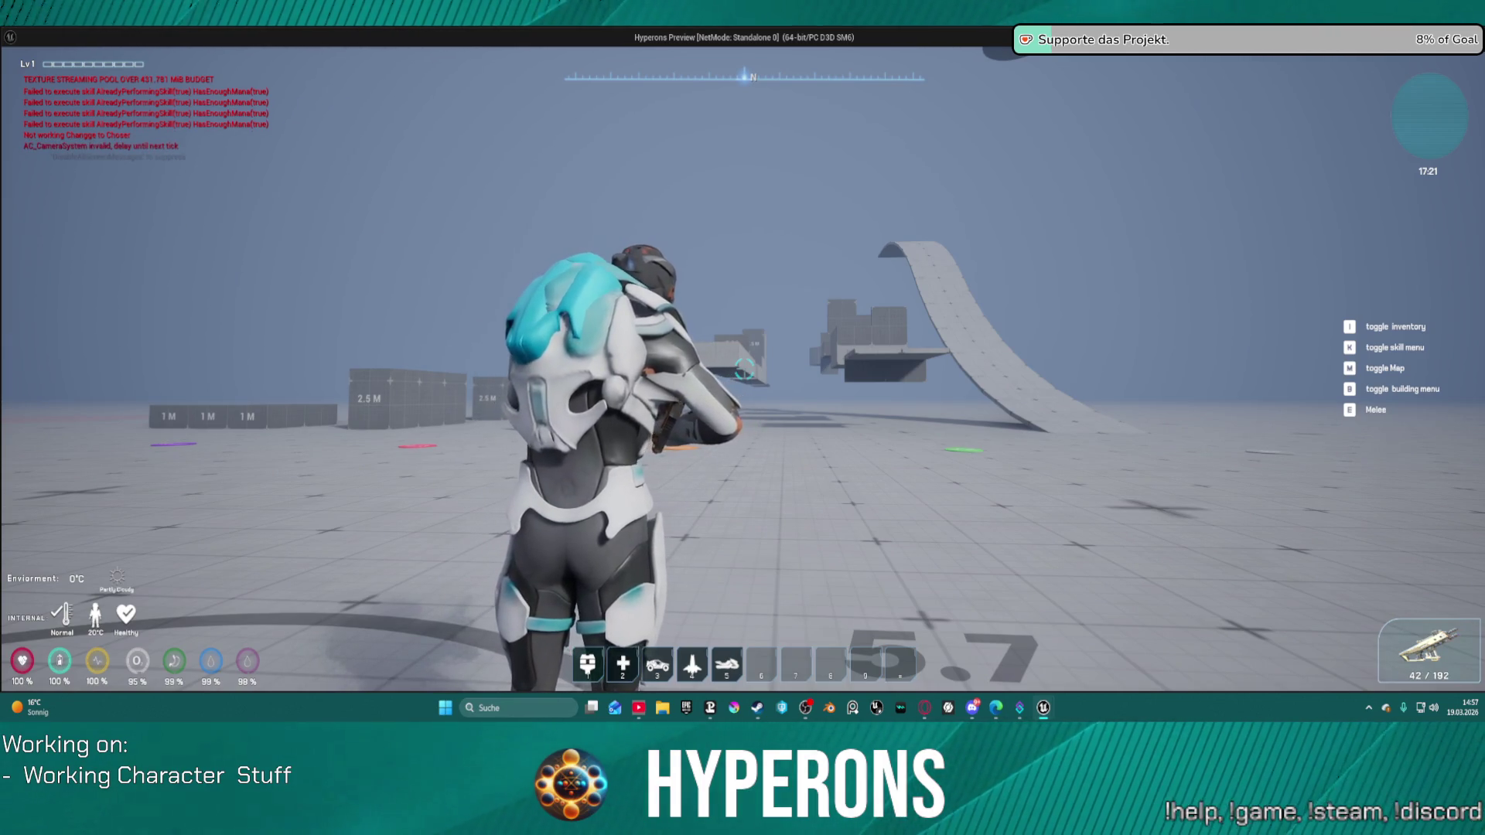
key(alt+Tab)
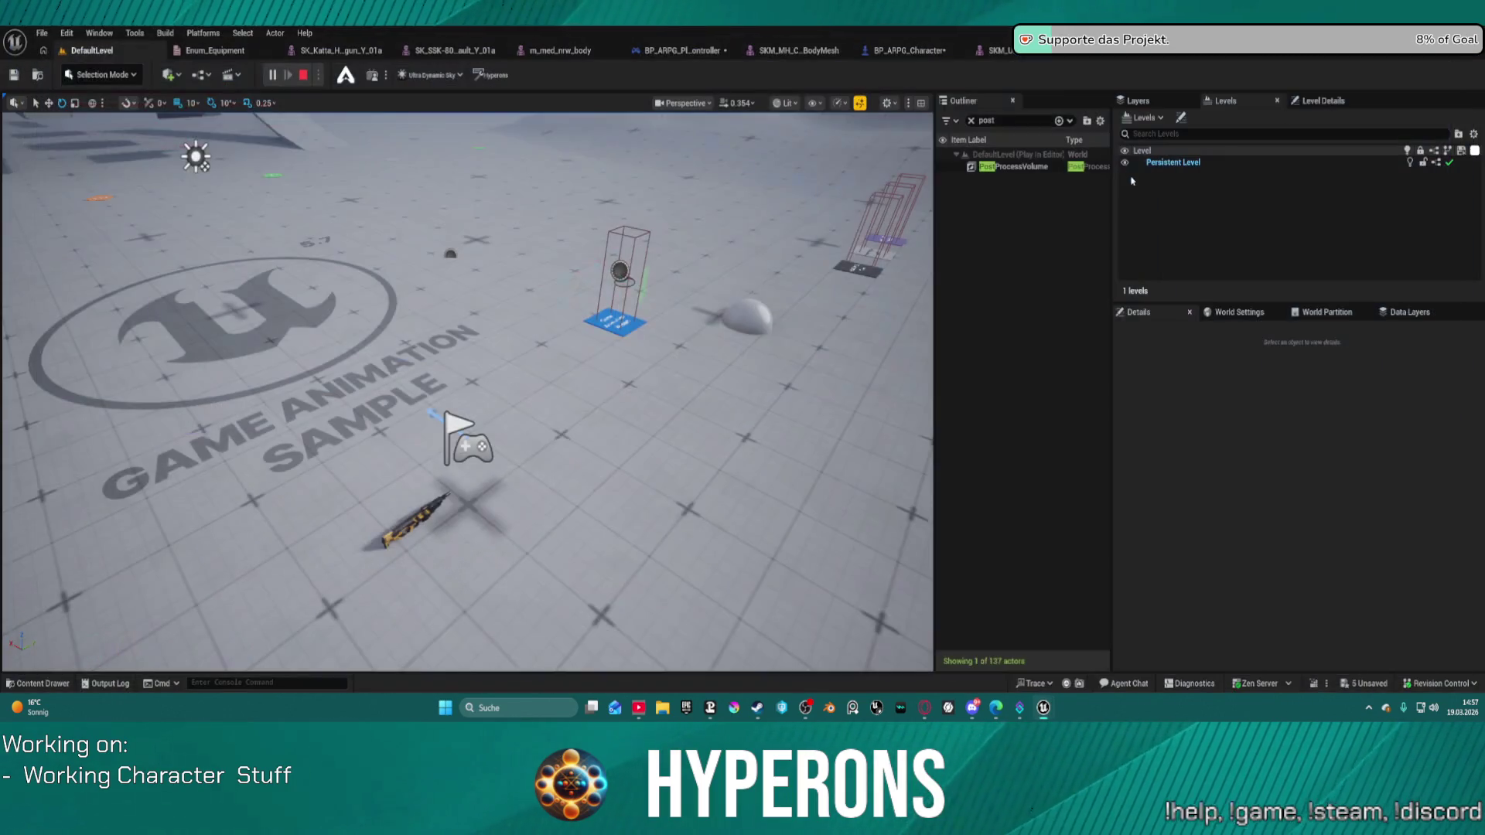
key(Escape)
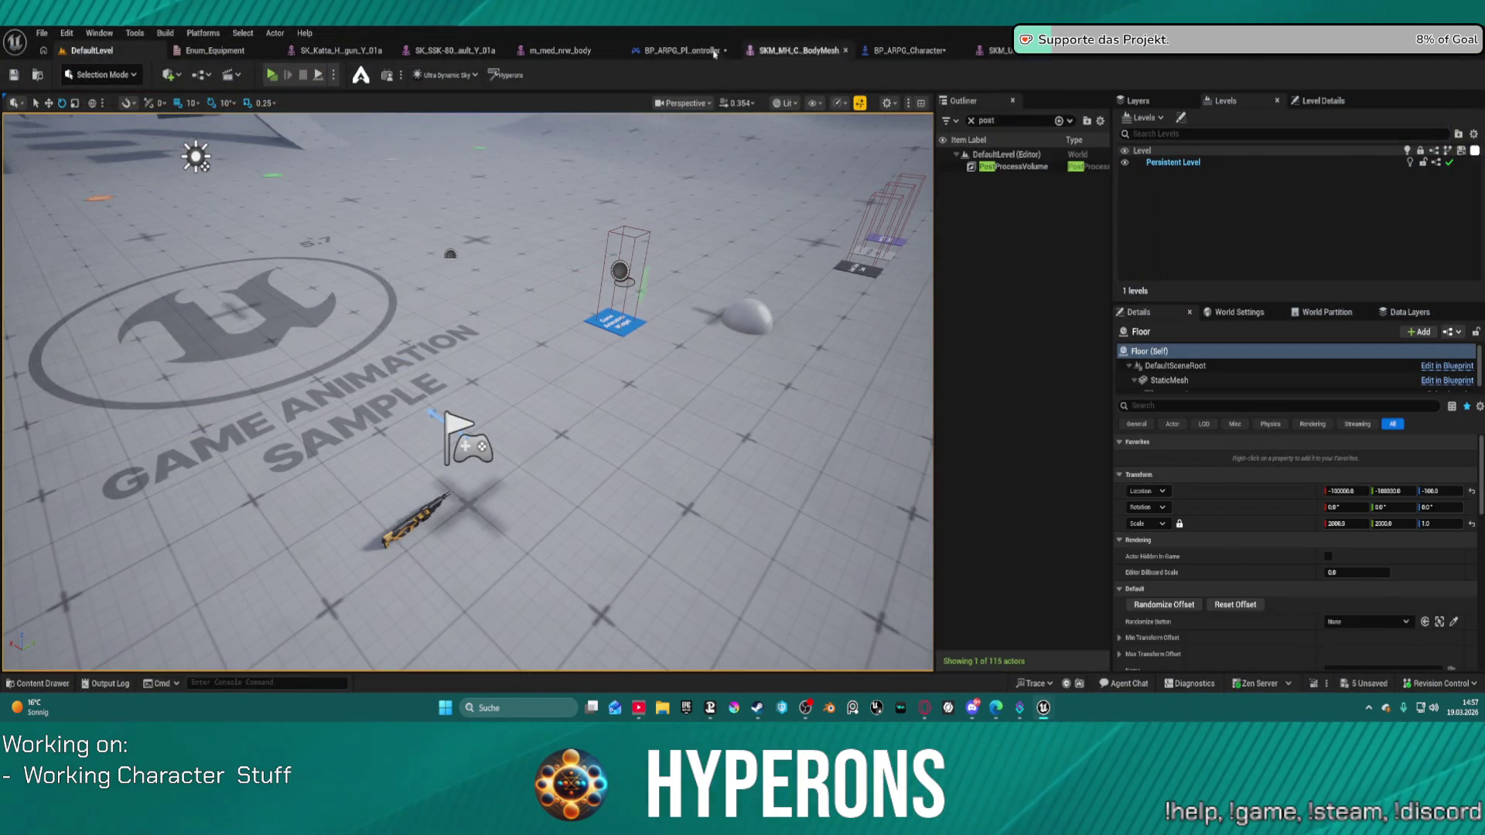
Pan and zoom across BP_ARPG_Character's SKILL + DAMAGE graph to review its skill and damage nodes.
click(921, 52)
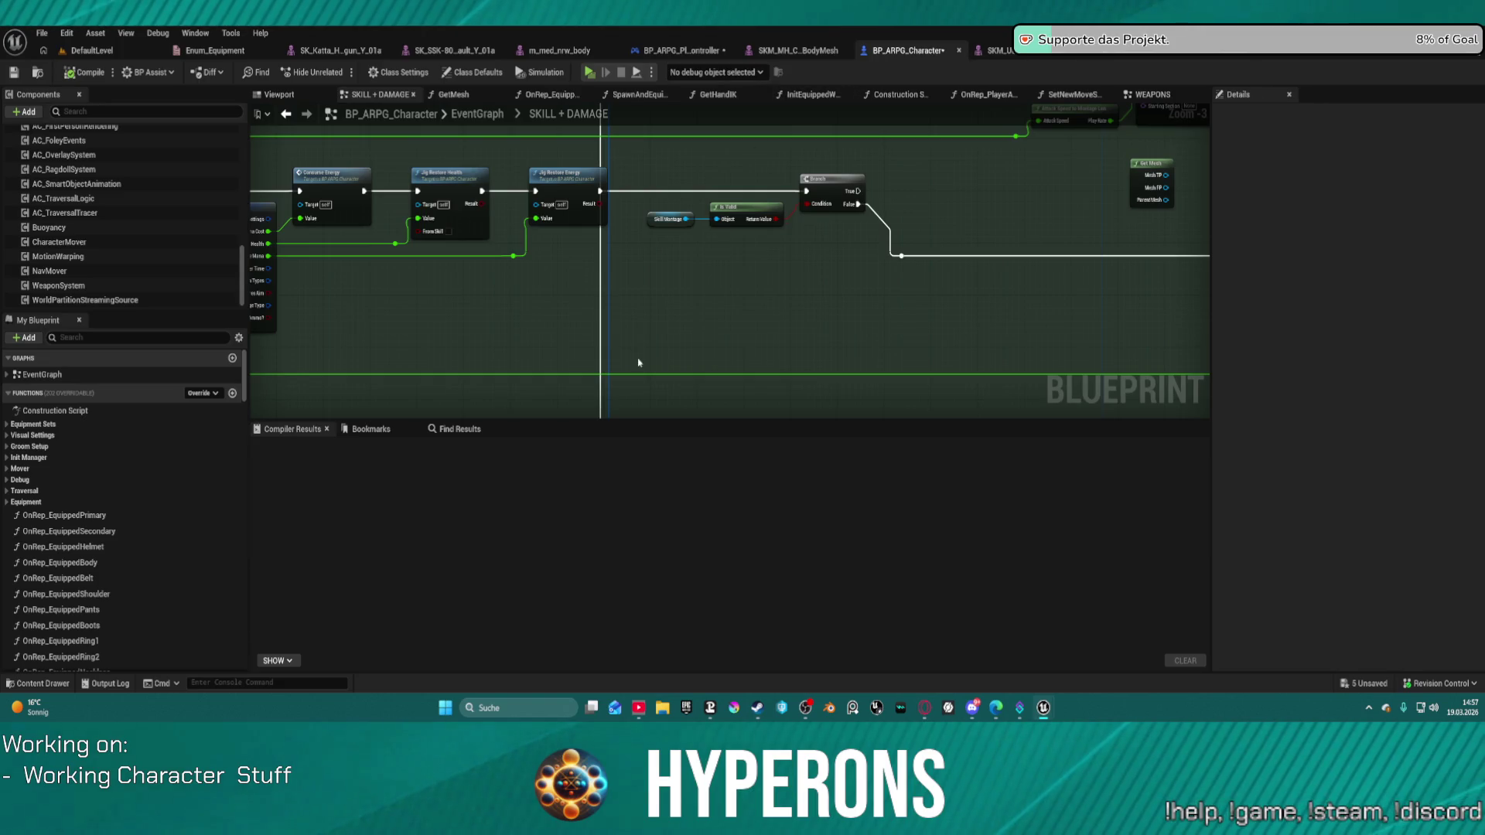
scroll(639, 362, down, 8)
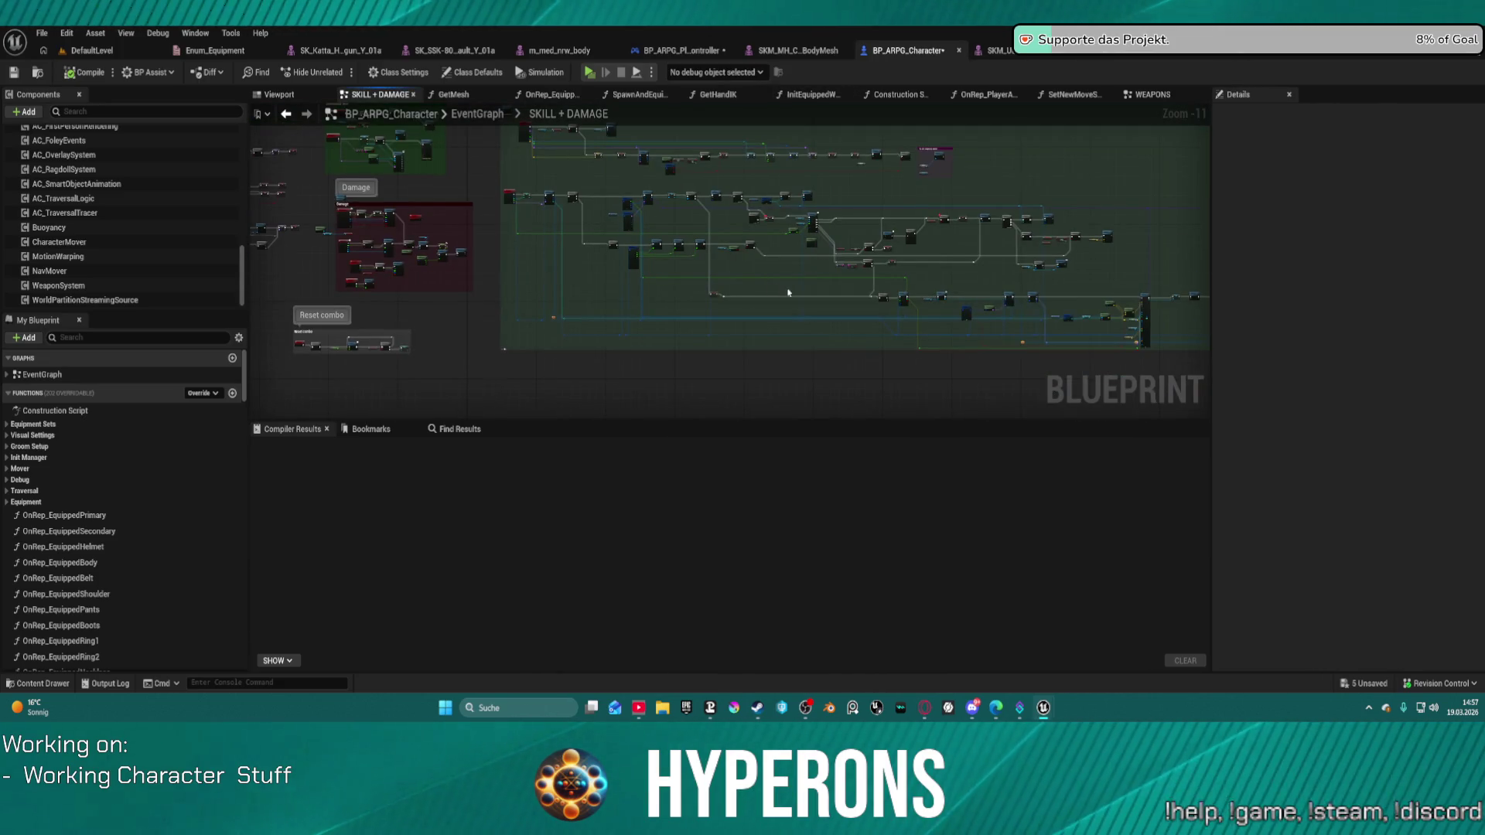
scroll(781, 291, up, 8)
drag(689, 273, 758, 241)
scroll(928, 293, down, 4)
mouse_move(928, 292)
mouse_down()
mouse_move(874, 288)
mouse_move(1142, 316)
mouse_move(1420, 377)
mouse_move(1330, 380)
mouse_up()
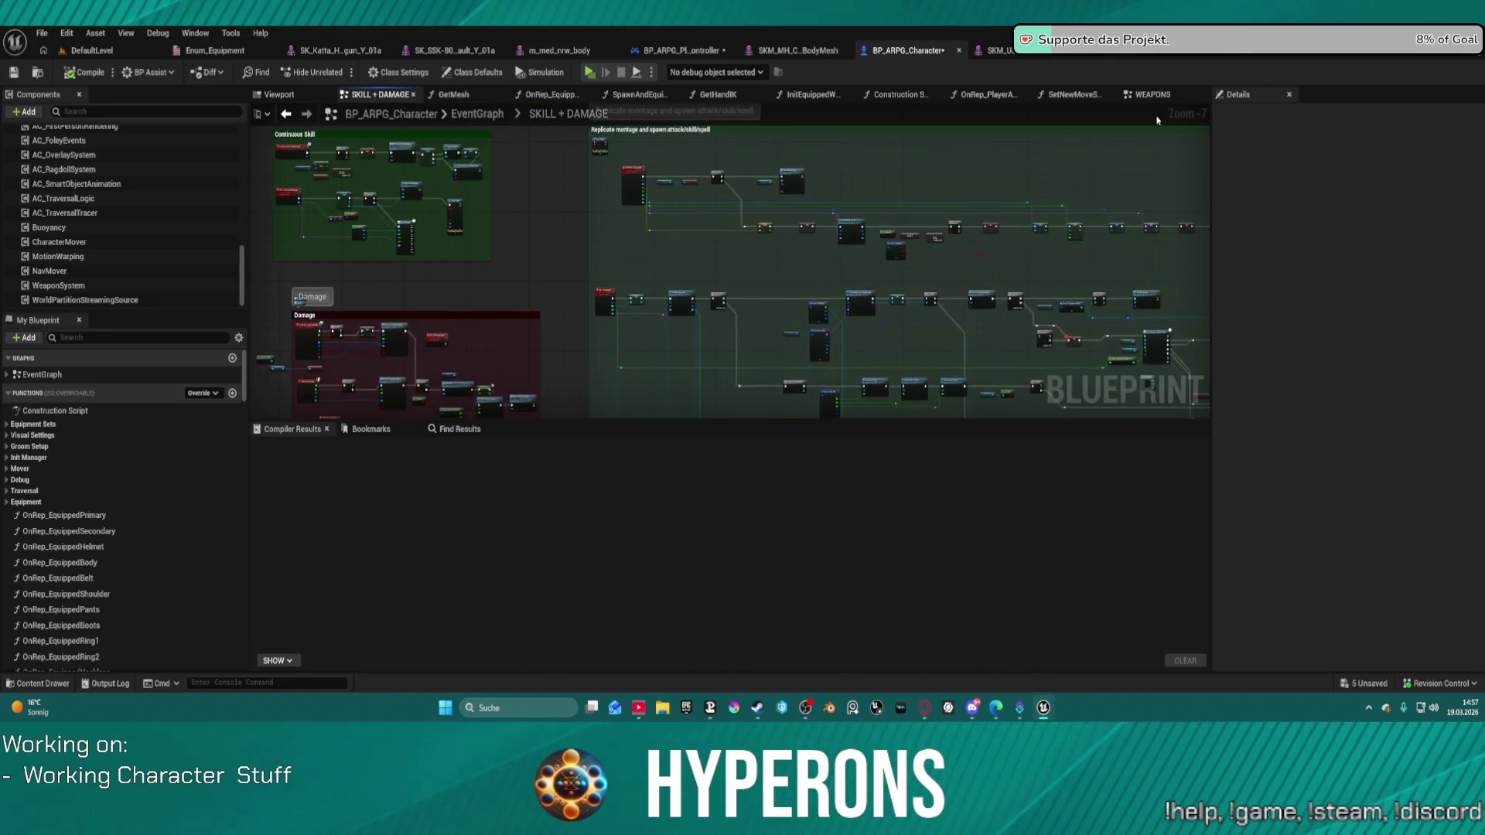
click(687, 49)
Center the ExecuteActionbar event alongside Get Actionbar and Break S Skill Info in the SKILLS graph.
scroll(646, 238, down, 5)
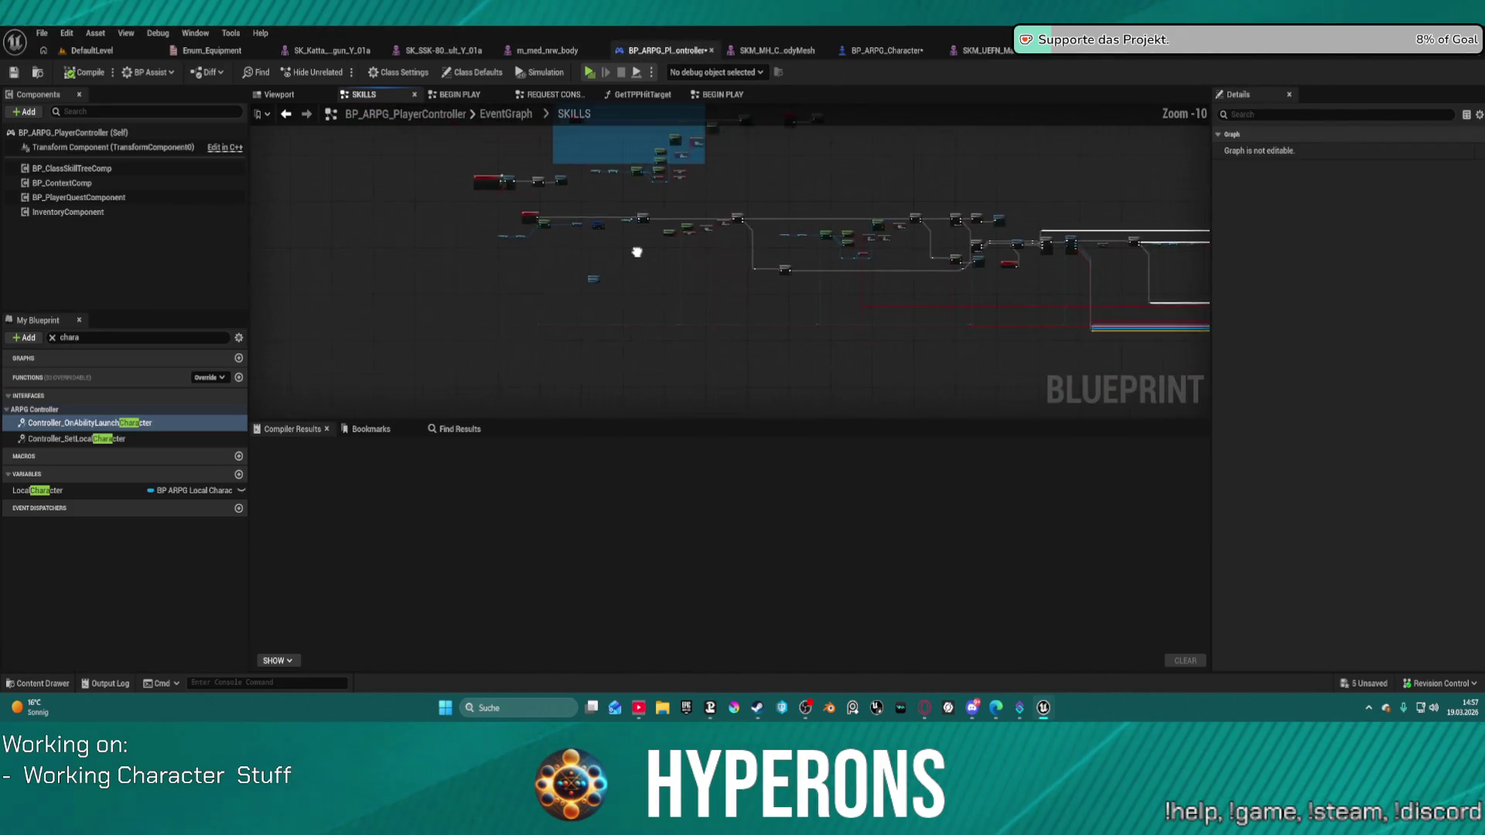
drag(647, 238, 454, 237)
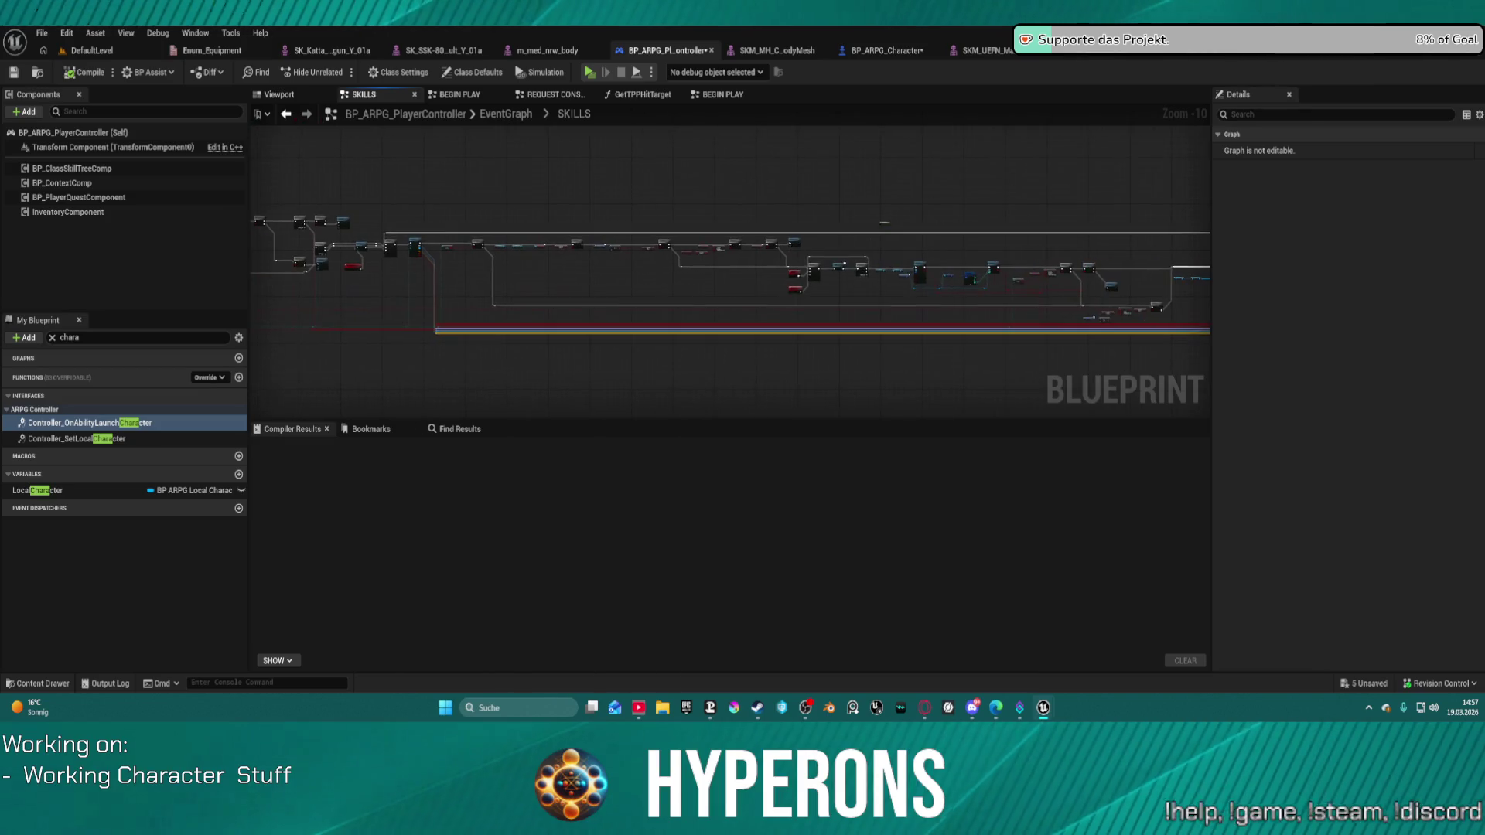
scroll(429, 280, up, 8)
mouse_move(941, 292)
mouse_down()
mouse_move(802, 307)
mouse_move(555, 289)
mouse_up()
scroll(702, 300, down, 9)
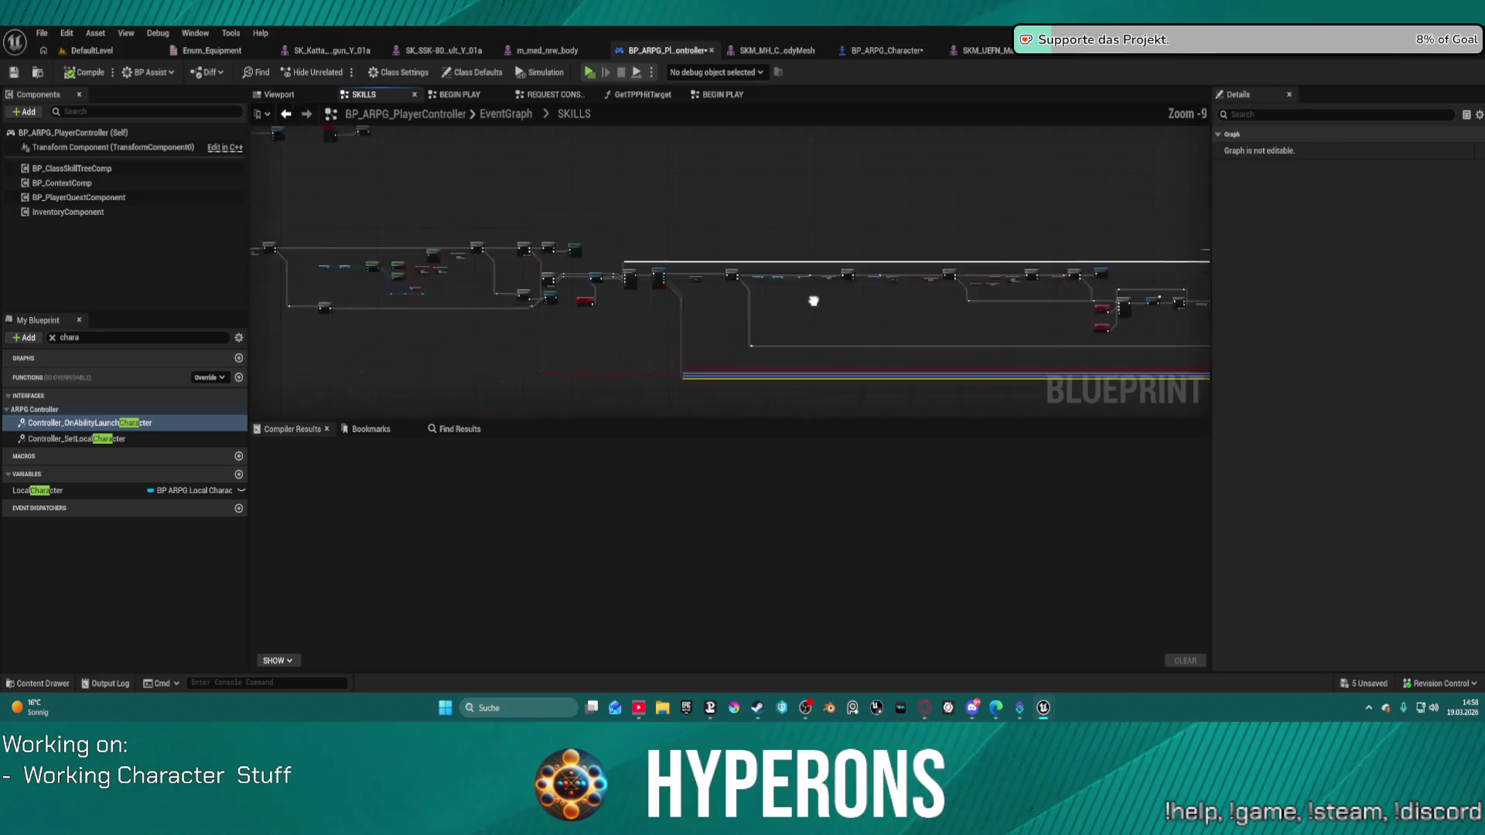
scroll(985, 264, up, 10)
scroll(631, 261, down, 8)
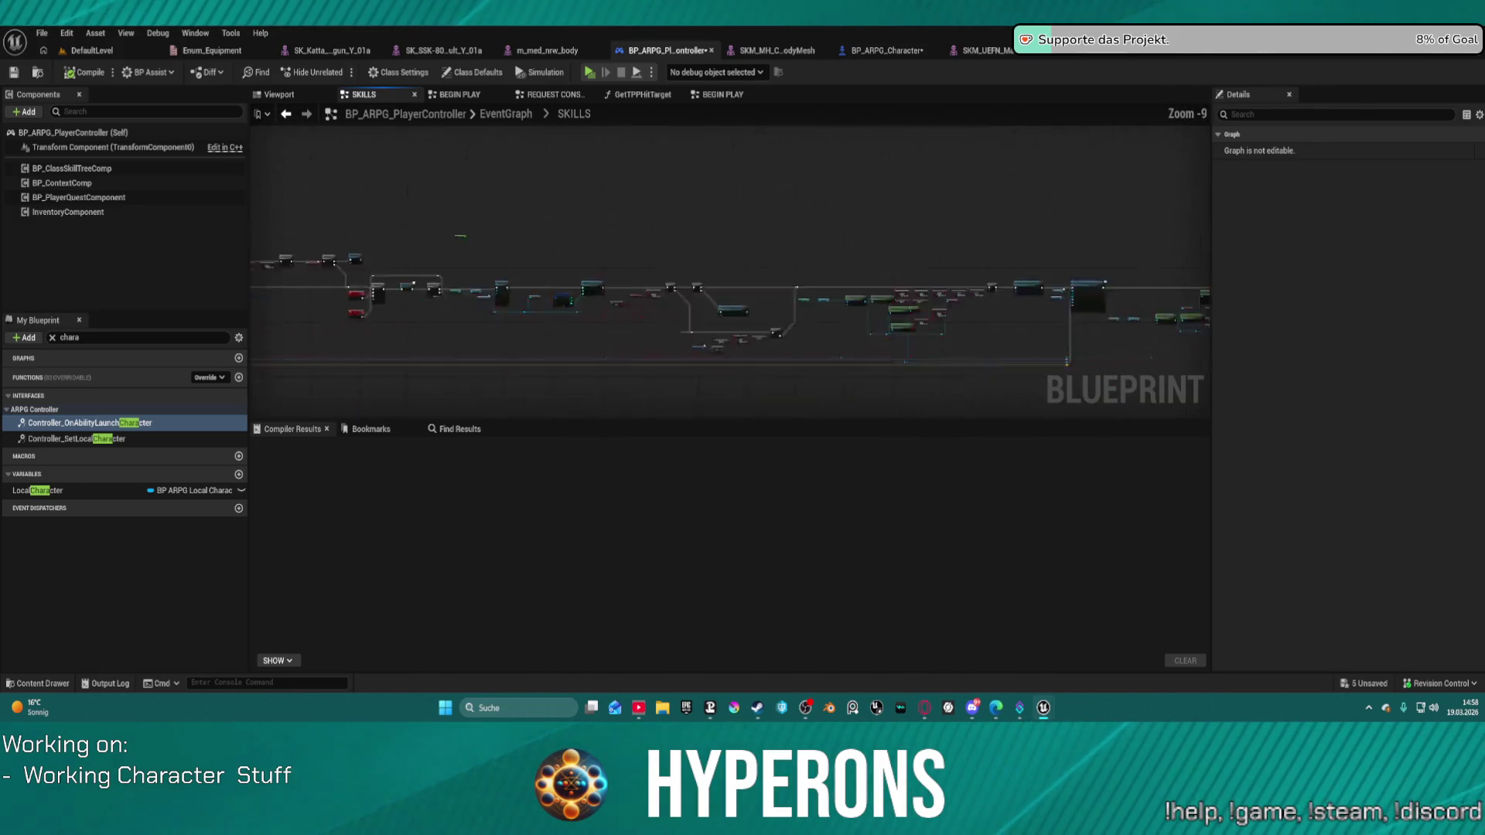
scroll(627, 249, up, 4)
scroll(627, 249, up, 4)
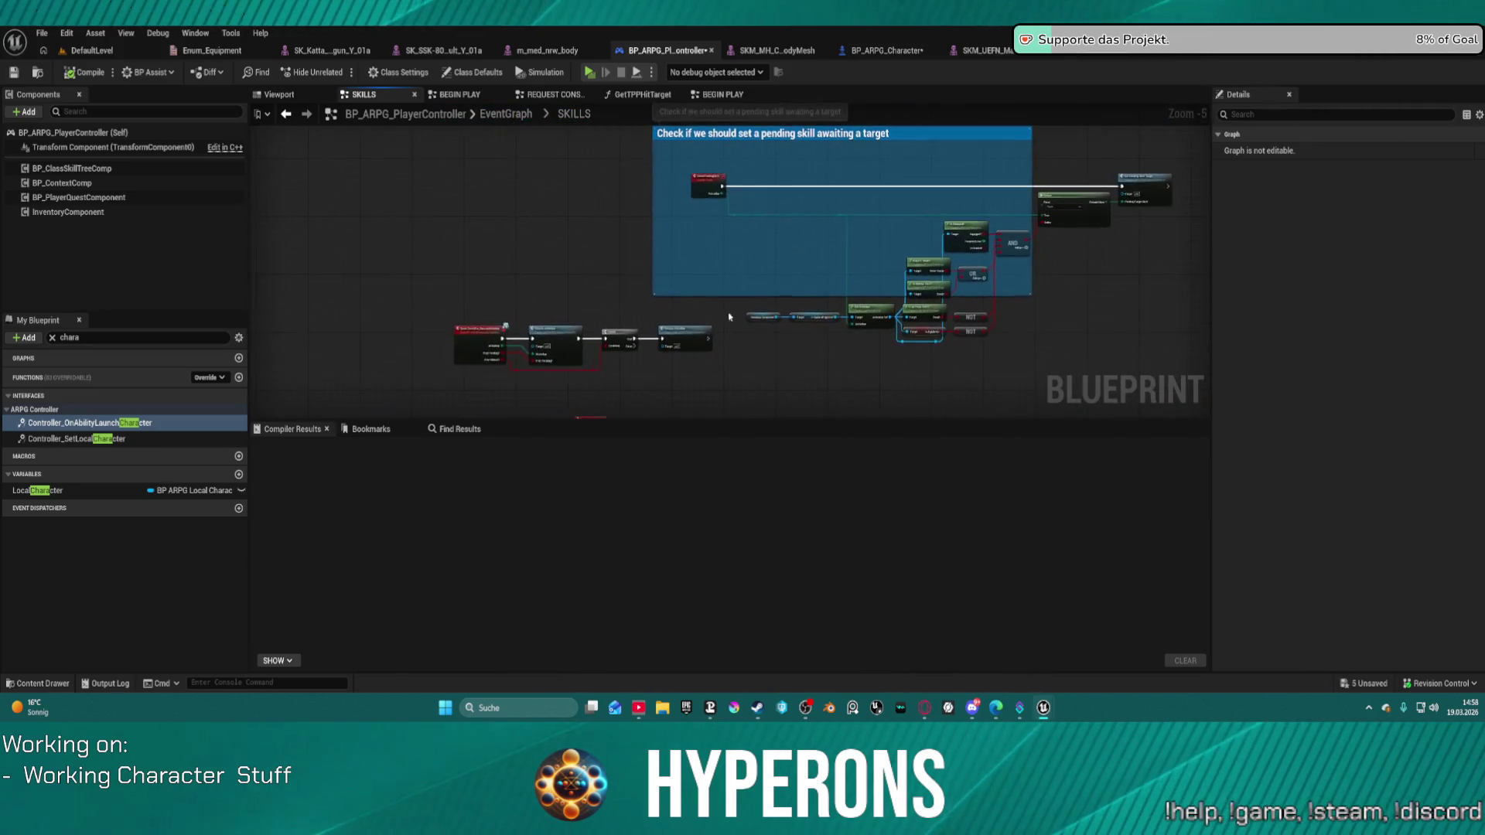
drag(513, 312, 433, 289)
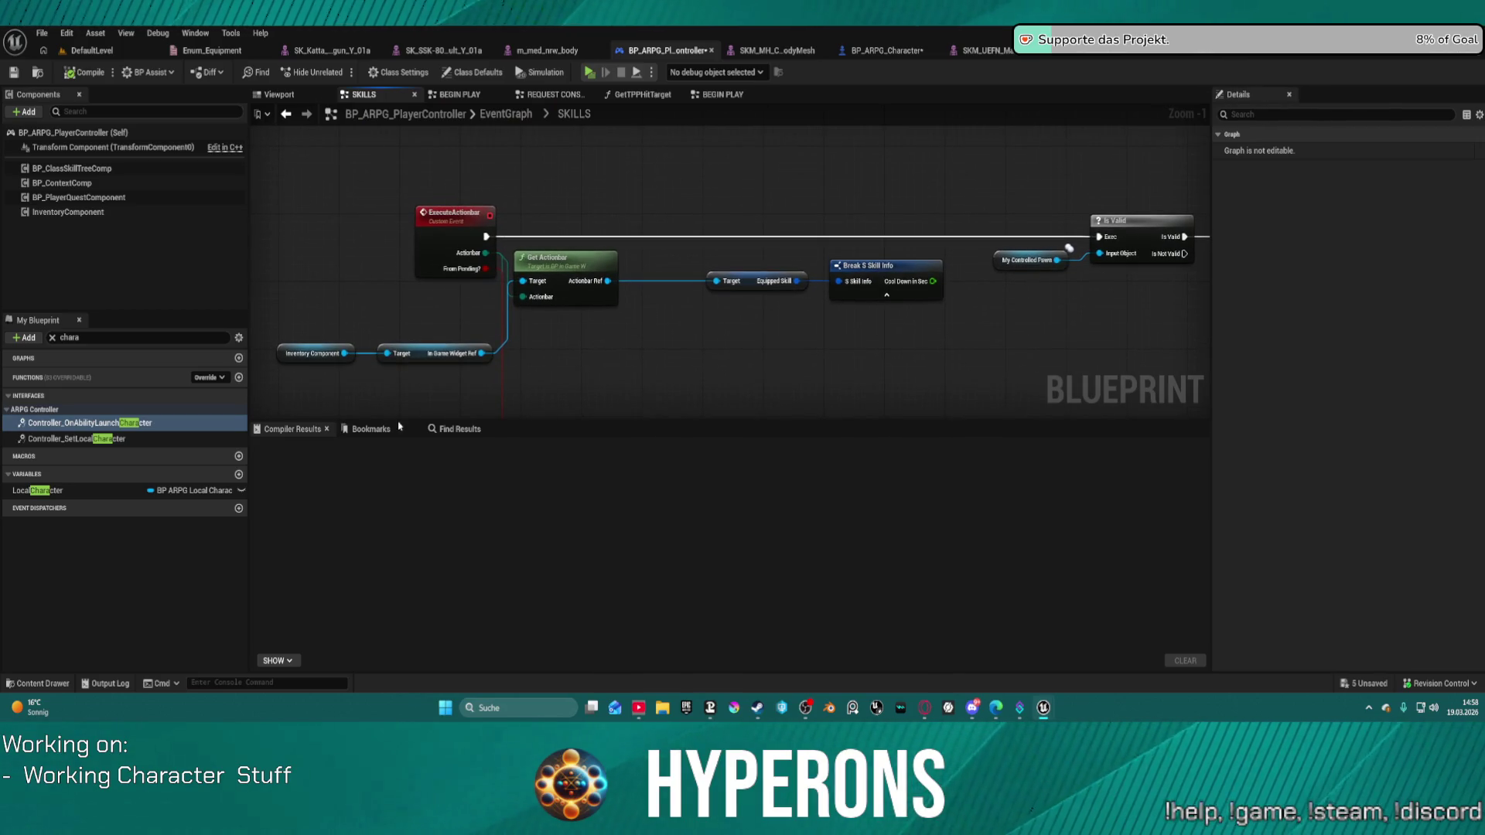
Find the SKILLS Print String, wire Branch True straight to Check Ammo, and delete the Print String.
click(456, 430)
text(print)
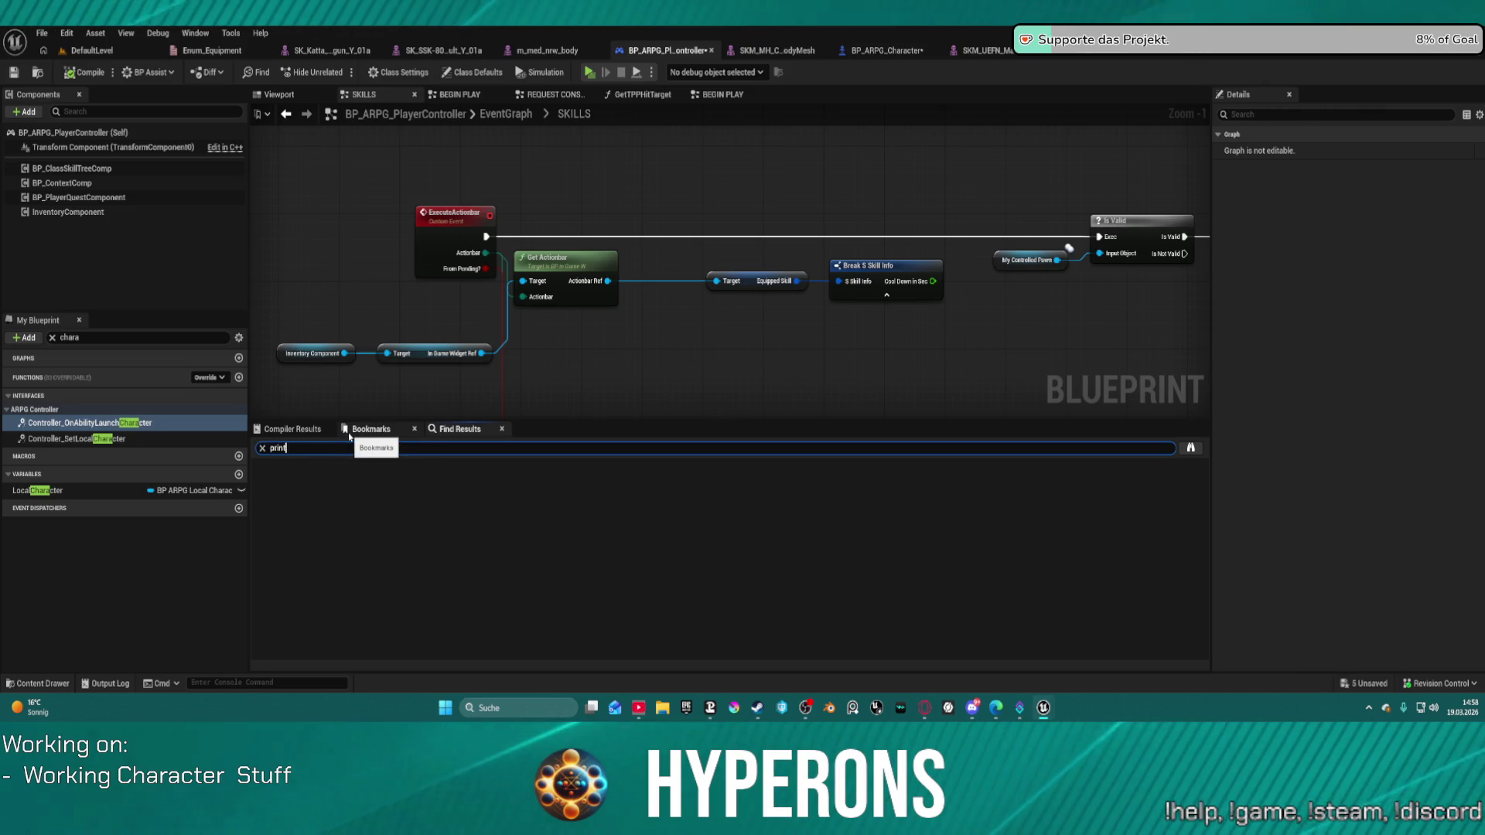
text(string)
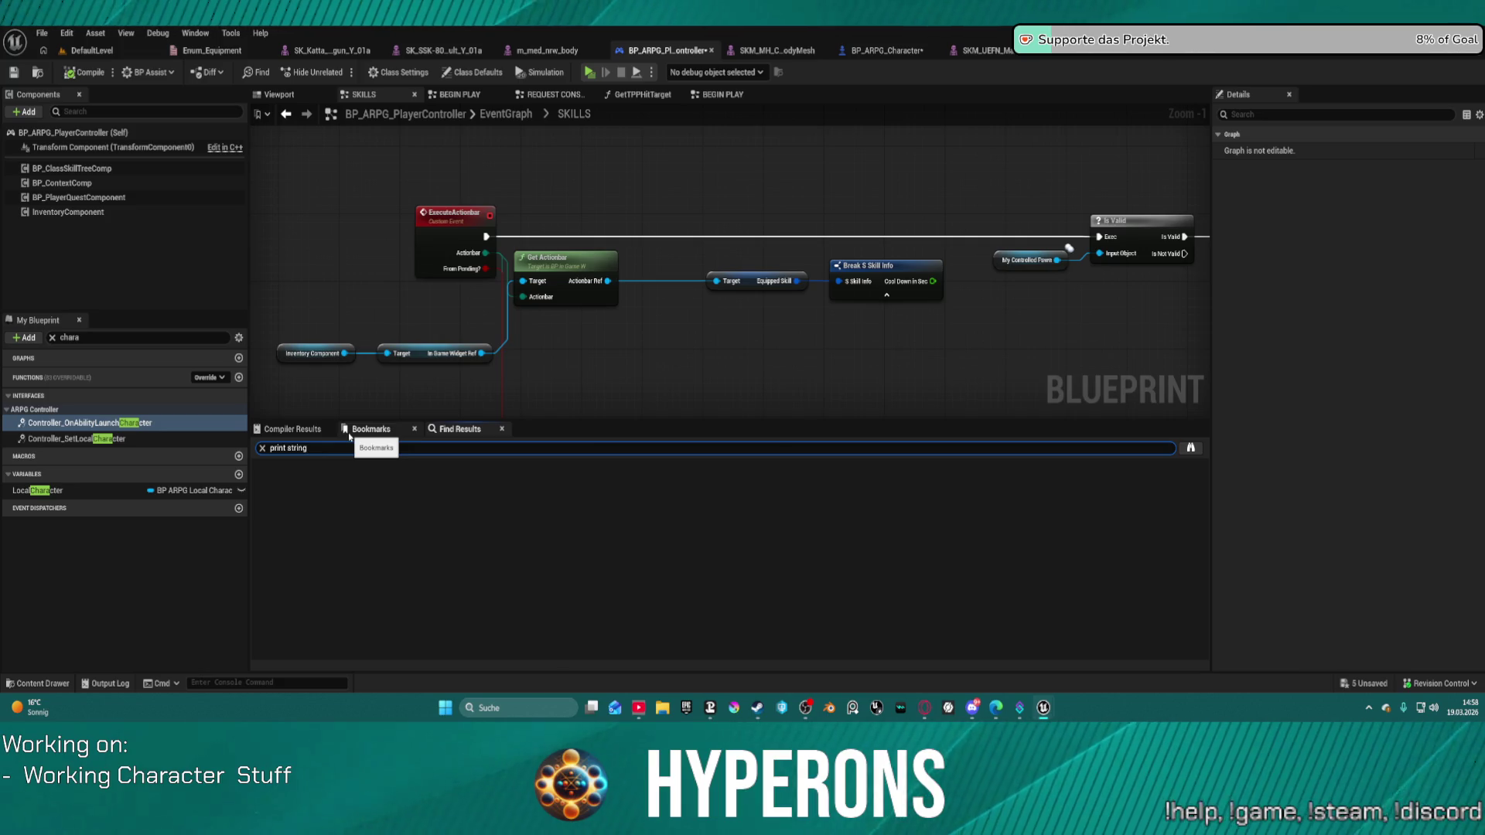
key(Return)
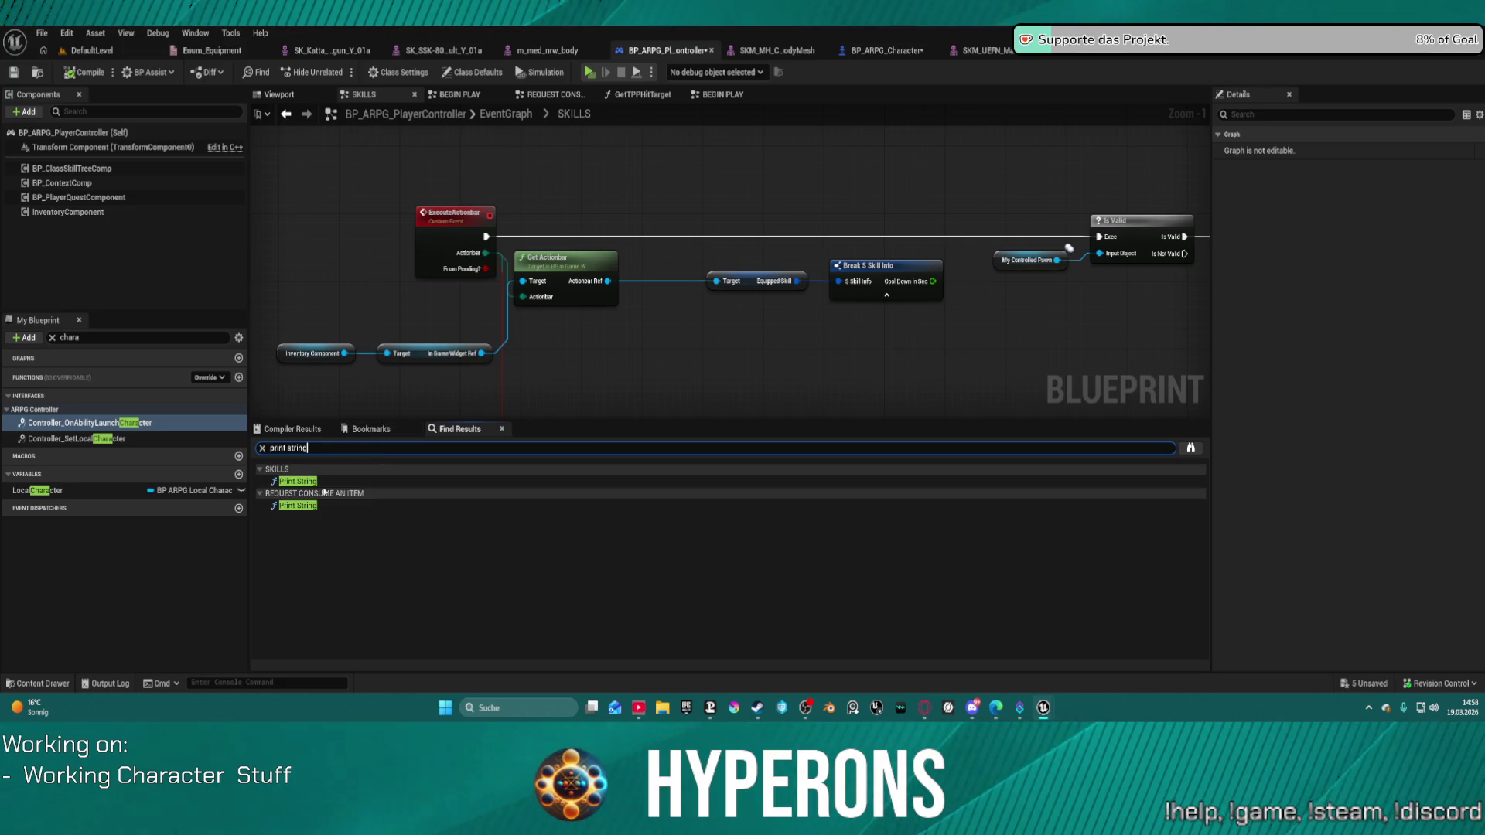
double_click(327, 481)
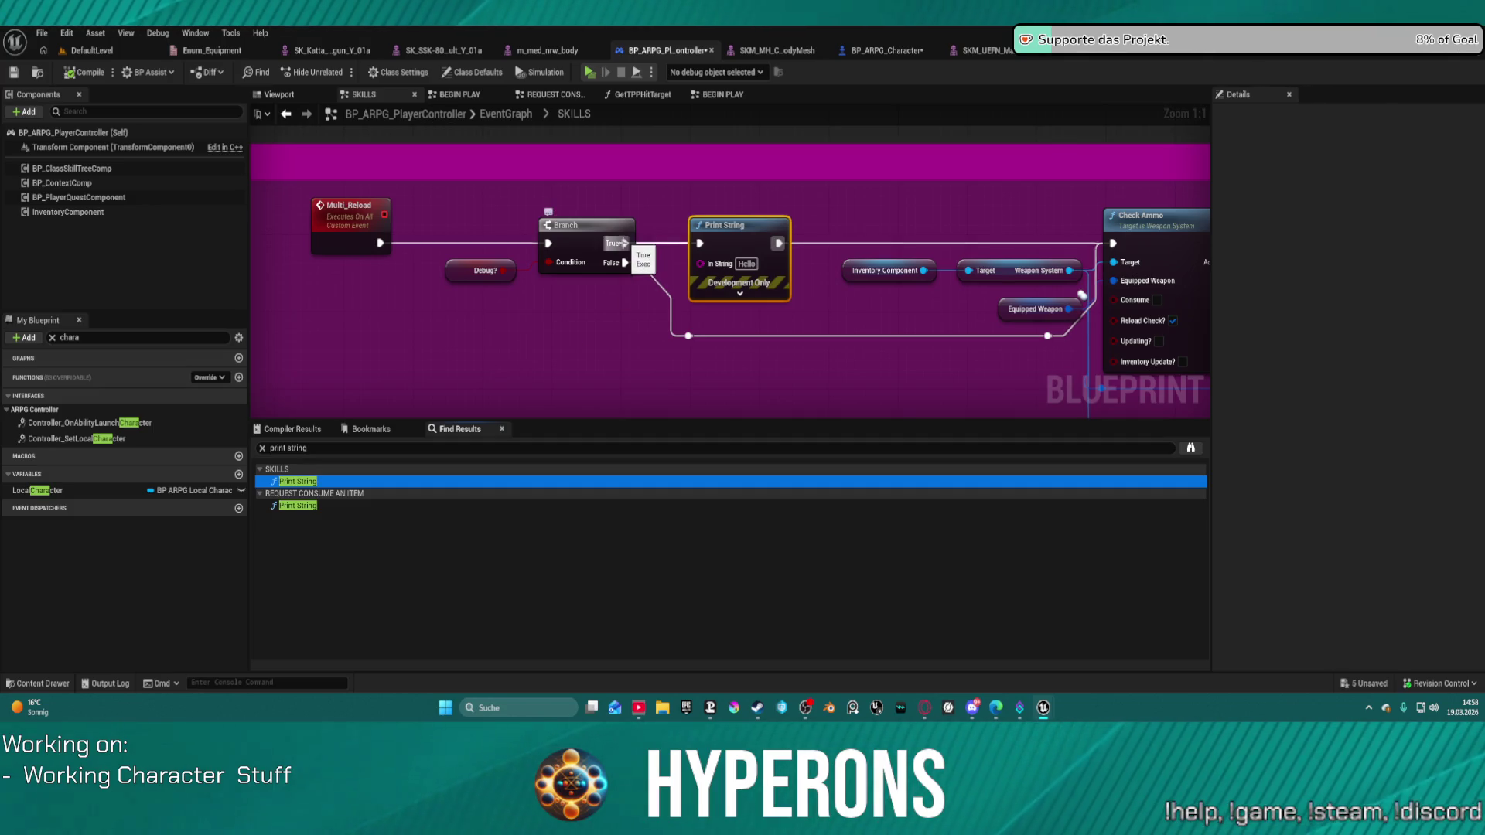
drag(623, 243, 1025, 258)
drag(1114, 248, 1116, 246)
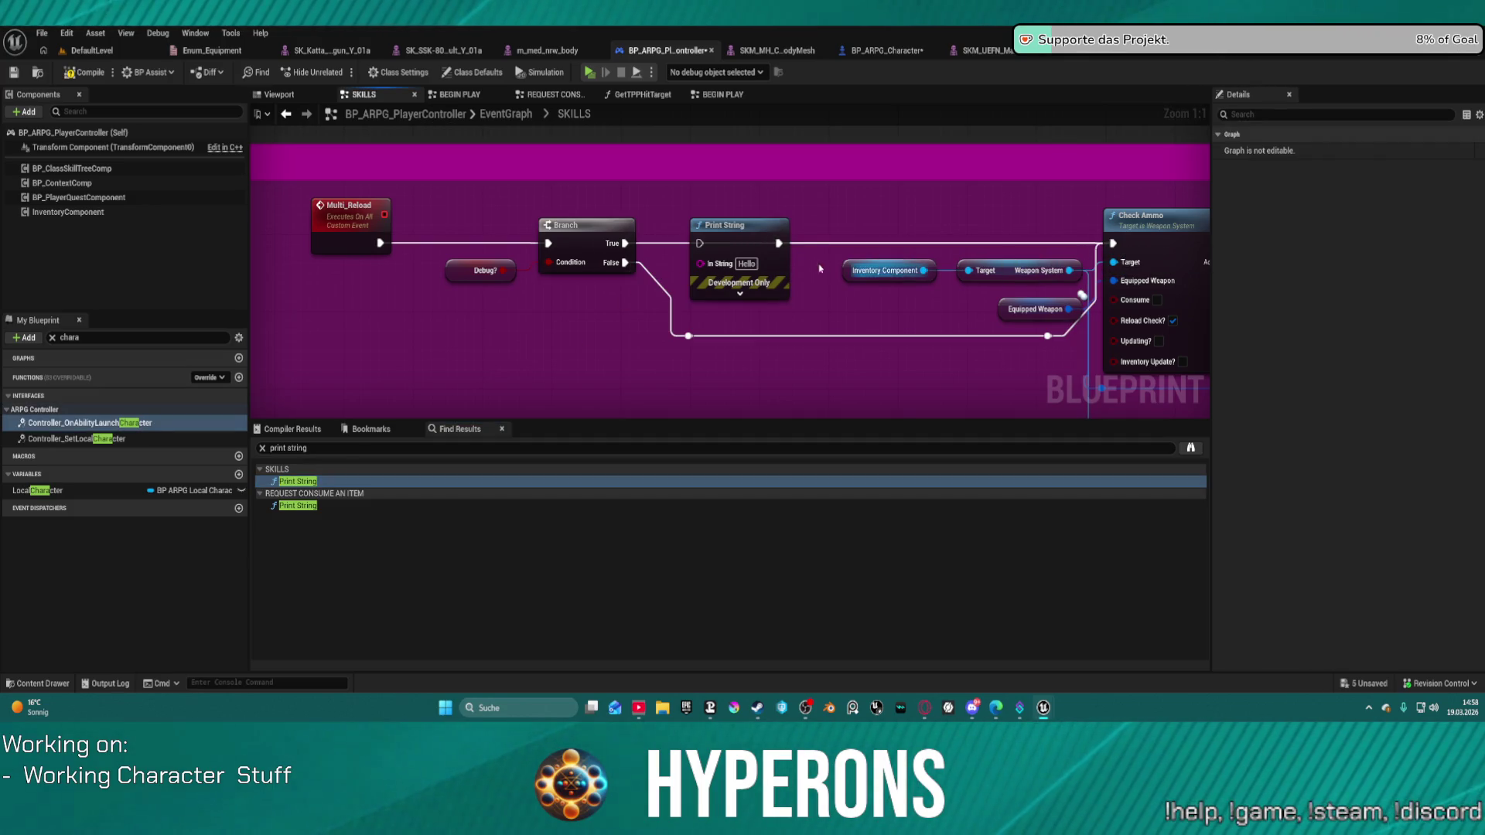
click(730, 227)
key(Delete)
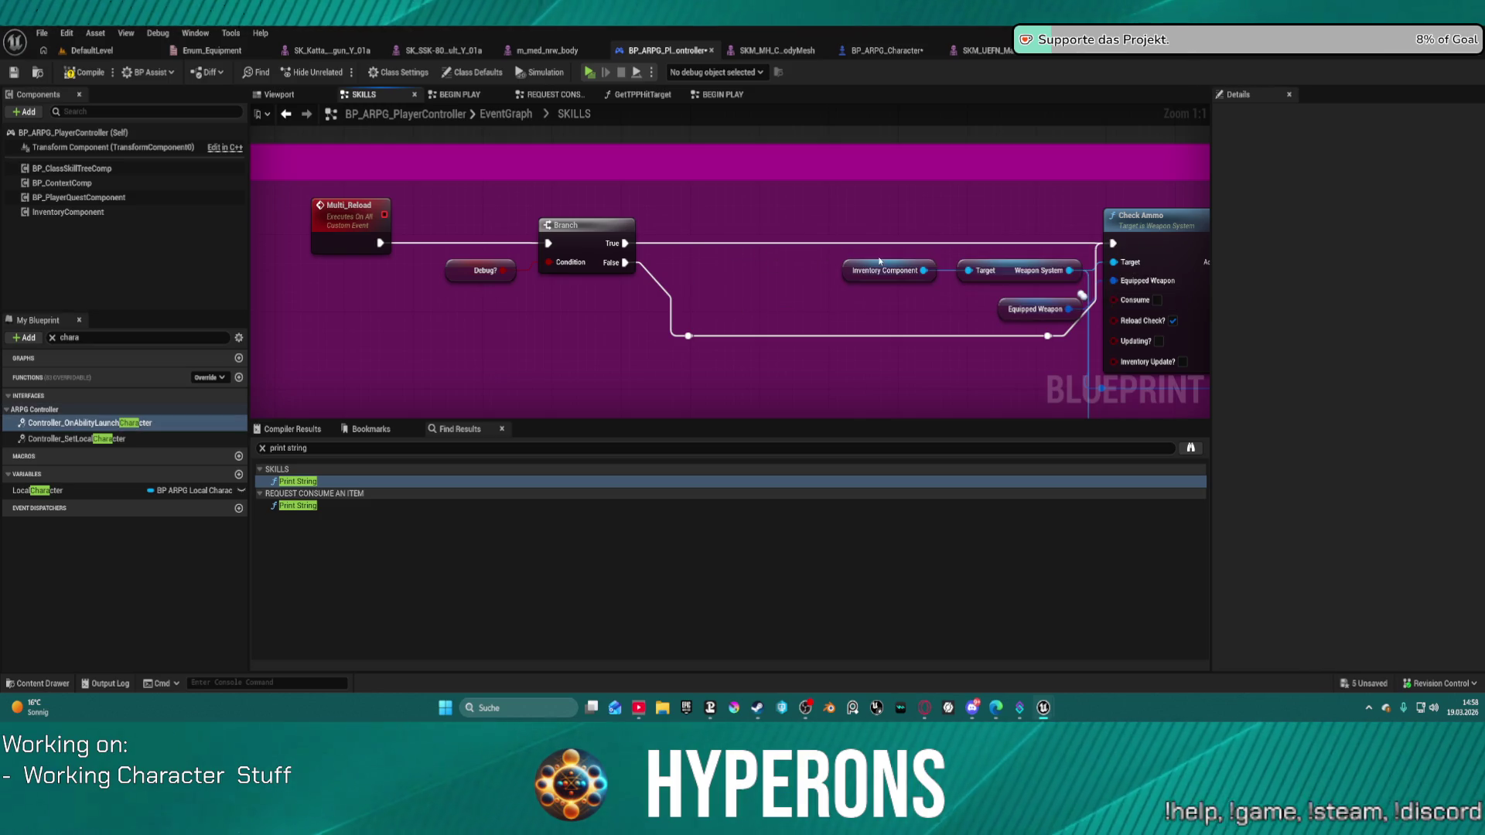
Follow the reload sequence to the Reloaded event and the Print String in REQUEST CONSUME AN ITEM.
scroll(880, 262, down, 2)
mouse_move(879, 261)
mouse_down()
mouse_move(178, 256)
mouse_move(758, 260)
mouse_move(588, 252)
mouse_up()
drag(870, 206, 784, 214)
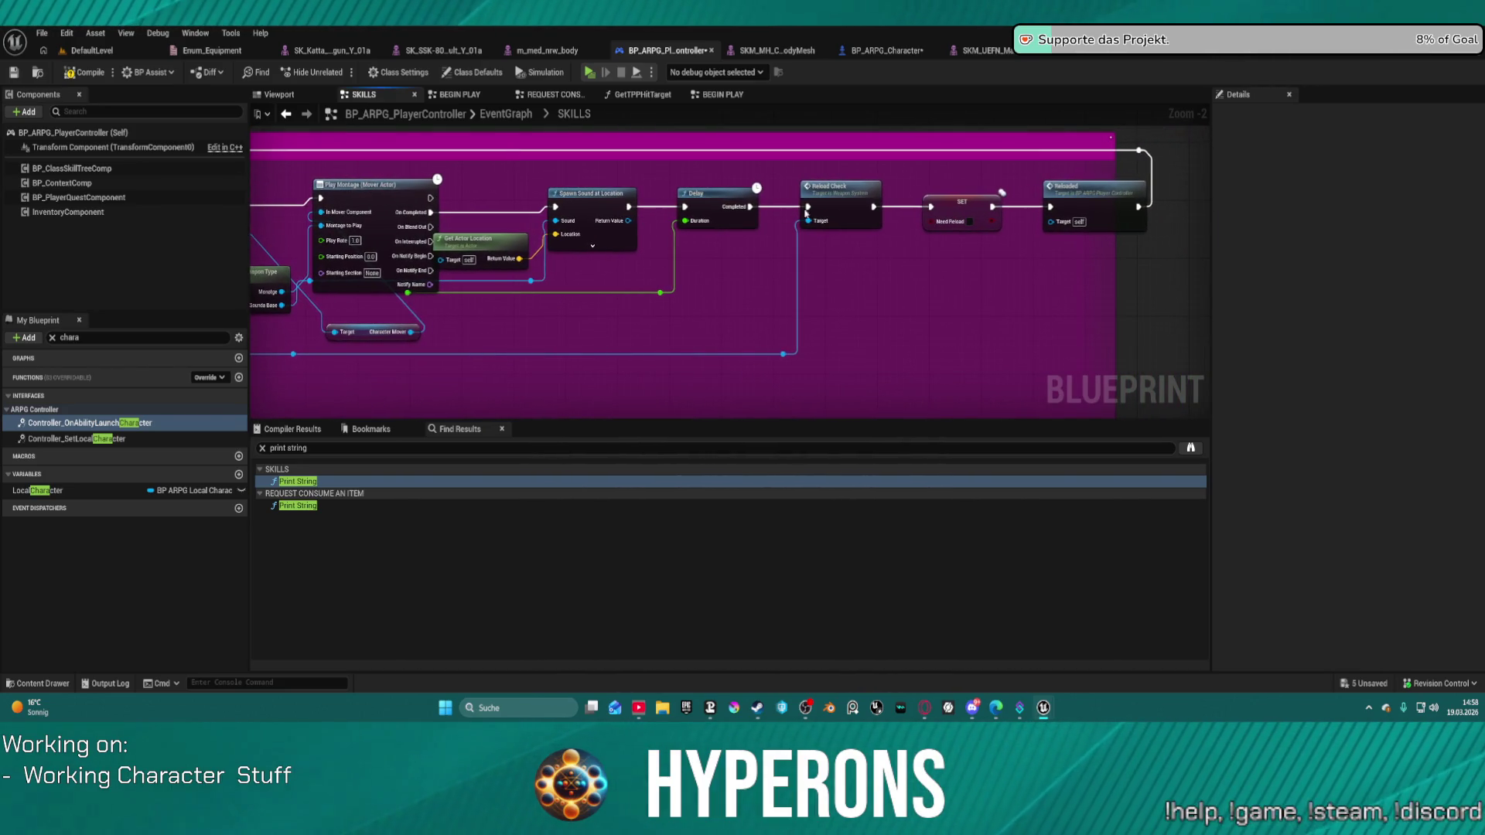
double_click(1111, 194)
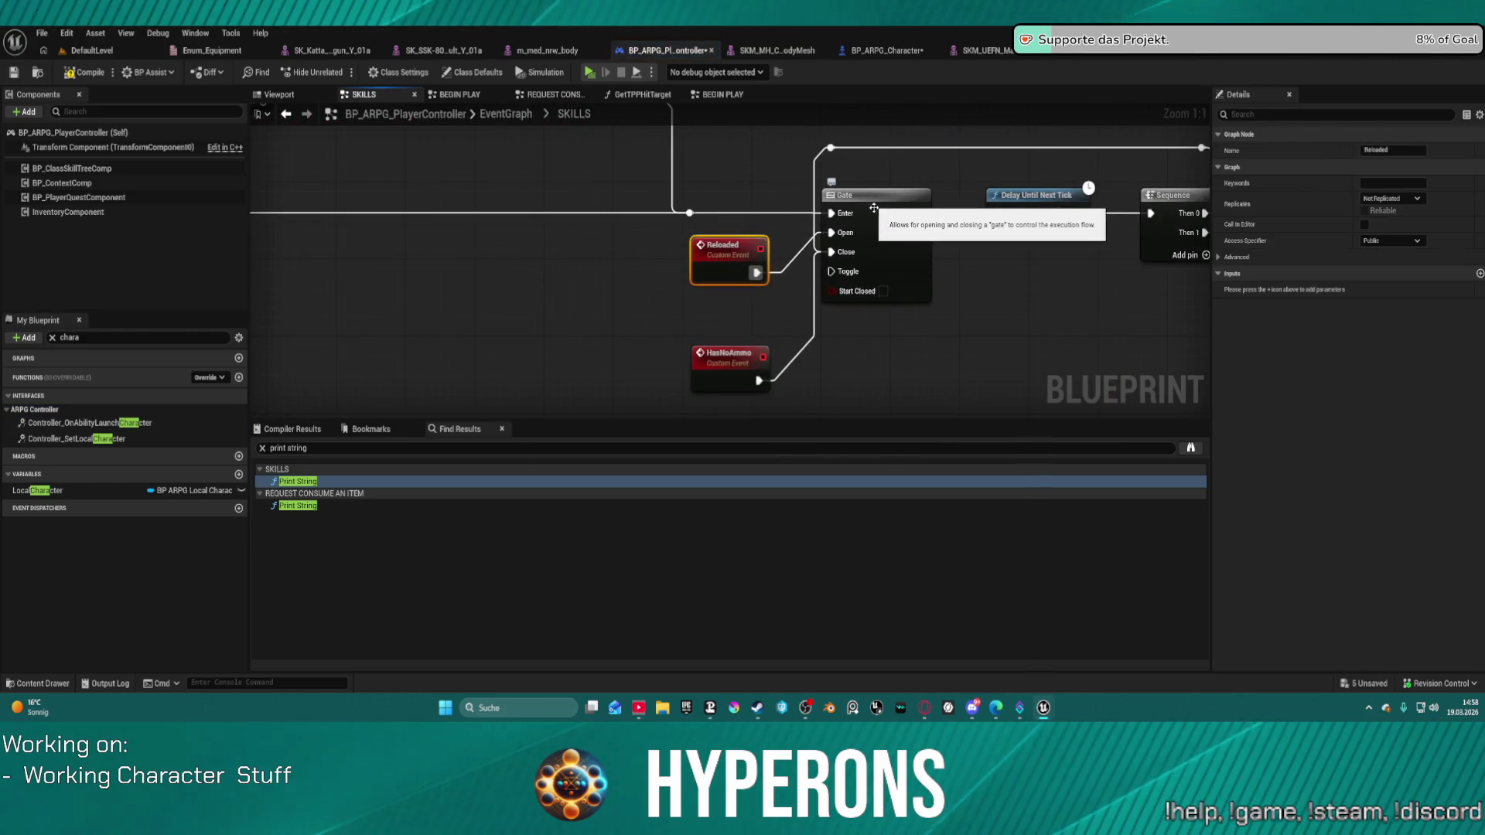
scroll(964, 289, down, 4)
mouse_move(965, 289)
mouse_down()
mouse_move(539, 304)
mouse_move(423, 366)
mouse_move(256, 406)
mouse_up()
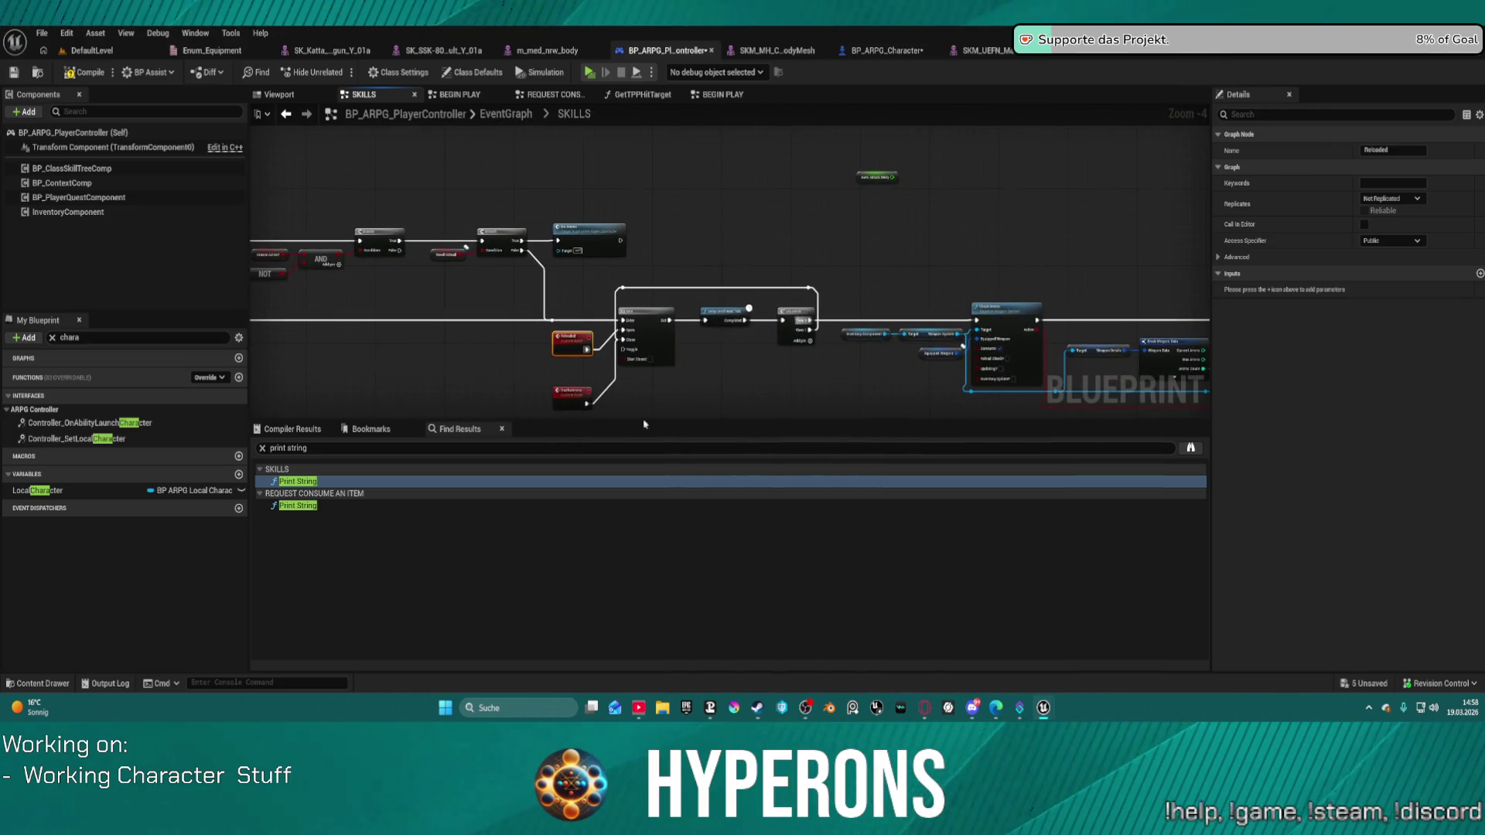
double_click(294, 506)
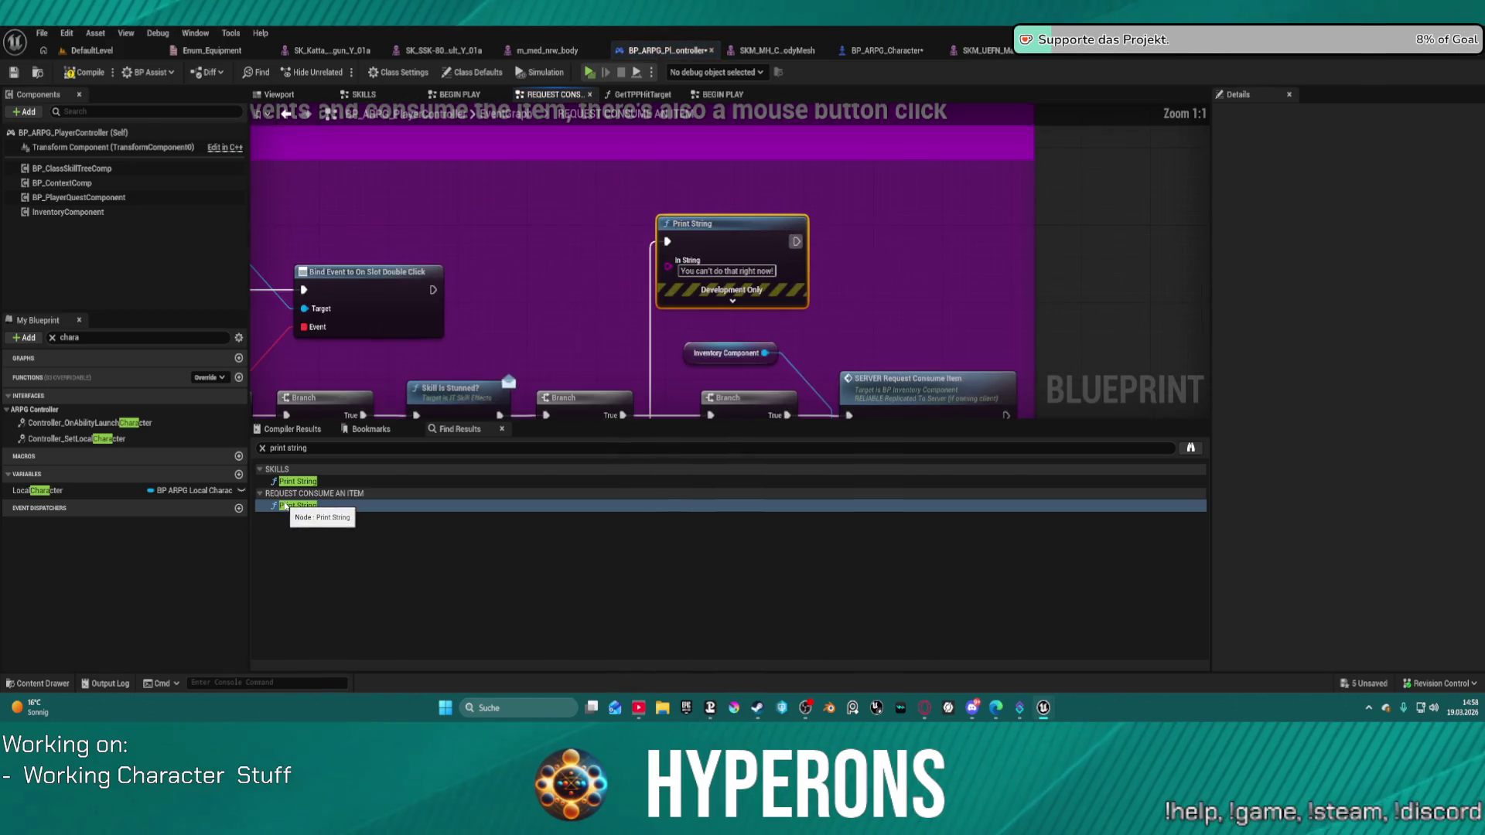
click(869, 54)
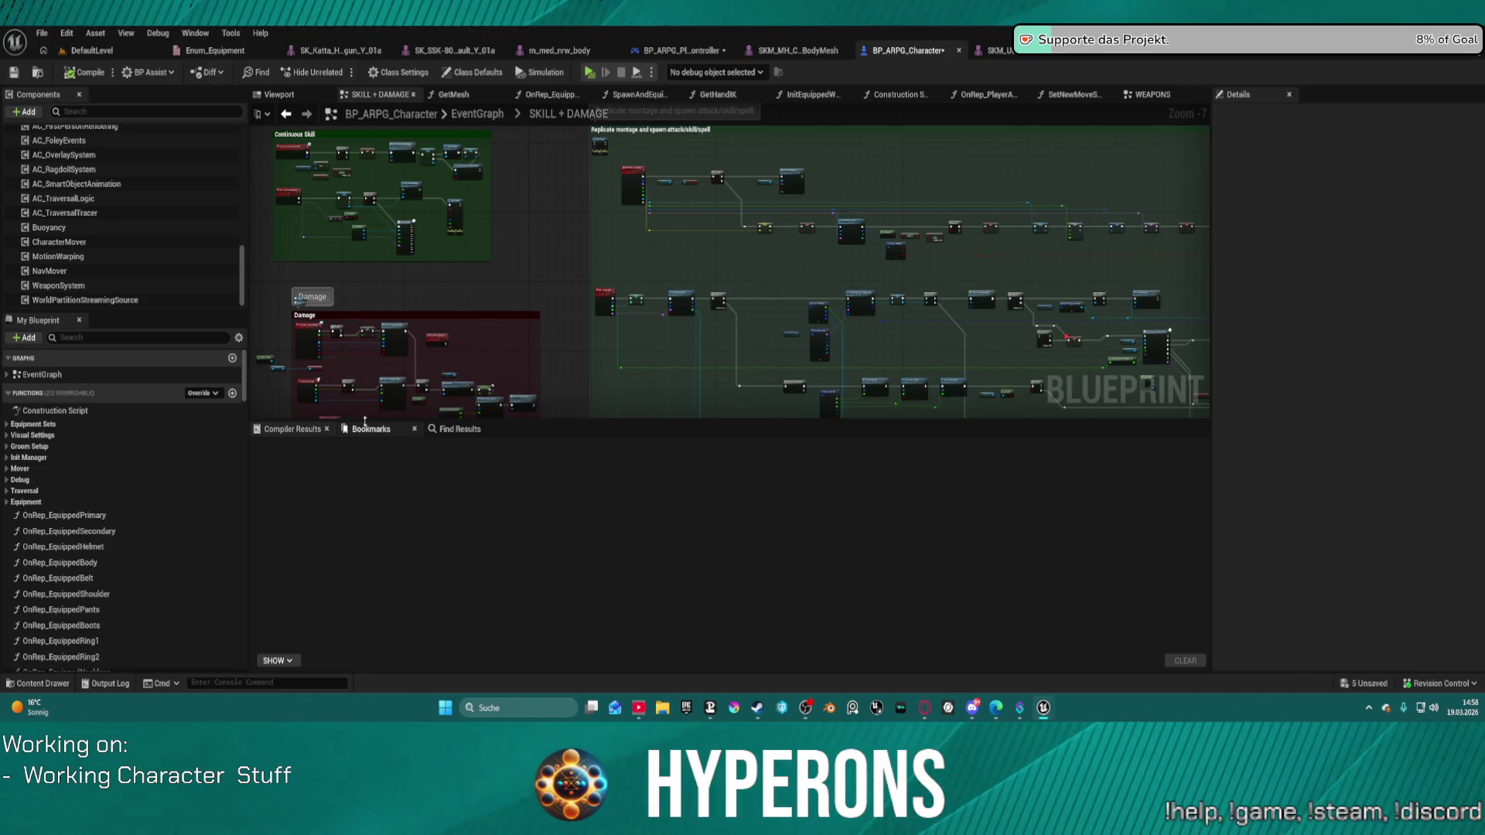
Open GetSkillInfoByID from the SKILL + DAMAGE graph and begin a blueprint-wide search.
scroll(782, 232, down, 2)
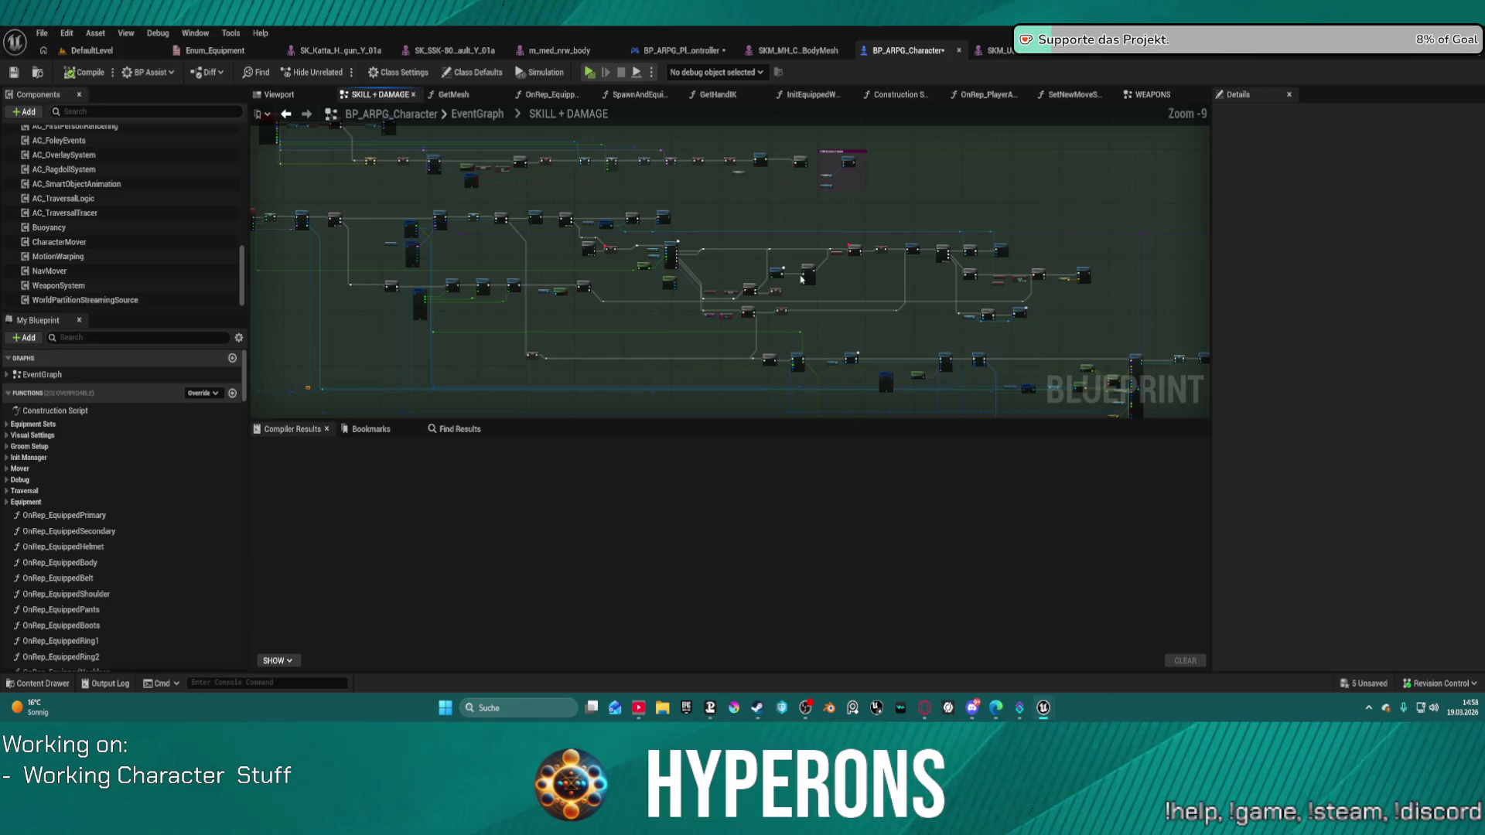
scroll(651, 271, up, 4)
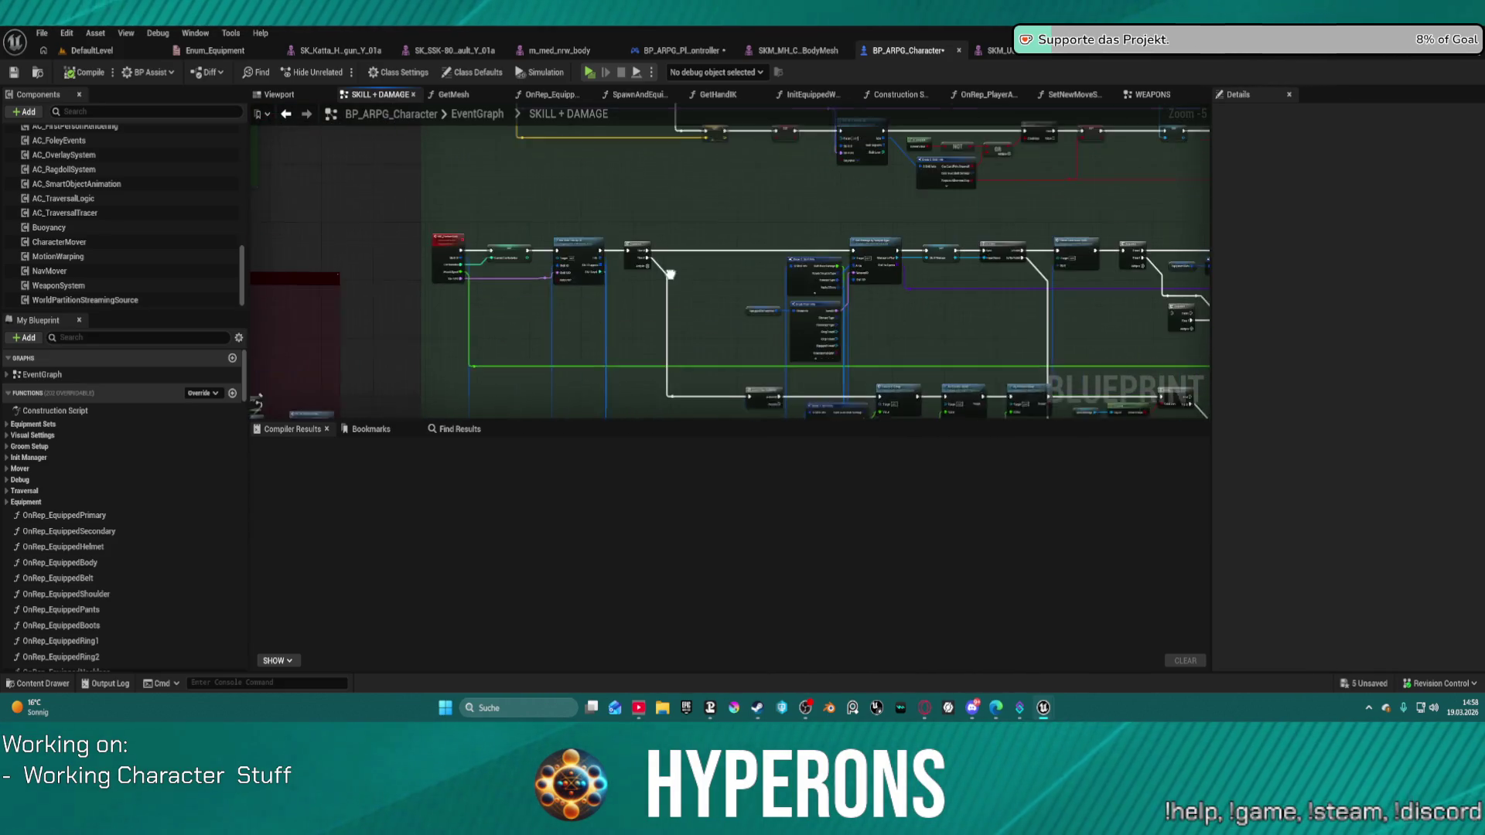
scroll(586, 281, up, 5)
double_click(586, 281)
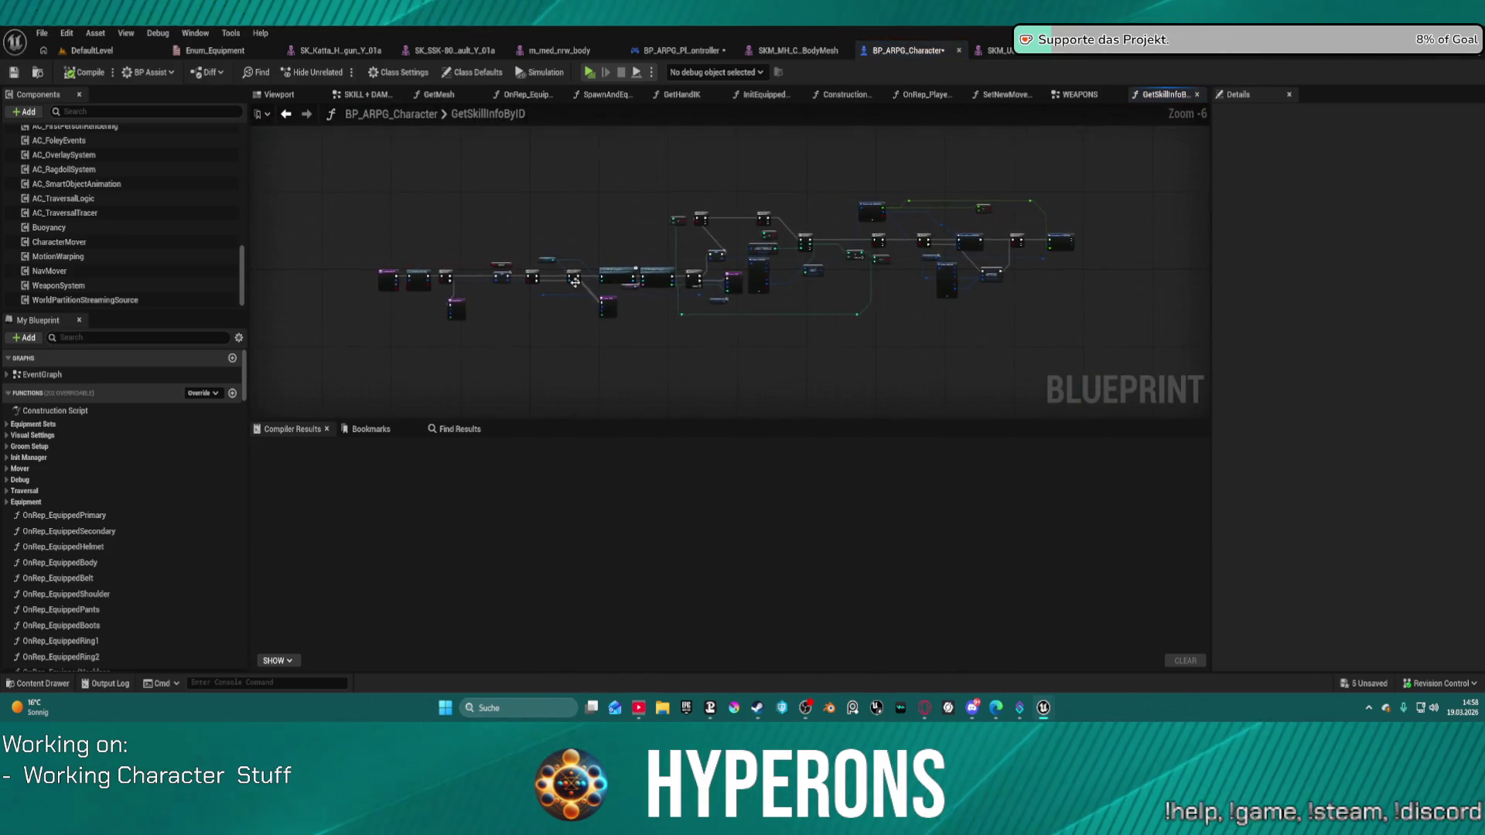
scroll(586, 281, up, 3)
scroll(263, 317, down, 4)
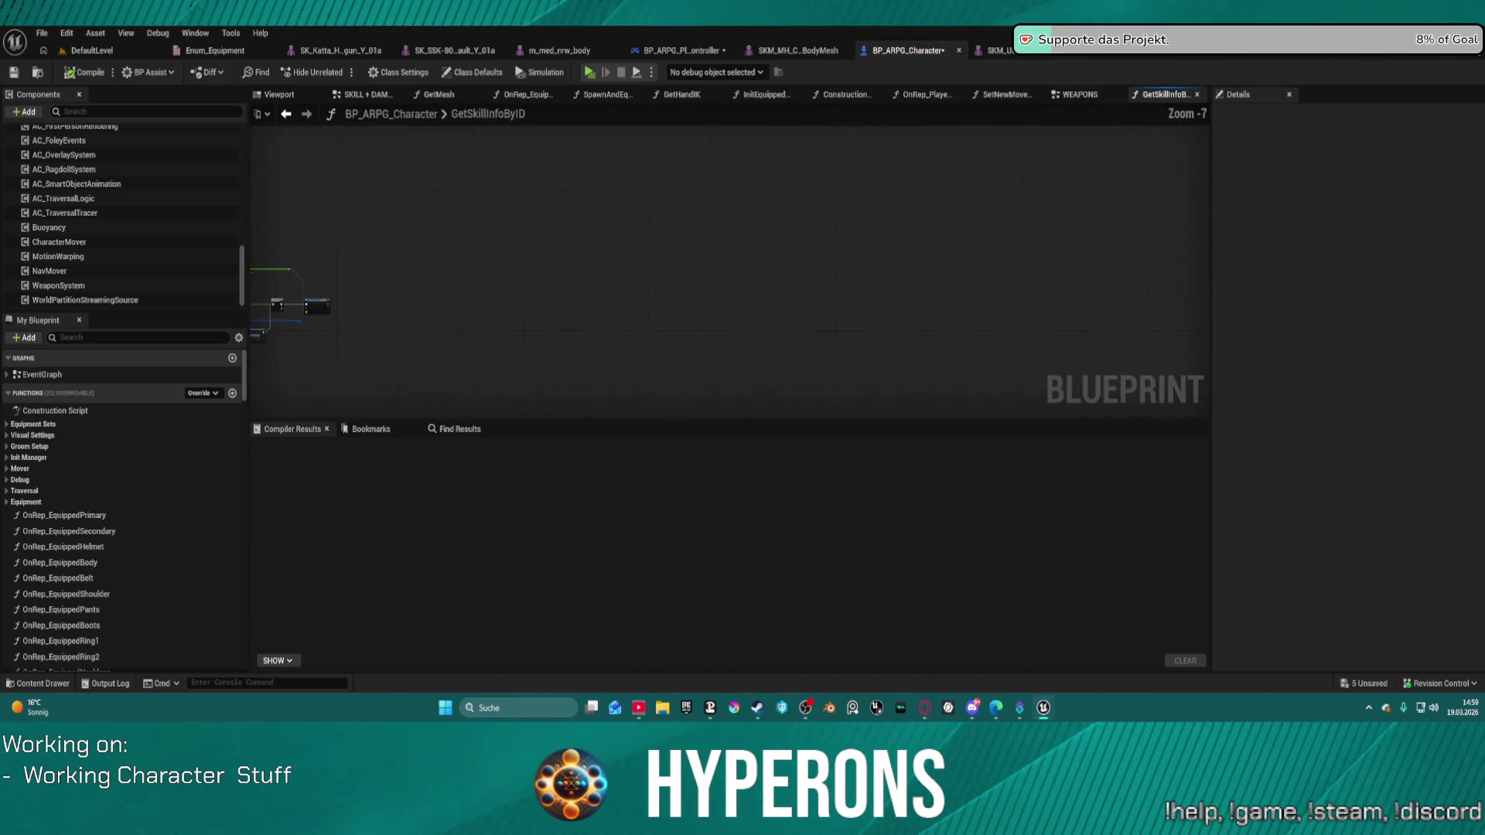
click(456, 429)
Search 'print strin' and jump to the first Print String result in CheckCanExecuteSkill.
click(434, 447)
text(printstrin)
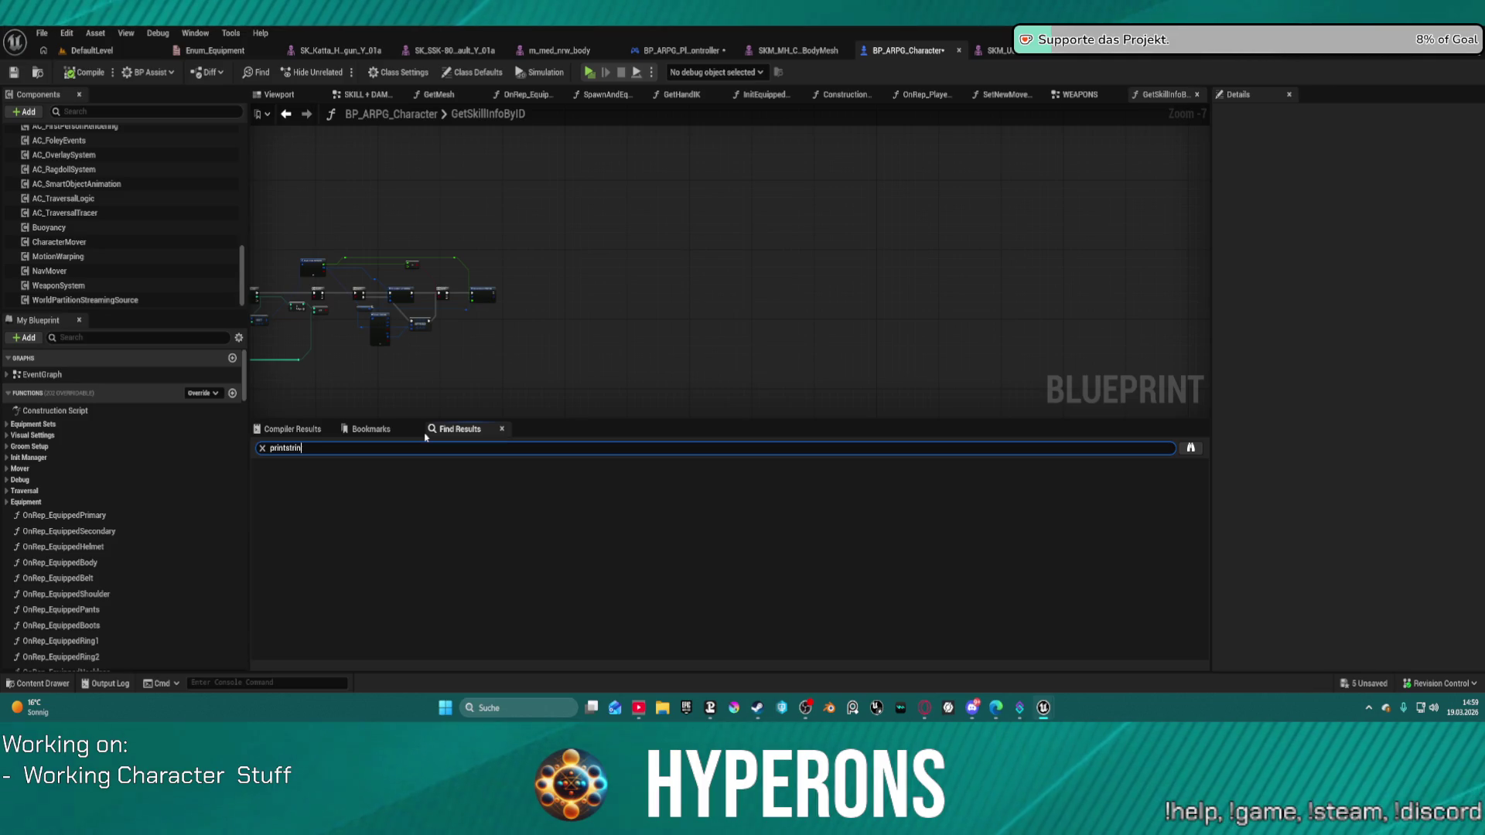
key(Left)
key(Left)
key(Left)
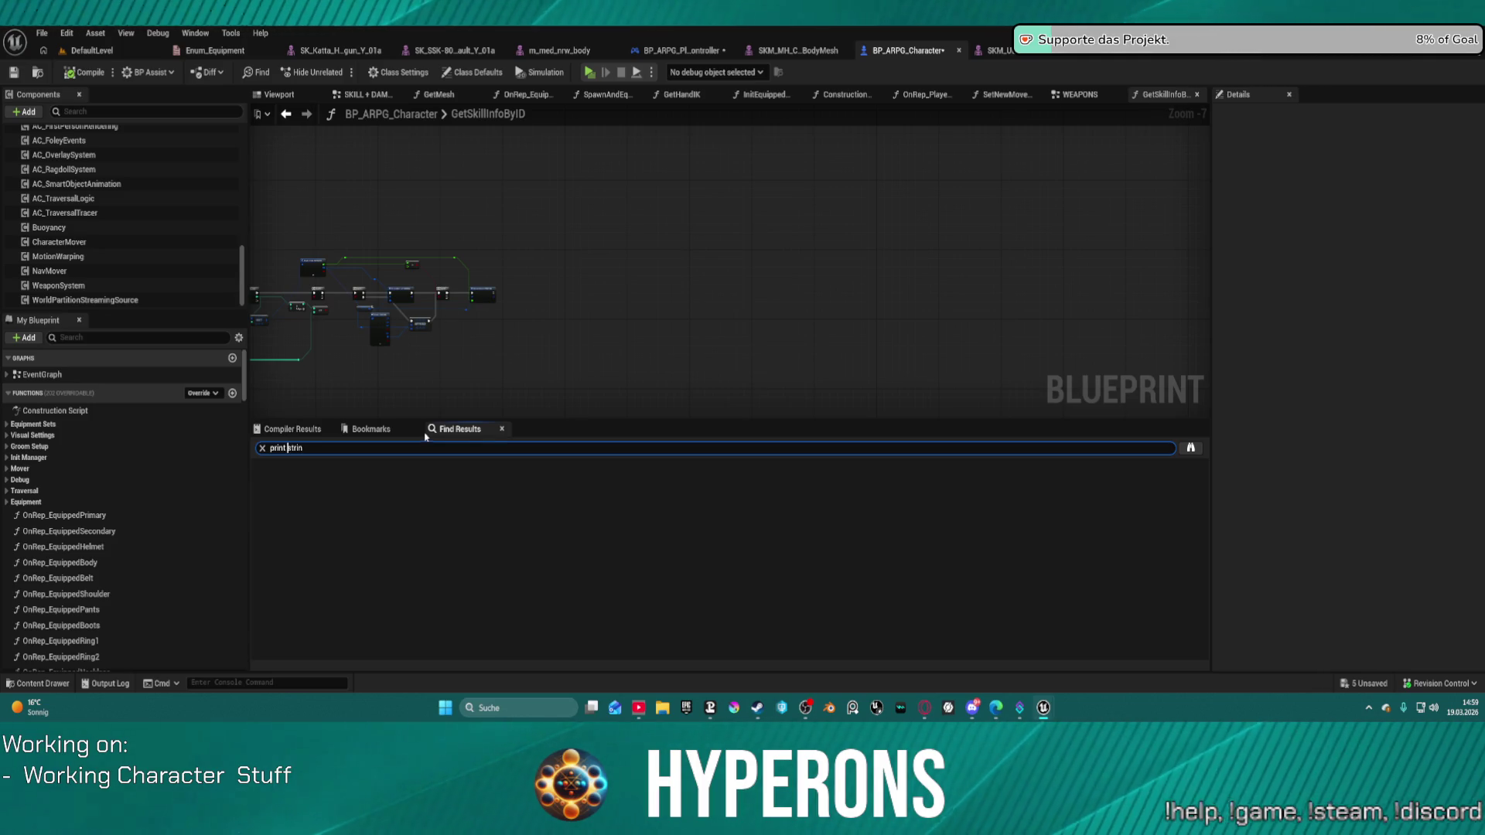
key(Return)
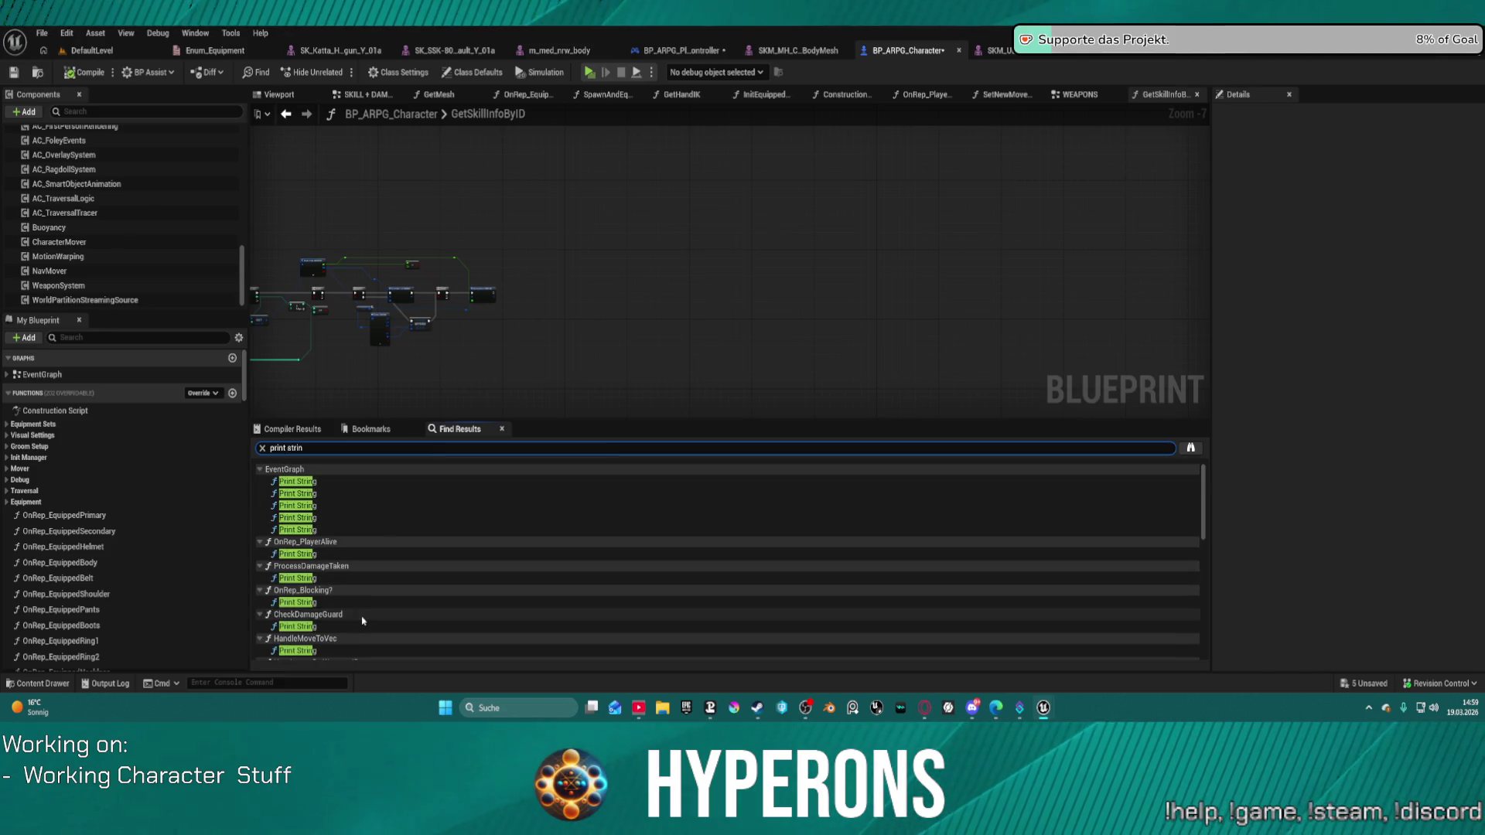
scroll(336, 619, down, 4)
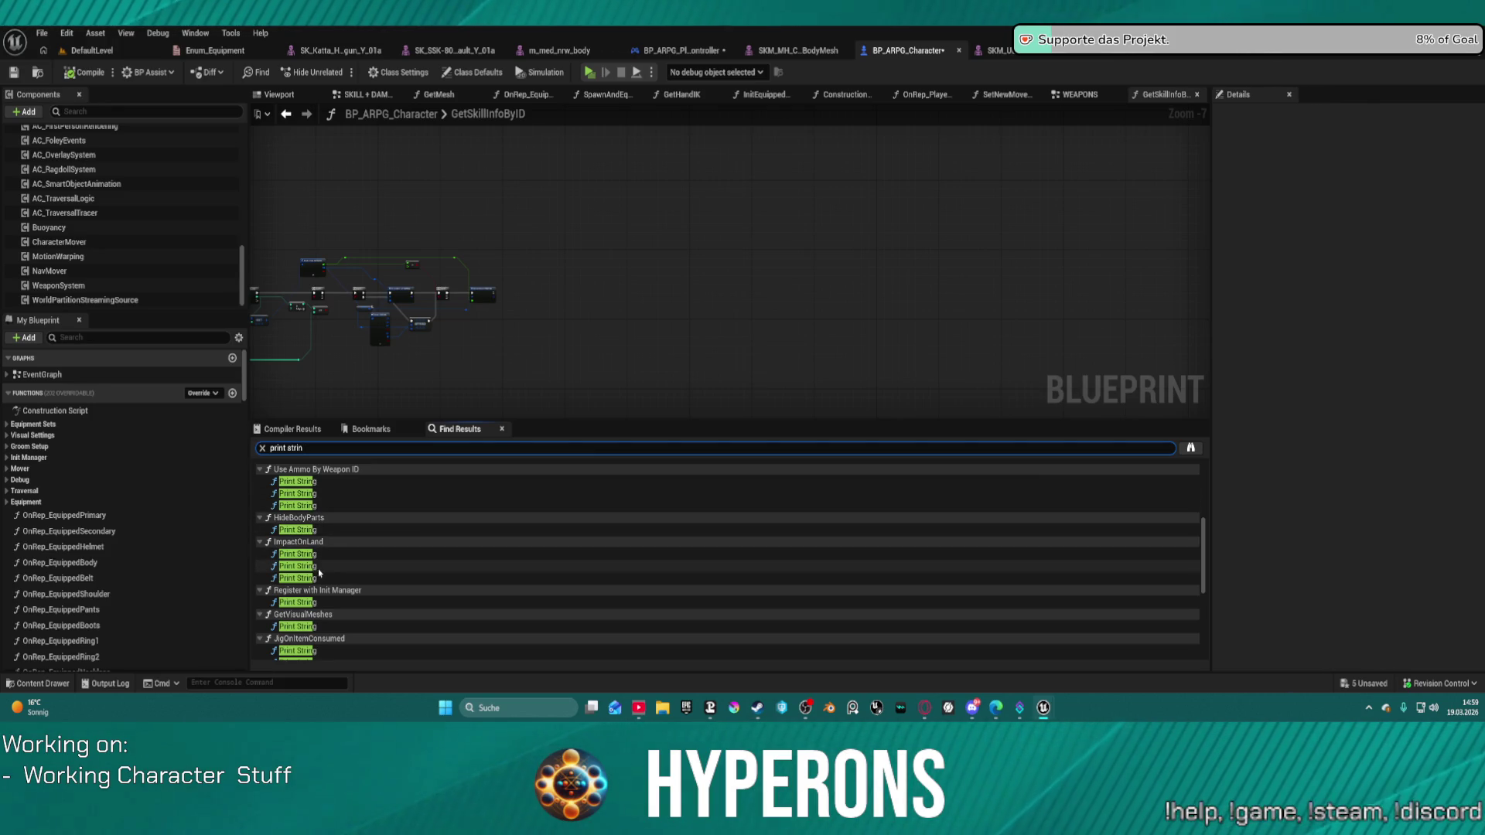
scroll(320, 573, down, 5)
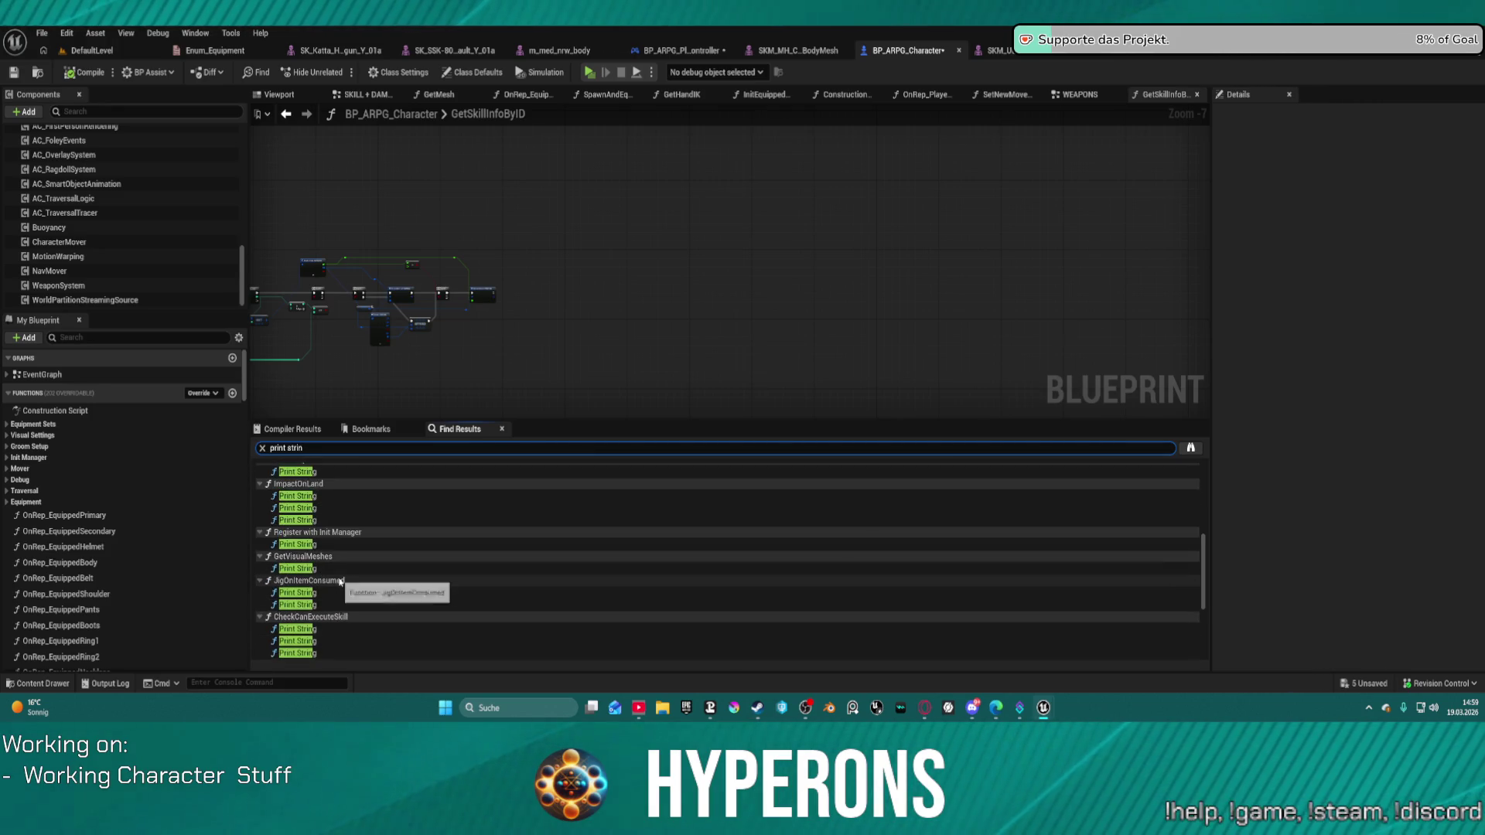
scroll(320, 609, down, 3)
scroll(319, 608, down, 2)
click(298, 534)
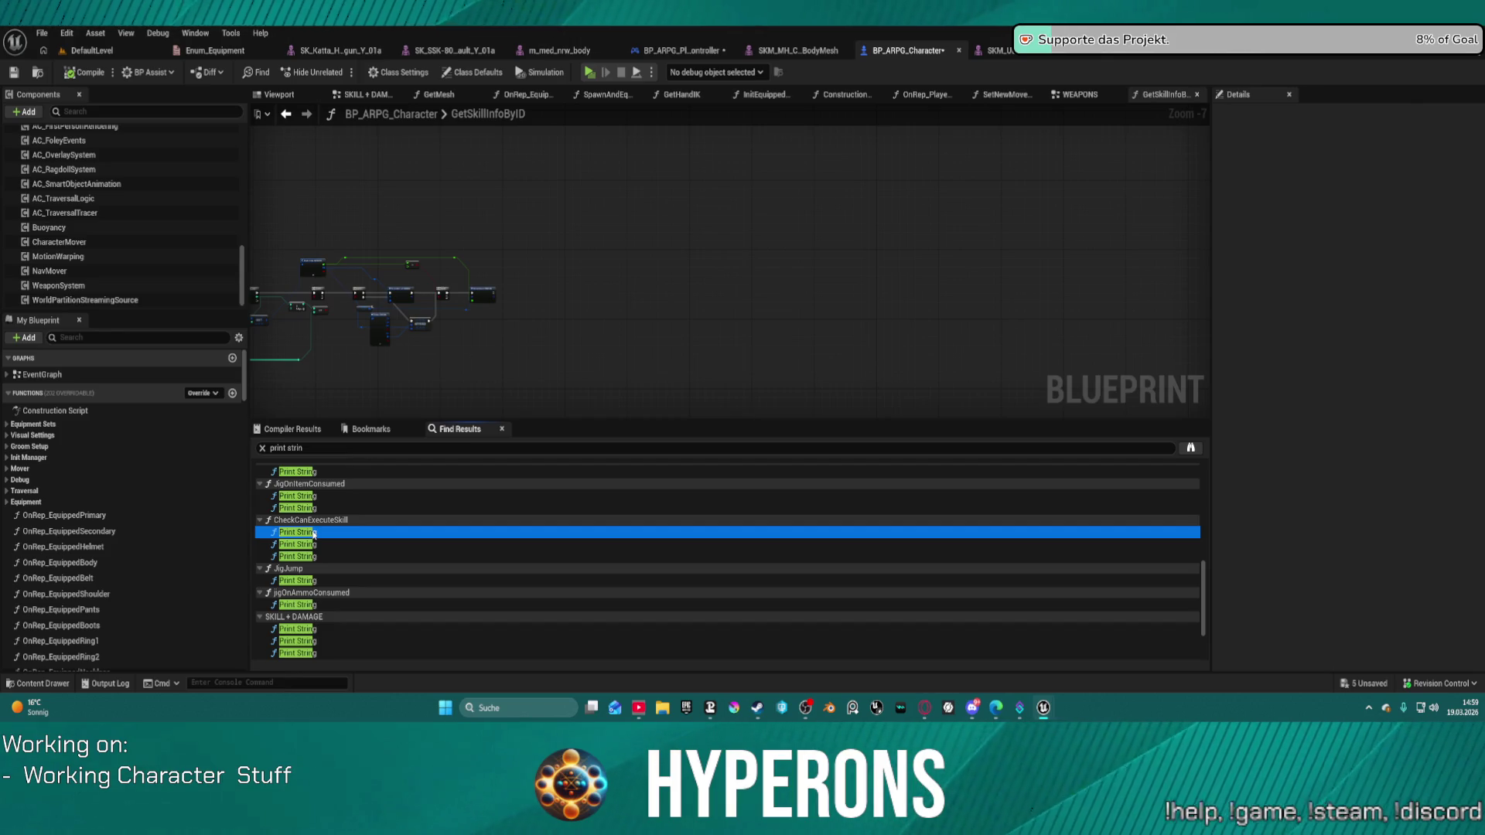
double_click(283, 533)
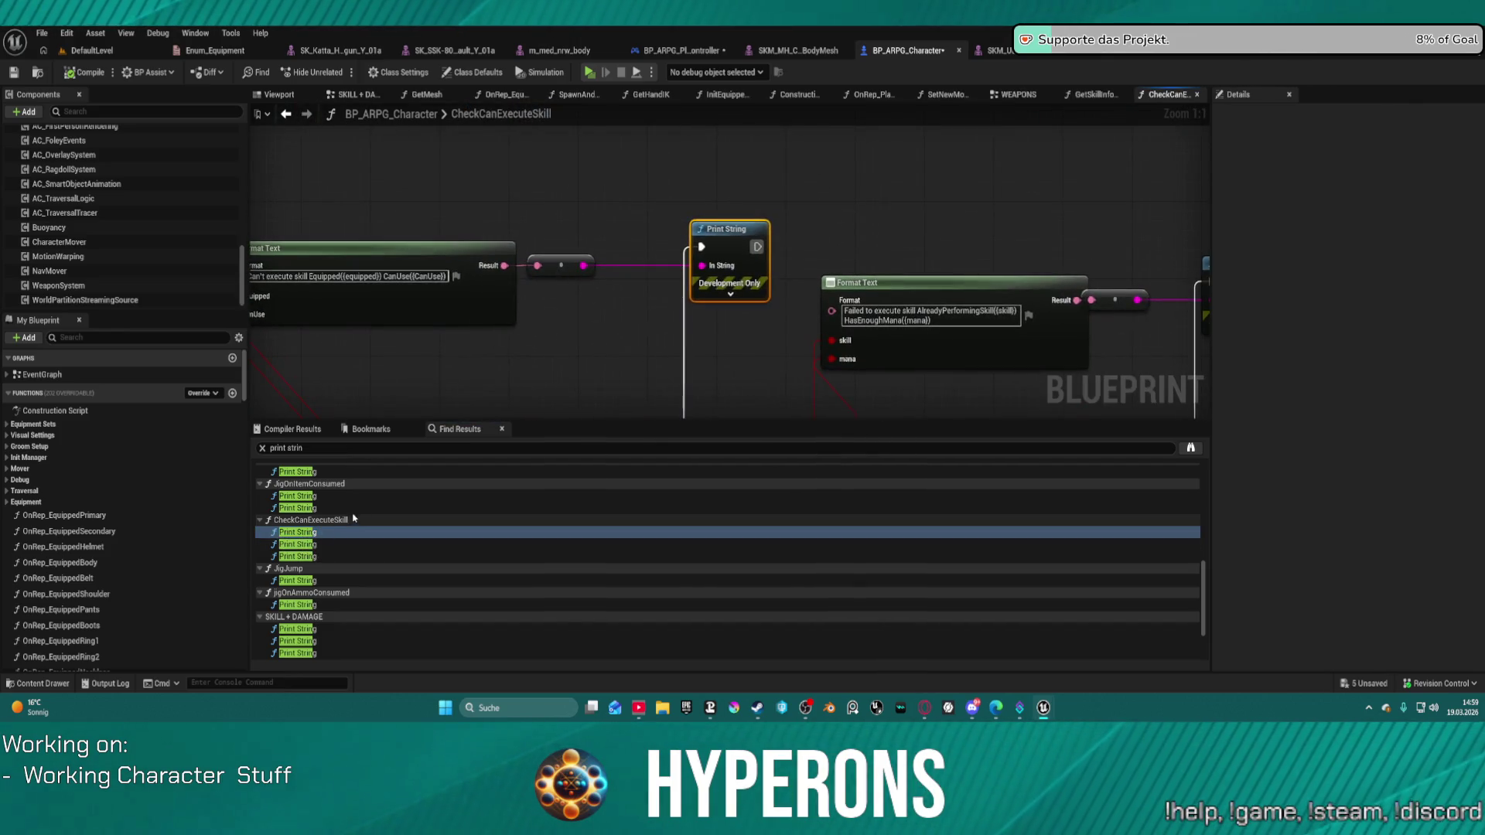
Open the Is Actionbar Equipped? function from the CheckCanExecuteSkill graph.
mouse_move(570, 379)
mouse_down()
mouse_move(632, 369)
mouse_move(592, 212)
mouse_move(578, 252)
mouse_move(652, 211)
mouse_move(785, 199)
mouse_move(610, 176)
mouse_up()
scroll(633, 369, down, 1)
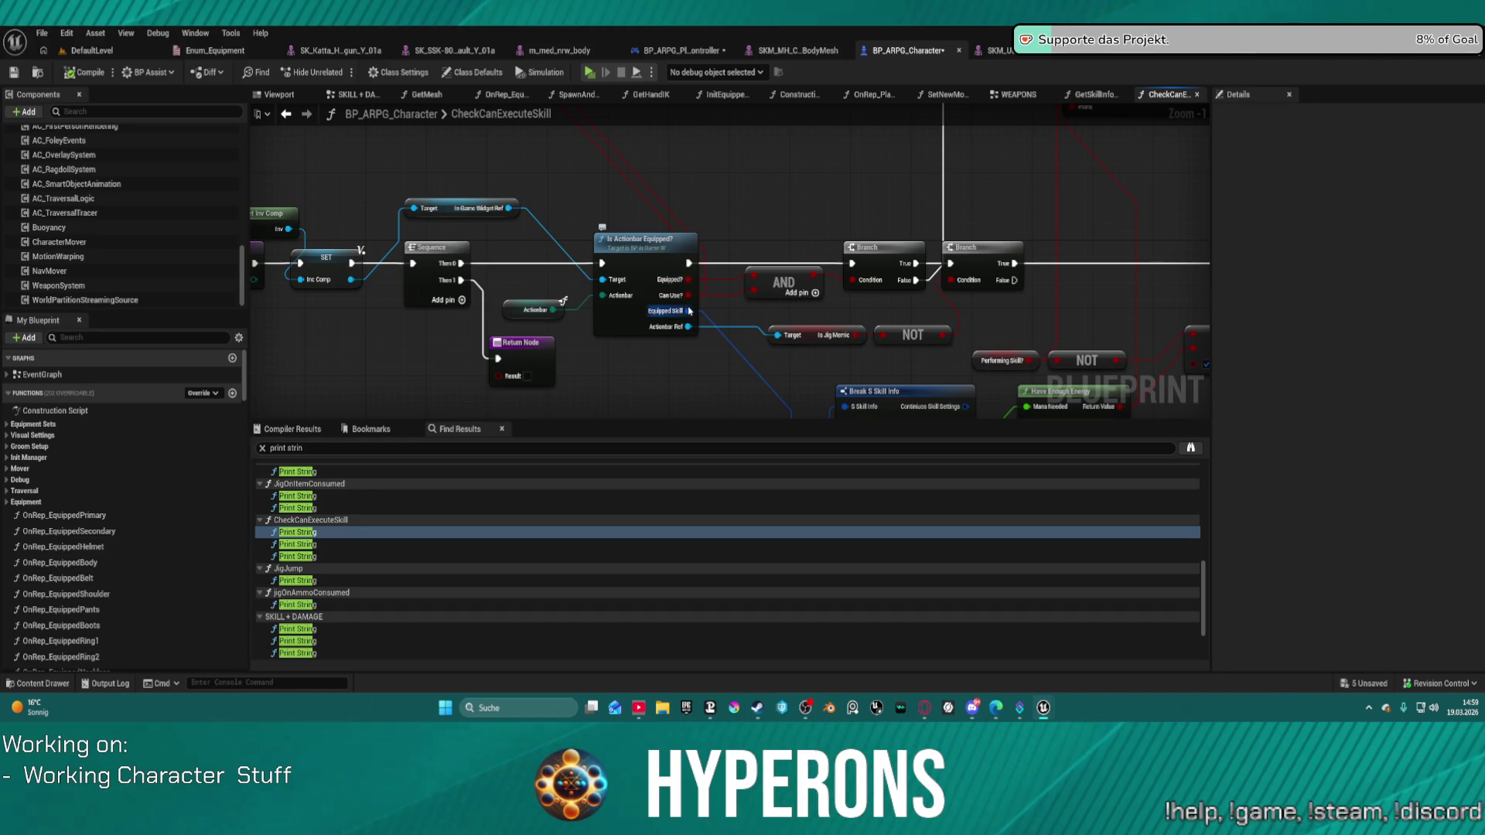
click(642, 257)
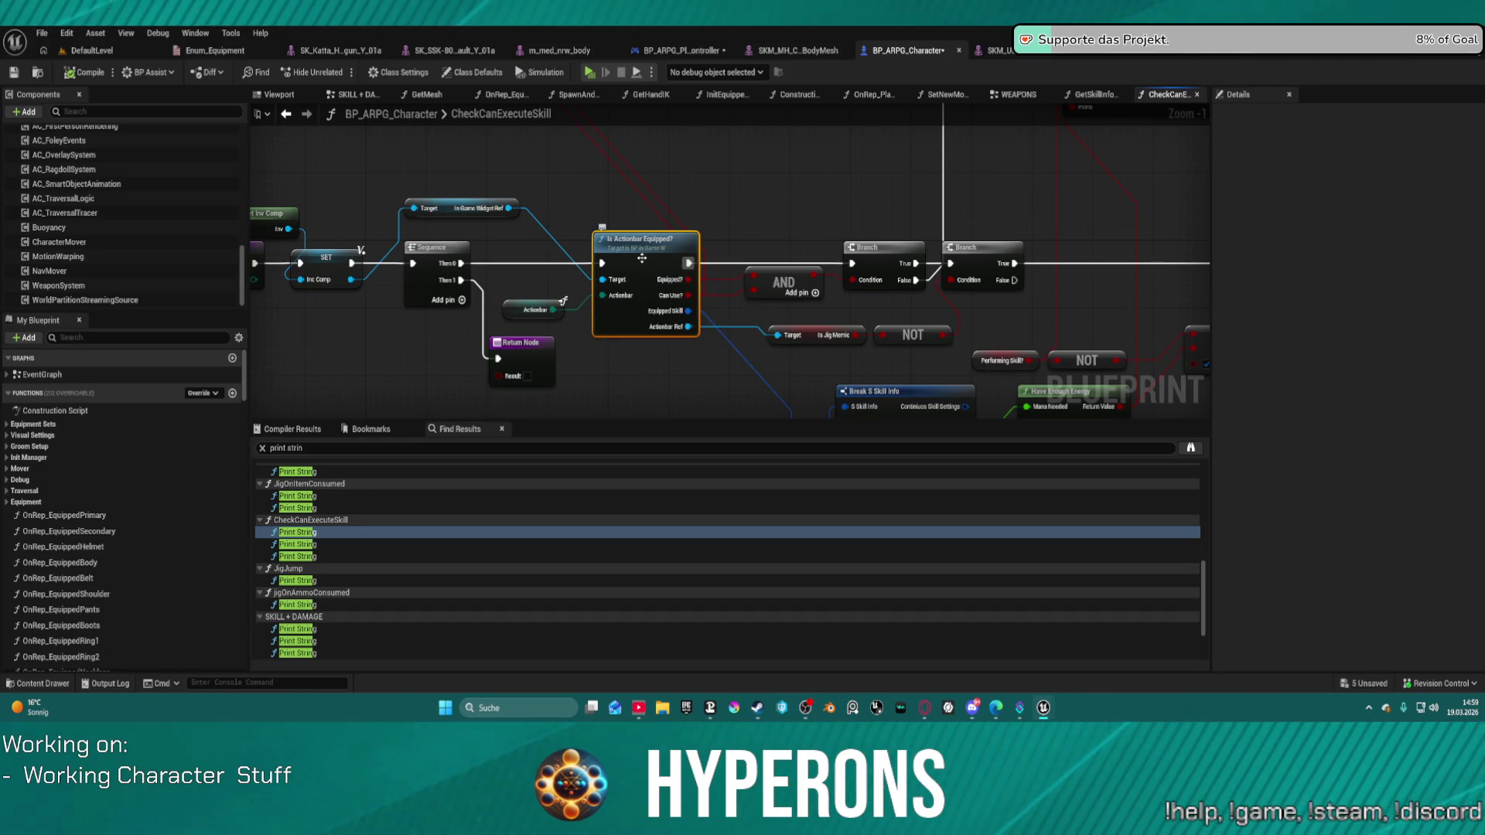
double_click(641, 260)
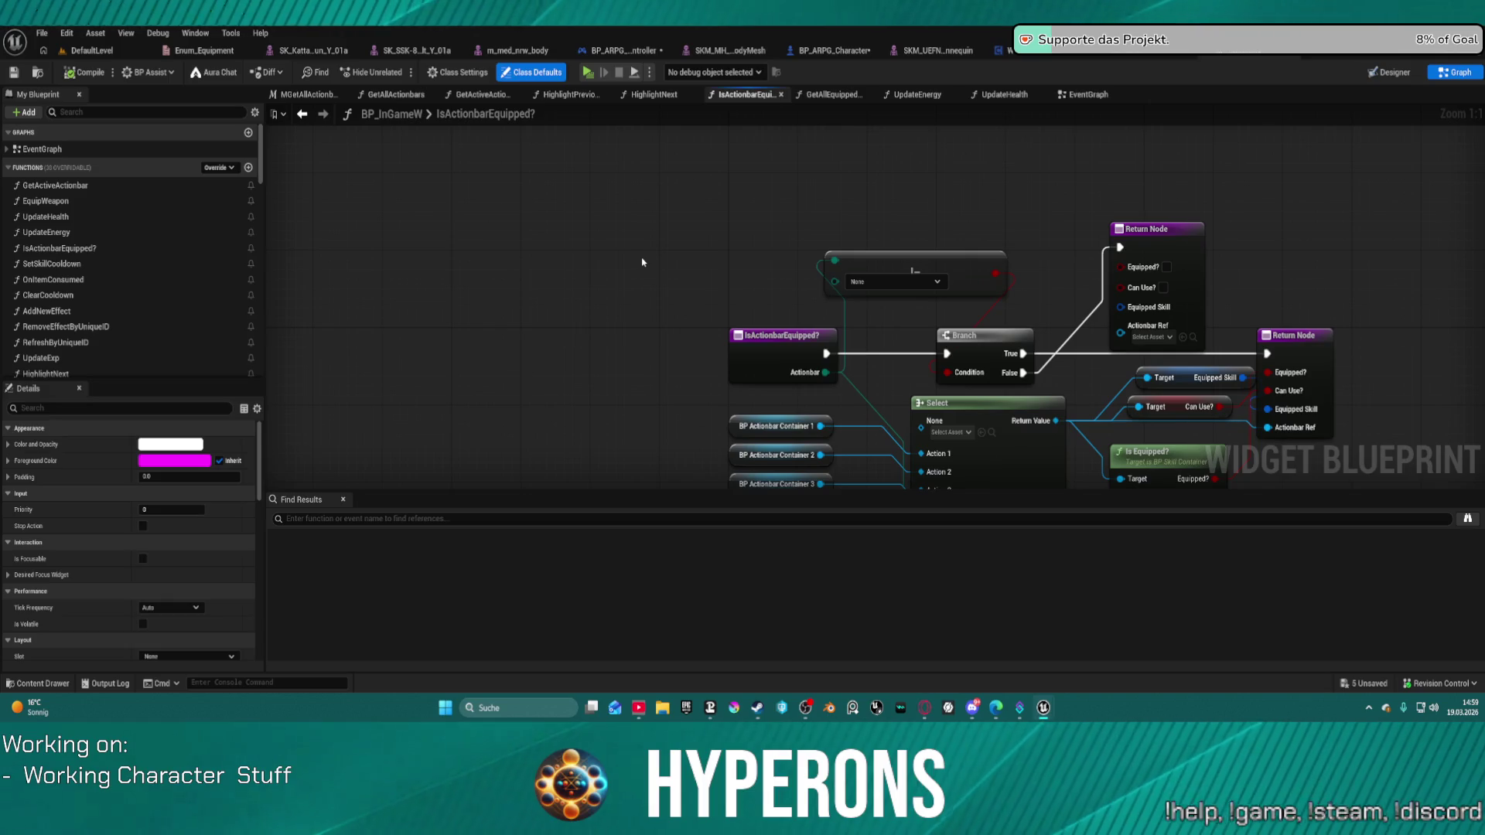
Add a breakpoint to IsActionbarEquipped?'s right-hand Return Node.
mouse_move(665, 294)
mouse_down()
mouse_move(474, 225)
mouse_move(397, 232)
mouse_up()
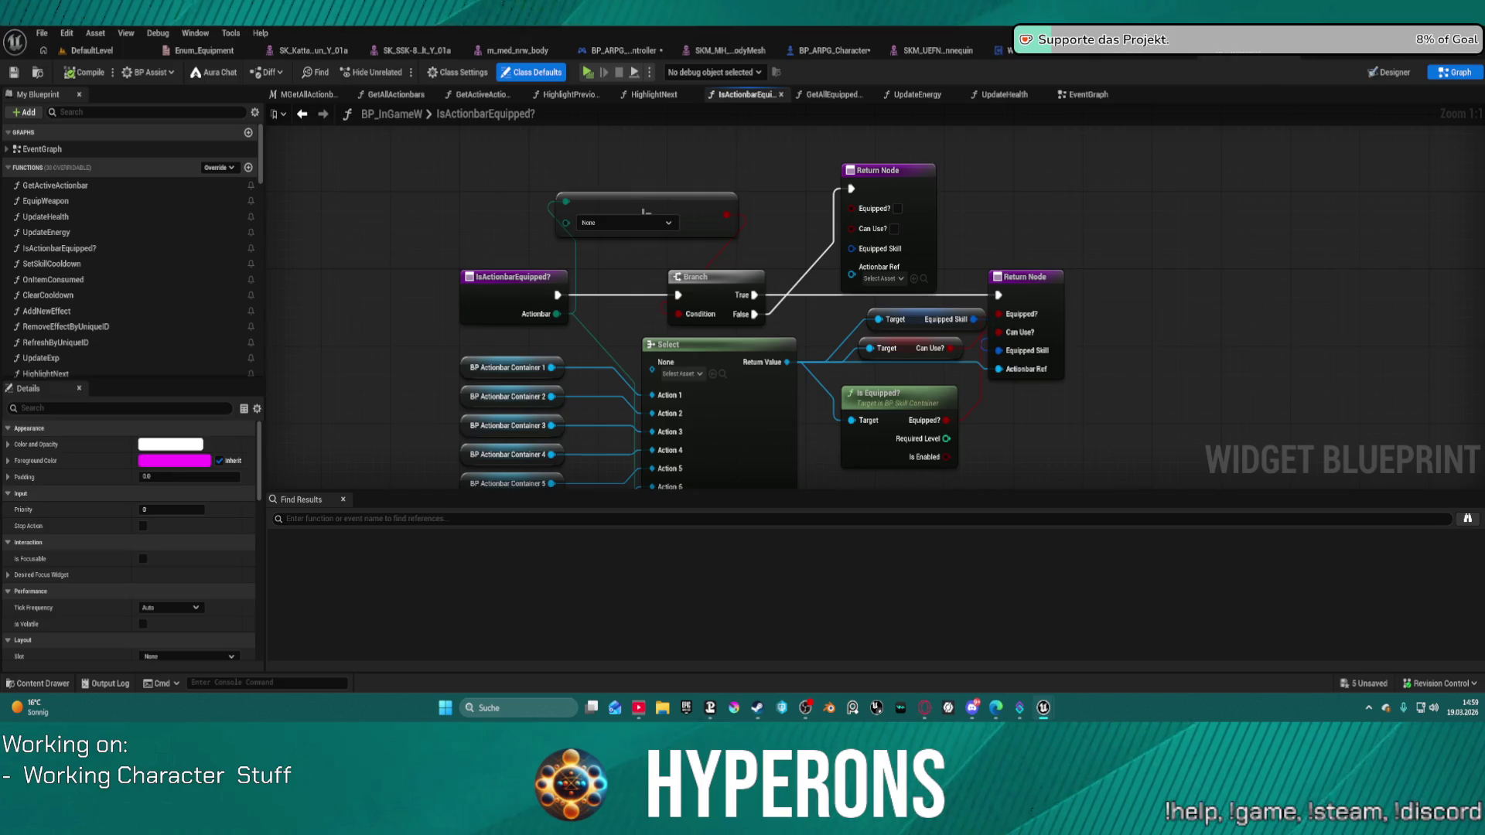
right_click(1046, 290)
click(1083, 591)
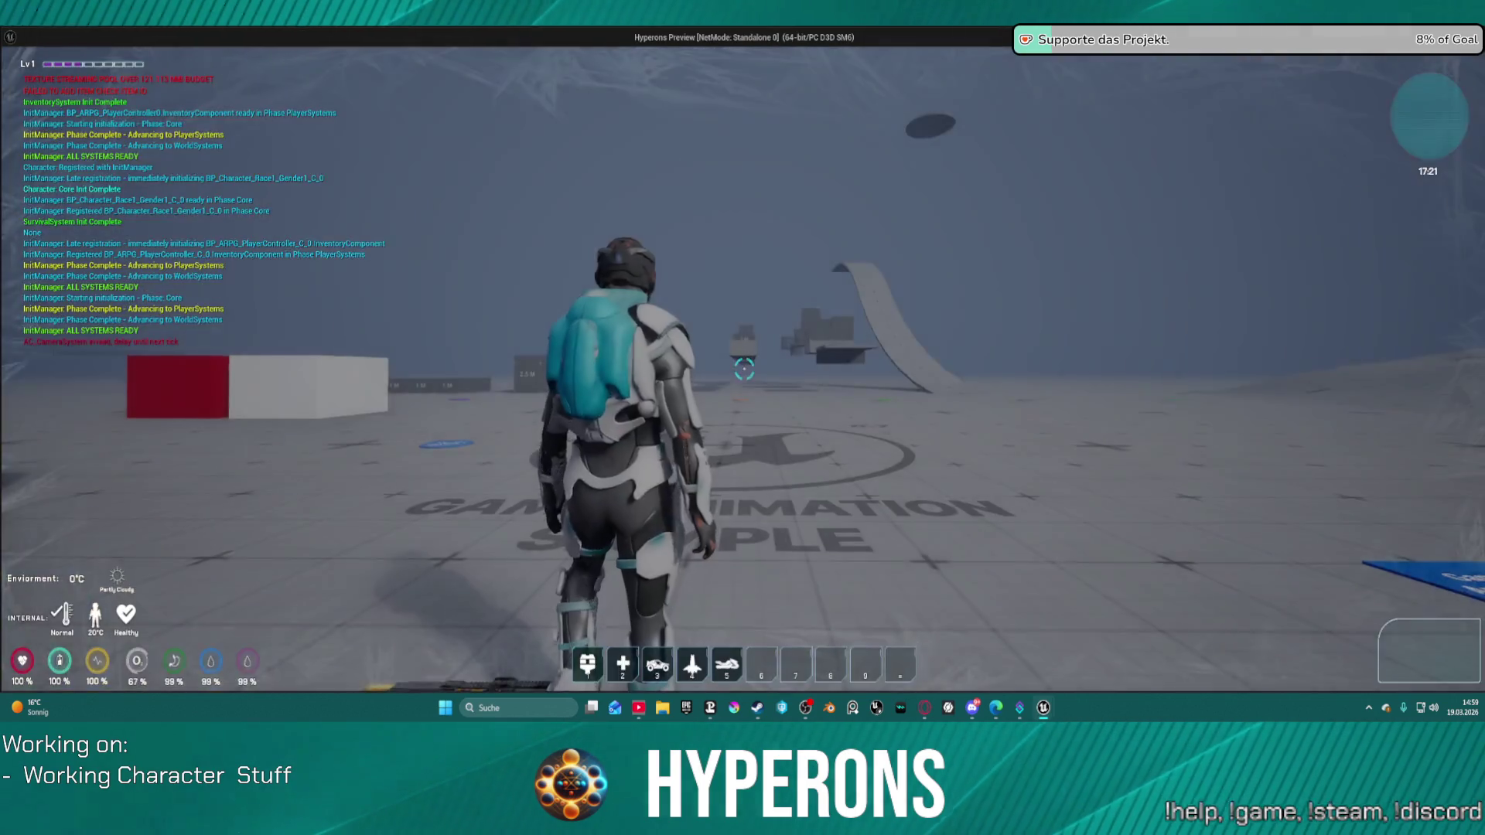
Play-test until the Return Node breakpoint triggers, inspect the pin values, then stop the session.
key(i)
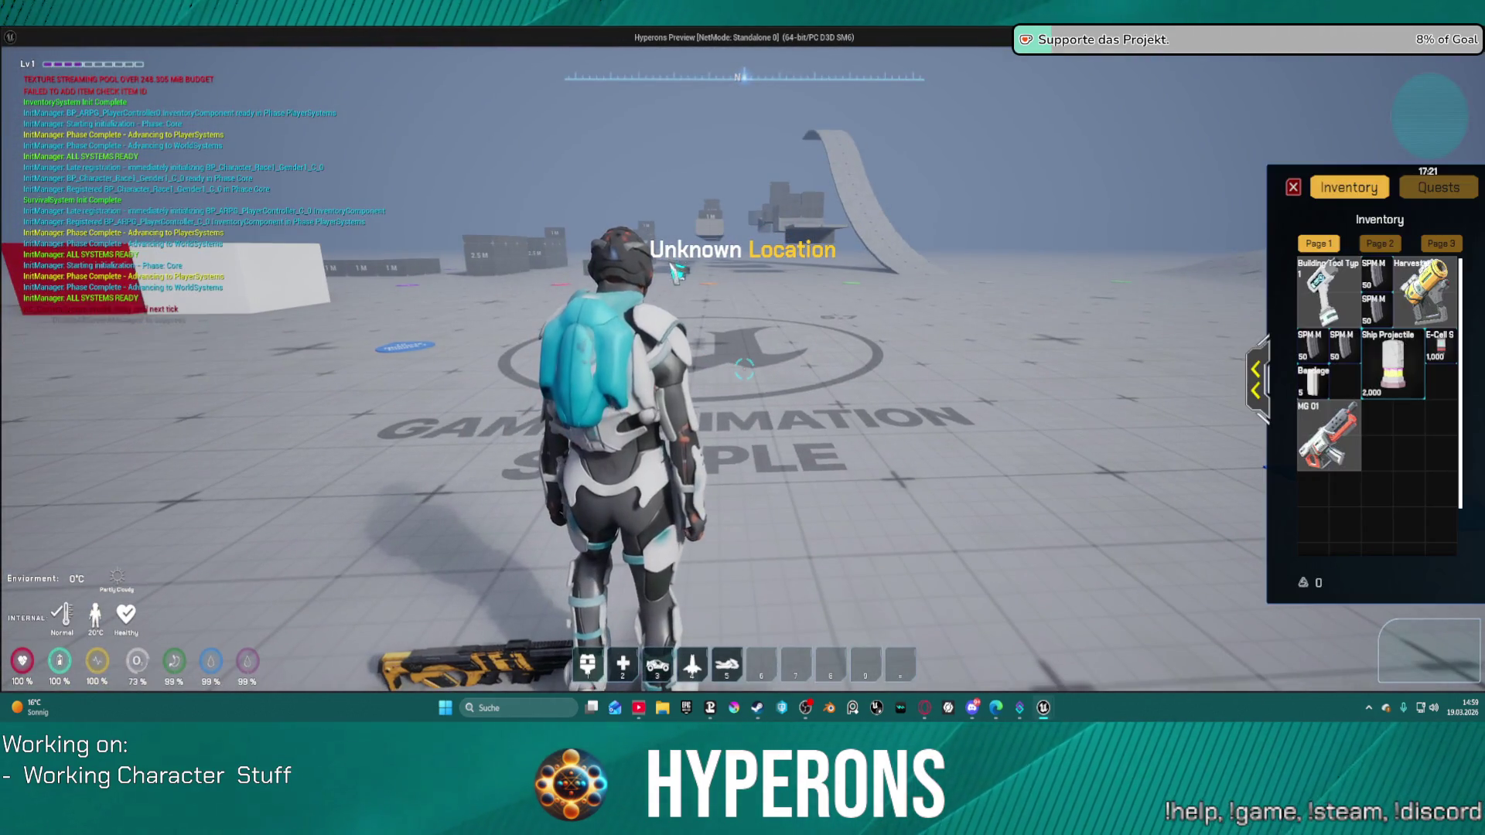
key(i)
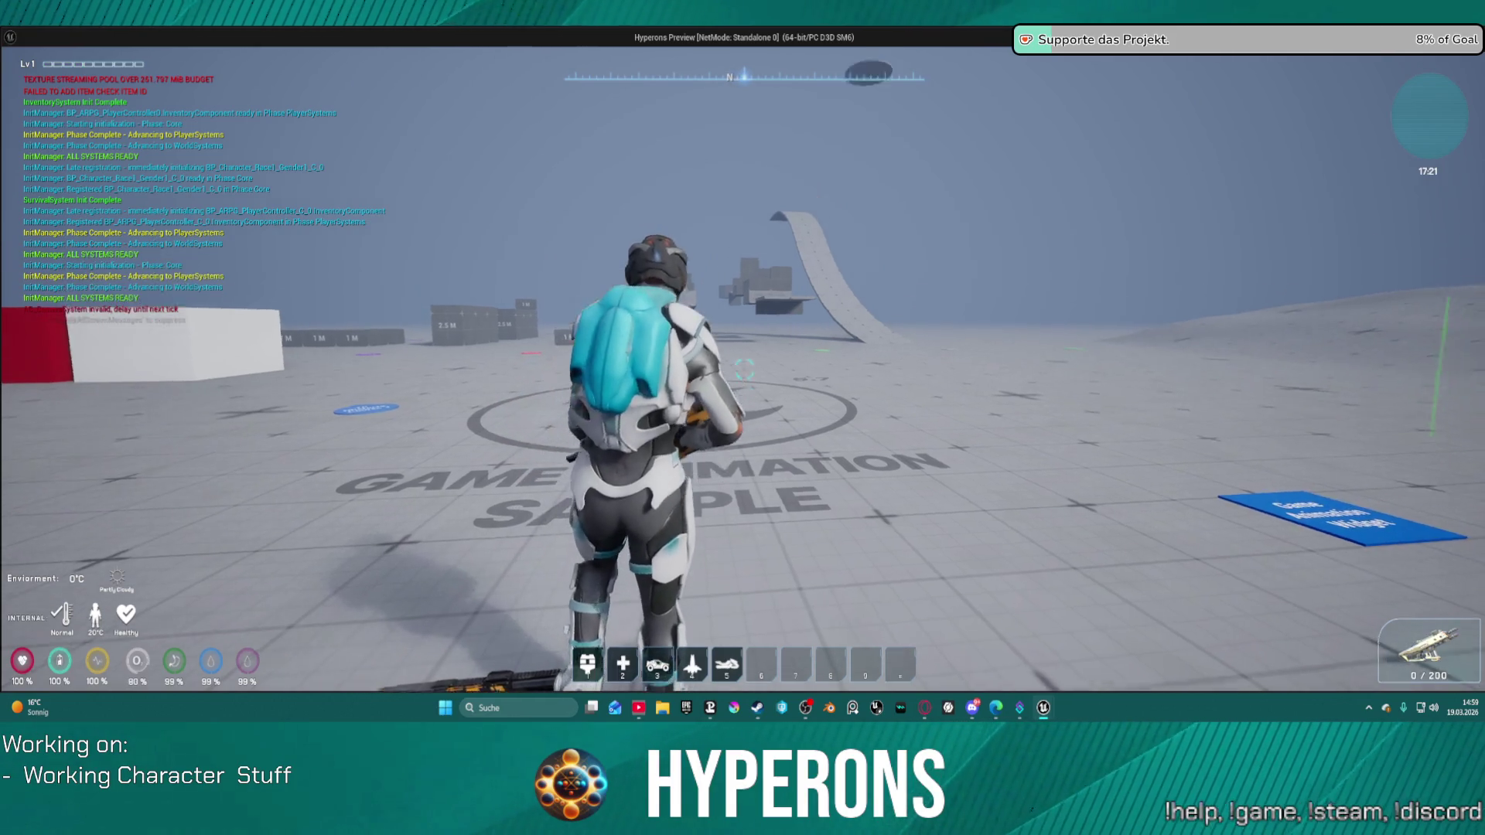
key(w)
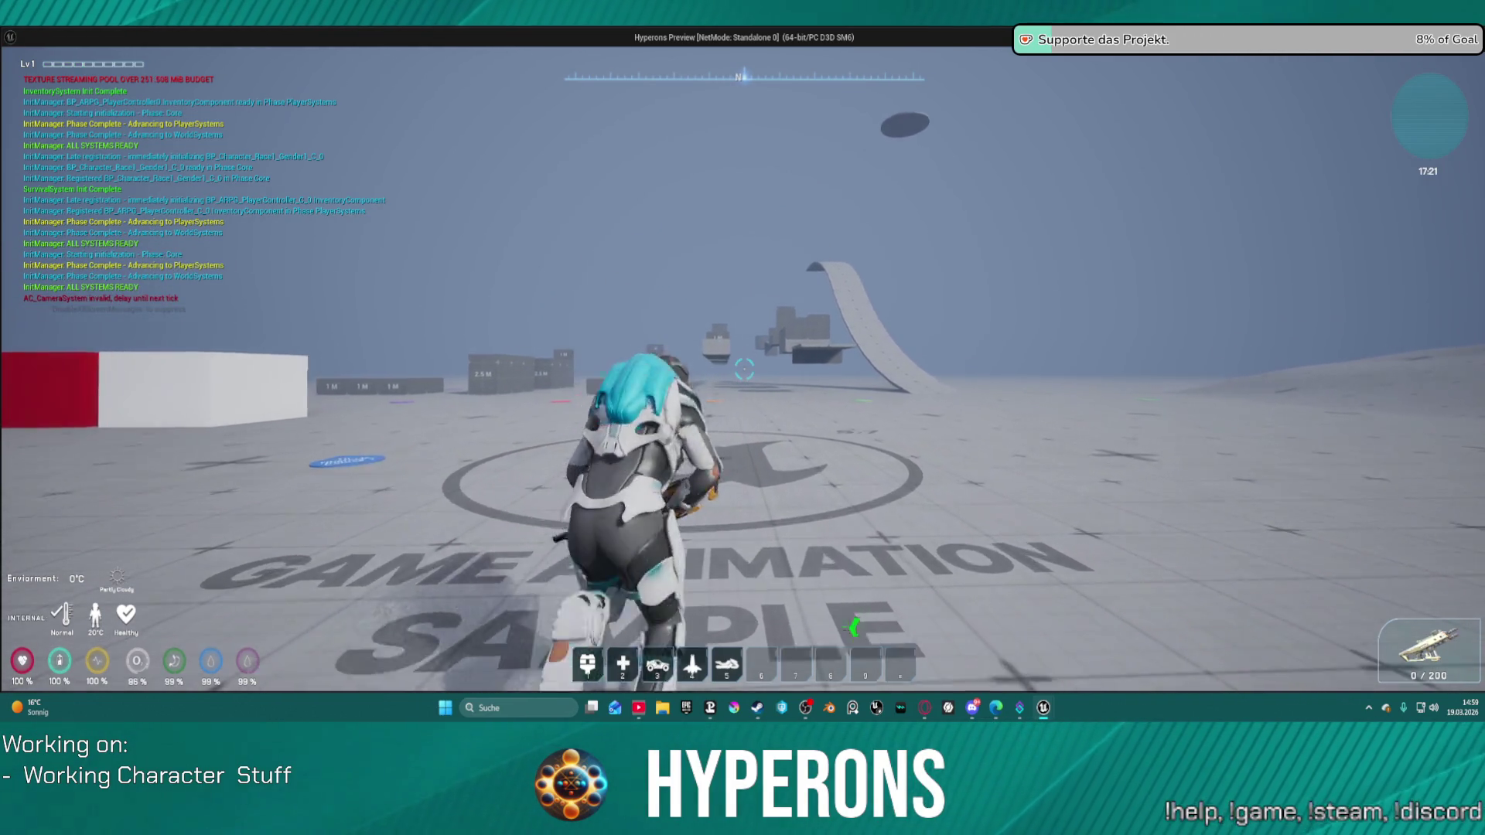
key(r)
key(w)
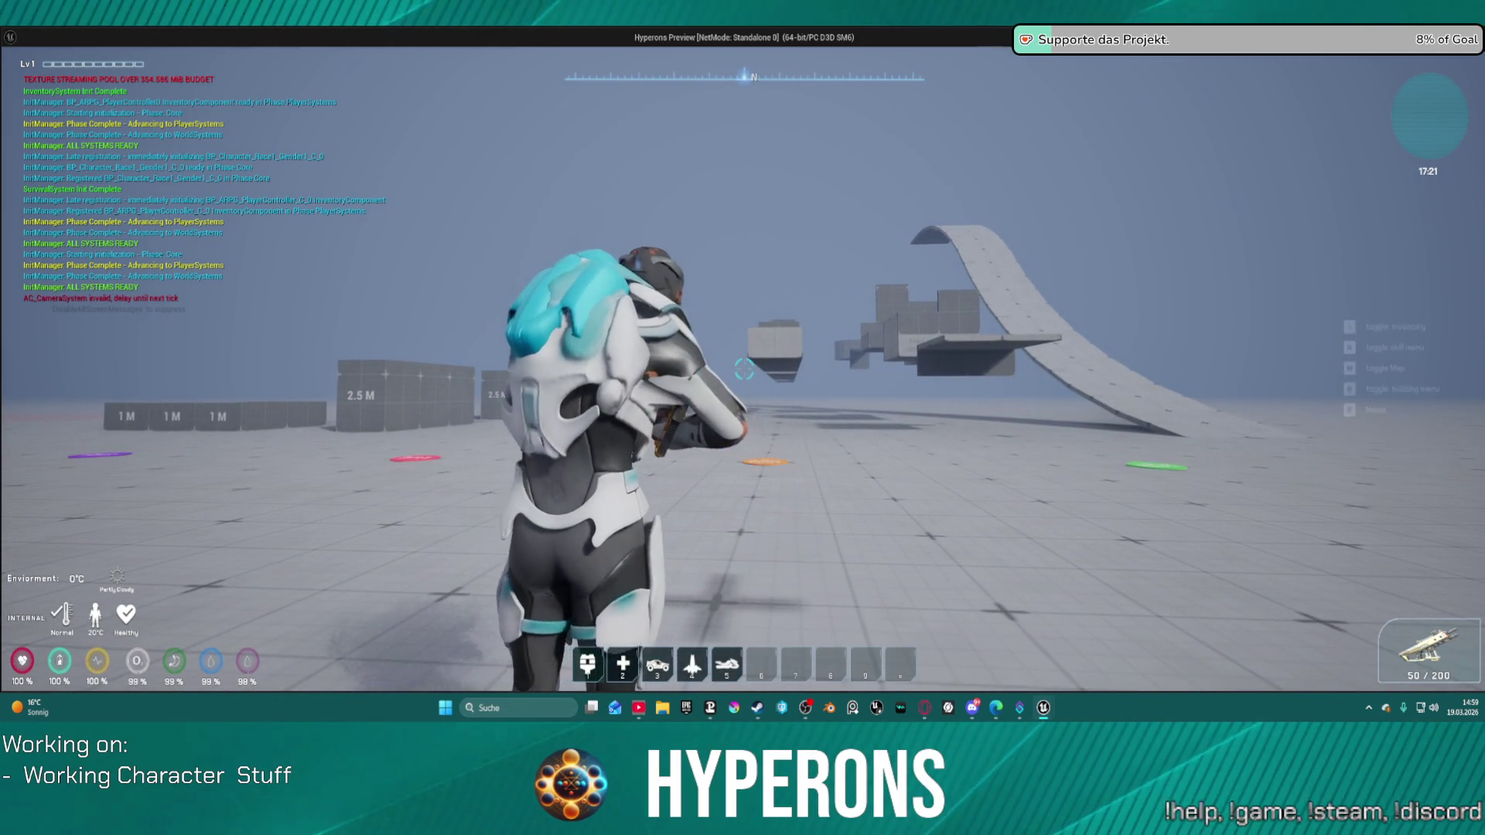
key(alt+Tab)
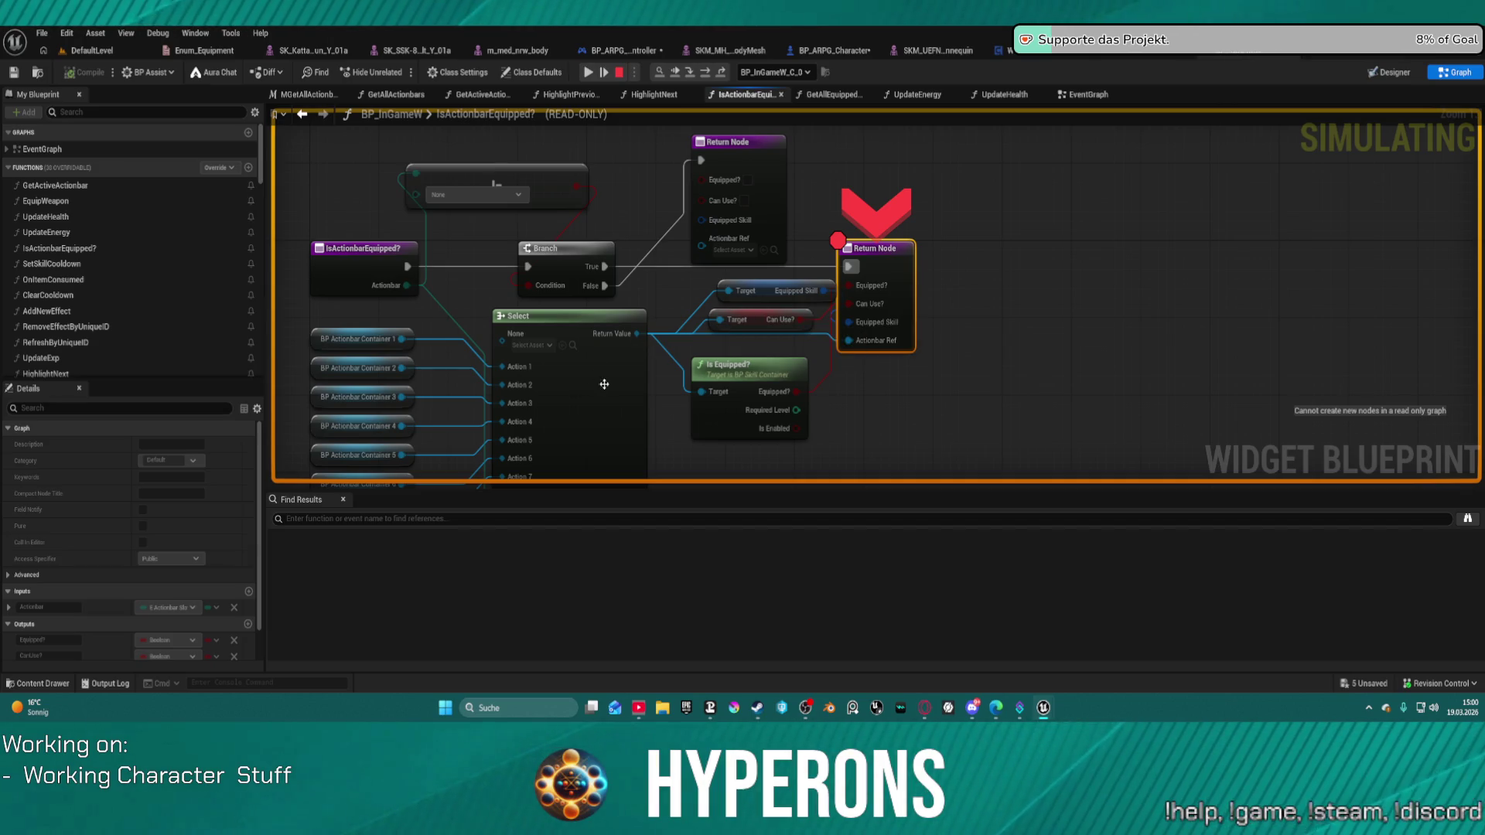
click(1010, 317)
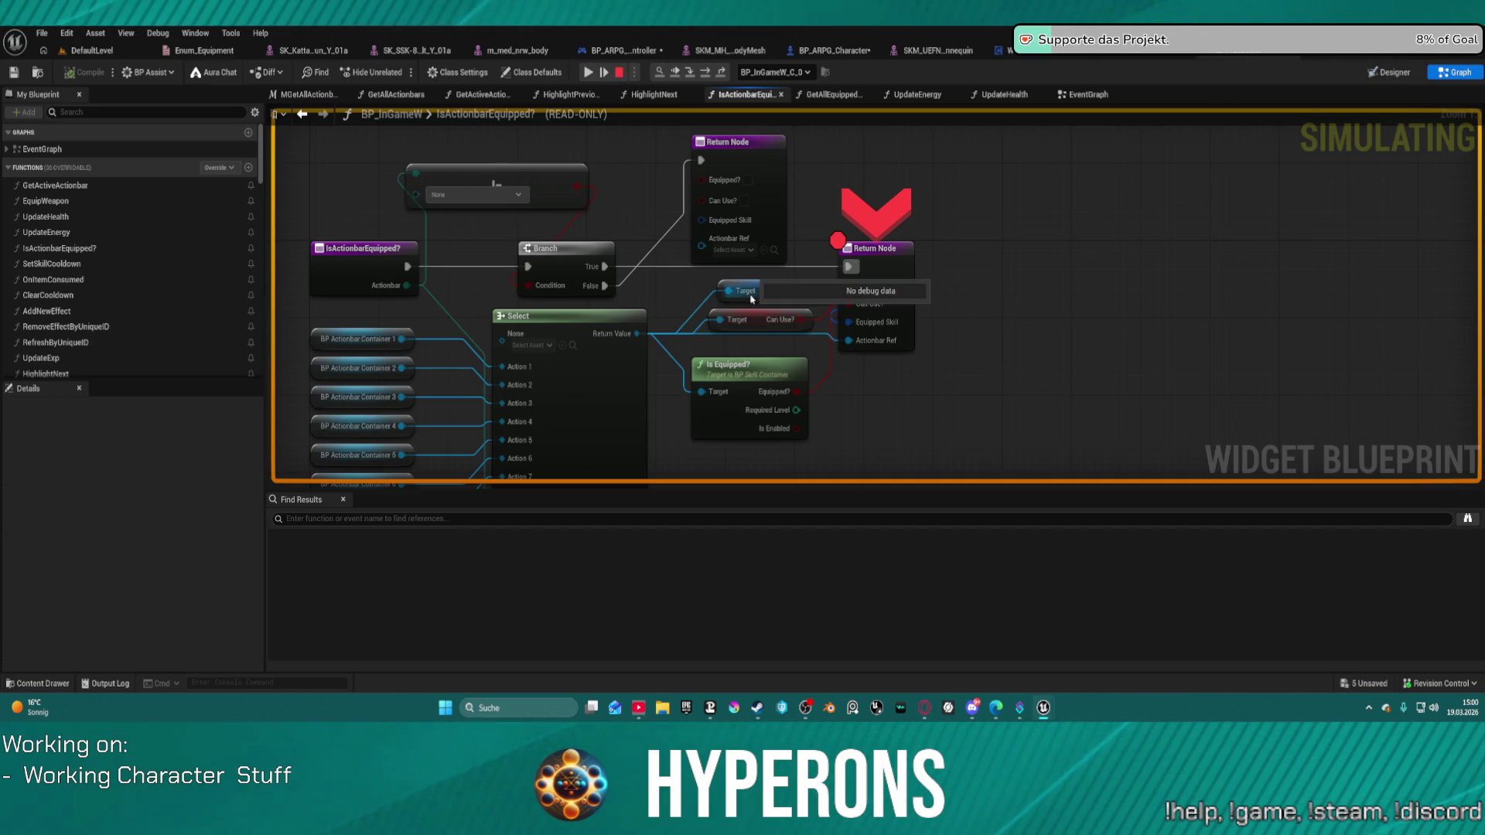
mouse_move(499, 374)
mouse_move(399, 343)
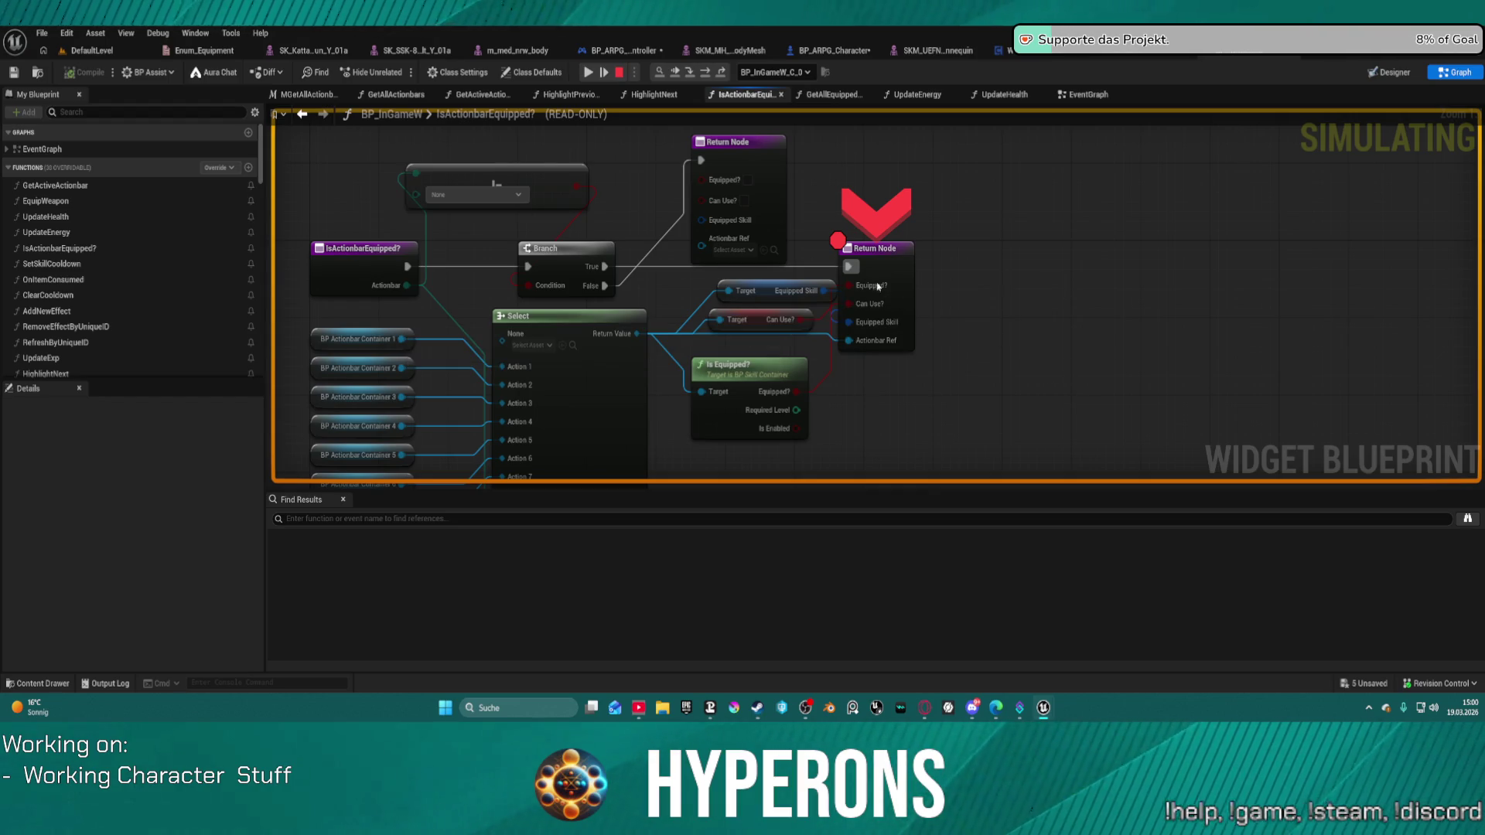
mouse_move(545, 296)
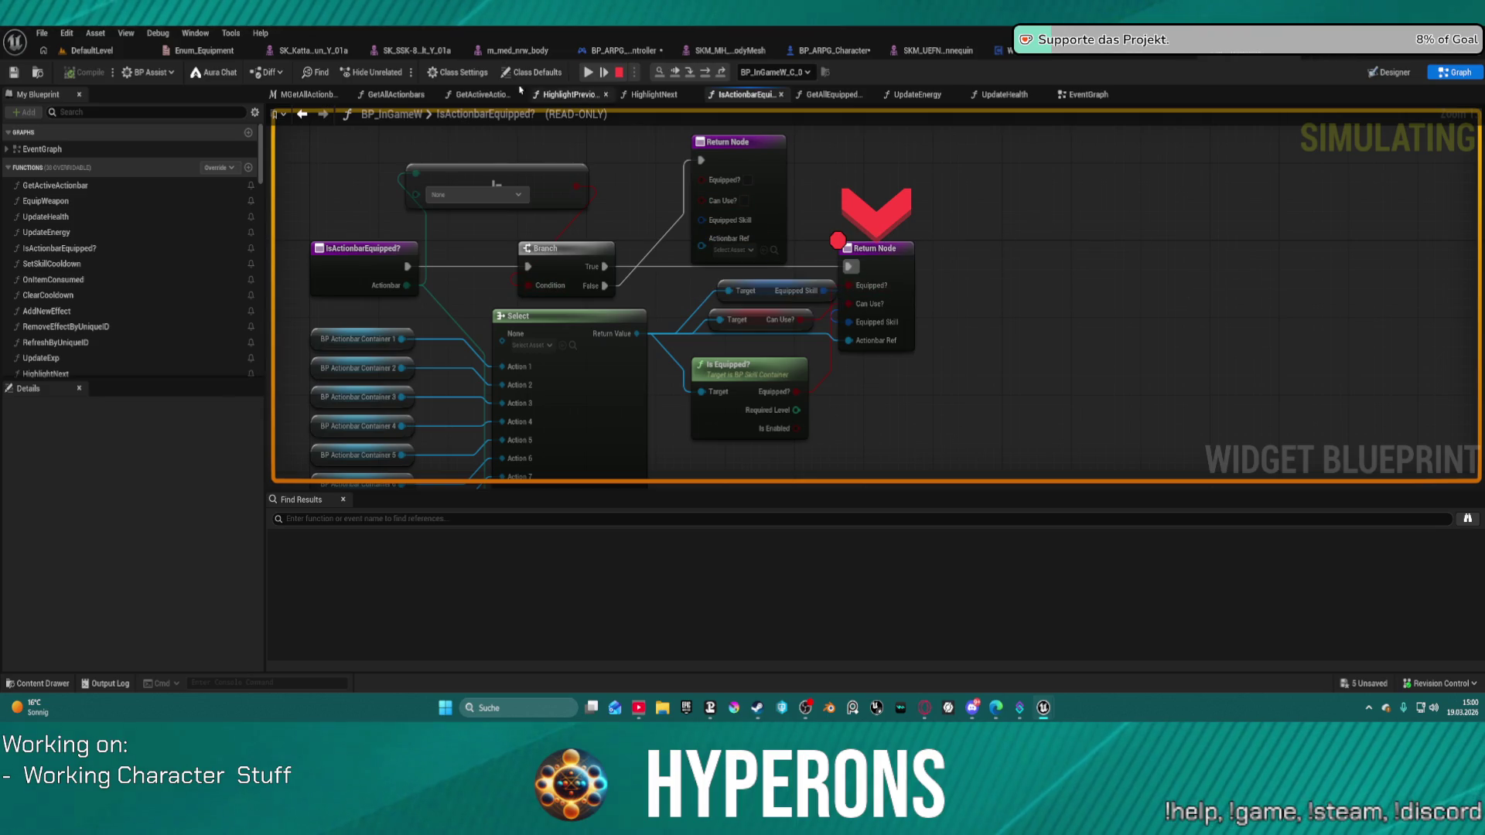
click(619, 72)
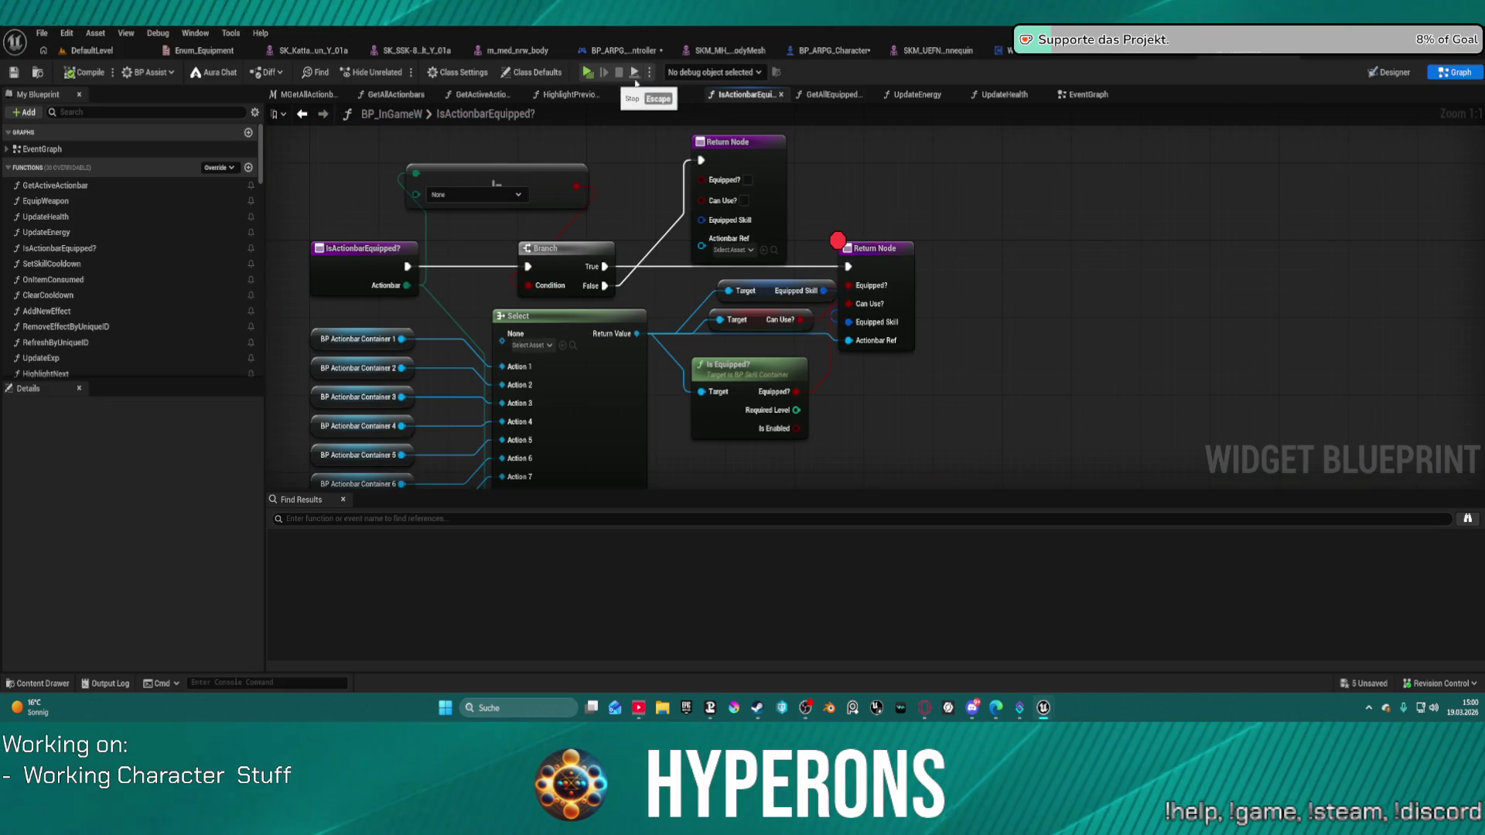
Return to CheckCanExecuteSkill and add a breakpoint on the Branch after Is Actionbar Equipped?
click(311, 116)
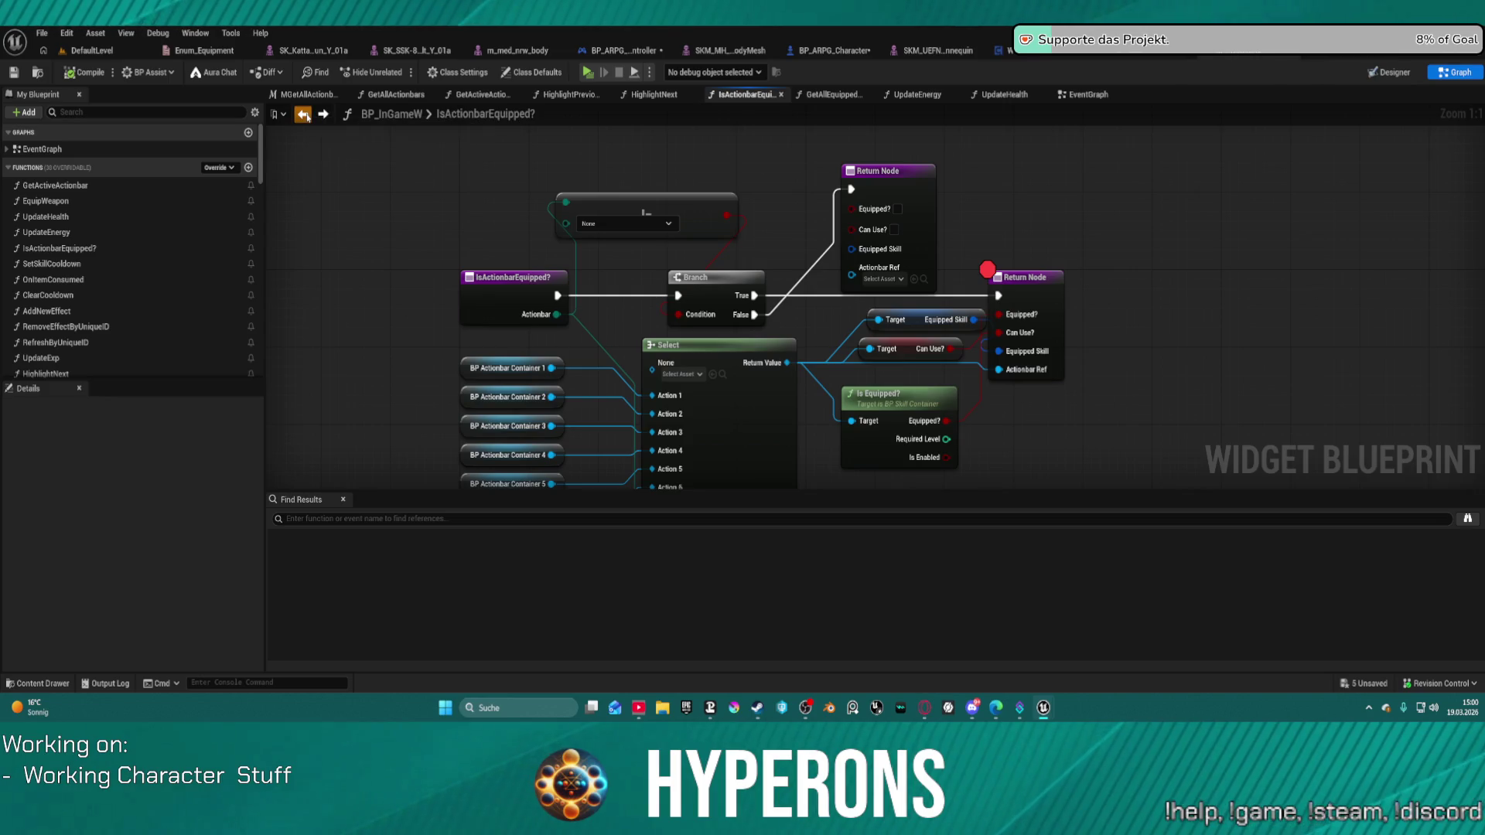
click(307, 117)
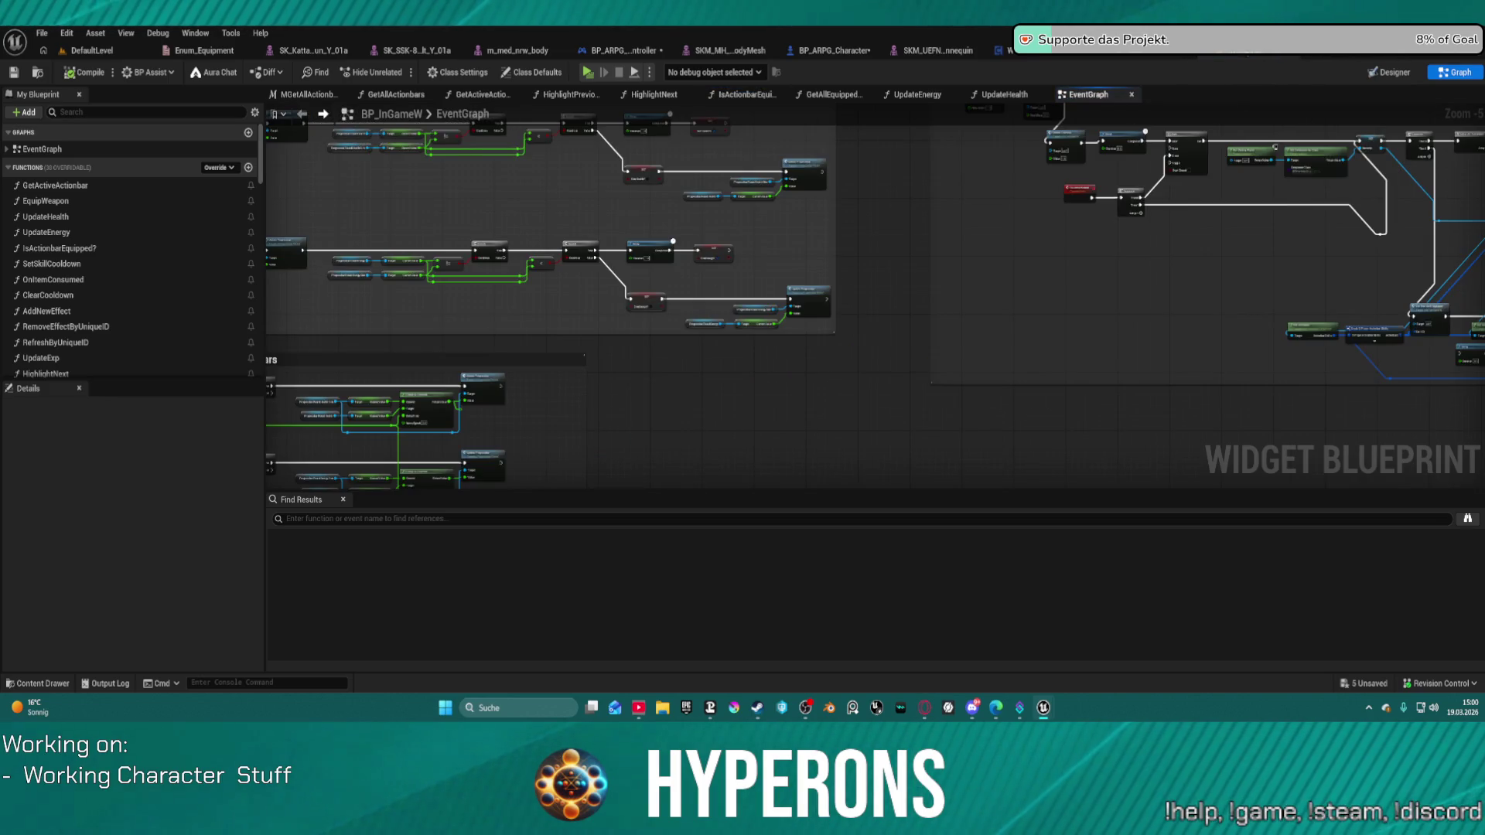
drag(1083, 232, 920, 241)
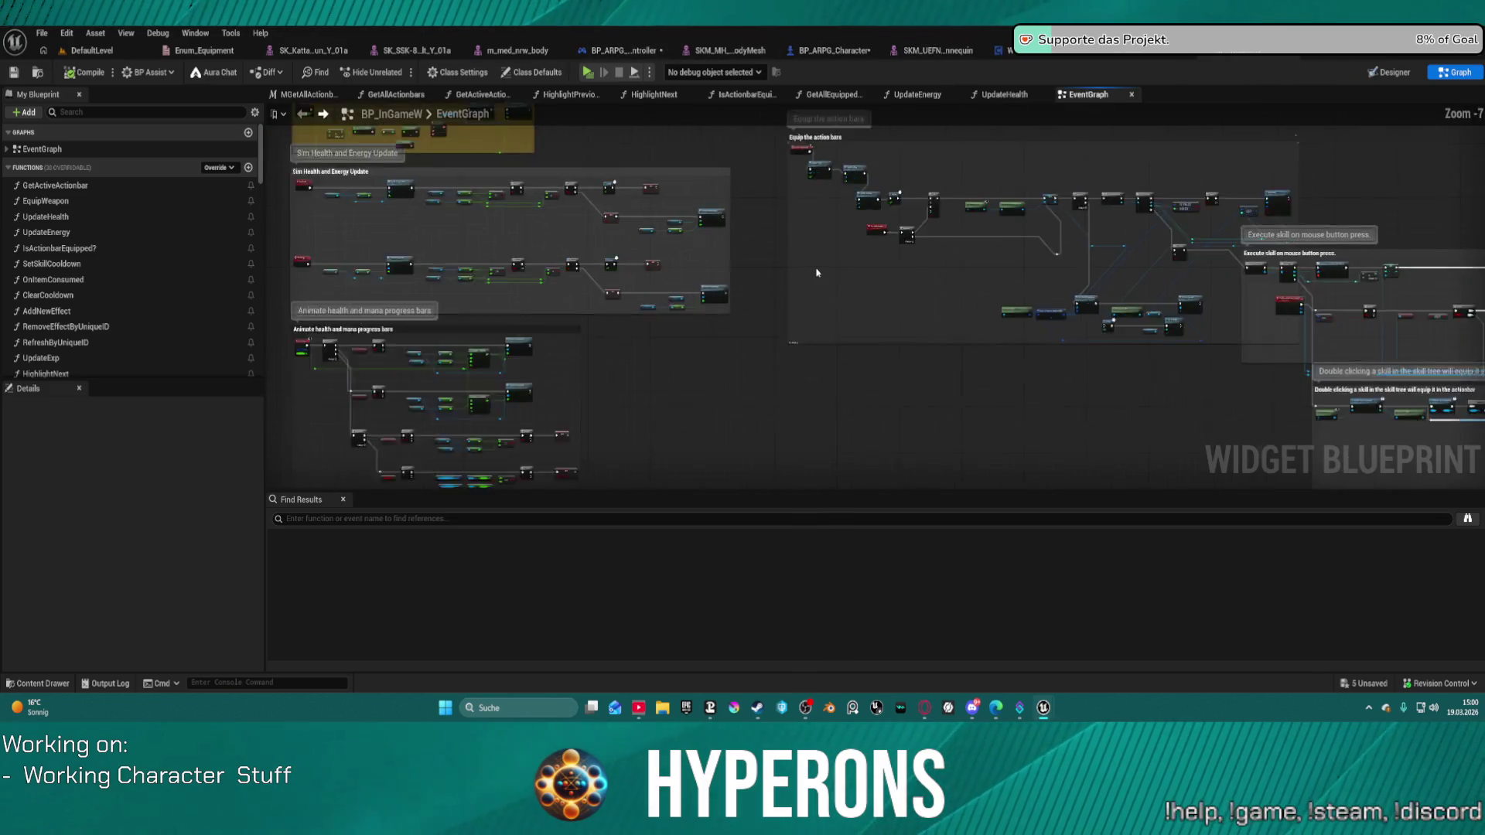
click(836, 51)
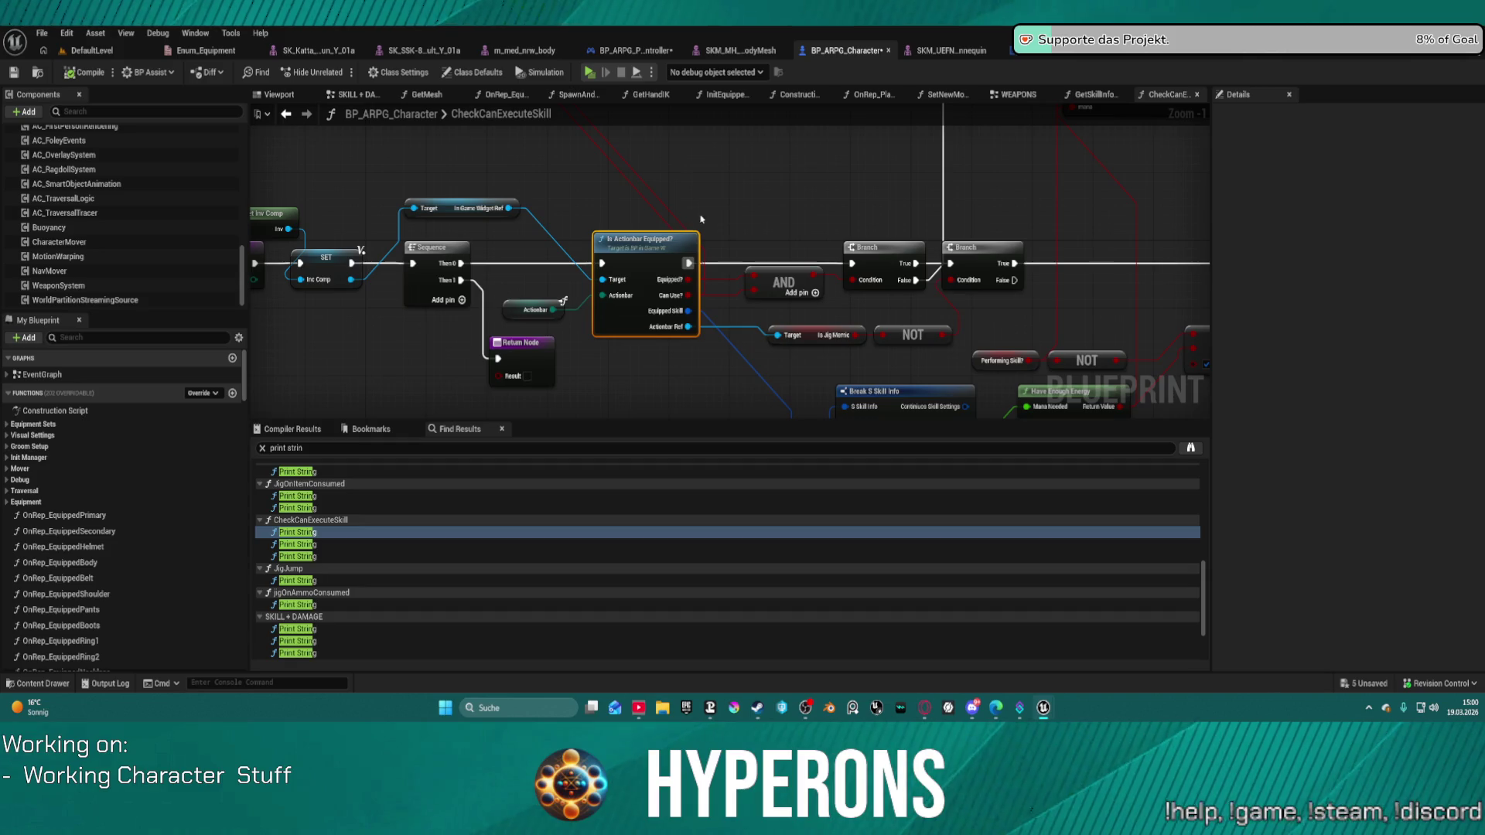
scroll(701, 219, down, 2)
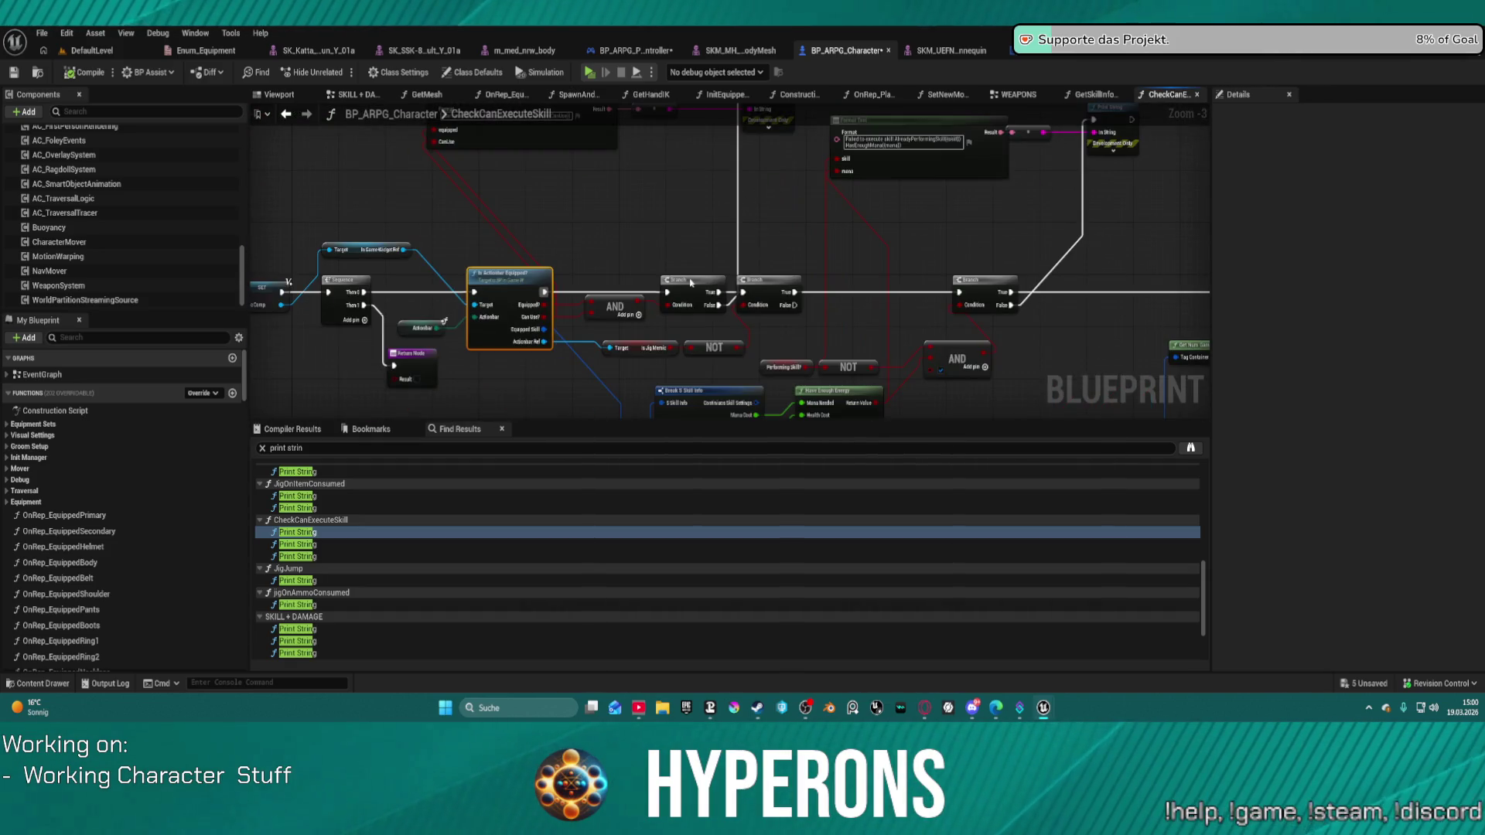
right_click(690, 292)
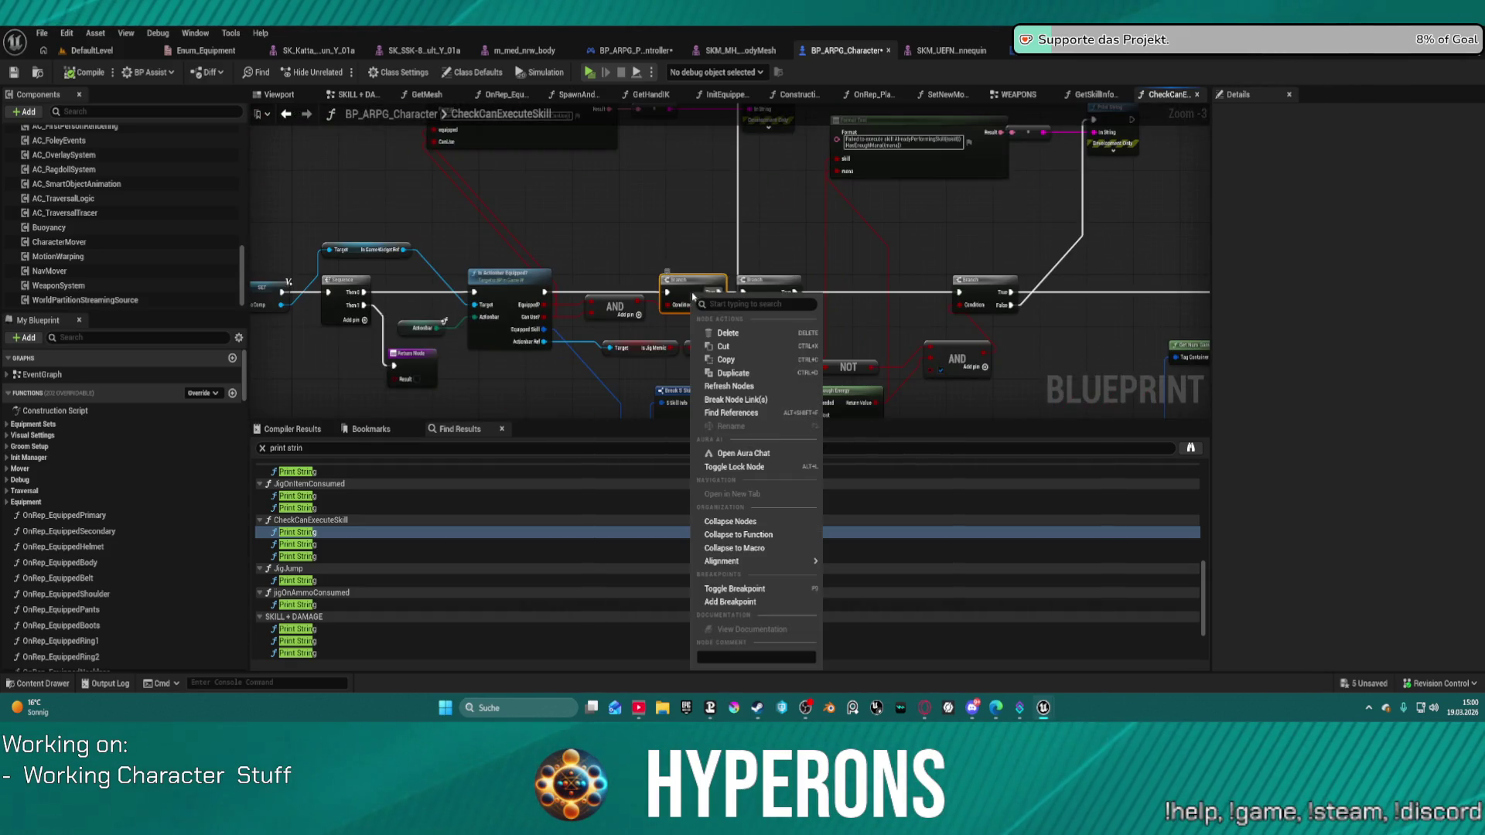
click(727, 602)
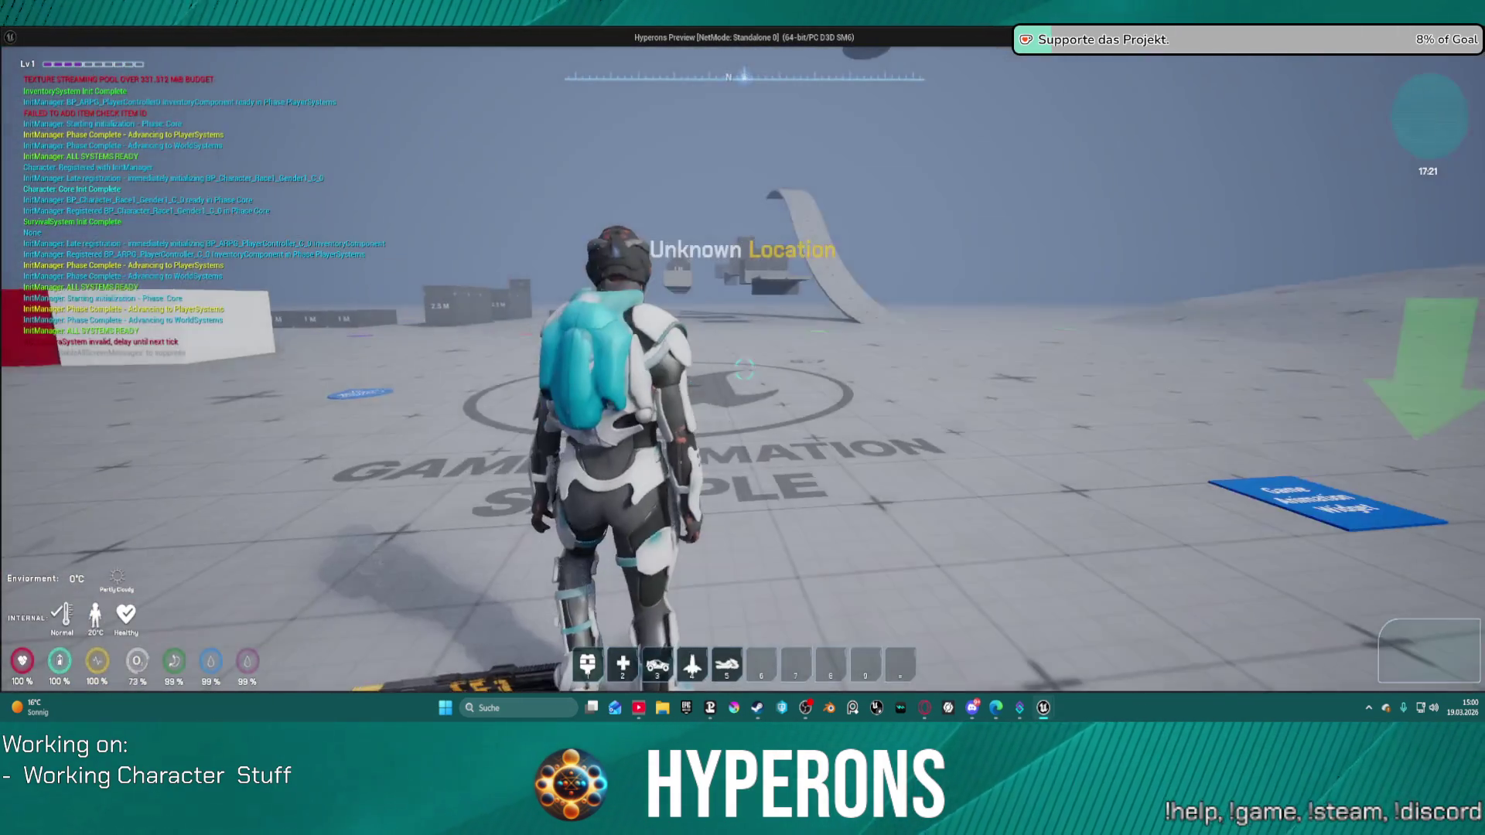
Trigger the skill check in game, remove the Return Node breakpoint, and resume execution.
key(i)
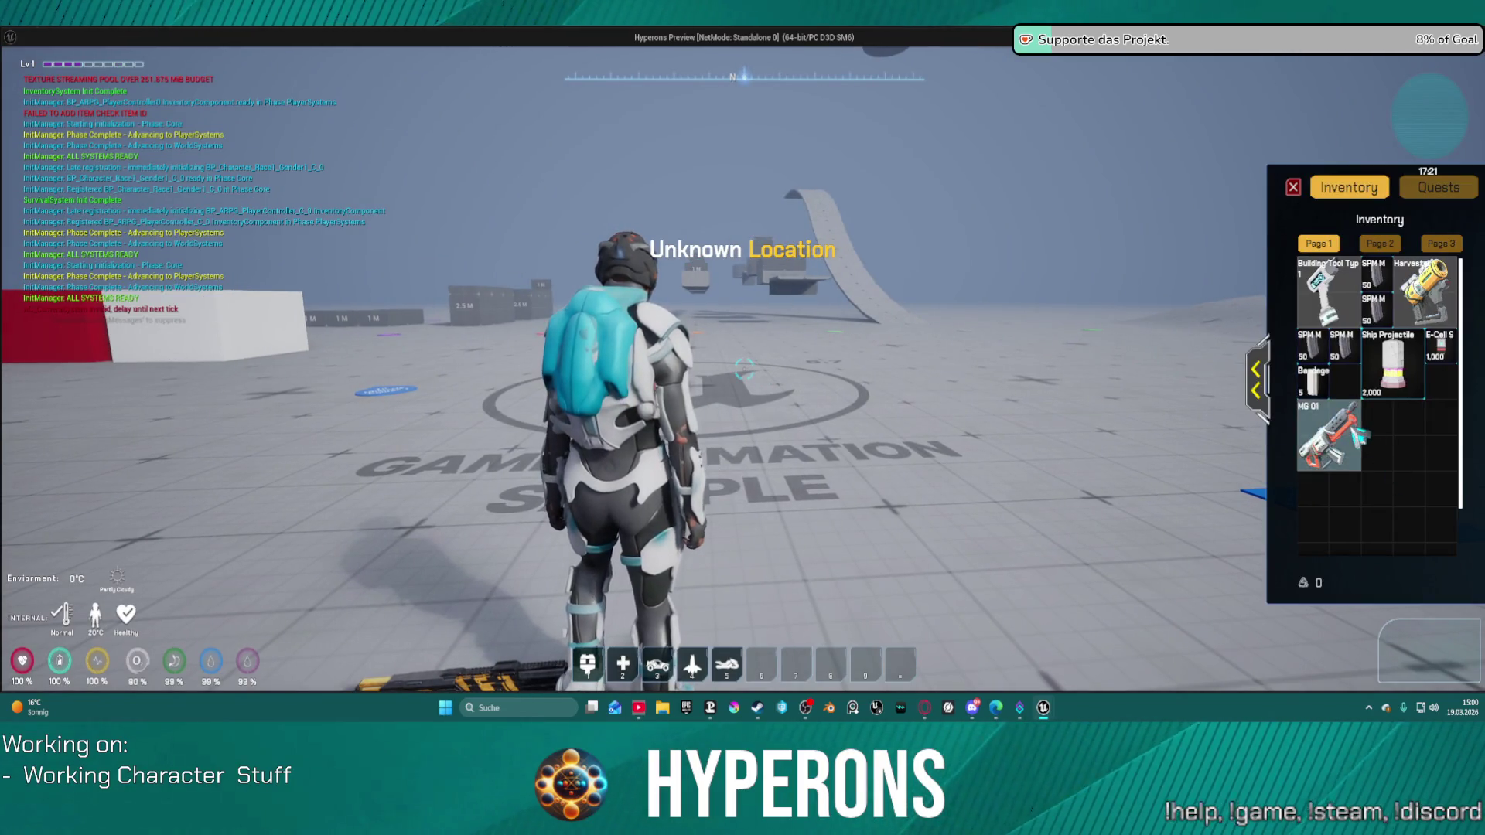
key(w)
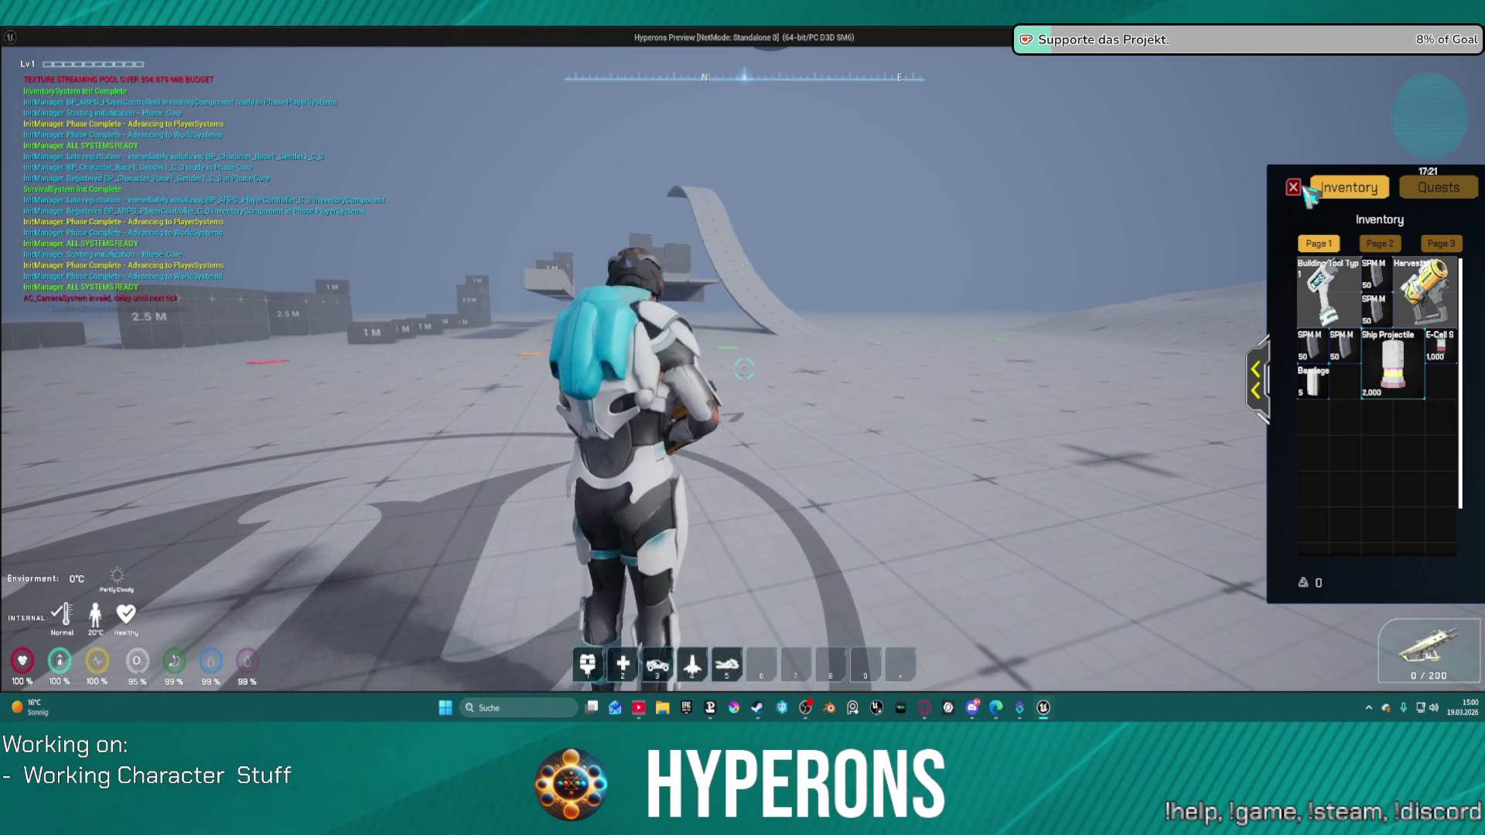
click(1292, 187)
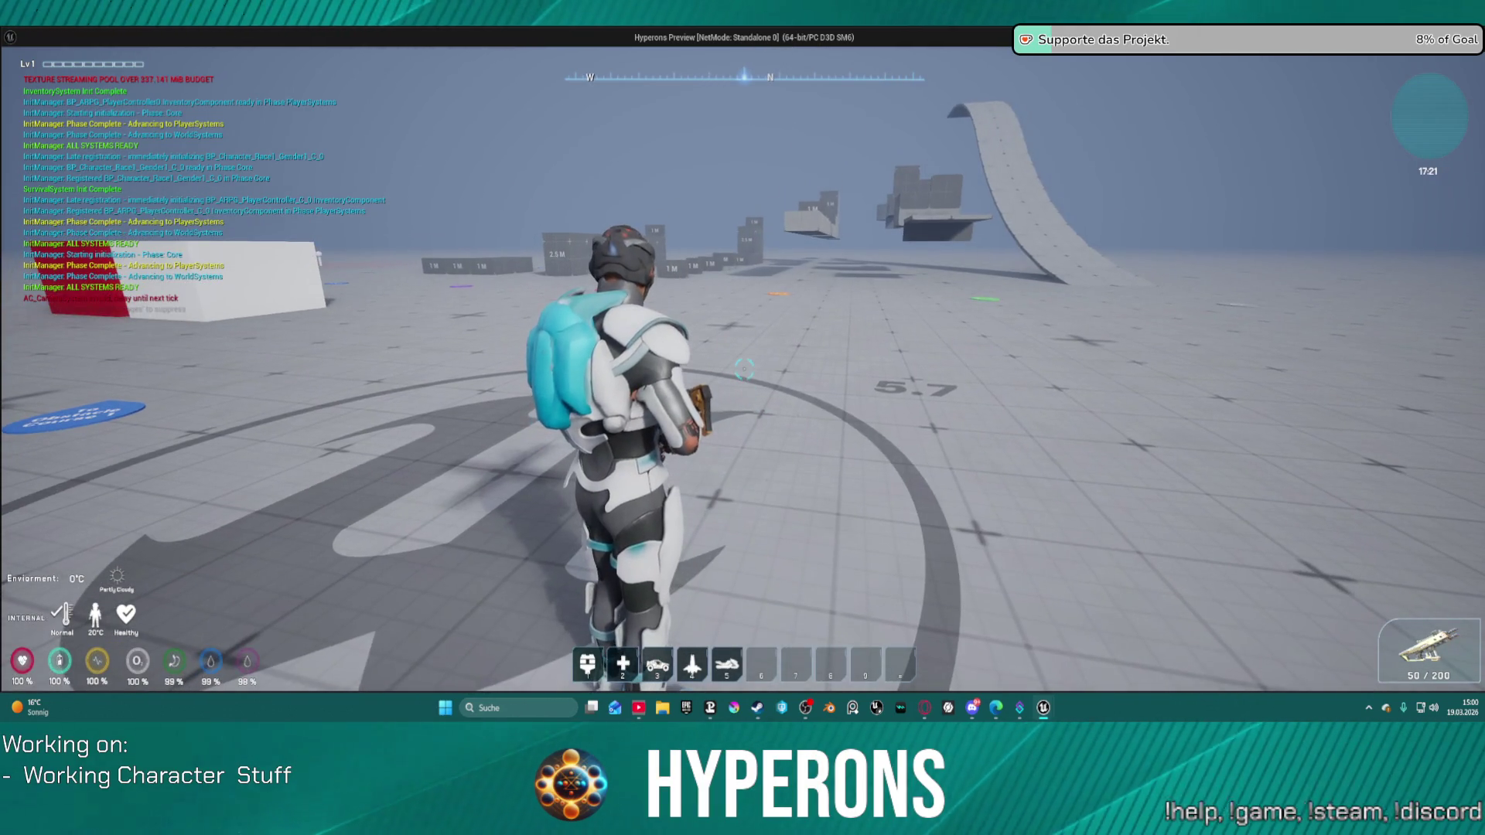
right_click(744, 370)
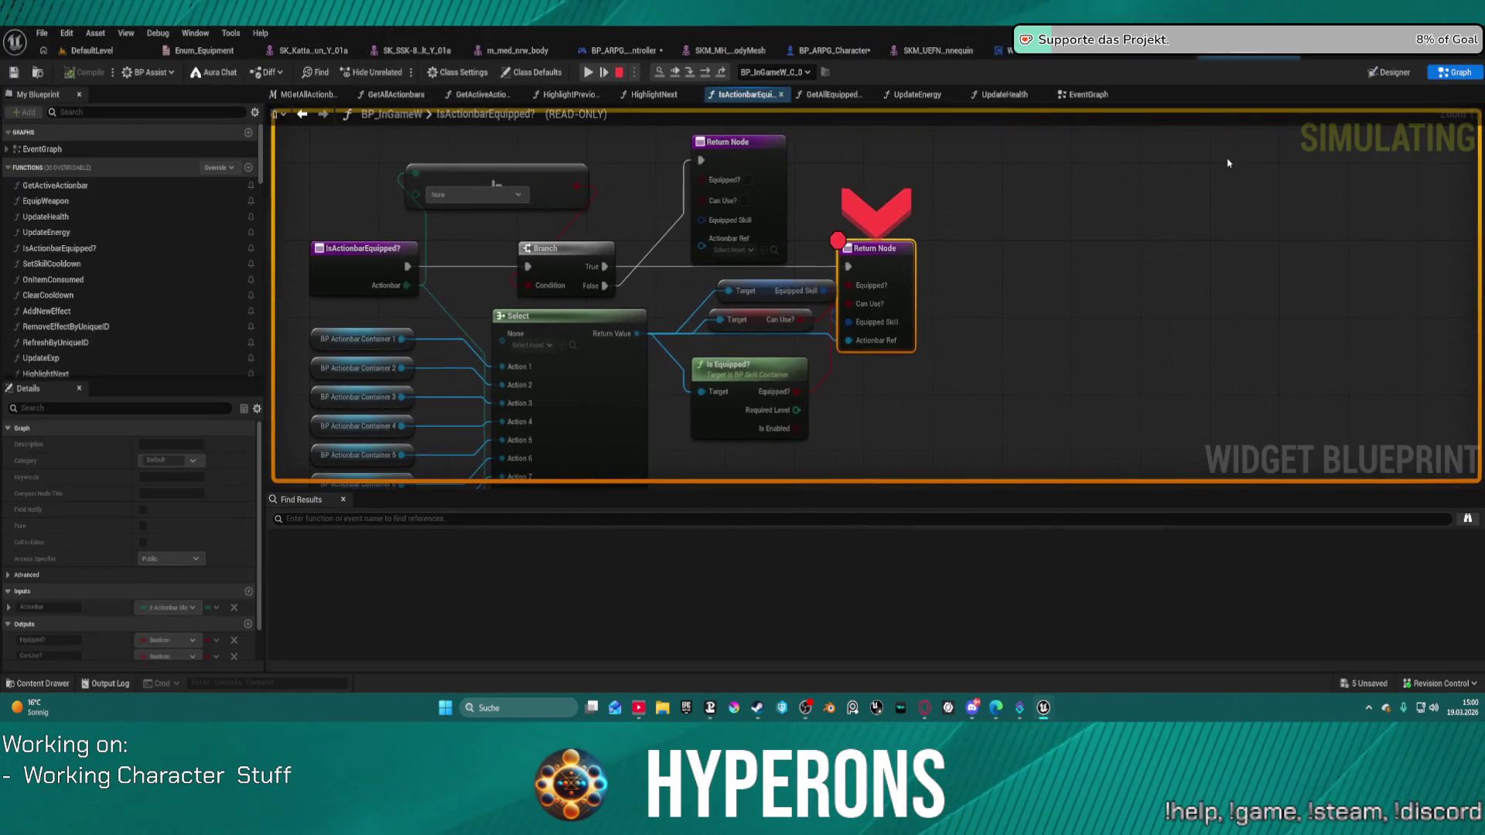
right_click(882, 257)
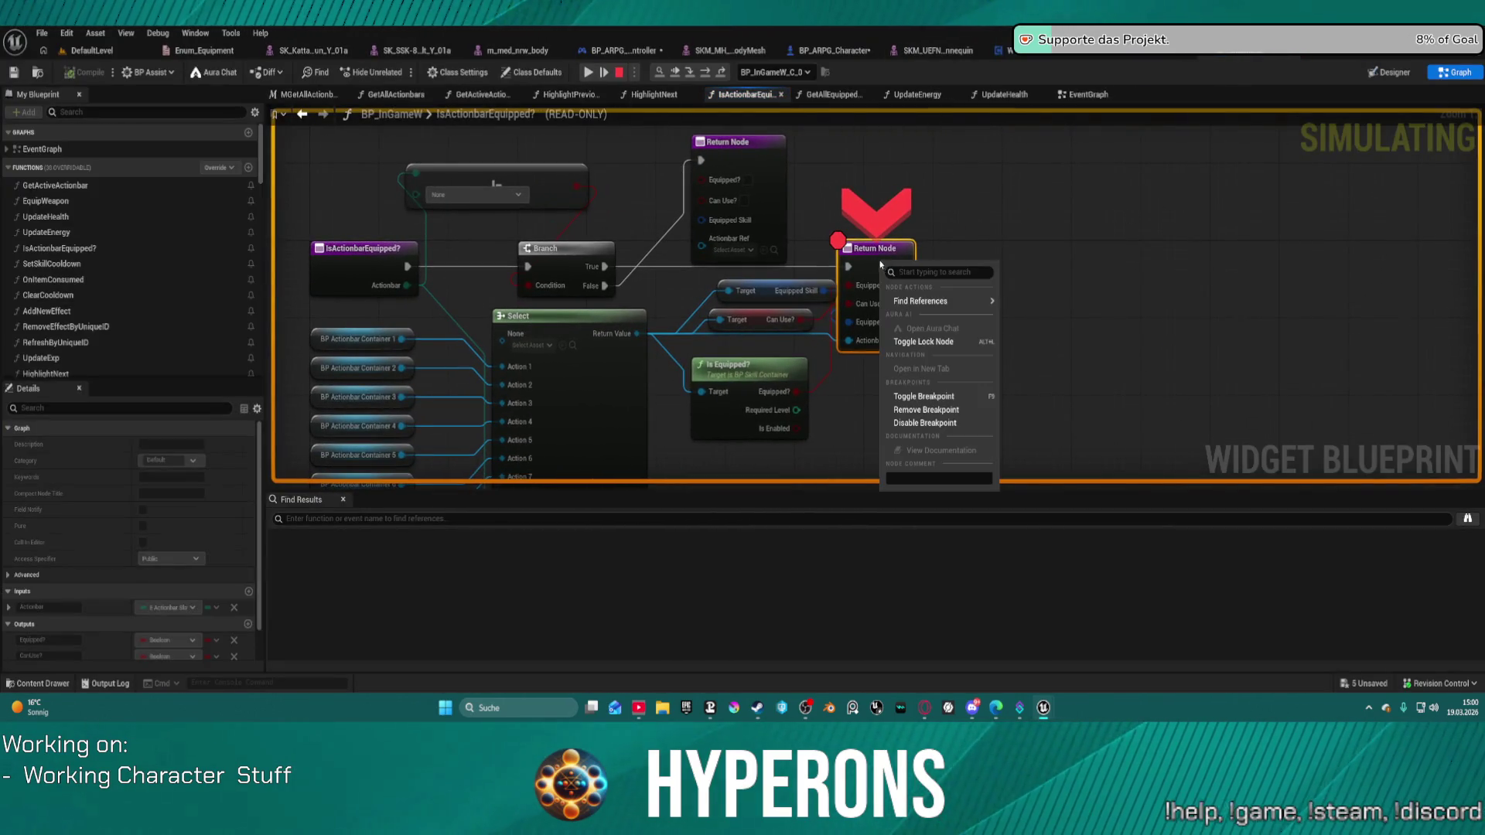
click(935, 386)
click(684, 74)
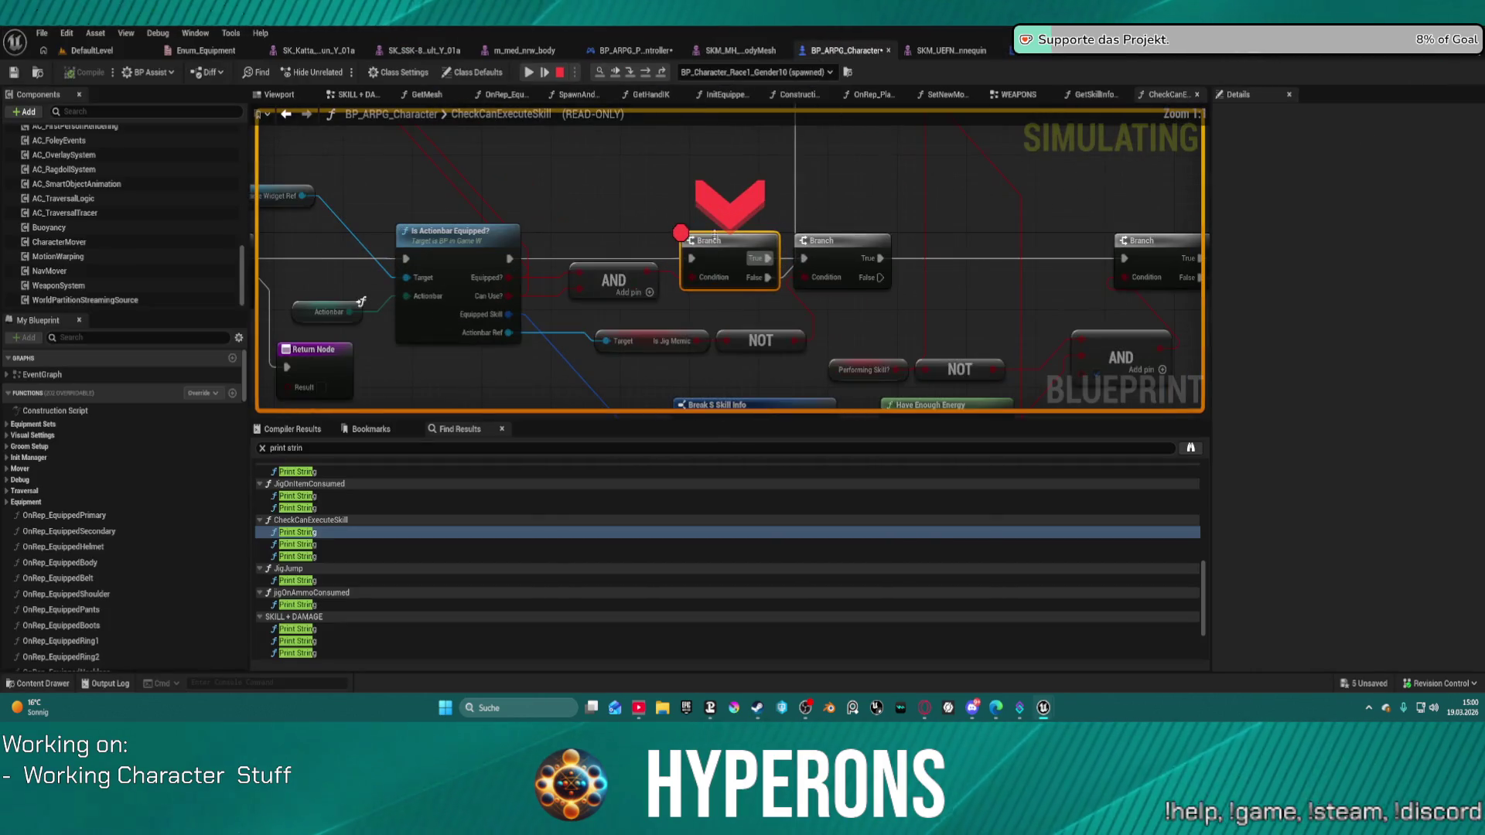
Step past the Branch nodes into HaveEnoughEnergy, then stop the simulation.
mouse_move(848, 215)
mouse_down()
mouse_move(796, 265)
mouse_move(763, 341)
mouse_move(756, 317)
mouse_up()
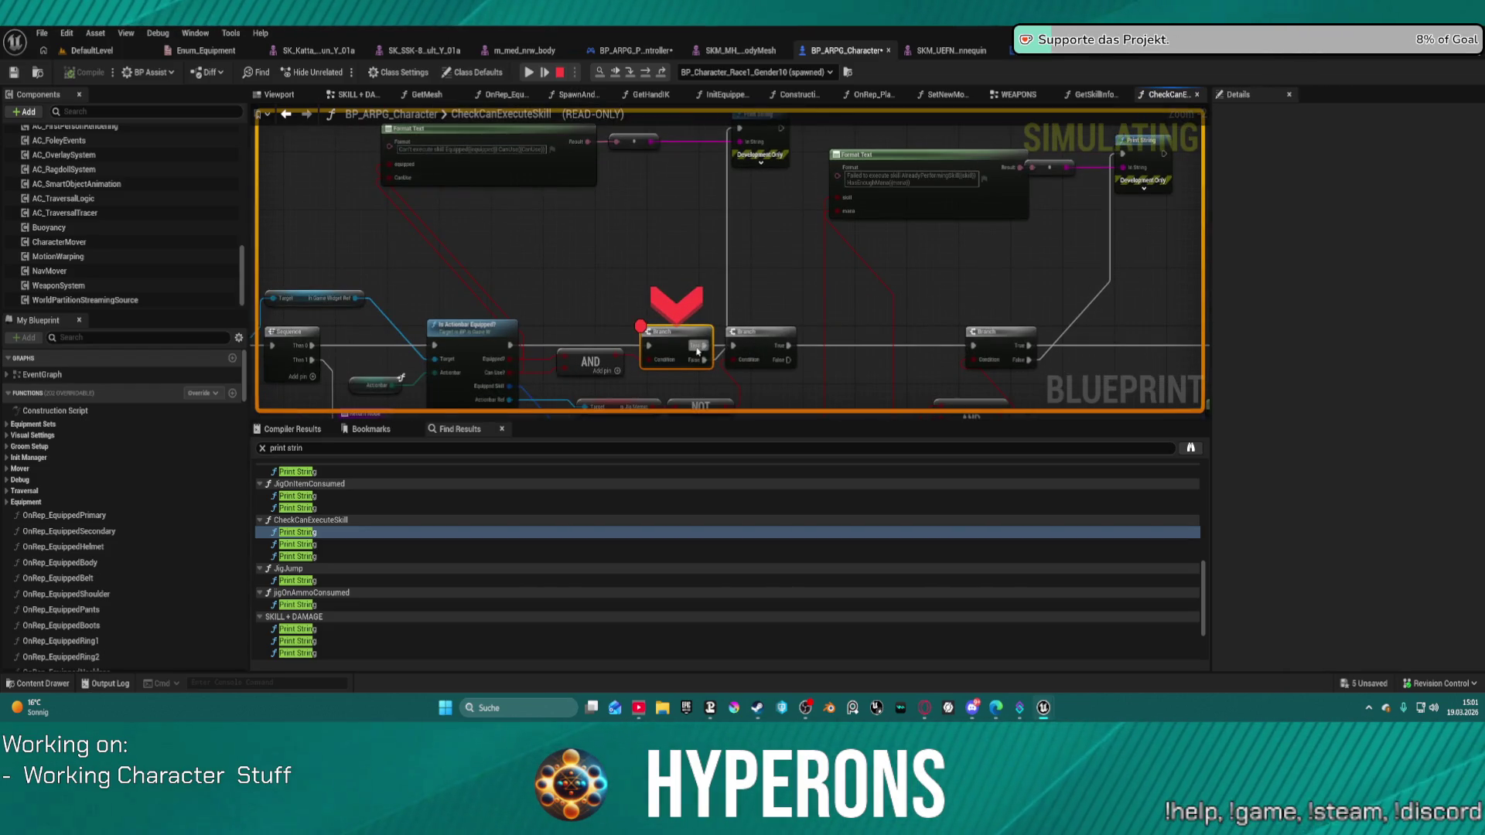
click(645, 71)
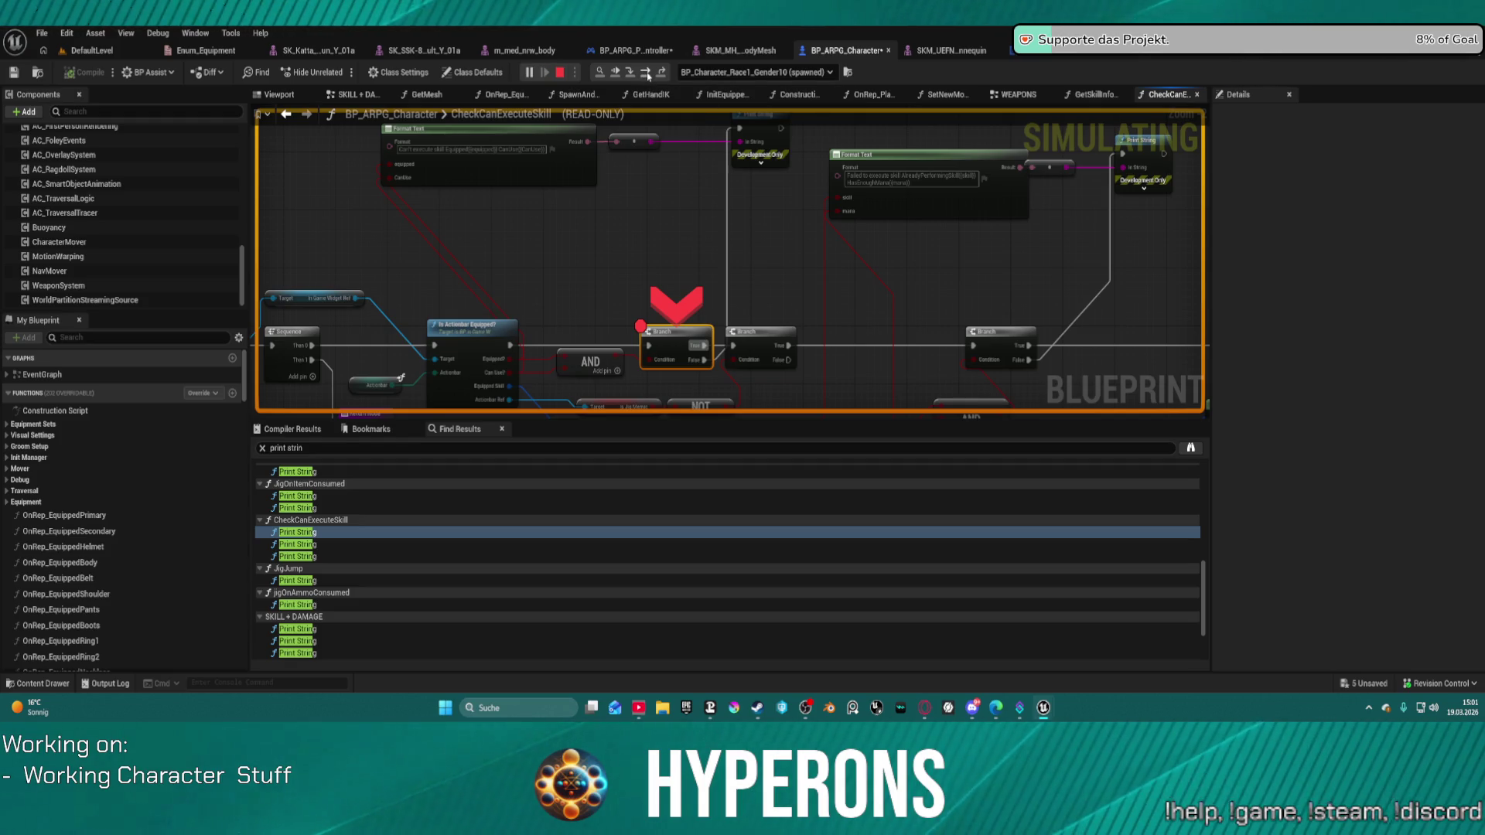
key(F10)
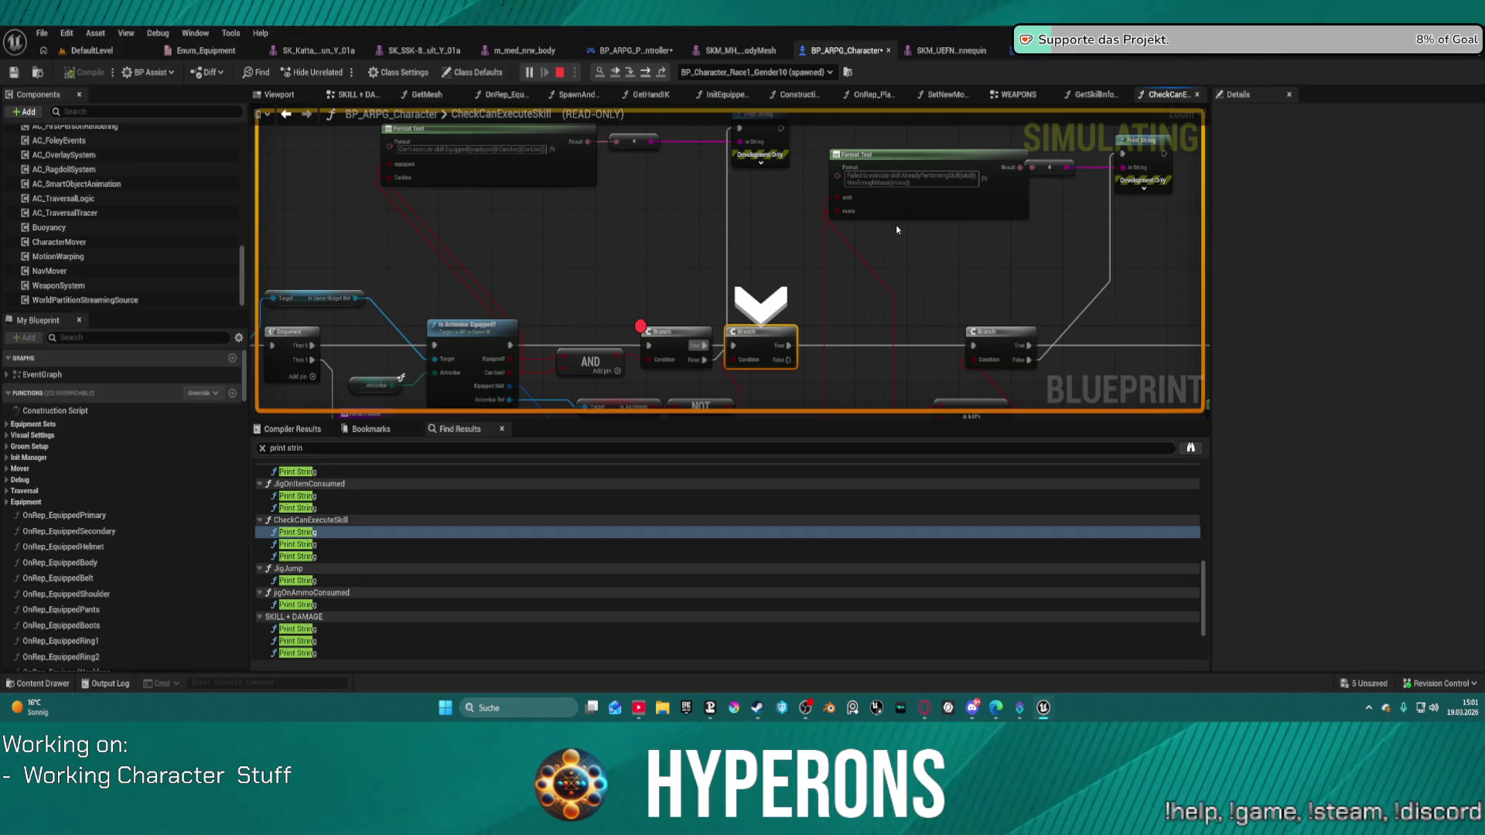
key(F11)
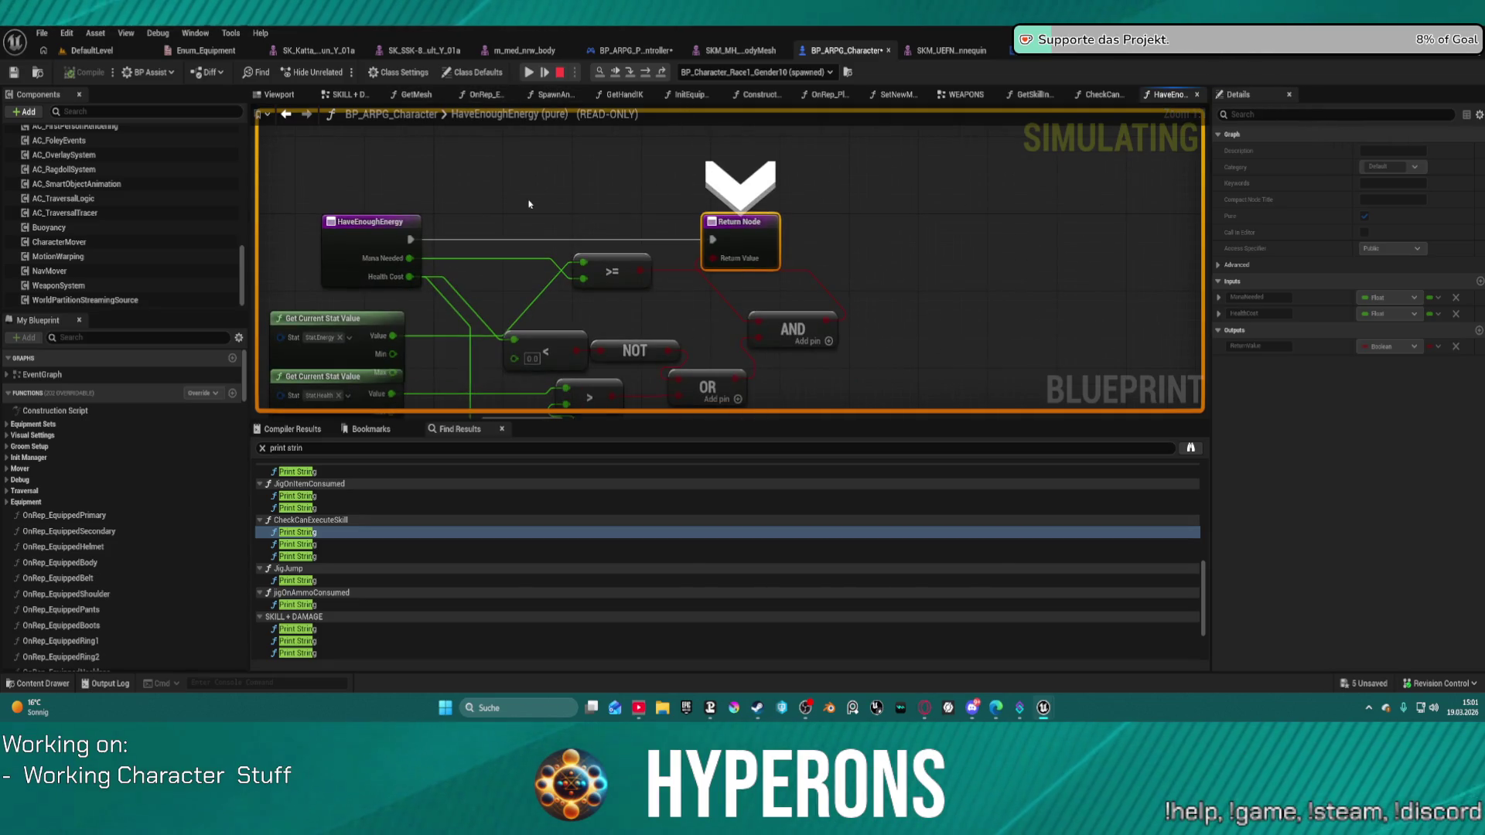
click(561, 72)
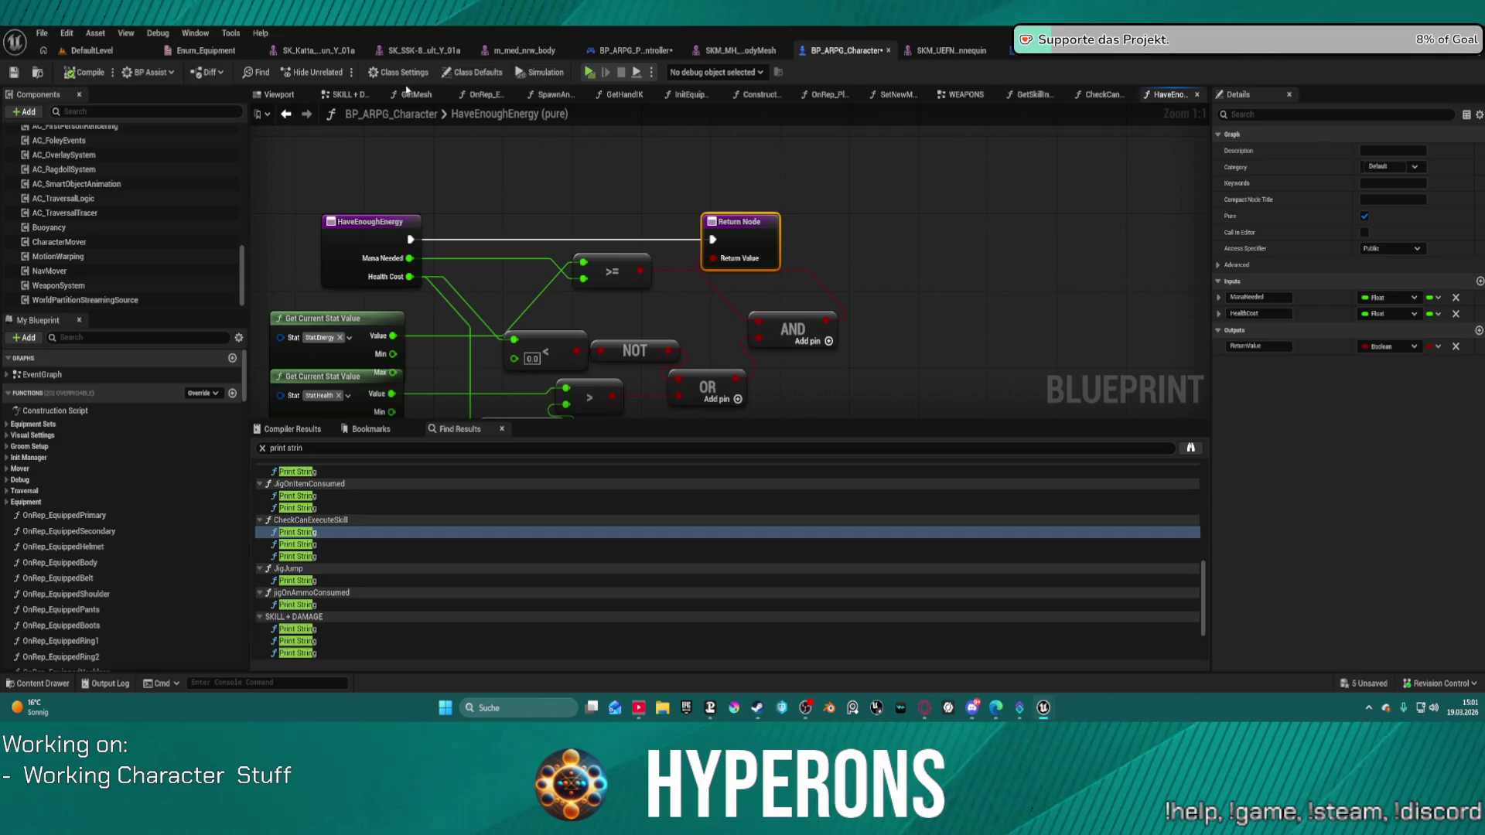
In CheckCanExecuteSkill, remove the first Branch's breakpoint and add one to a later Branch.
click(285, 115)
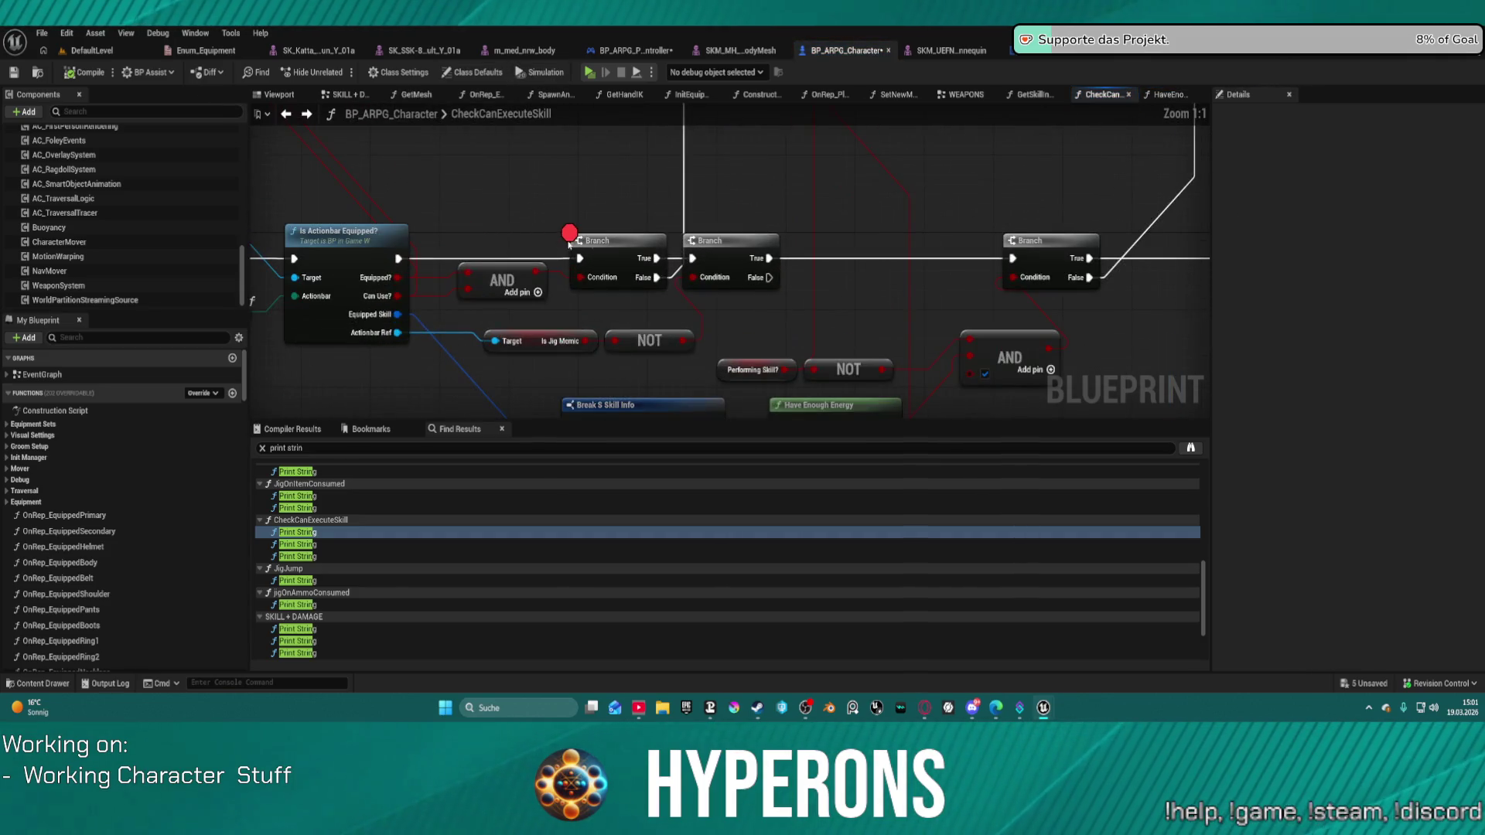
right_click(609, 247)
click(665, 255)
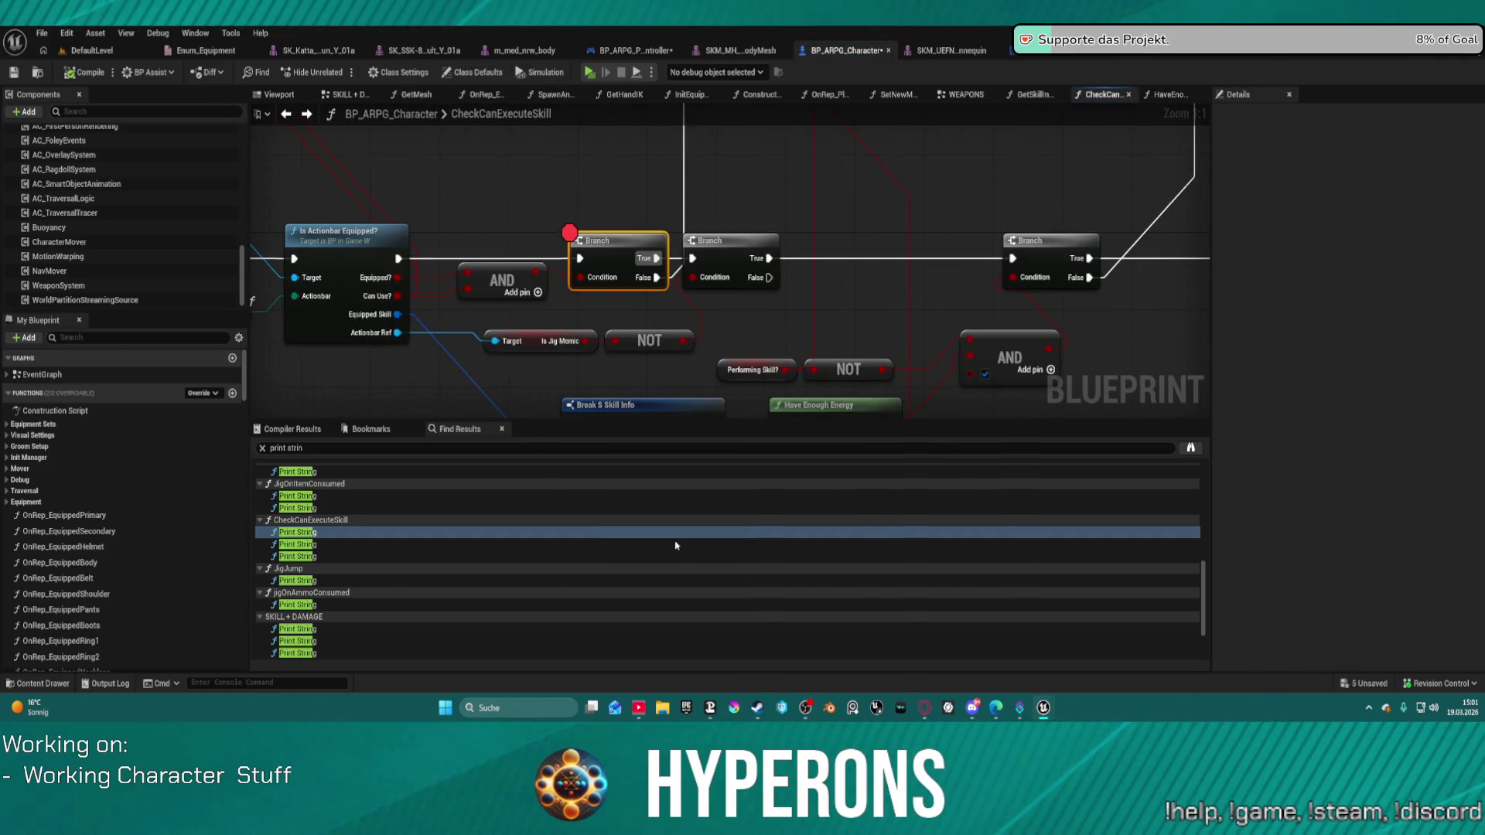
scroll(897, 206, down, 3)
mouse_move(896, 205)
mouse_down()
mouse_move(645, 236)
mouse_move(539, 373)
mouse_move(530, 206)
mouse_move(613, 156)
mouse_move(701, 265)
mouse_up()
scroll(701, 266, up, 3)
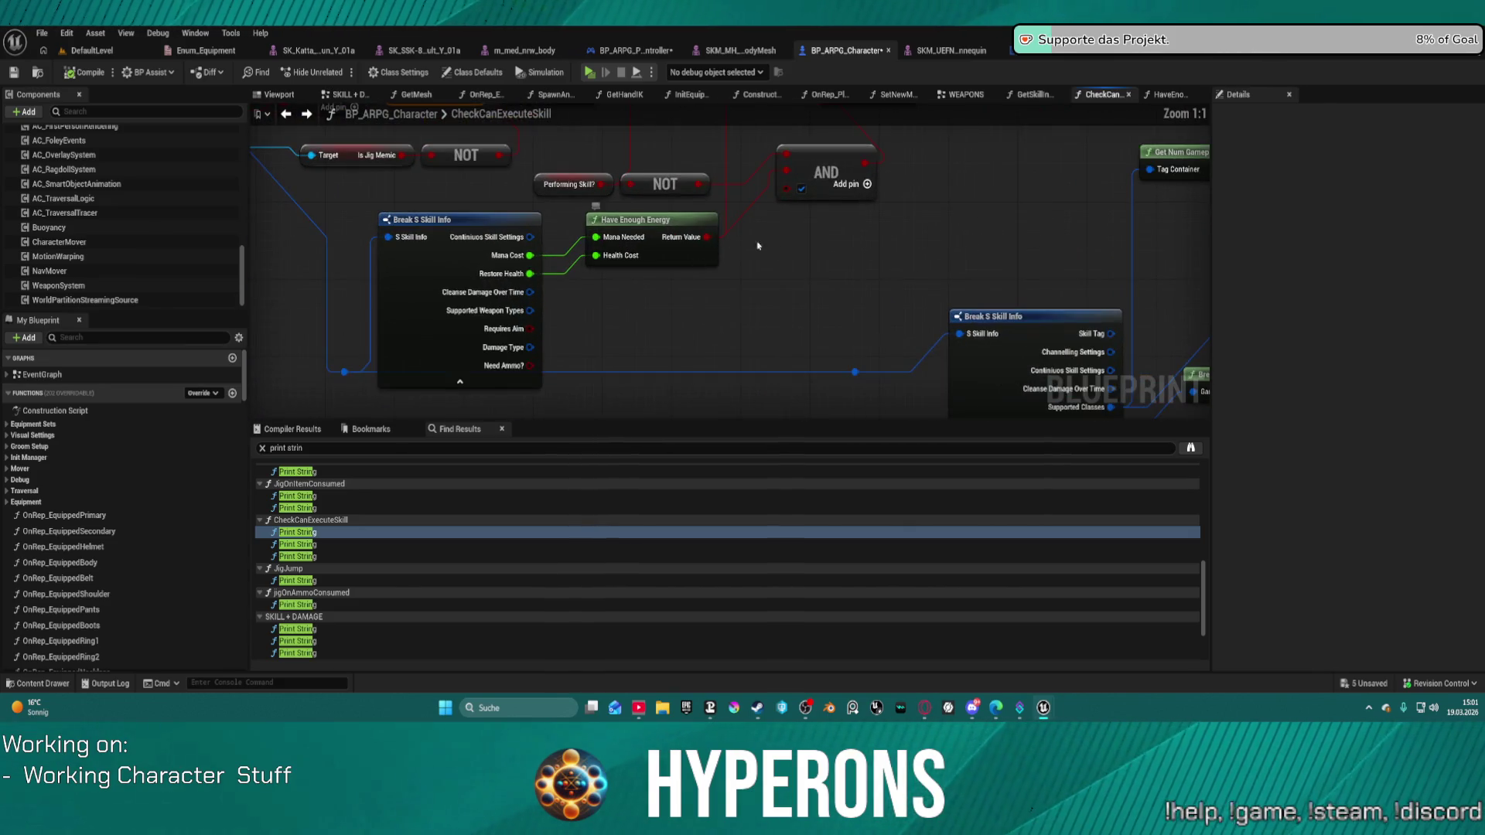
mouse_move(851, 239)
mouse_down()
mouse_move(706, 304)
mouse_move(593, 291)
mouse_up()
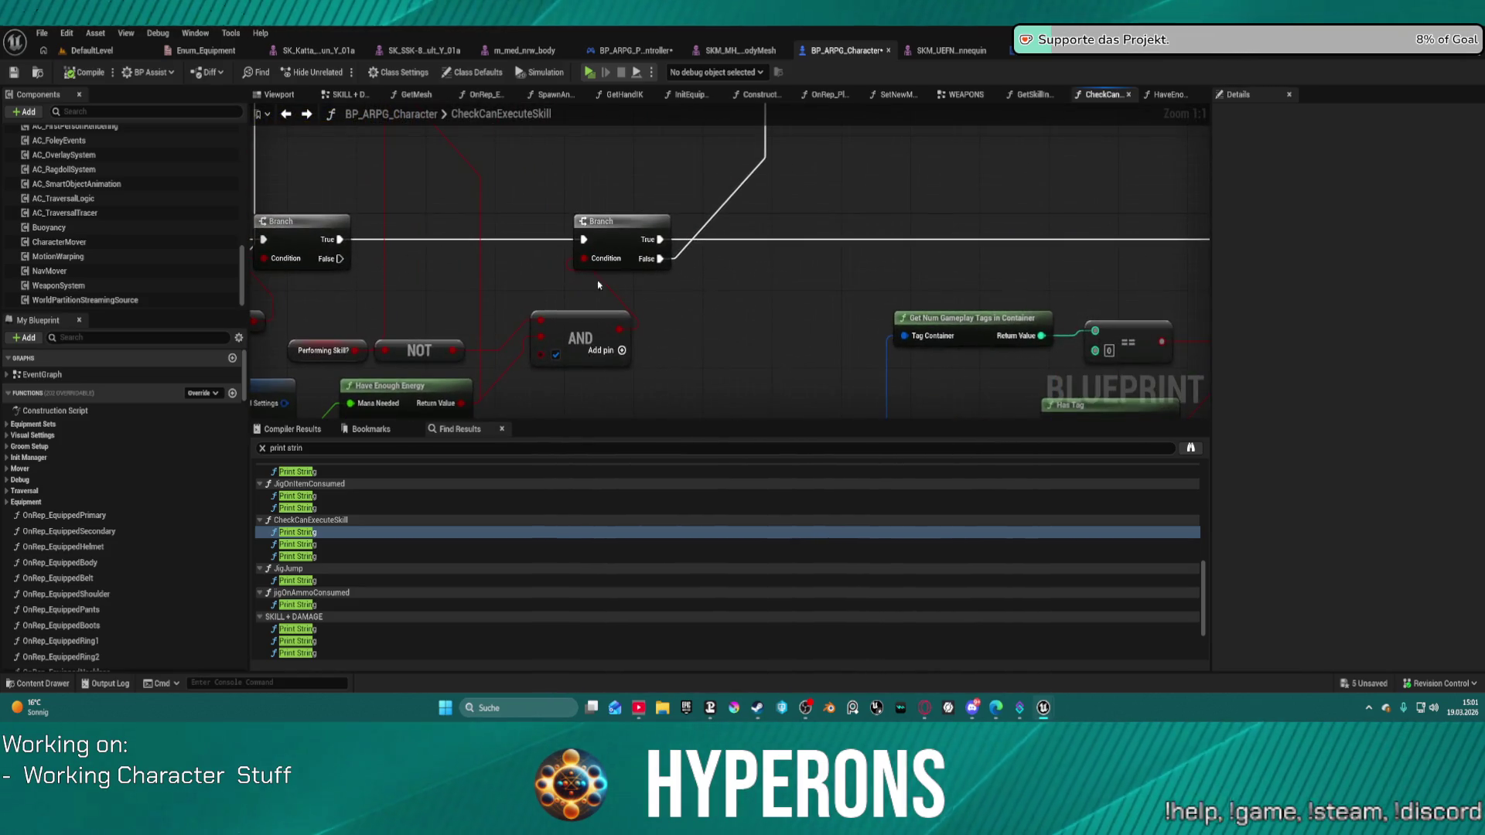
right_click(648, 219)
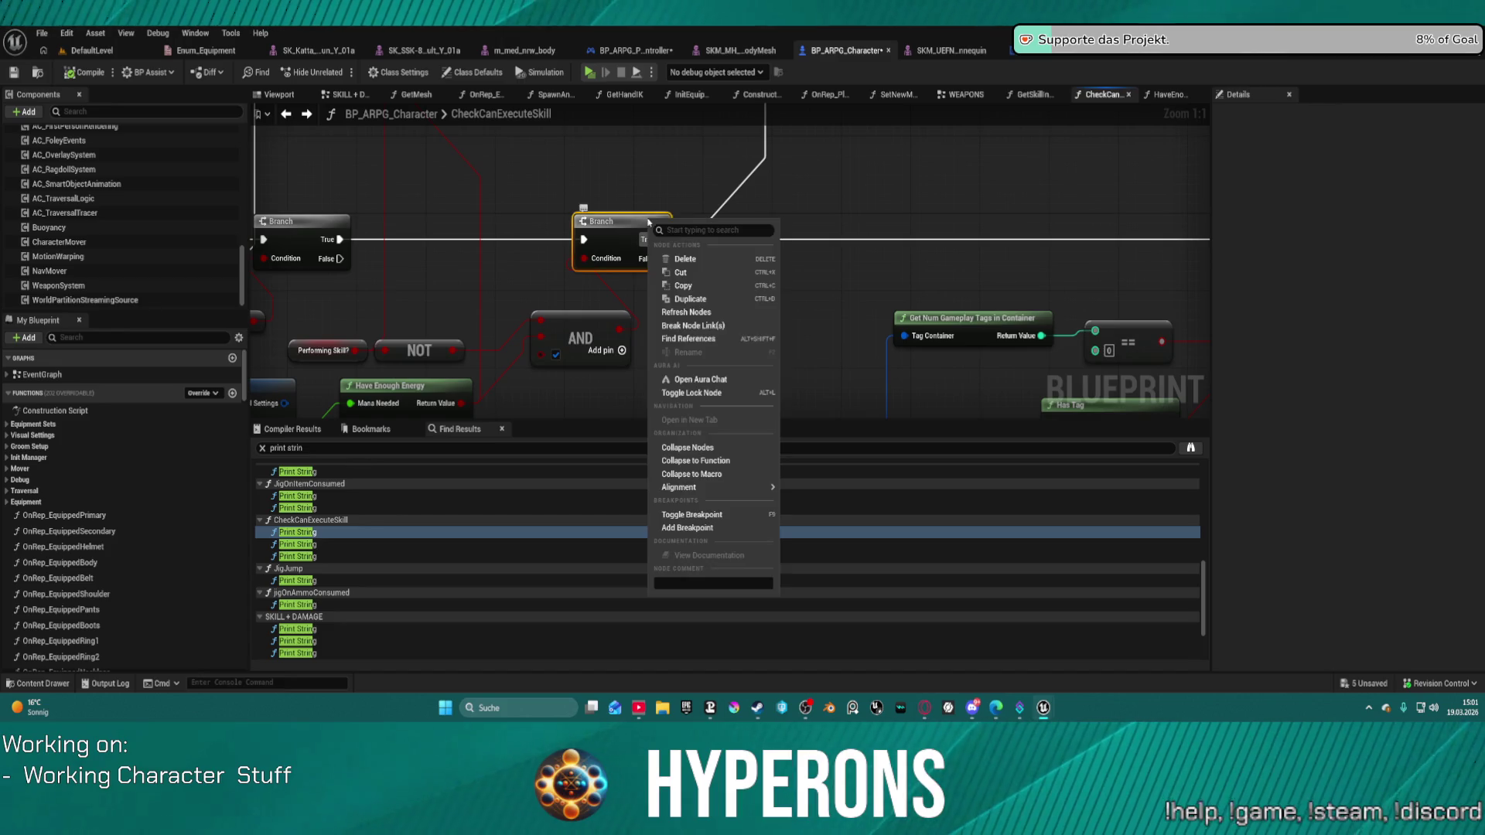
click(696, 522)
Return to the game, open the inventory and equip the MG 01 weapon.
key(alt+Tab)
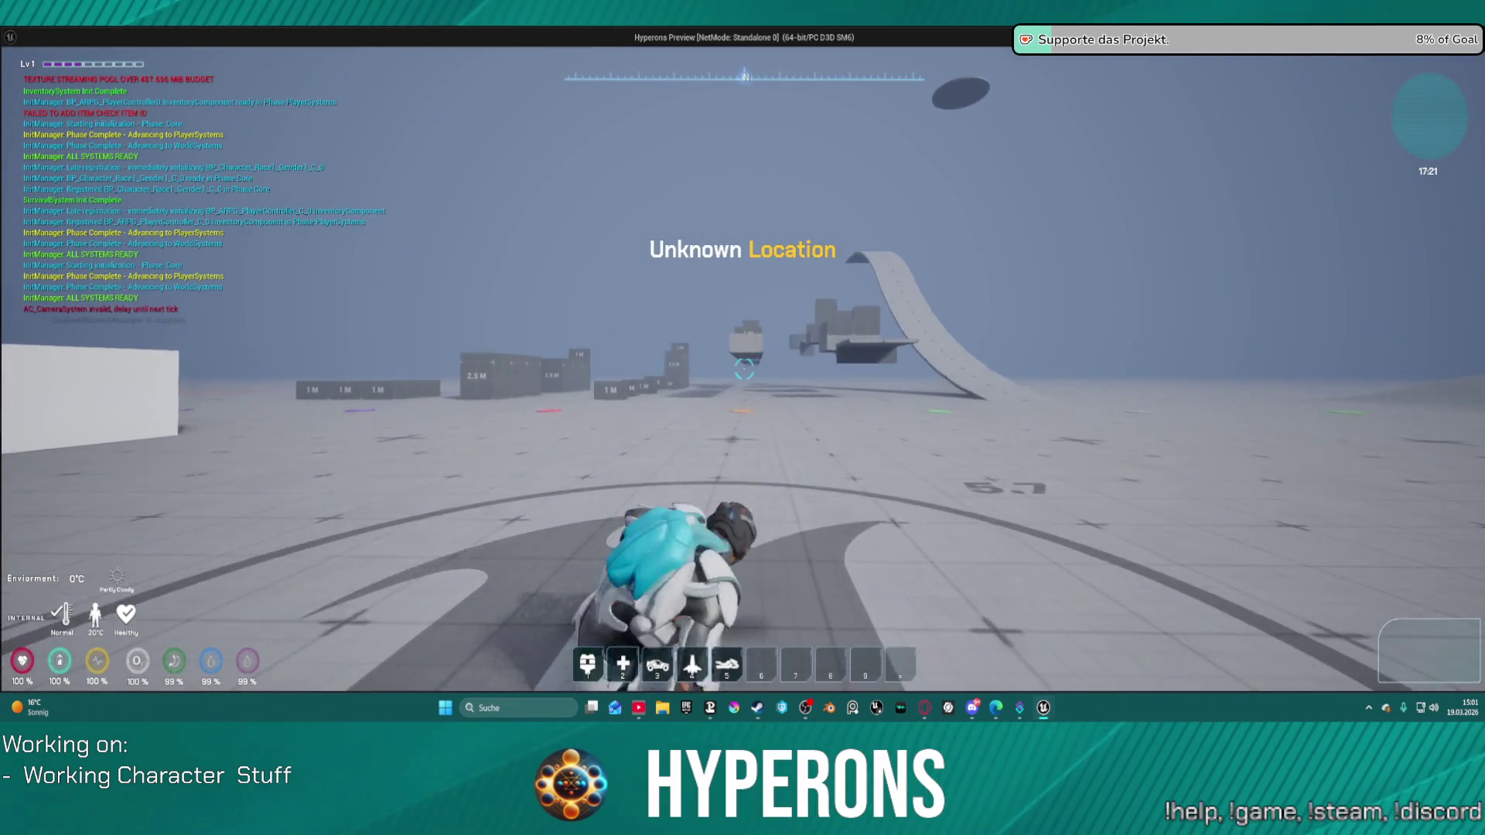
key(i)
right_click(1307, 438)
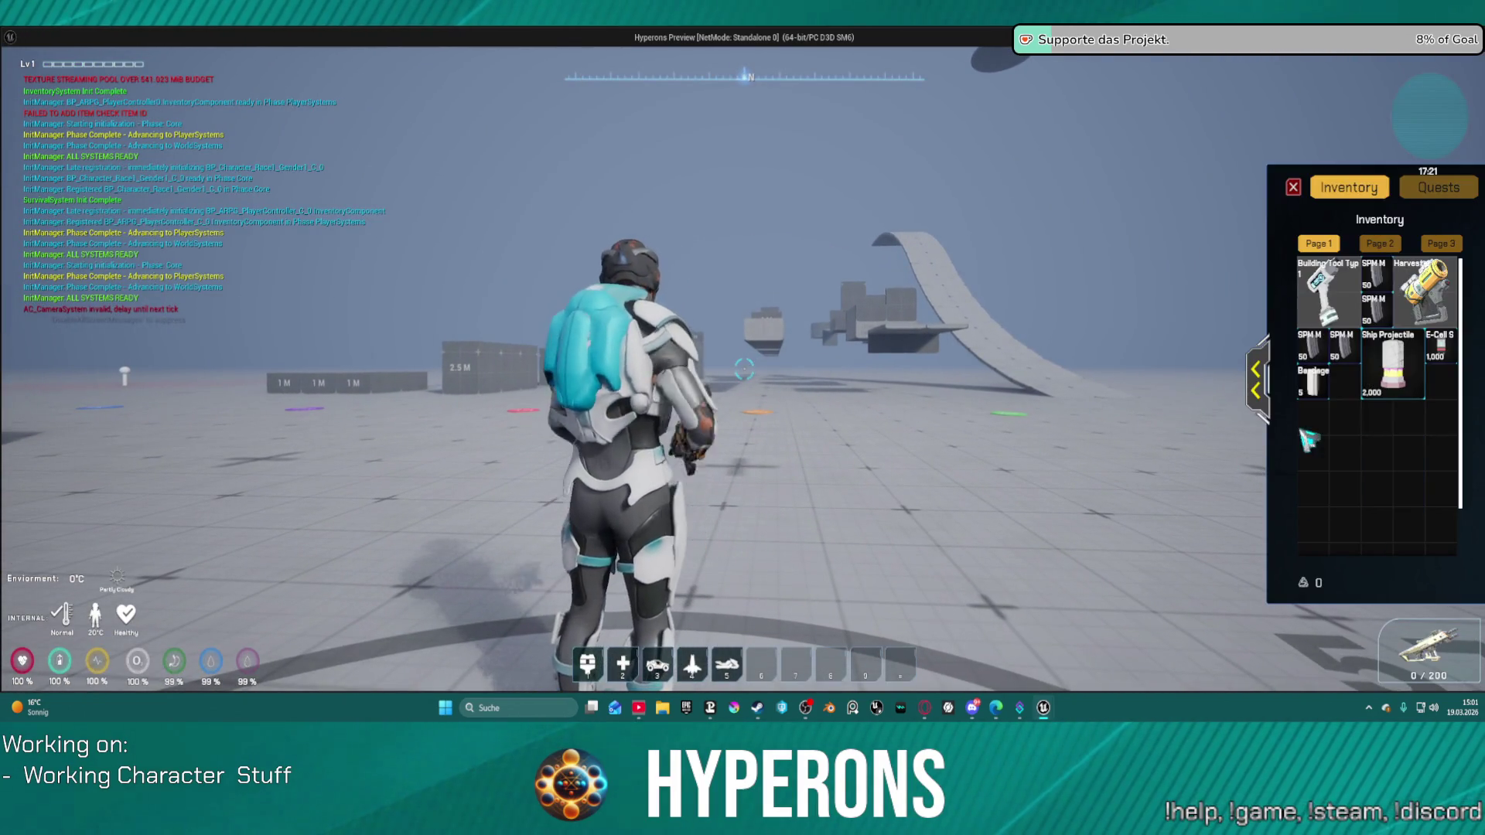
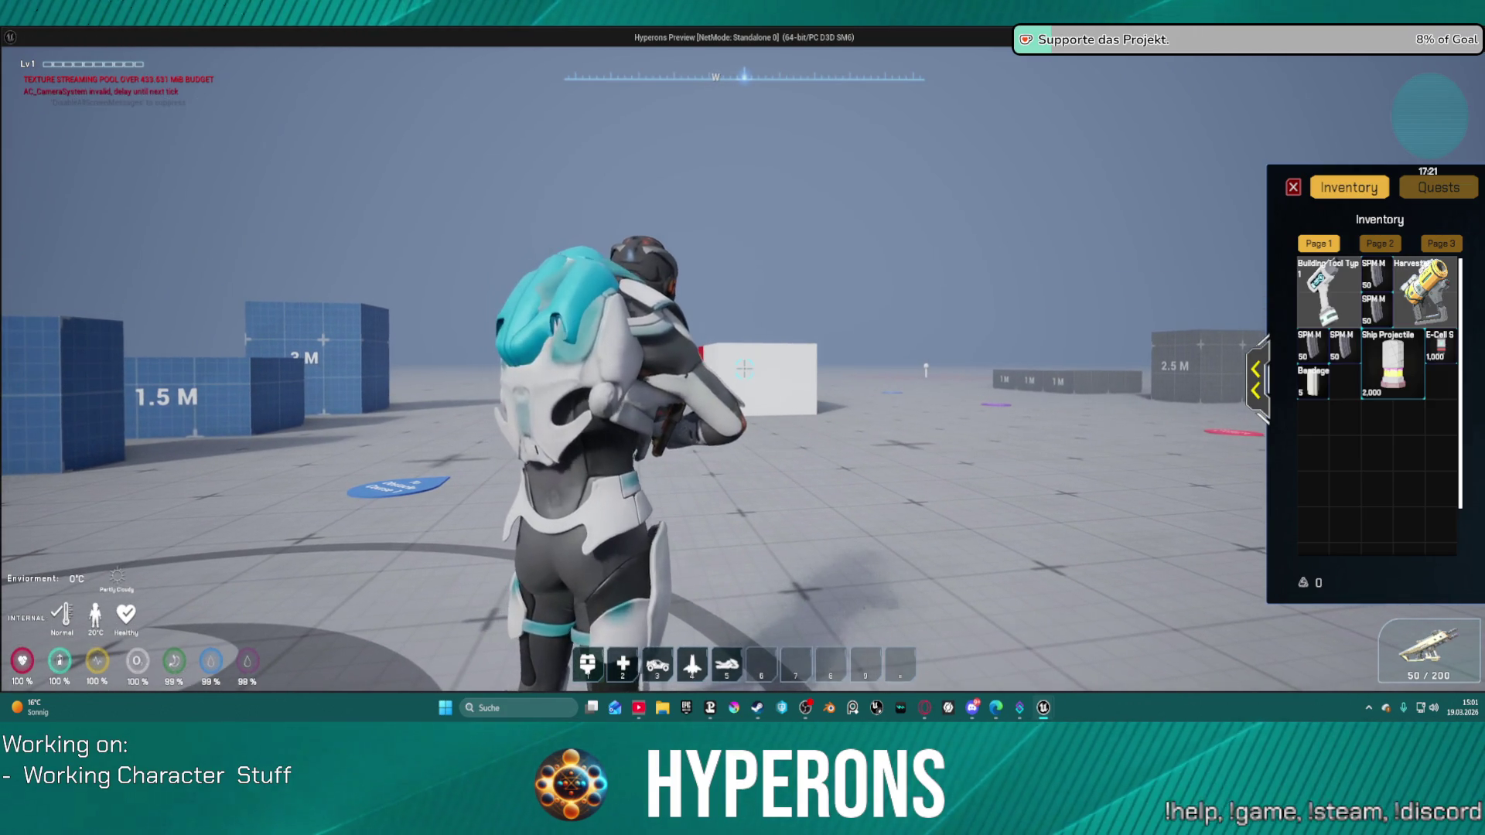
Walk the character backward in the test level and turn it toward the ramp.
key(s)
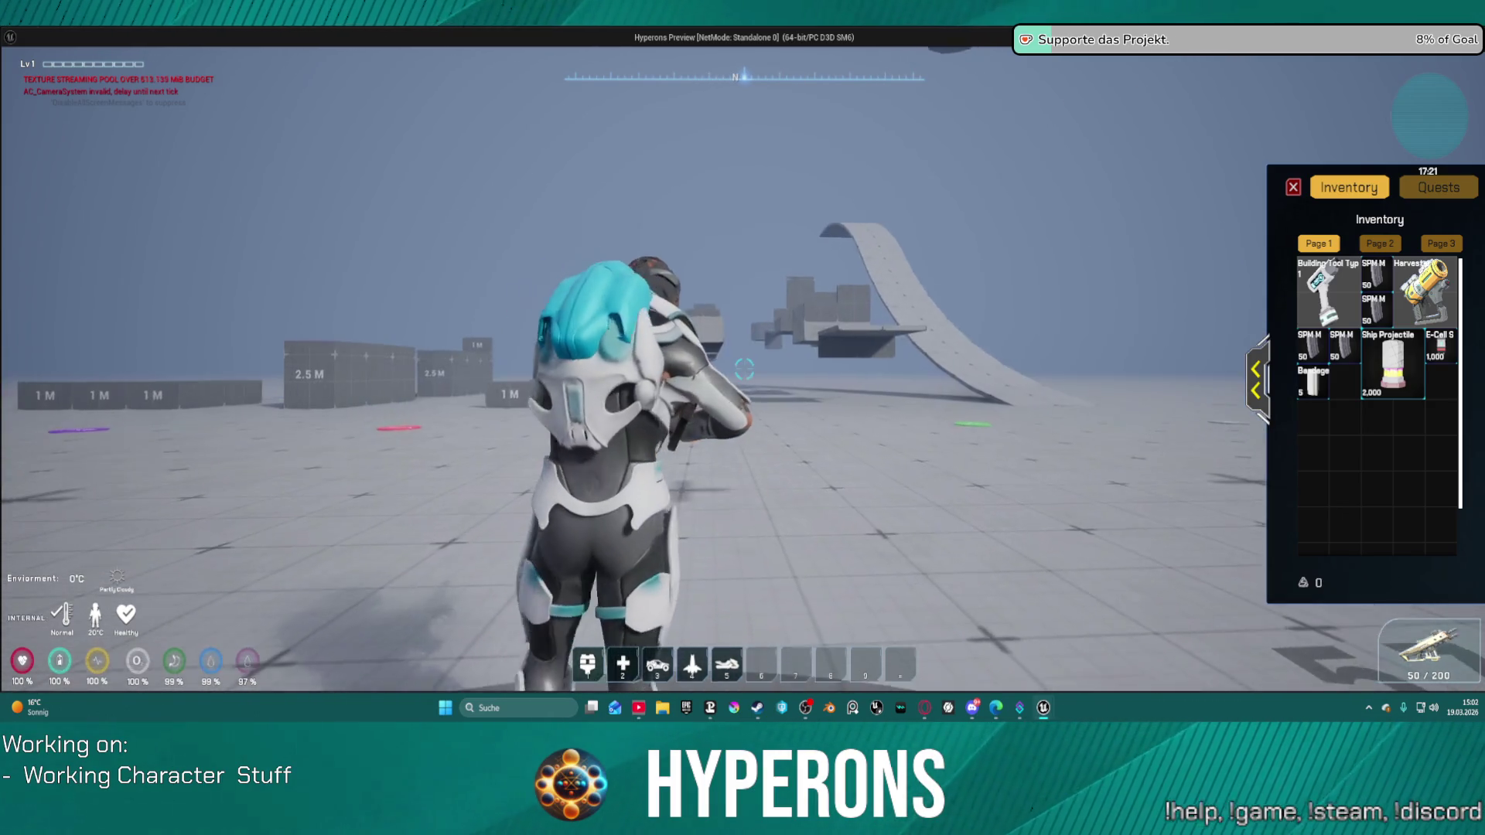
key(i)
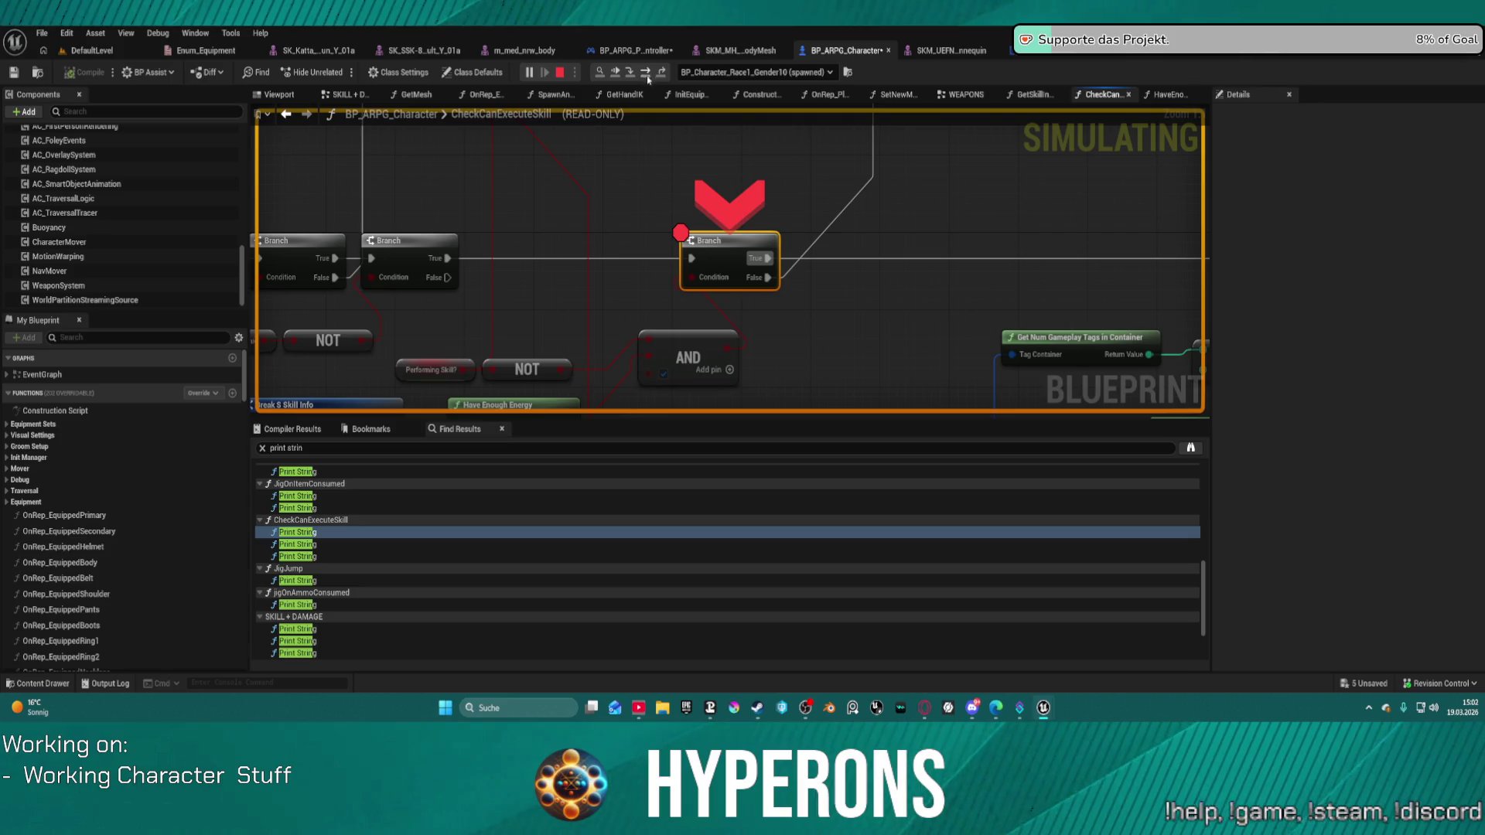
Step to the SET Supported Class node and read the AND node's debug value.
key(F10)
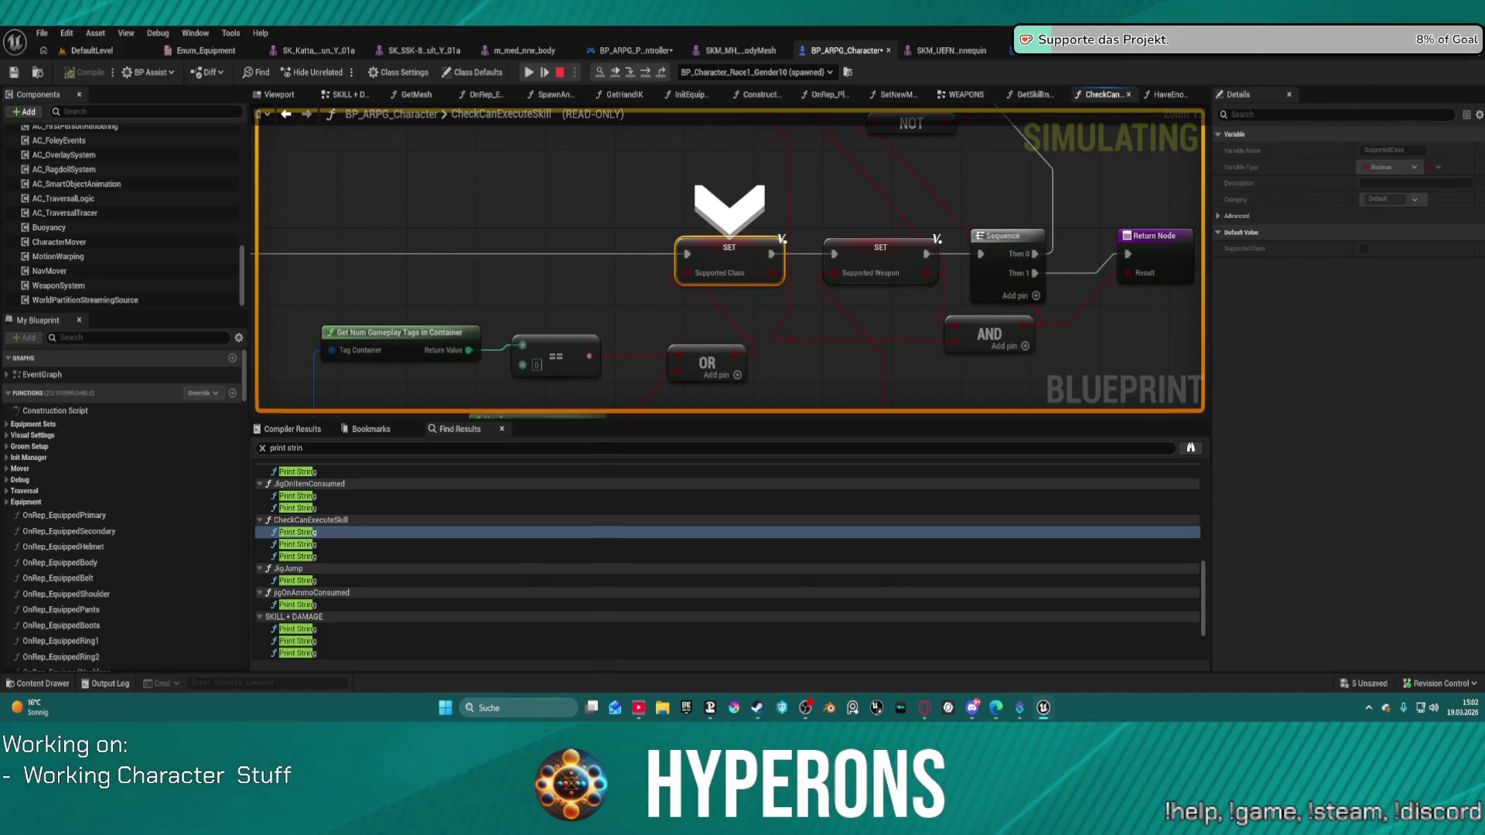
scroll(696, 337, down, 4)
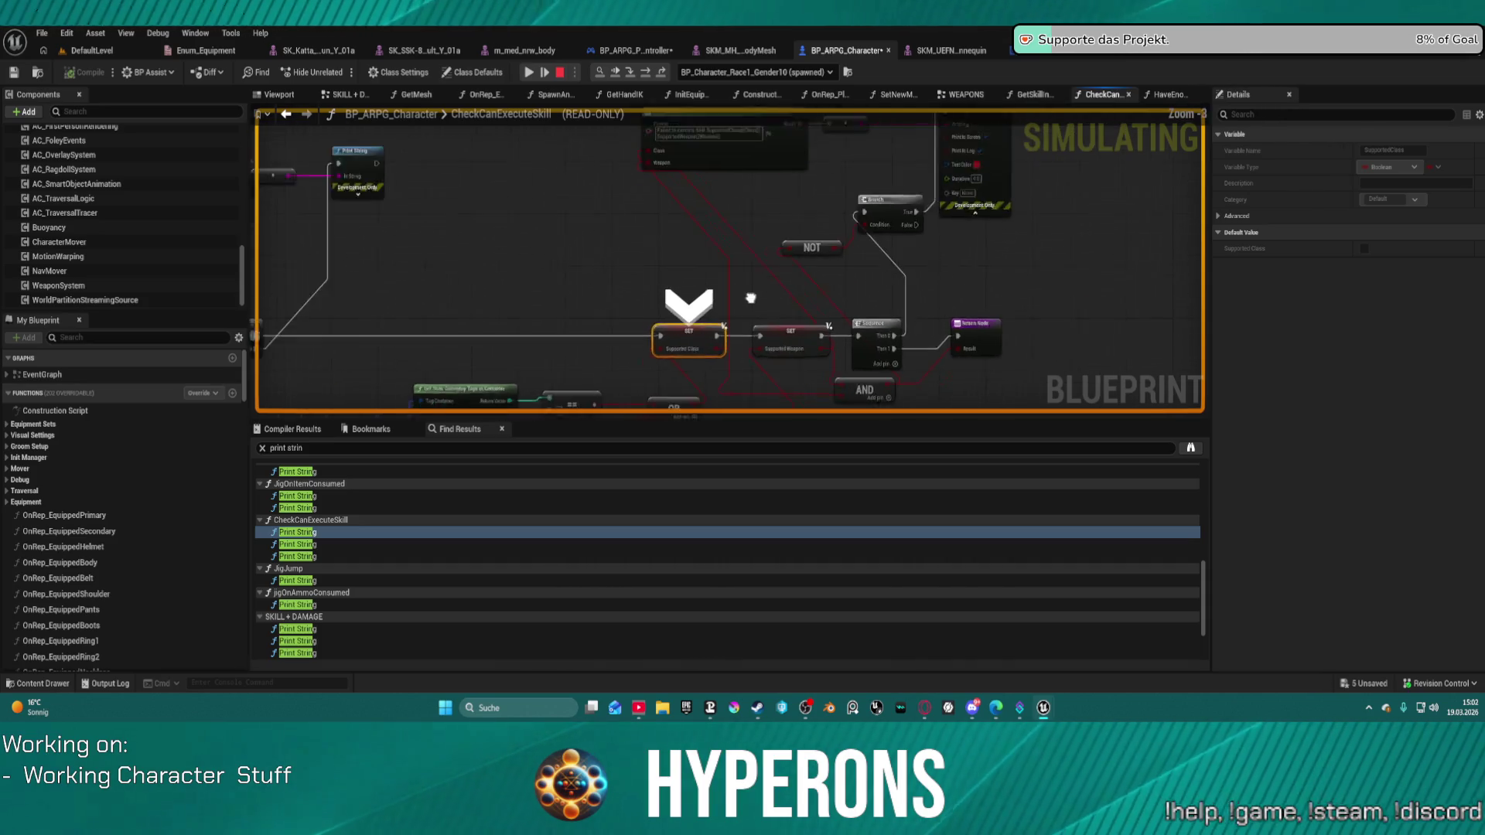
scroll(697, 337, up, 5)
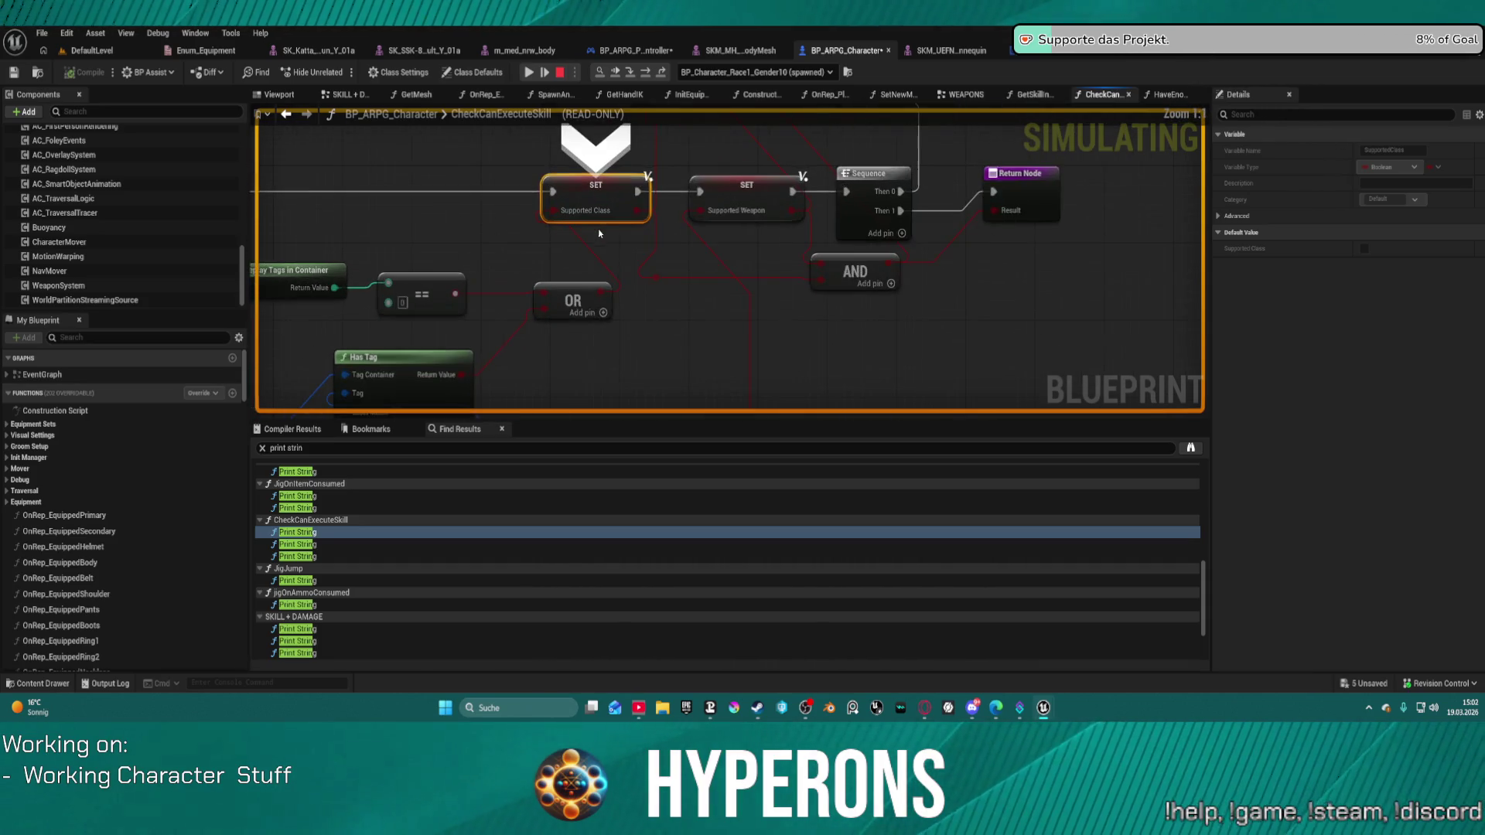
mouse_move(651, 255)
mouse_down()
mouse_move(686, 163)
mouse_move(755, 132)
mouse_move(645, 331)
mouse_move(633, 307)
mouse_move(597, 433)
mouse_move(564, 417)
mouse_move(626, 208)
mouse_up()
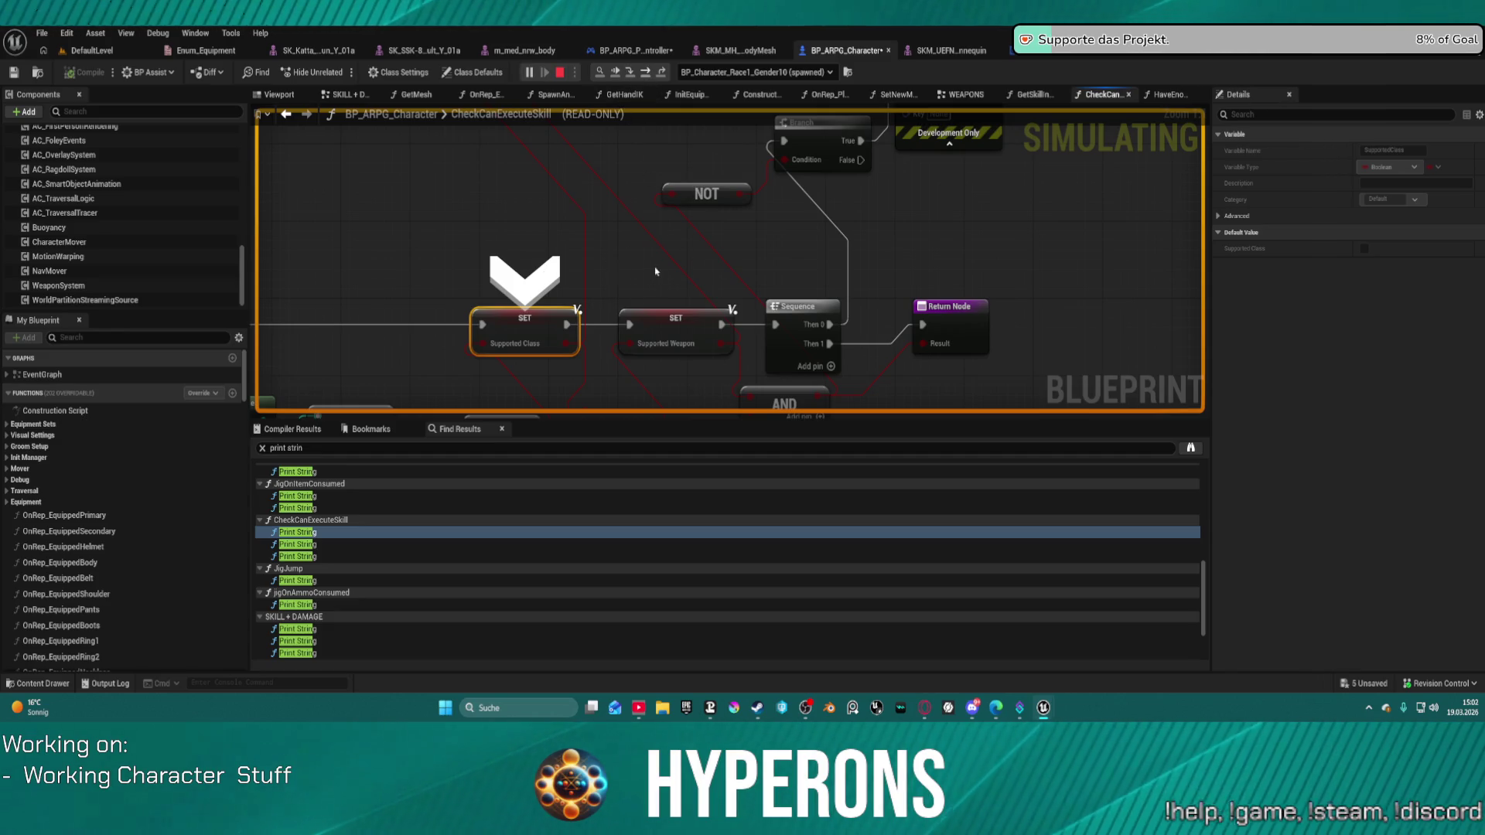
mouse_move(691, 275)
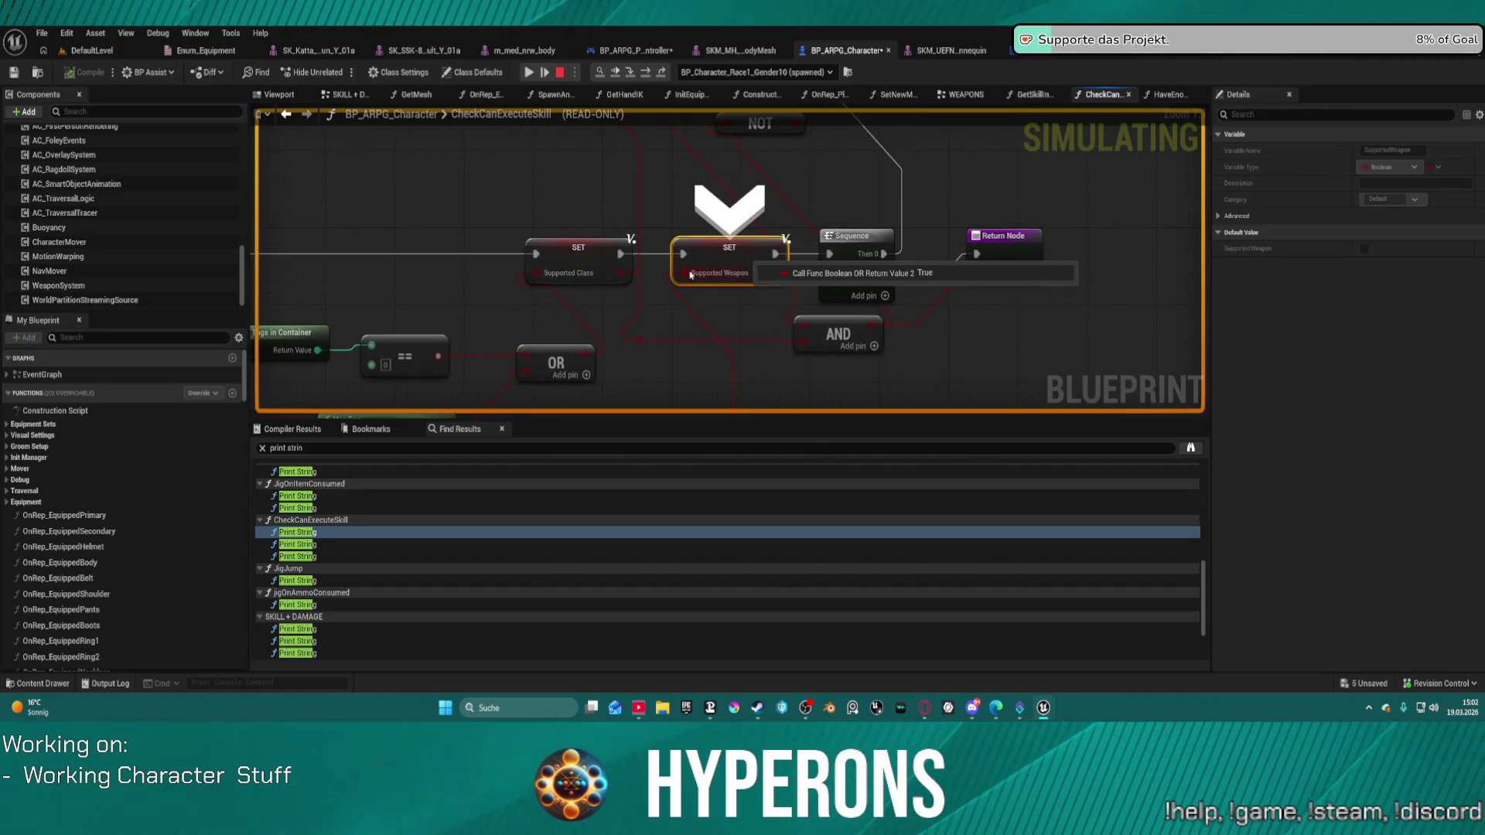
drag(824, 201, 692, 232)
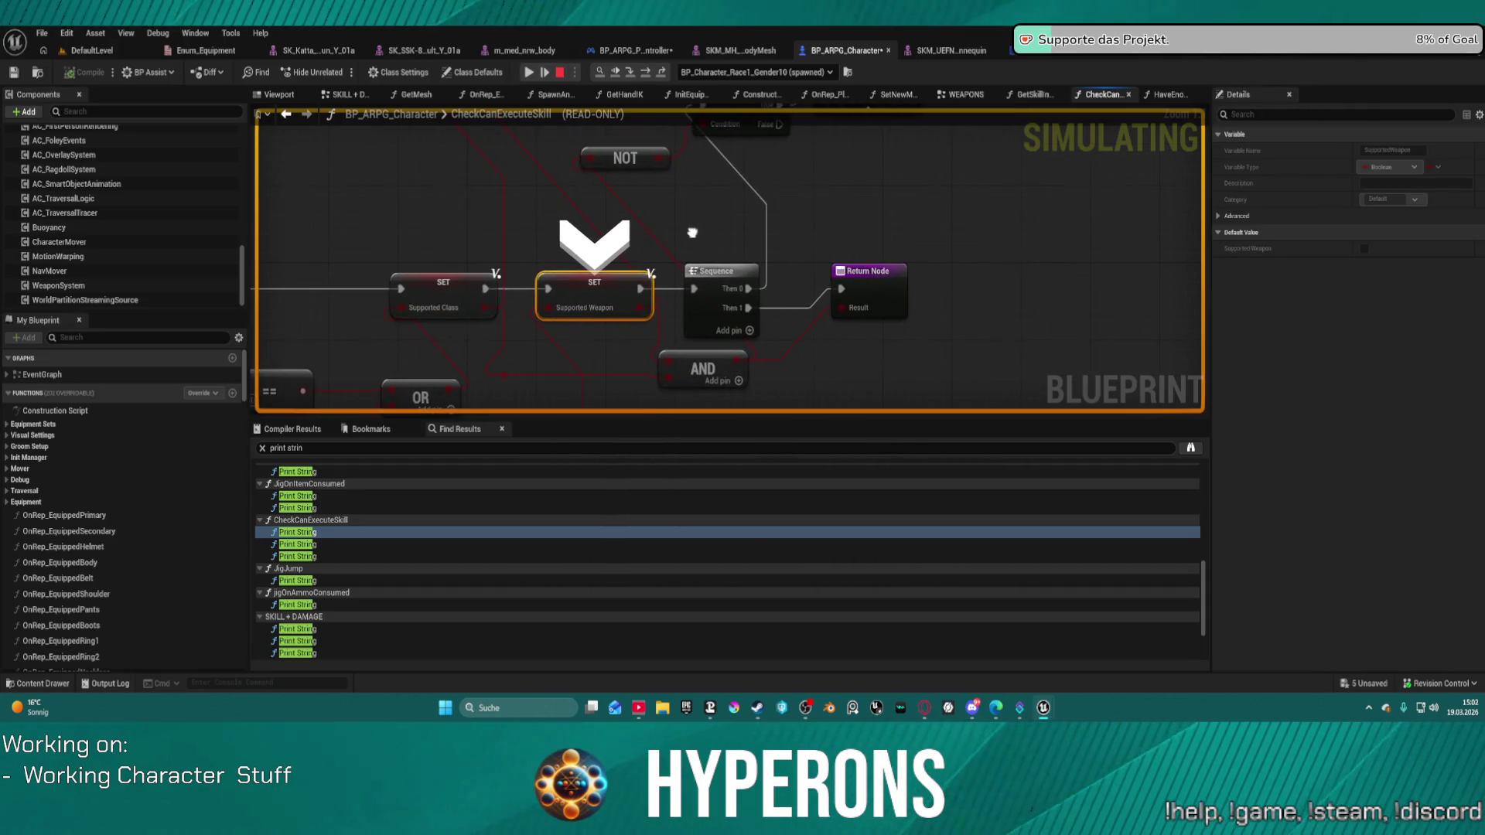
mouse_move(744, 365)
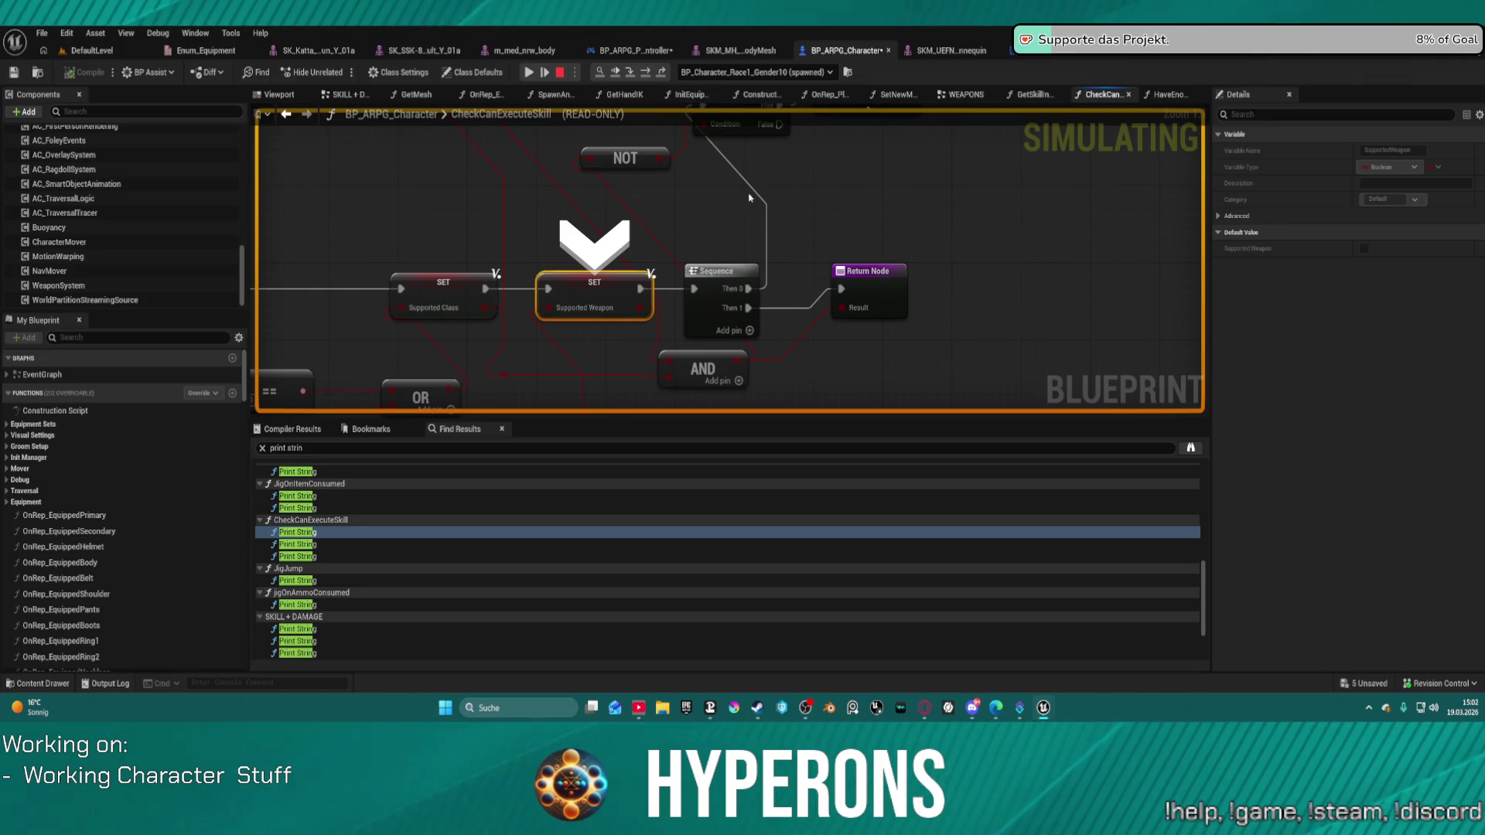
drag(744, 203, 740, 281)
Inspect the OR node and Supported Weapon Types pin values near the Break FItem Info node.
mouse_move(680, 188)
mouse_down()
mouse_move(658, 221)
mouse_move(646, 303)
mouse_move(636, 288)
mouse_move(603, 322)
mouse_move(604, 166)
mouse_move(255, 168)
mouse_move(297, 121)
mouse_move(576, 239)
mouse_move(652, 178)
mouse_up()
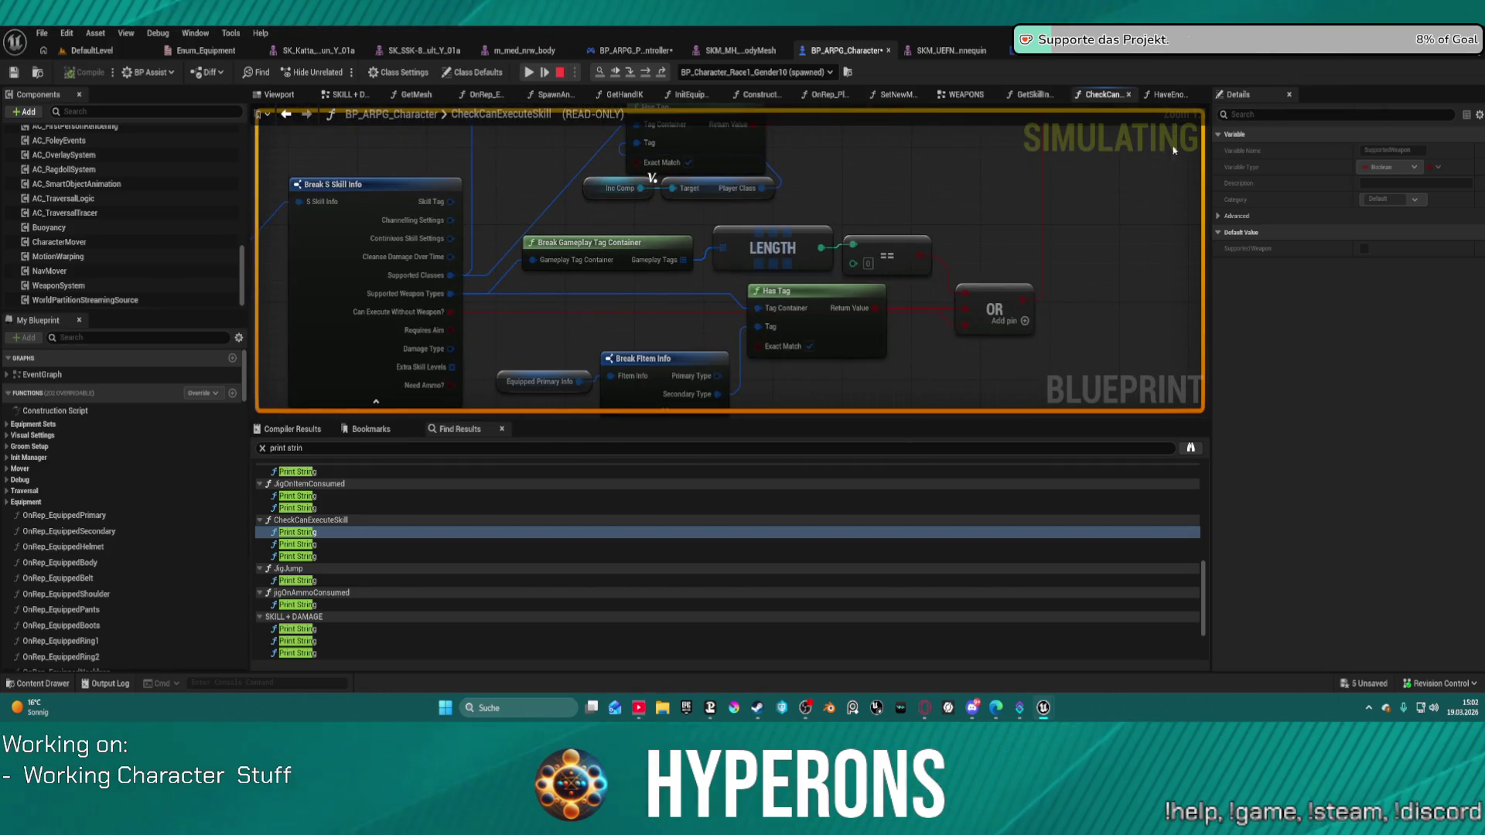
mouse_move(909, 379)
mouse_down()
mouse_move(911, 296)
mouse_move(867, 468)
mouse_move(875, 502)
mouse_move(812, 444)
mouse_move(844, 415)
mouse_move(845, 362)
mouse_up()
mouse_move(395, 244)
drag(874, 255, 893, 325)
mouse_move(959, 321)
mouse_move(958, 353)
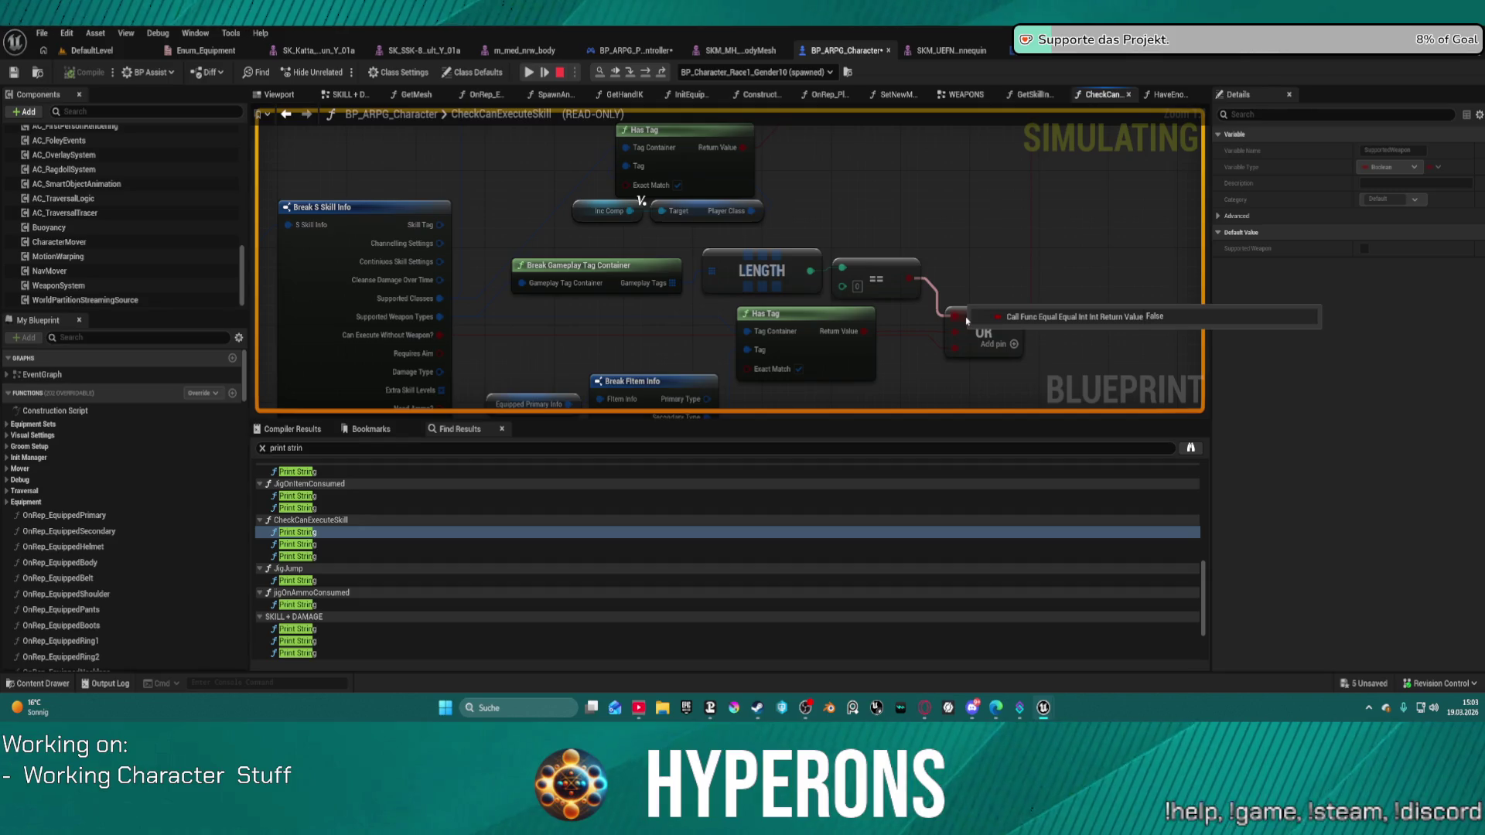
mouse_move(438, 318)
mouse_move(552, 284)
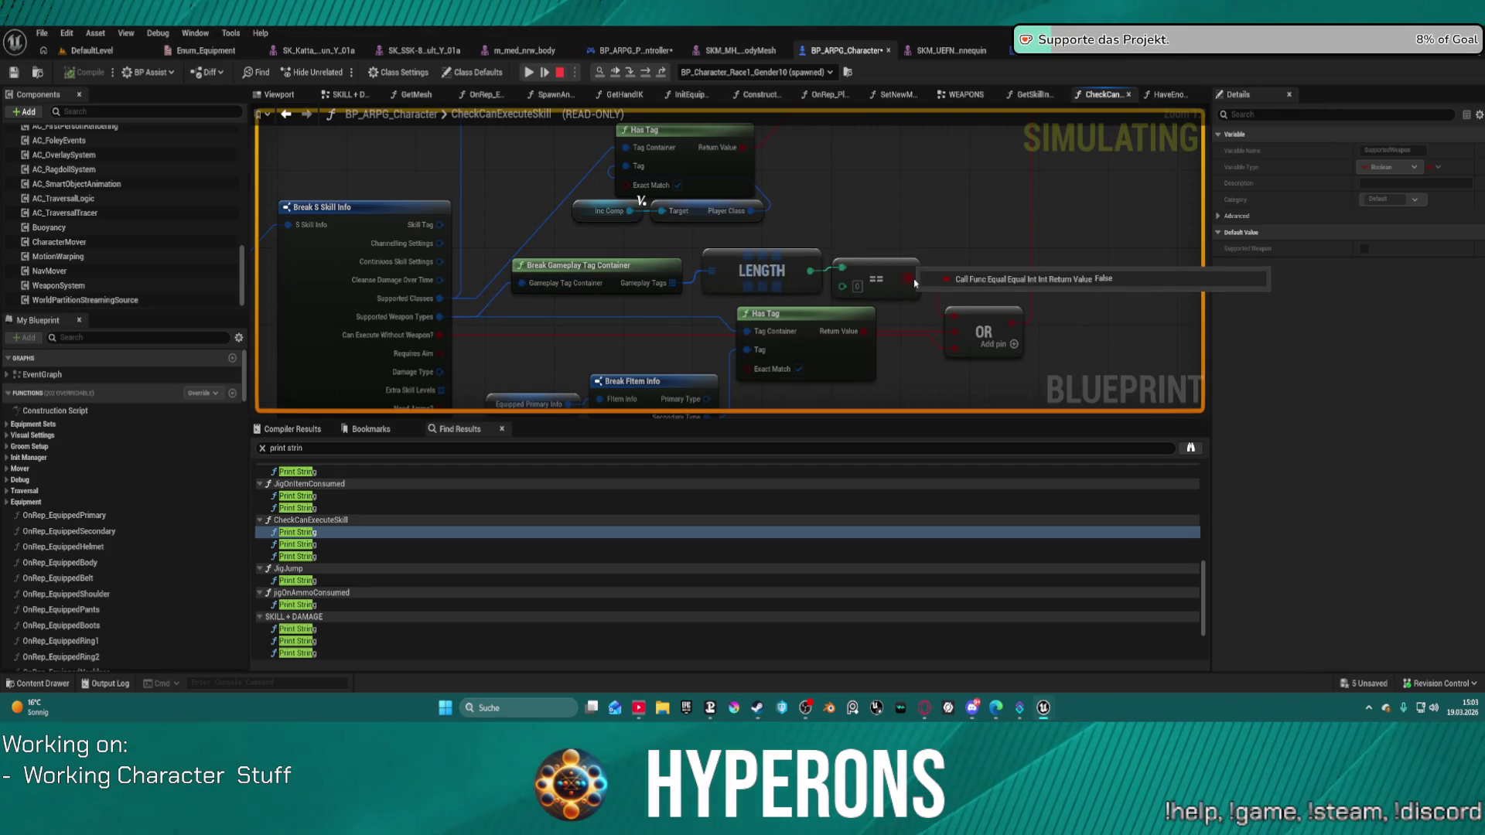
drag(899, 385, 935, 274)
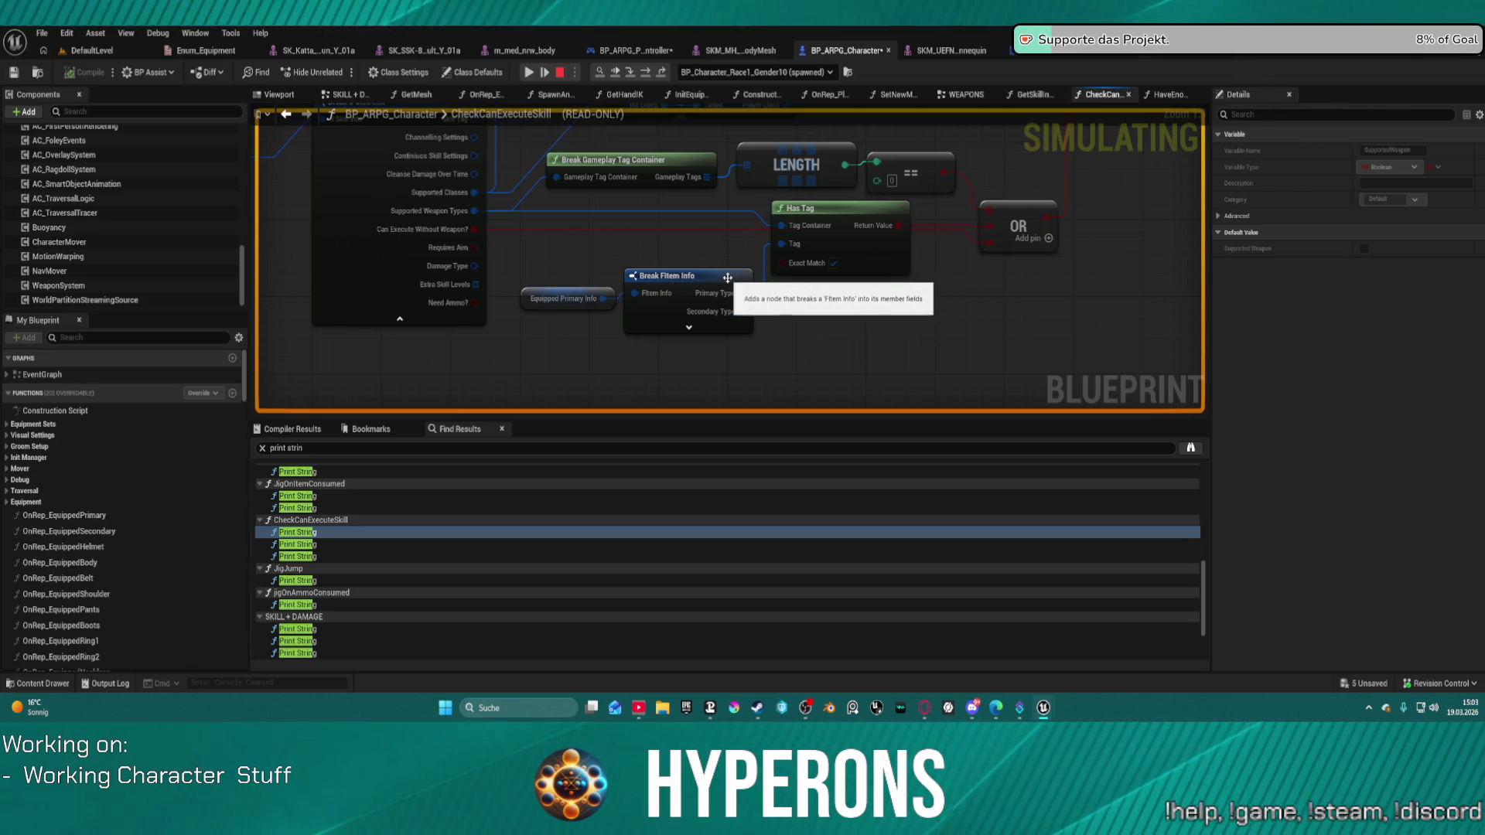
Step through the Sequence and Branch nodes until execution returns to CanExecuteSkill?'s Return Node.
drag(719, 277, 681, 335)
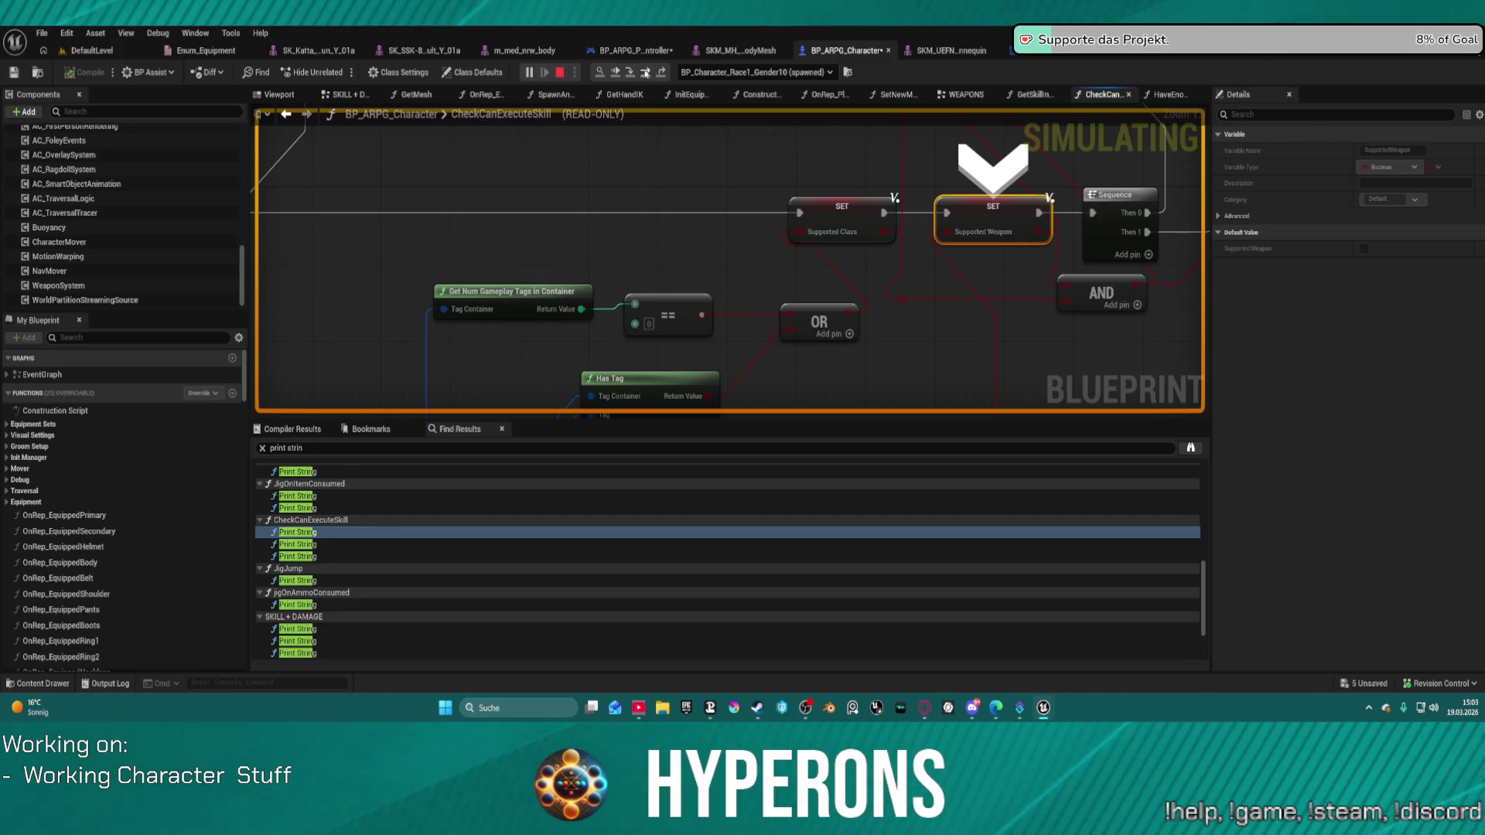
click(645, 74)
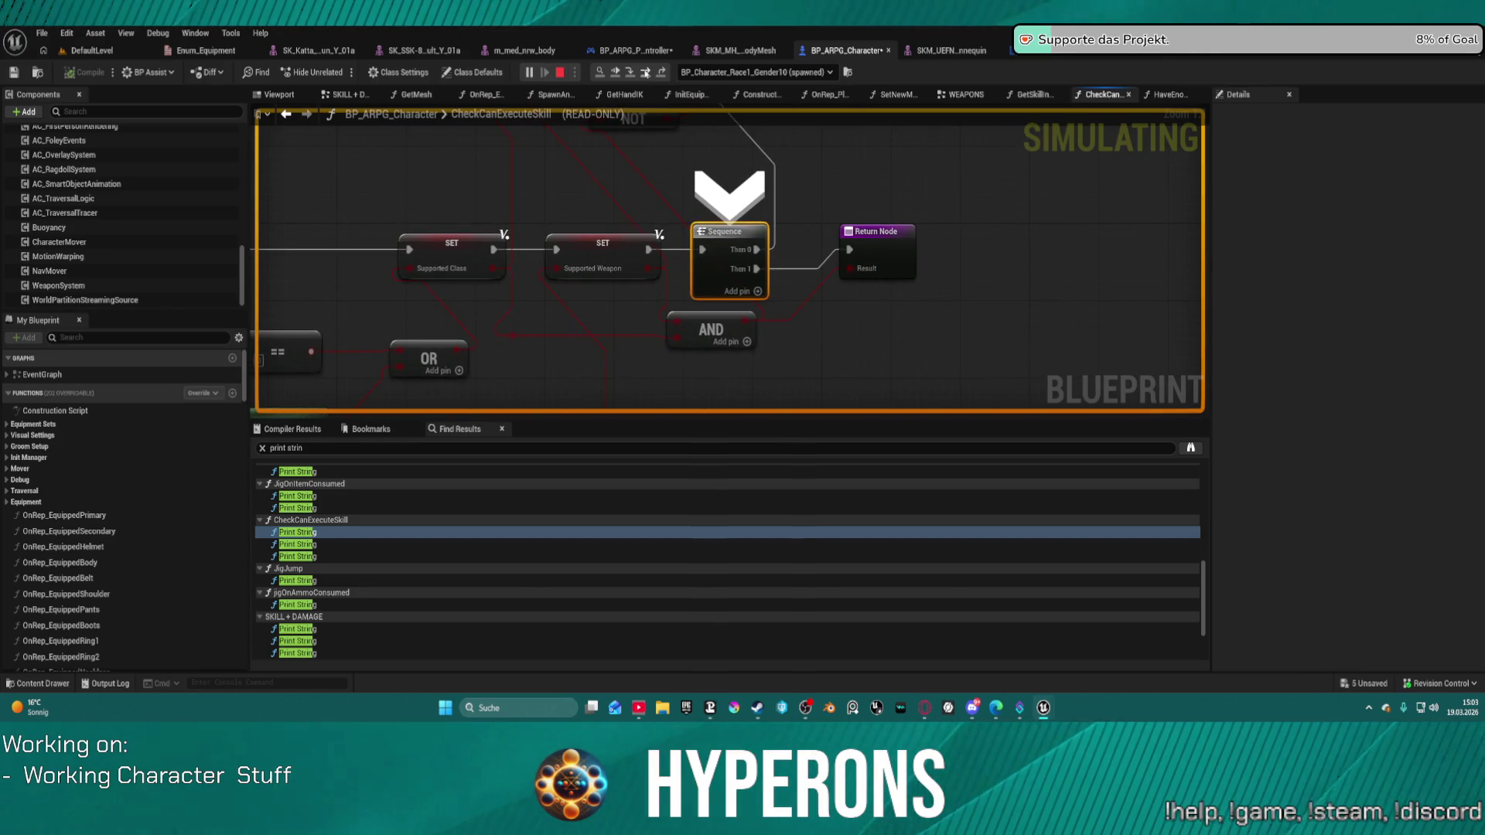
click(645, 73)
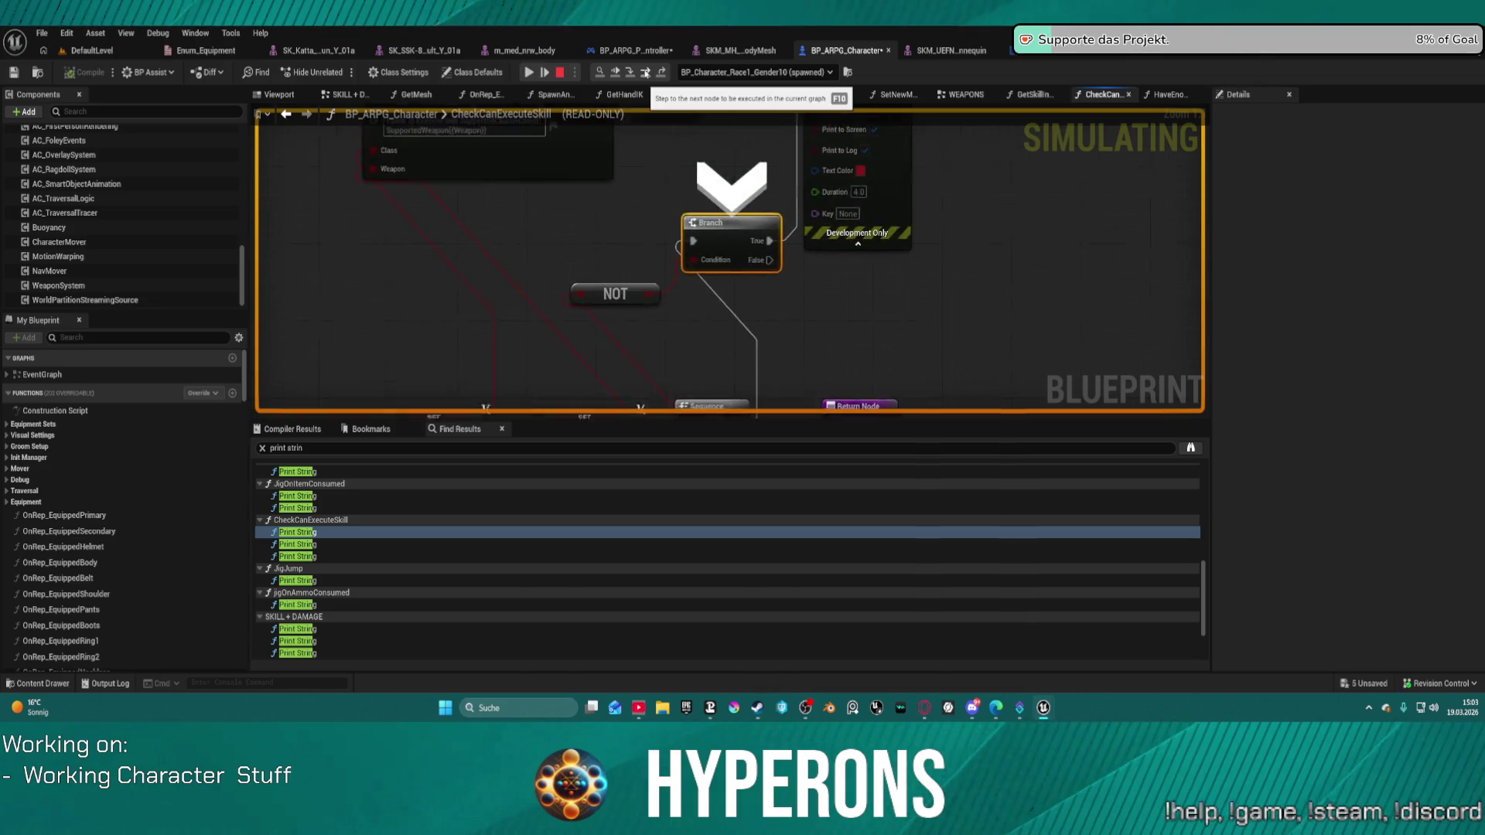
mouse_move(765, 208)
mouse_down()
mouse_move(743, 182)
mouse_move(805, 281)
mouse_move(819, 413)
mouse_move(820, 361)
mouse_up()
mouse_move(636, 289)
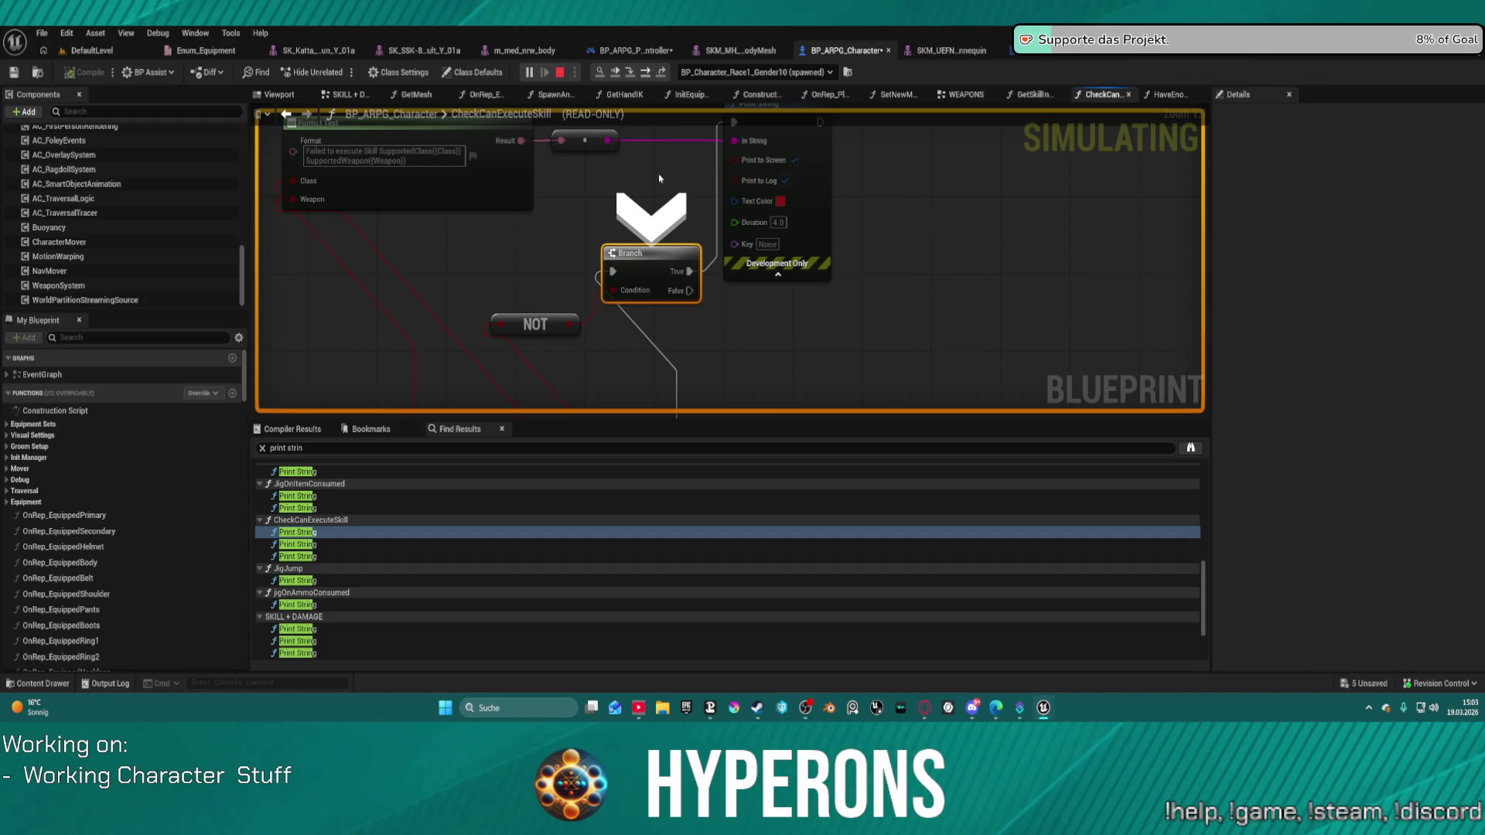
key(F10)
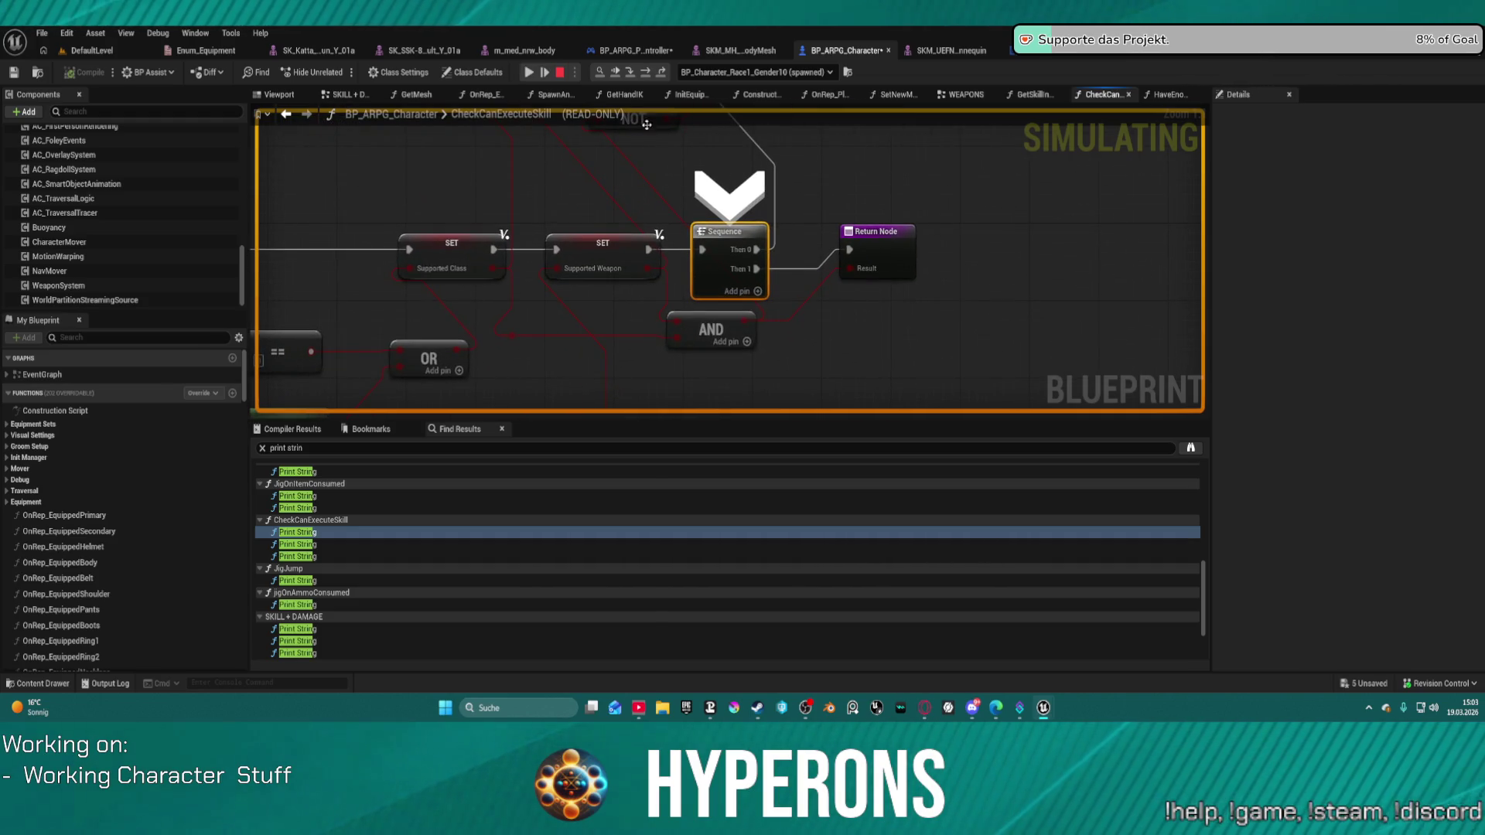
key(F10)
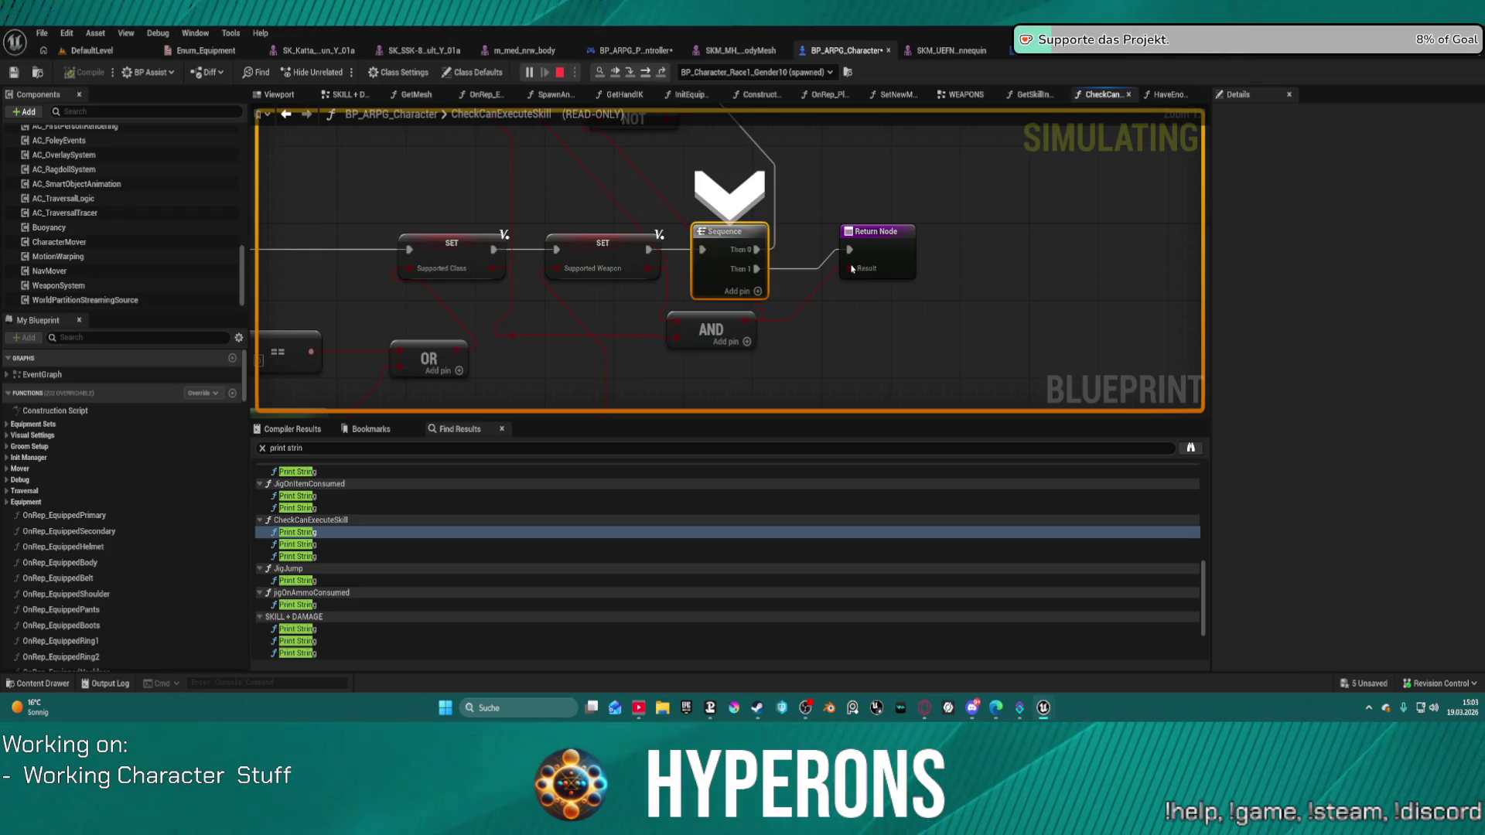
mouse_move(719, 280)
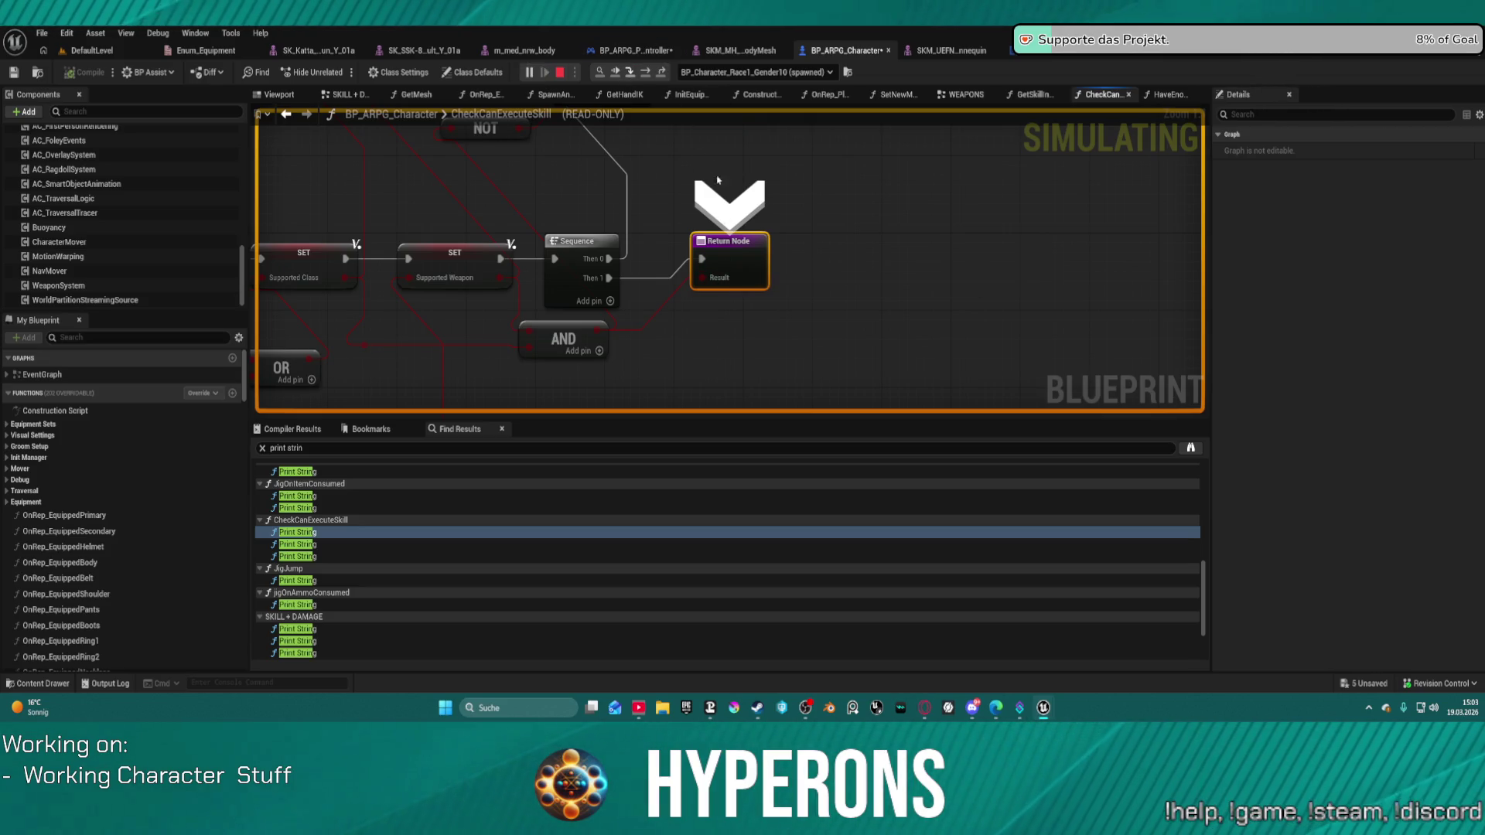
Step out into the controller's SKILLS event graph and advance past the paused Branch.
click(628, 72)
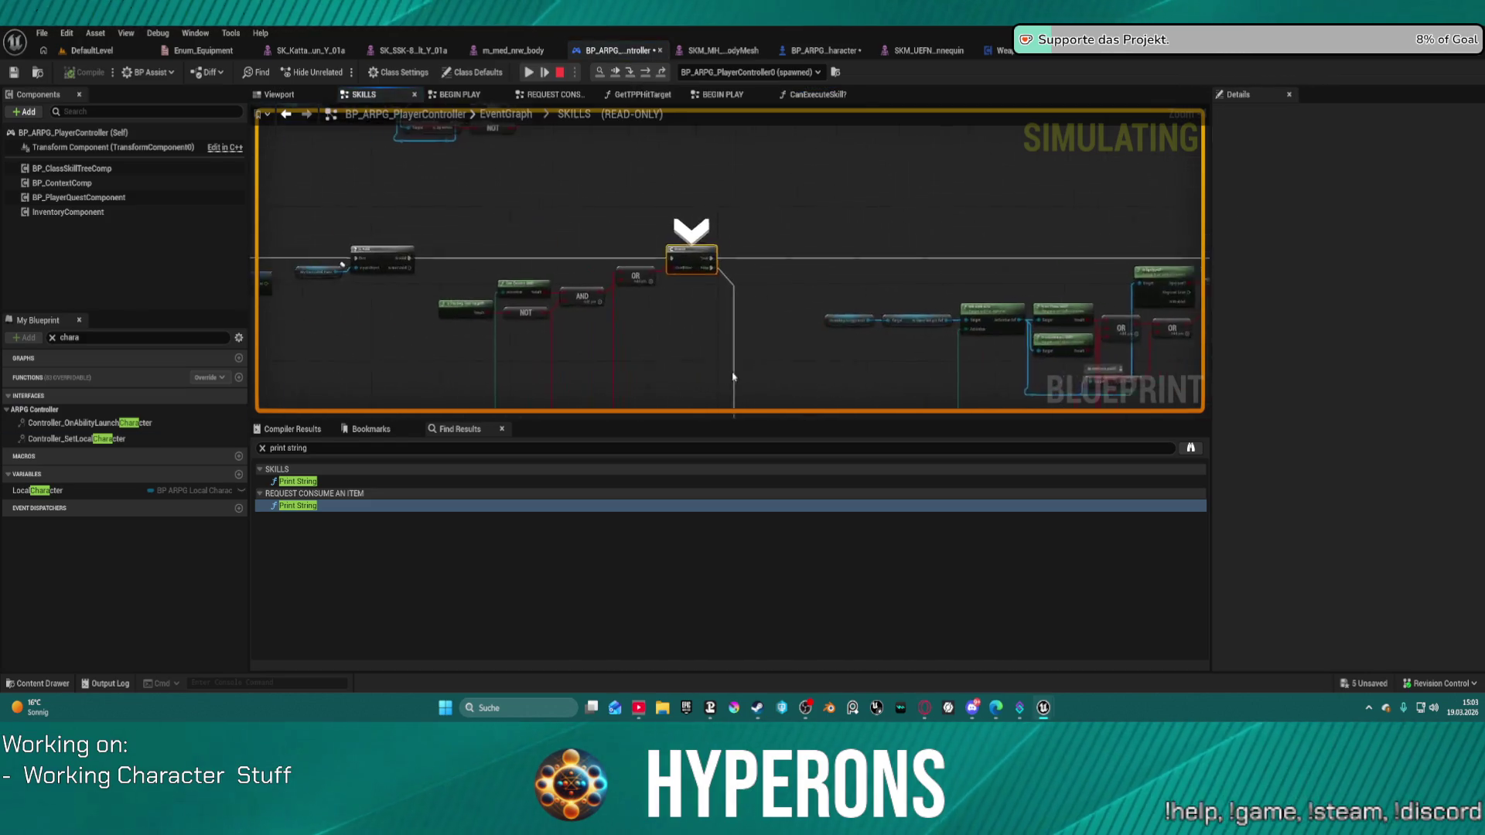
scroll(729, 374, up, 3)
scroll(729, 374, down, 3)
mouse_move(620, 154)
mouse_down()
mouse_move(573, 186)
mouse_move(606, 275)
mouse_move(568, 238)
mouse_up()
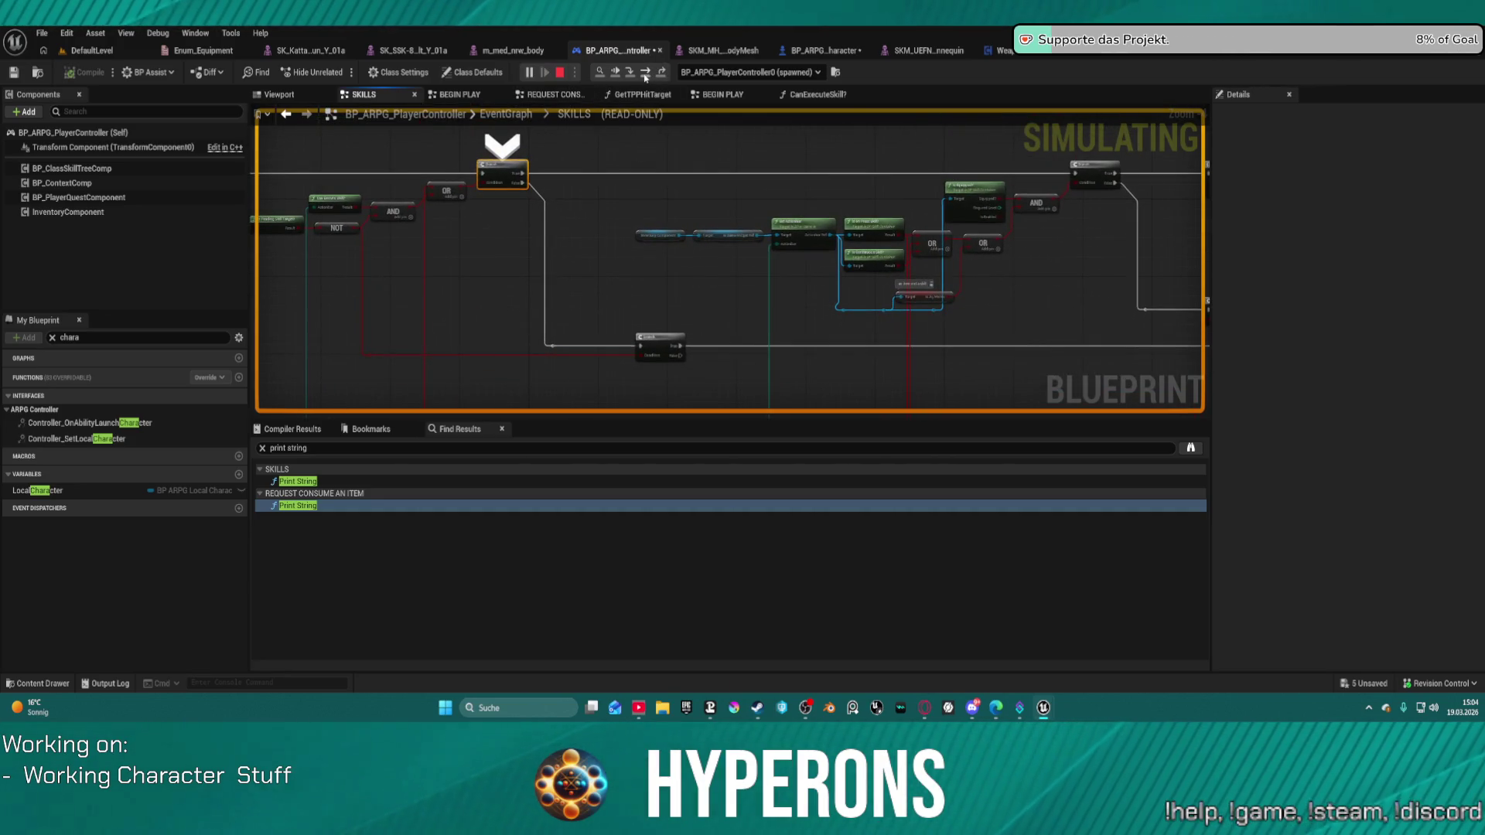
click(645, 72)
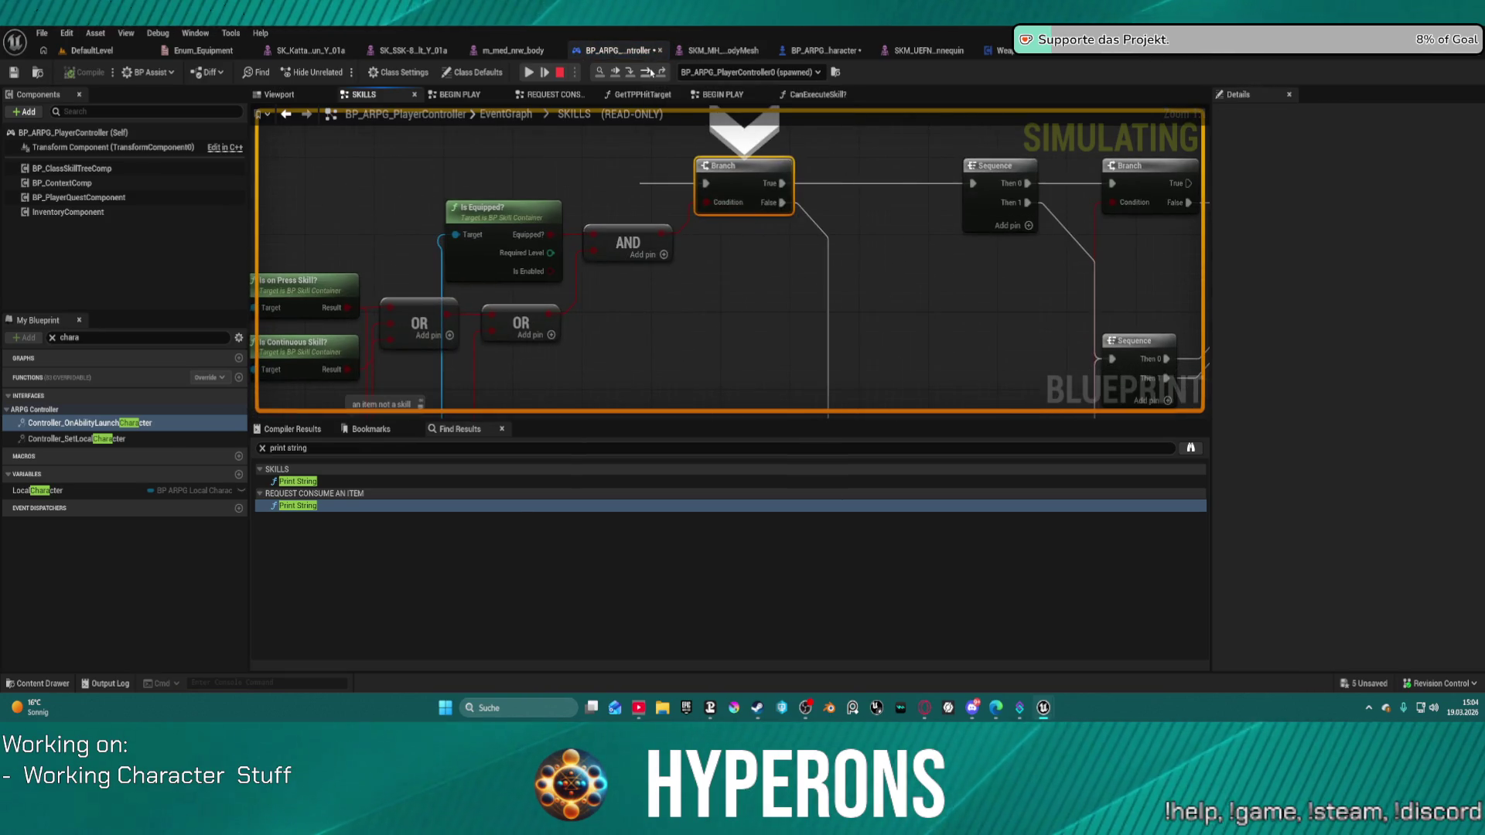
Step through Set Pending Skill Target and the Sequence until execution reaches the Gate.
drag(963, 294, 618, 336)
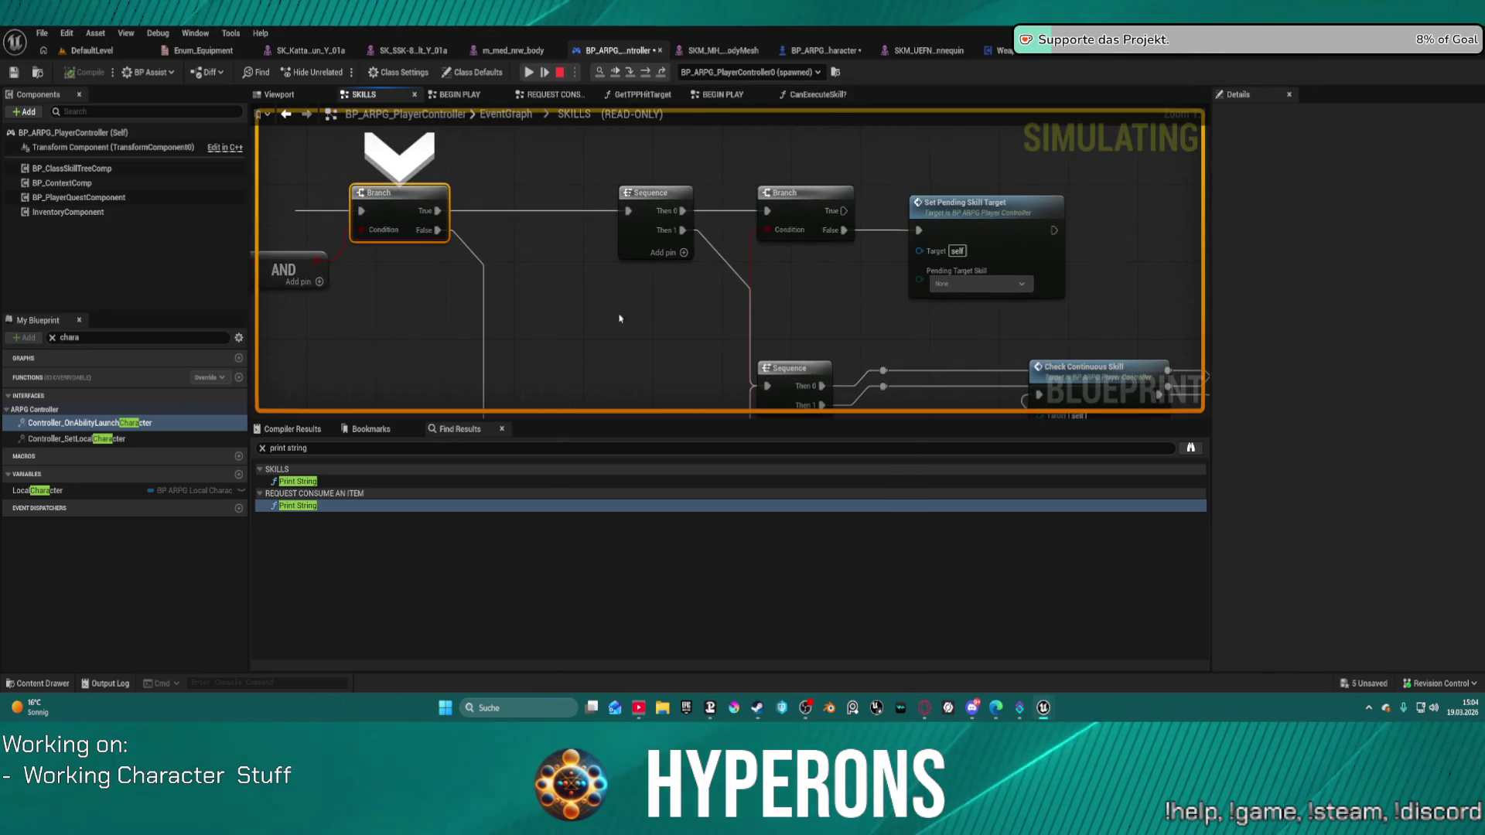
click(645, 76)
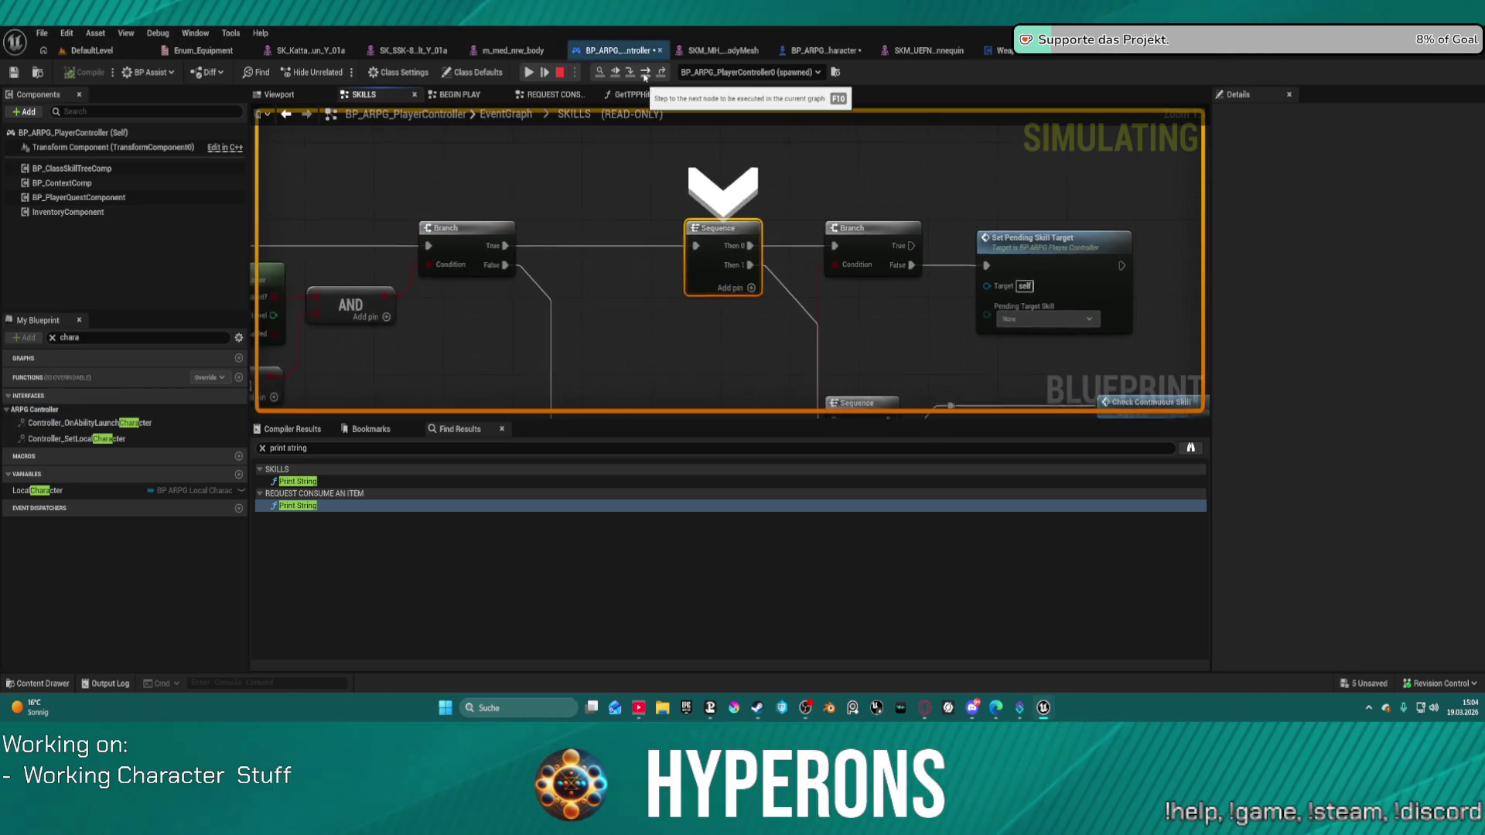
click(645, 77)
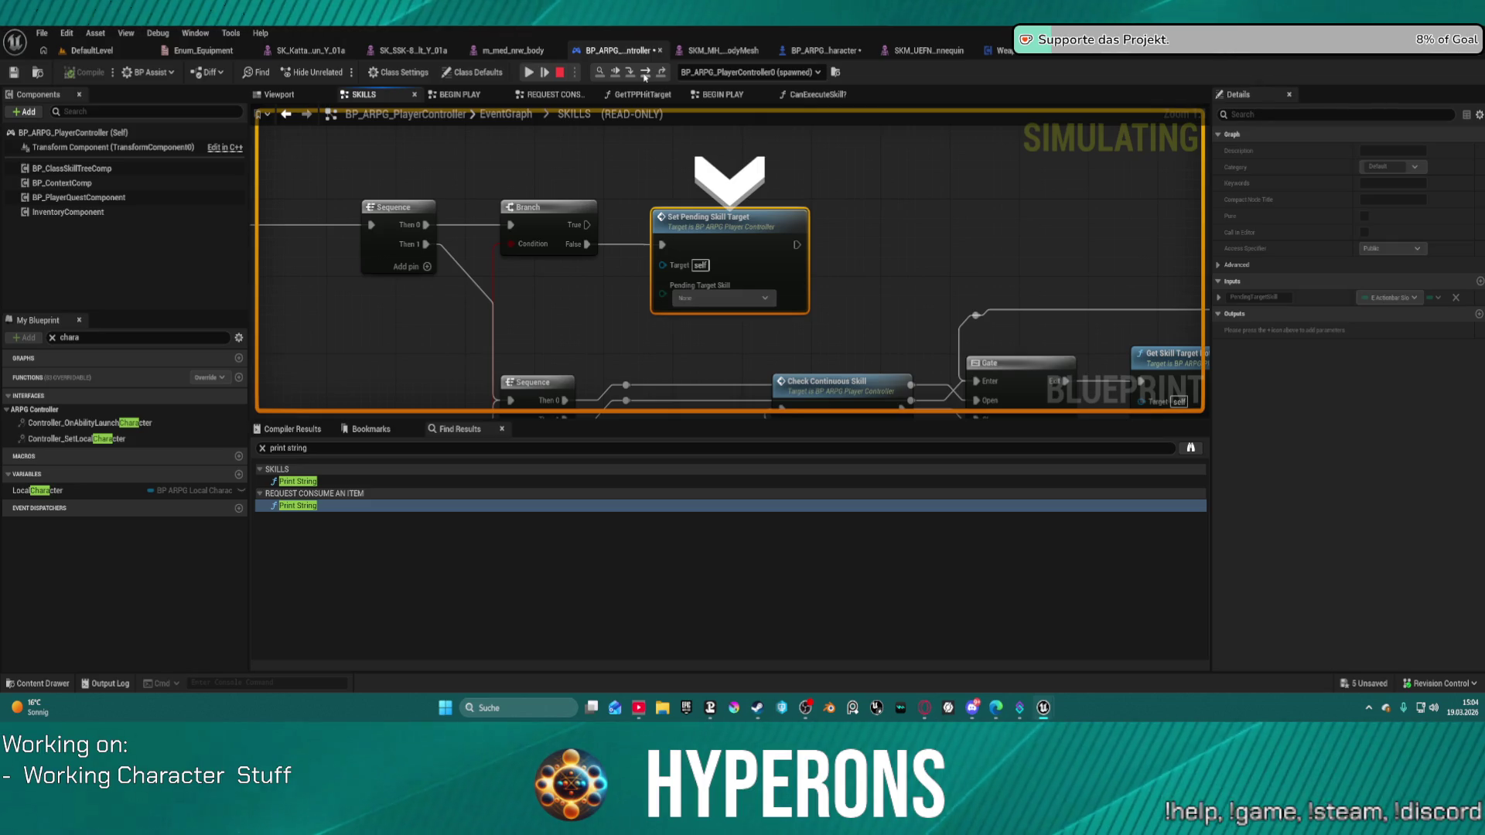
click(645, 77)
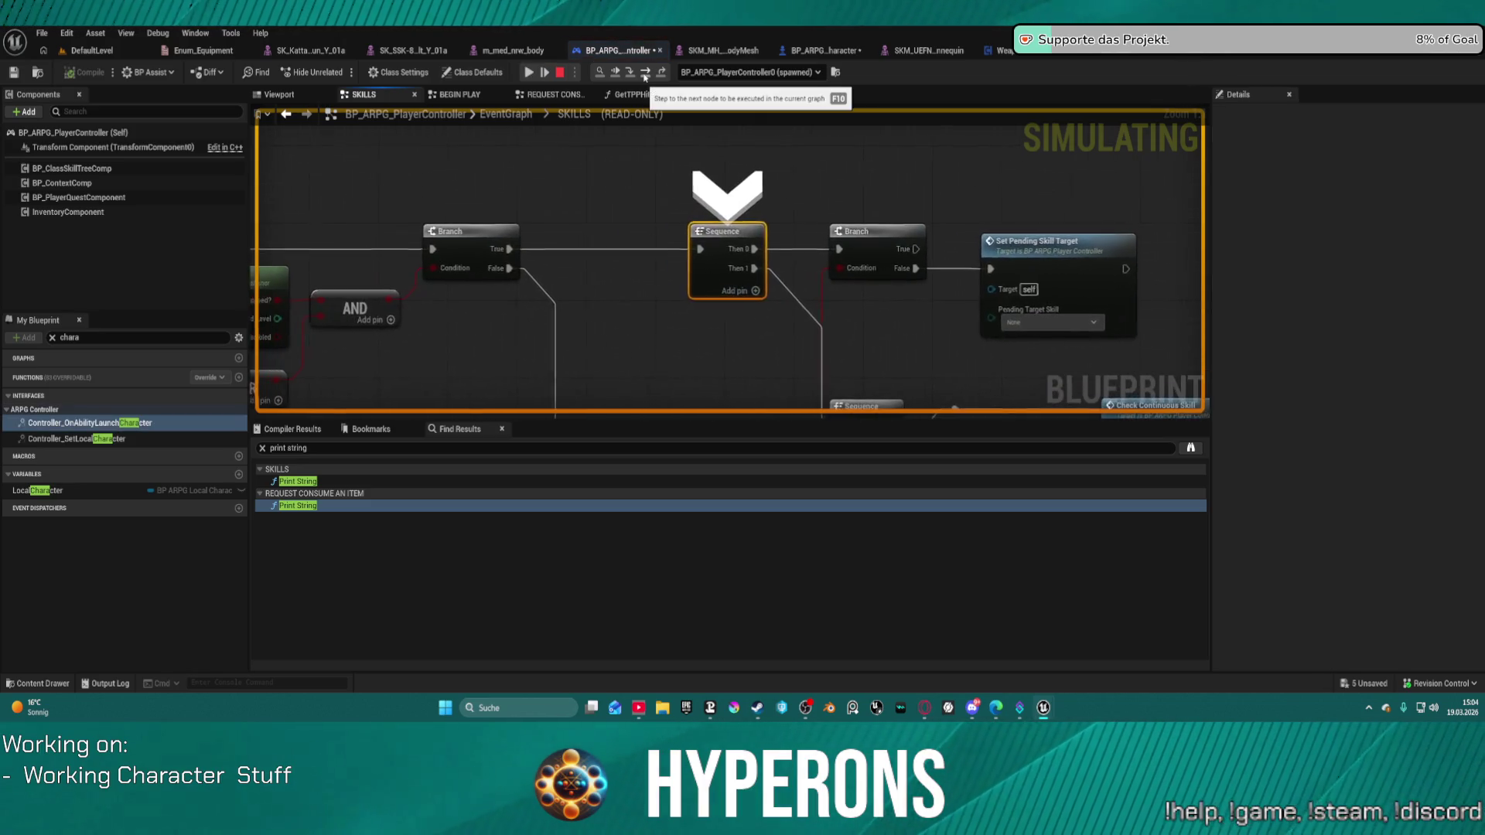
click(645, 76)
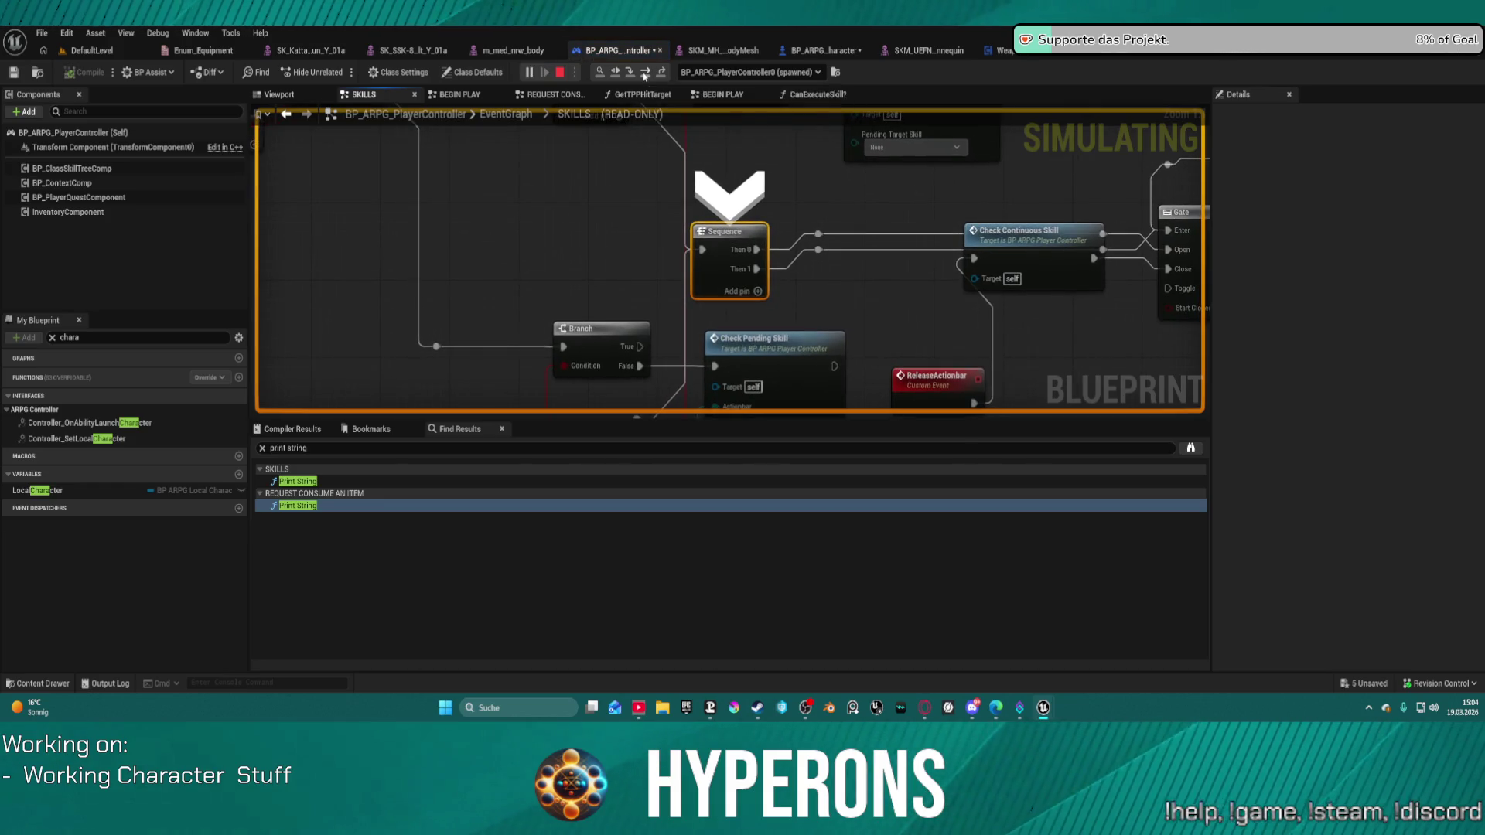
click(645, 76)
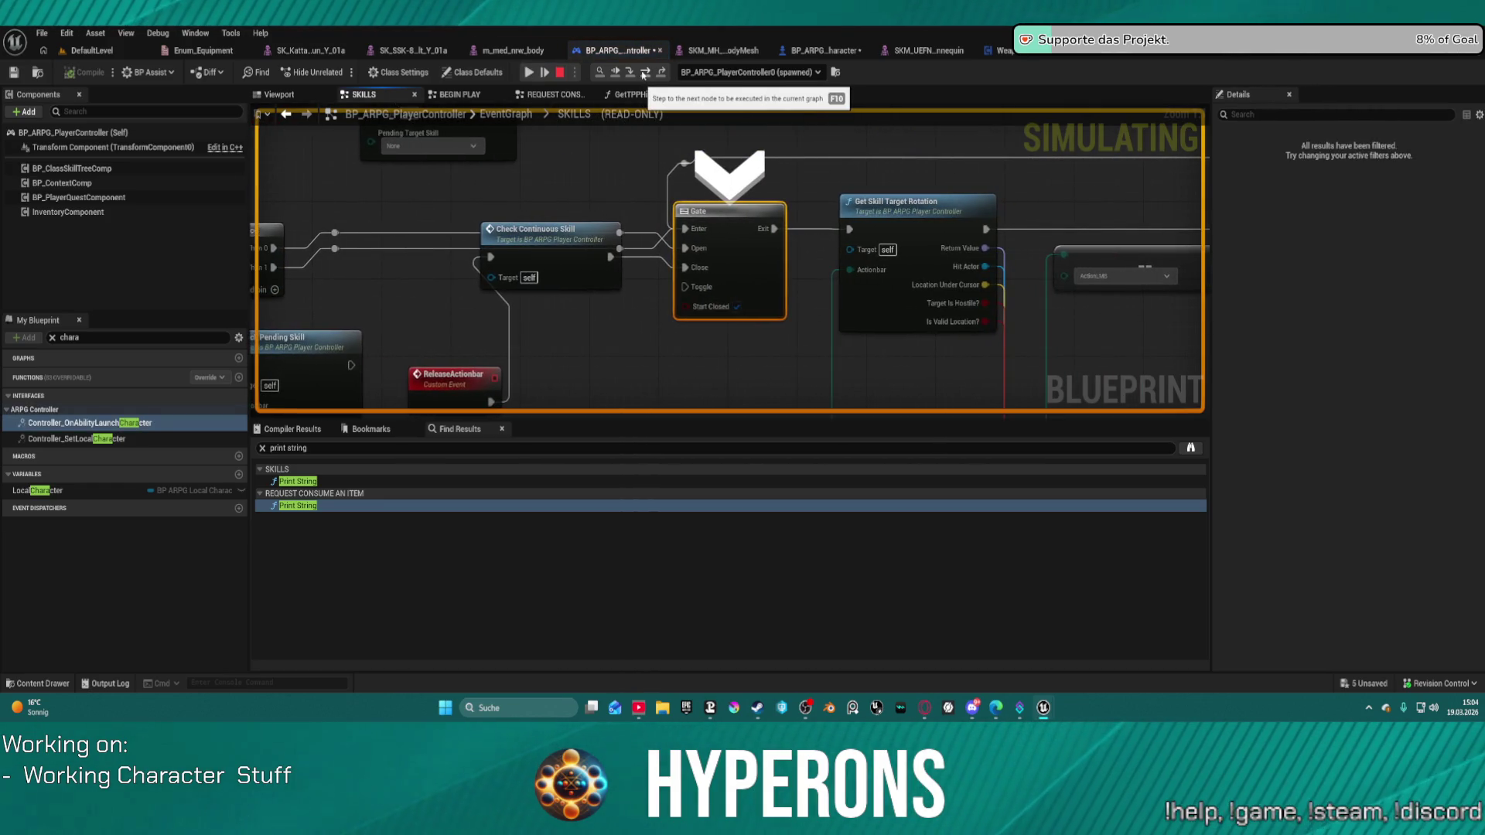
mouse_move(617, 294)
mouse_down()
mouse_move(669, 93)
mouse_move(780, 168)
mouse_move(789, 209)
mouse_move(676, 248)
mouse_up()
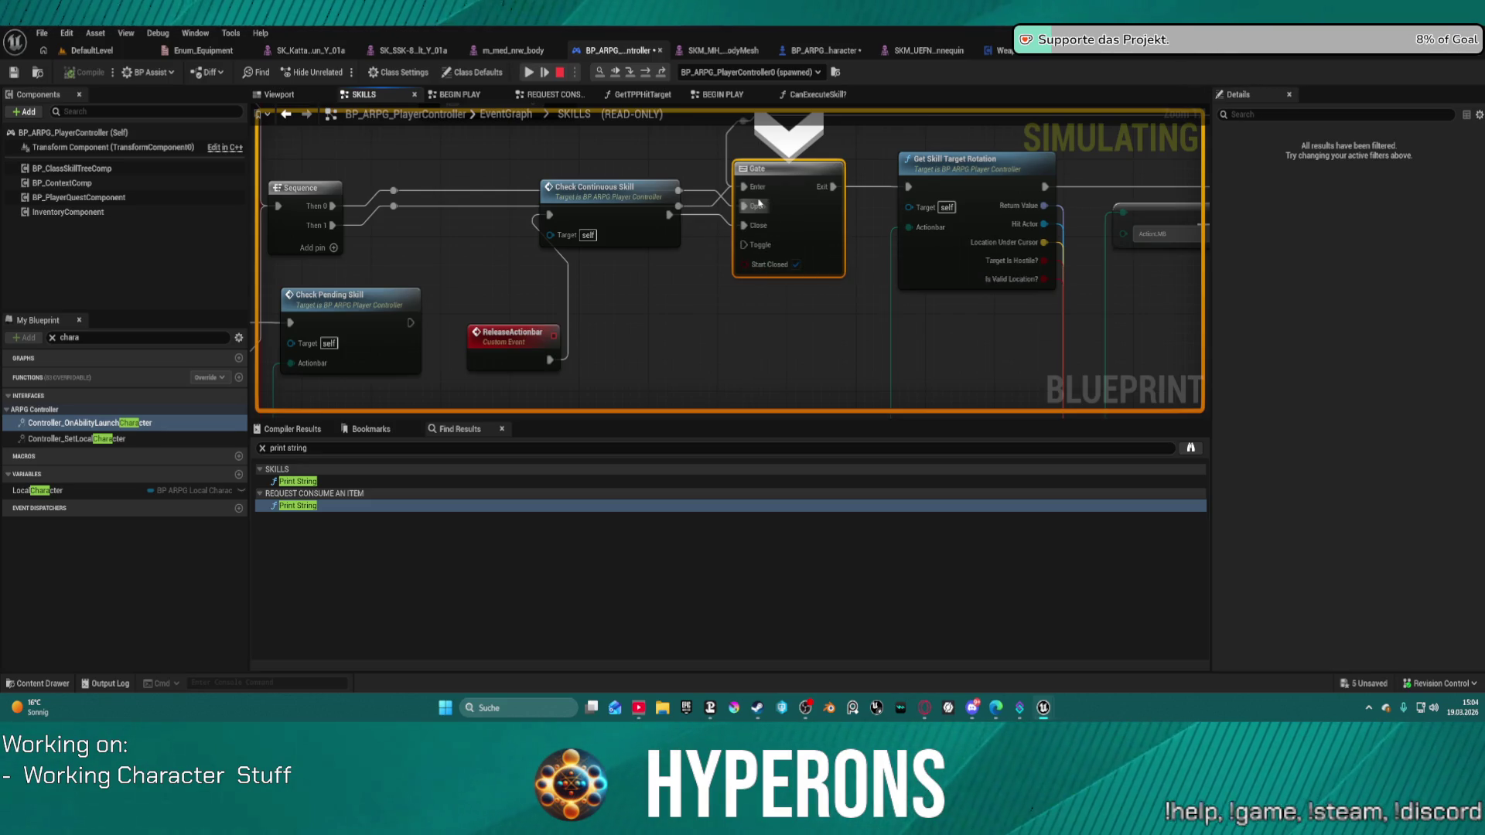
Step once, survey the Equipped Weapon, stance, Need Reload and No Ammo checks, then return to the execution point.
click(648, 73)
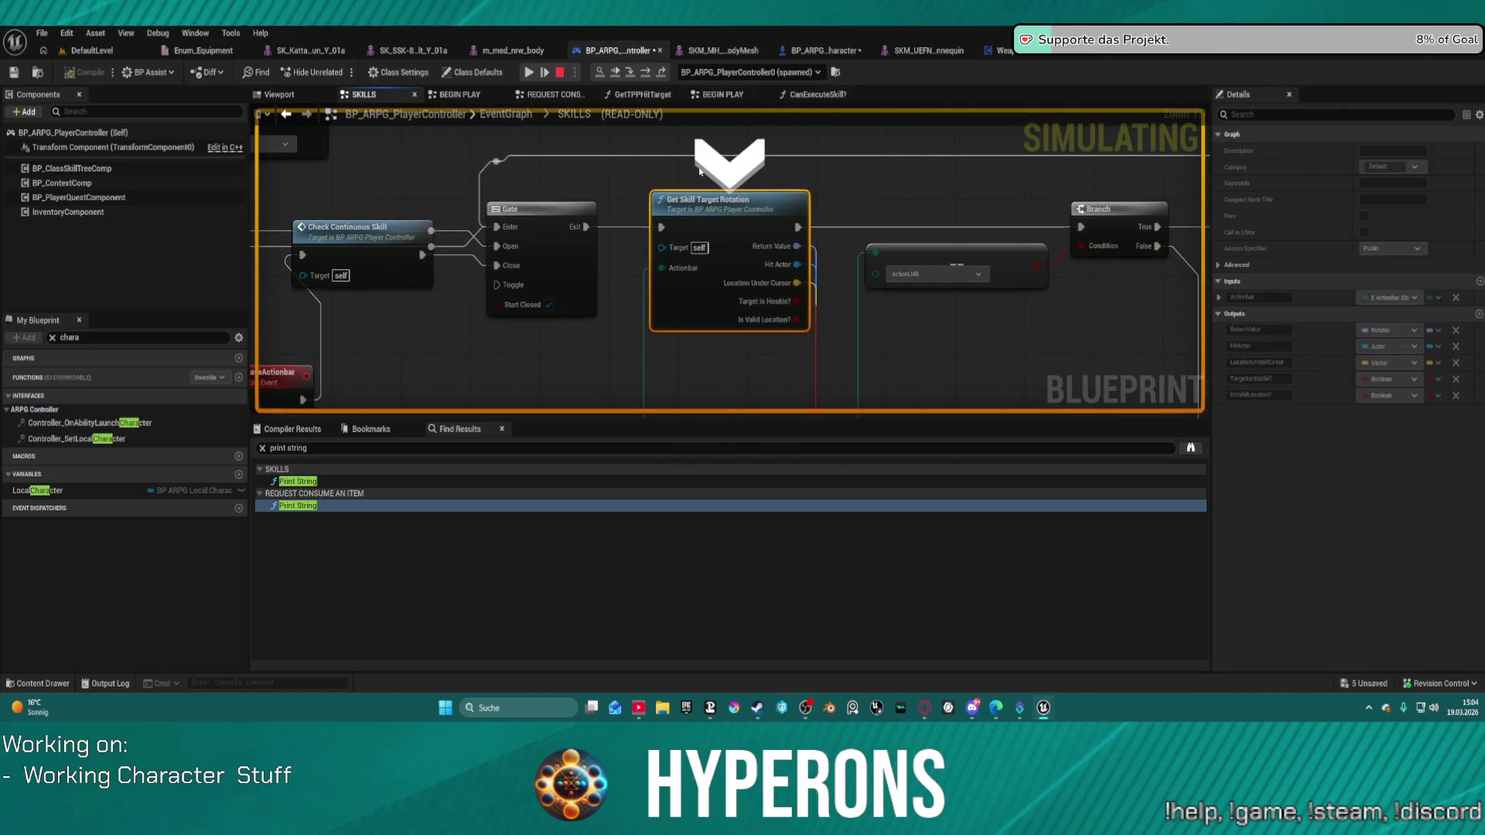
mouse_move(698, 170)
mouse_down()
mouse_move(540, 130)
mouse_move(447, 57)
mouse_move(439, 15)
mouse_move(542, 154)
mouse_move(255, 154)
mouse_up()
drag(869, 258, 237, 273)
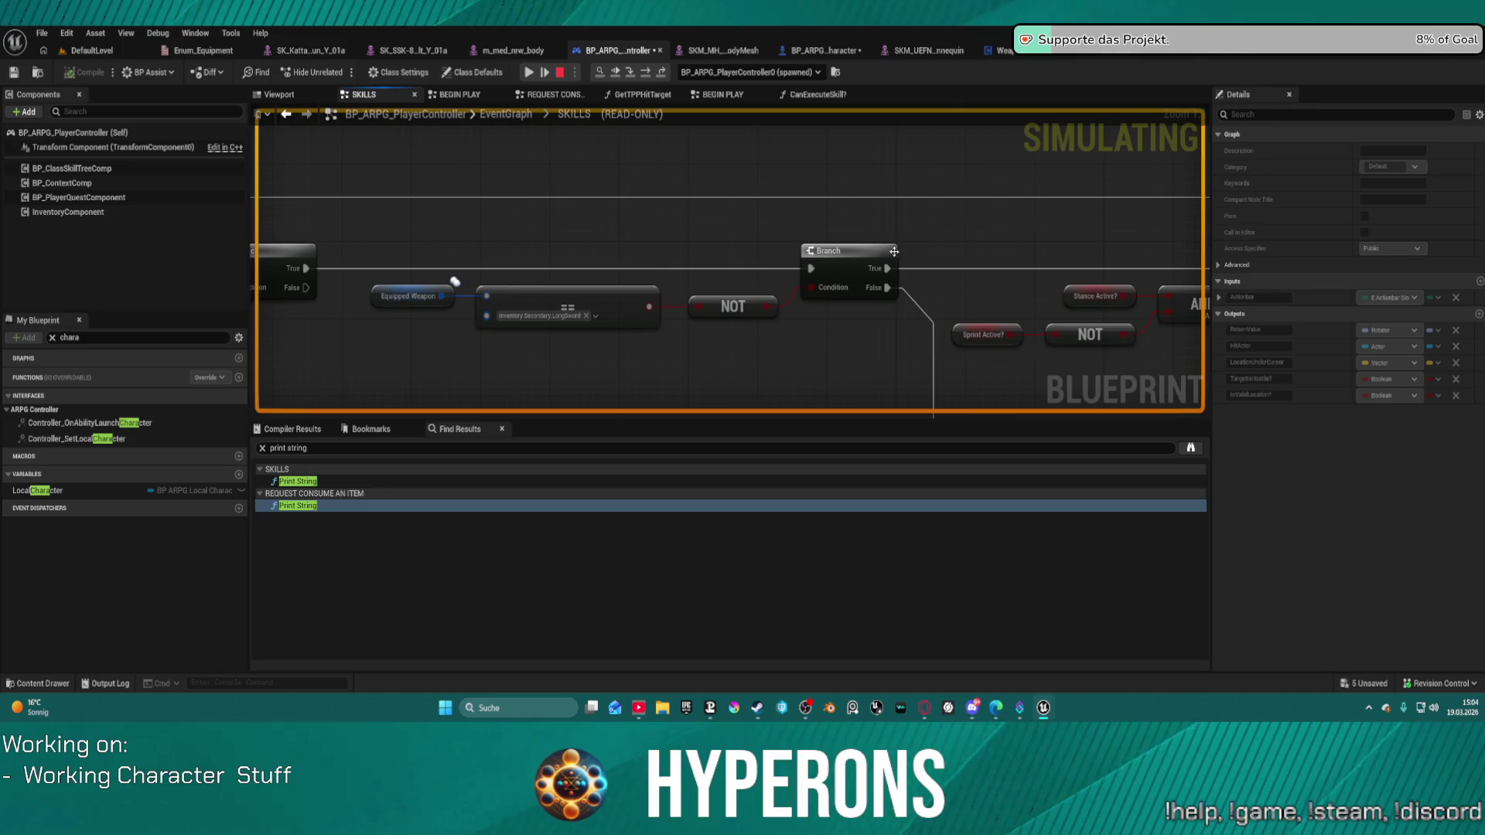
mouse_move(971, 245)
mouse_down()
mouse_move(91, 256)
mouse_move(1205, 227)
mouse_up()
mouse_move(659, 279)
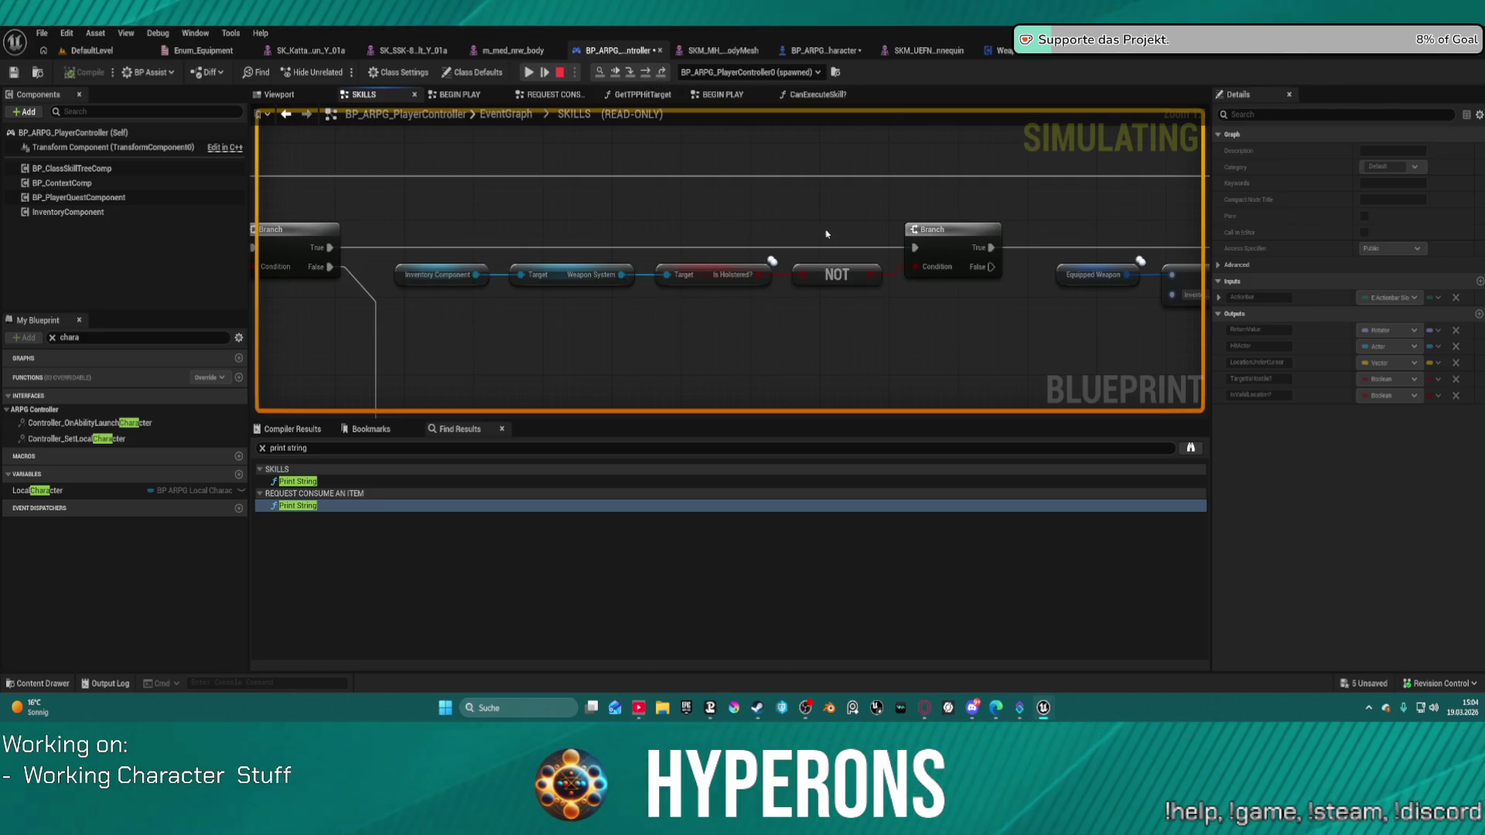
right_click(921, 226)
click(1014, 232)
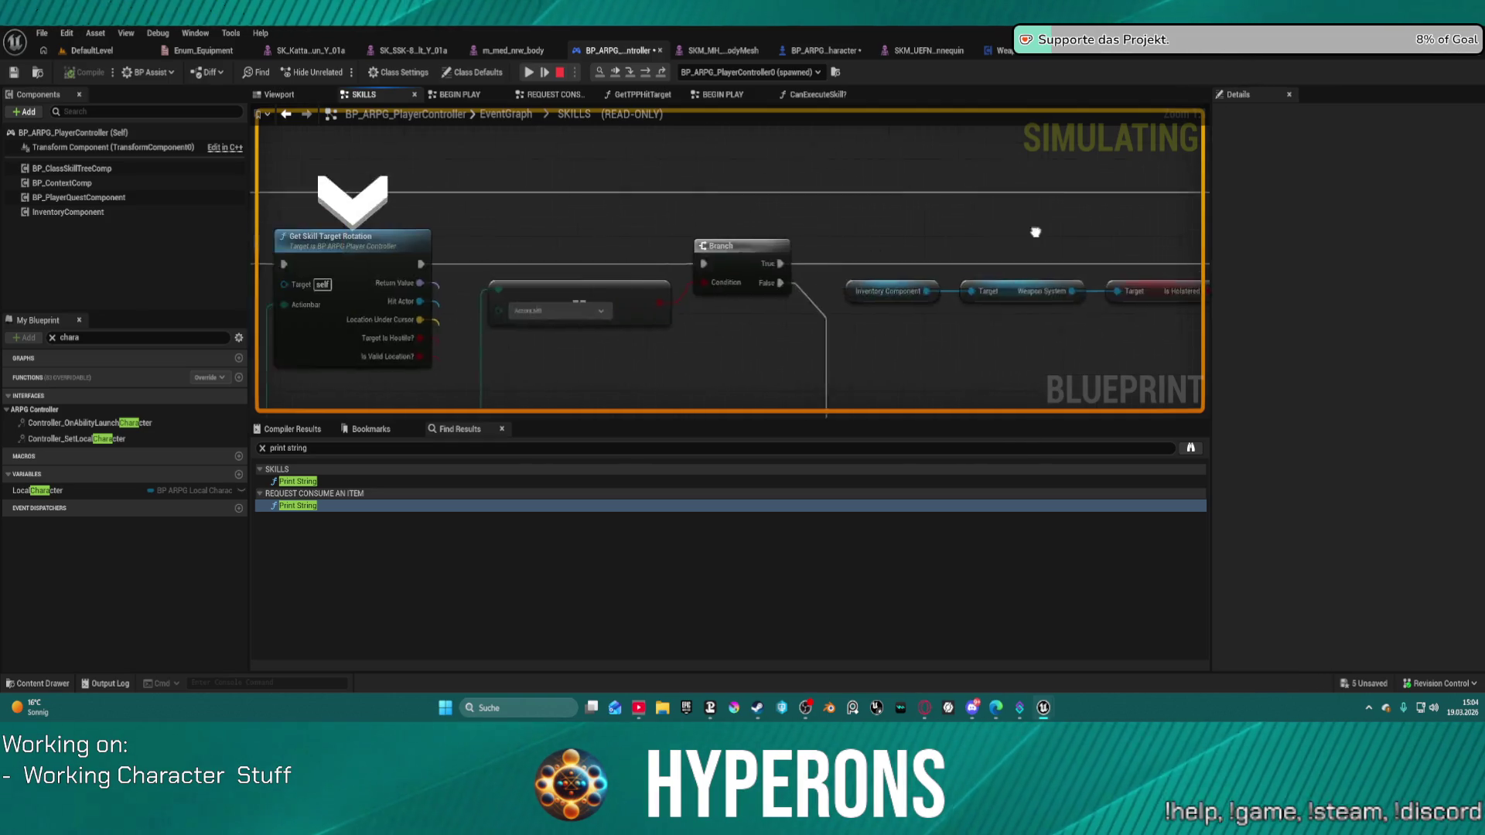
Step through the weapon checks to the Need Reload branch, reading pin values along the way.
click(651, 78)
click(650, 78)
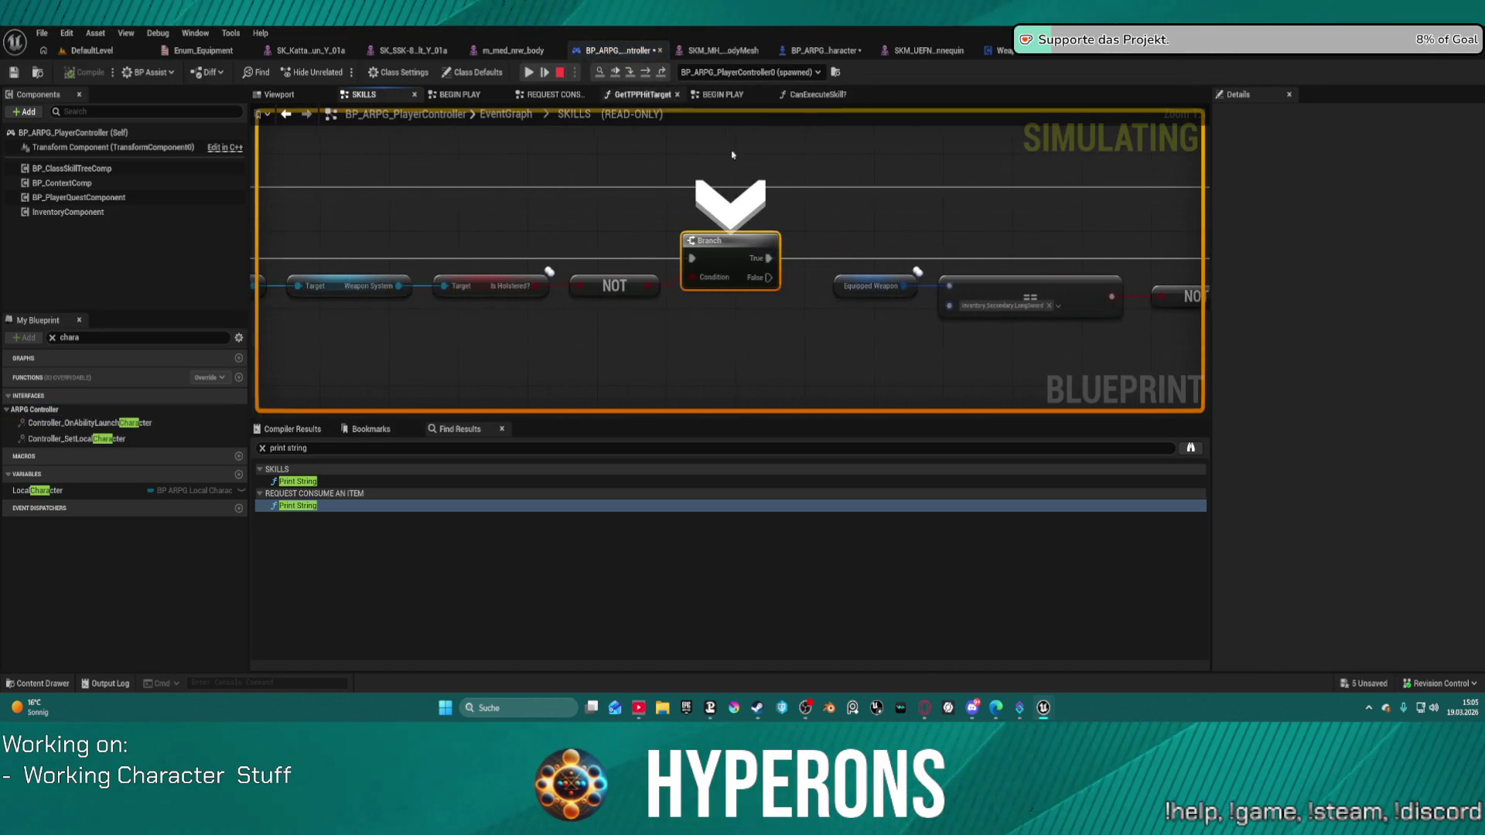
mouse_move(716, 281)
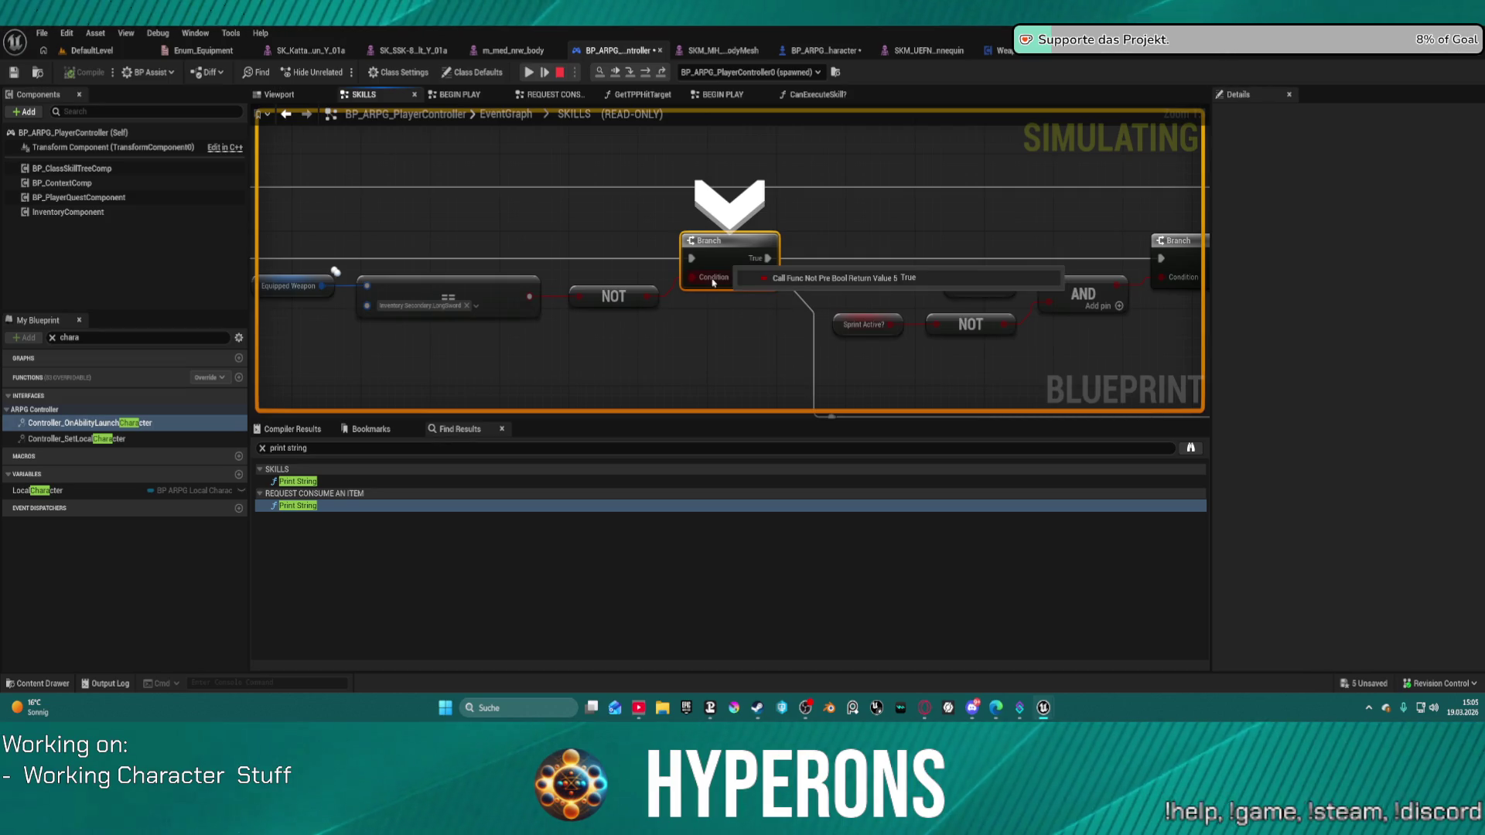
click(644, 75)
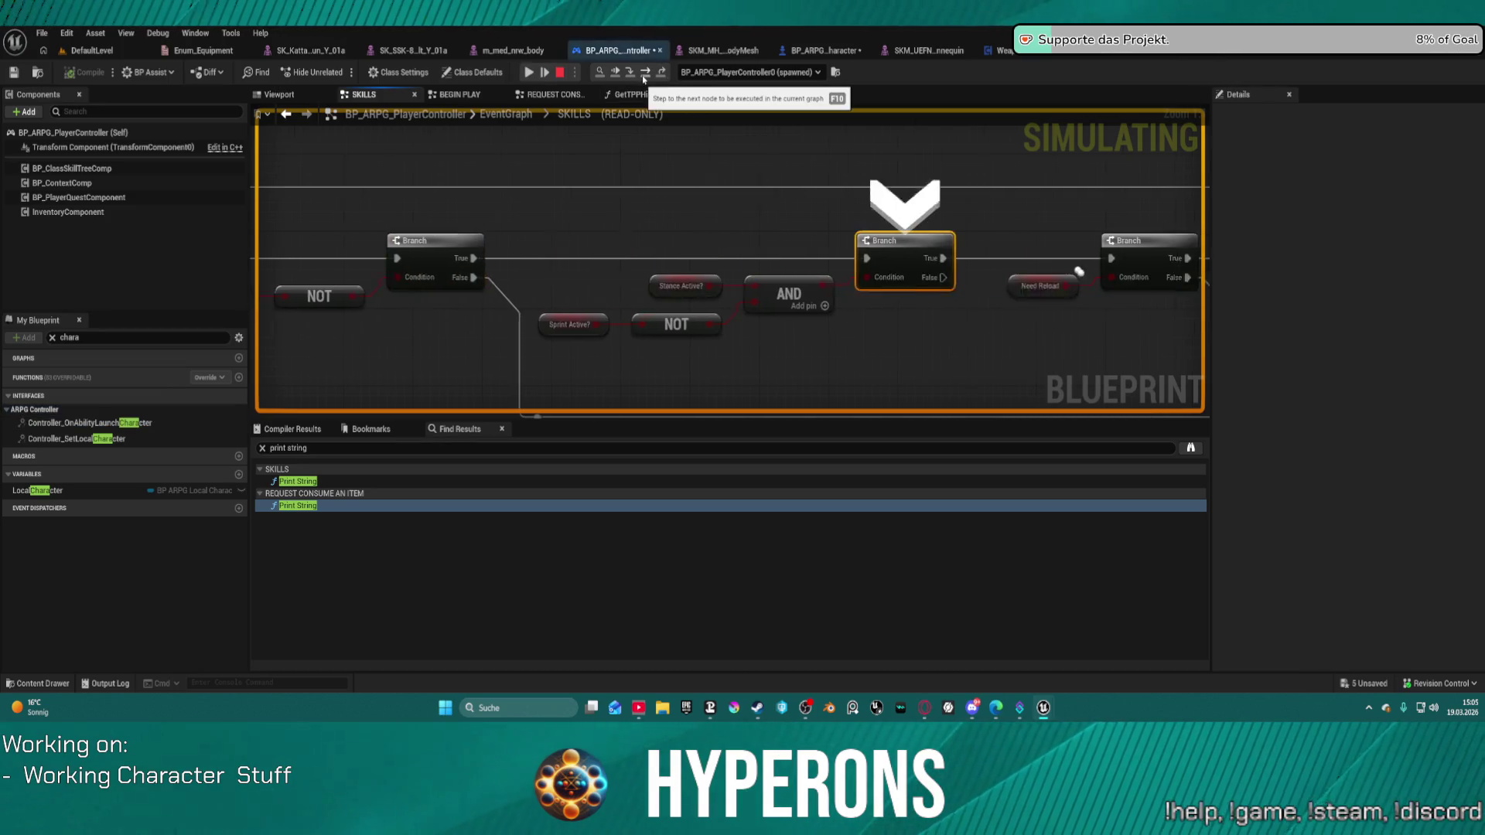
mouse_move(521, 285)
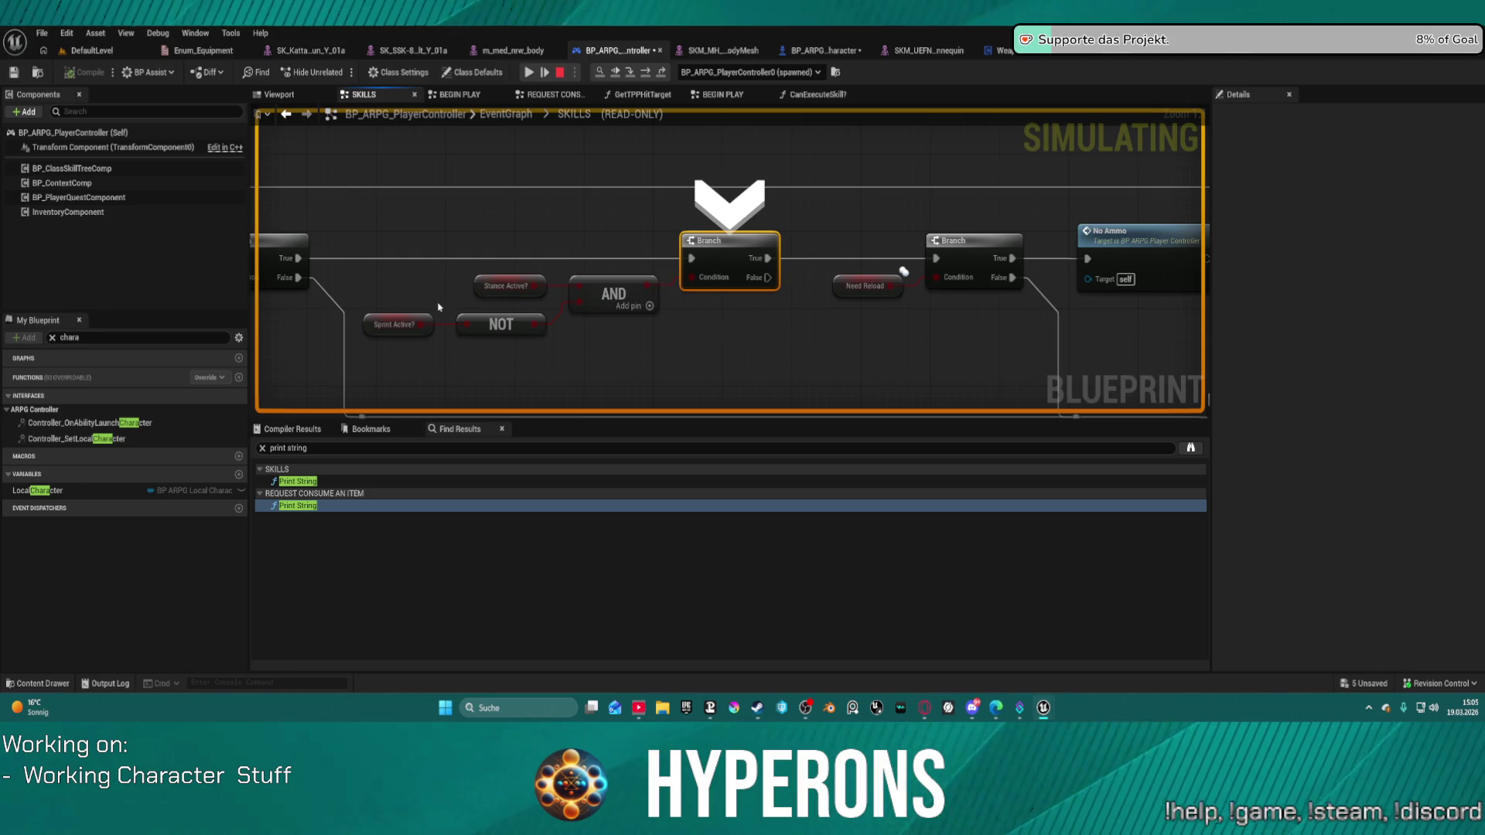
click(646, 75)
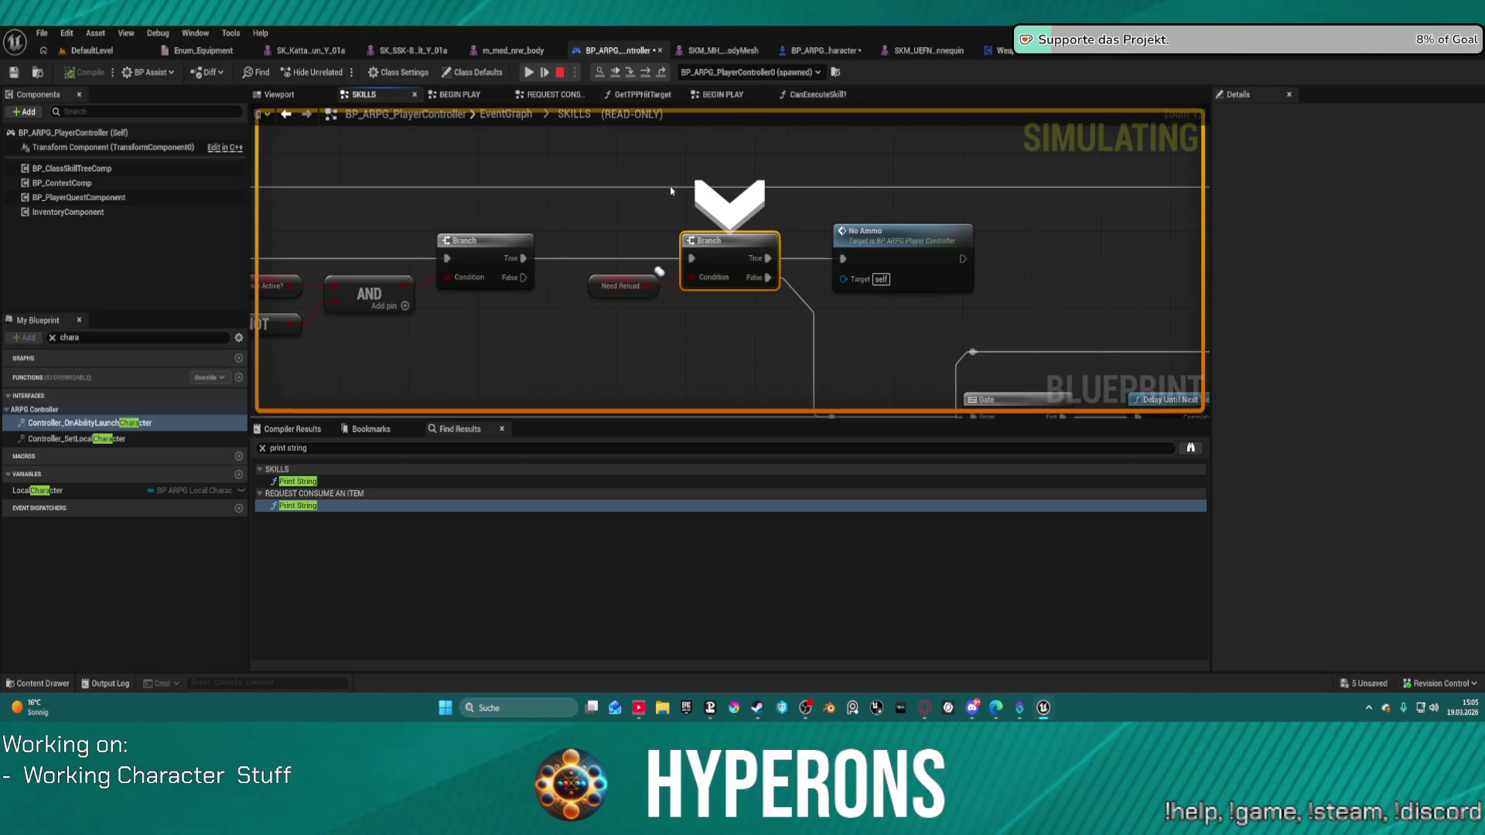
mouse_move(489, 299)
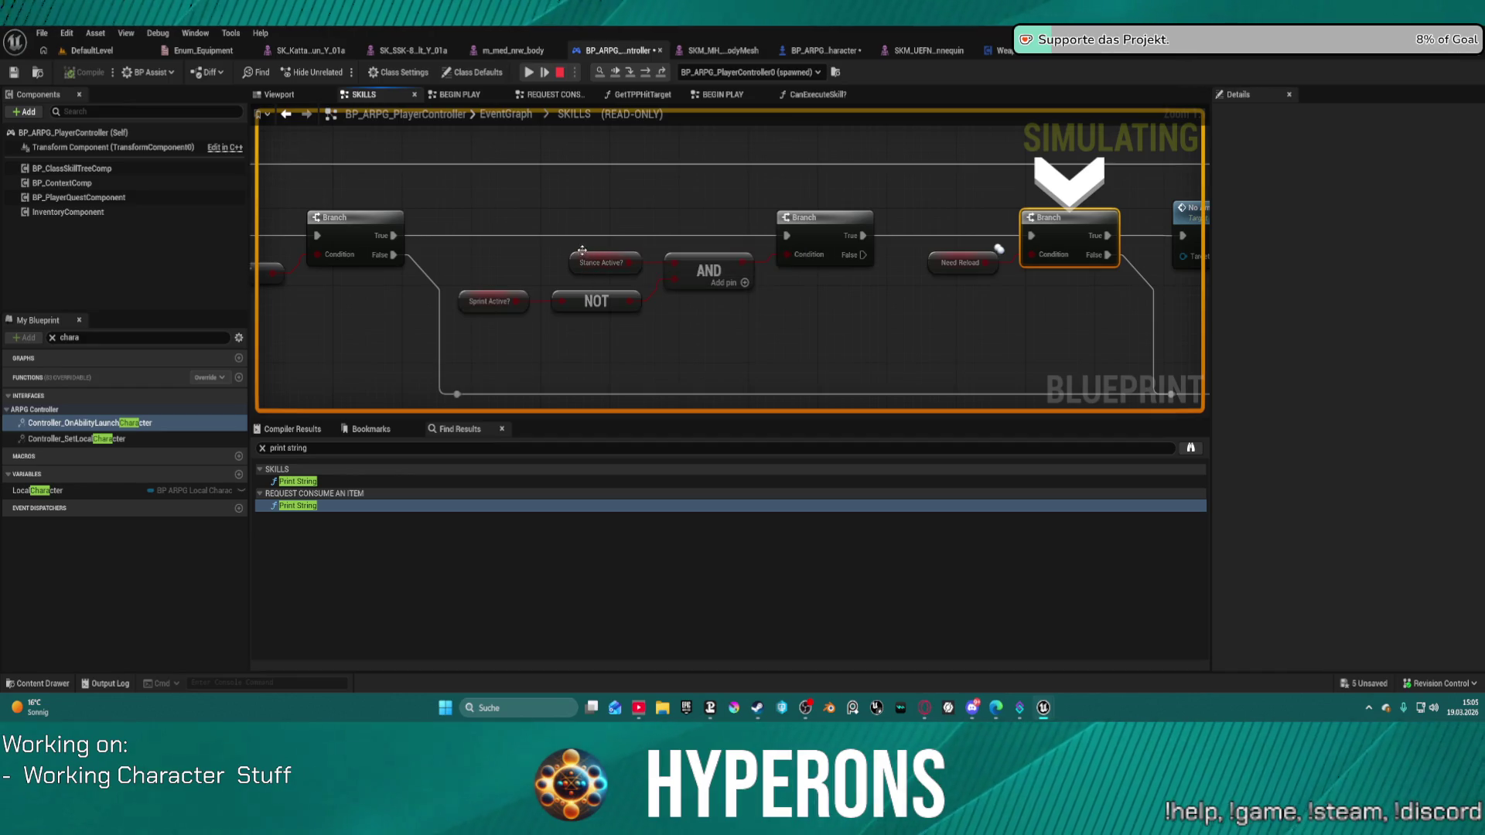
mouse_move(955, 263)
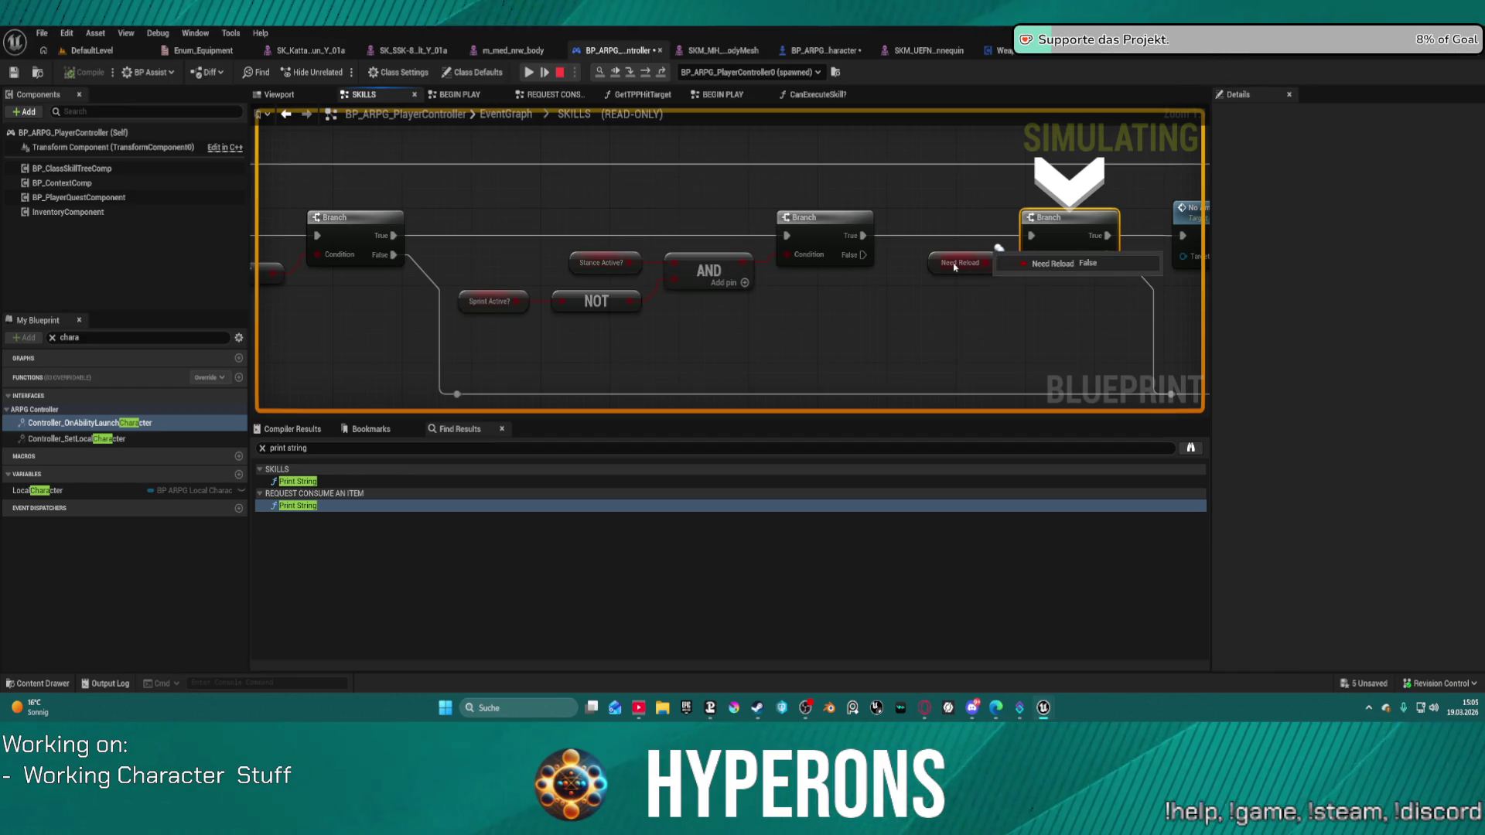
Resume from the breakpoint and step on to Delay Until Next Tick beside the Gate.
mouse_move(955, 269)
mouse_down()
mouse_move(845, 209)
mouse_move(593, 181)
mouse_up()
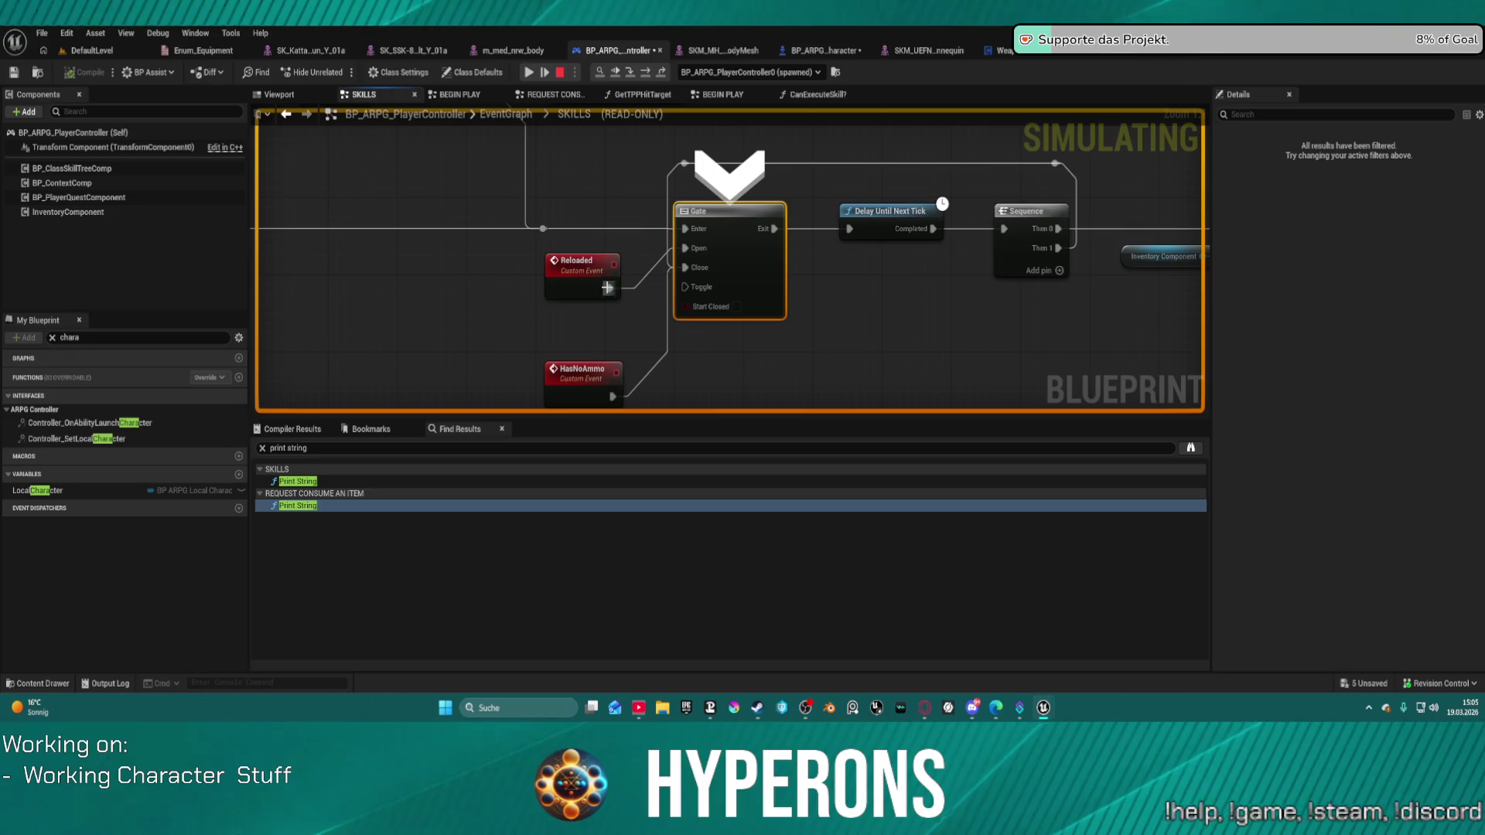
click(645, 72)
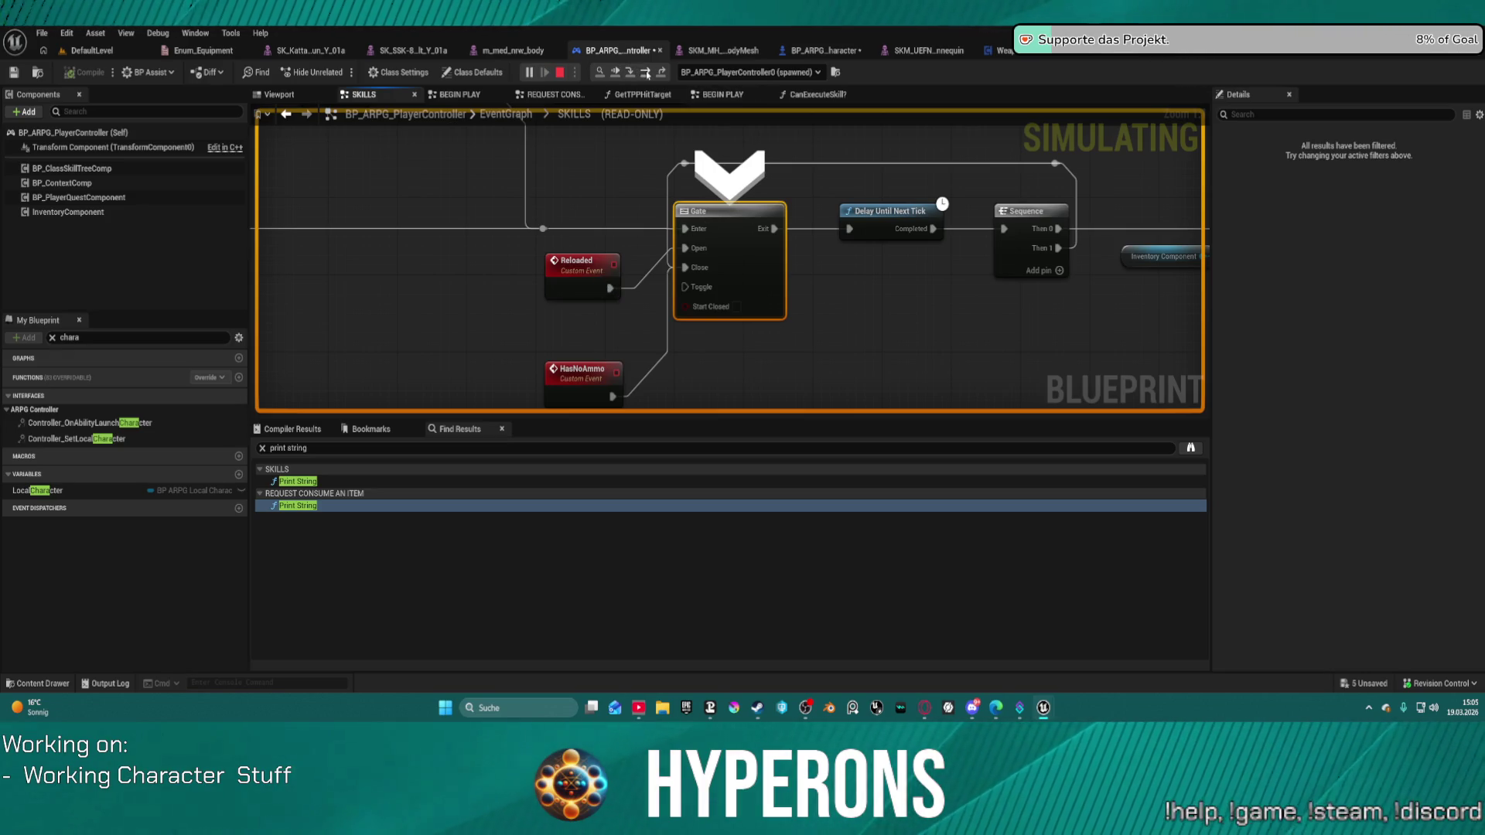
click(647, 73)
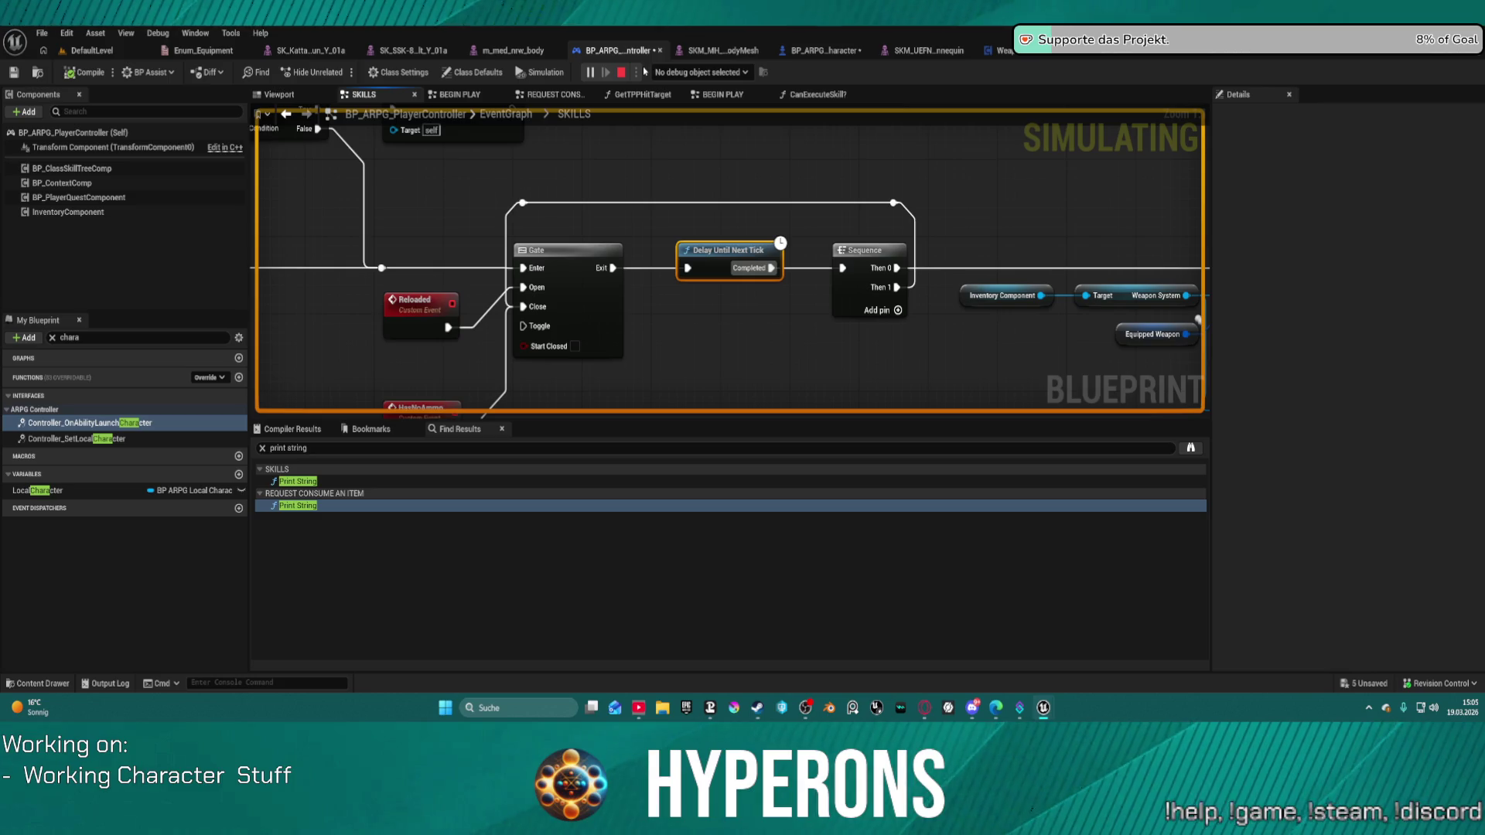
scroll(702, 260, down, 2)
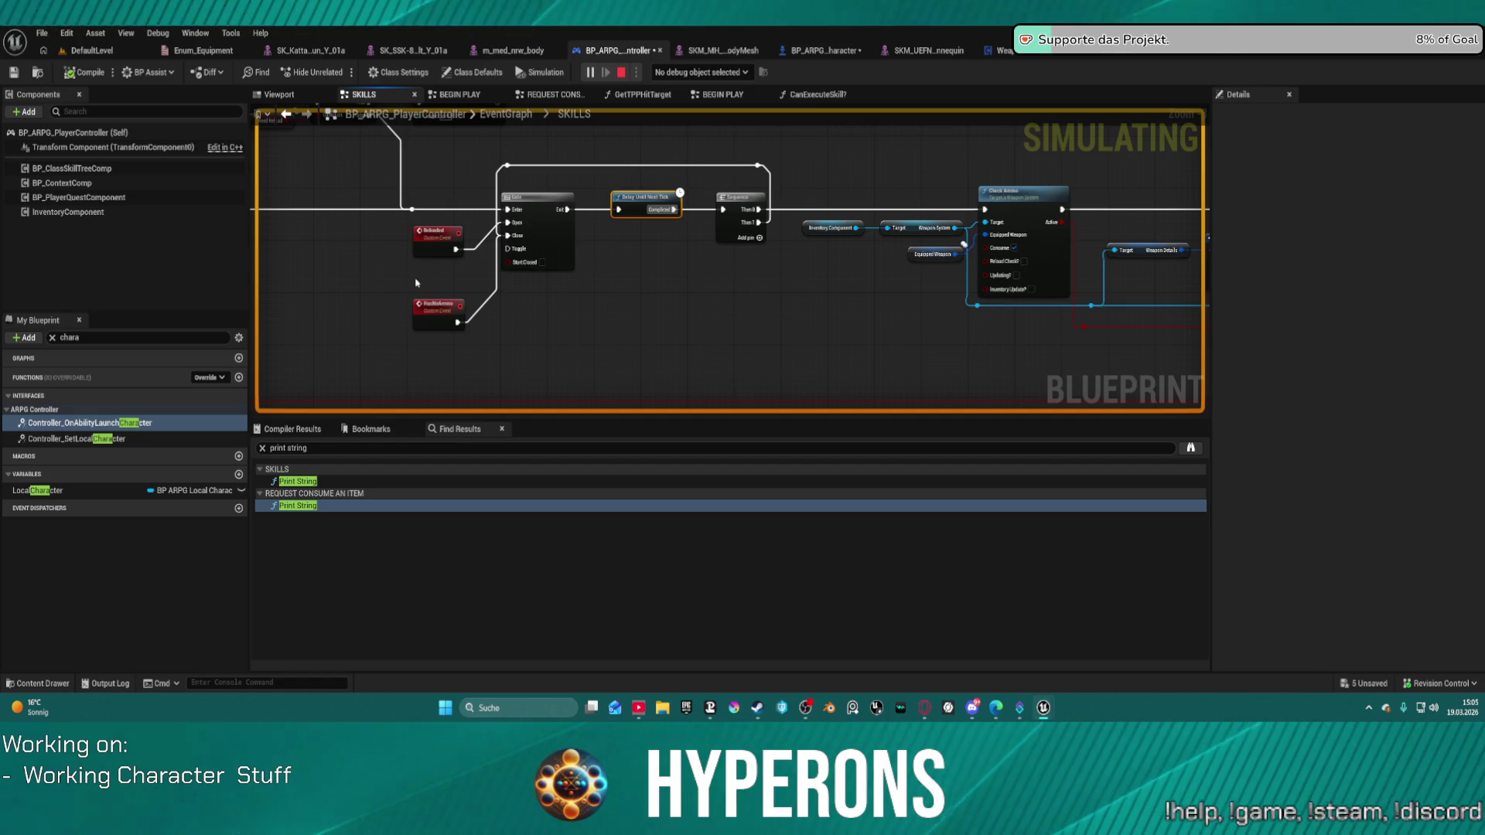
Reposition the HasNoAmmo and Reloaded events up beside the Gate.
drag(436, 316, 438, 294)
mouse_move(435, 240)
mouse_down()
mouse_move(379, 255)
mouse_move(415, 219)
mouse_move(449, 215)
mouse_move(430, 274)
mouse_up()
mouse_move(792, 259)
mouse_down()
mouse_move(537, 239)
mouse_move(888, 266)
mouse_move(712, 315)
mouse_up()
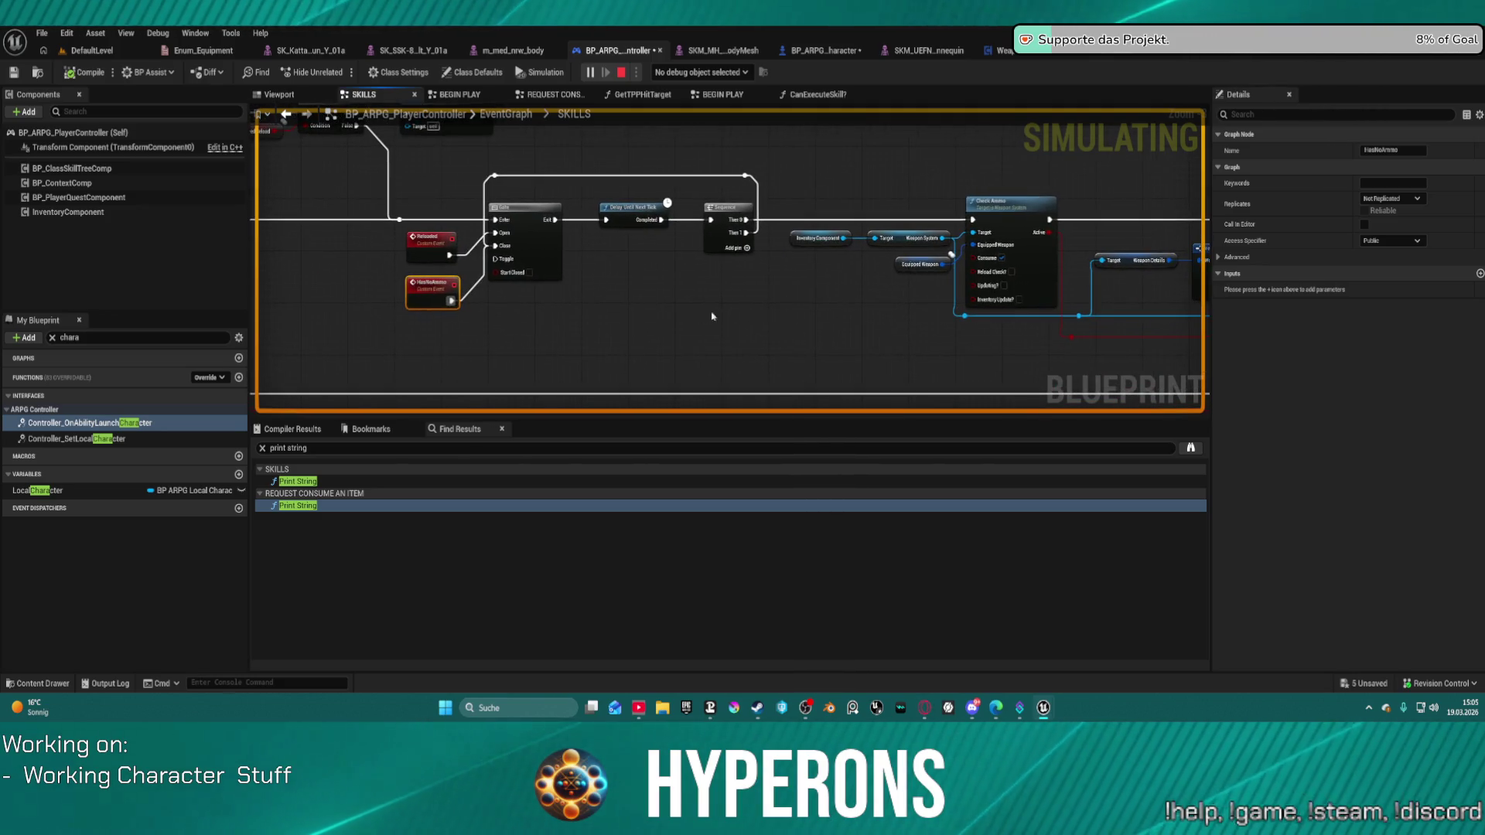
right_click(428, 289)
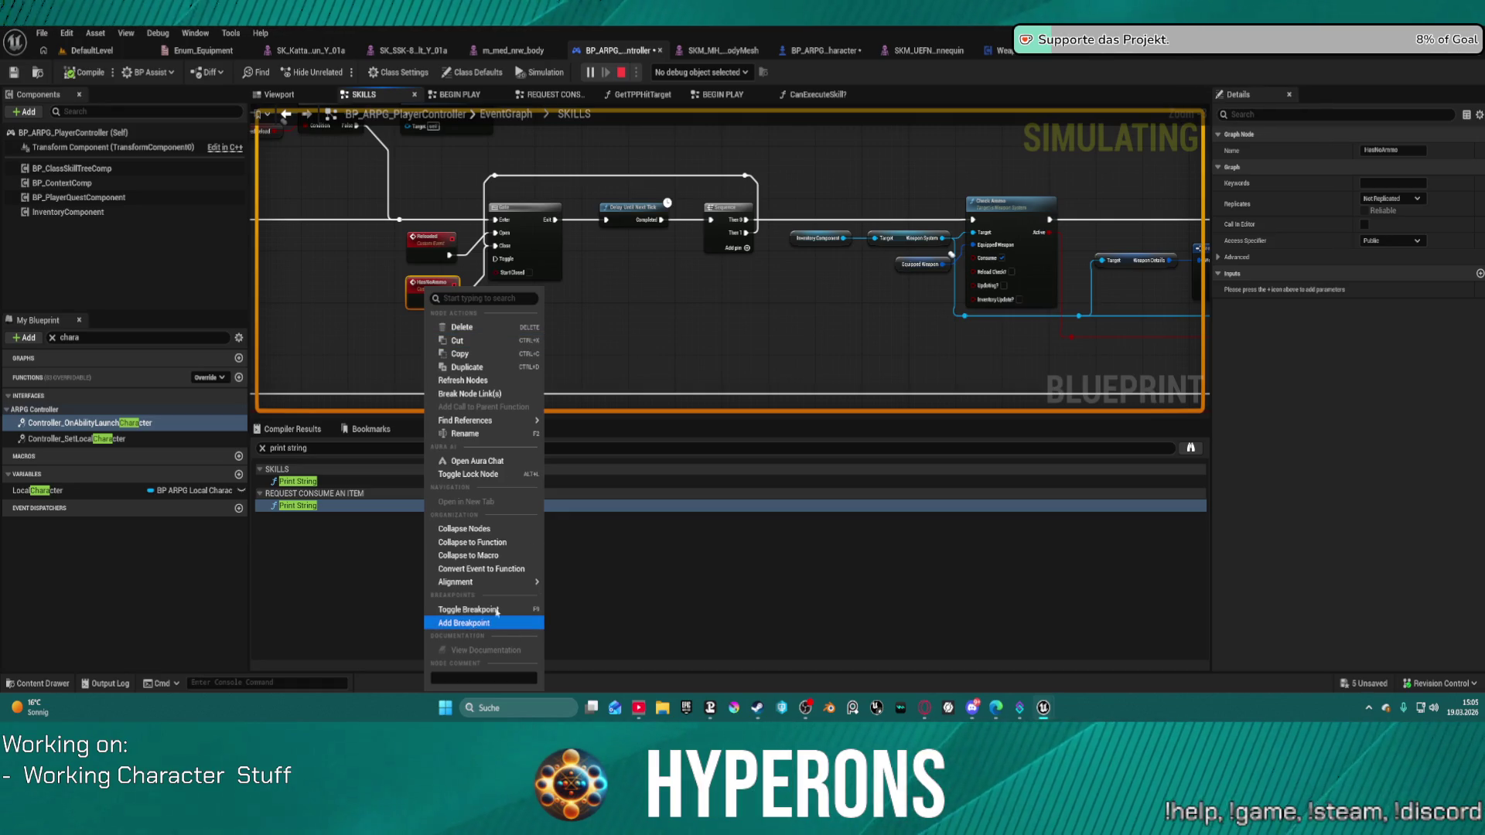
click(464, 623)
click(500, 298)
scroll(499, 298, up, 2)
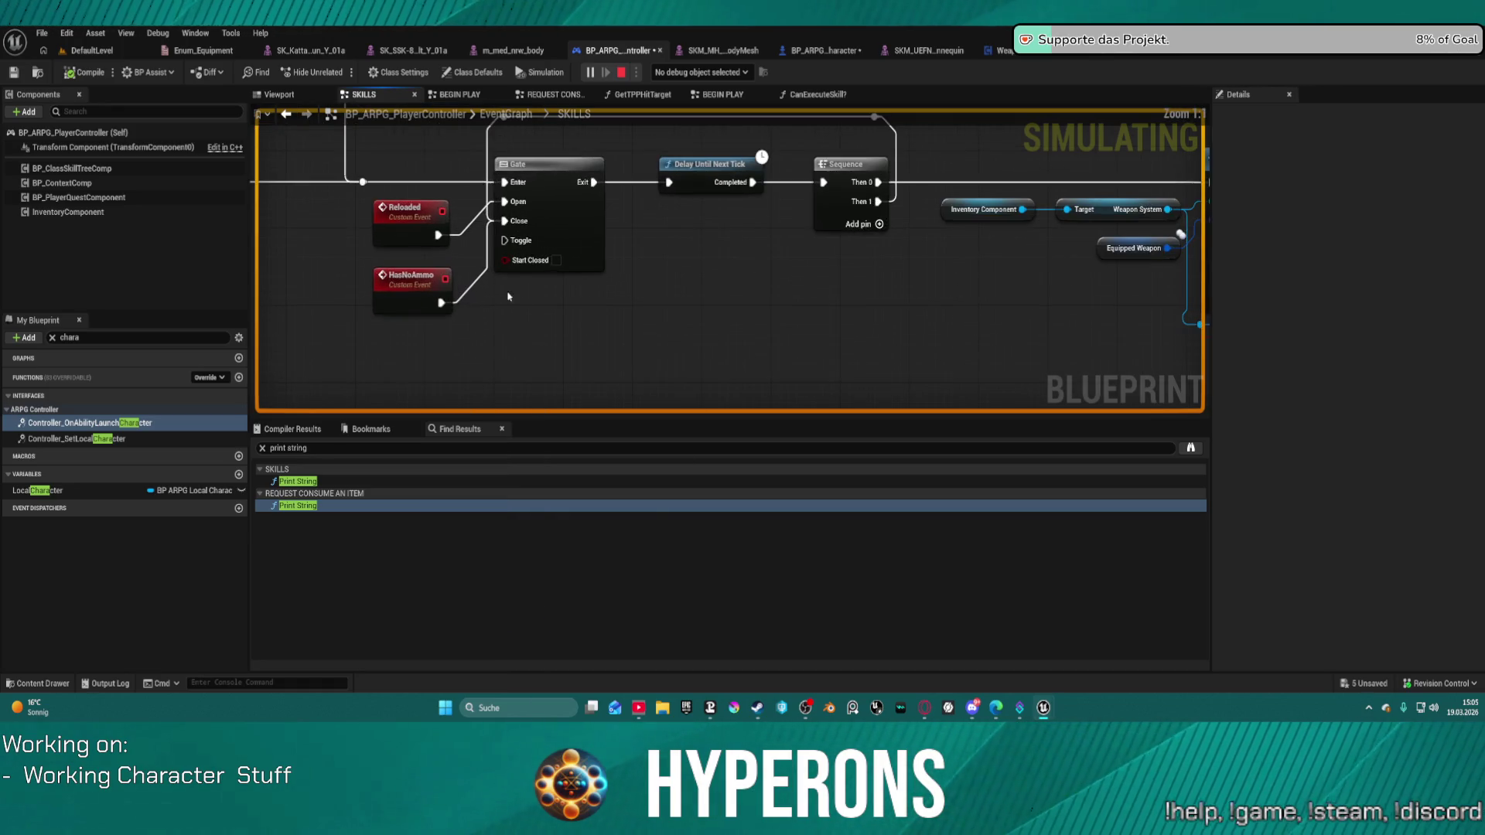
drag(433, 234, 434, 225)
mouse_move(765, 269)
mouse_down()
mouse_move(557, 265)
mouse_move(497, 296)
mouse_up()
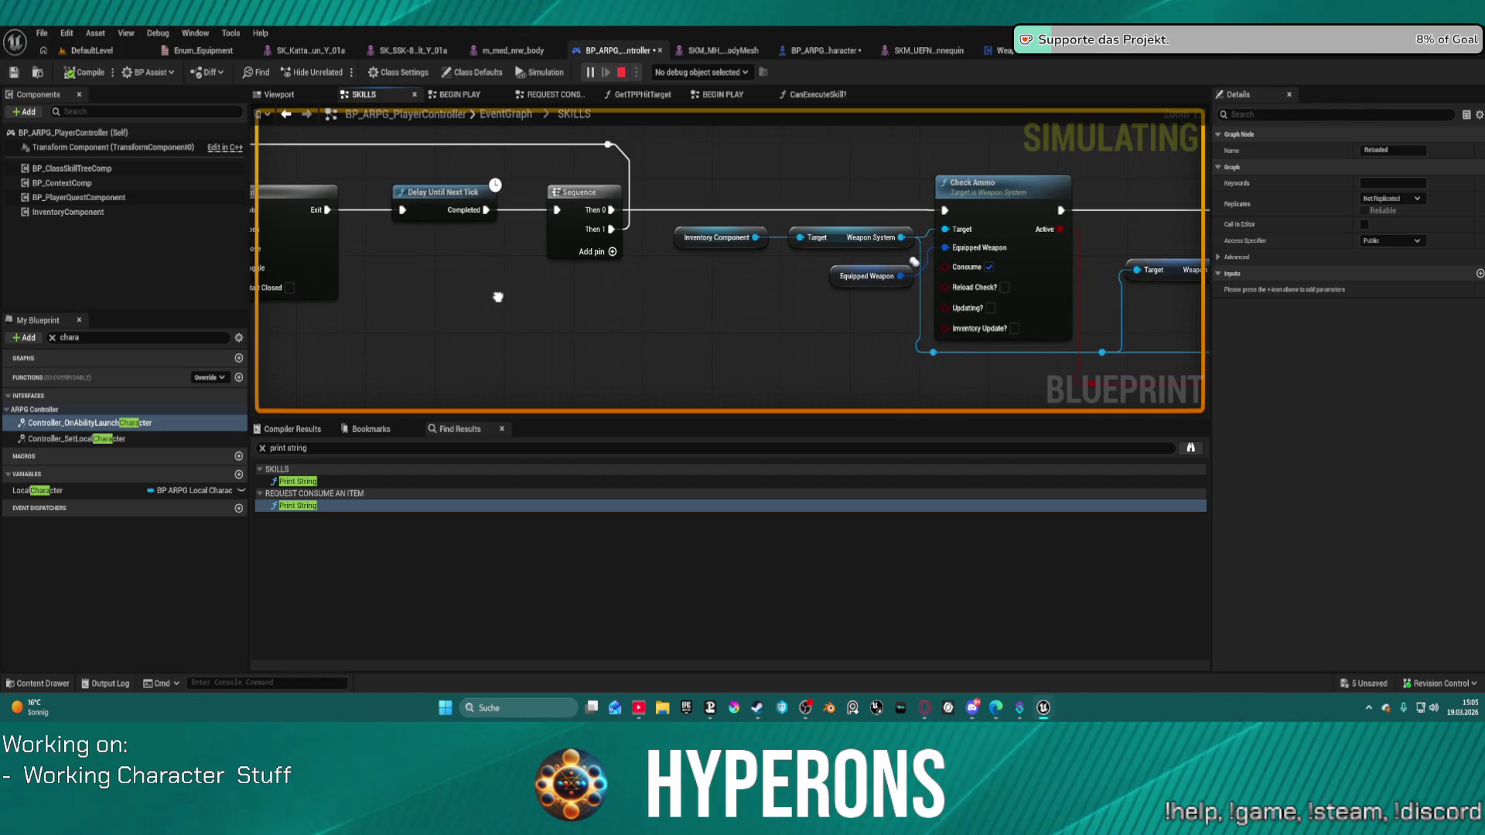
Select the Check Ammo node and view its actions without making changes.
click(959, 203)
right_click(1009, 185)
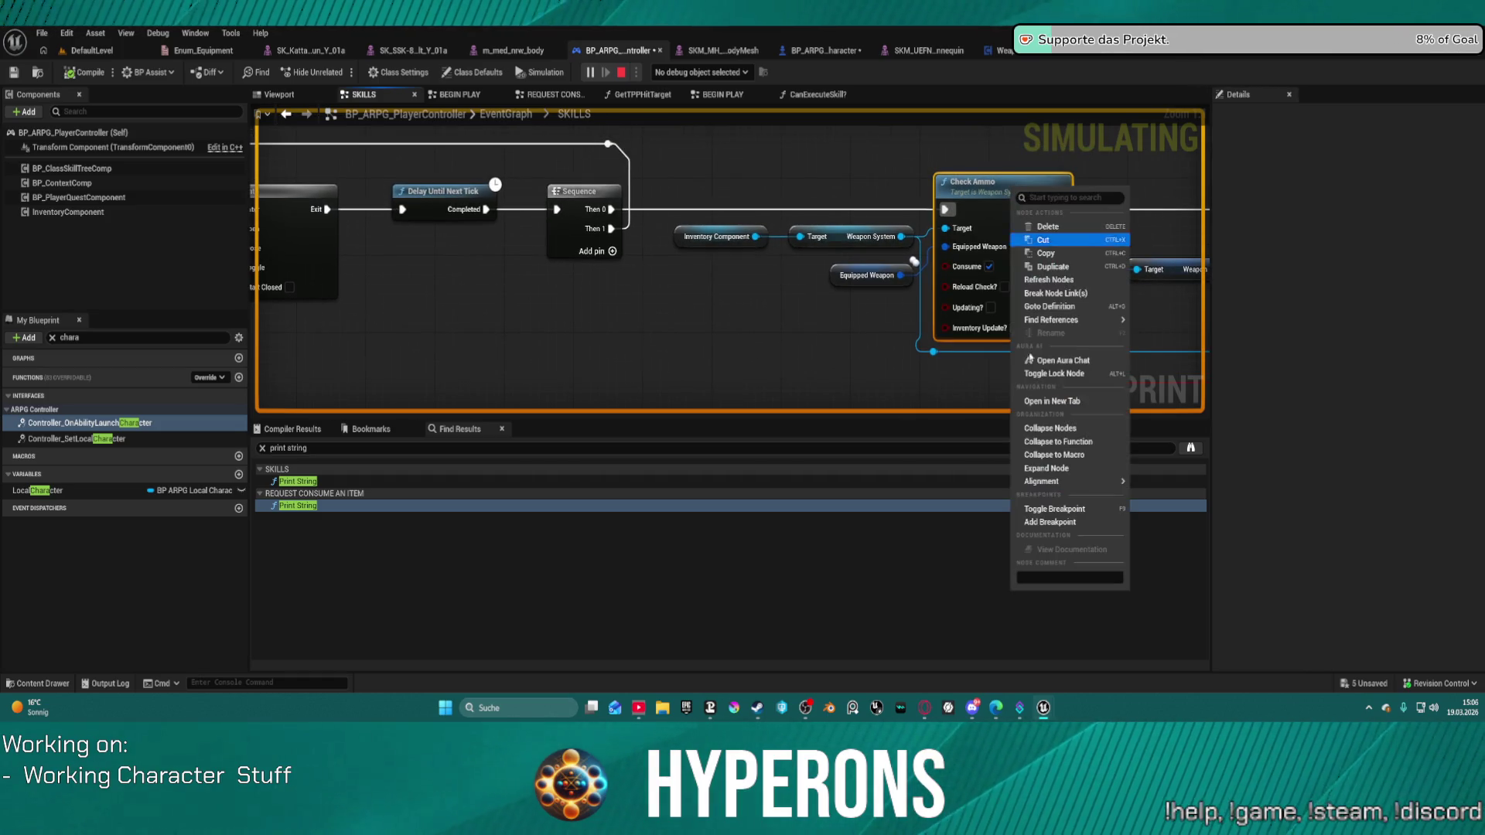
click(1050, 522)
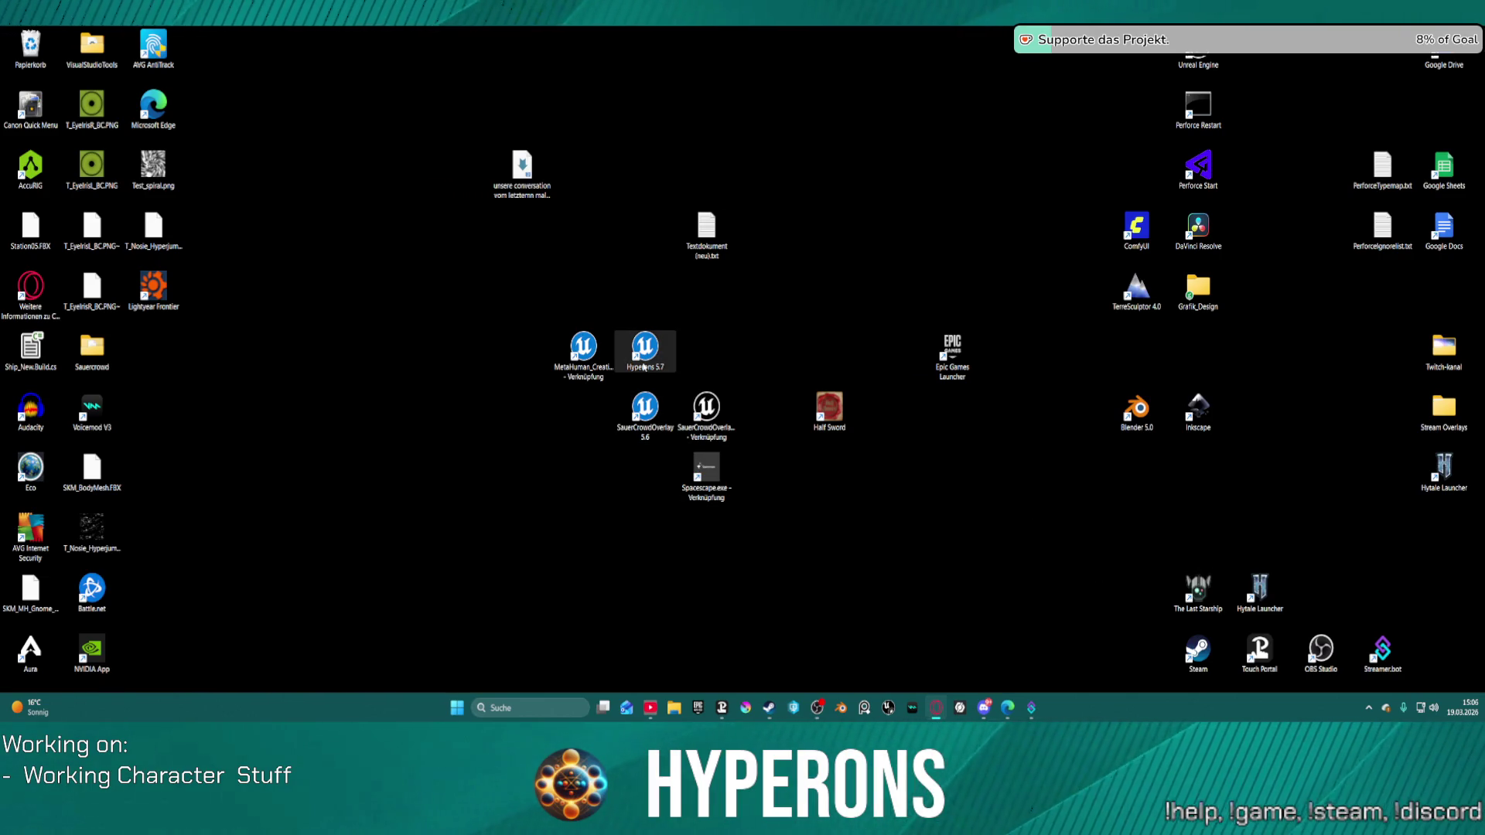
Launch the Hyperons 5.7 project from its desktop shortcut and confirm the conversion prompt.
double_click(644, 367)
click(900, 527)
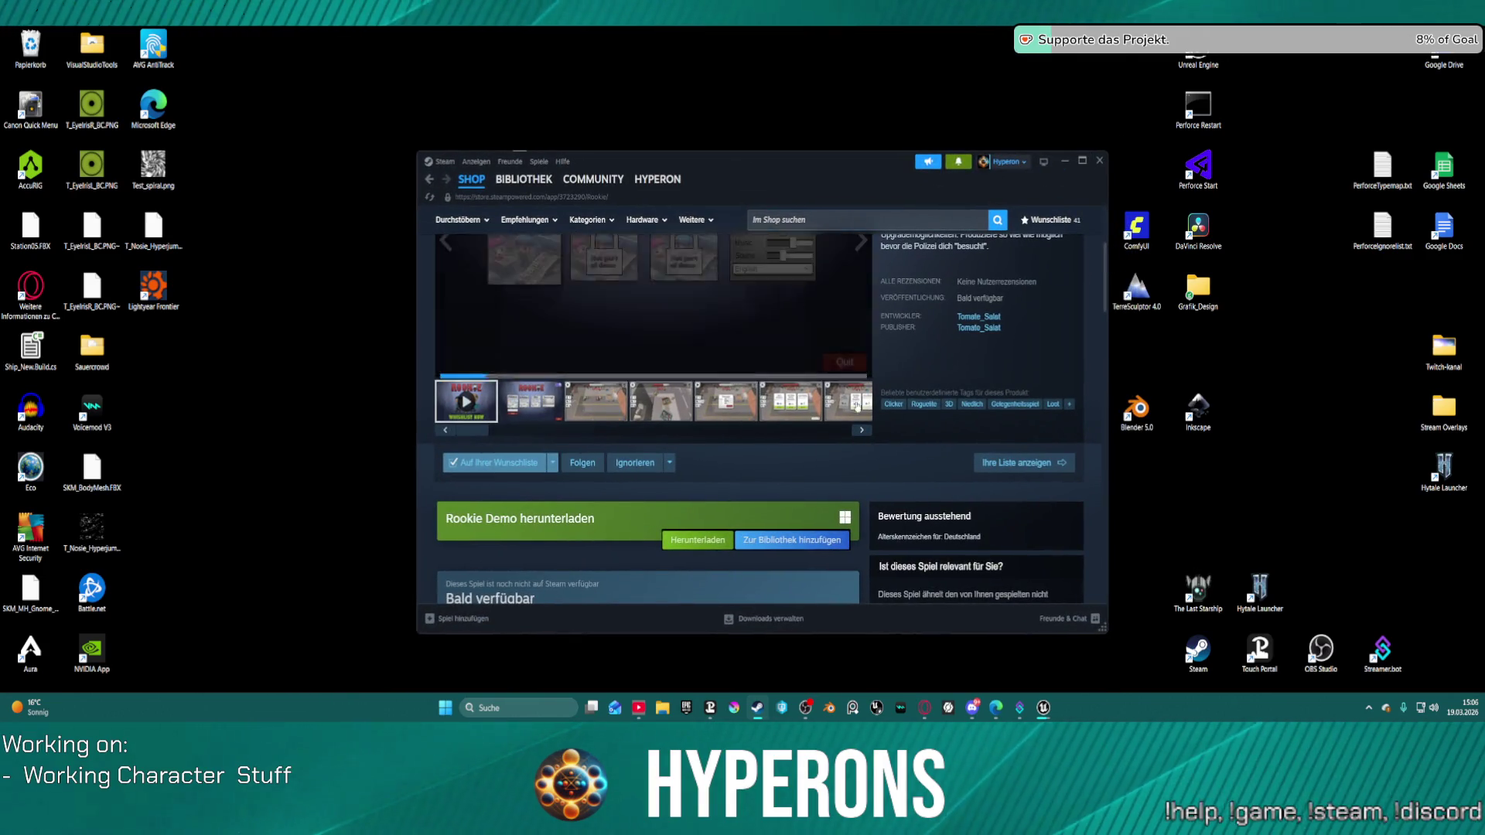
Watch the Rookie trailer in Steam, skipping ahead to 0:12 and 0:24.
click(845, 369)
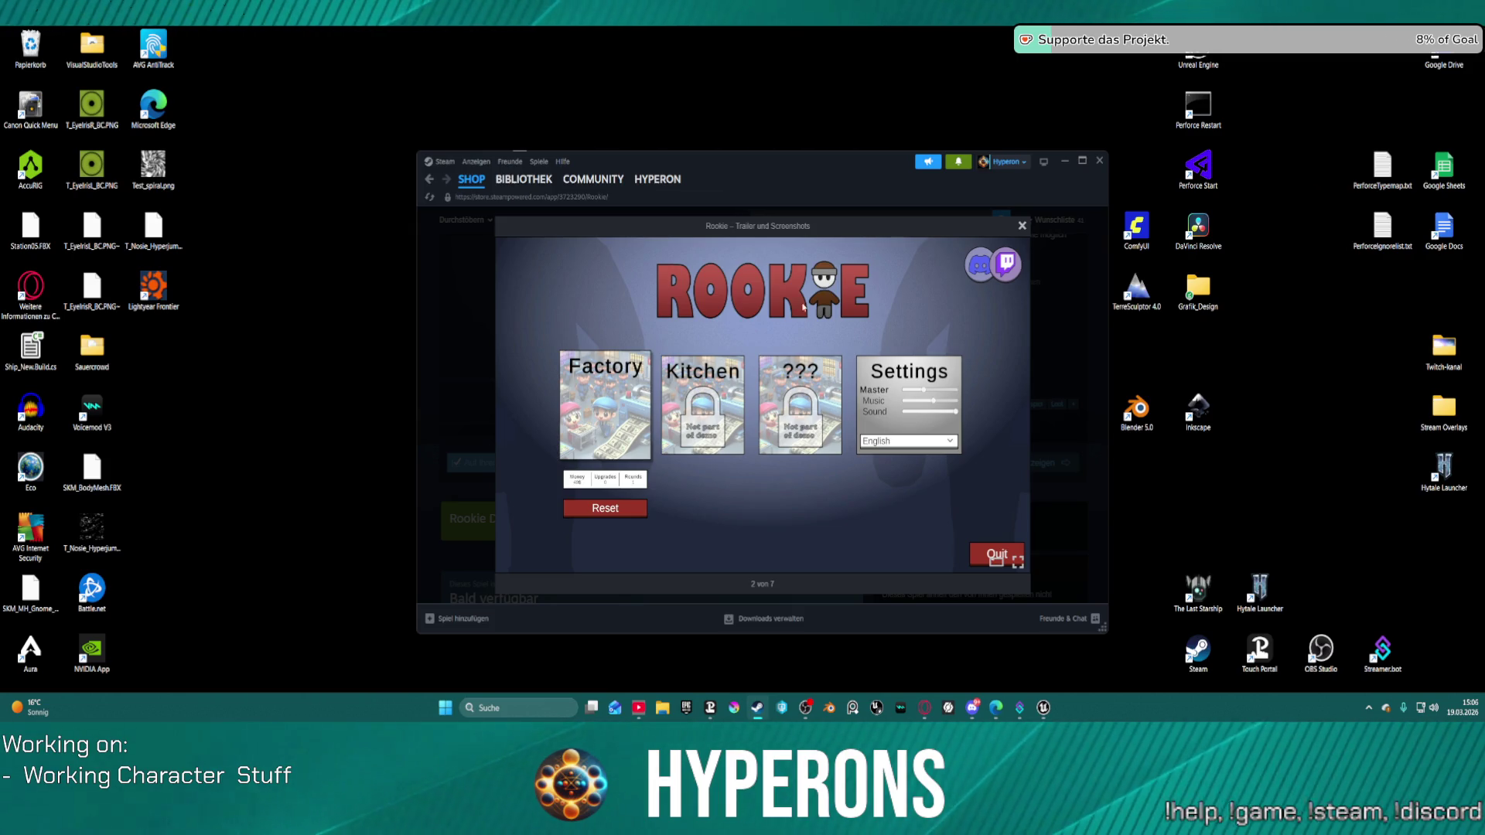
click(508, 403)
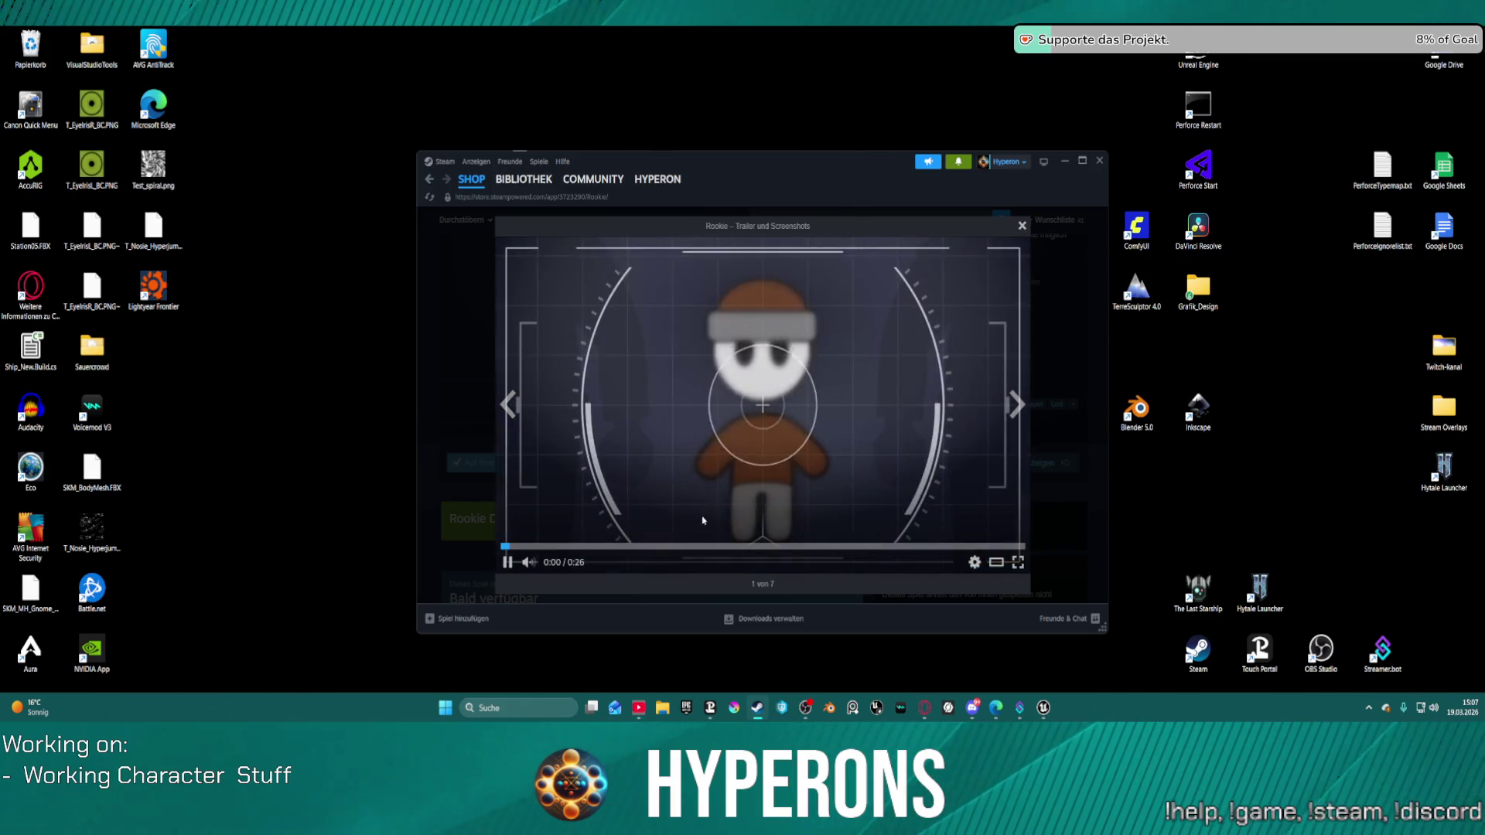
click(757, 546)
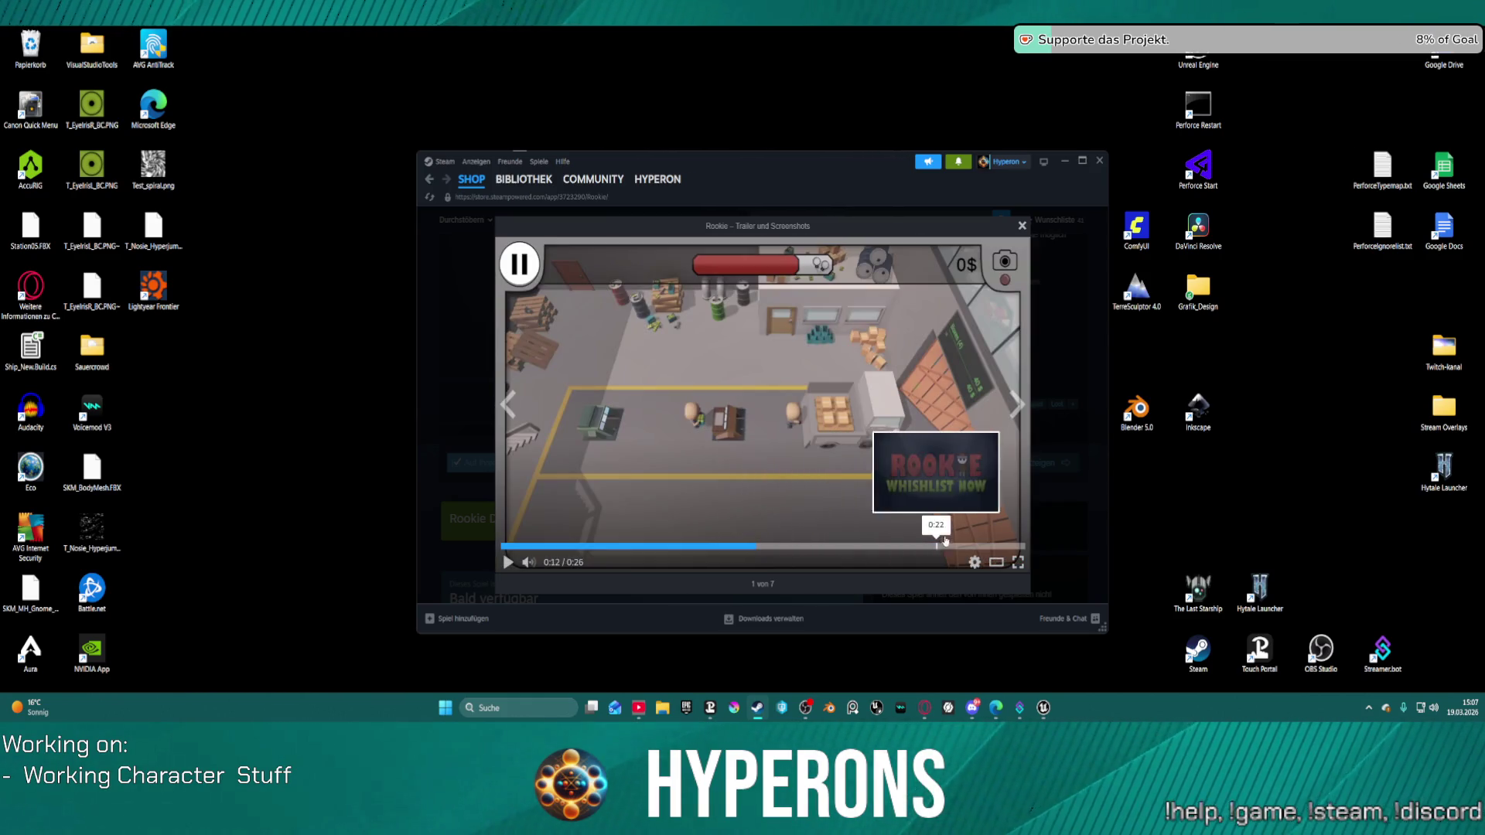
click(982, 546)
click(779, 384)
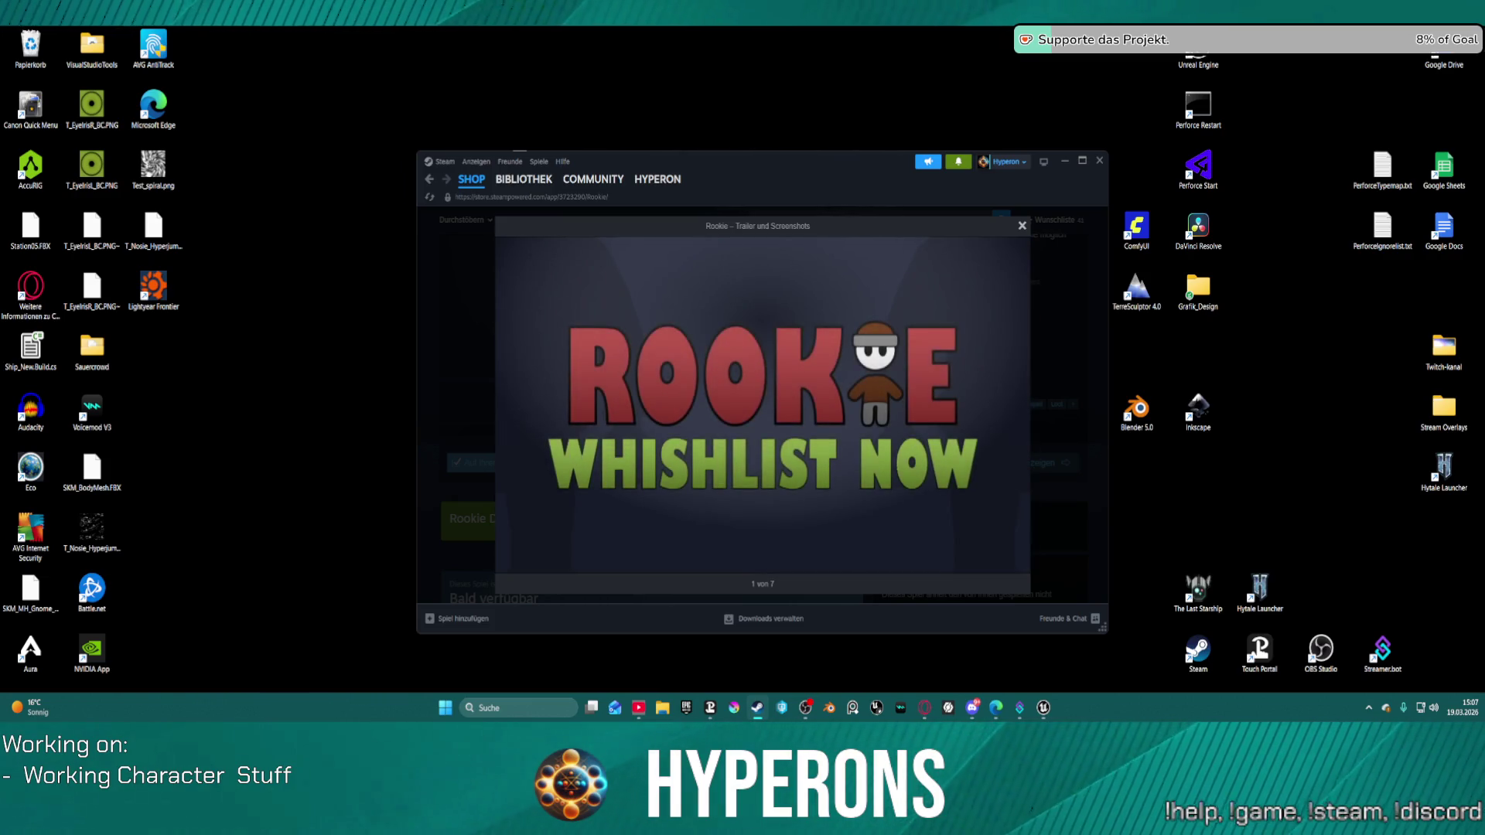
Close Steam, tick all auto-saved packages and choose Skip Restore.
click(1099, 160)
click(488, 267)
click(948, 517)
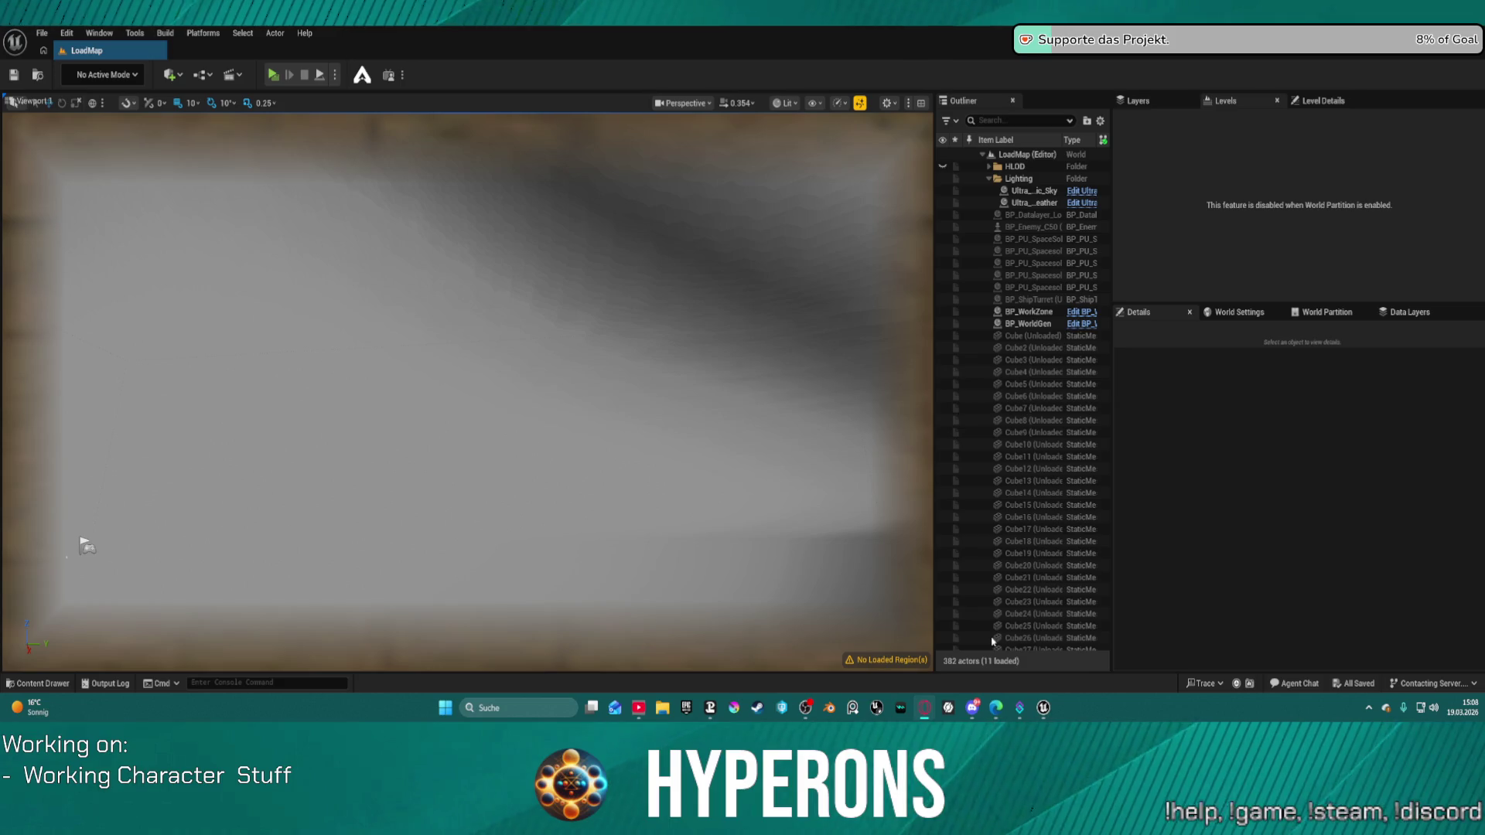
Let the editor finish loading LoadMap, then view BP_ARPG_Character's WEAPONS graph and compiler results.
mouse_move(1042, 708)
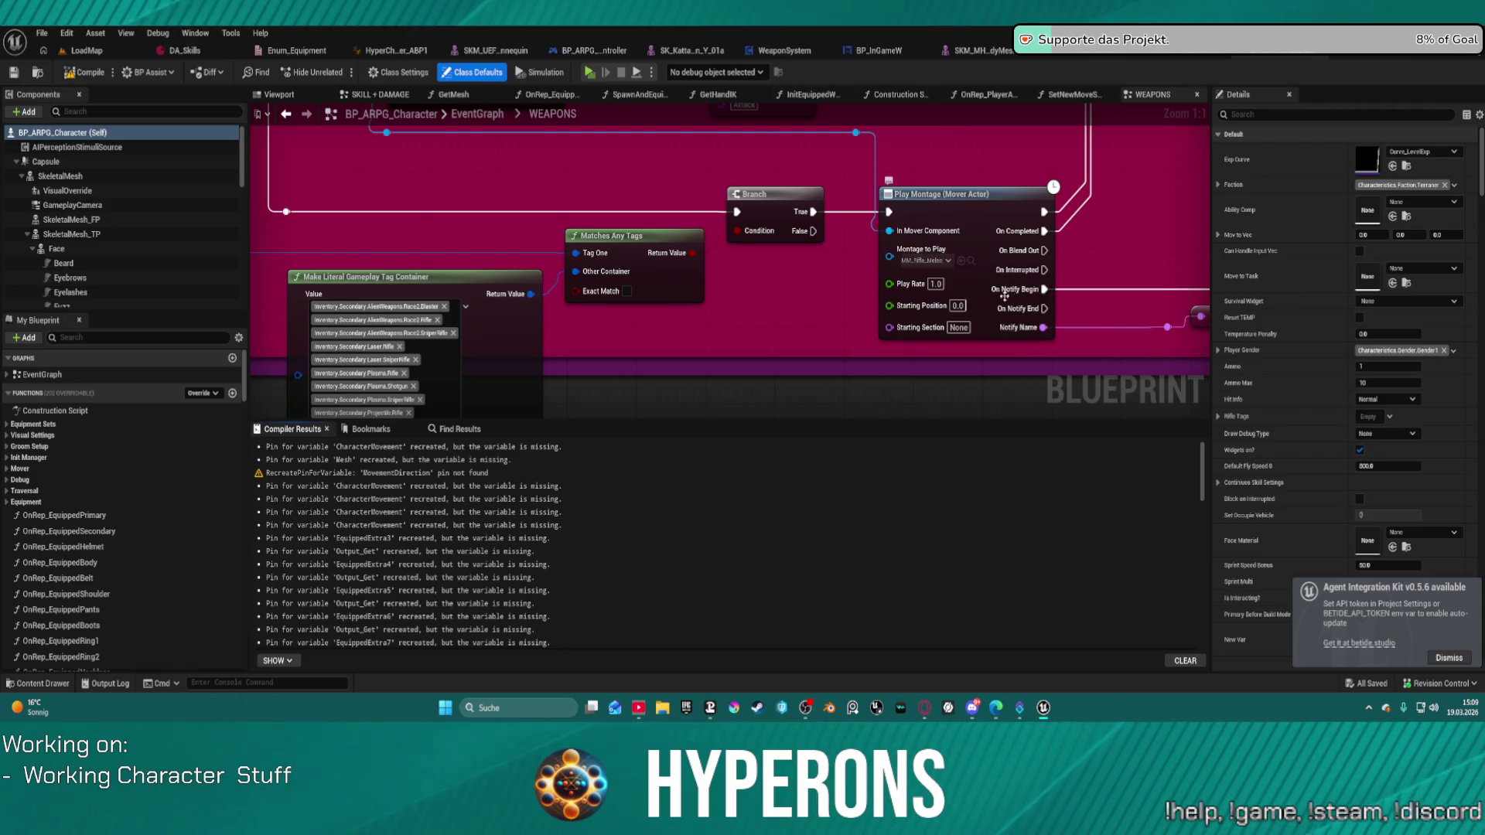
Dismiss the Agent Integration Kit notification, switch to LoadMap and run Play in Editor despite compile errors.
click(1459, 661)
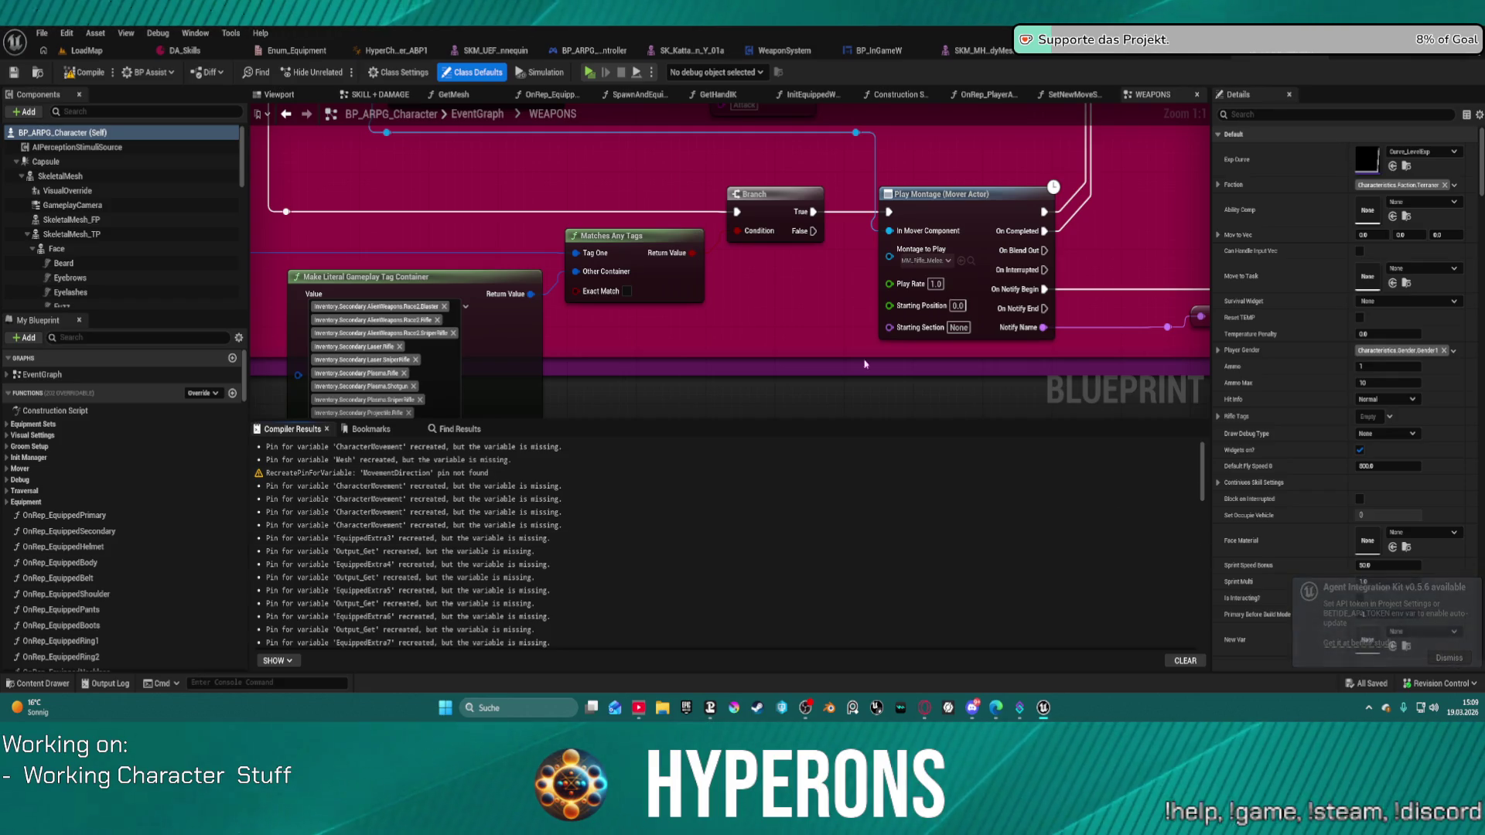
scroll(551, 220, down, 5)
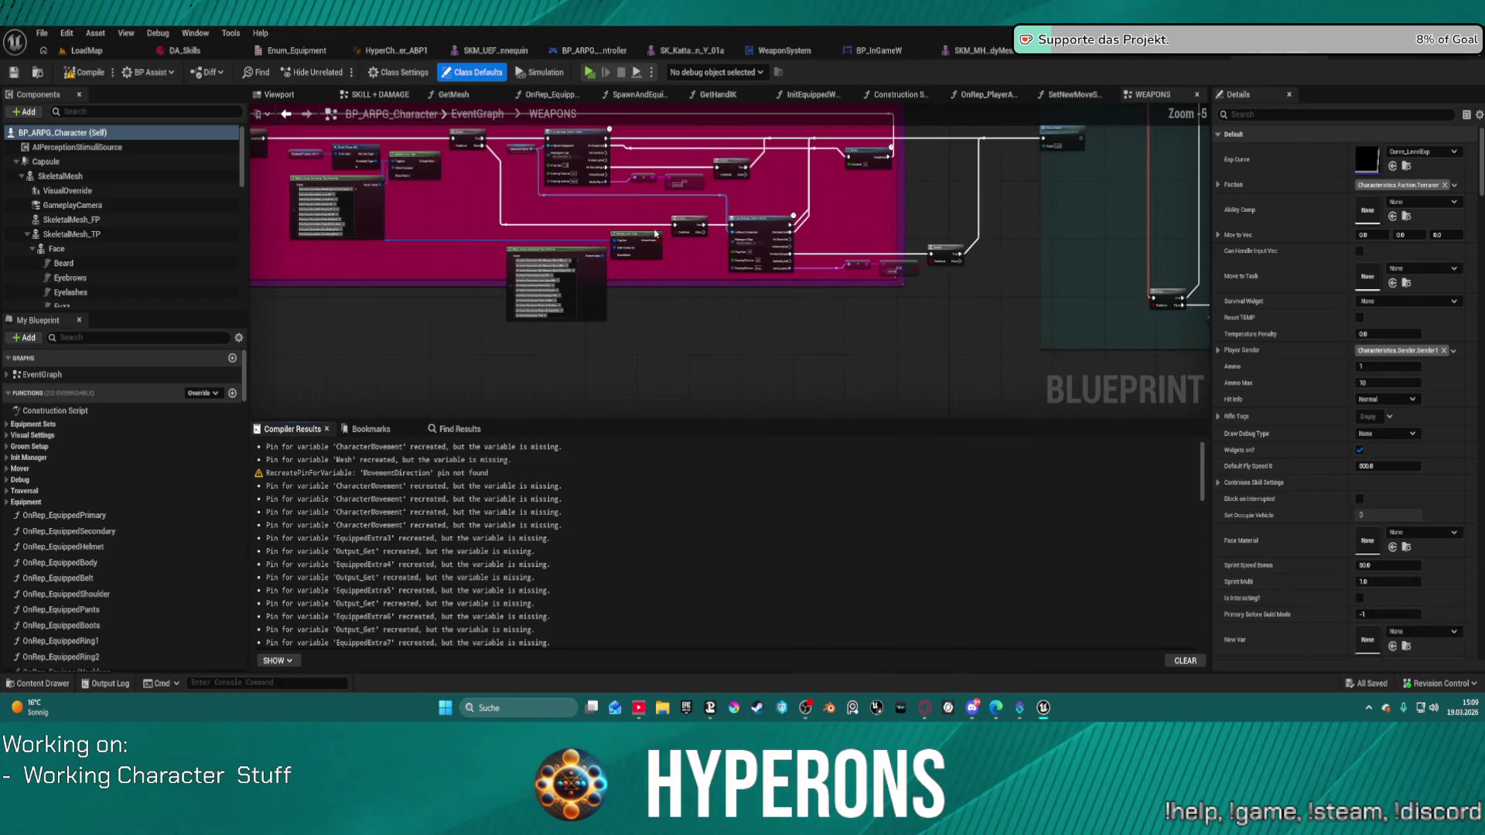
click(85, 50)
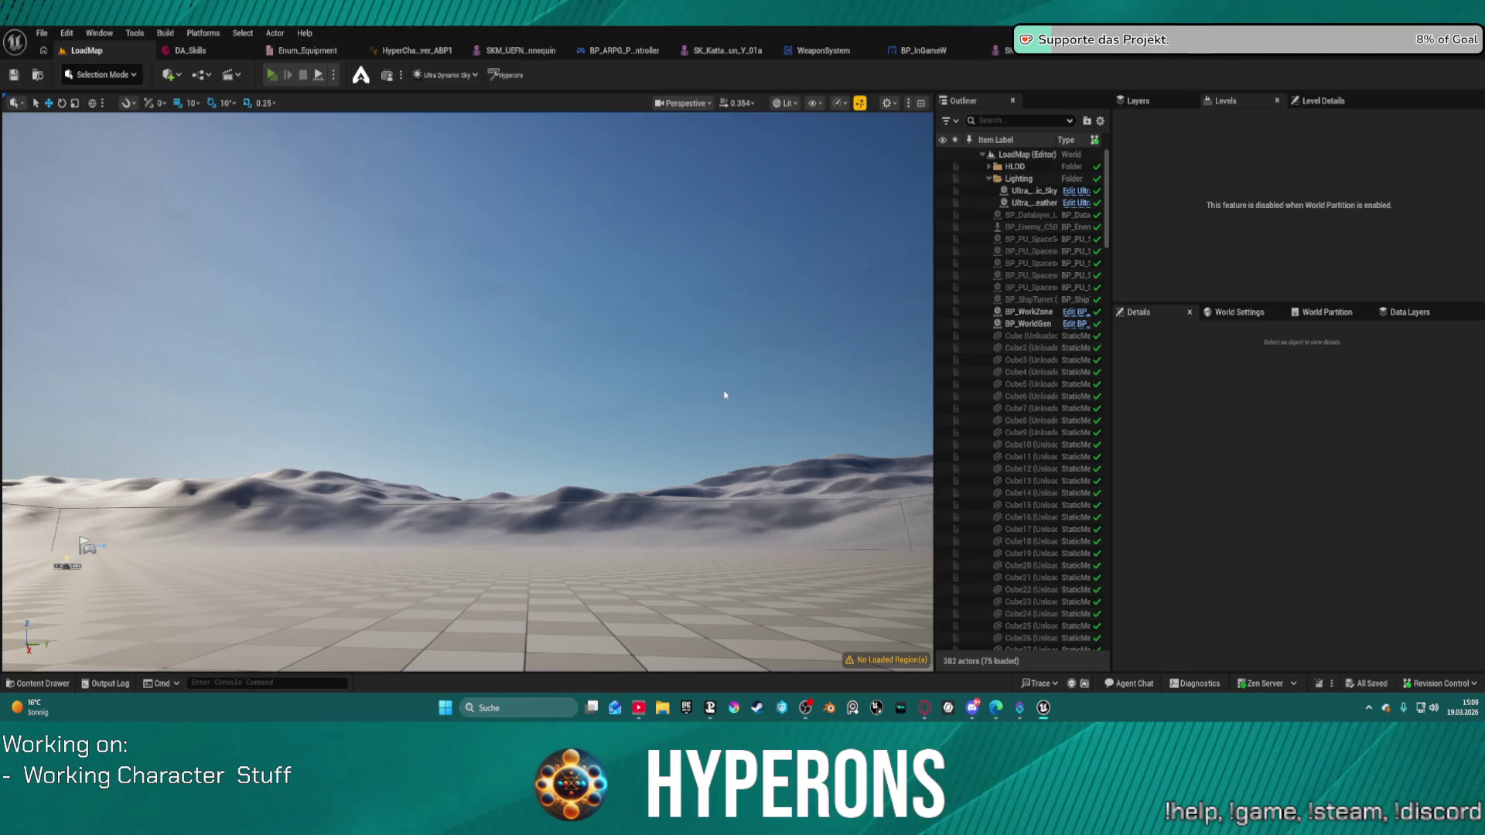
key(alt+p)
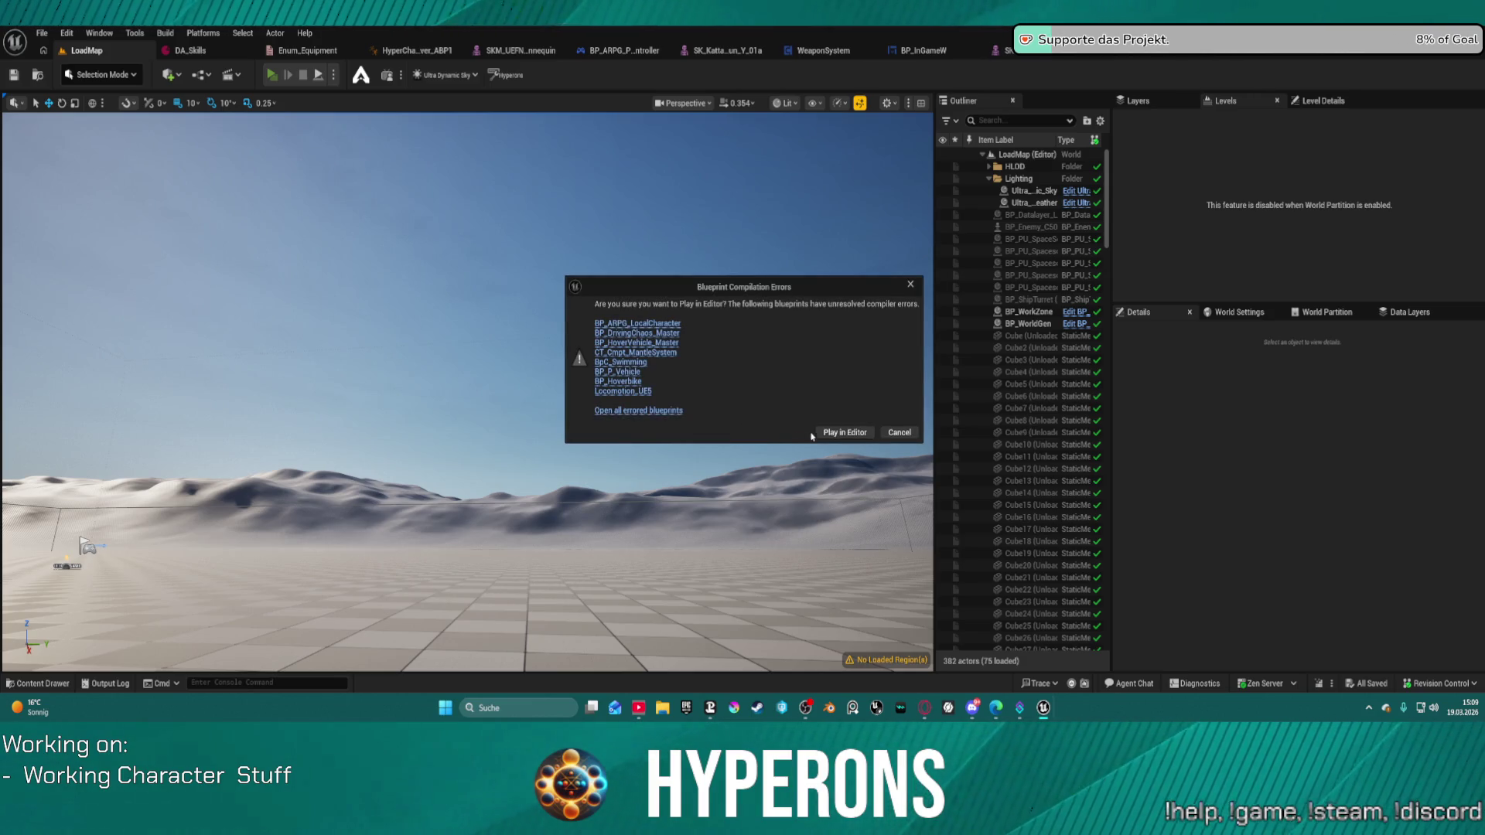
click(844, 435)
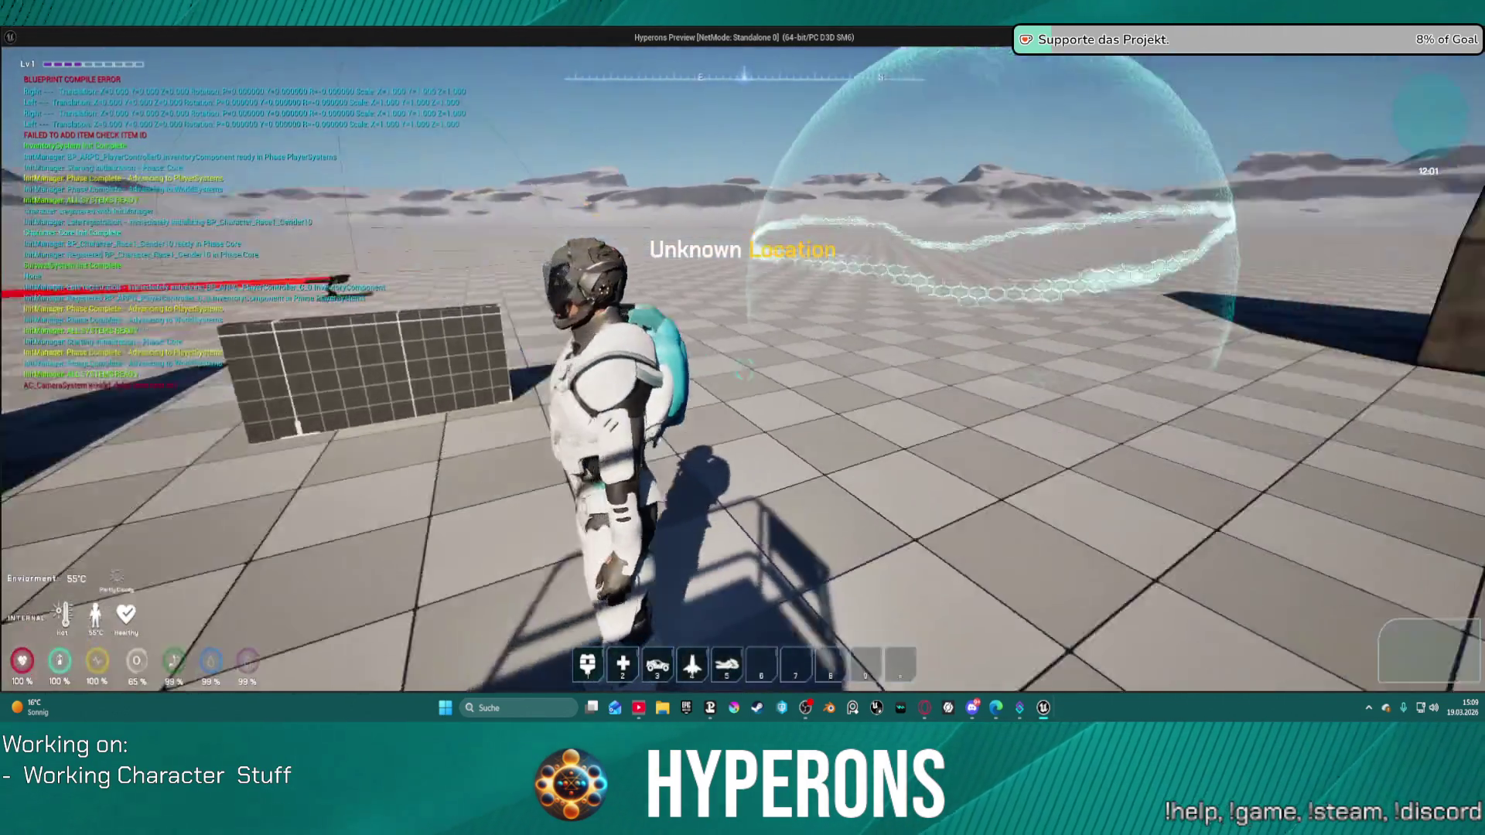
Run forward, equip the MG 01 from the inventory and reload it to hit the breakpoint.
key(w)
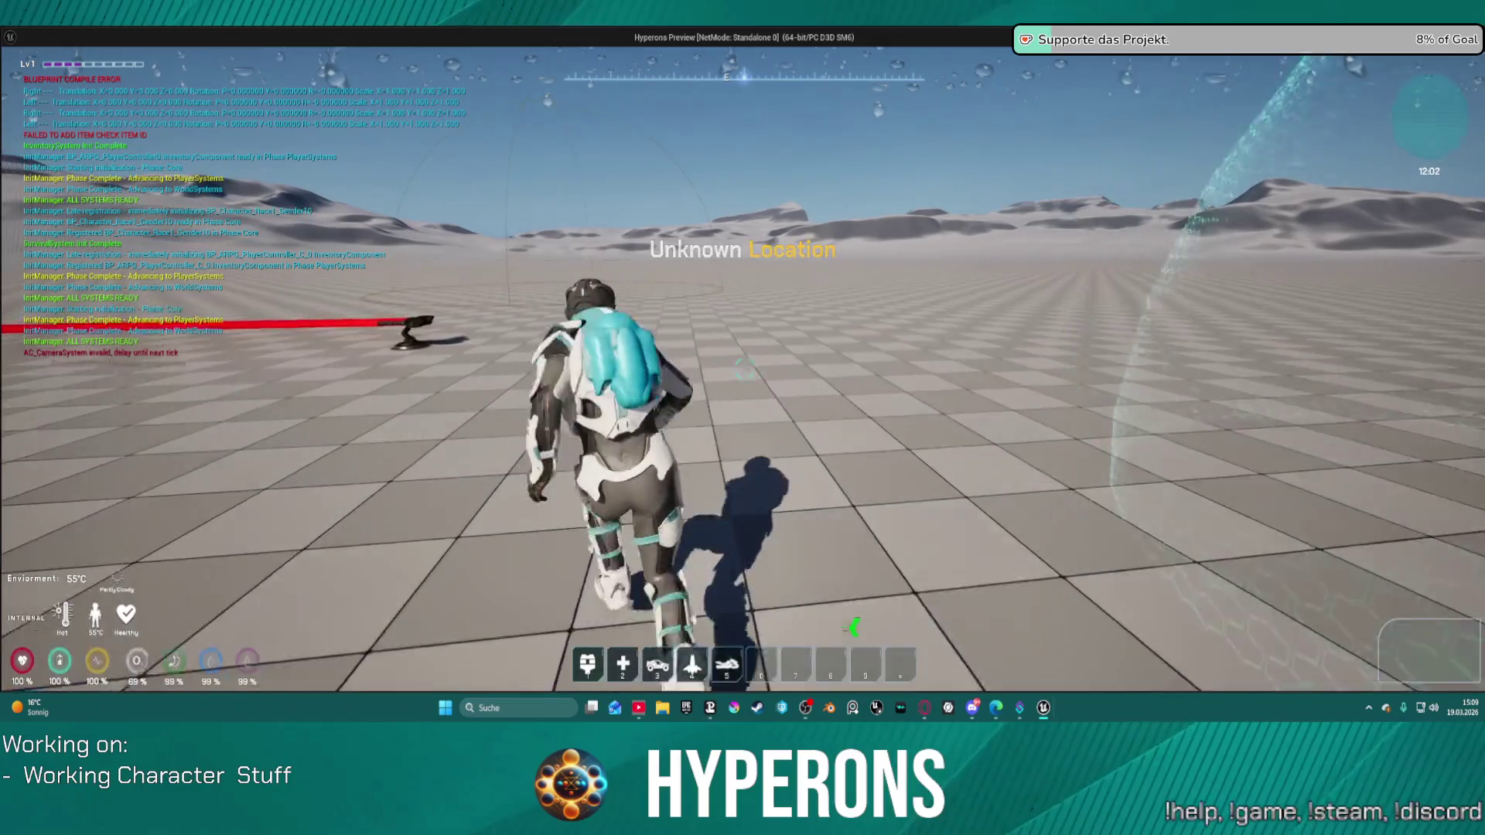
key(7)
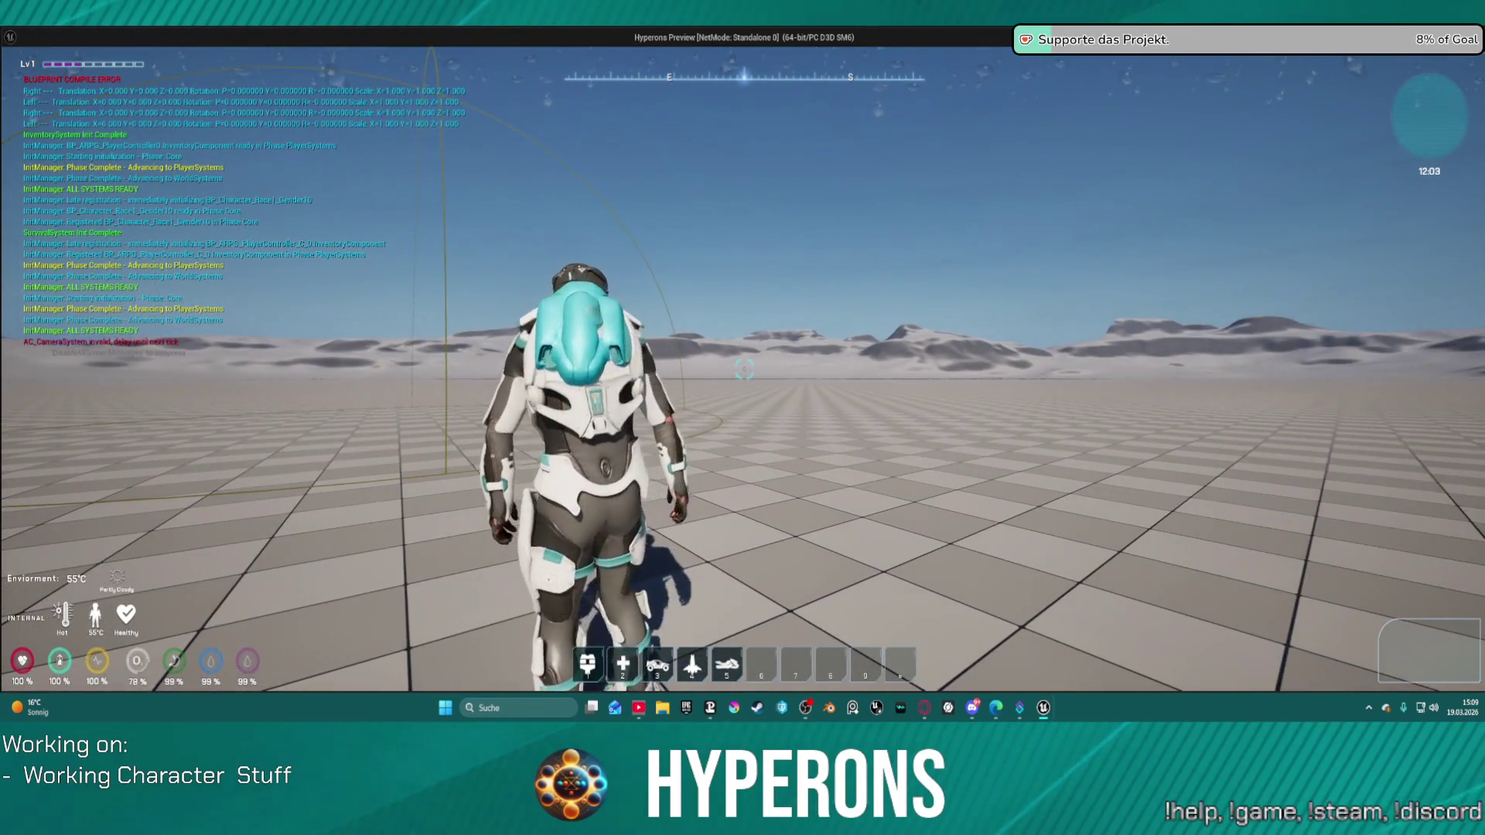
key(i)
drag(1328, 435, 1429, 650)
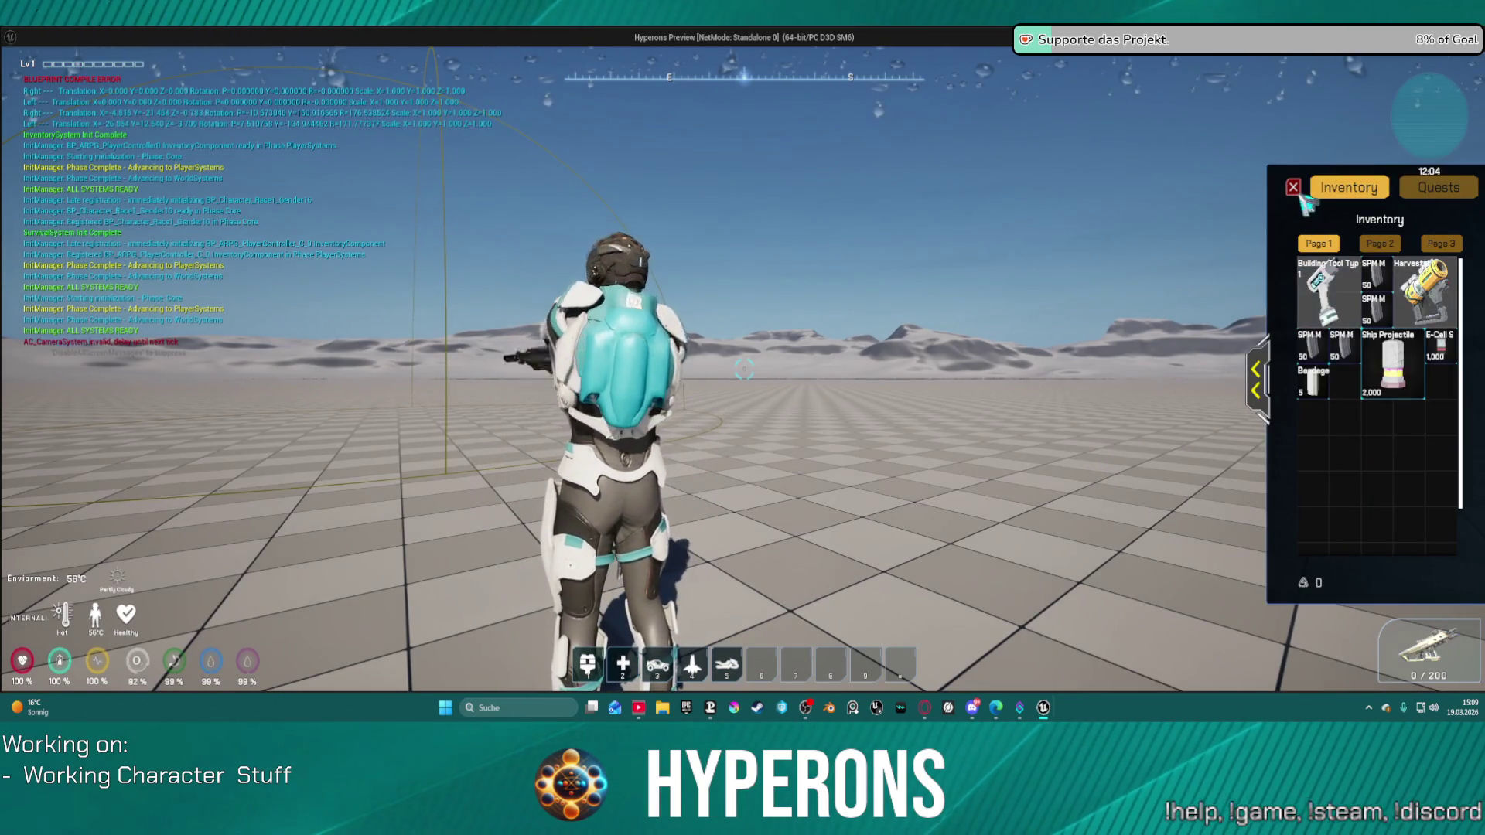
click(1293, 187)
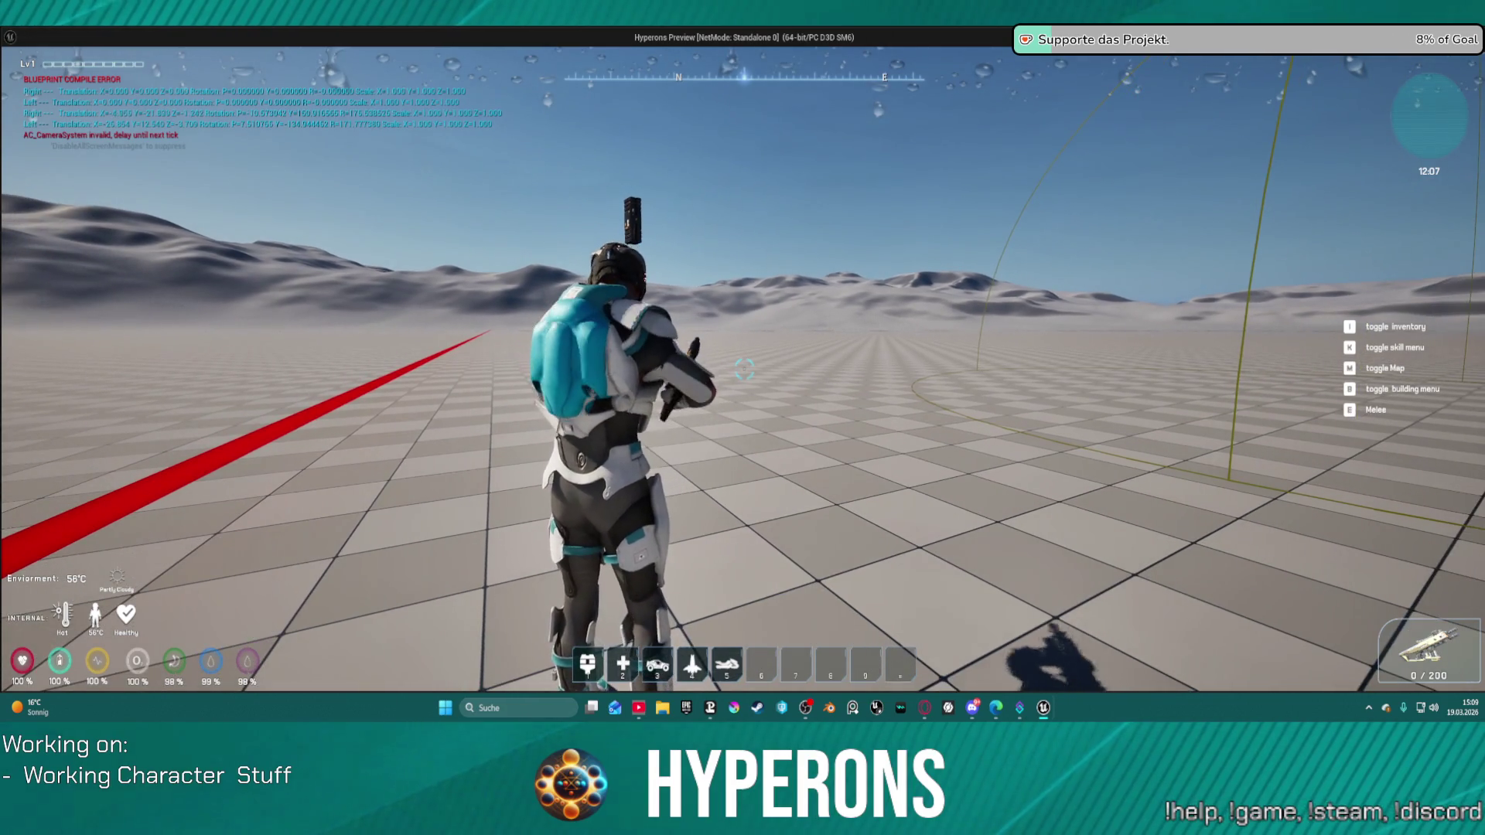
key(r)
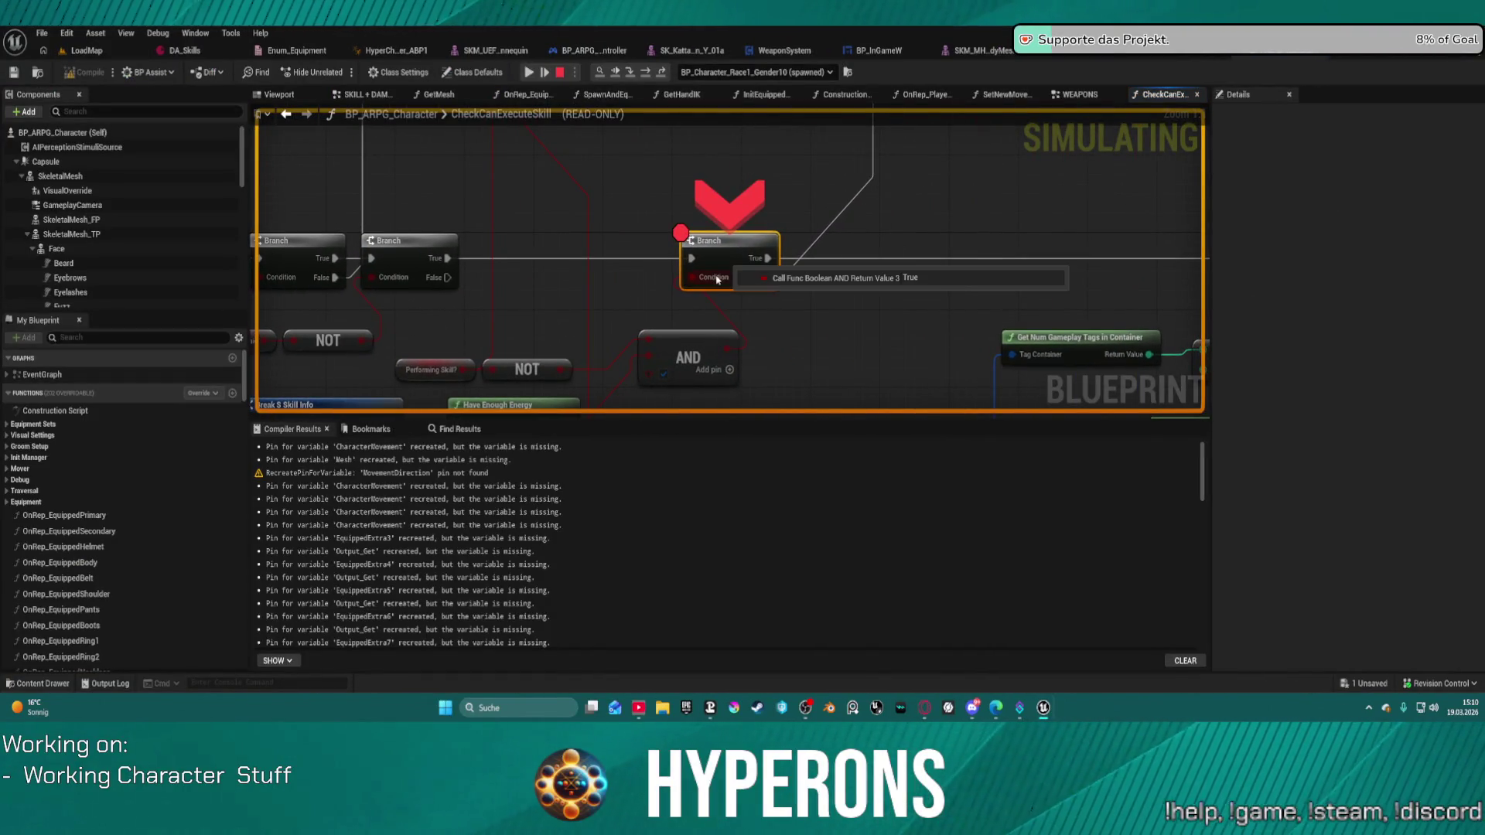
Remove the breakpoint from the paused Branch node in CheckCanExecuteSkill.
scroll(743, 242, down, 4)
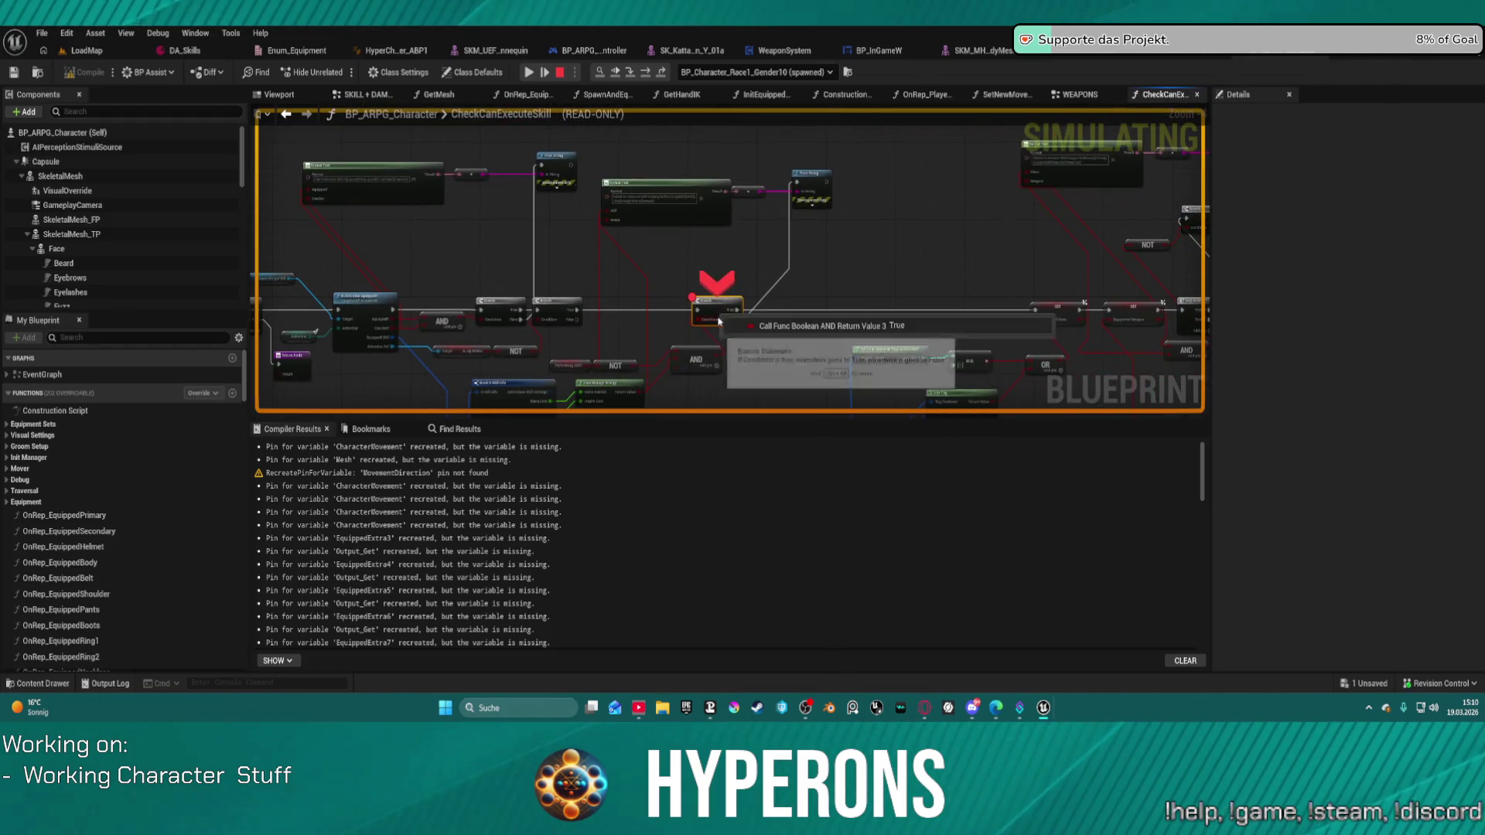
right_click(720, 308)
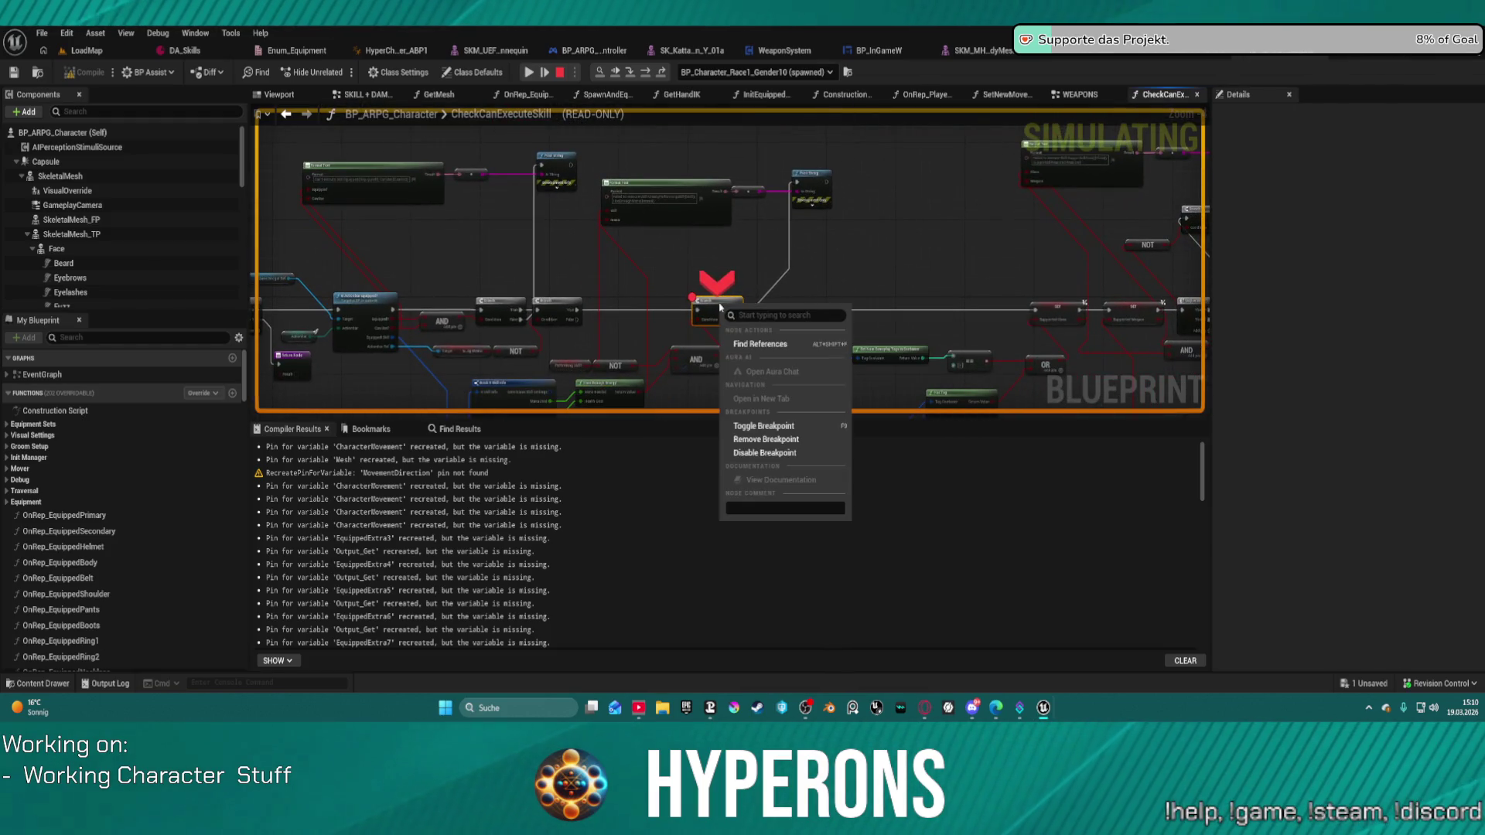
click(774, 442)
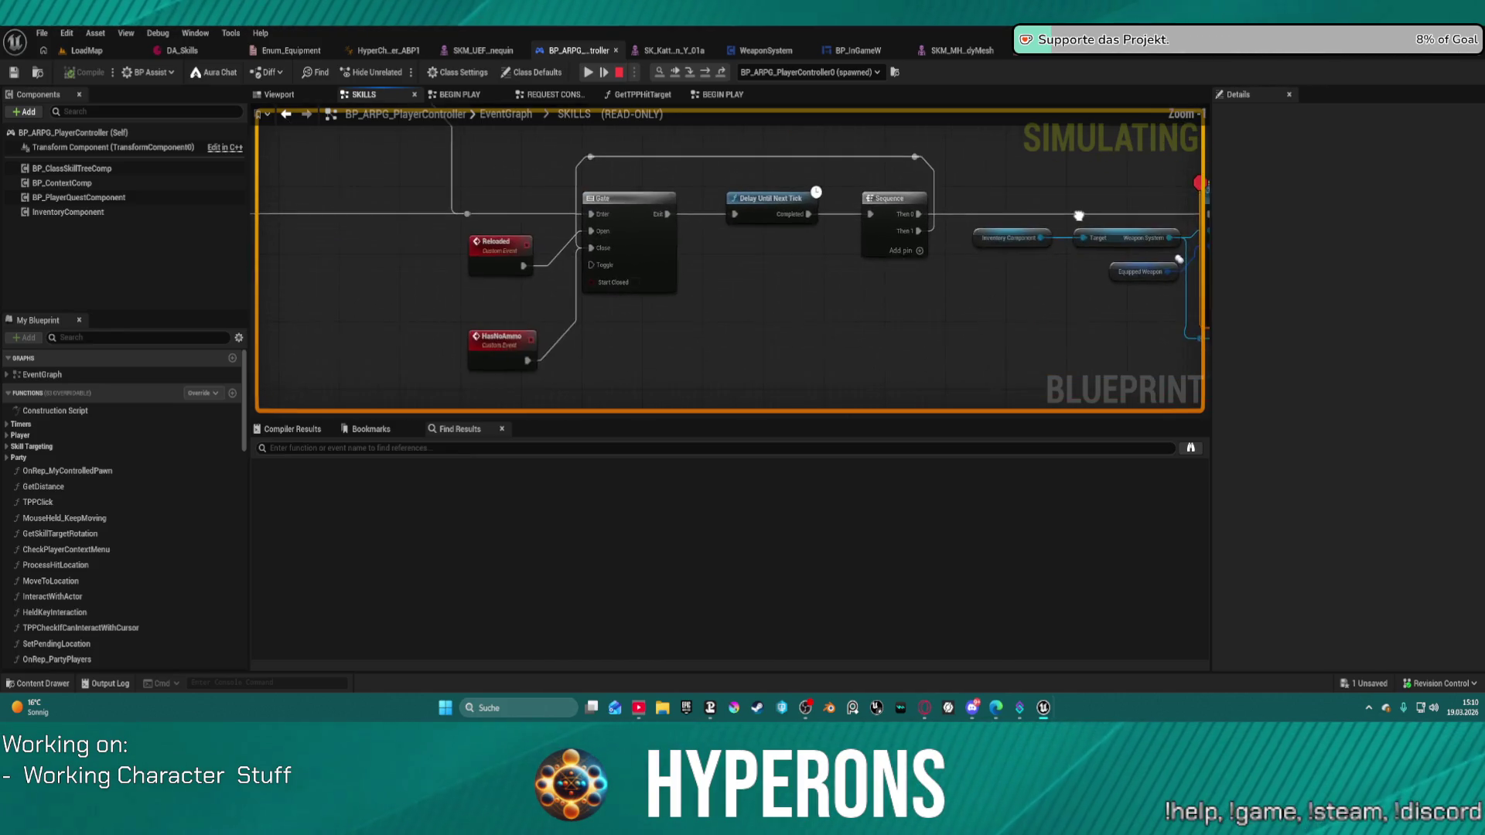
Resume from the breakpoint and clear the Check Ammo node's breakpoint.
mouse_move(726, 222)
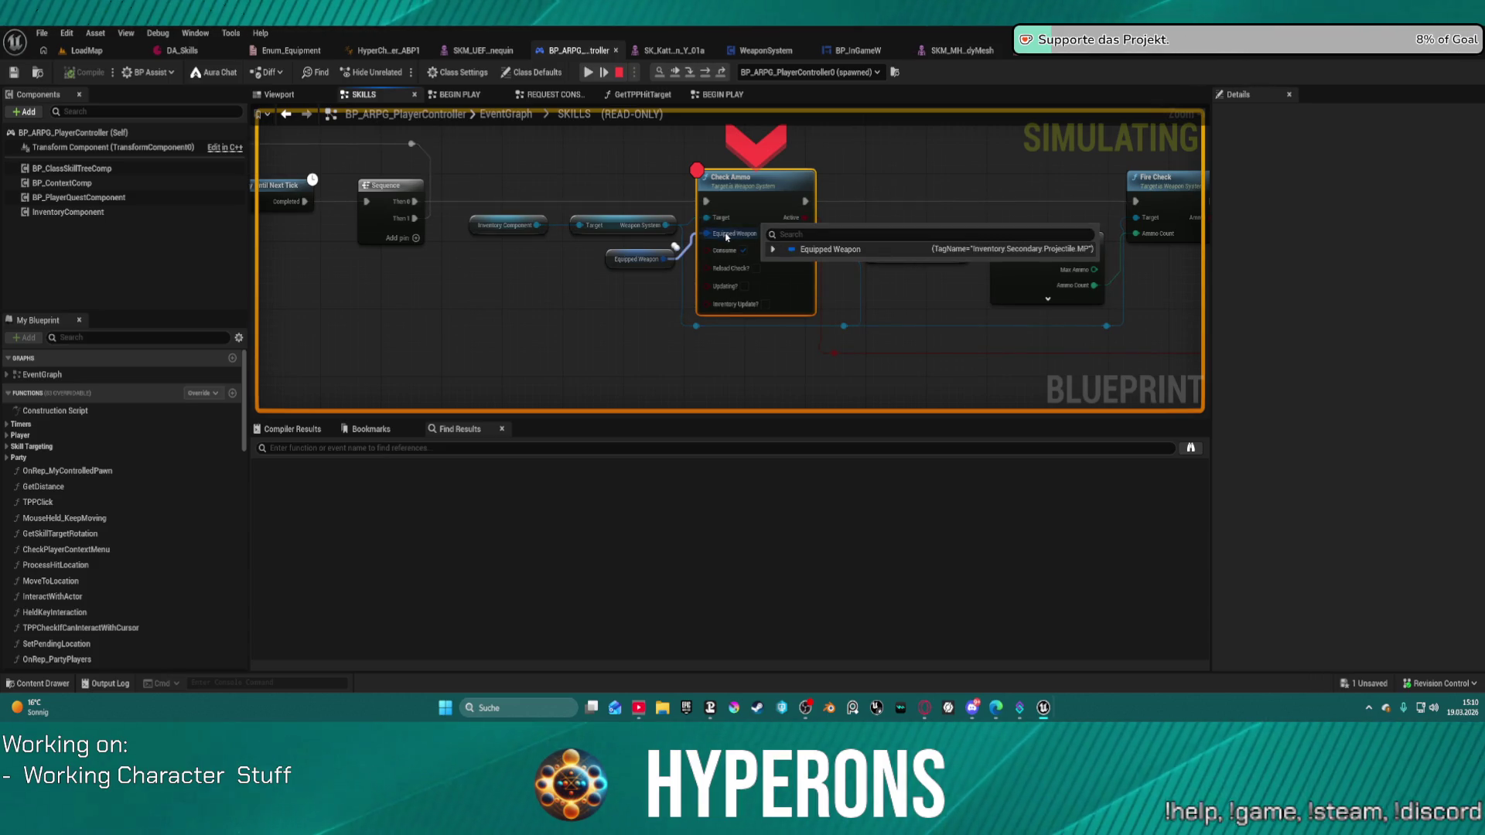
mouse_move(729, 234)
mouse_down()
mouse_move(1152, 255)
mouse_move(476, 231)
mouse_up()
scroll(476, 231, down, 1)
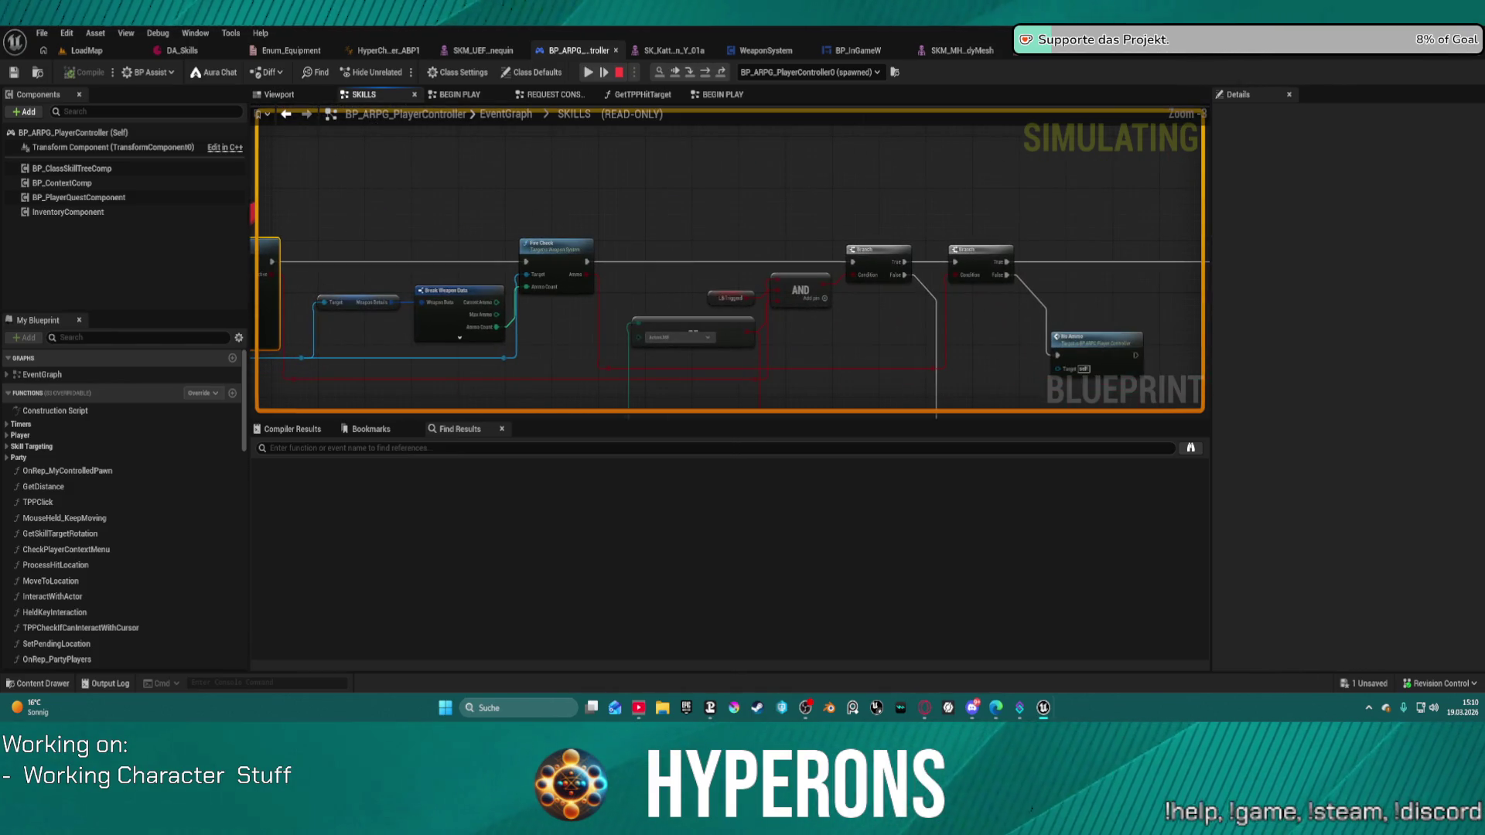
click(596, 74)
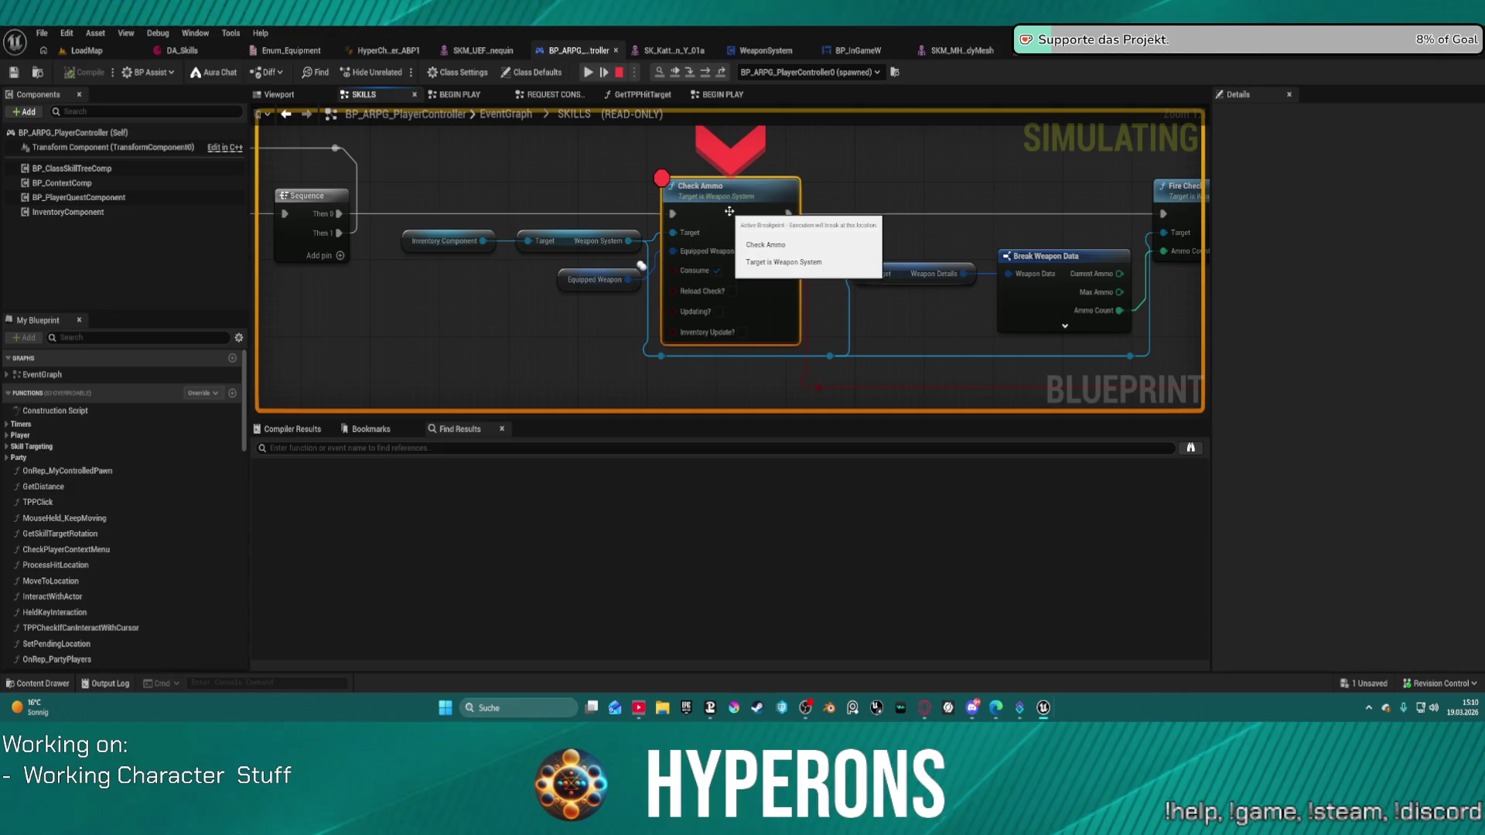
right_click(730, 210)
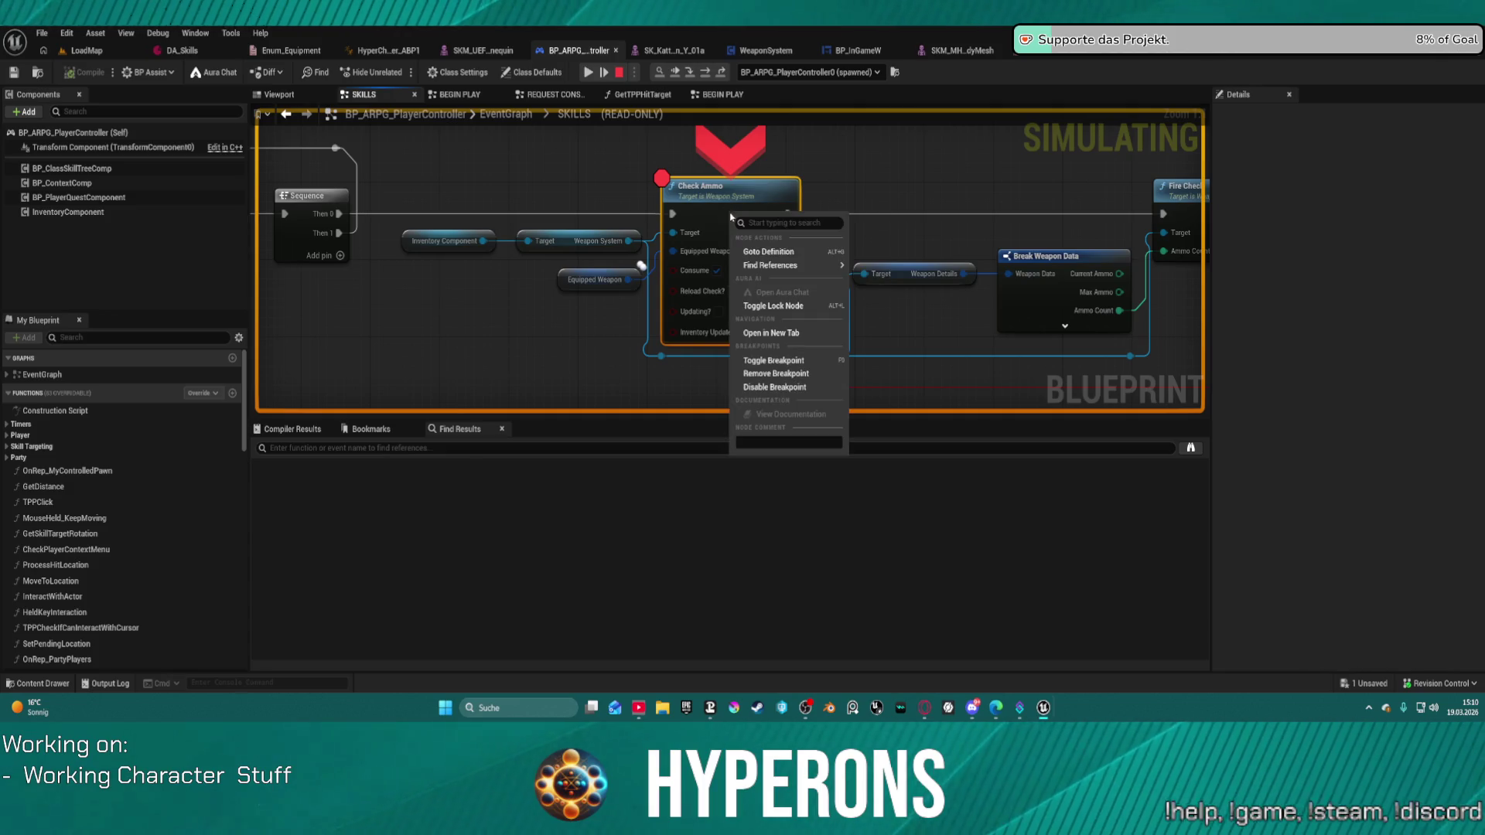
click(776, 373)
Breakpoint the Branch nodes past AND and No Ammo, then drop one of them.
scroll(910, 185, down, 3)
right_click(911, 187)
click(1010, 222)
mouse_move(1005, 225)
mouse_down()
mouse_move(813, 172)
mouse_move(446, 167)
mouse_up()
mouse_move(803, 254)
mouse_down()
mouse_move(856, 202)
mouse_move(987, 216)
mouse_up()
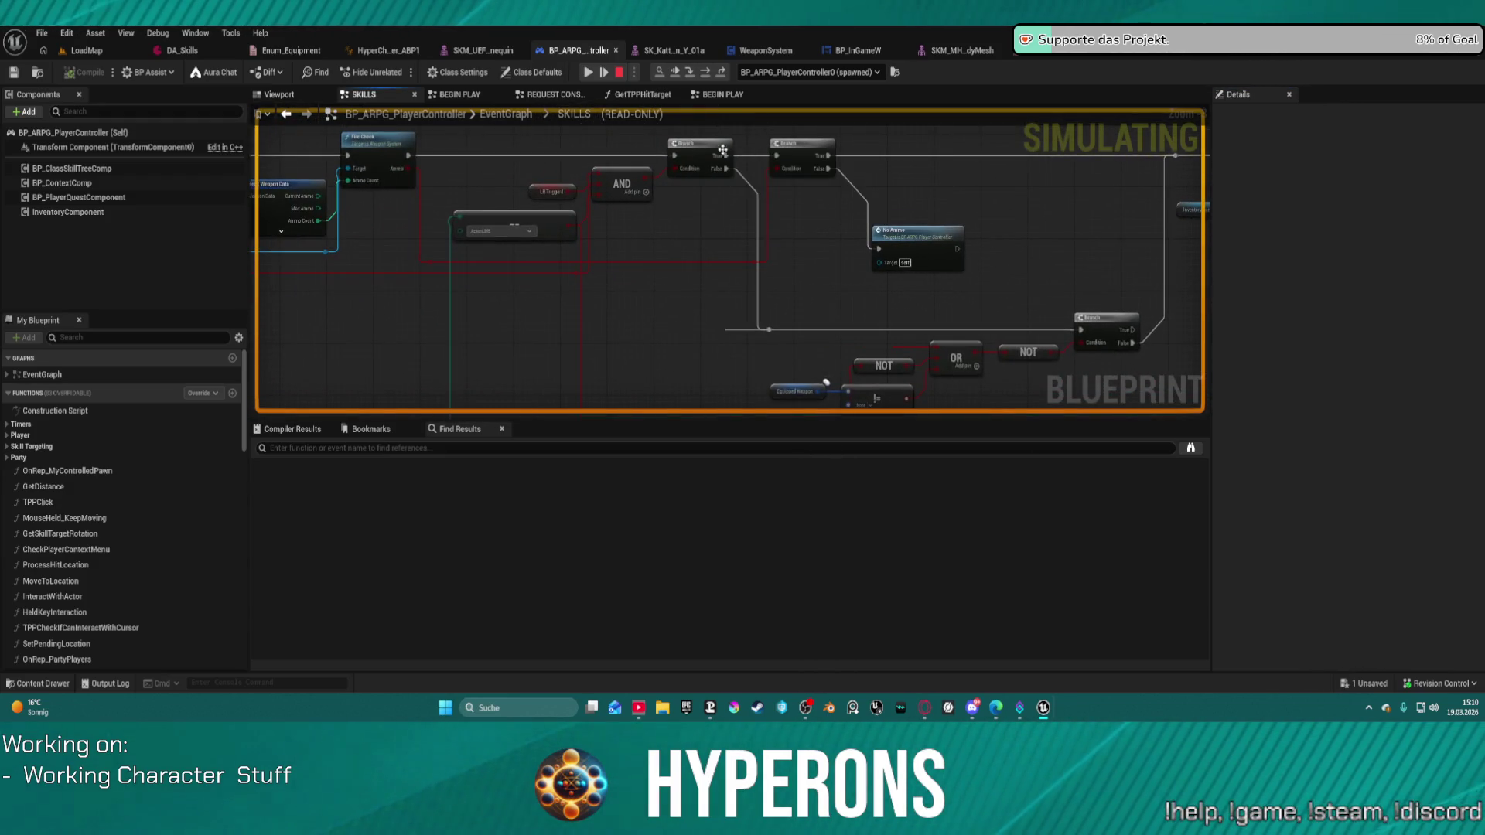
right_click(796, 154)
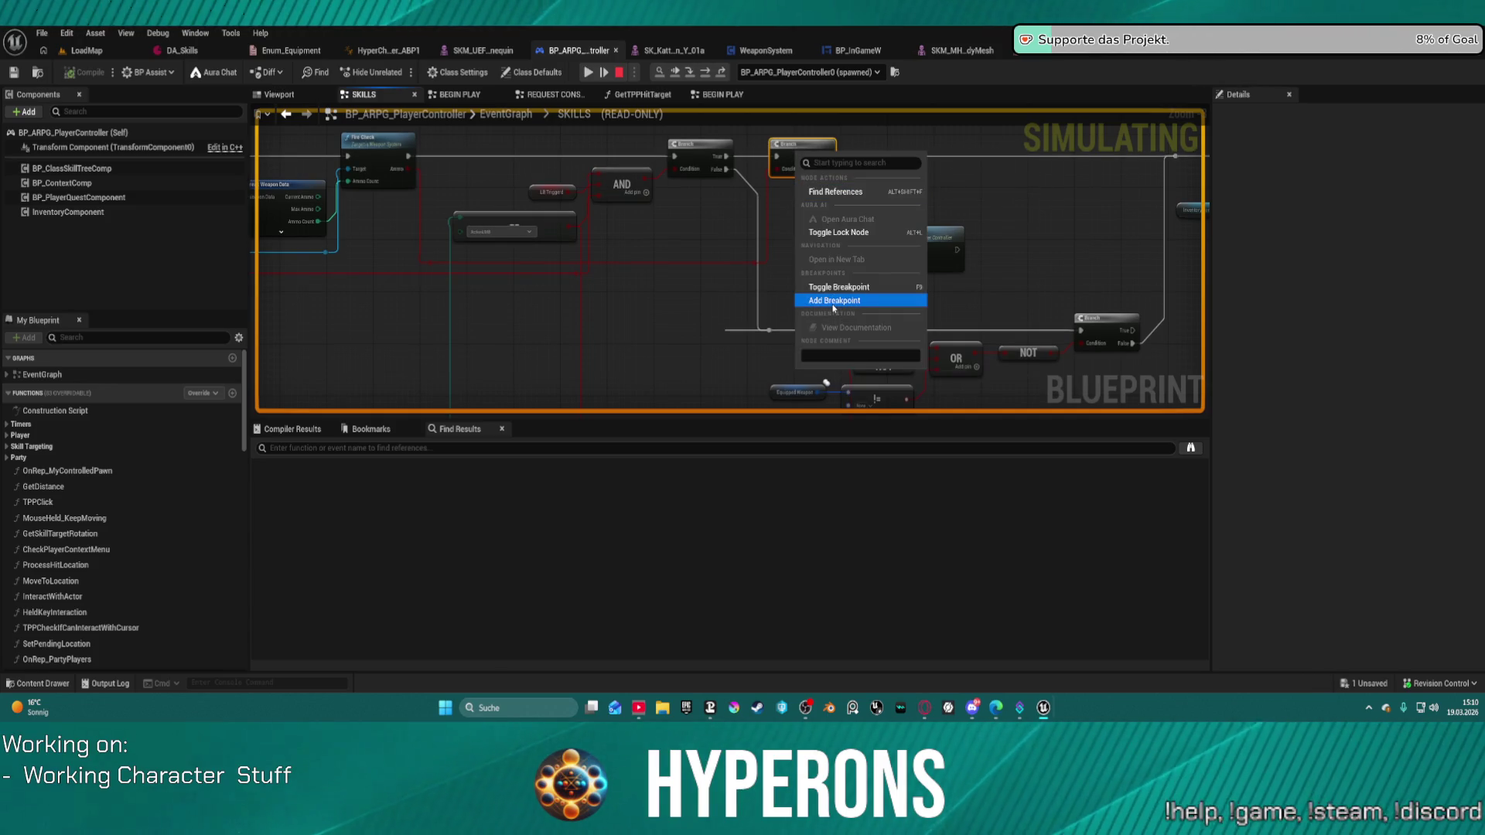
click(842, 302)
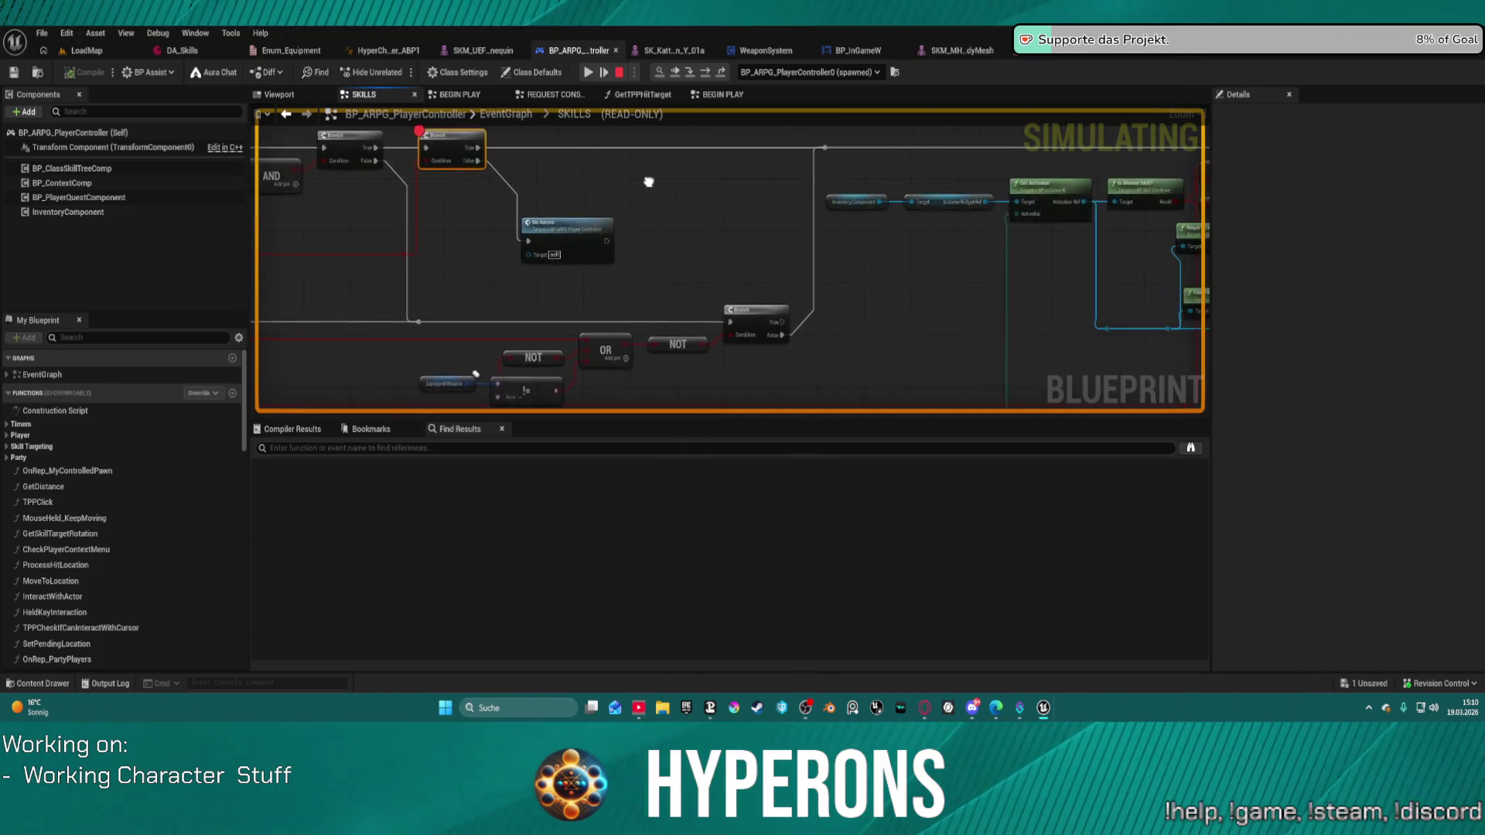
right_click(847, 194)
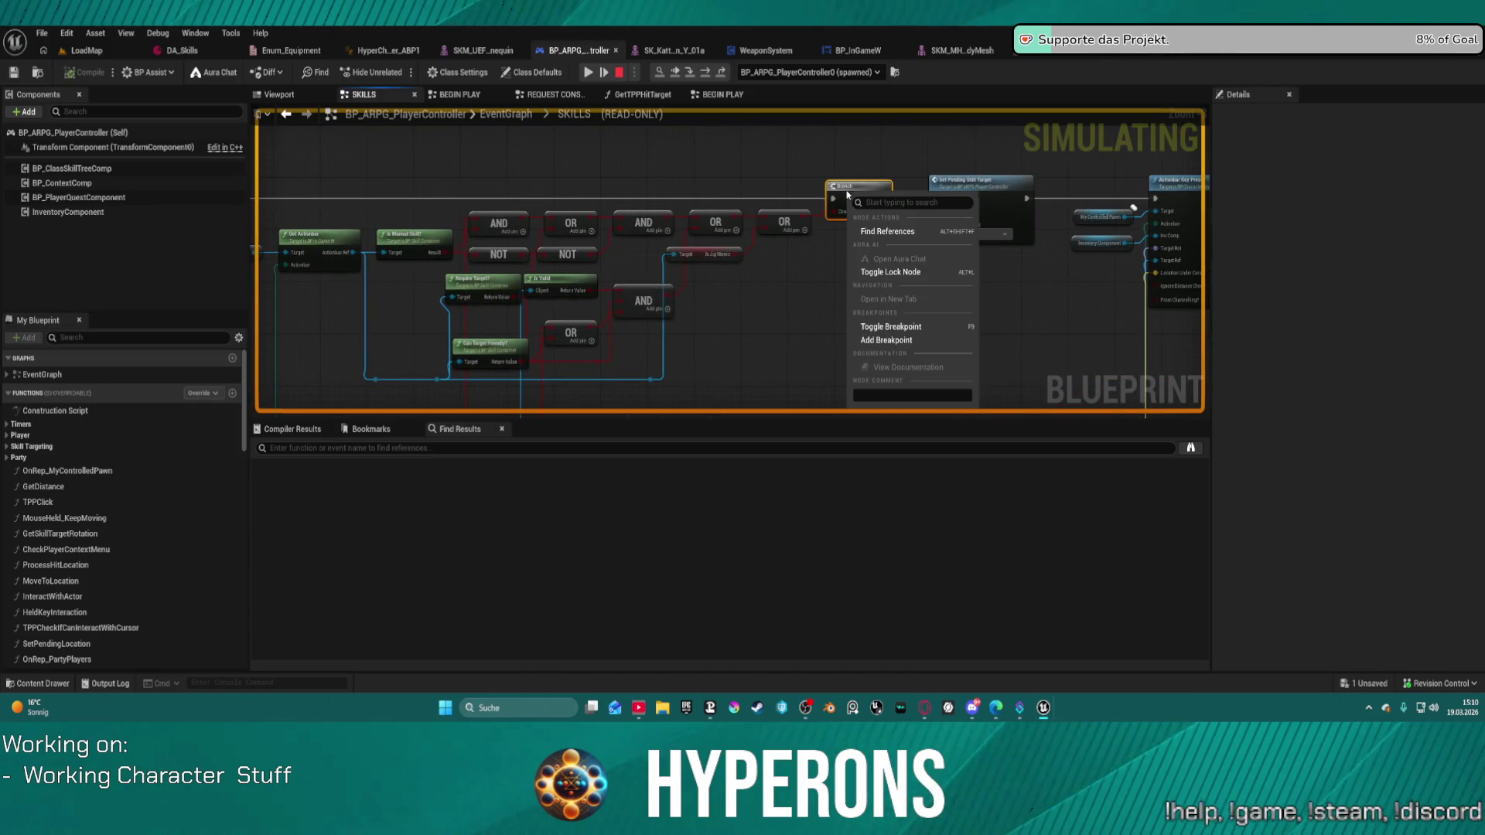
click(901, 341)
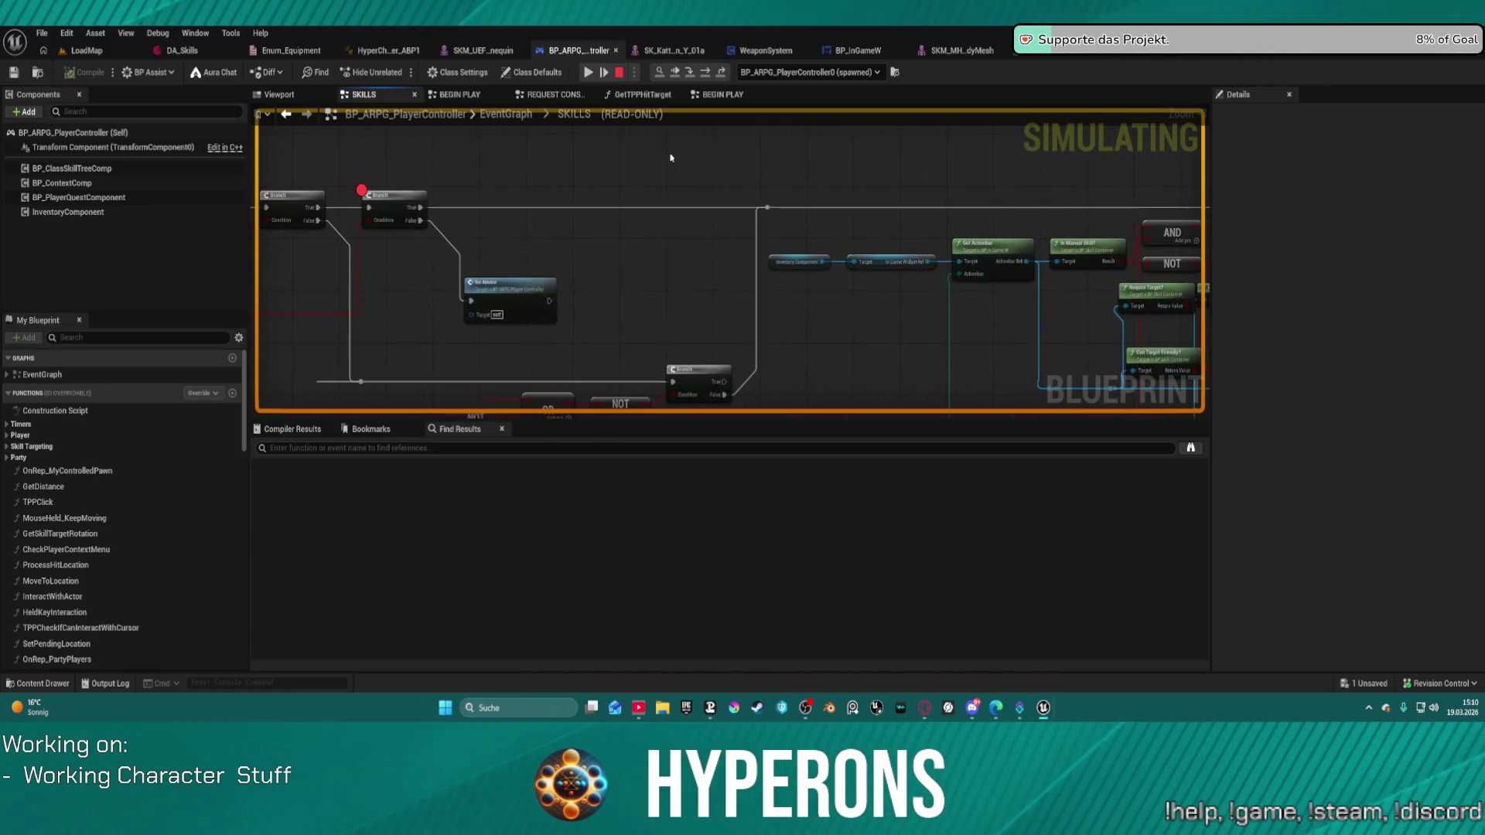
right_click(405, 198)
click(437, 342)
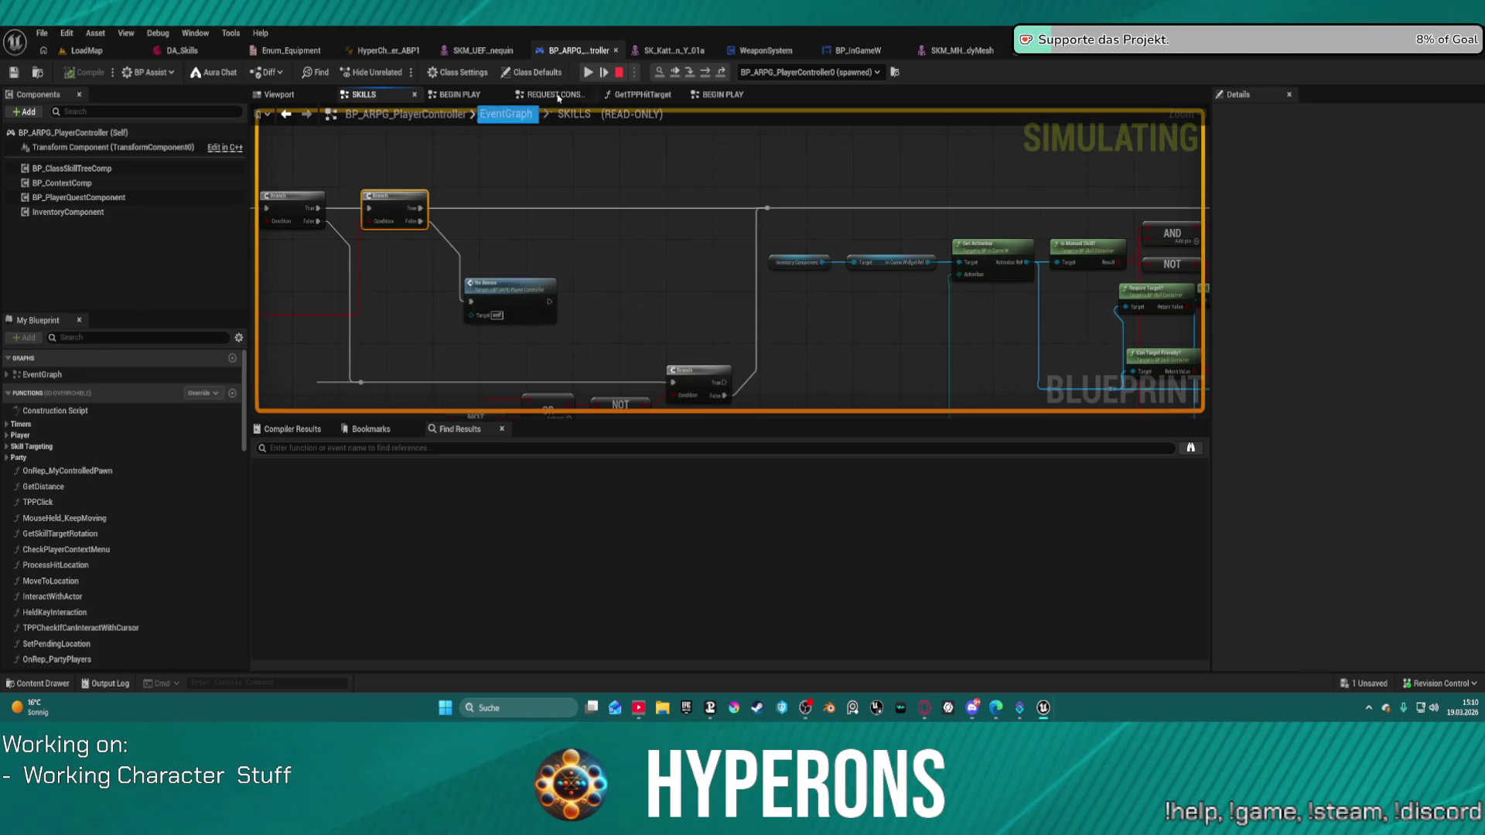
Step execution through Set Pending Skill Target into Actionbar Key Press.
click(588, 72)
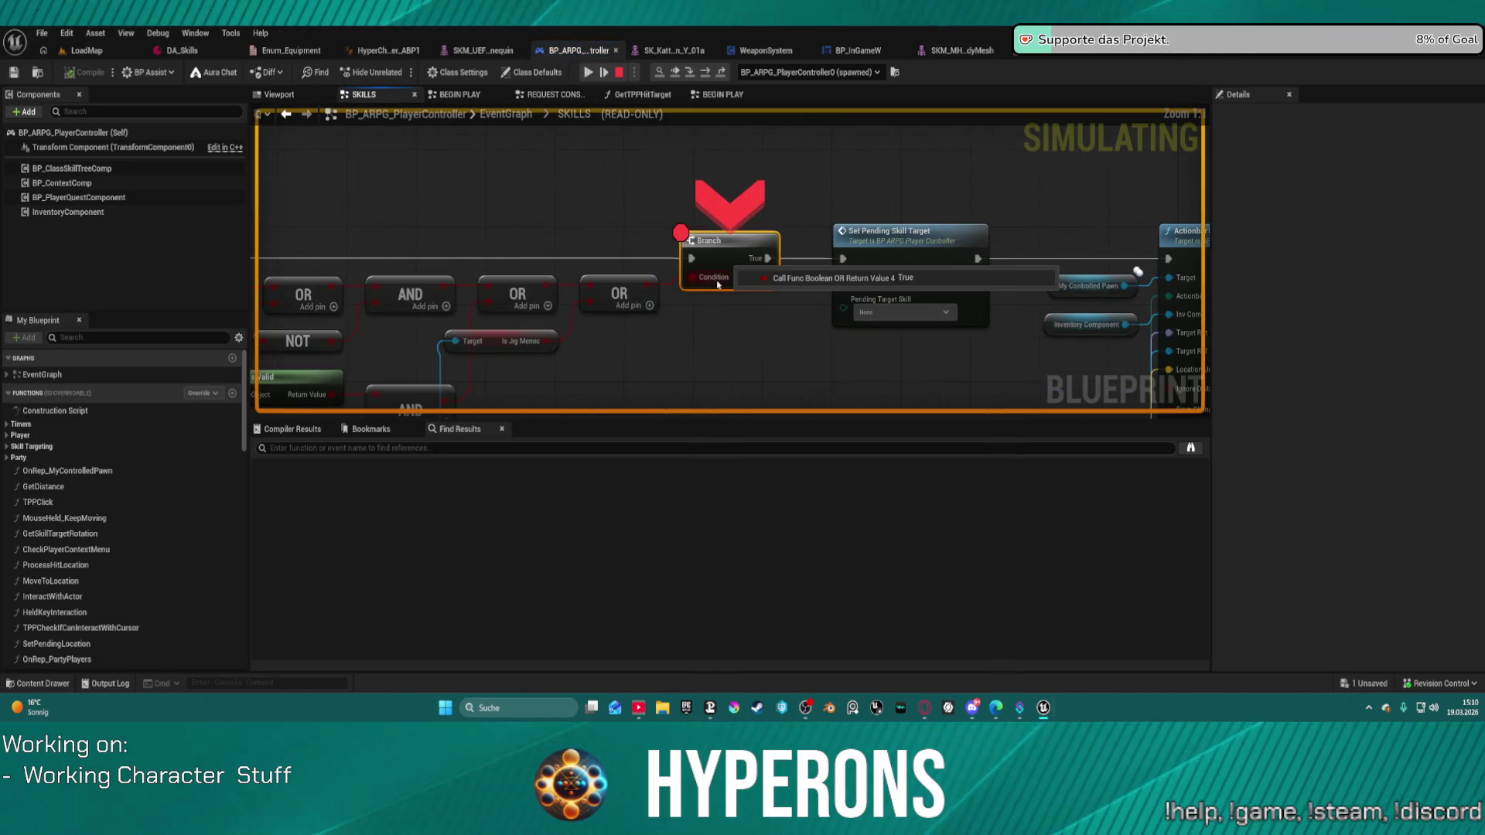
click(704, 74)
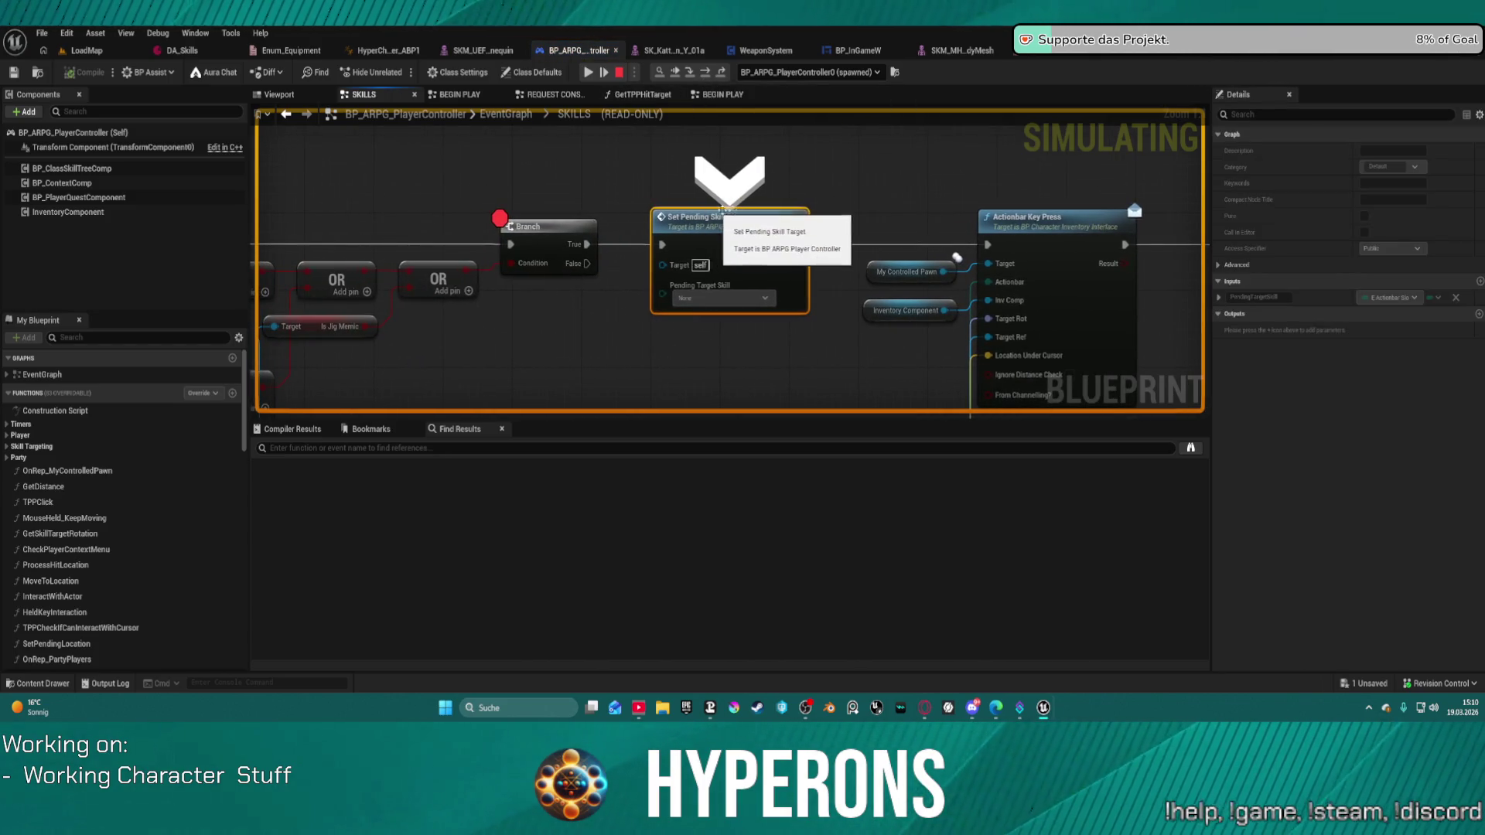
scroll(728, 248, down, 4)
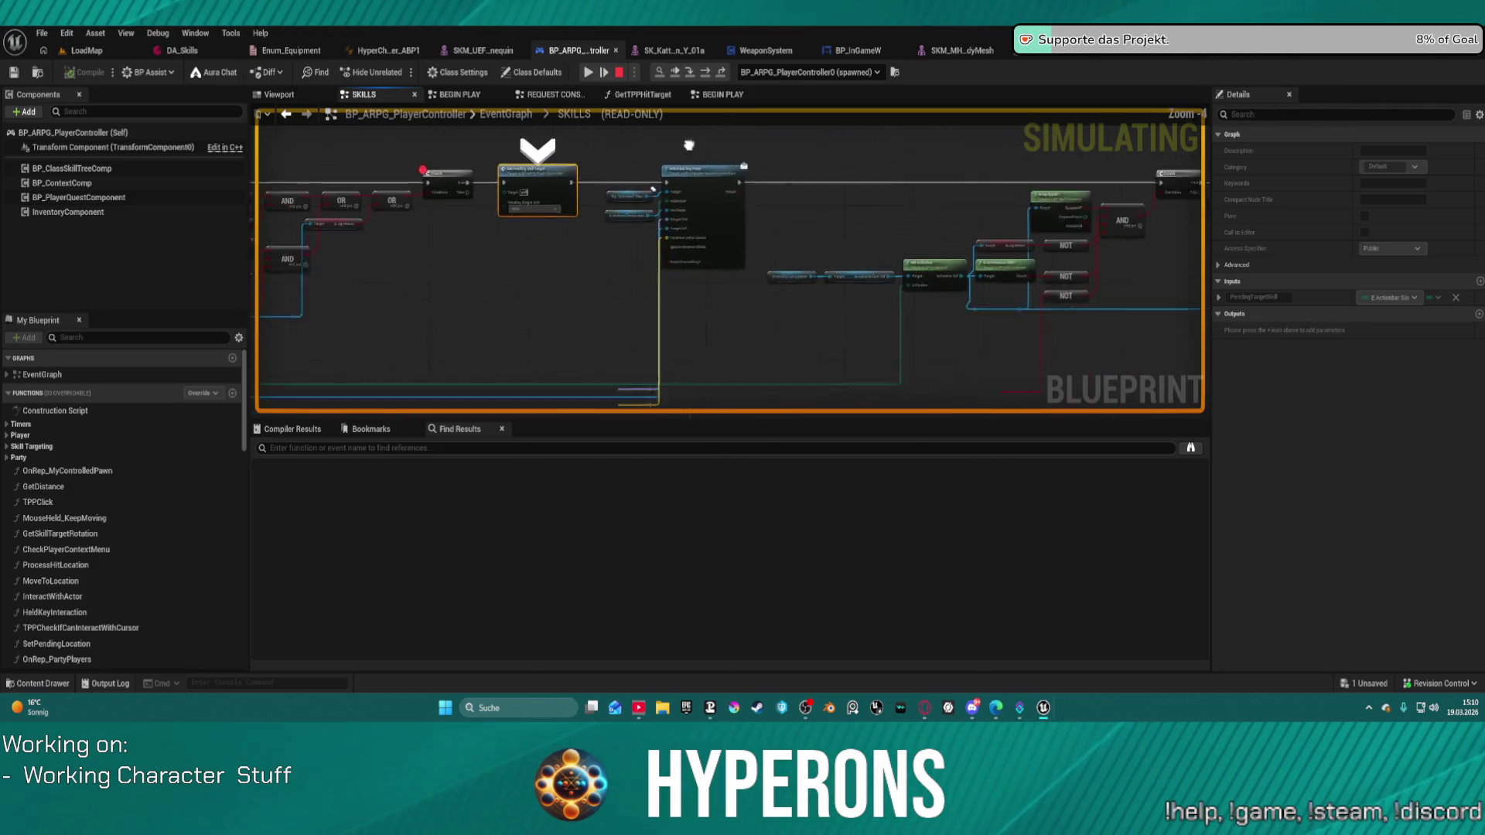
click(705, 73)
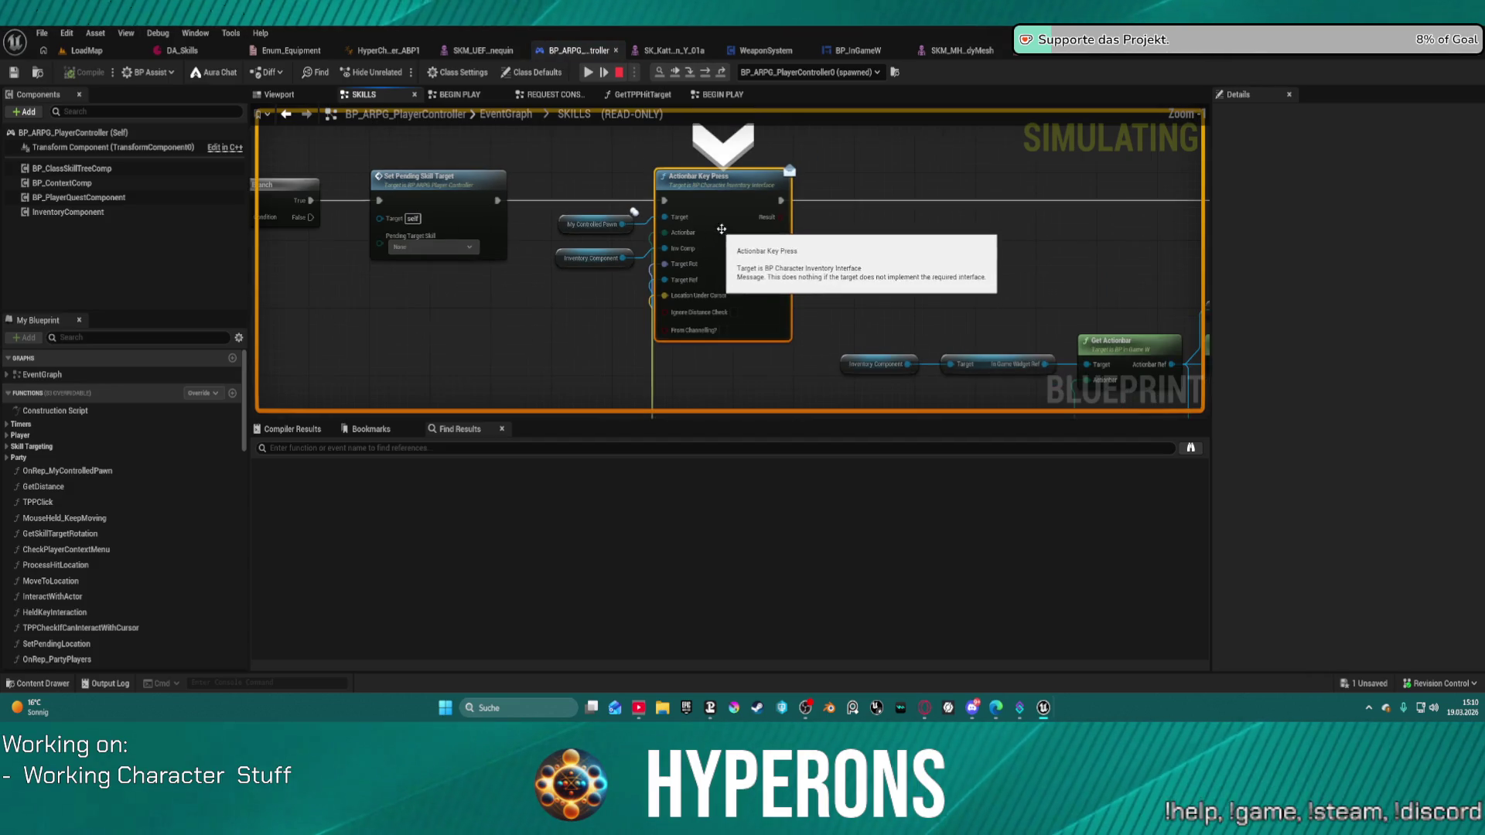
key(F8)
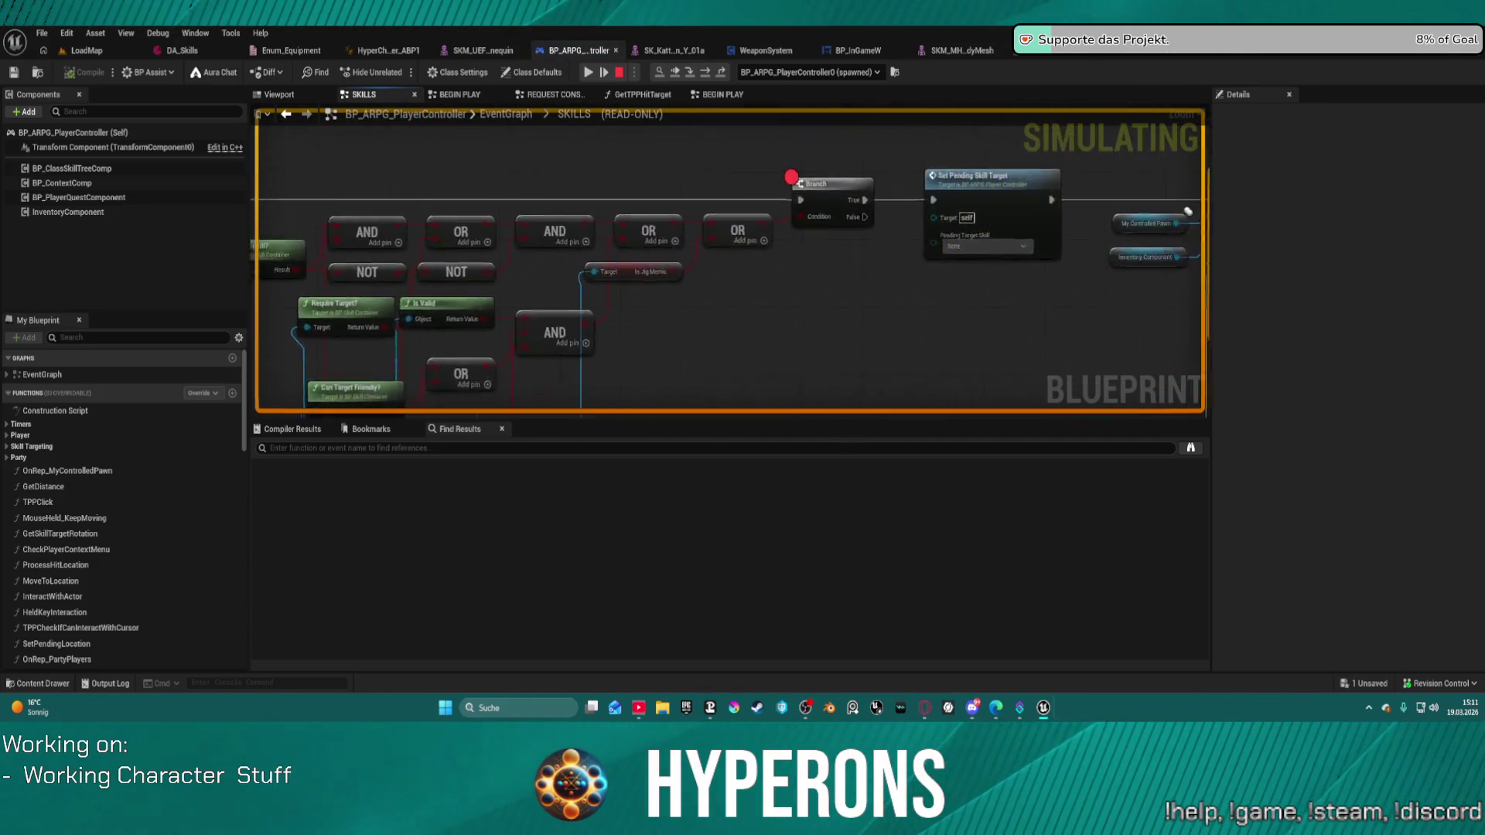
key(F10)
Move the breakpoint to the SKILLS Branch node and resume until it hits.
mouse_move(826, 285)
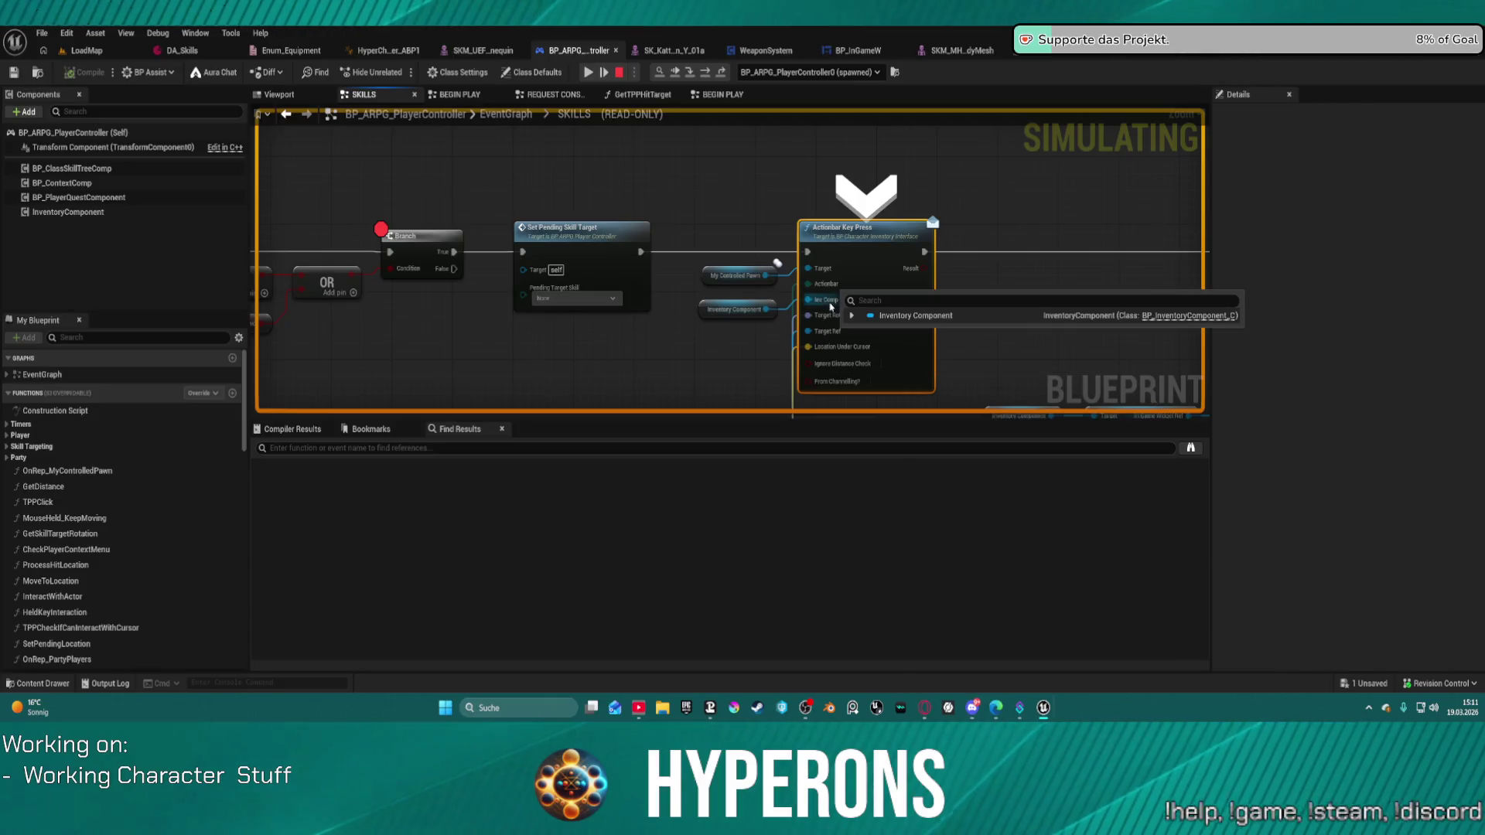
mouse_move(752, 277)
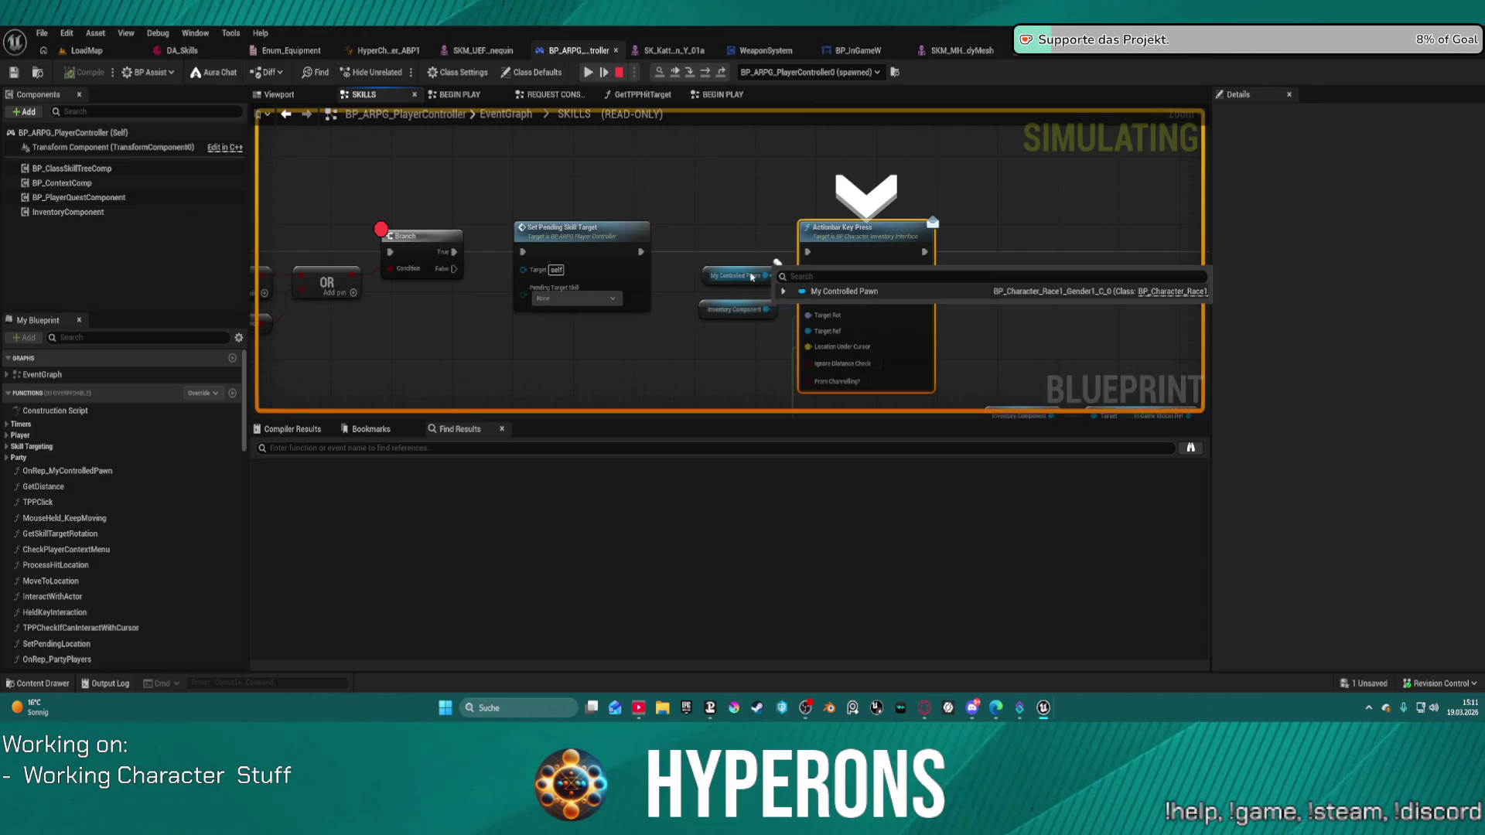
right_click(412, 234)
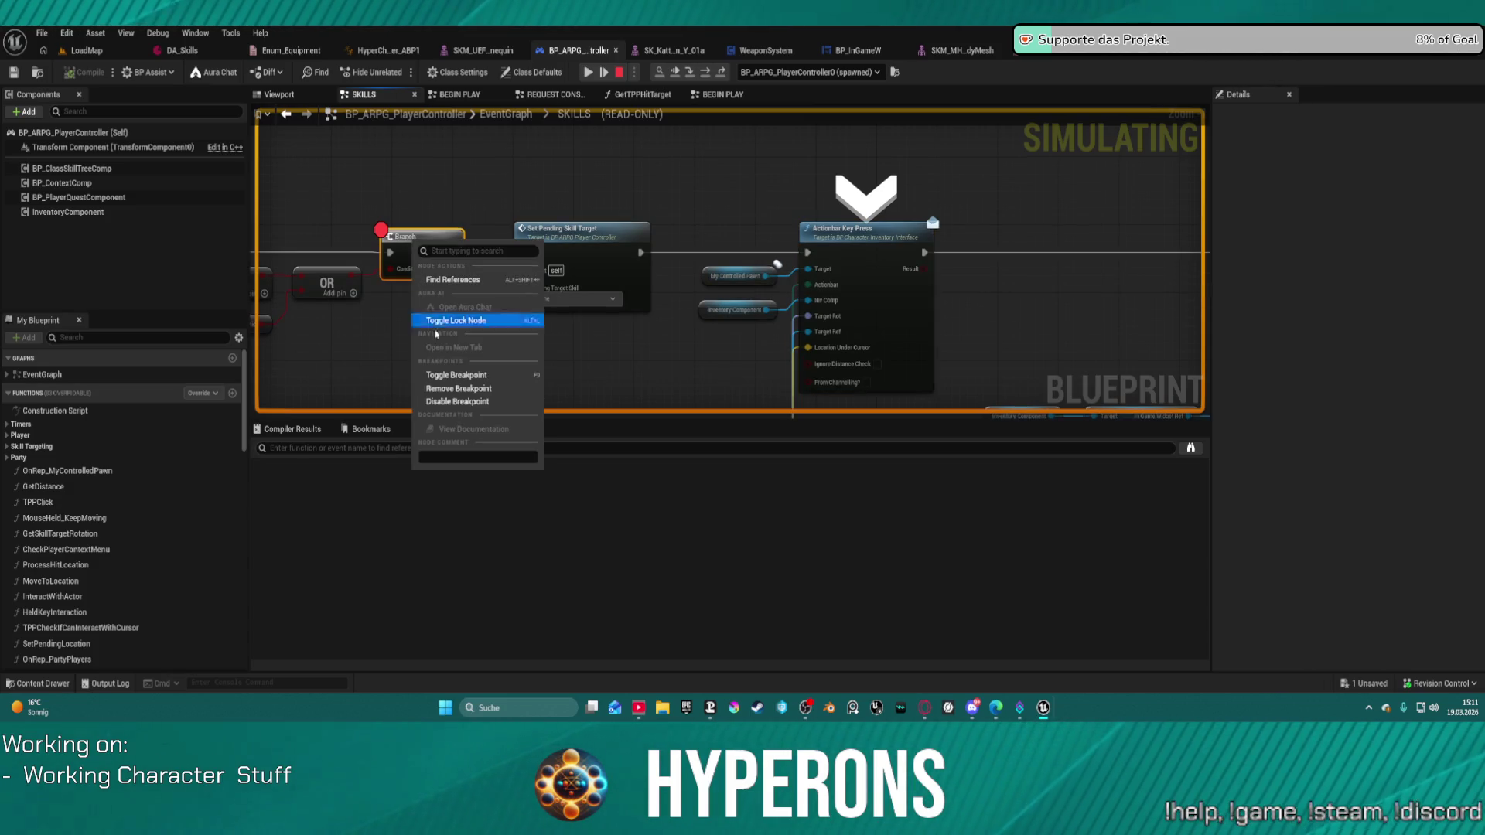
click(472, 390)
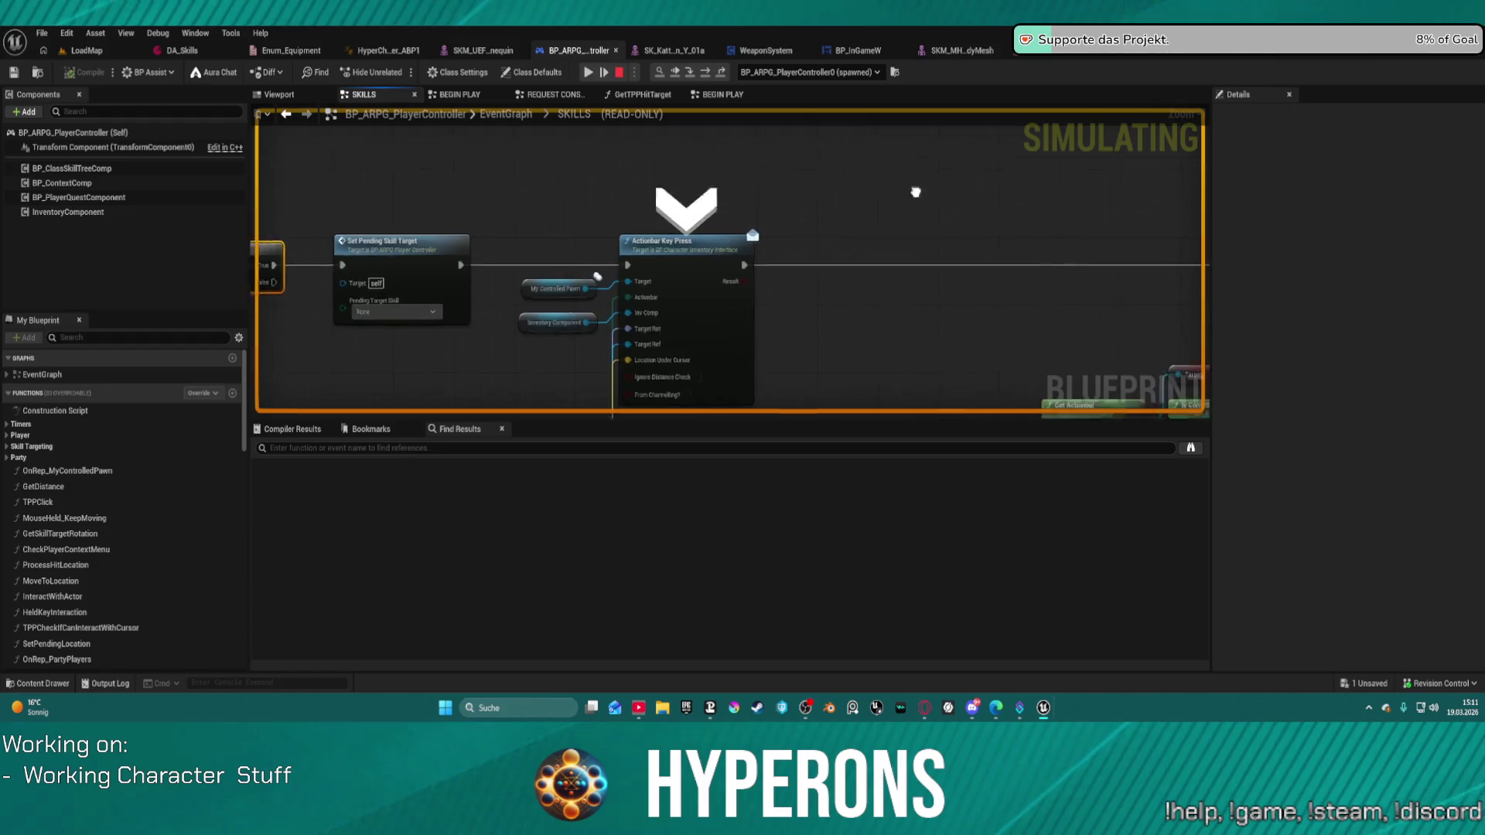
key(F10)
right_click(936, 213)
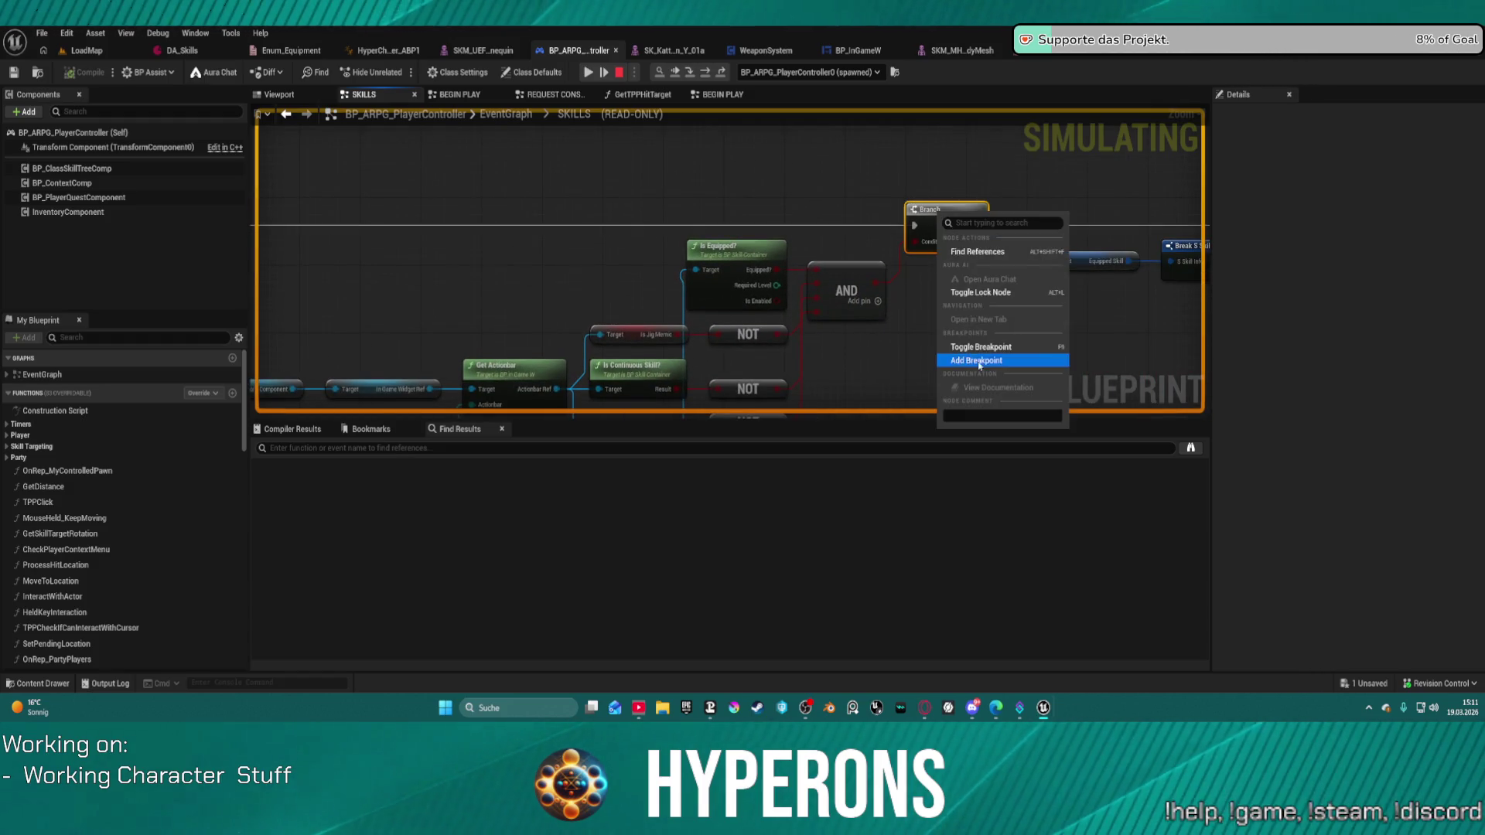
click(978, 356)
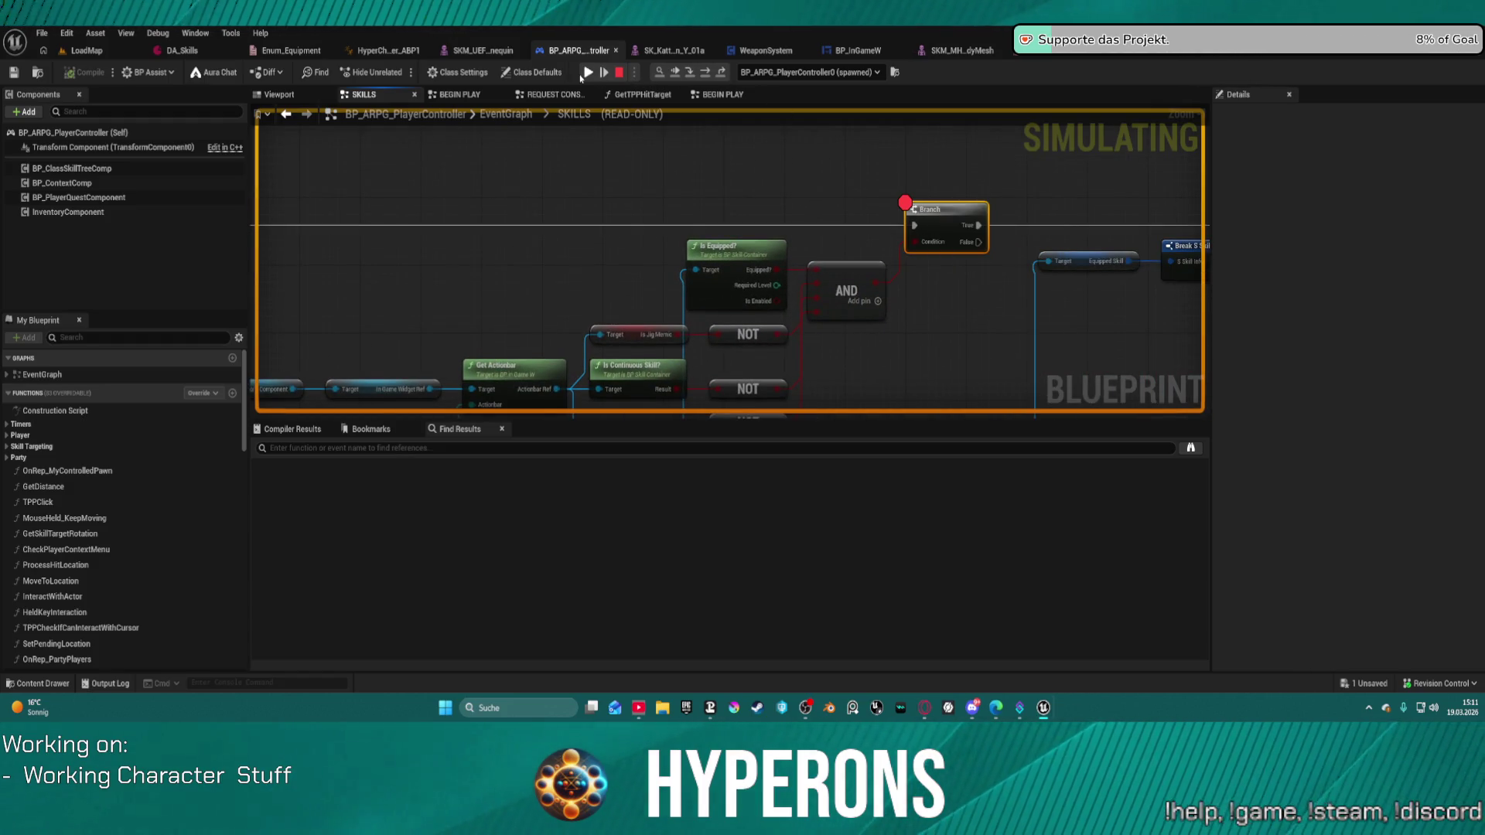
click(602, 68)
After checking its Condition, remove the Branch breakpoint and resume the running game.
mouse_move(727, 277)
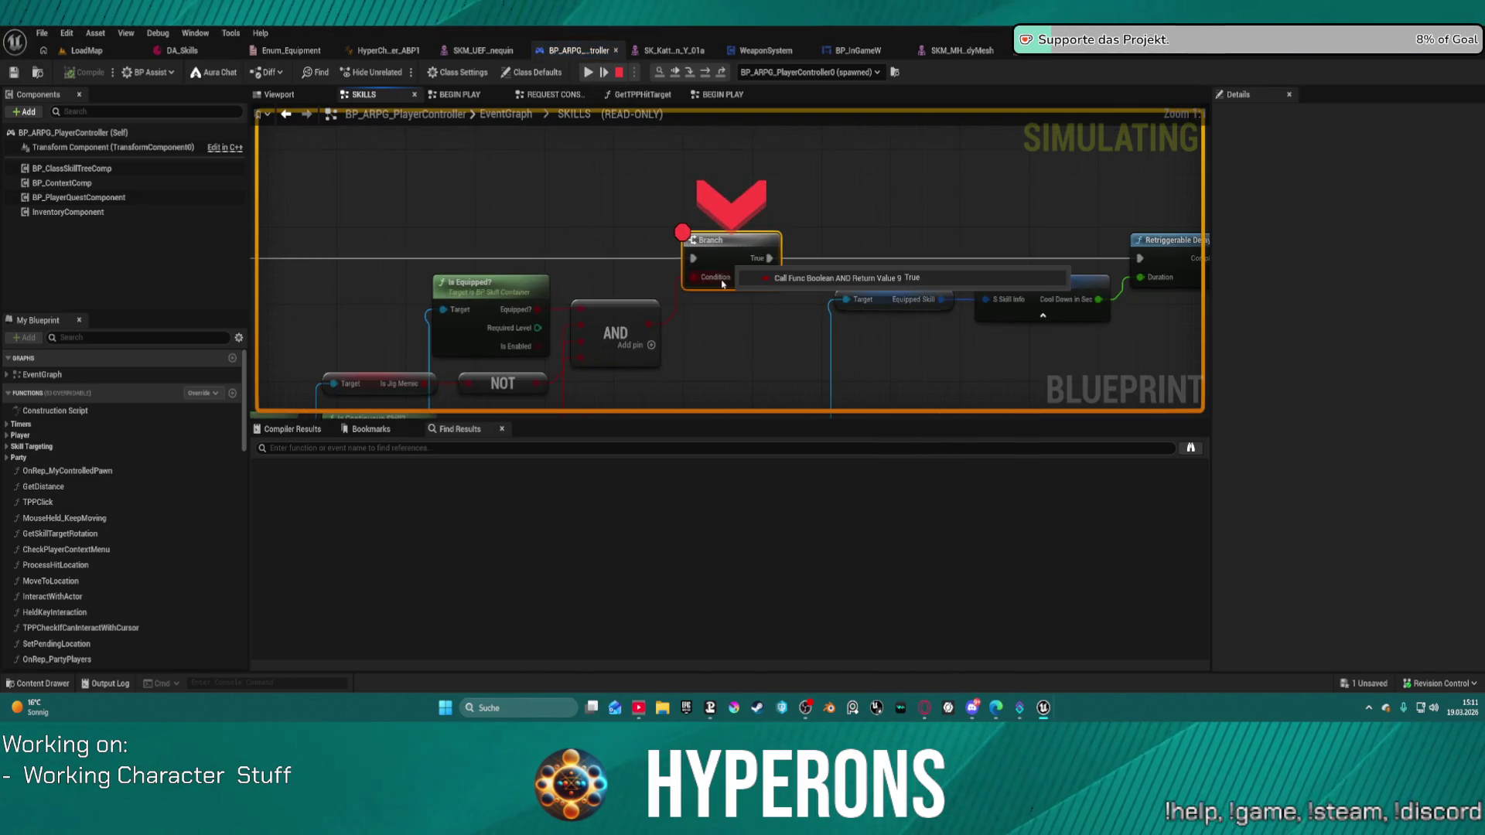
right_click(747, 238)
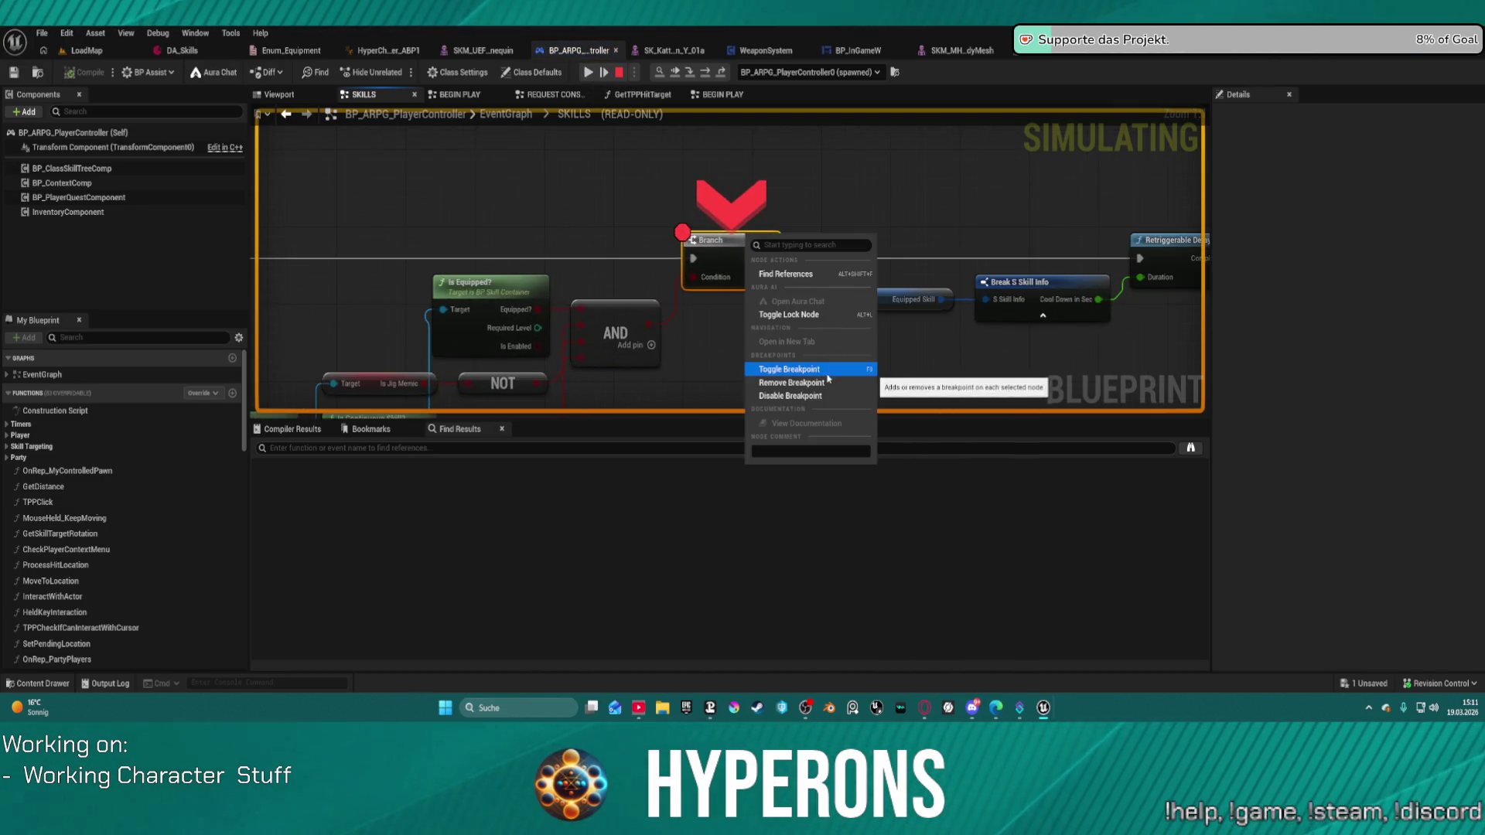
click(846, 368)
drag(1039, 223, 510, 212)
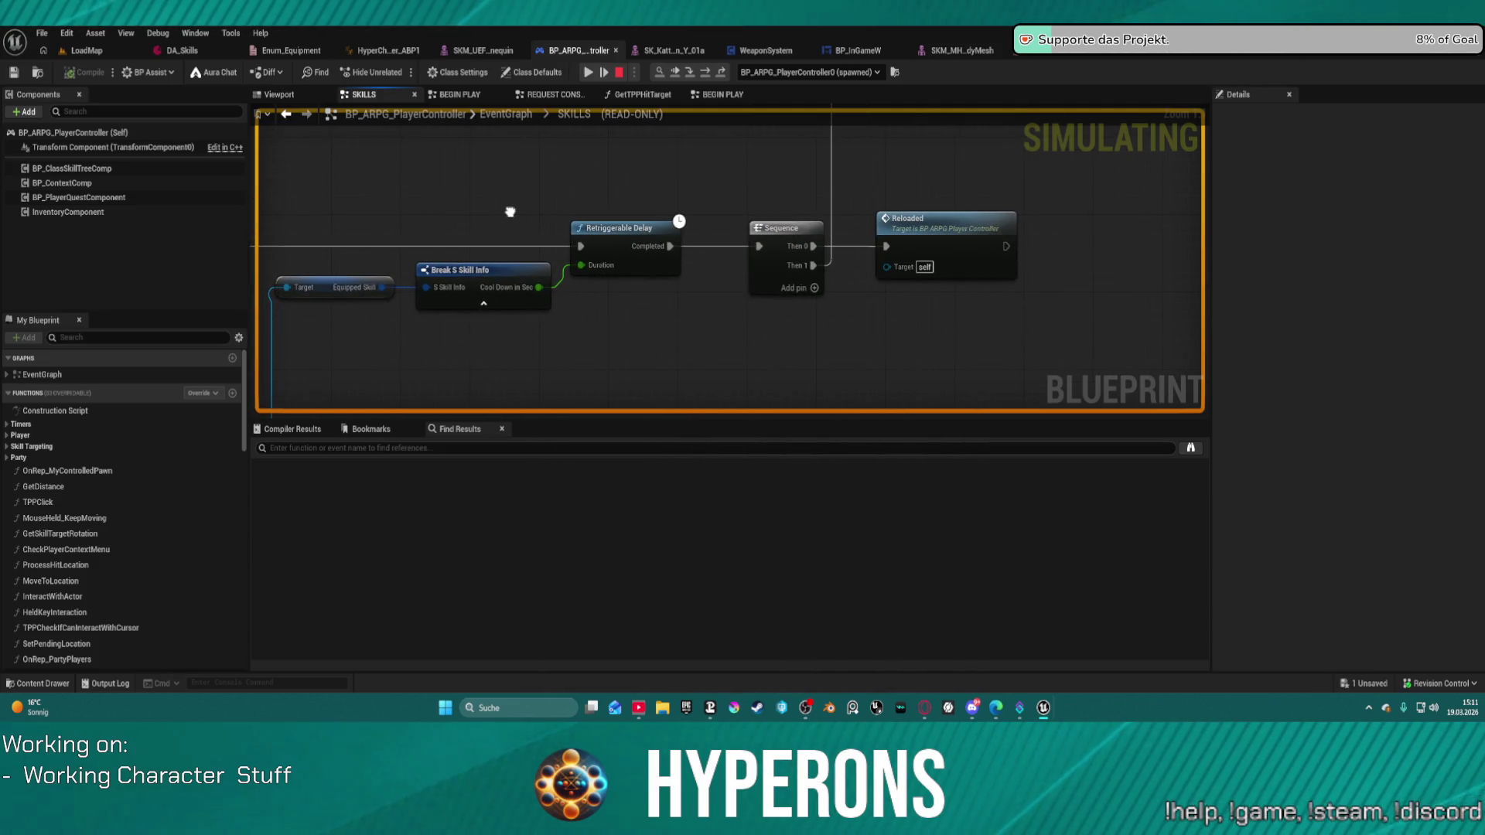
scroll(510, 212, down, 3)
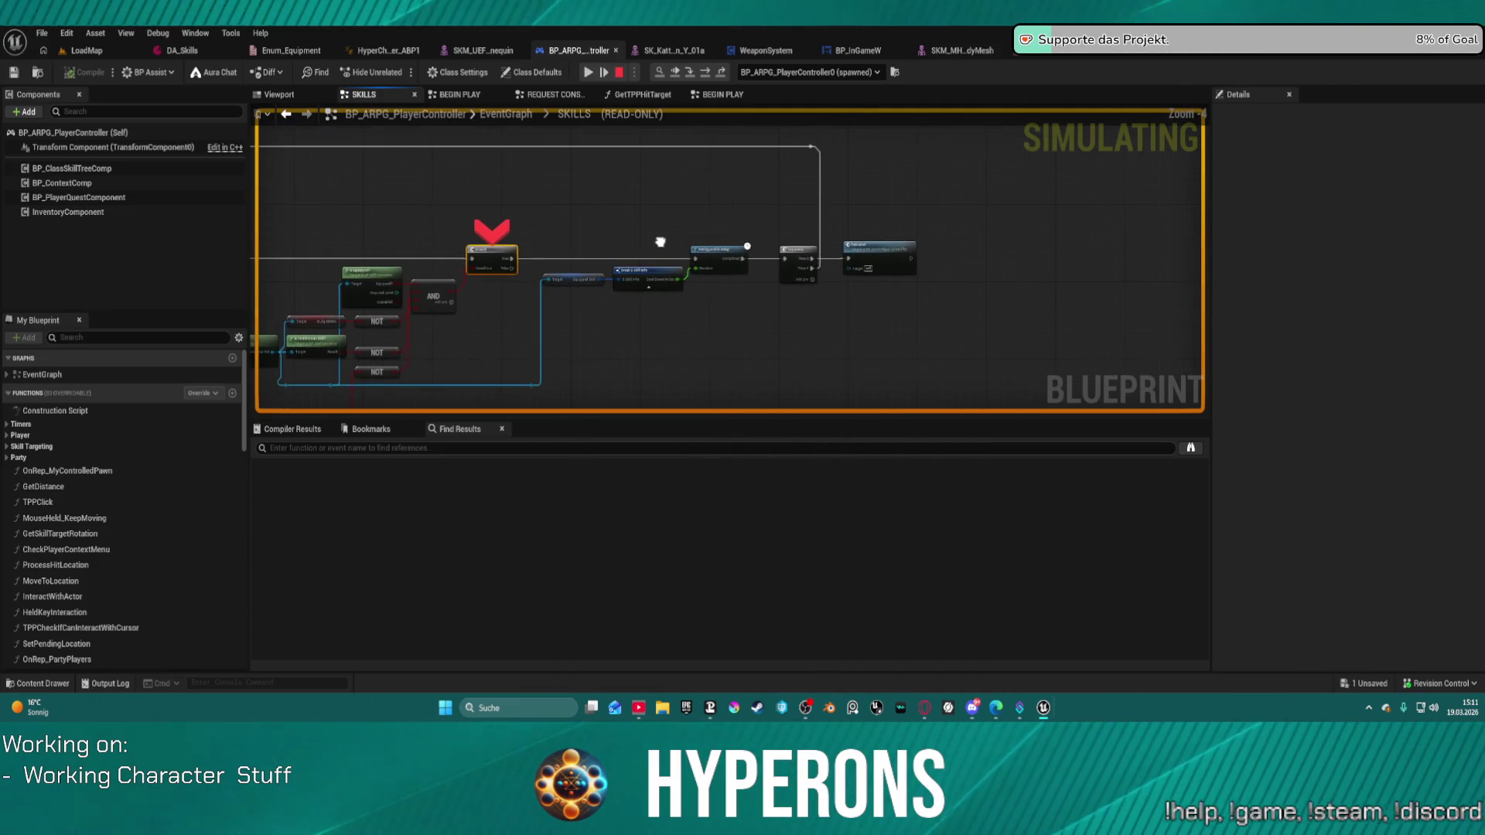
drag(573, 245, 941, 179)
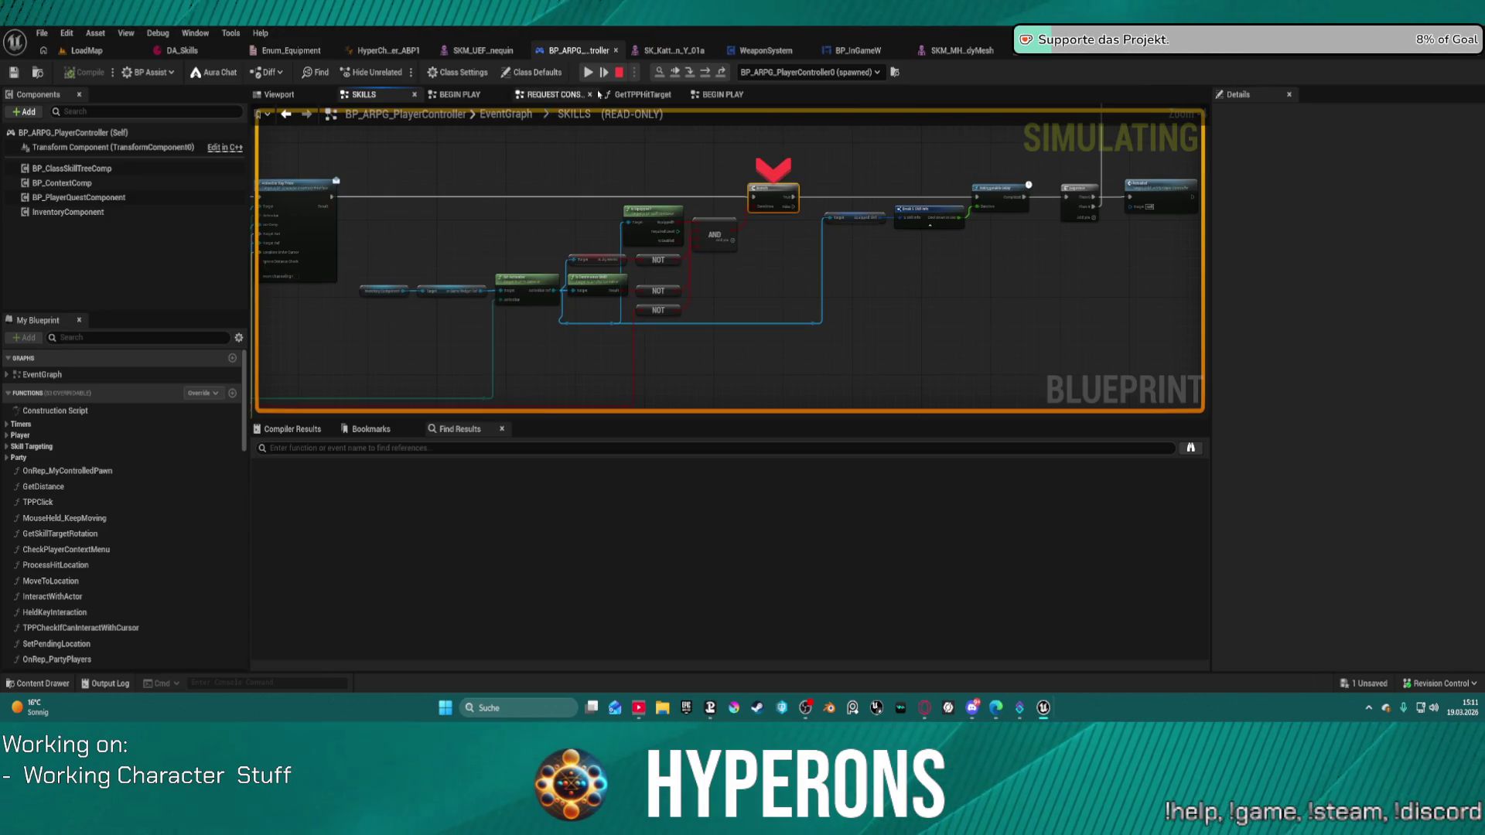
click(601, 68)
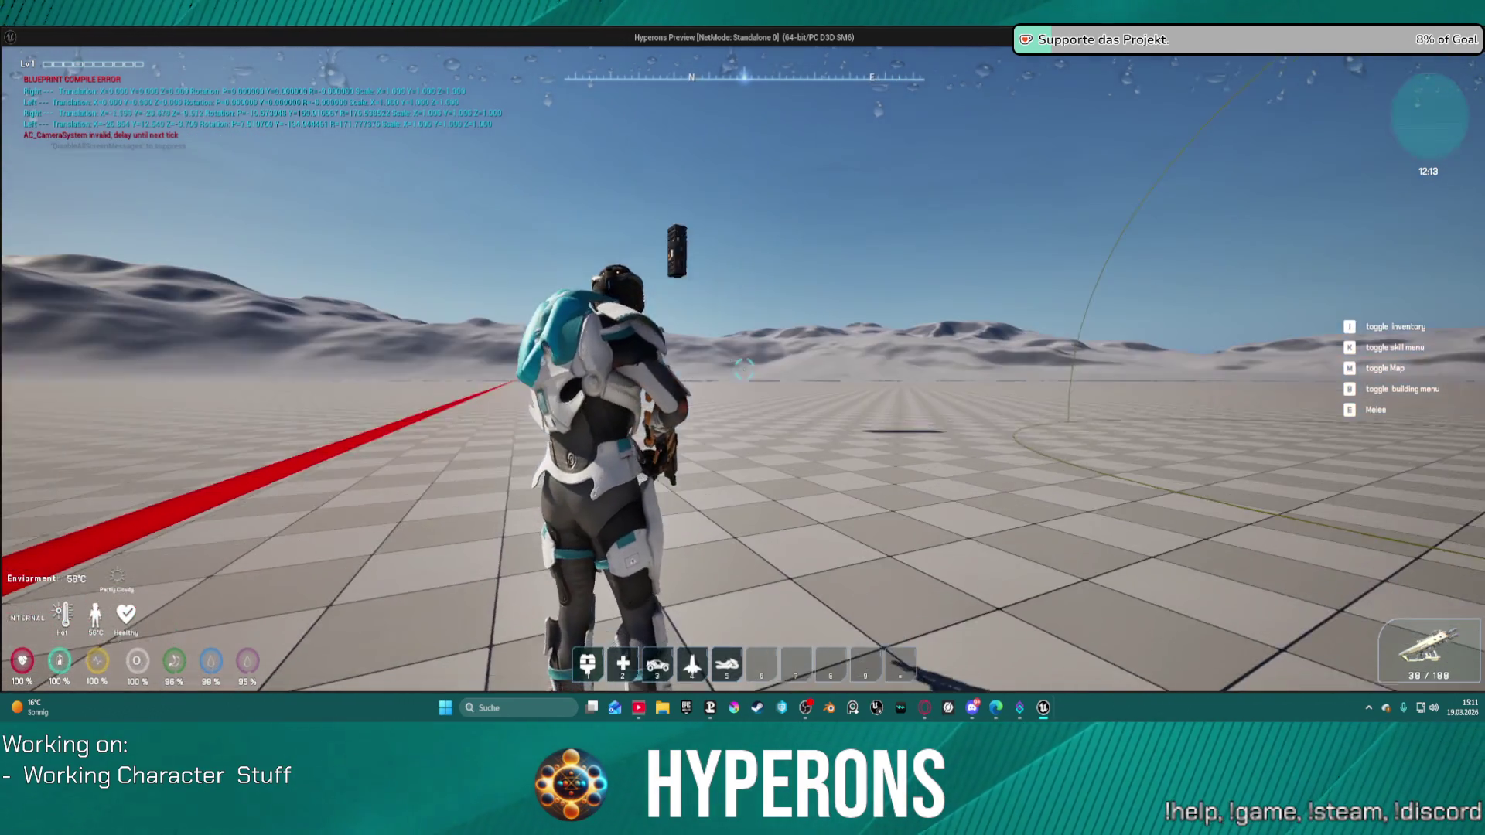
Stop PIE and show BP_ARPG_Character's whole CheckCanExecuteSkill graph zoomed out.
key(Escape)
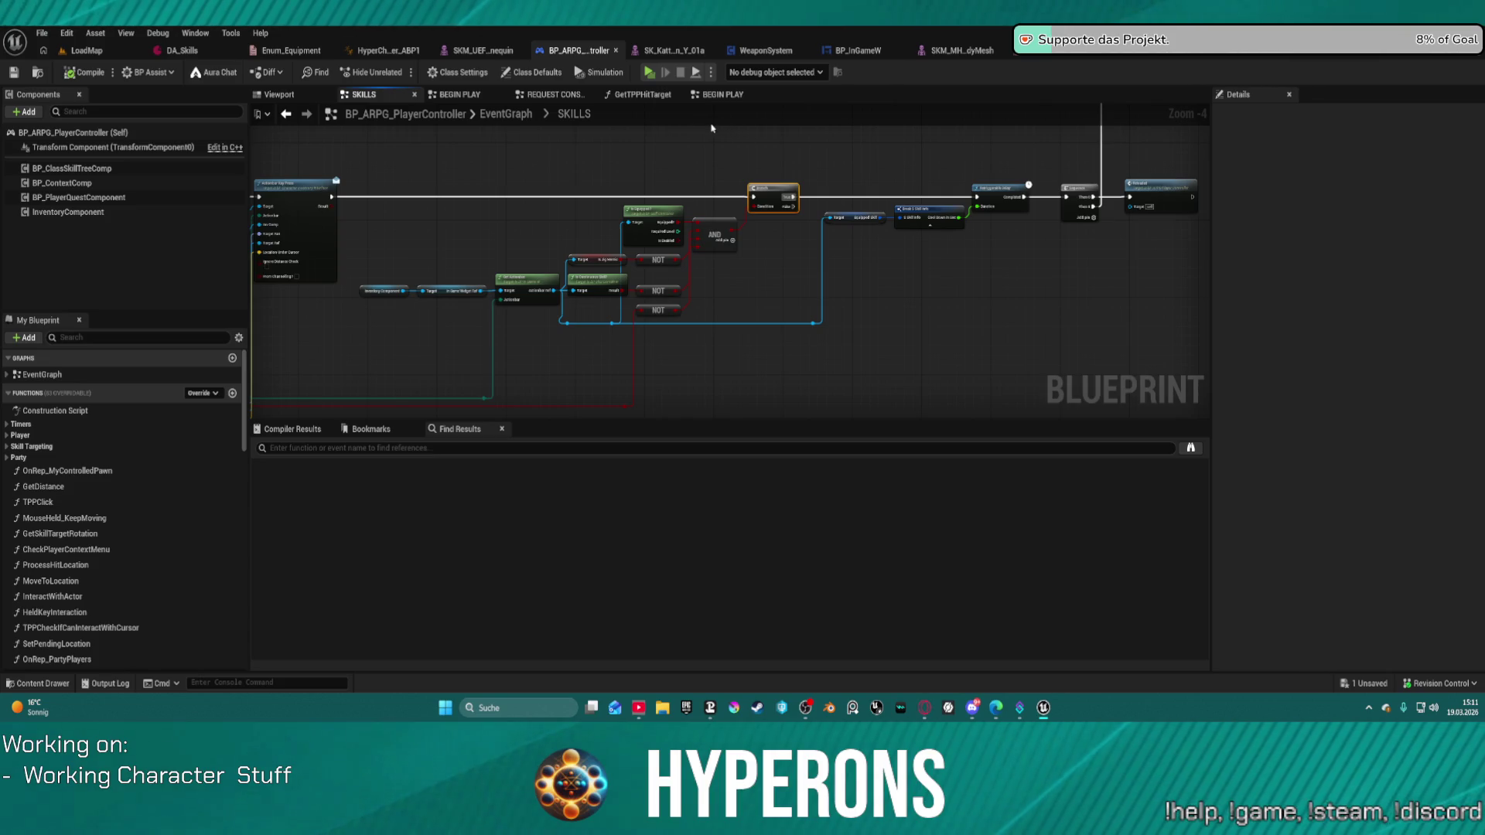
click(1037, 51)
scroll(999, 256, down, 1)
mouse_move(999, 256)
mouse_down()
mouse_move(763, 245)
mouse_move(715, 225)
mouse_move(727, 234)
mouse_up()
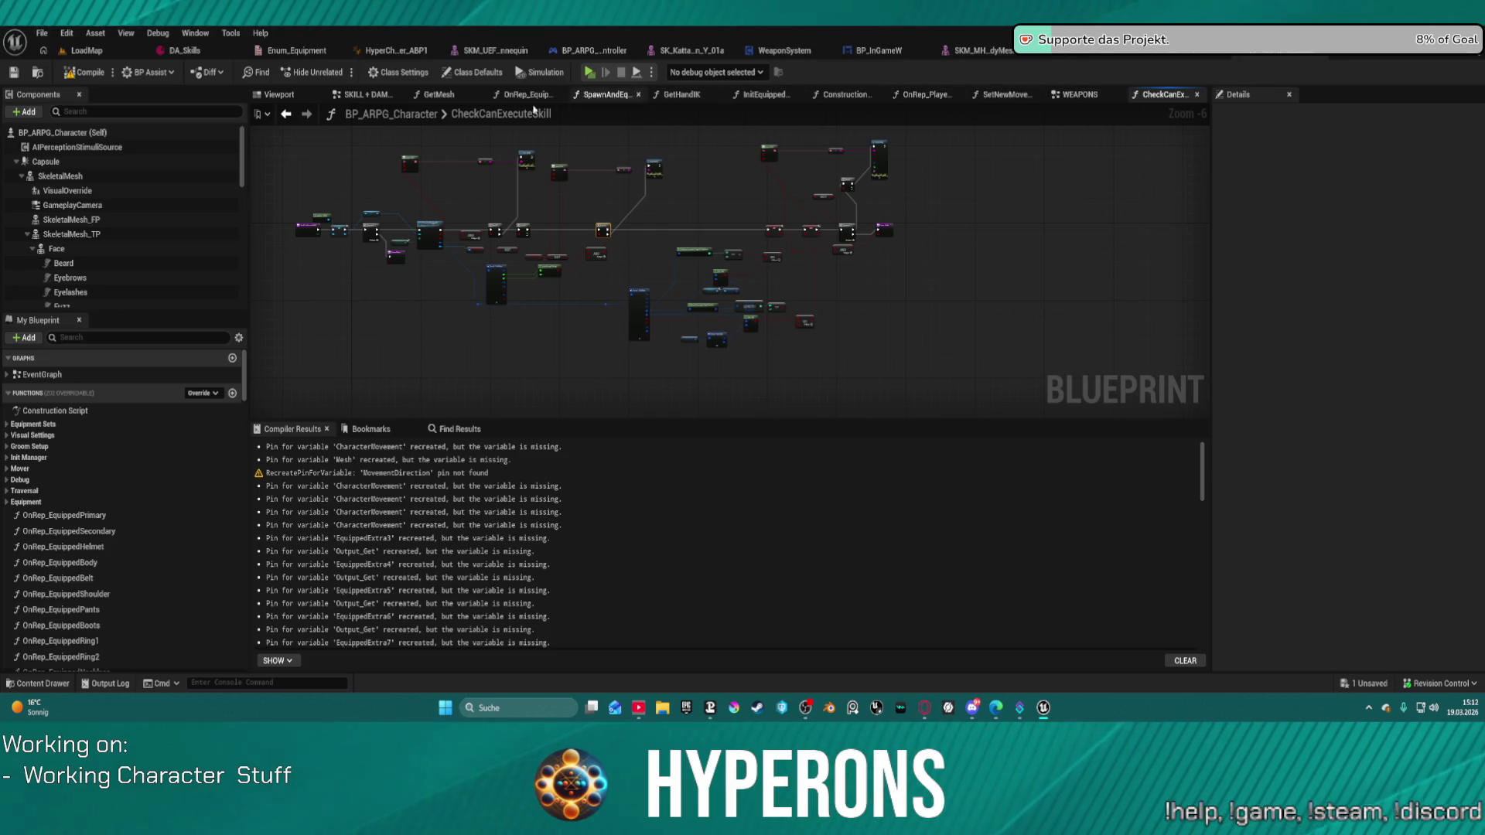
Place a Character Mover getter beside the Play Montage node in SKILL + DAMAGE.
click(367, 99)
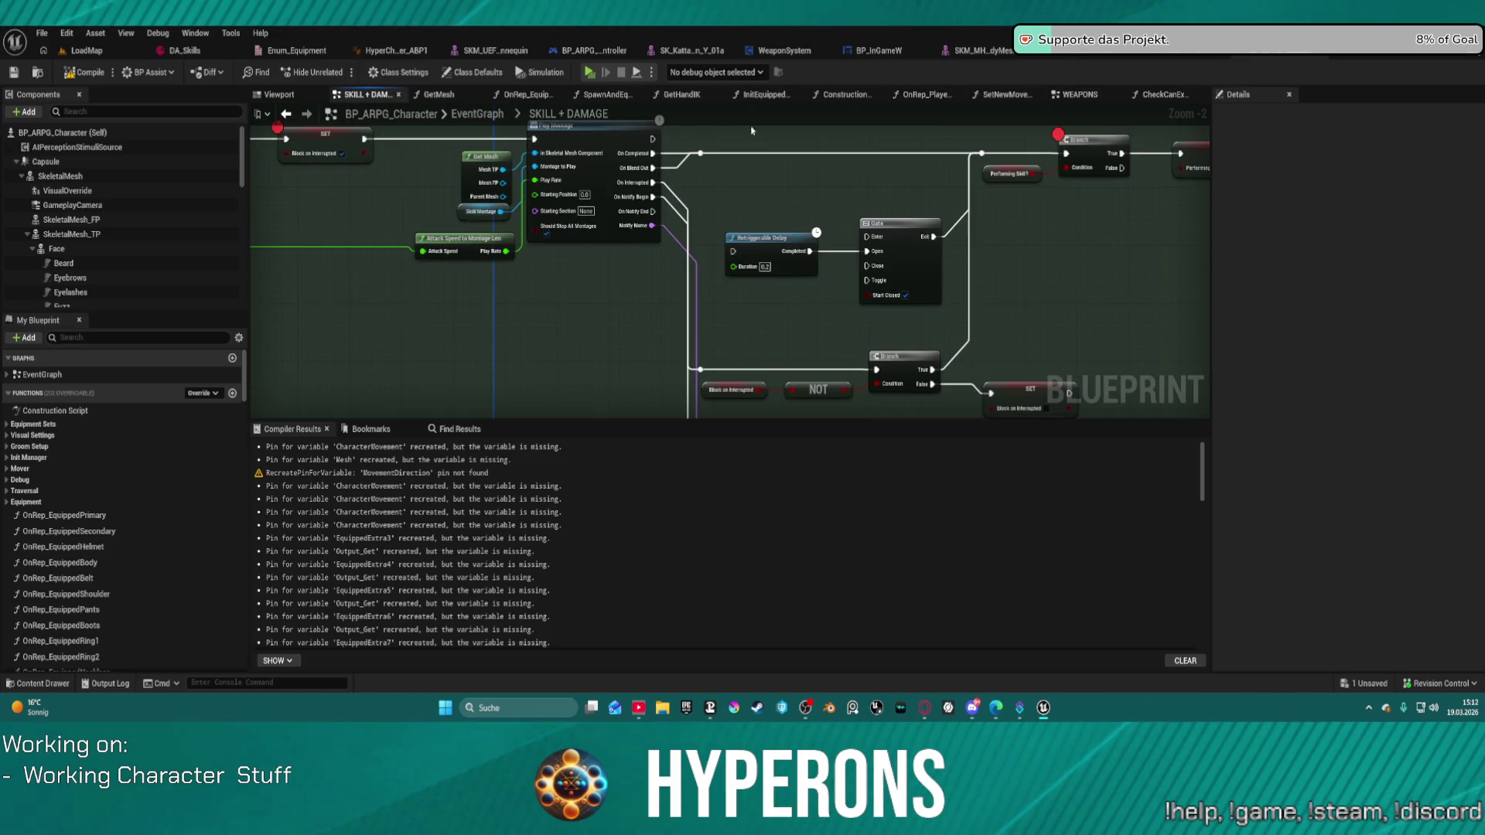
mouse_move(717, 258)
mouse_down()
mouse_move(661, 346)
mouse_move(752, 346)
mouse_move(1057, 429)
mouse_up()
drag(1001, 355, 1036, 371)
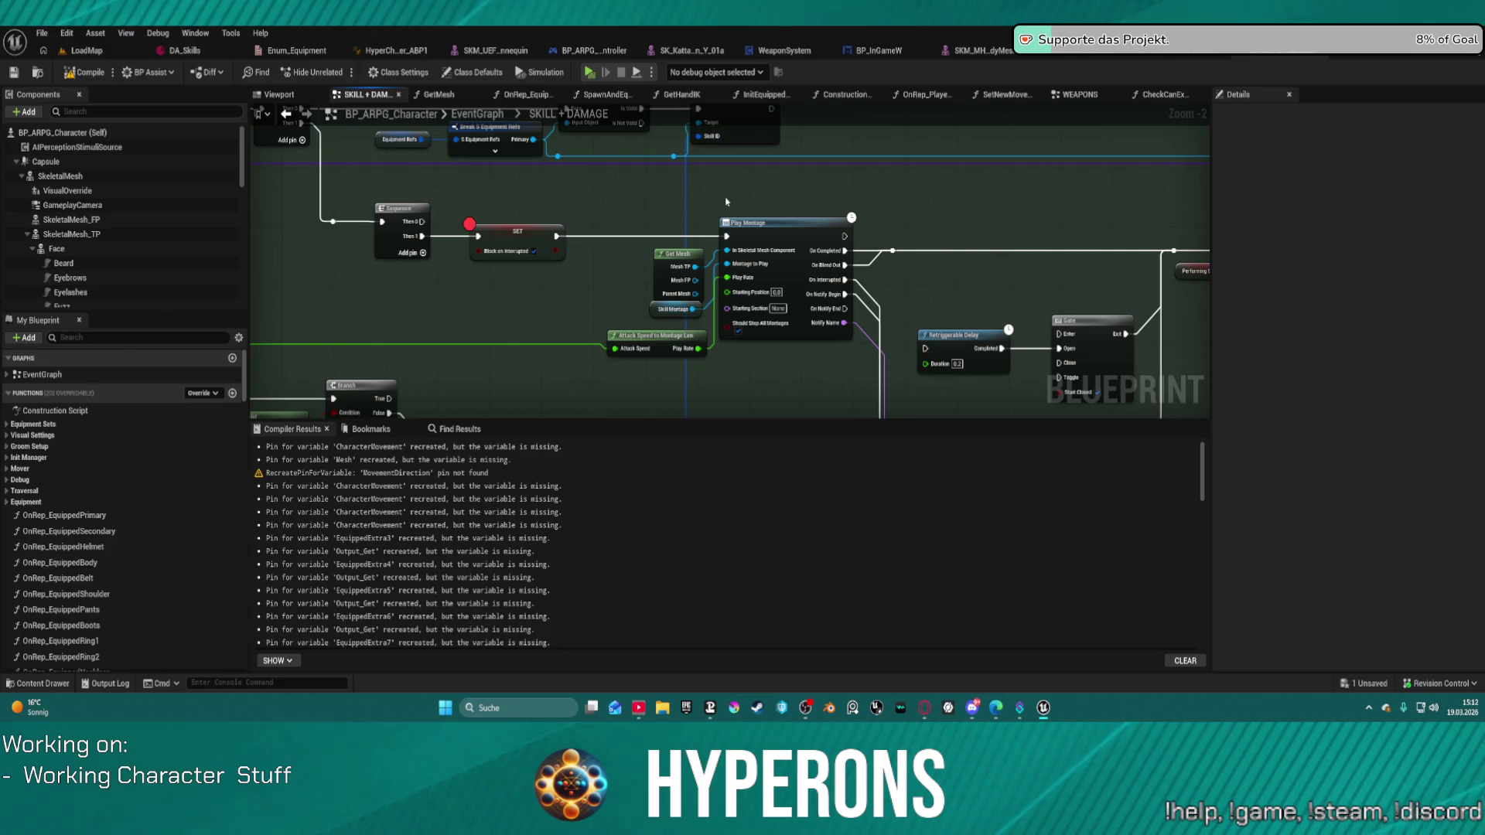
drag(765, 227, 706, 302)
right_click(574, 216)
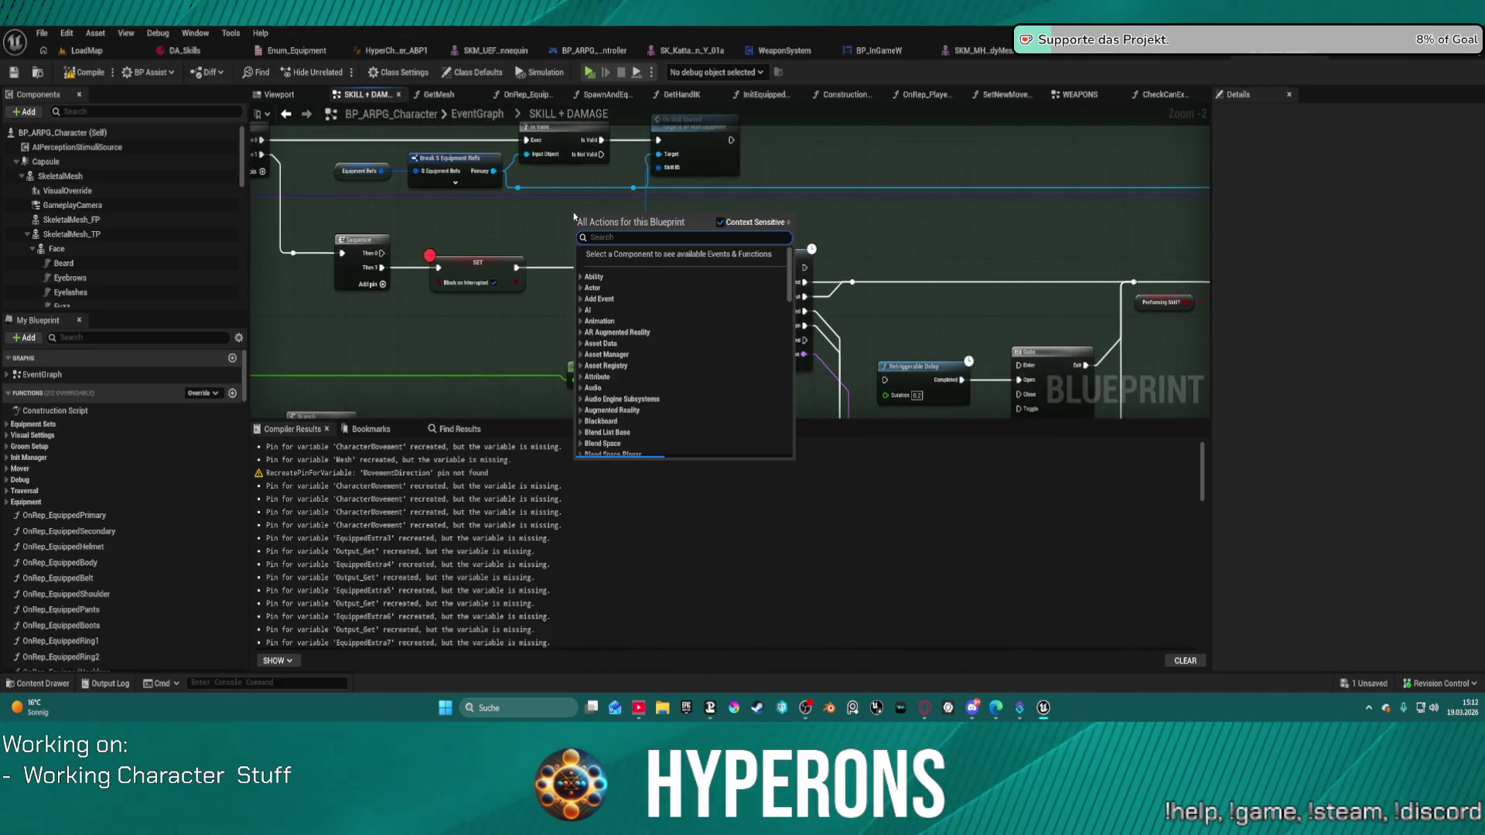
text(charac)
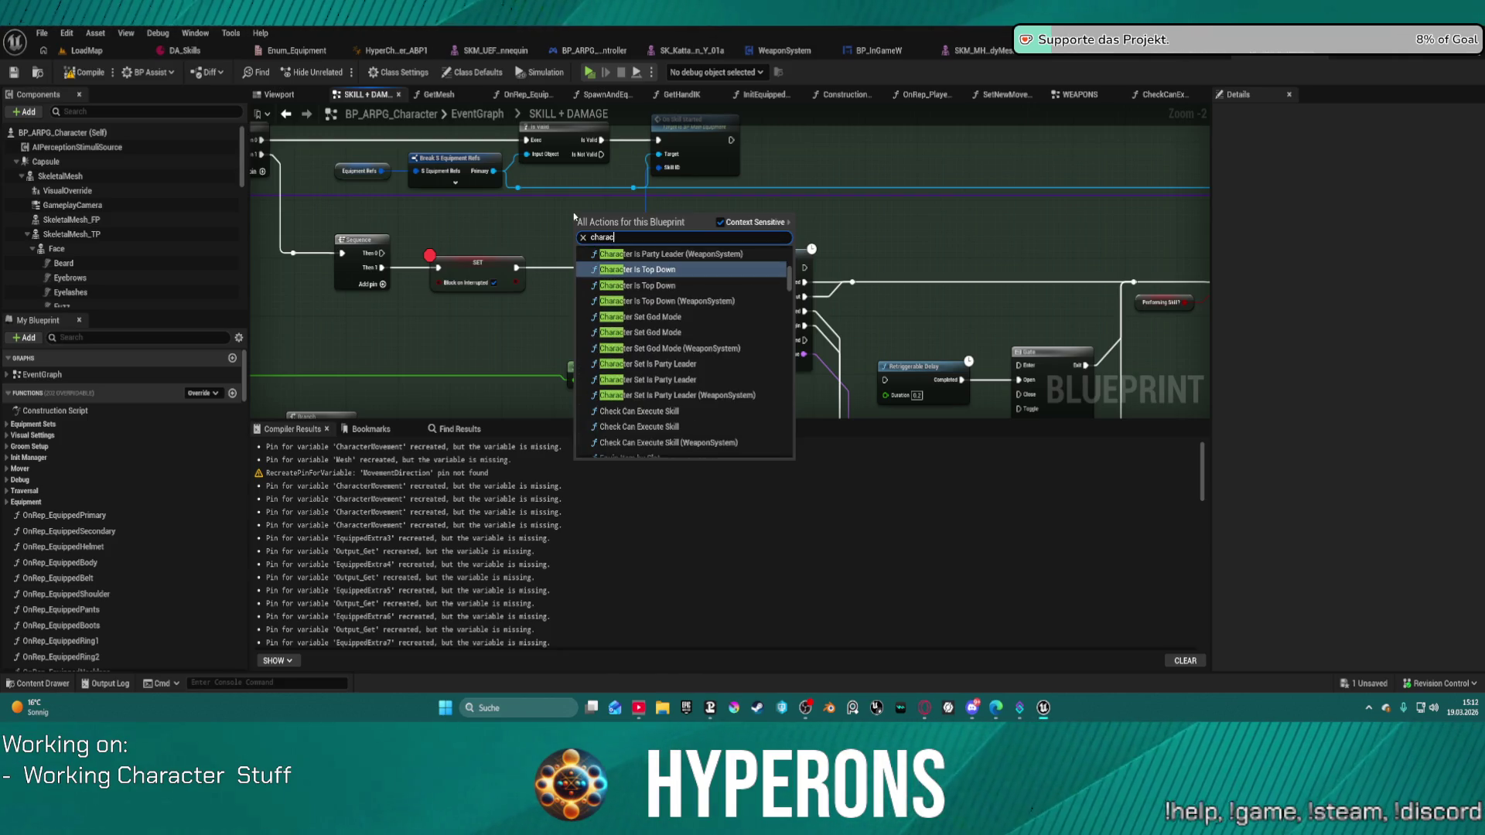
text(ter mover)
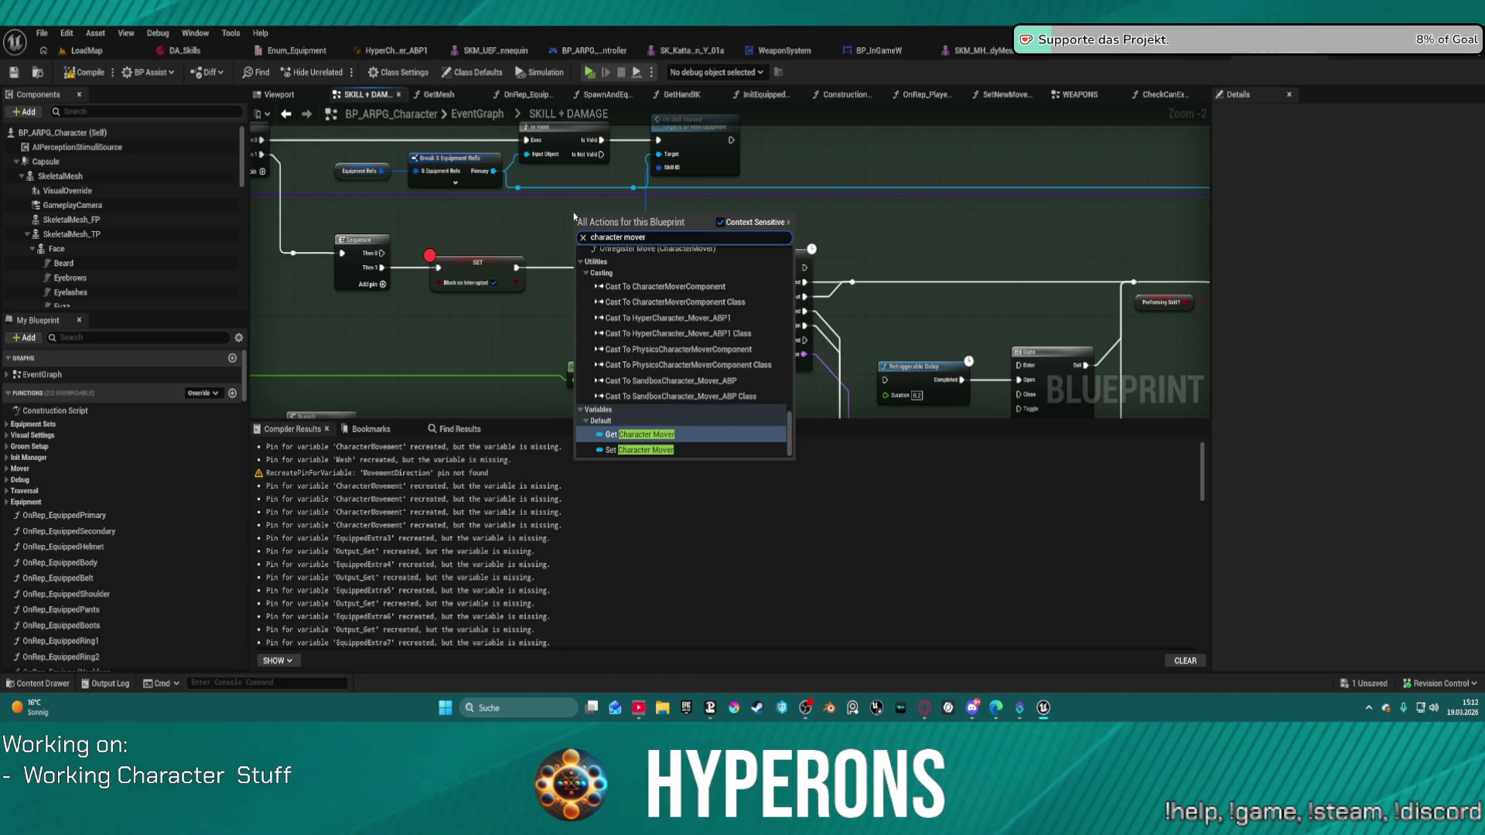
key(Return)
Add Play Montage (Mover Actor) from Character Mover above the old node and move On Completed to it.
drag(622, 216, 679, 225)
text(play mon)
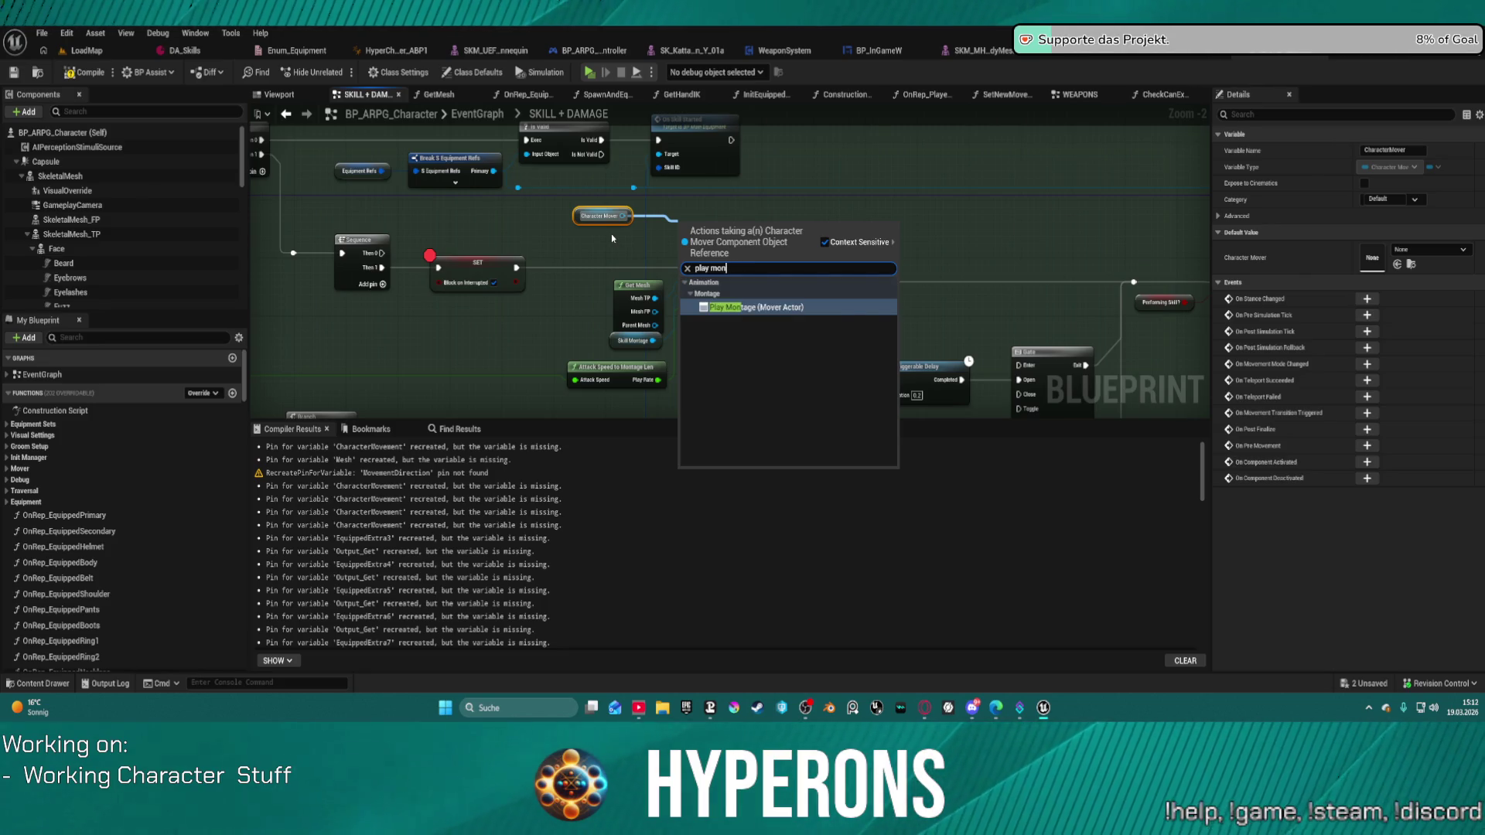
key(Return)
mouse_move(718, 228)
mouse_down()
mouse_move(920, 181)
mouse_move(895, 180)
mouse_up()
mouse_move(804, 282)
mouse_down()
mouse_move(891, 274)
mouse_move(989, 218)
mouse_move(979, 200)
mouse_up()
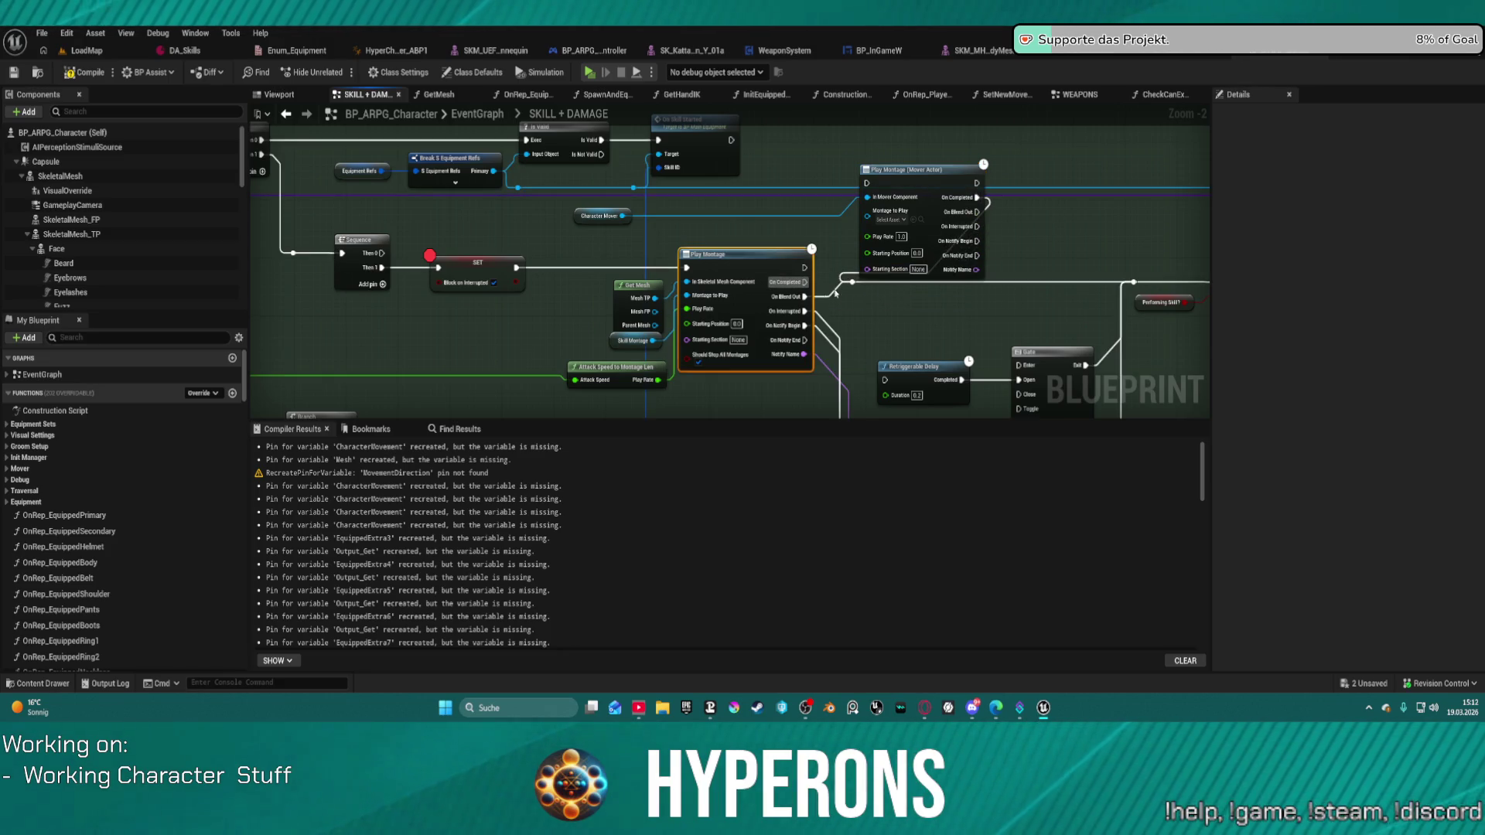
Rewire On Blend Out, On Interrupted, On Notify Begin, Notify Name and exec input to the Mover node.
mouse_move(804, 296)
mouse_down()
mouse_move(959, 267)
mouse_move(986, 226)
mouse_move(978, 210)
mouse_up()
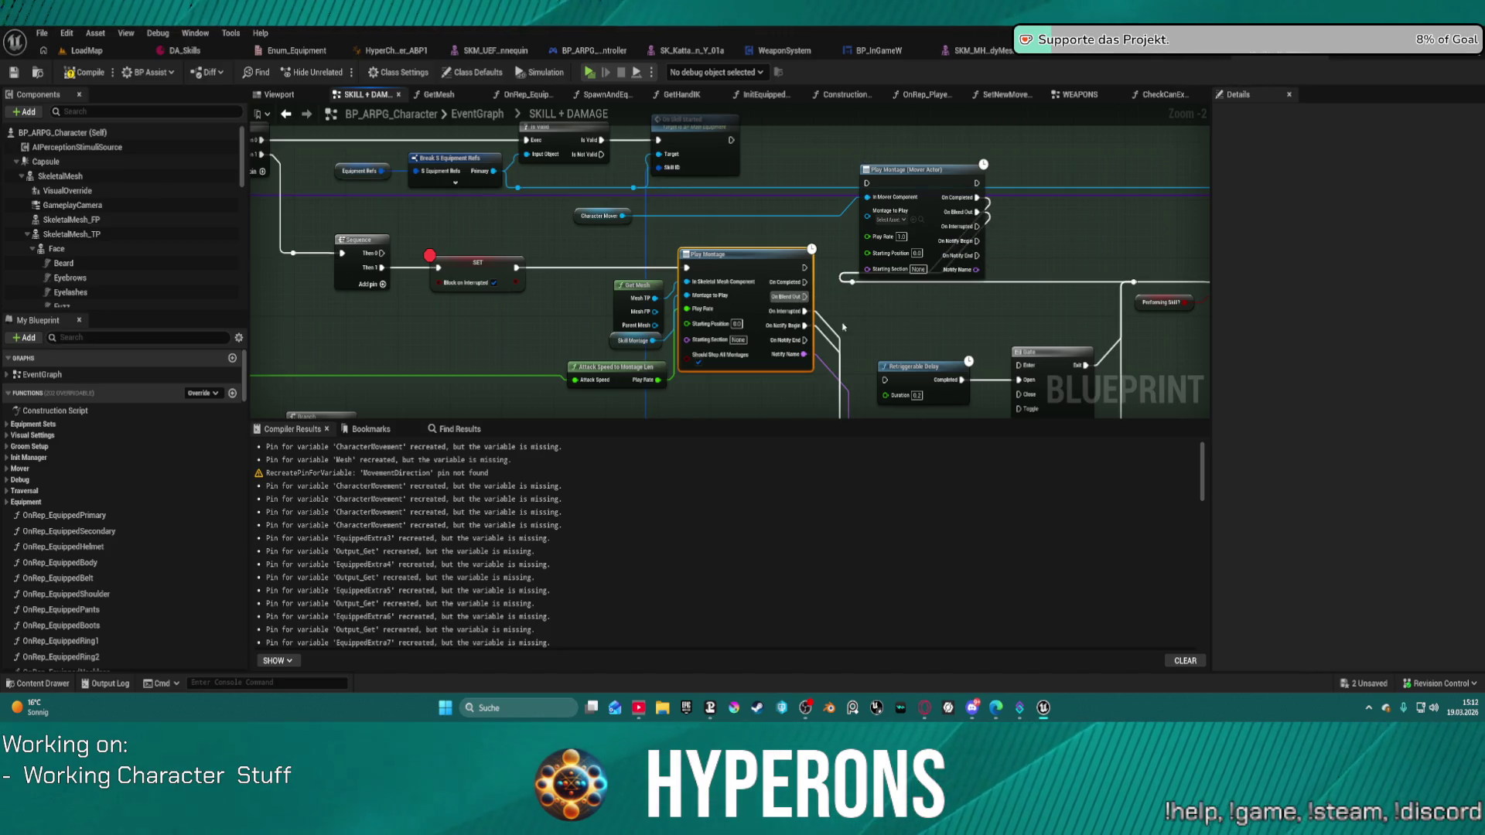
mouse_move(807, 312)
mouse_down()
mouse_move(913, 403)
mouse_move(990, 232)
mouse_move(973, 231)
mouse_up()
mouse_move(807, 325)
mouse_down()
mouse_move(851, 340)
mouse_move(959, 278)
mouse_move(975, 248)
mouse_up()
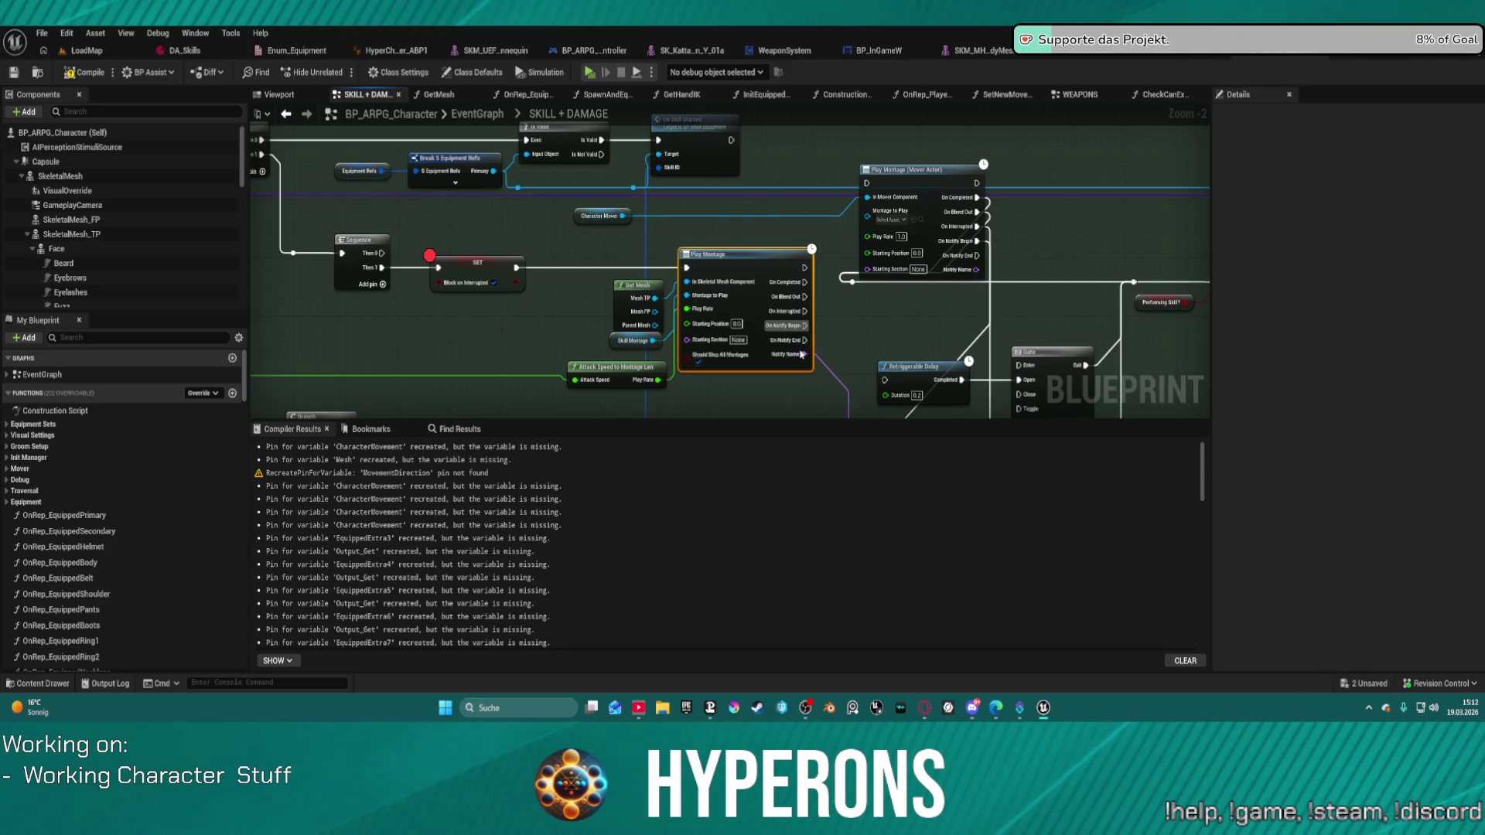
mouse_move(802, 356)
mouse_down()
mouse_move(839, 371)
mouse_move(959, 325)
mouse_move(973, 270)
mouse_up()
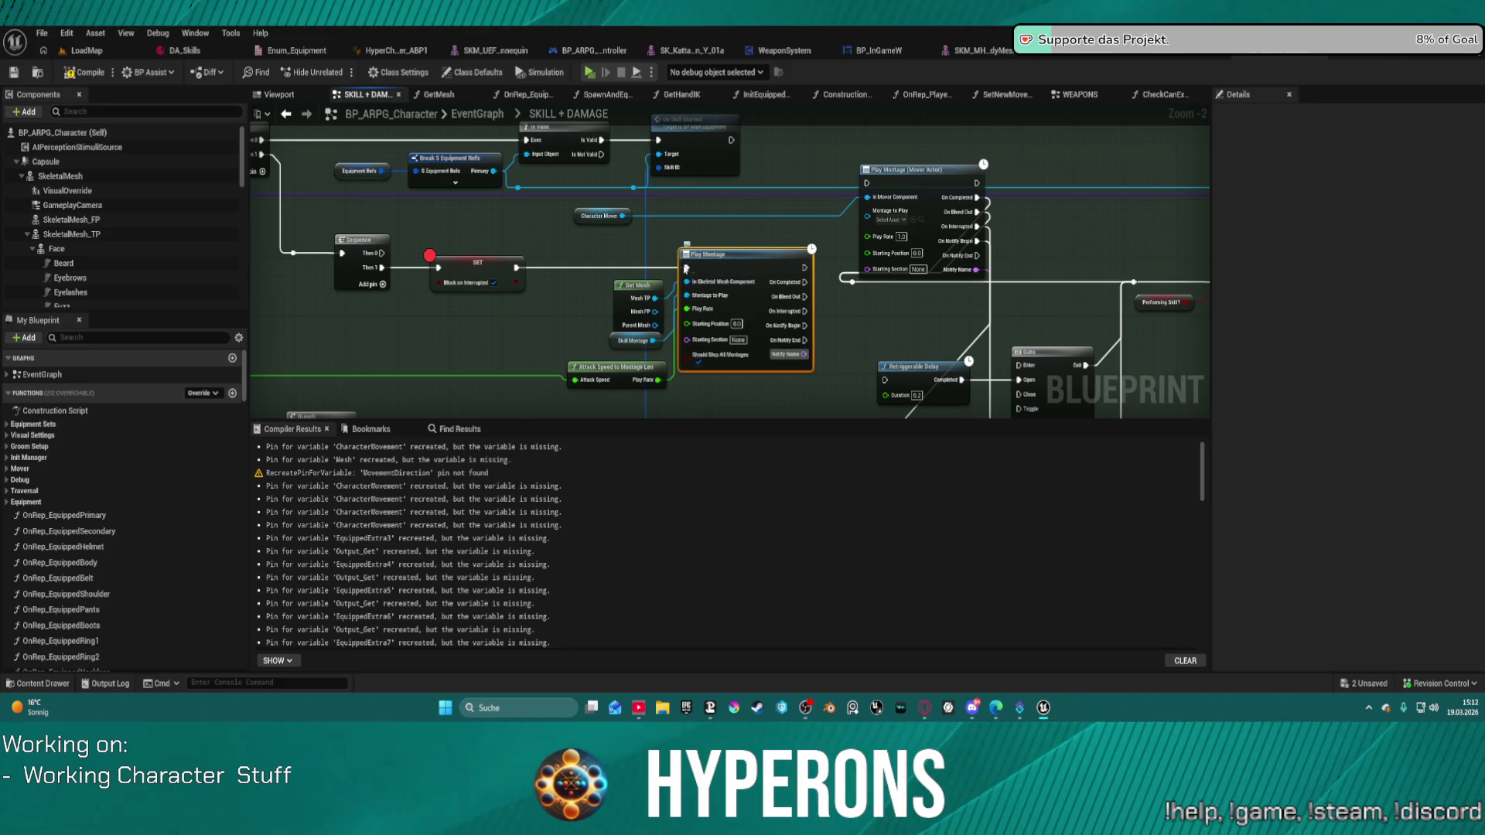
mouse_move(687, 269)
mouse_down()
mouse_move(585, 274)
mouse_move(865, 184)
mouse_up()
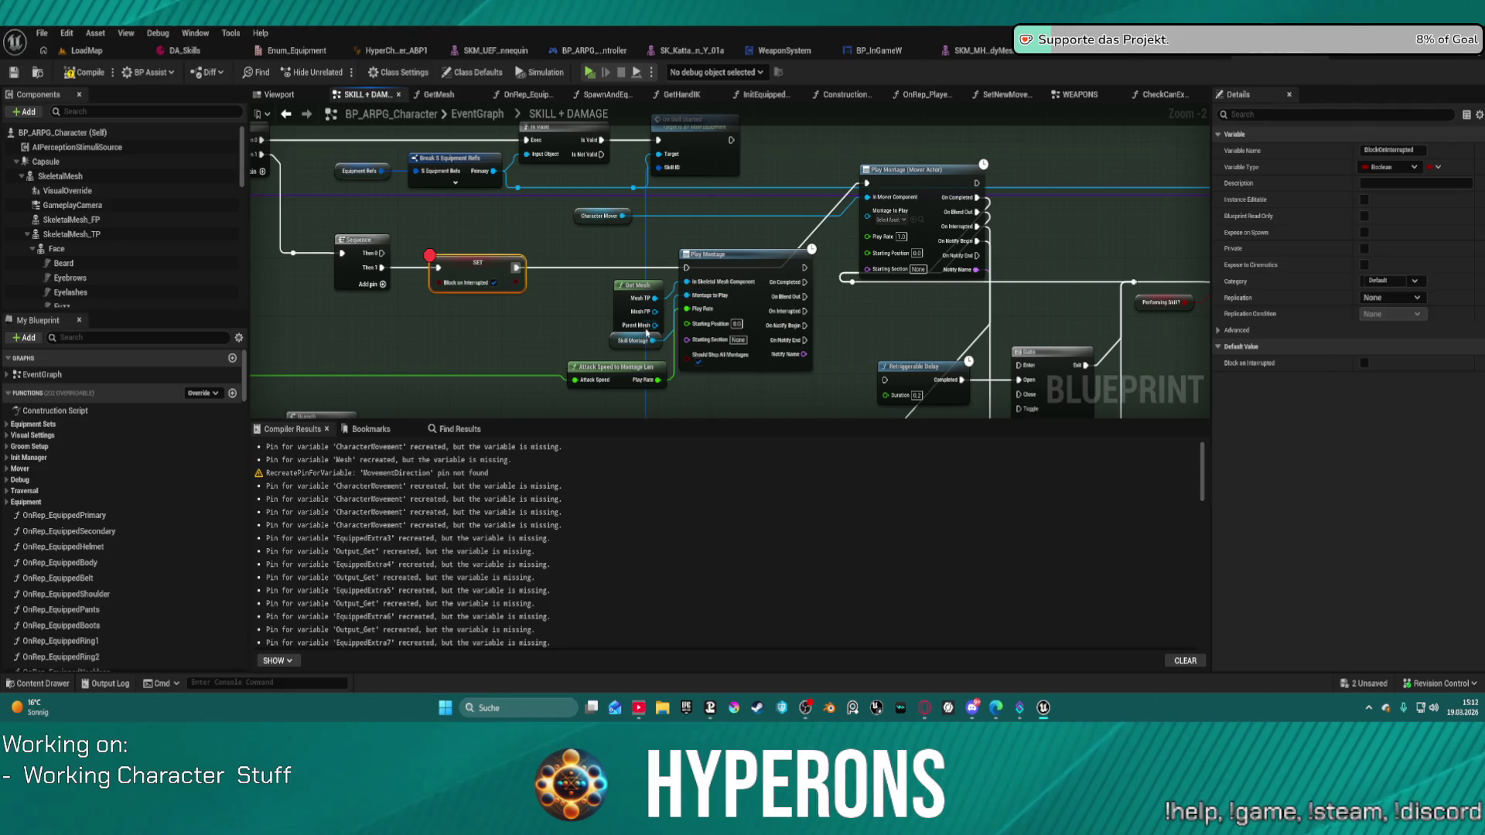
Delete the old Play Montage, move the Mover node into its place, compile, and play.
drag(637, 297, 604, 291)
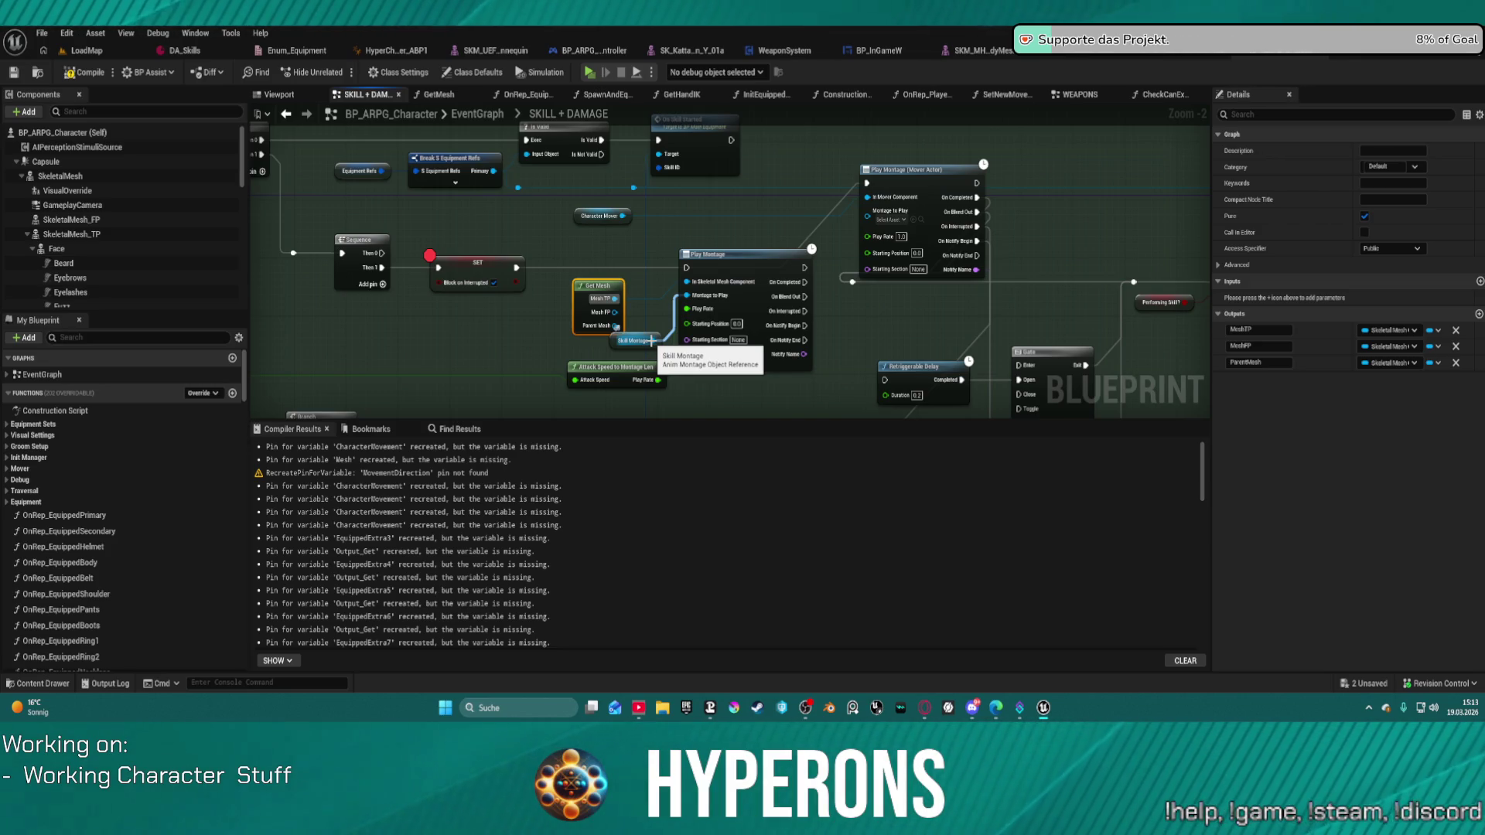
click(652, 341)
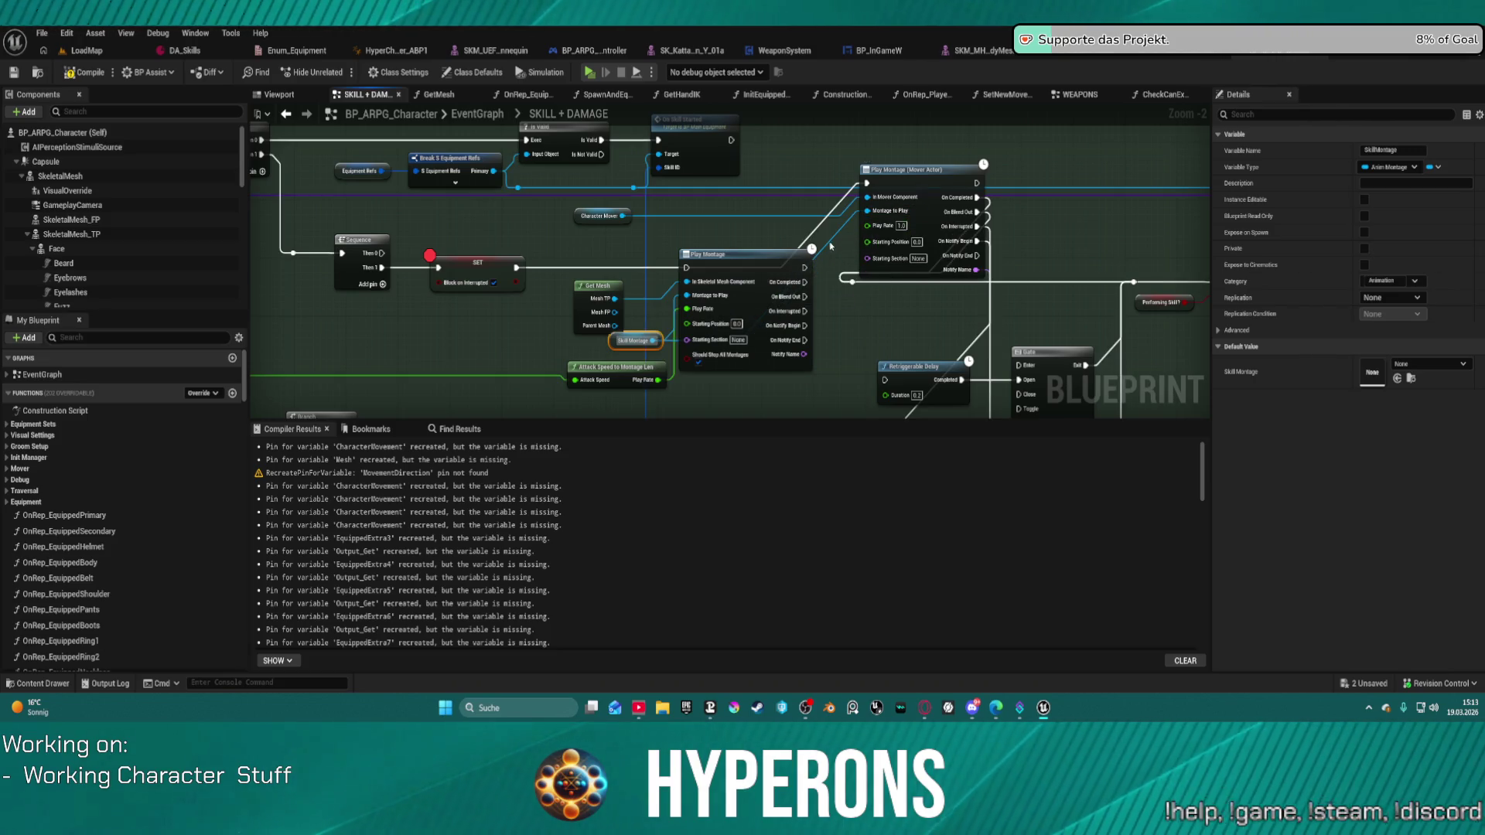
click(762, 277)
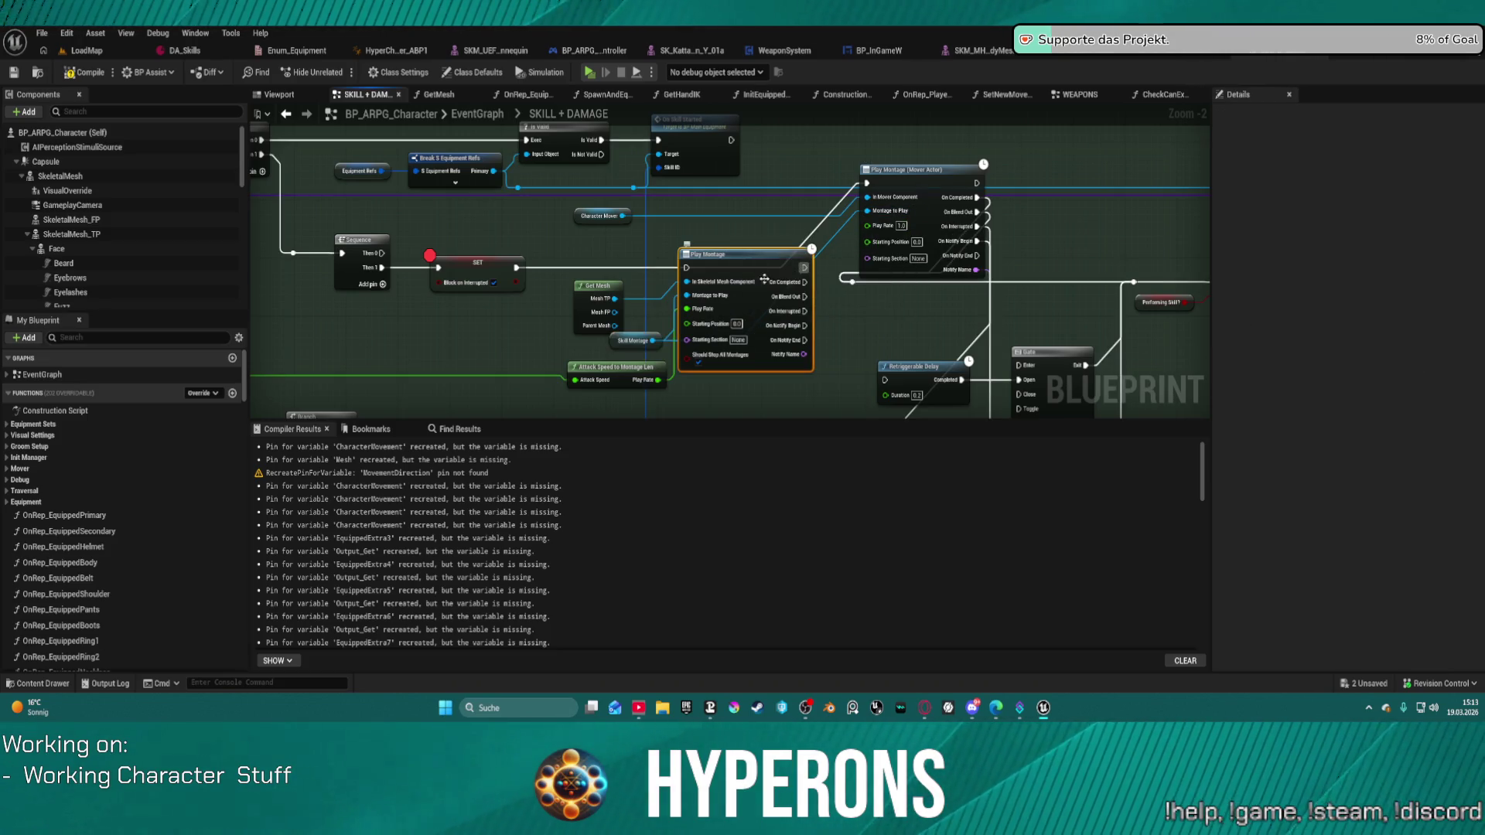
key(Delete)
mouse_move(918, 179)
mouse_down()
mouse_move(745, 269)
mouse_move(540, 232)
mouse_up()
scroll(744, 265, down, 1)
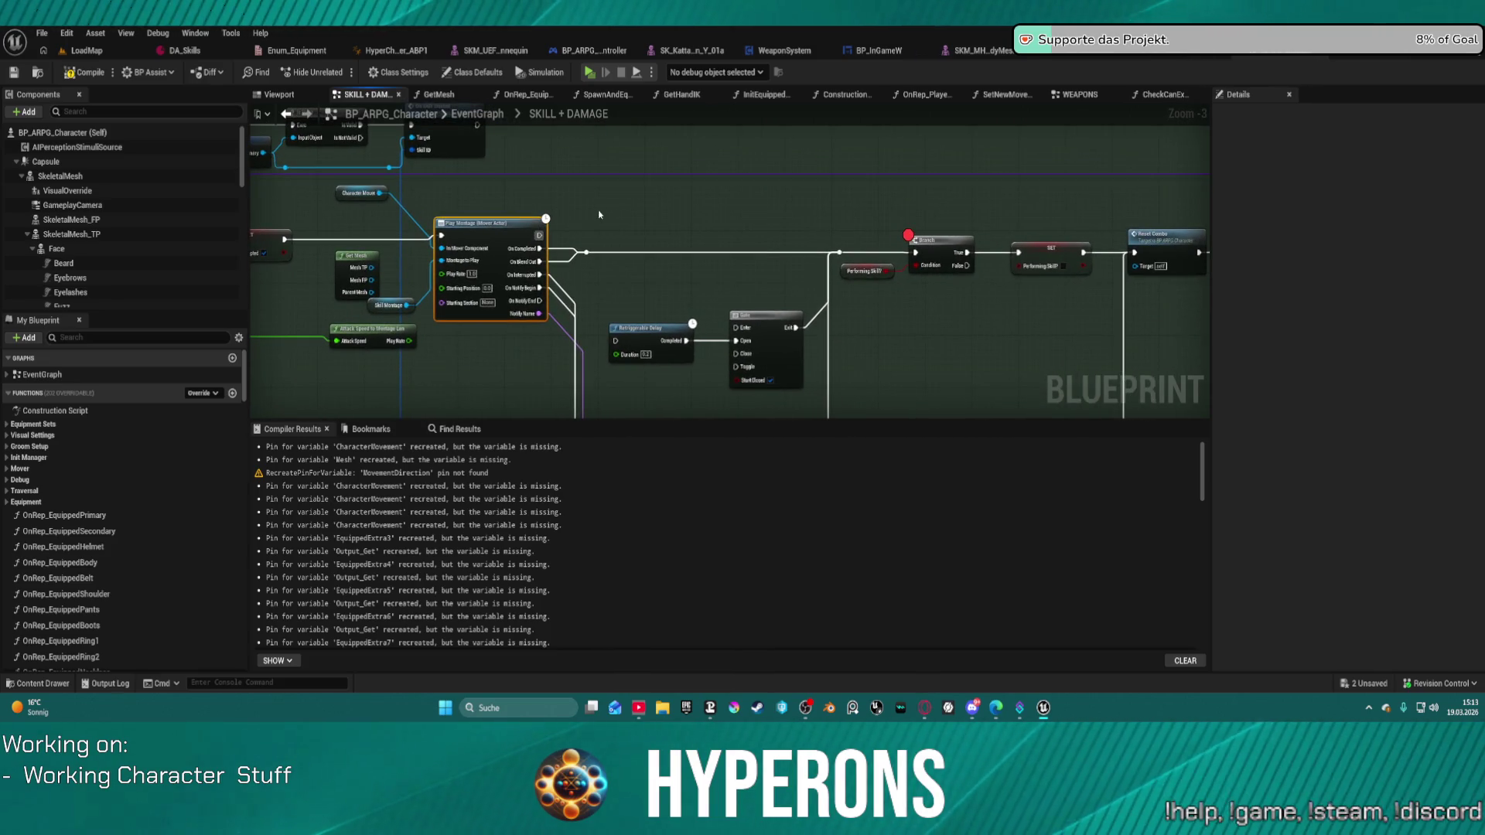
key(F7)
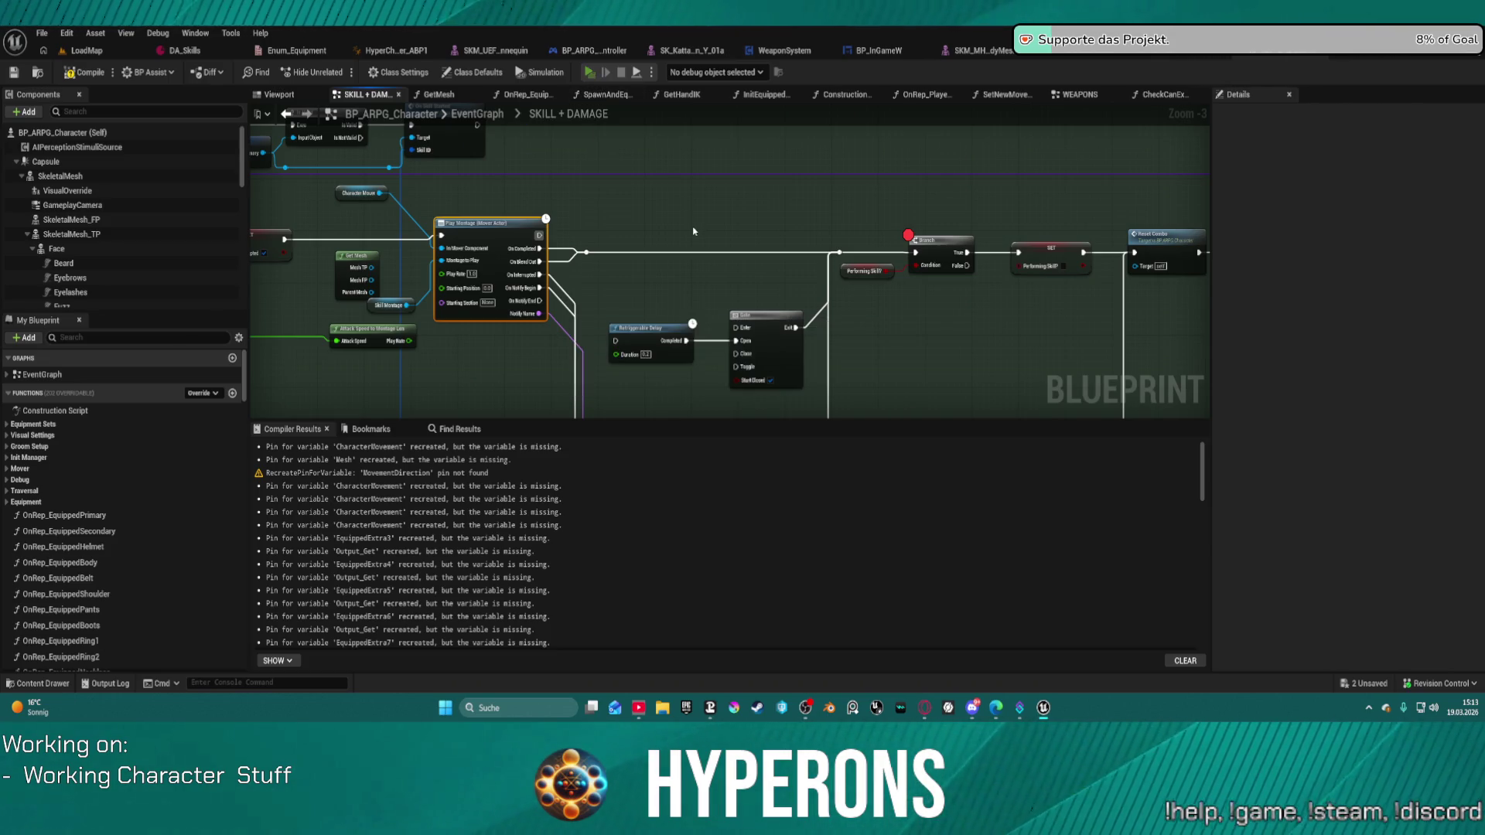
click(845, 389)
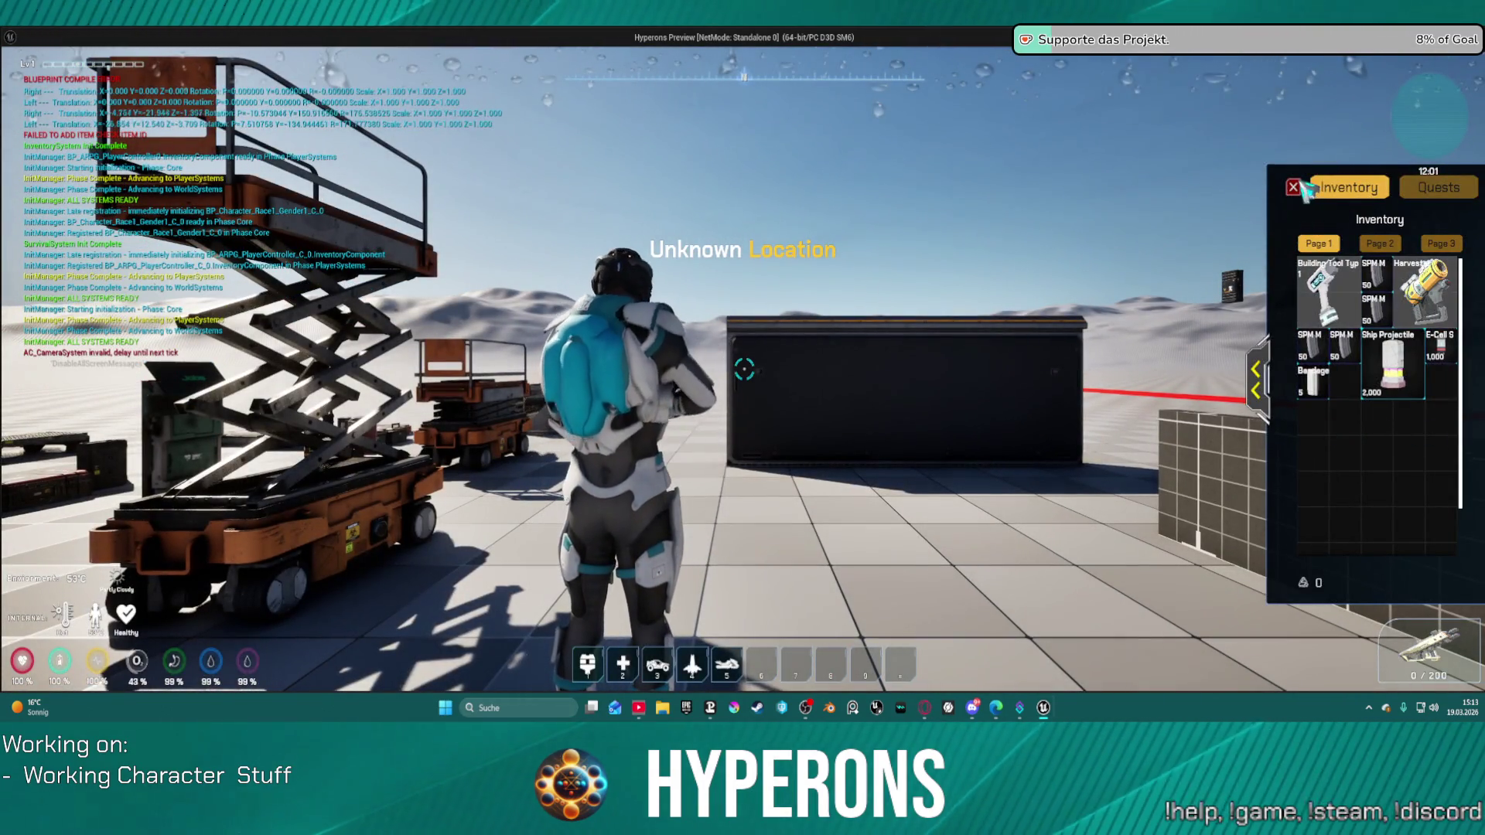
In game, close the inventory, reload, approach the grid box and attack, then leave the preview.
key(i)
key(r)
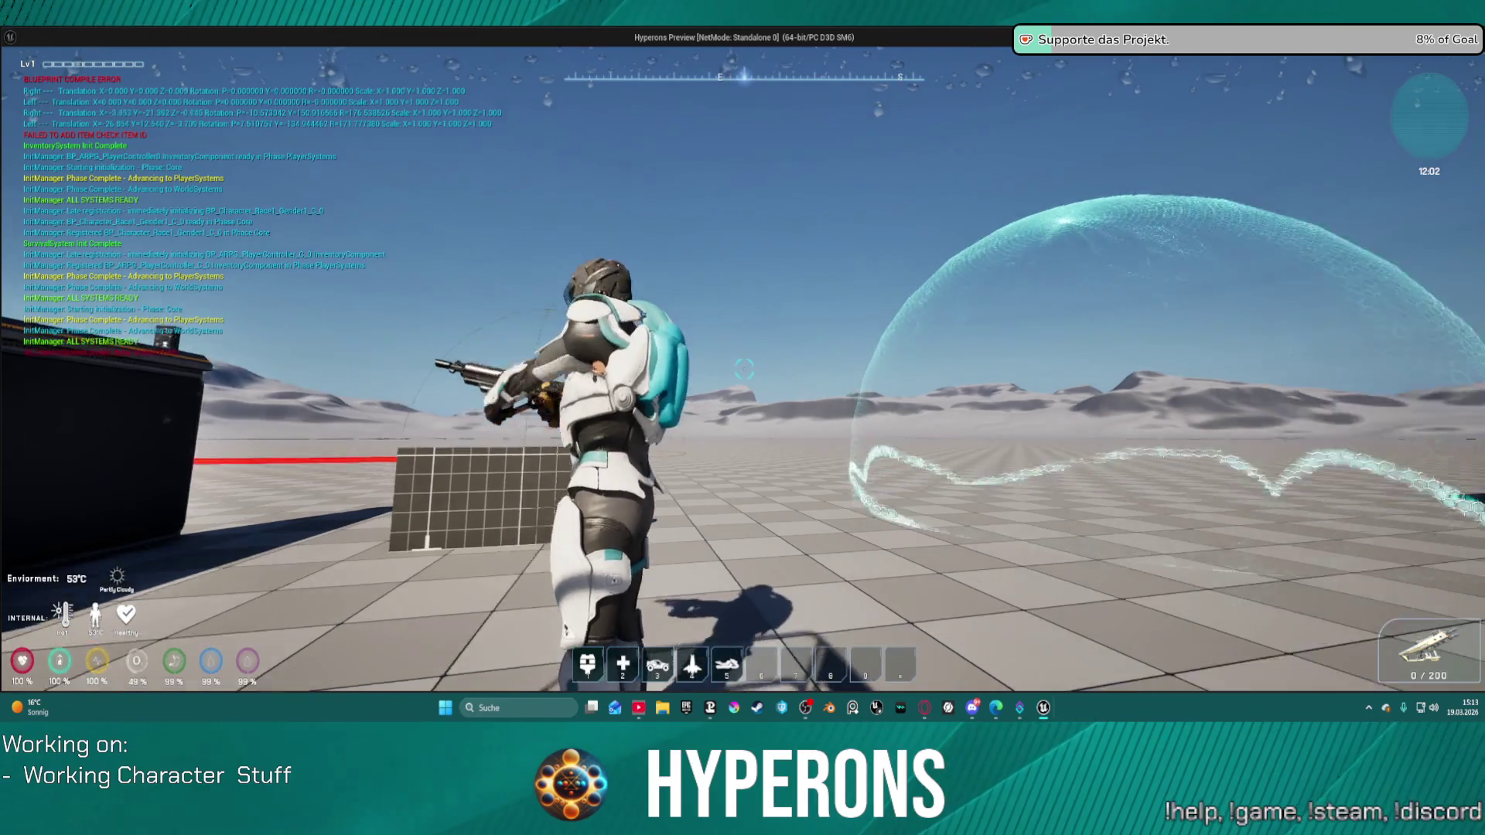
key(w)
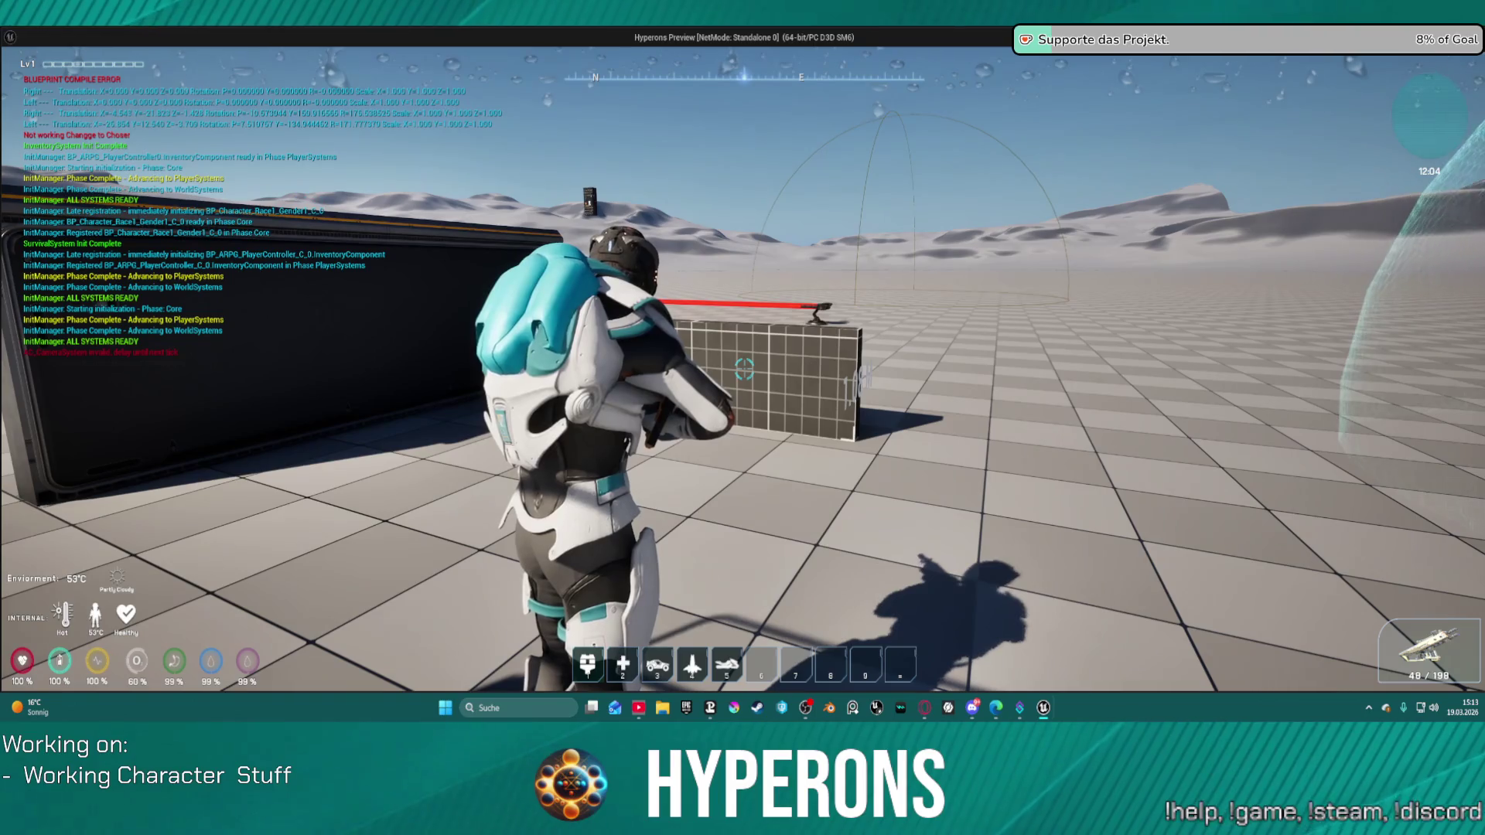
click(744, 368)
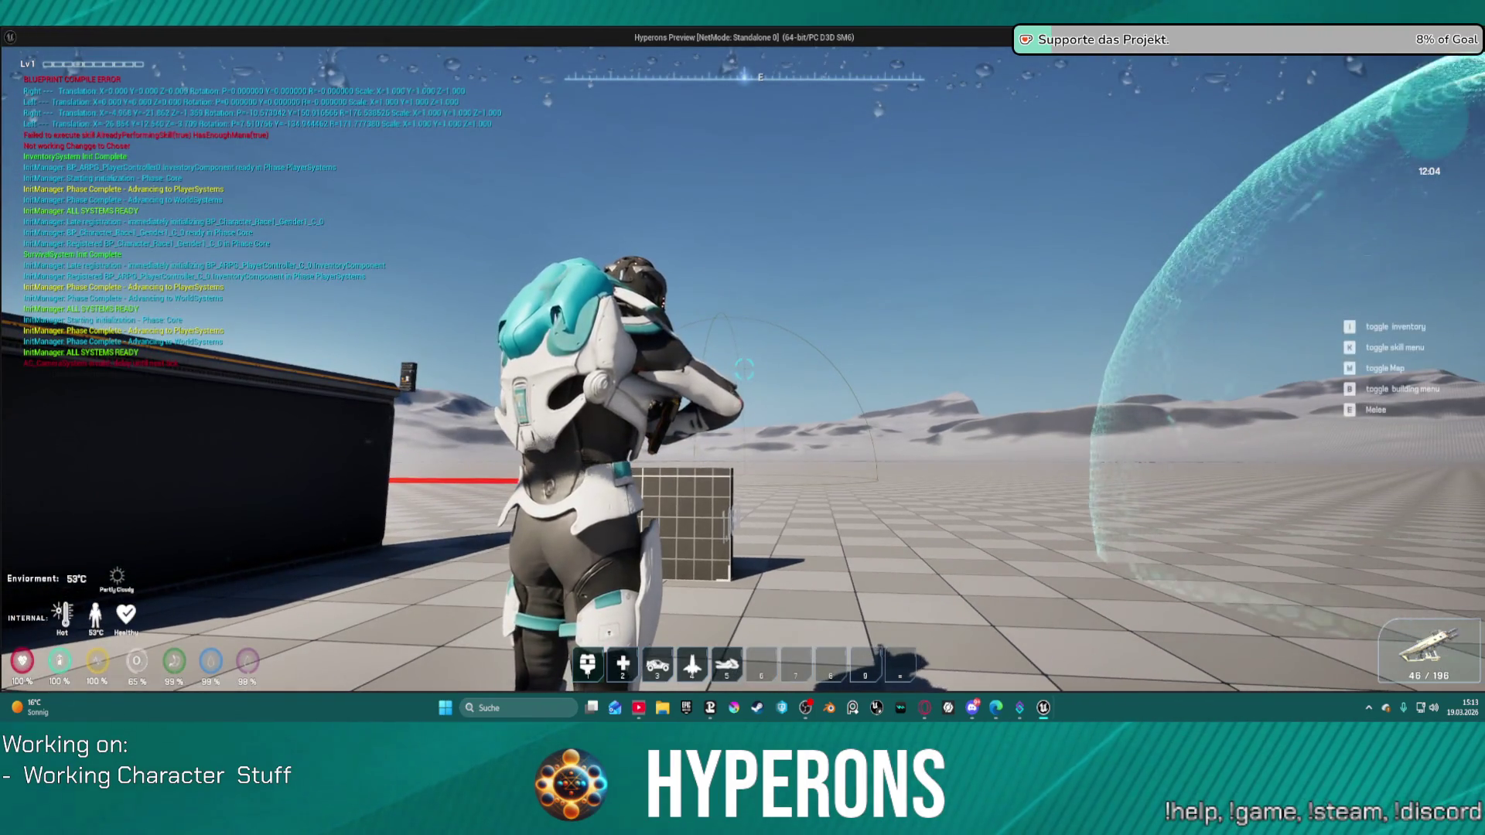
key(alt+Tab)
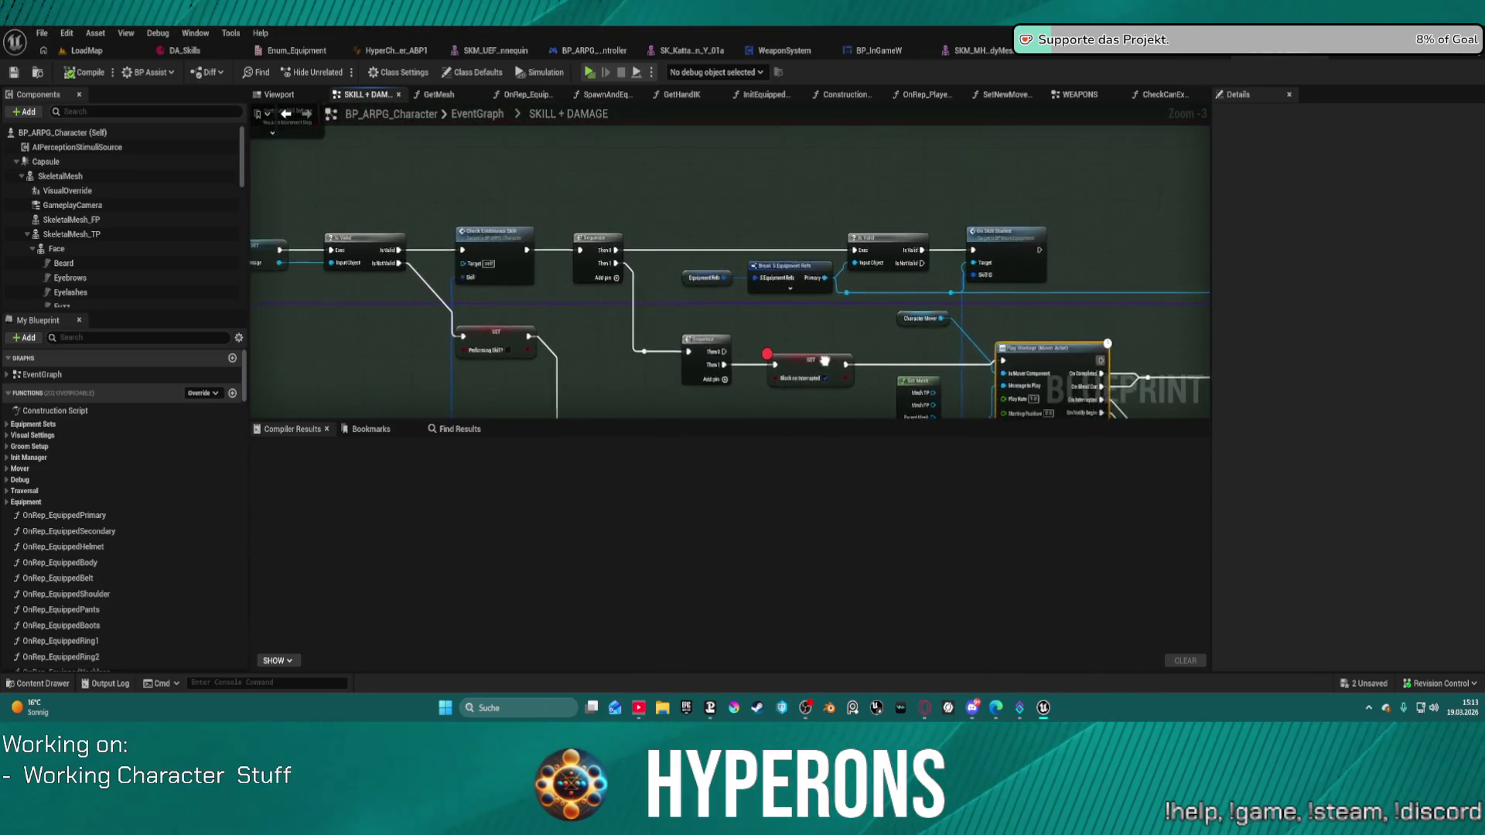
Wire the exec line straight into the Block on Interrupted SET node and delete the Sequence node.
click(882, 317)
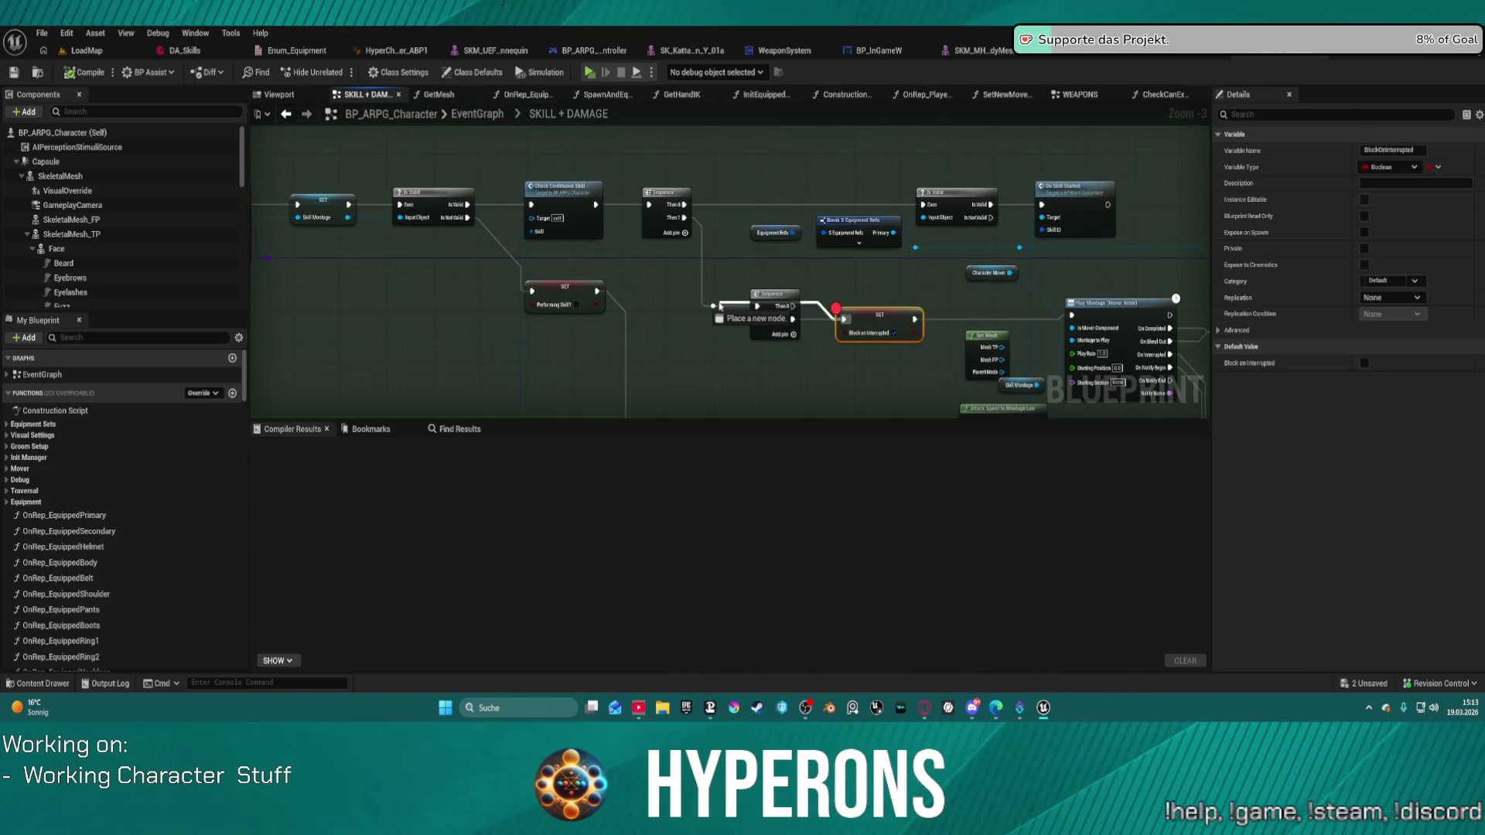
drag(714, 307, 713, 307)
click(774, 295)
key(Delete)
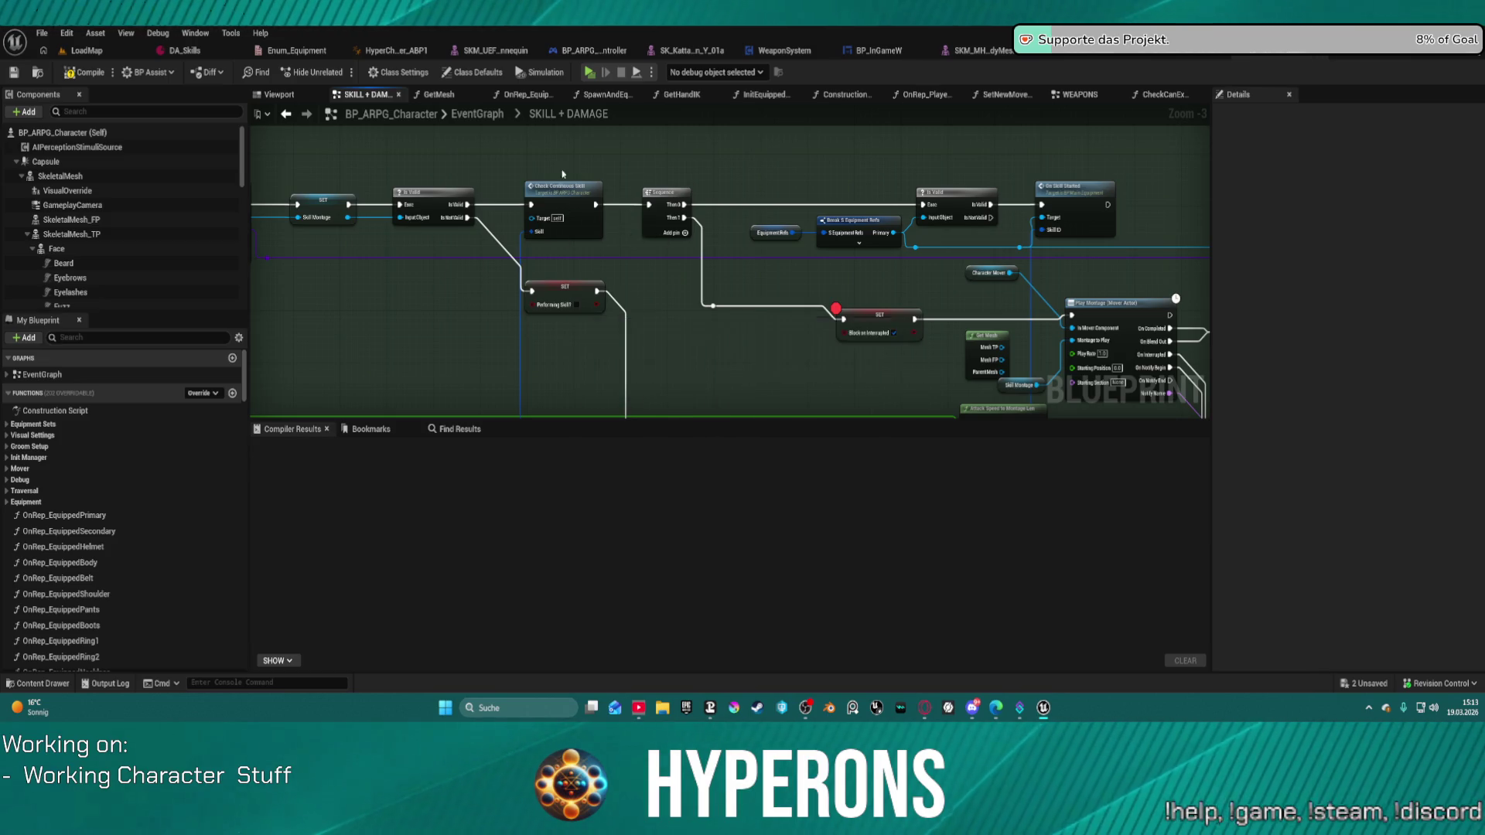
Breakpoint the Is Valid node and start a Play in Editor session despite compile errors.
right_click(454, 192)
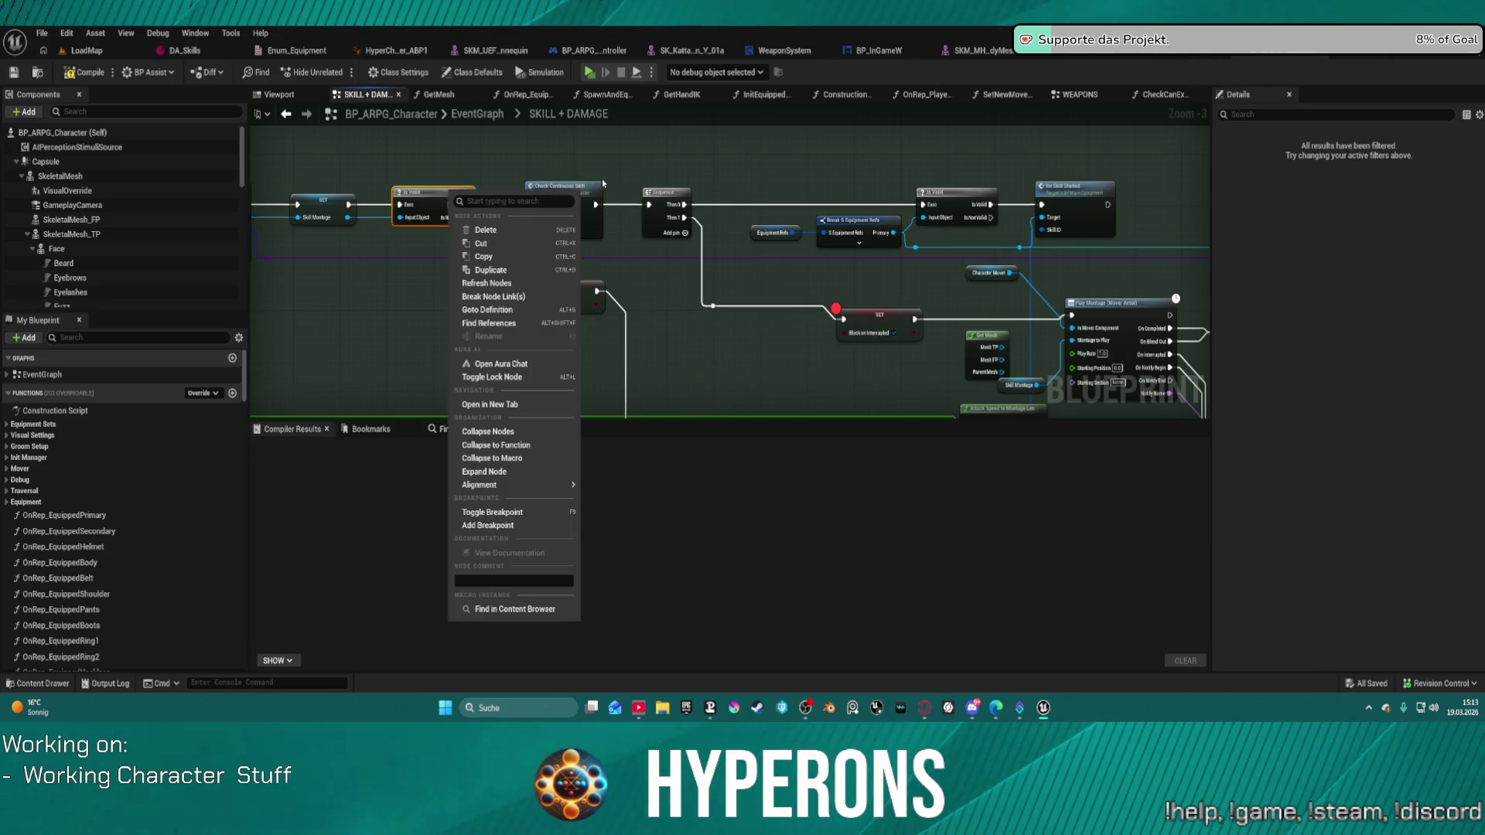
click(488, 526)
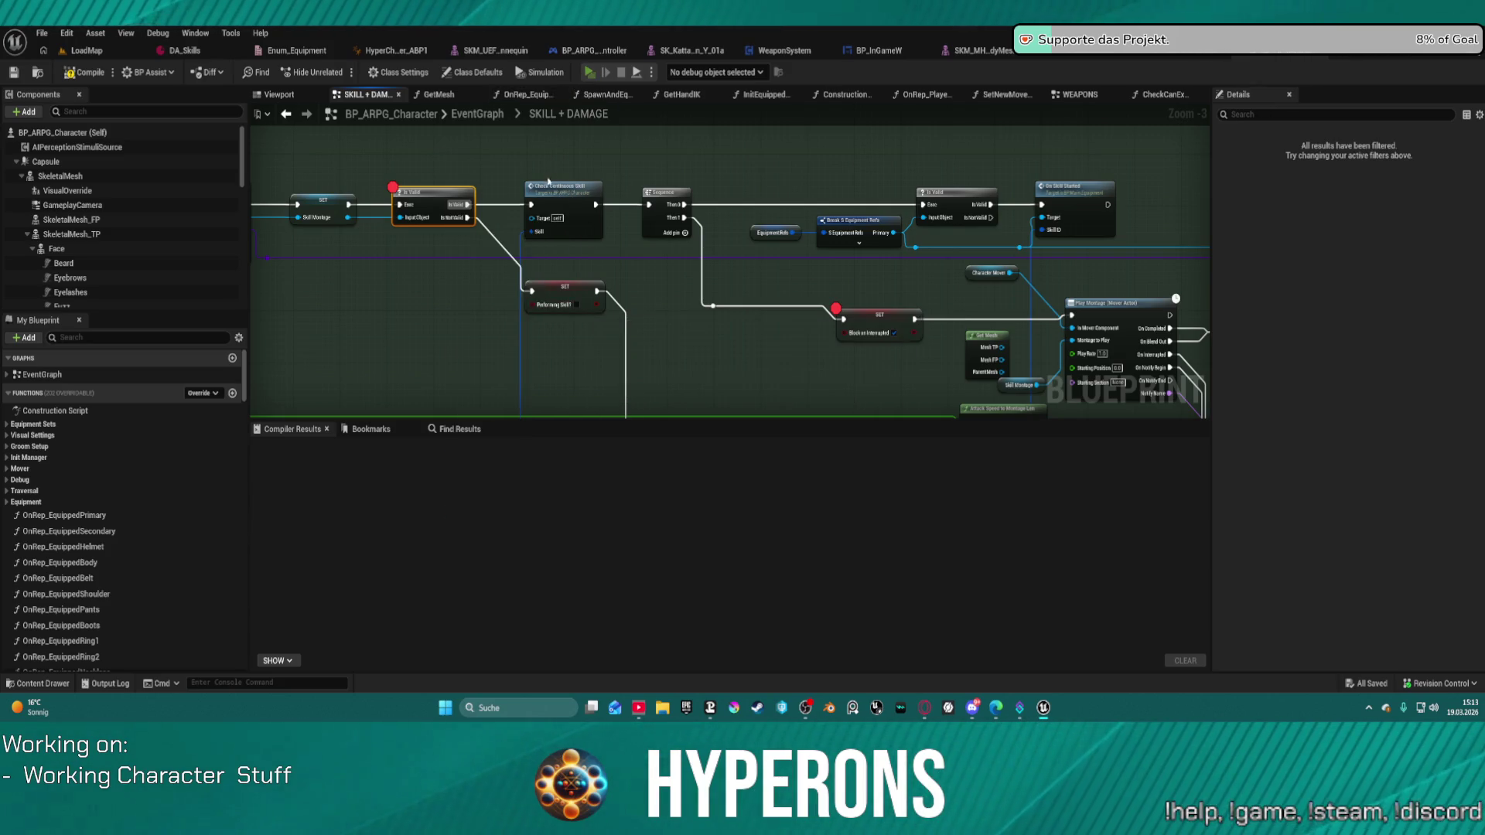
key(alt+p)
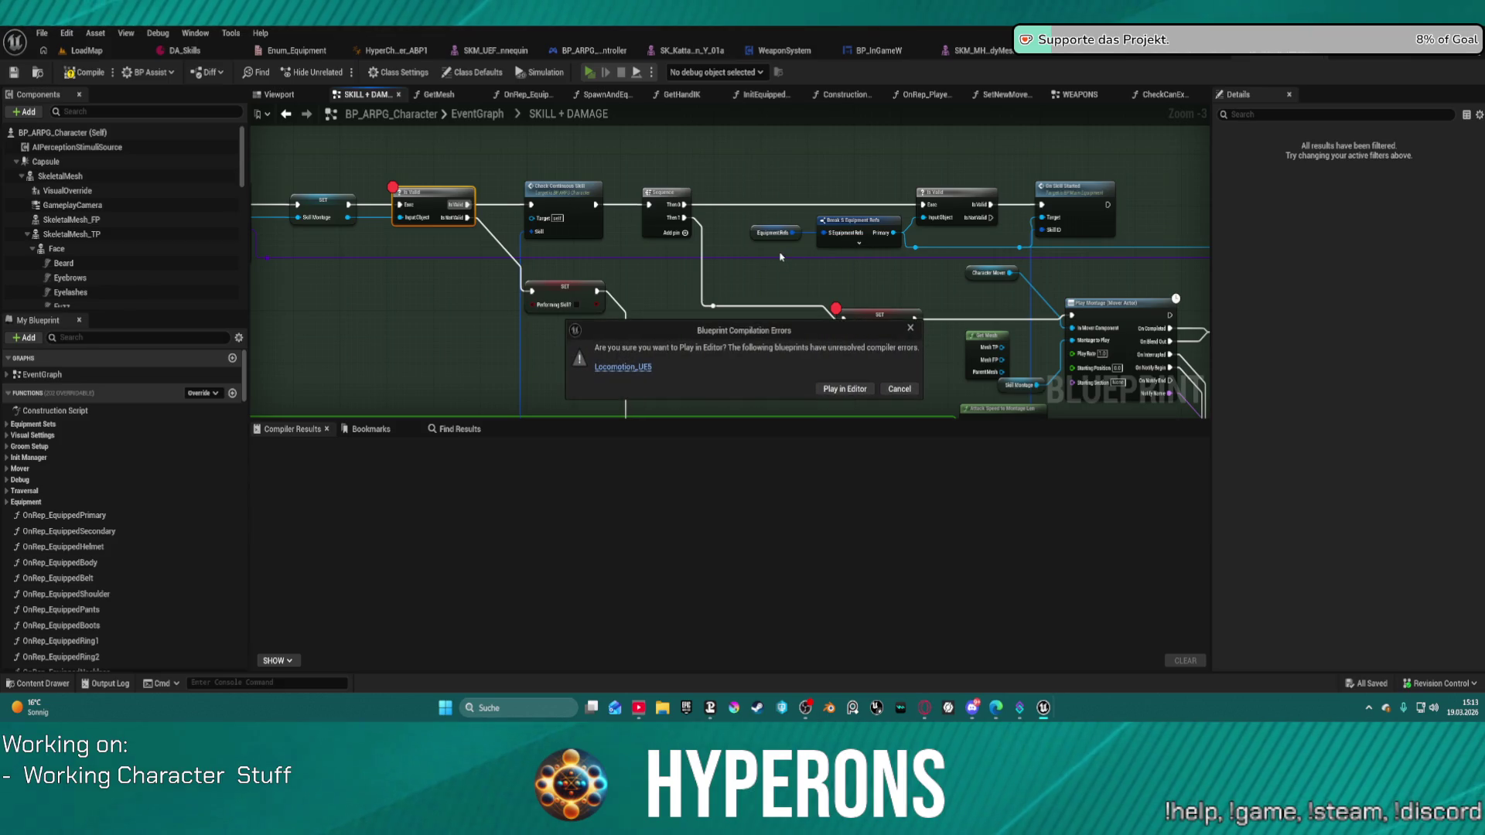
click(843, 390)
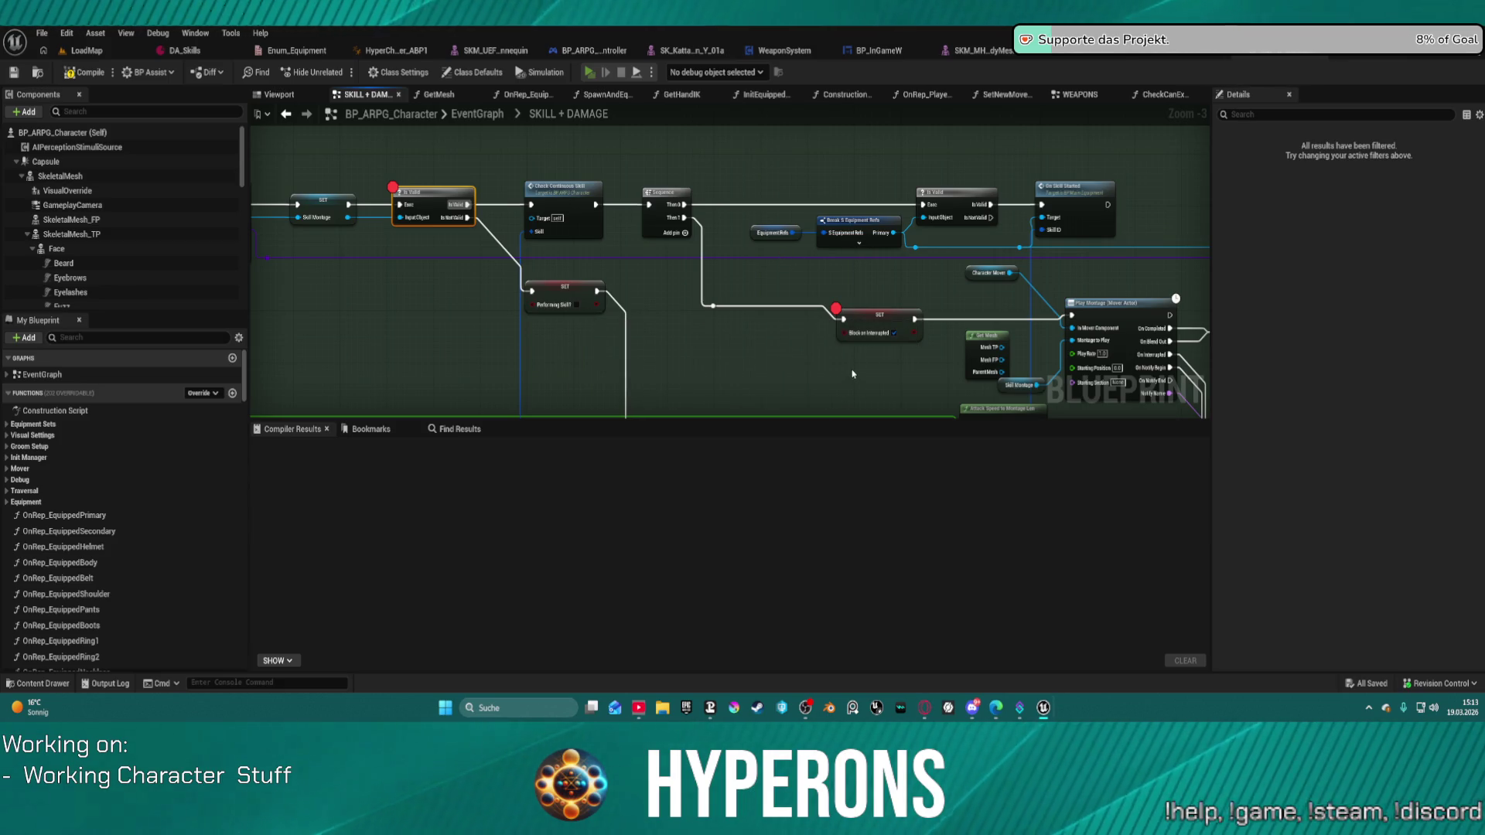
key(i)
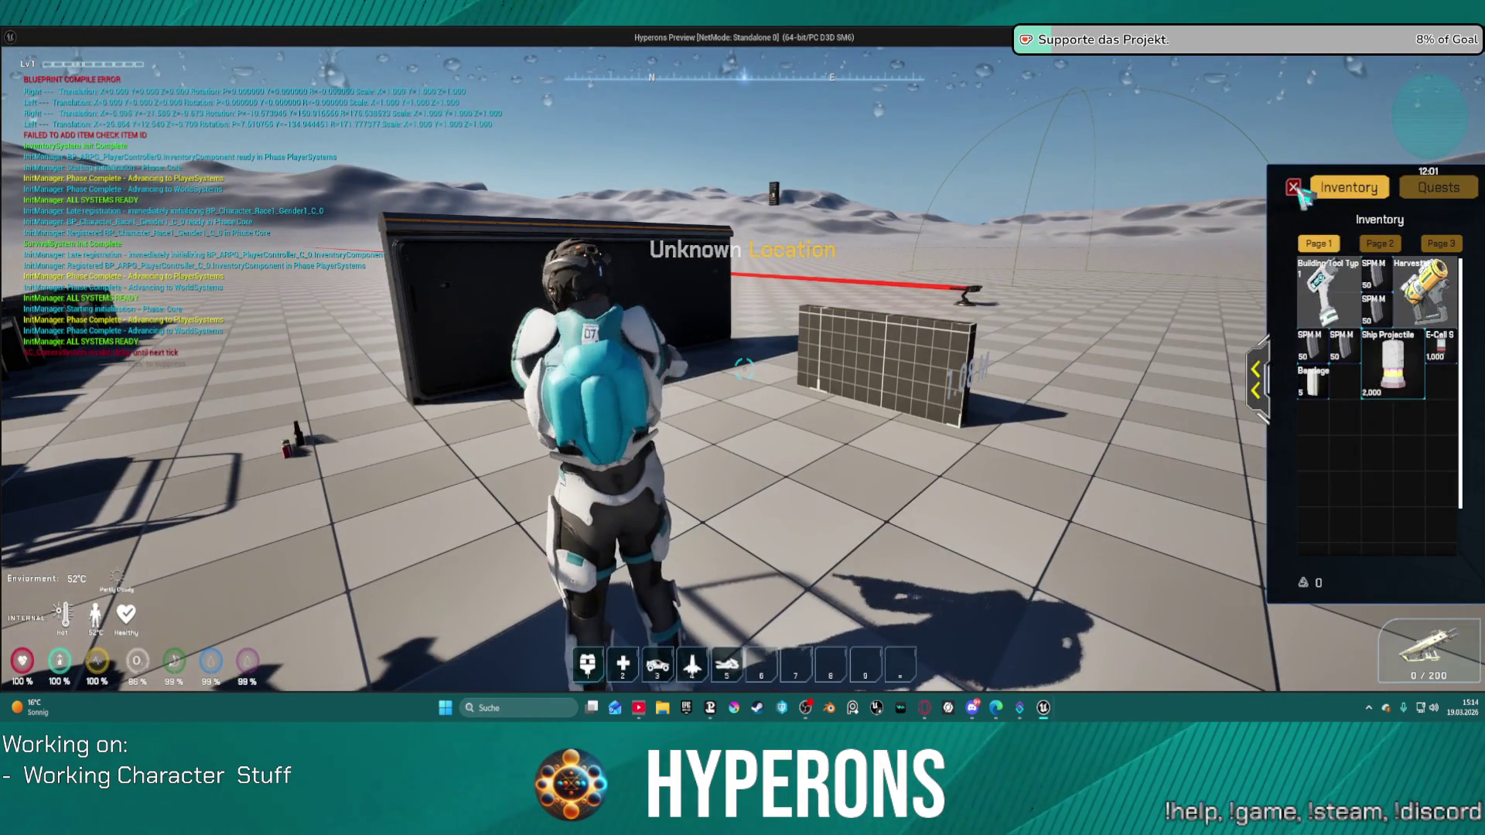
Test-fire the skill, stop PIE, and remove the Is Valid node's breakpoint.
key(i)
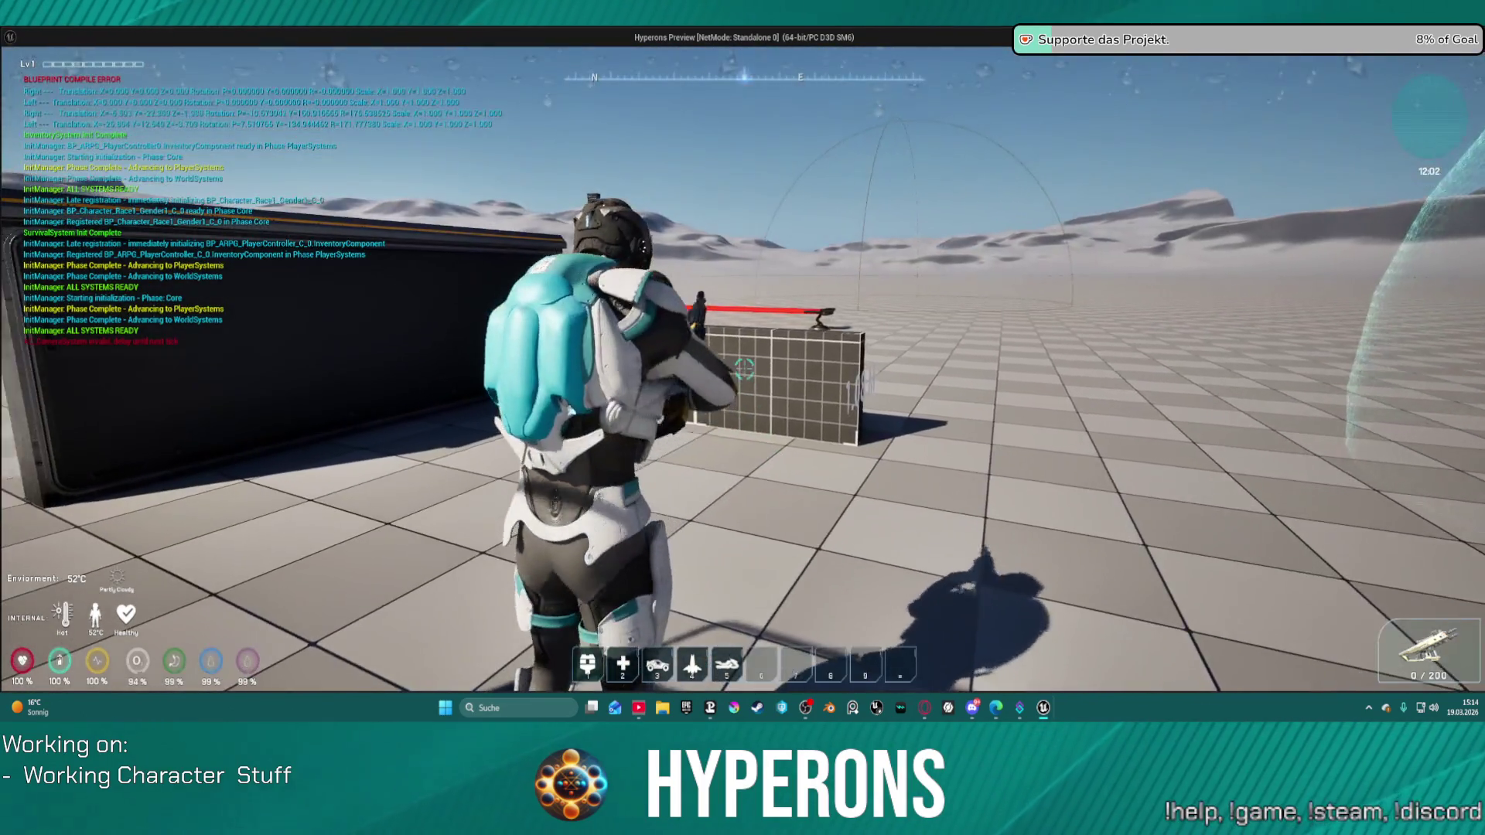
key(r)
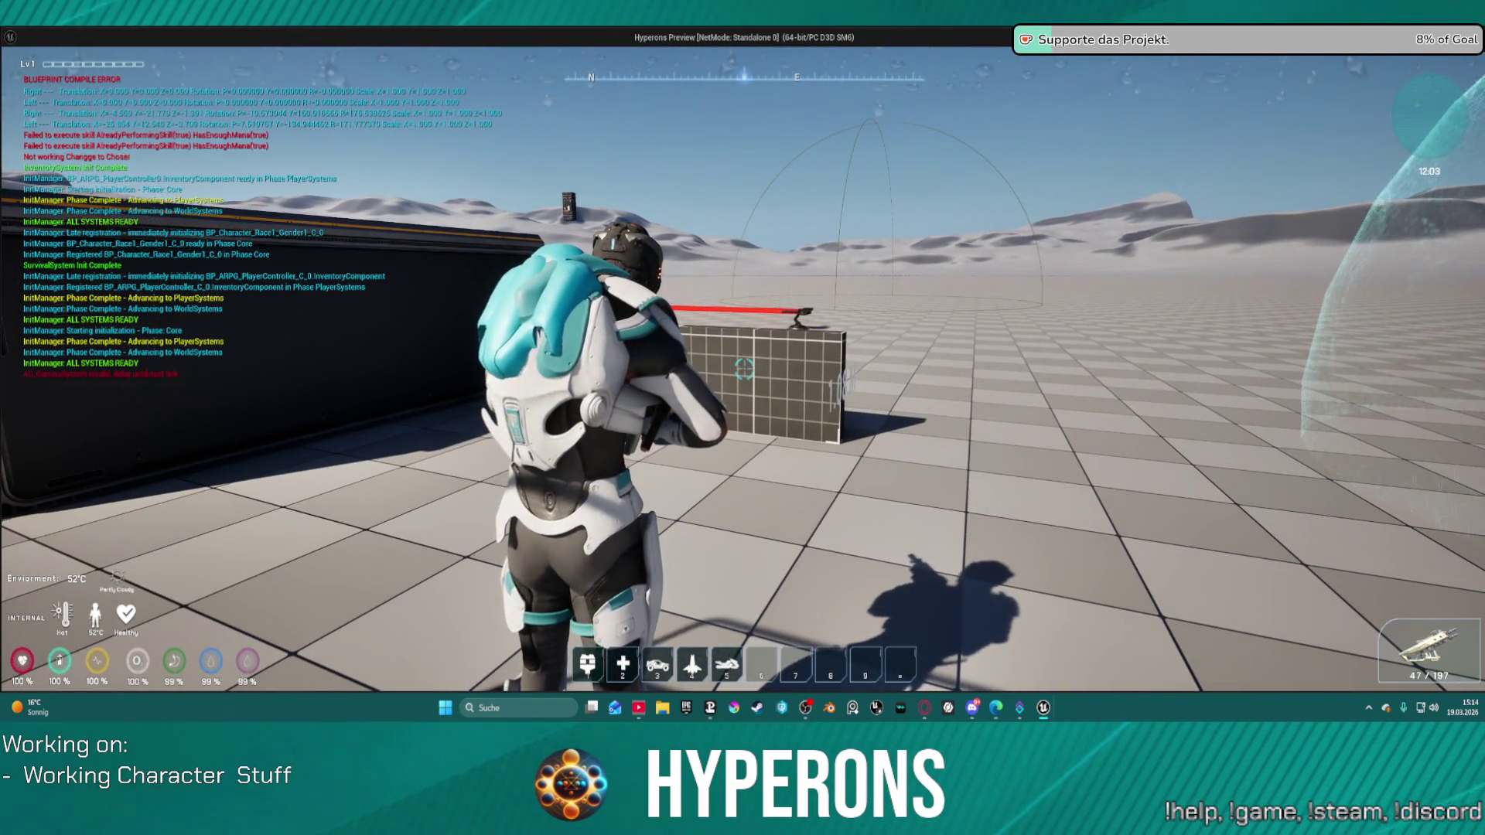
key(Escape)
drag(493, 189, 919, 182)
right_click(863, 190)
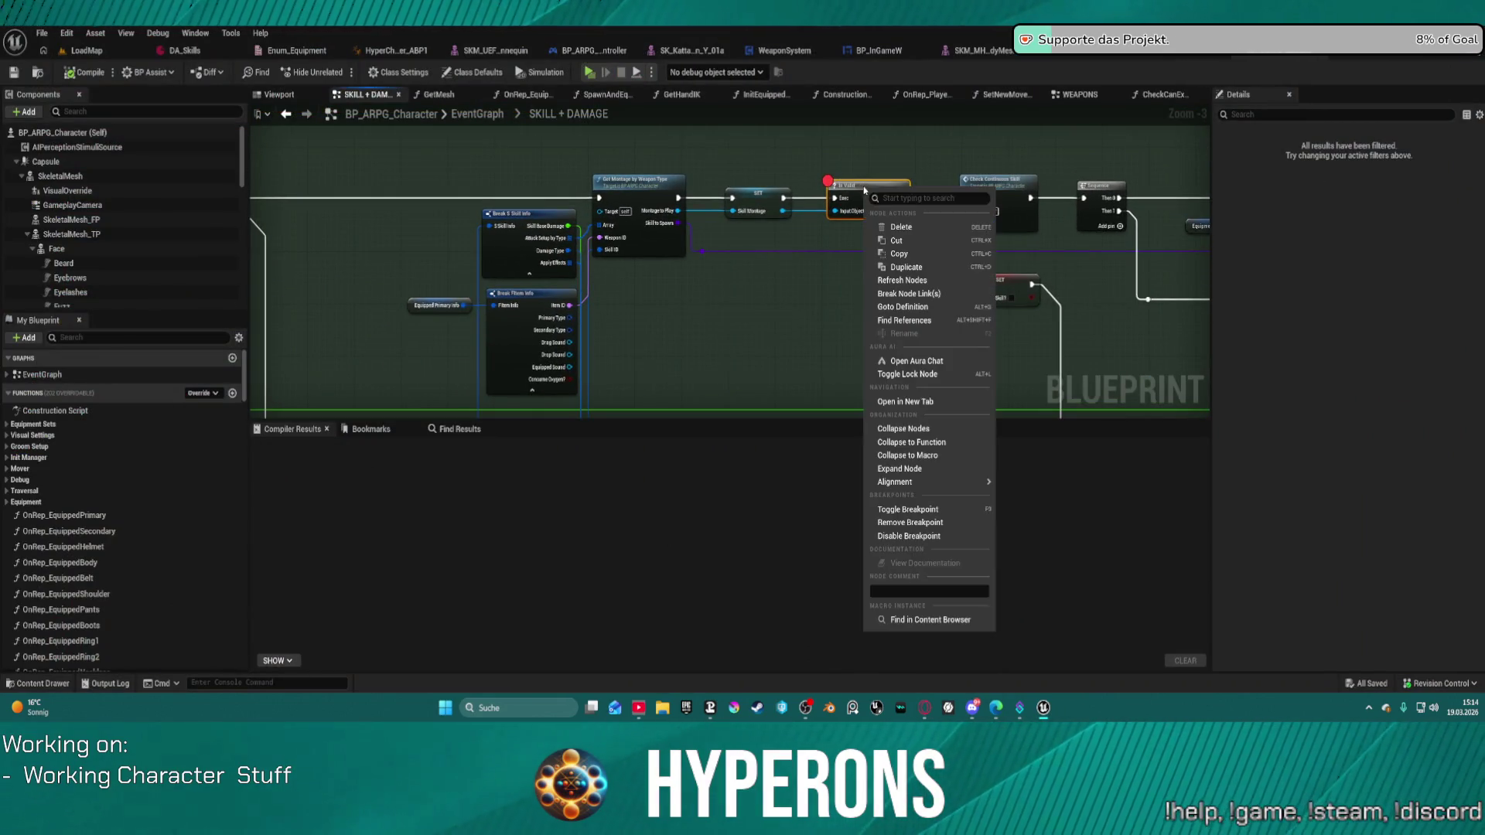
click(923, 523)
Set a breakpoint on the MC_PerformSkill event.
drag(255, 194, 632, 192)
right_click(329, 176)
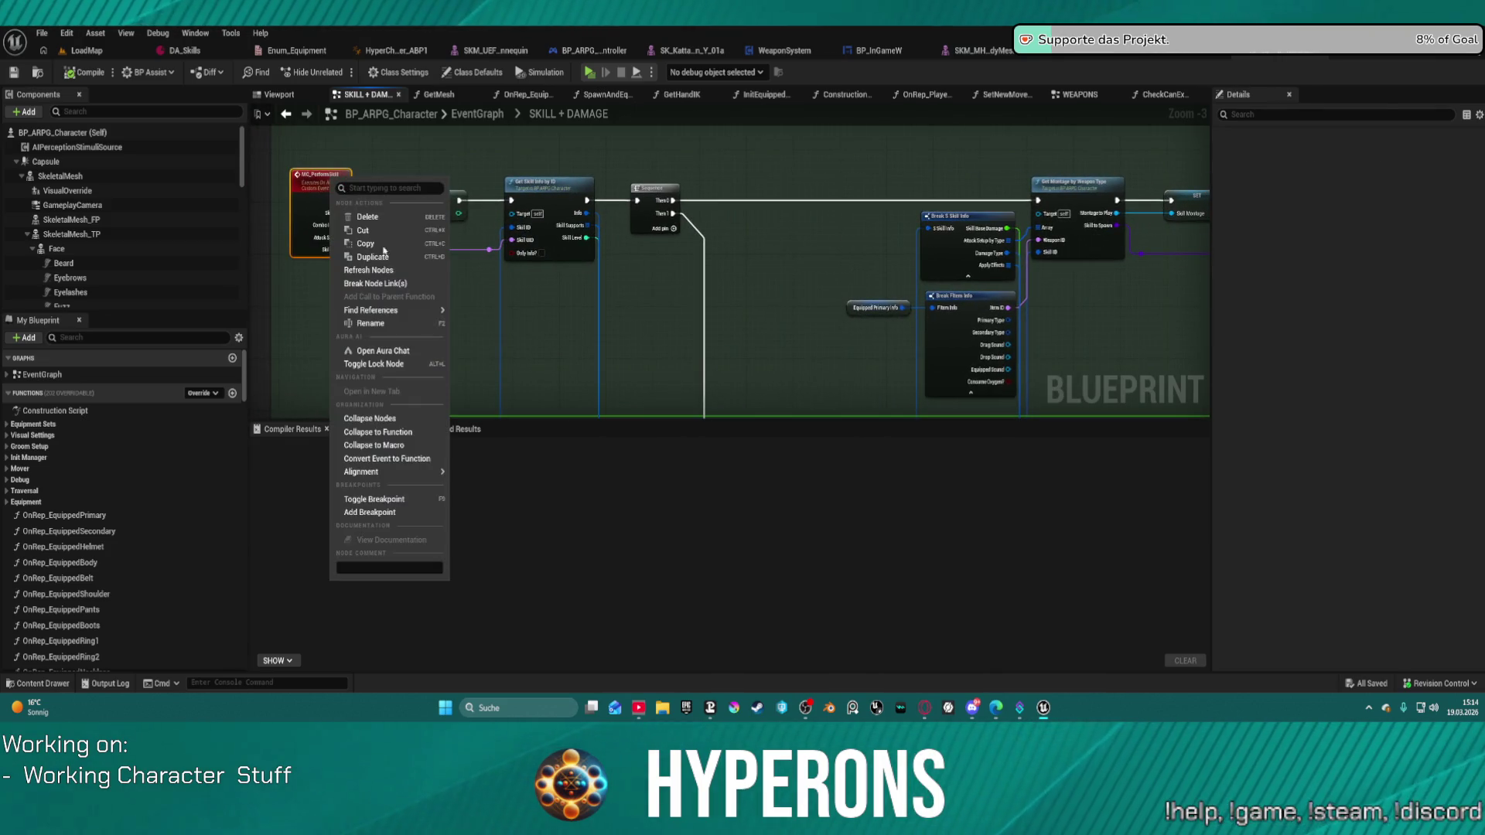
click(380, 515)
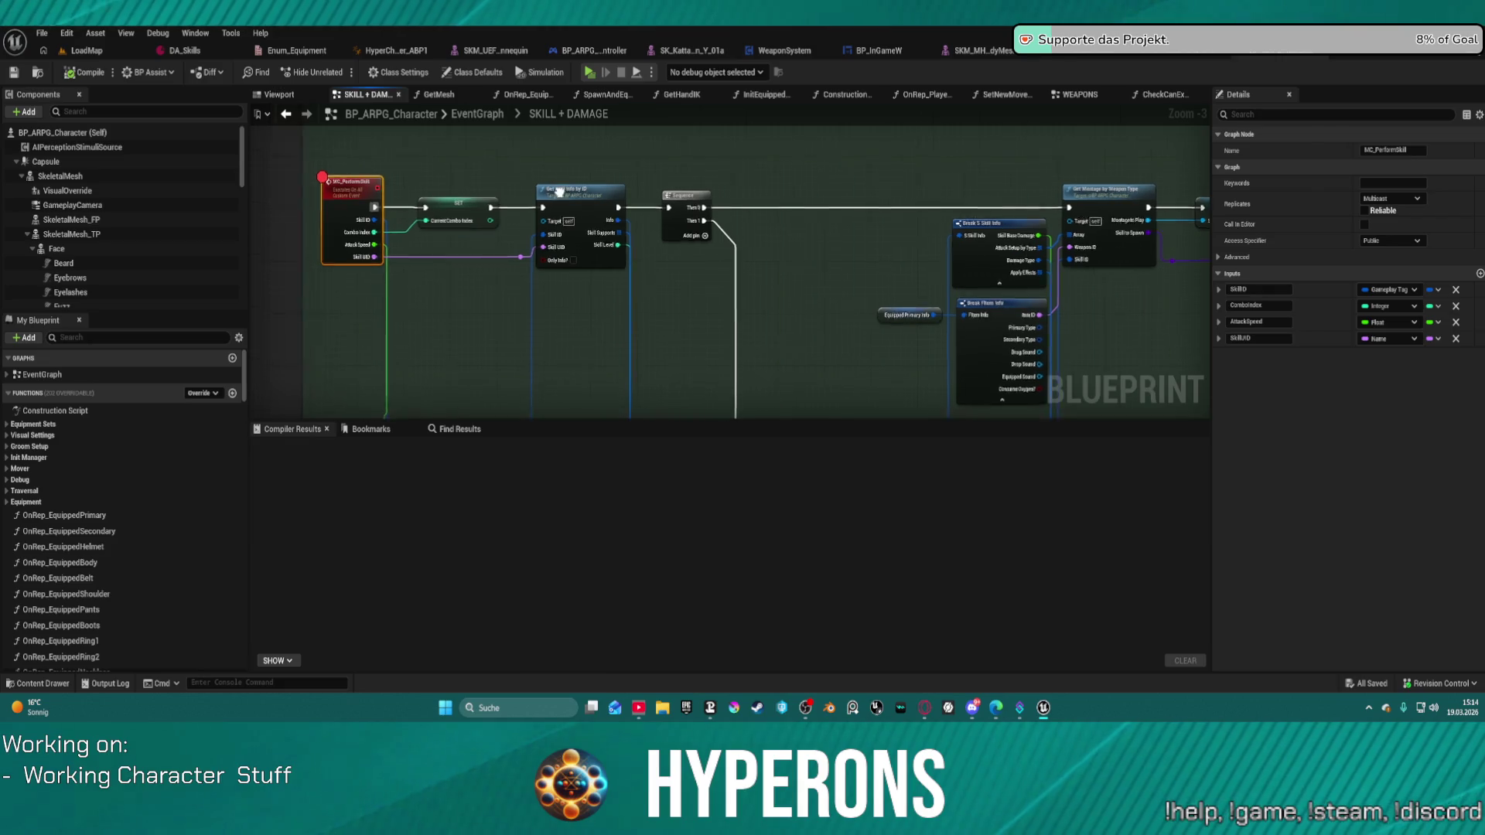
scroll(636, 369, down, 4)
scroll(529, 268, up, 5)
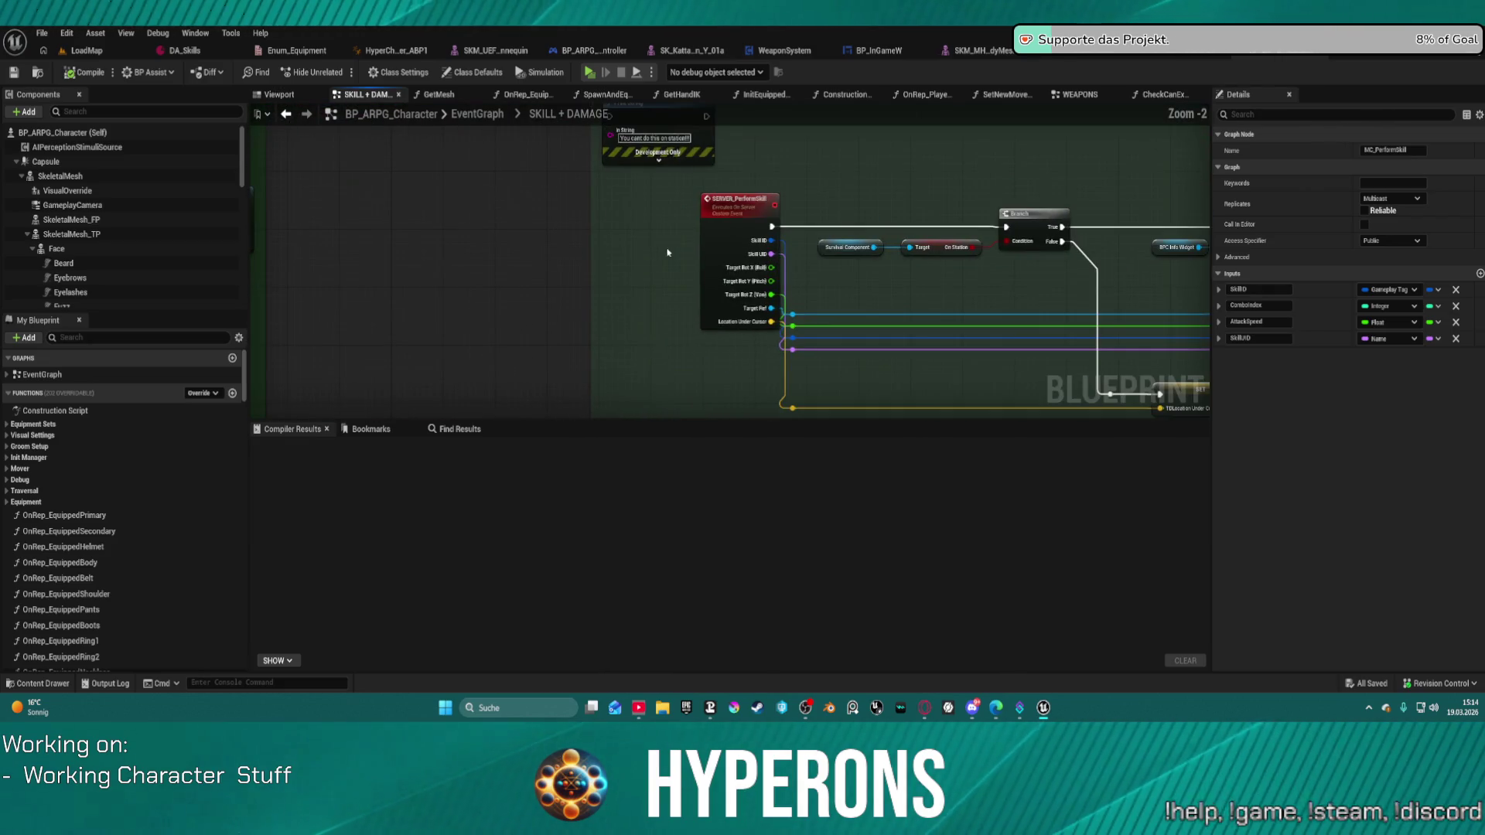
Breakpoint the Branch node following the SERVER_PerformSkill event.
mouse_move(557, 131)
mouse_down()
mouse_move(288, 241)
mouse_move(300, 188)
mouse_move(451, 218)
mouse_move(288, 164)
mouse_move(256, 198)
mouse_up()
drag(1075, 199, 636, 196)
scroll(635, 195, down, 8)
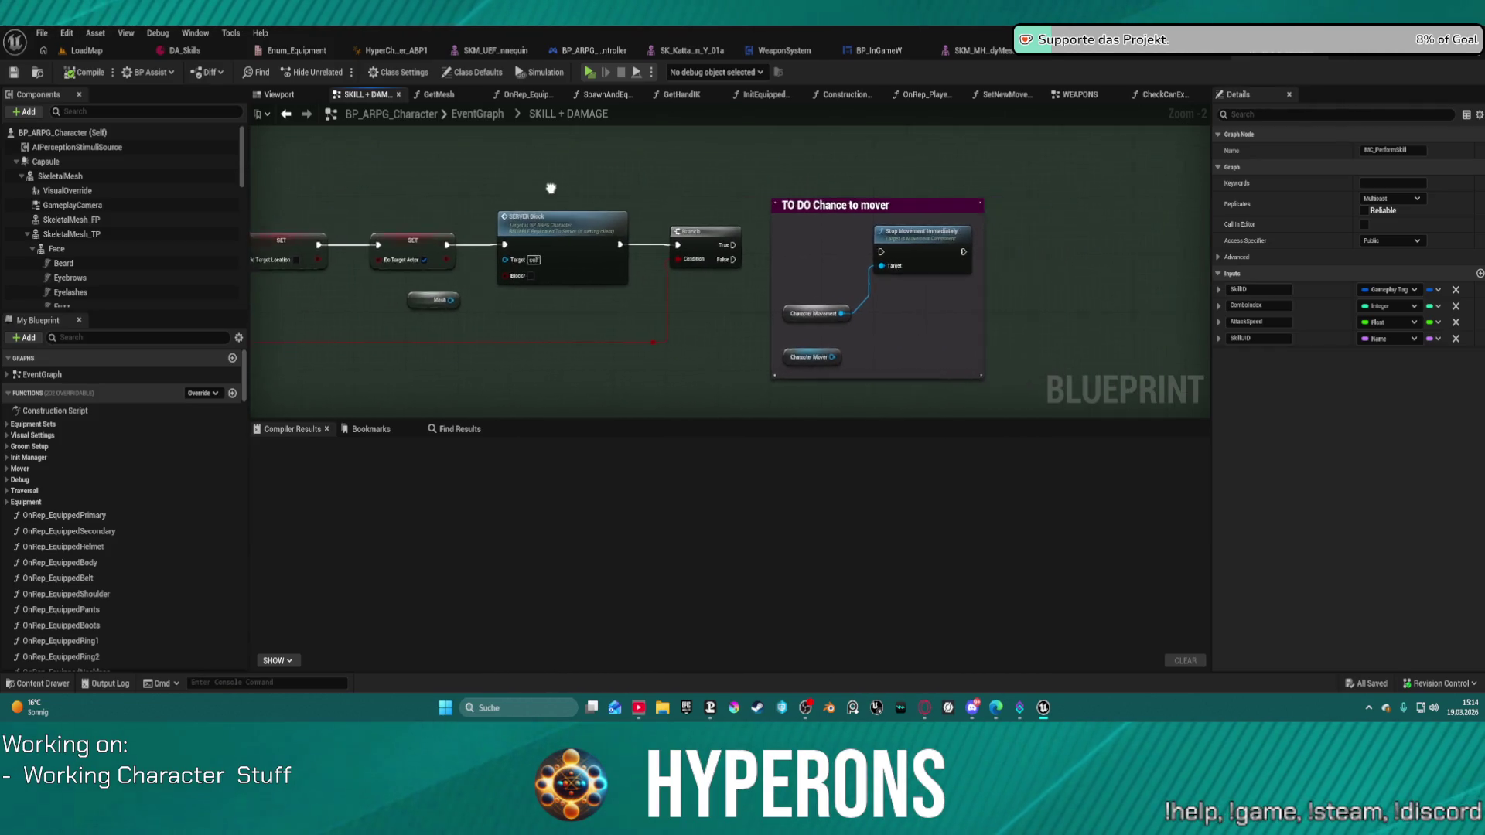
scroll(642, 252, up, 11)
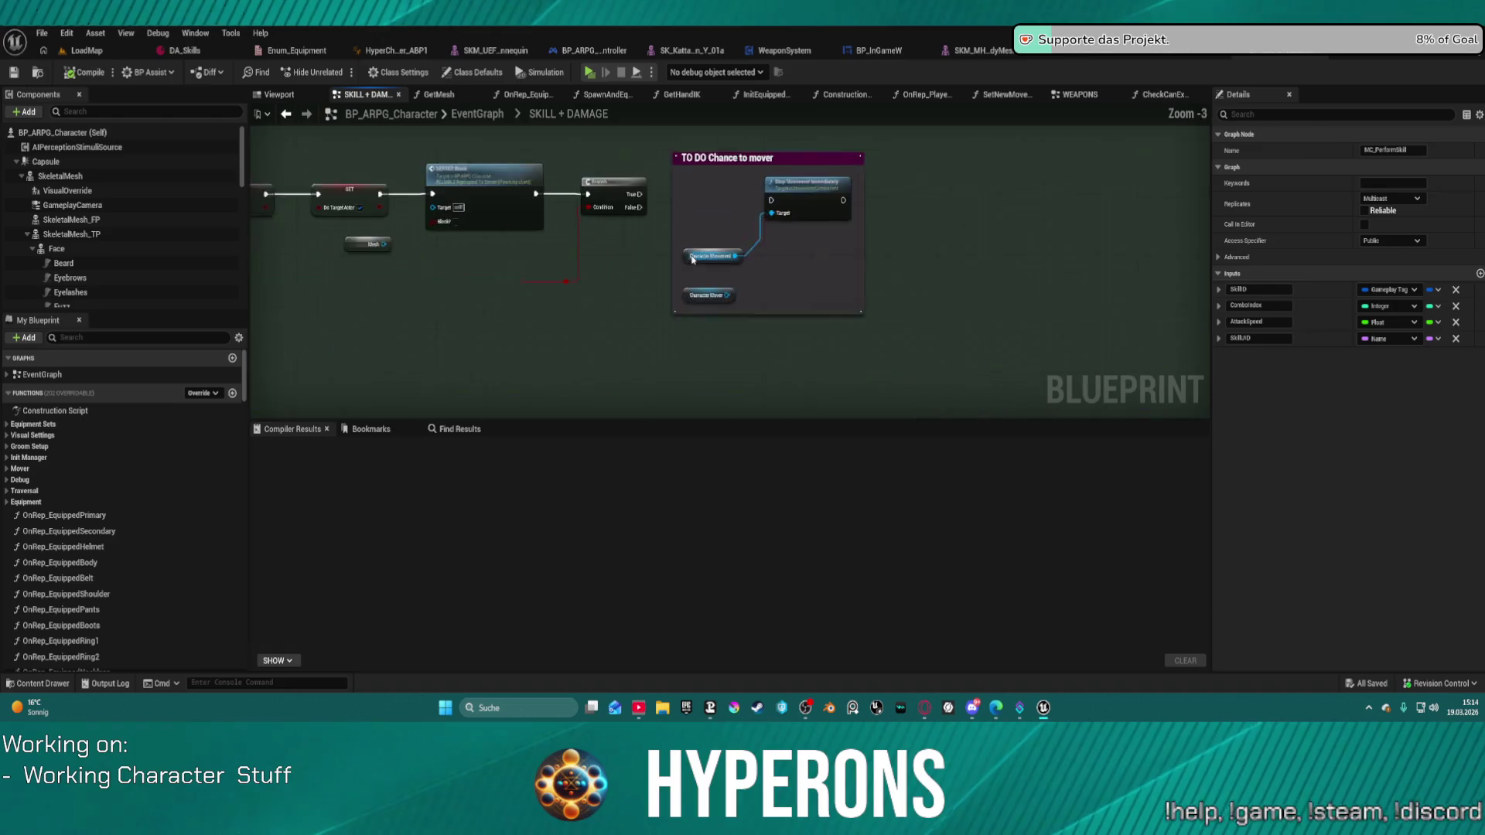
scroll(720, 274, down, 3)
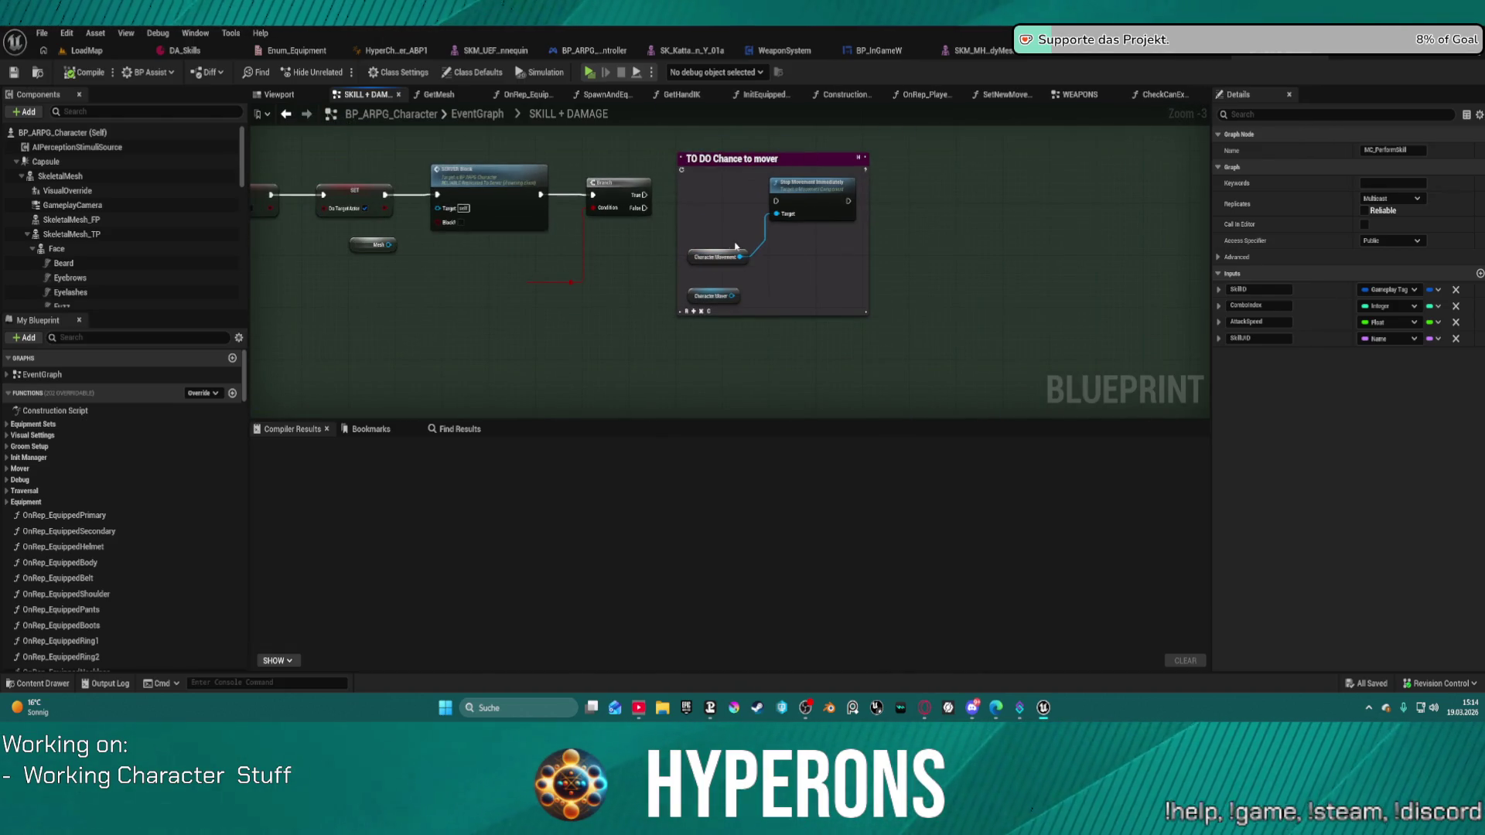
drag(684, 246, 1160, 178)
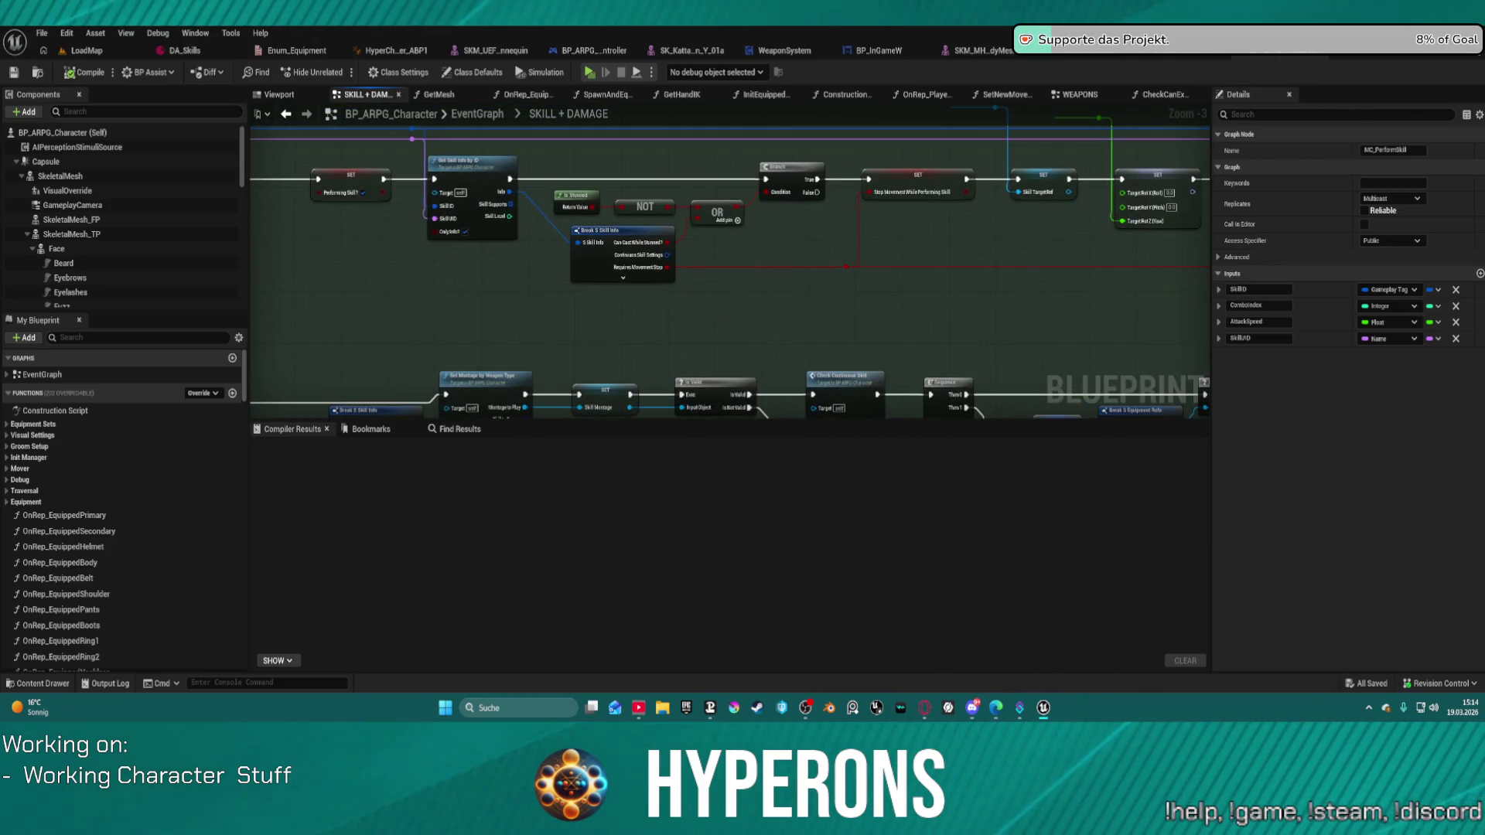
mouse_move(1160, 232)
mouse_down()
mouse_move(743, 271)
mouse_move(1122, 255)
mouse_up()
mouse_move(928, 259)
mouse_down()
mouse_move(859, 259)
mouse_move(1015, 276)
mouse_up()
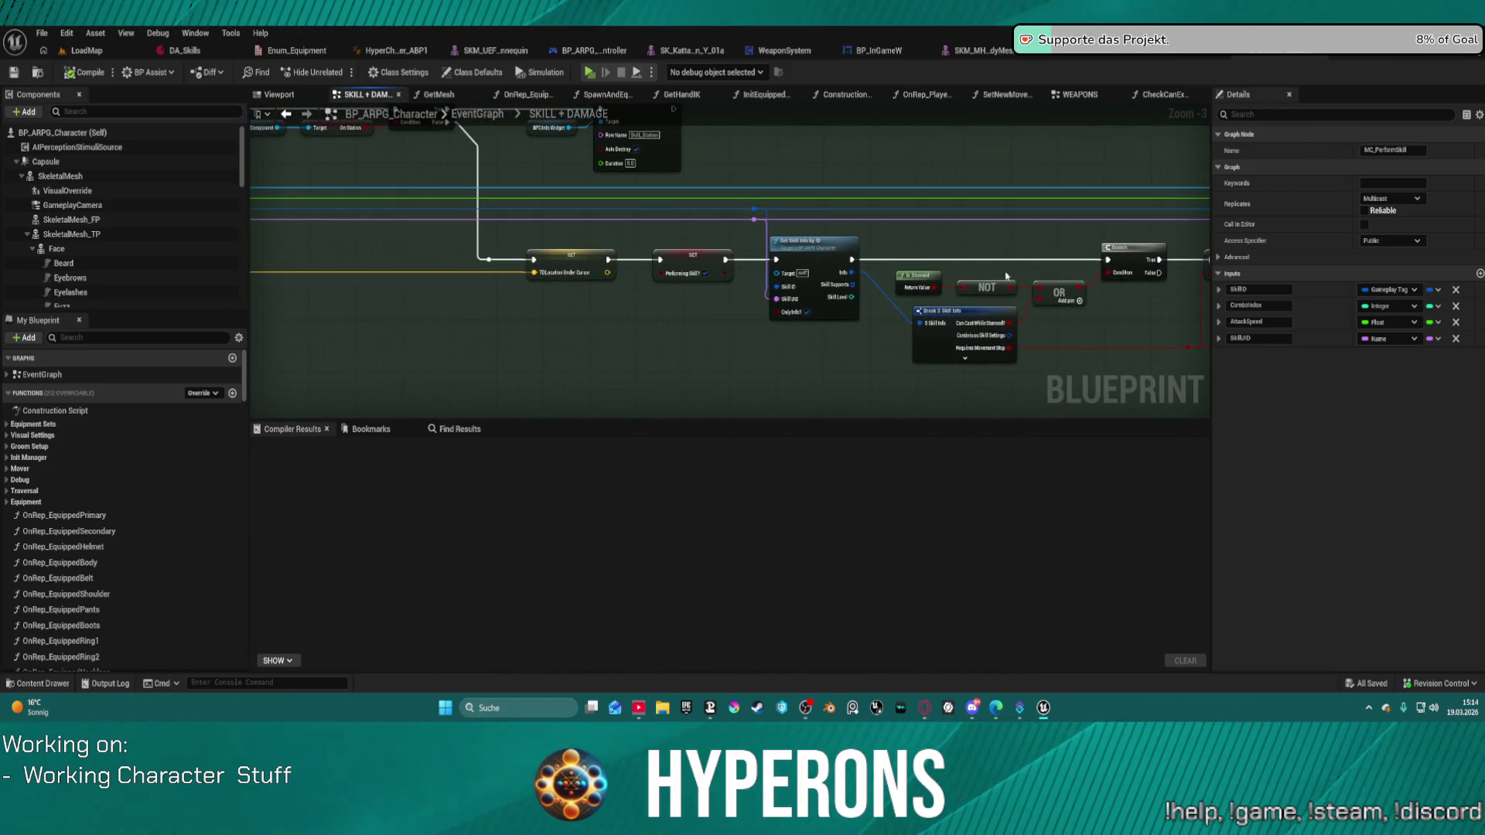
drag(781, 245, 982, 281)
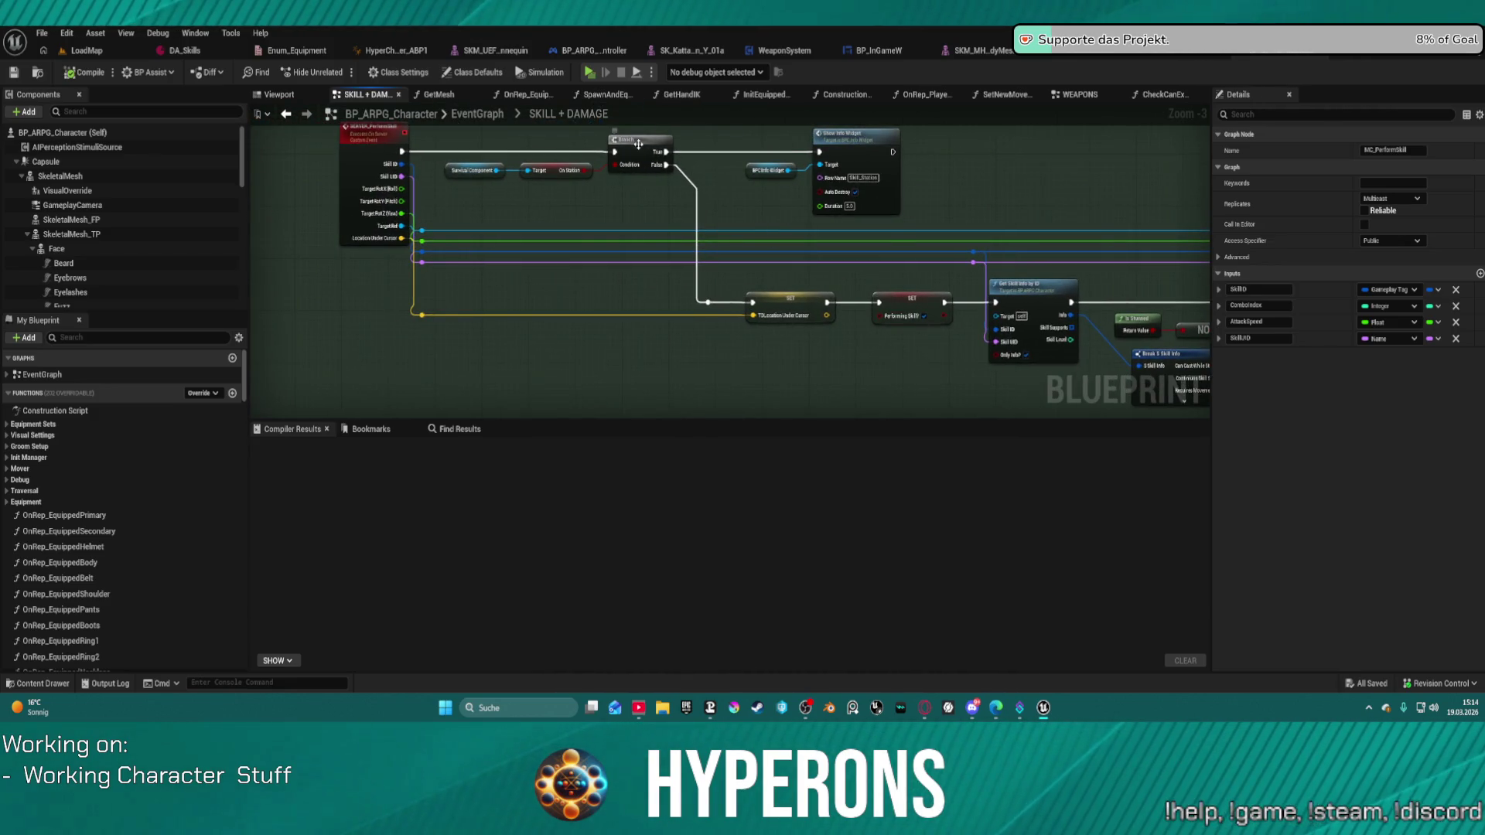
drag(626, 244, 650, 236)
right_click(643, 215)
click(693, 514)
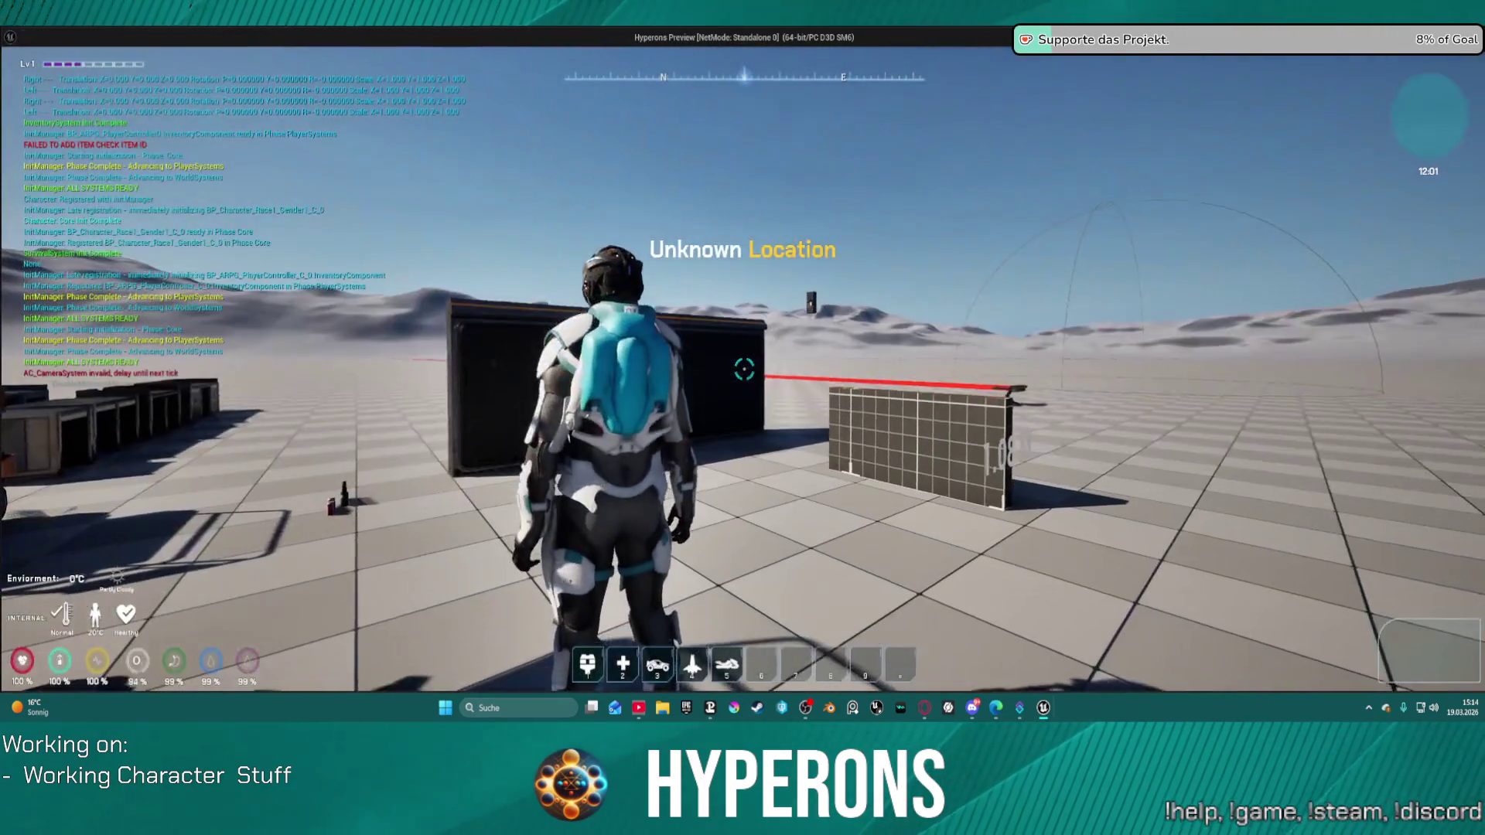
Equip MG 01 from the inventory and trigger the skill with E to hit the Branch breakpoint.
key(i)
right_click(1328, 437)
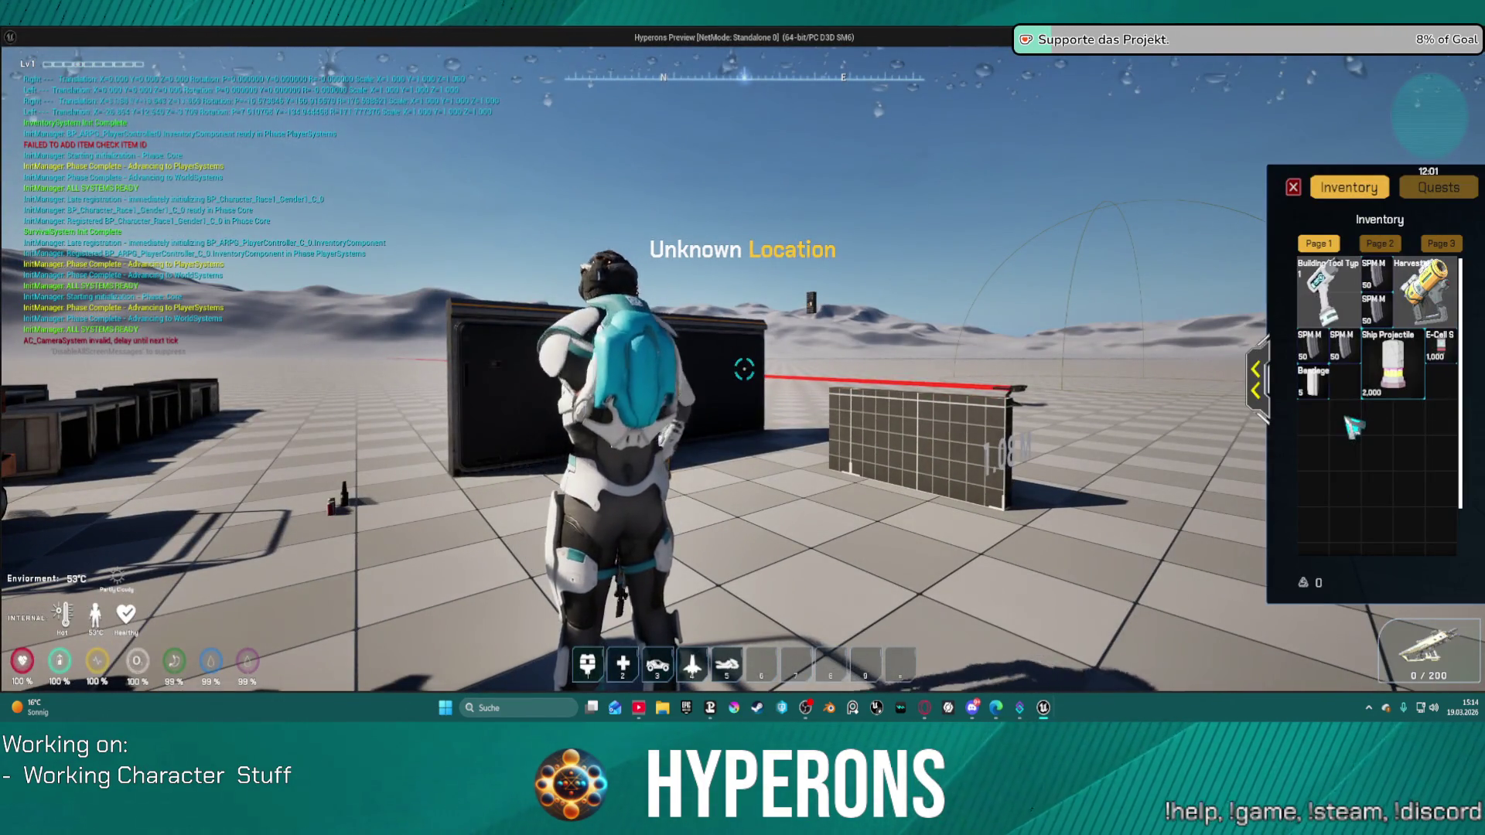
key(i)
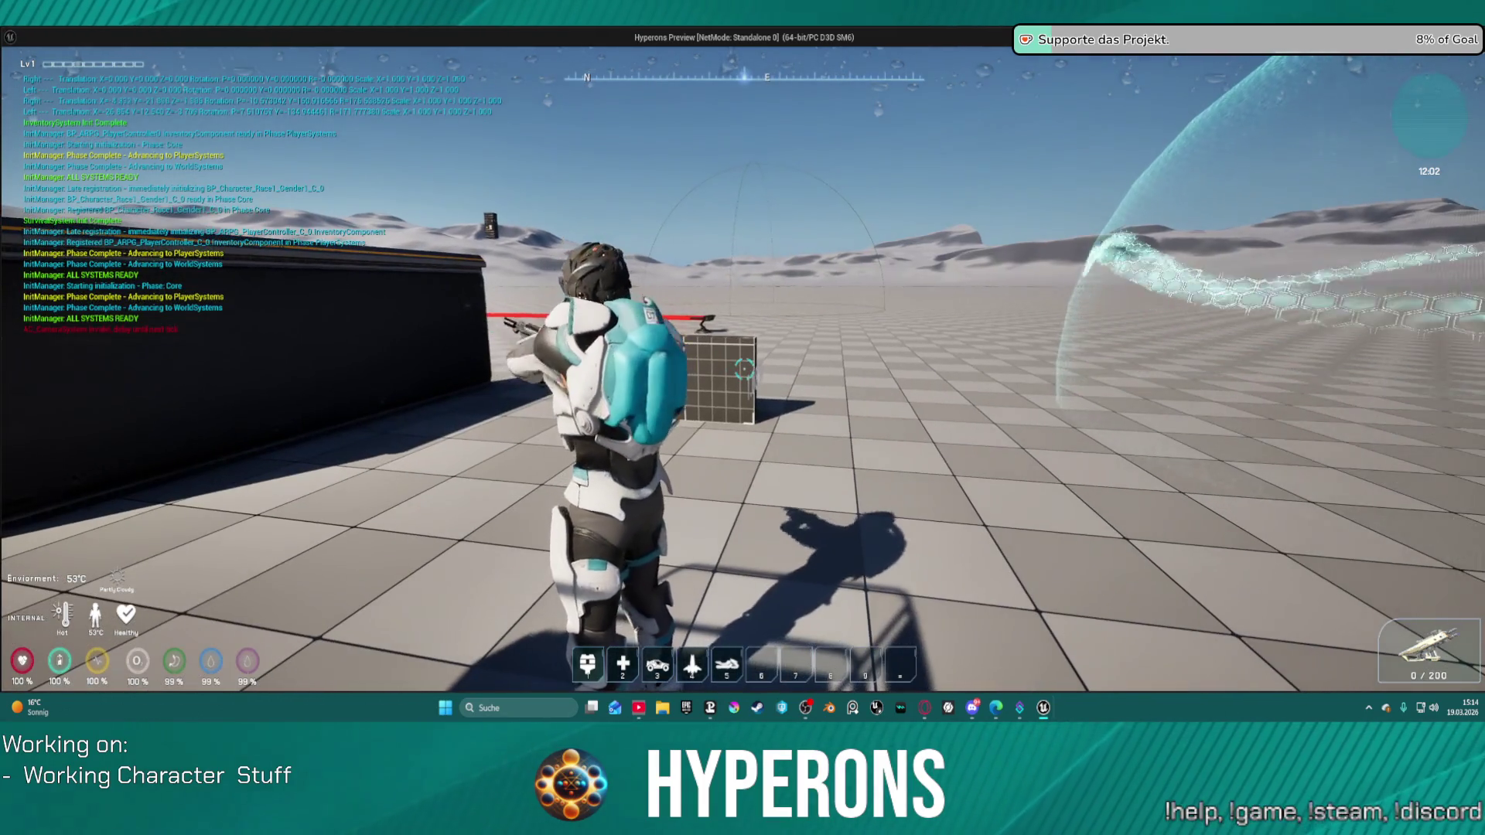
key(e)
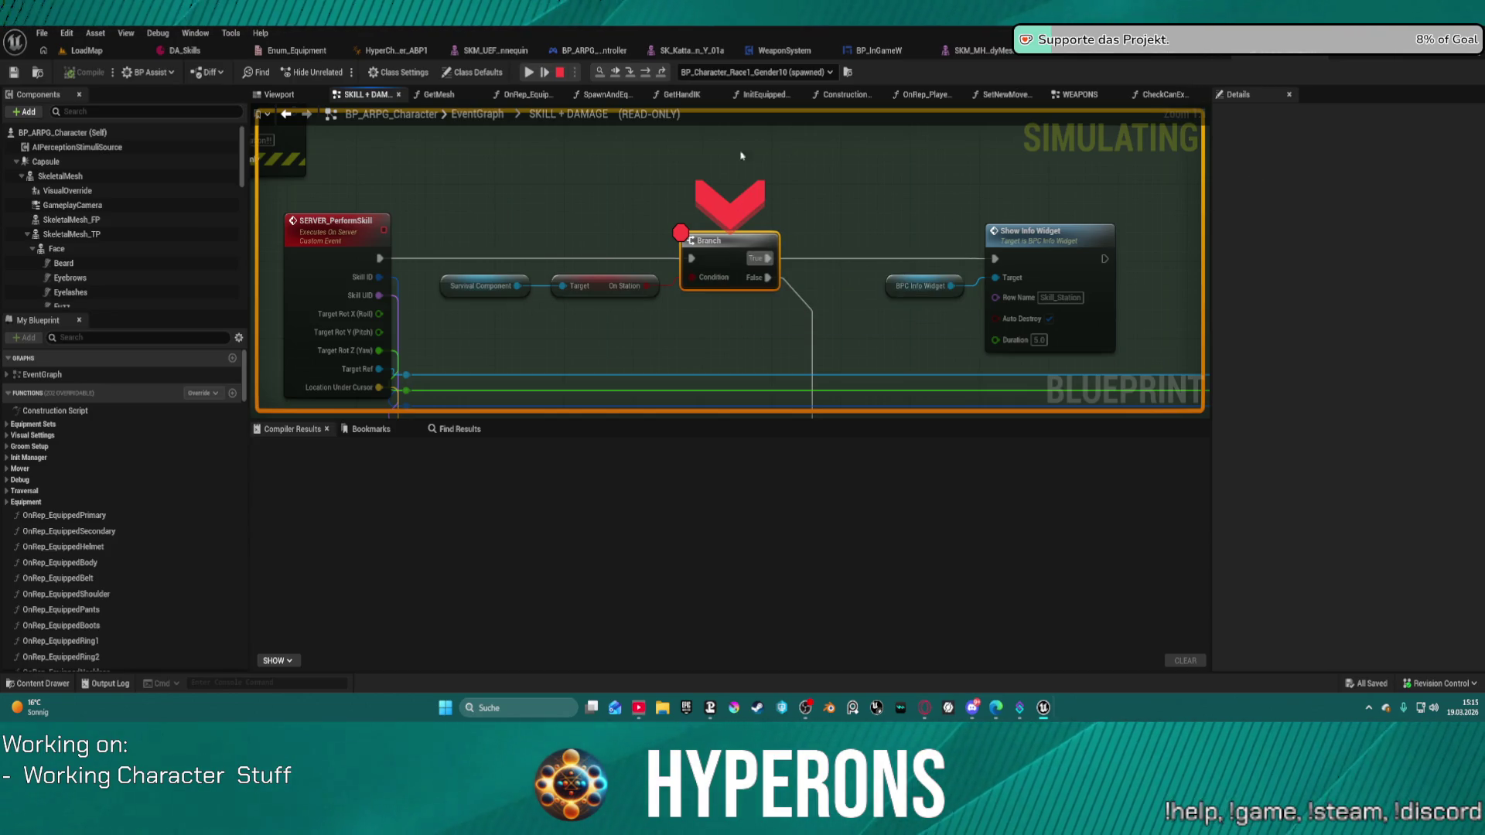
Step through Get Skill Info by ID, the Branch and SET nodes up to the SERVER Block call.
click(644, 75)
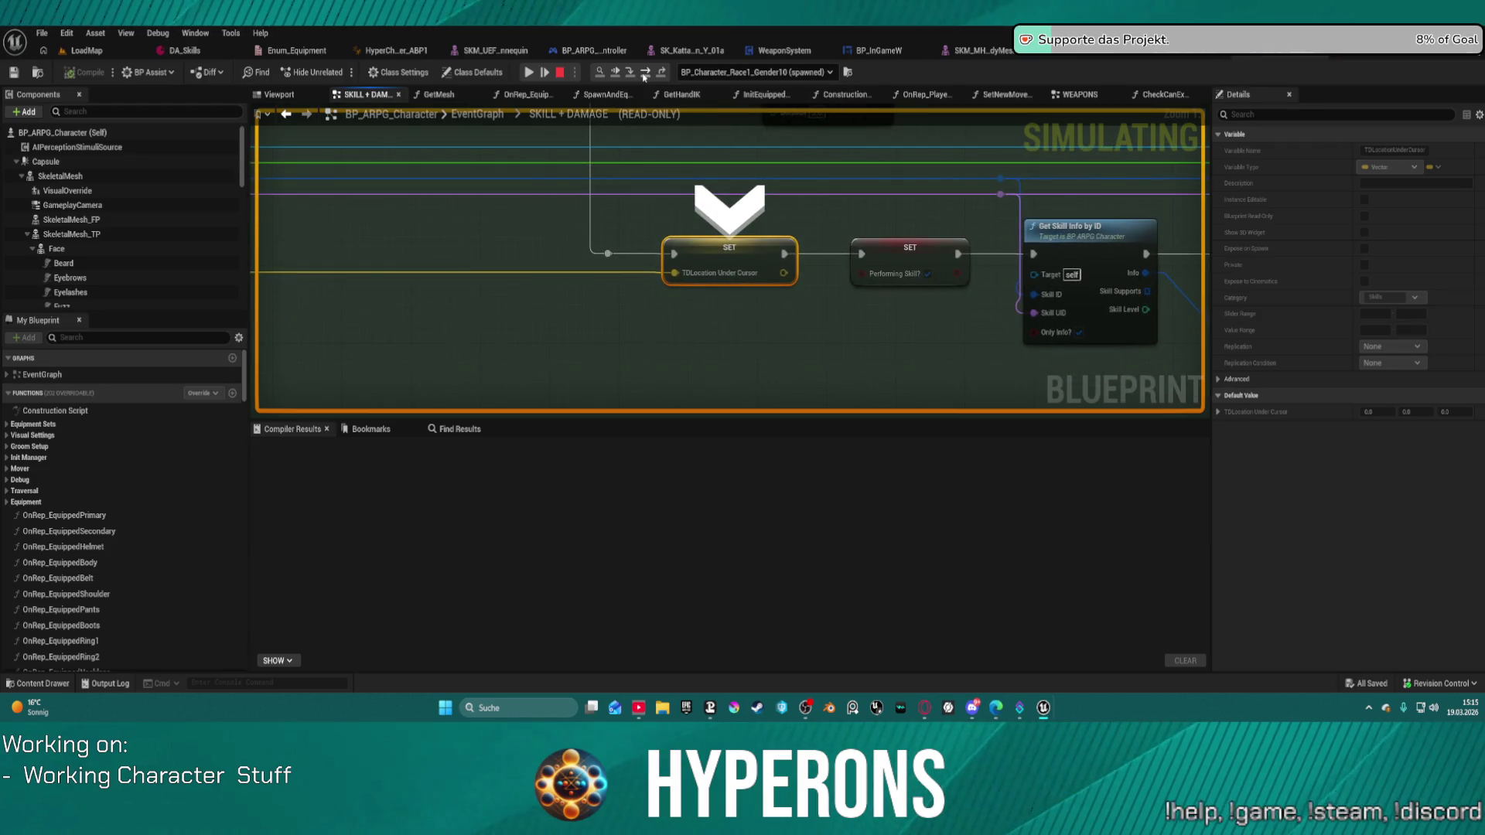
click(644, 75)
click(644, 75)
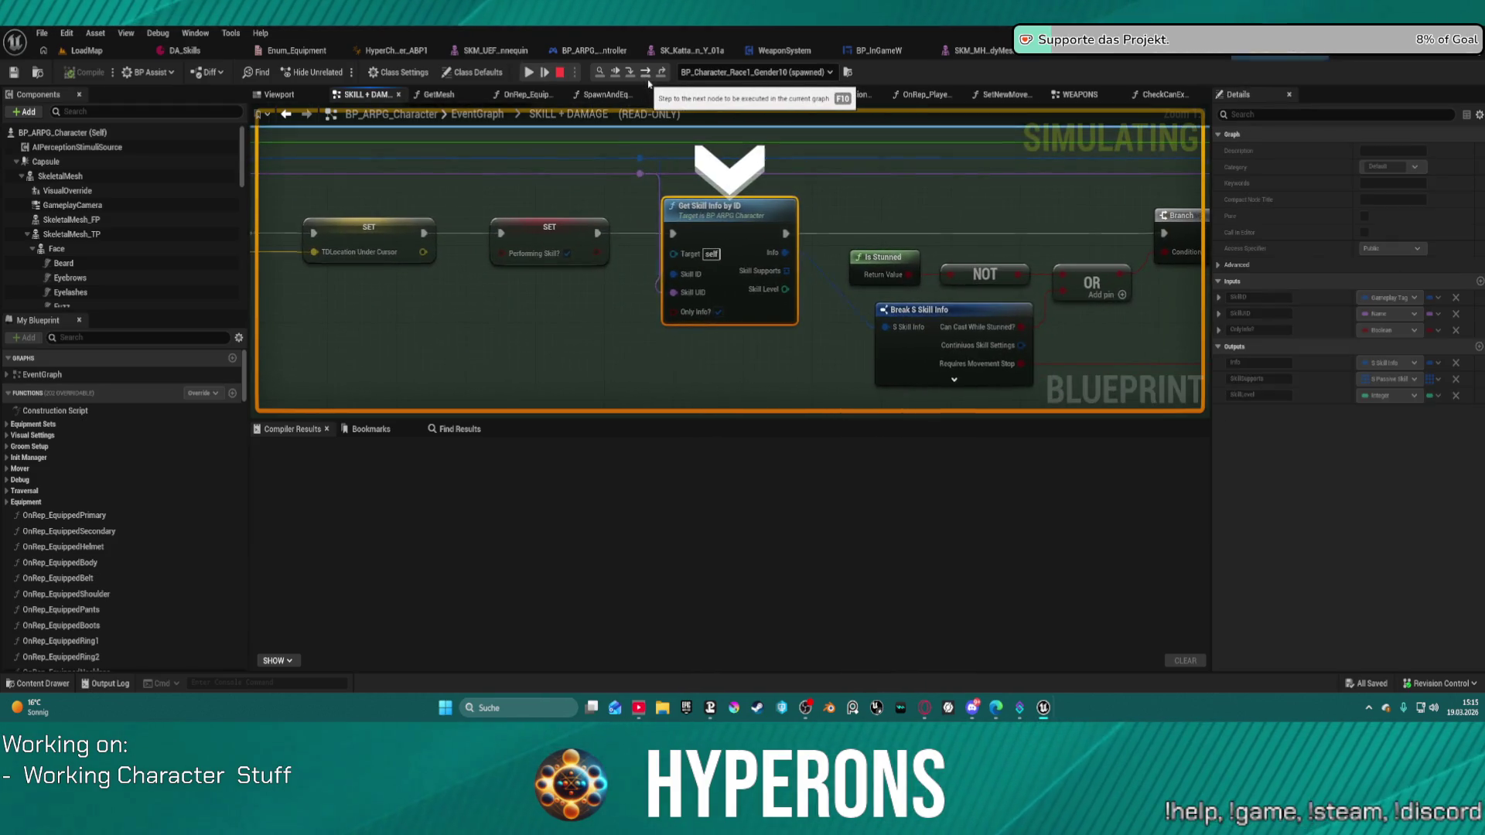
click(649, 73)
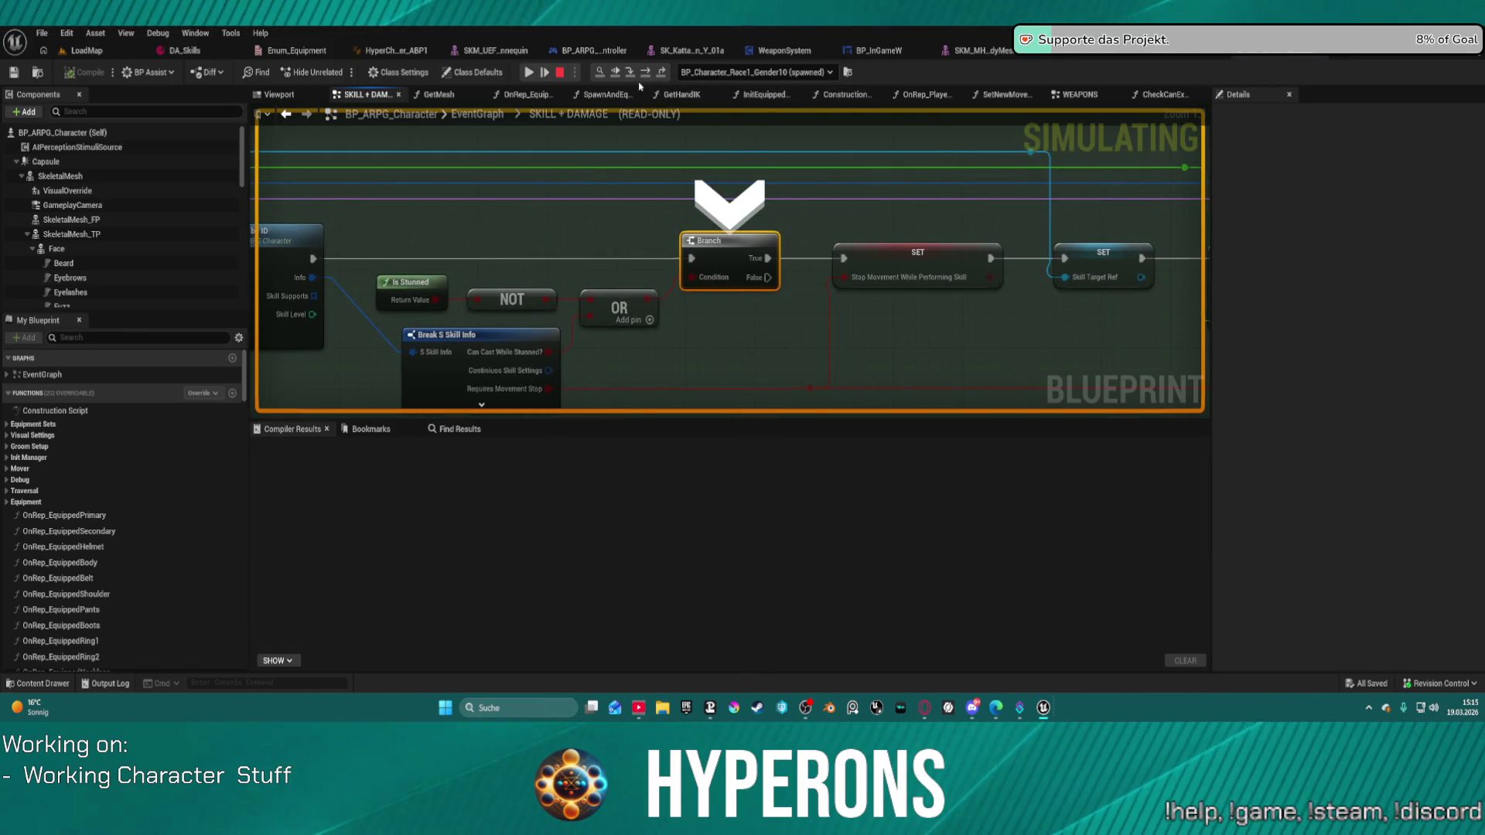
click(648, 75)
click(647, 75)
click(647, 75)
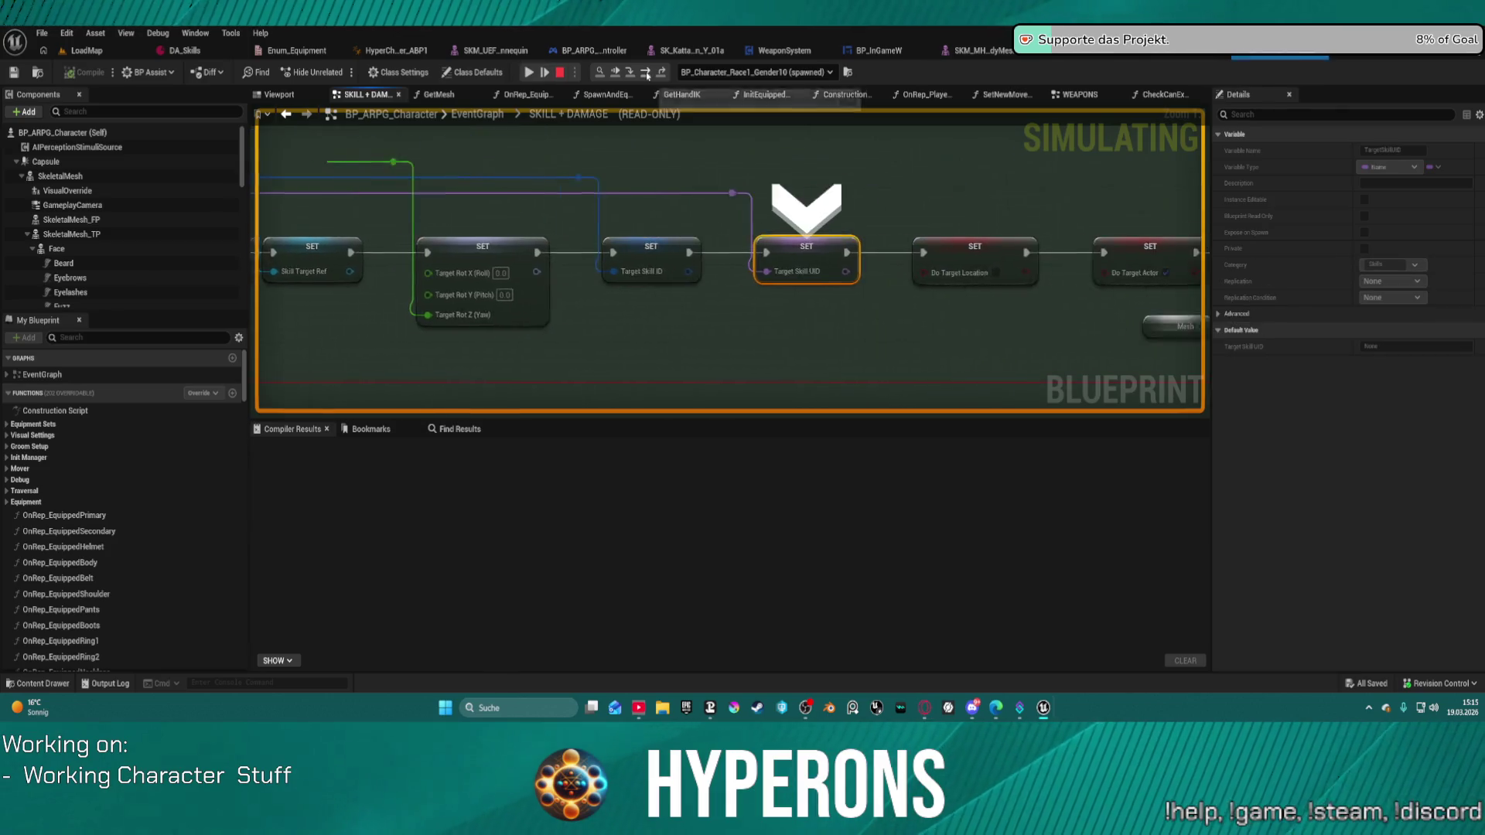
click(647, 75)
click(647, 75)
click(647, 75)
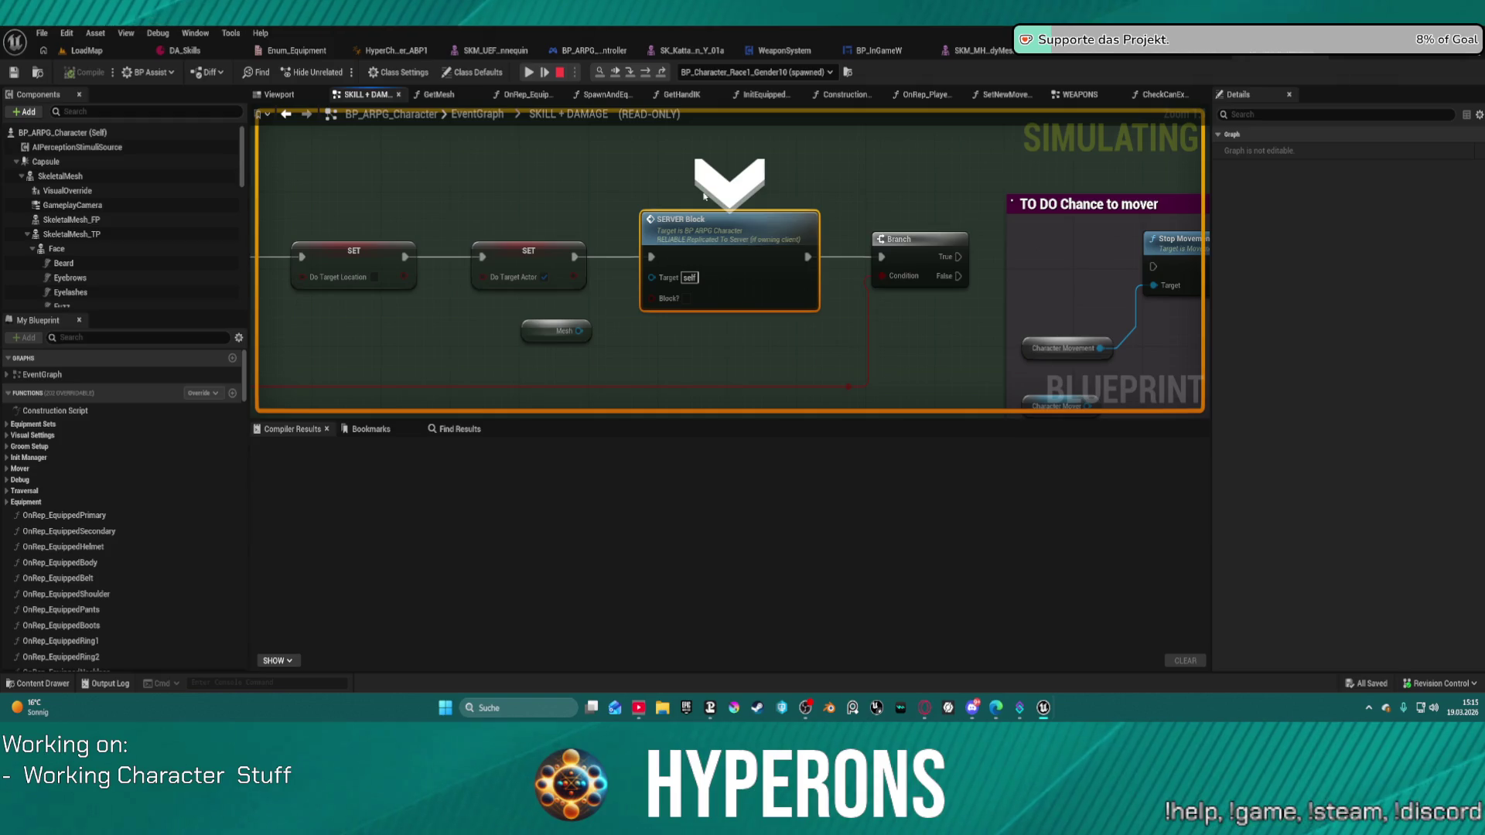
Jump to the paused node and survey the commented node clusters of the skill graph.
scroll(698, 265, down, 5)
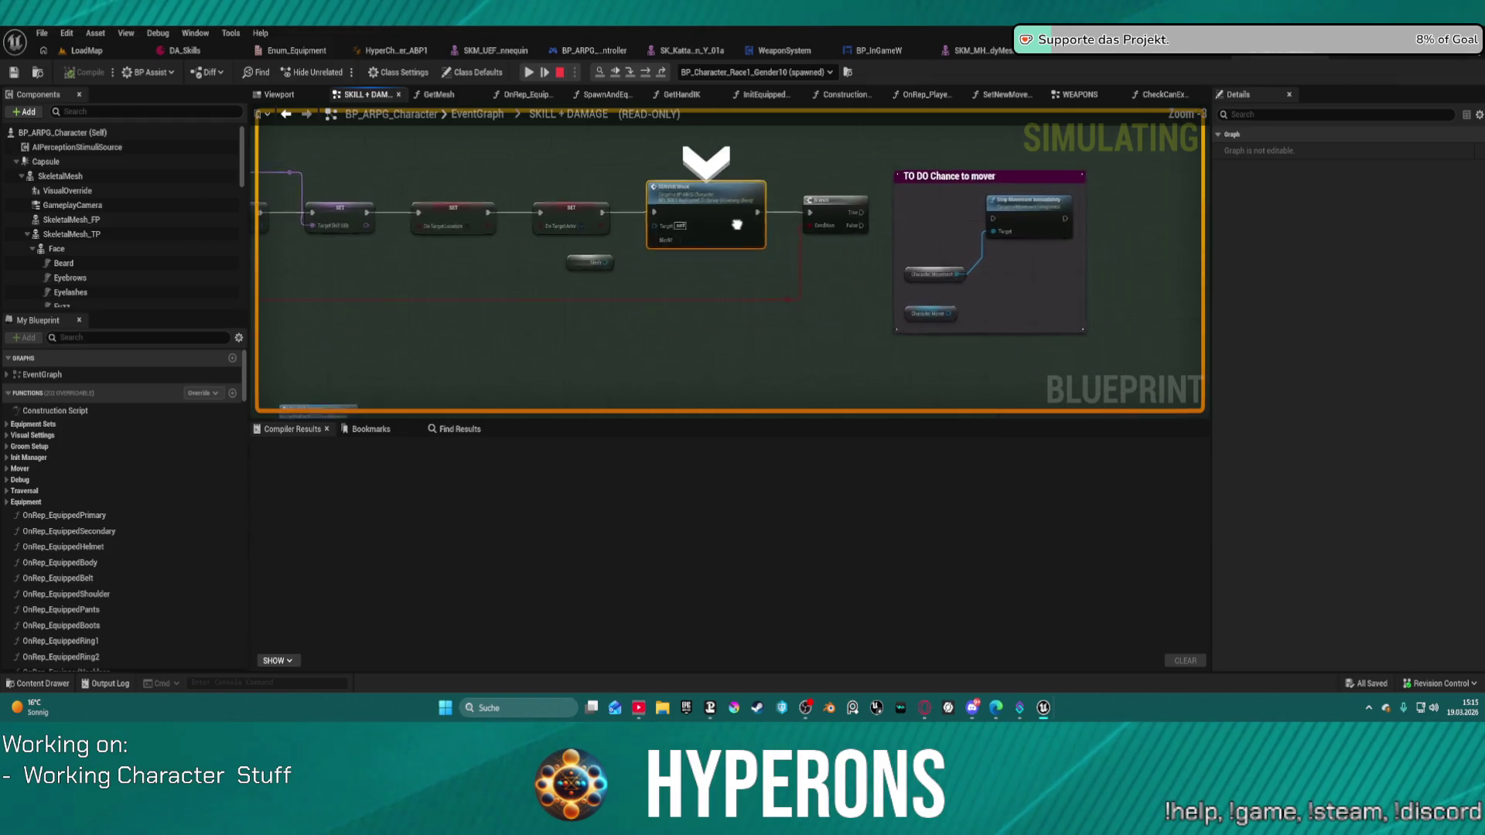
drag(760, 181, 967, 132)
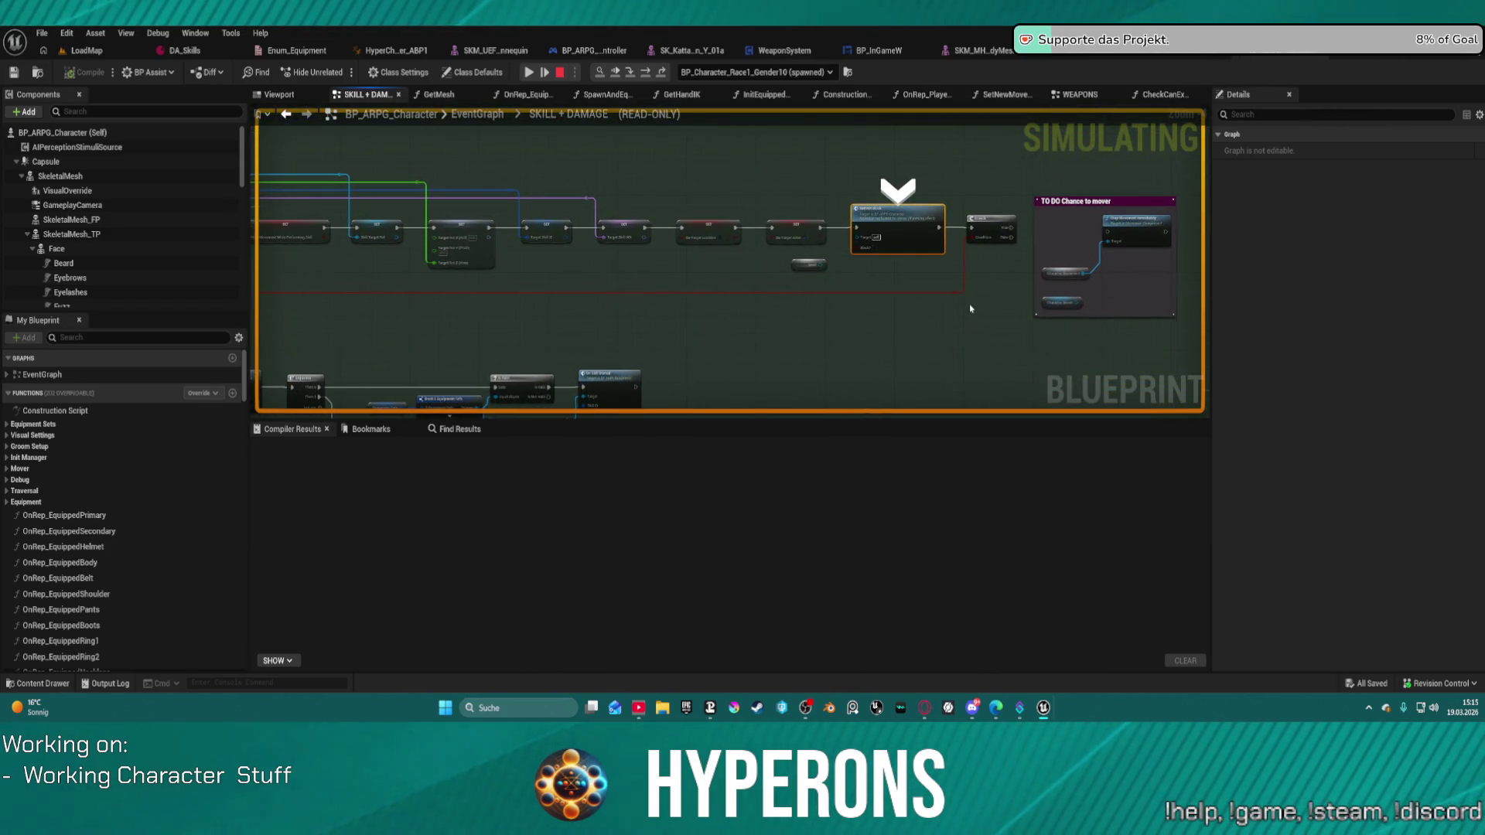
scroll(971, 309, down, 5)
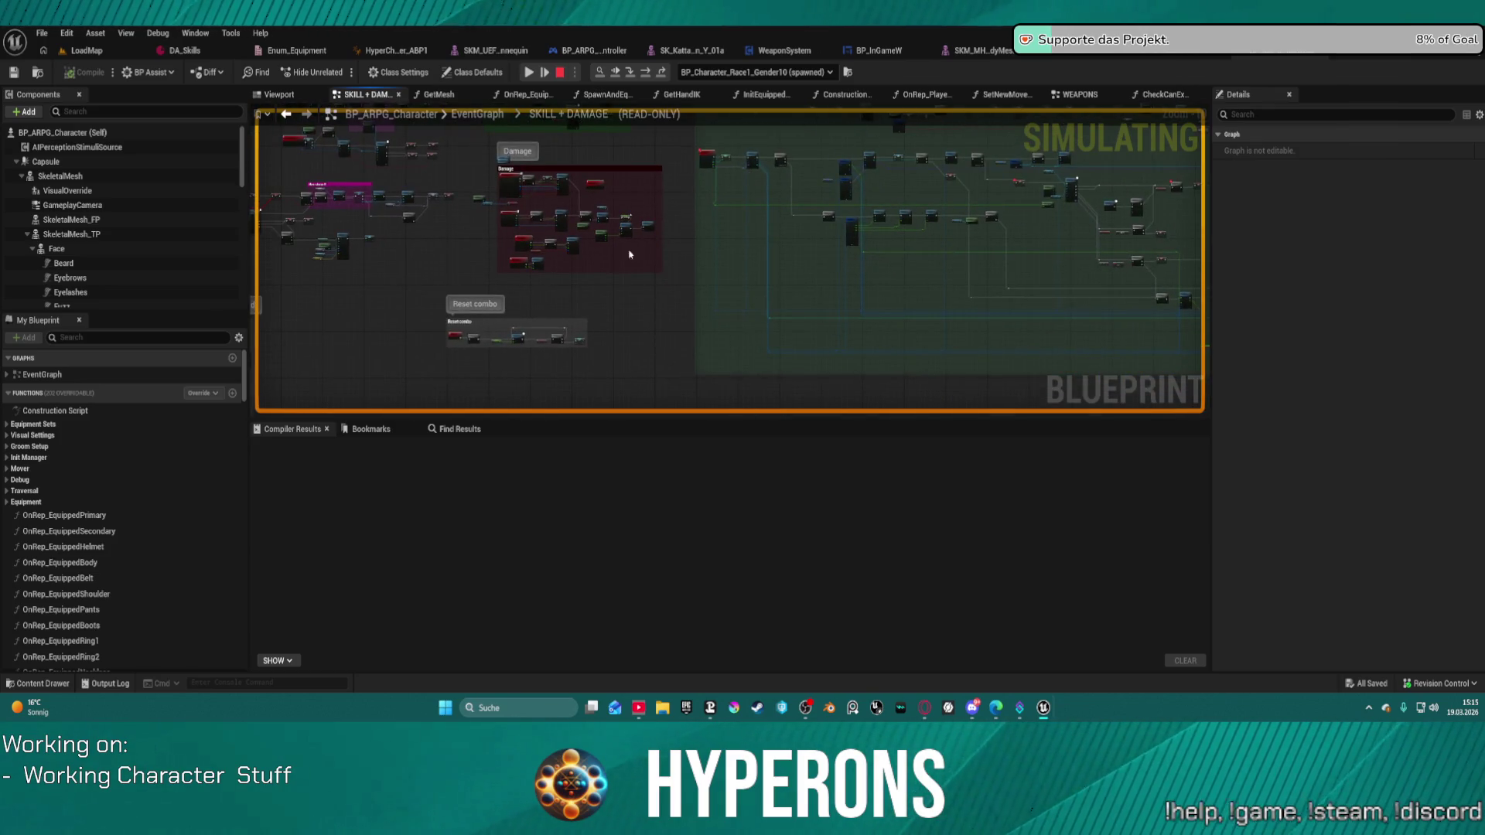
scroll(550, 358, up, 5)
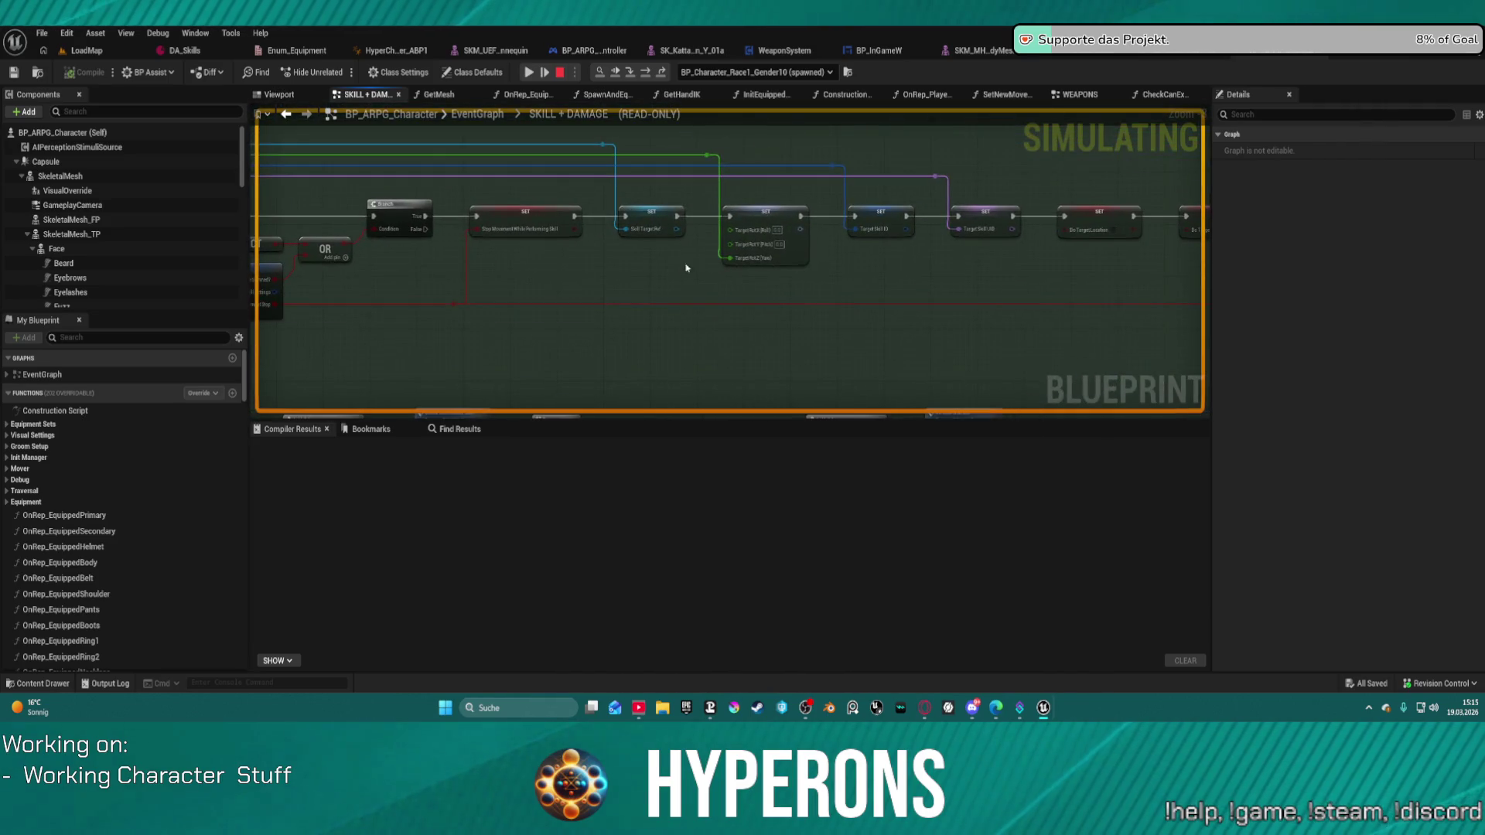
key(F10)
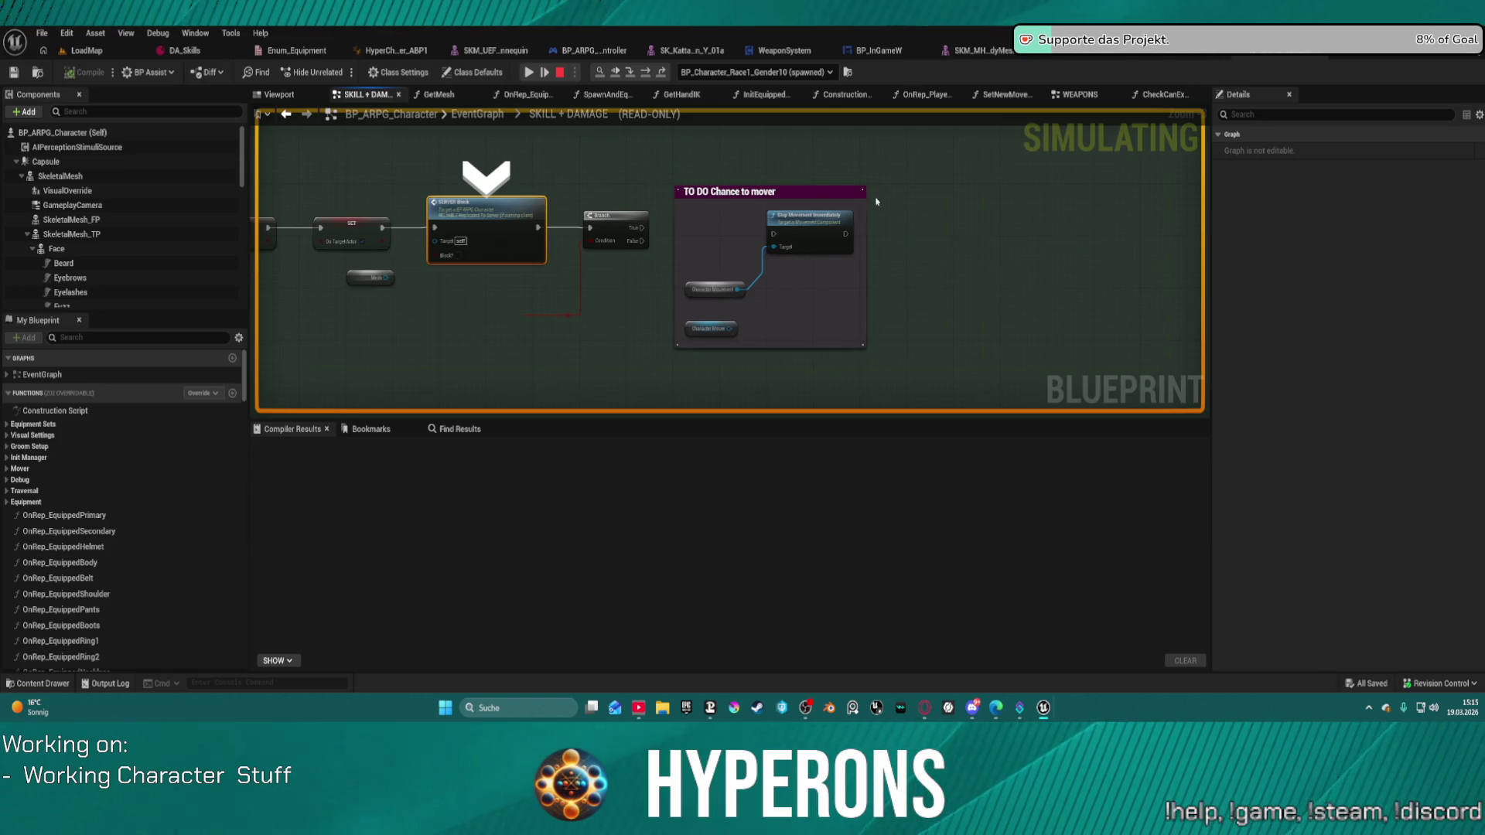
scroll(869, 204, down, 10)
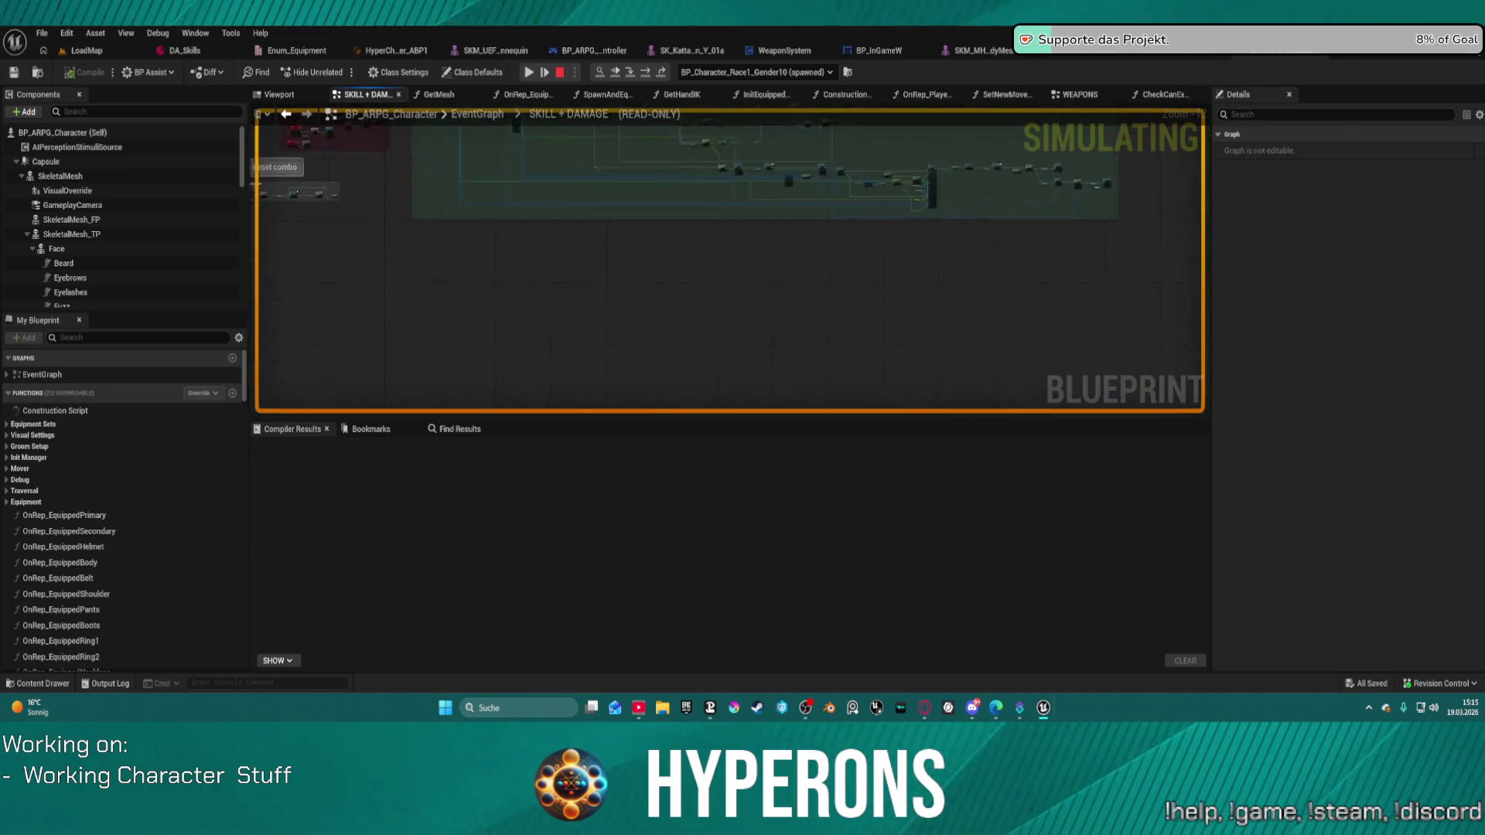
scroll(997, 201, up, 6)
drag(998, 201, 1053, 211)
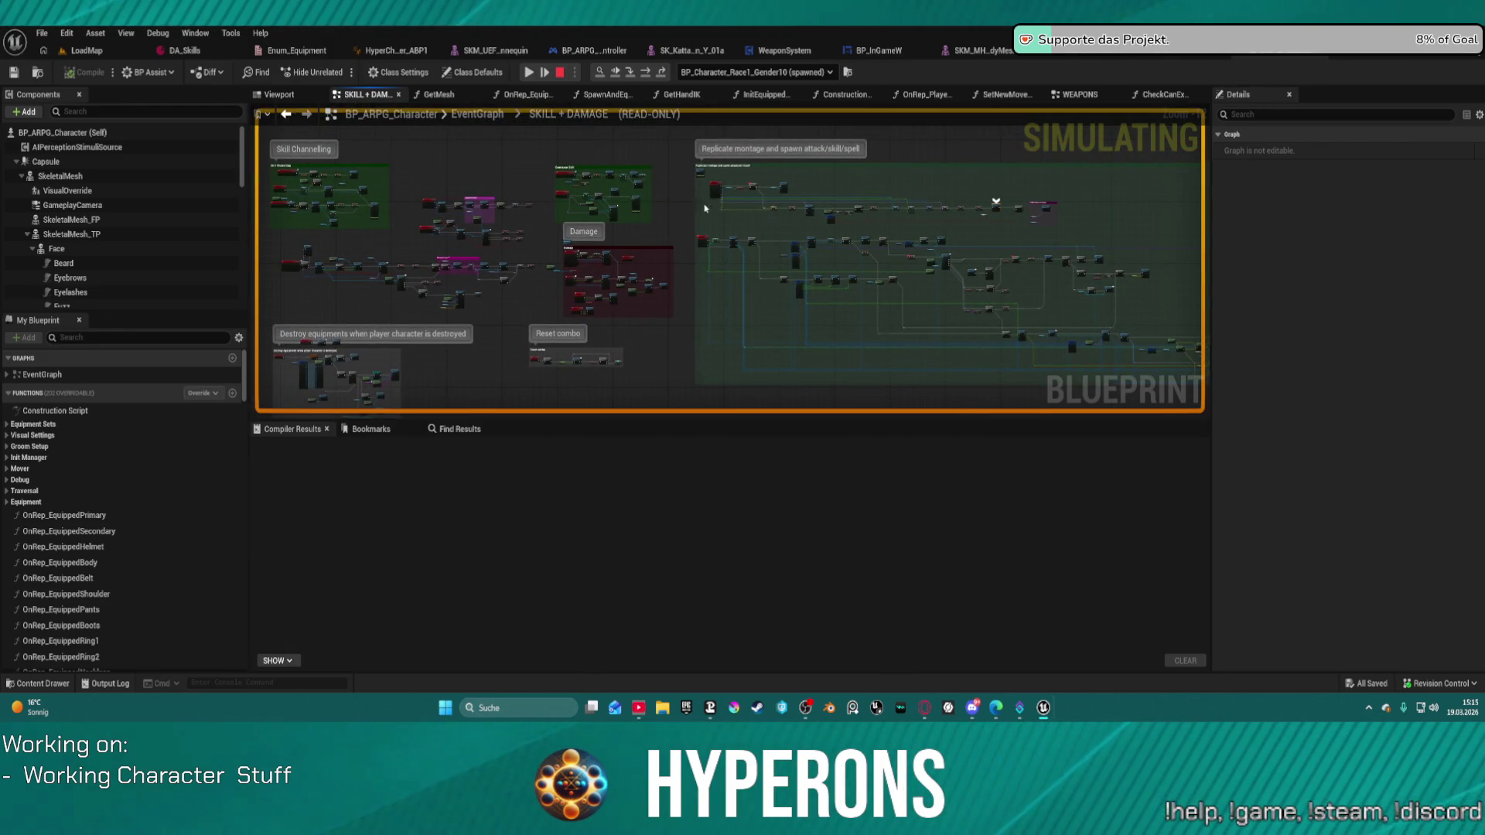
scroll(776, 239, up, 3)
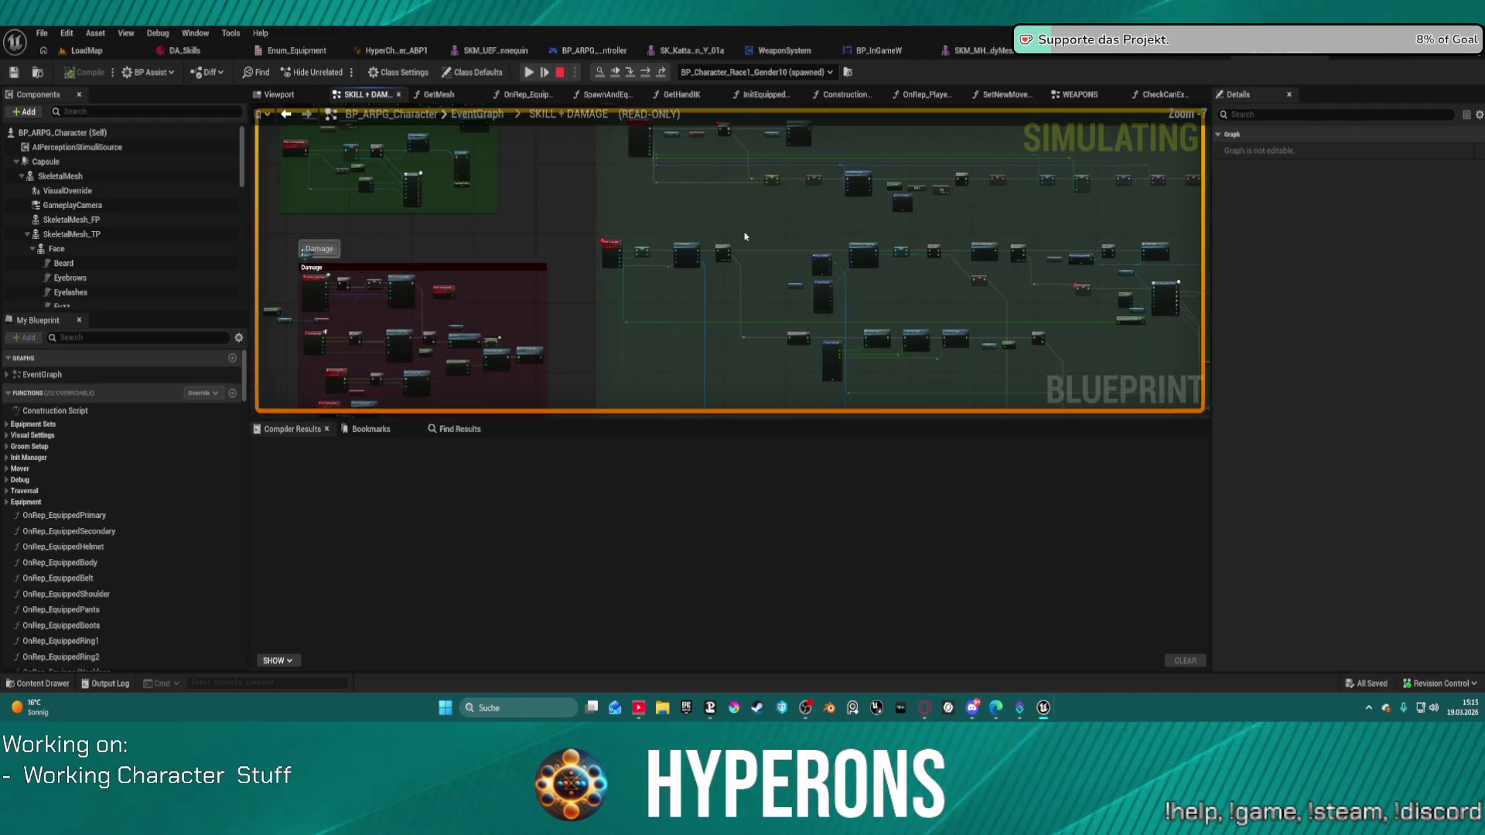
scroll(686, 262, up, 5)
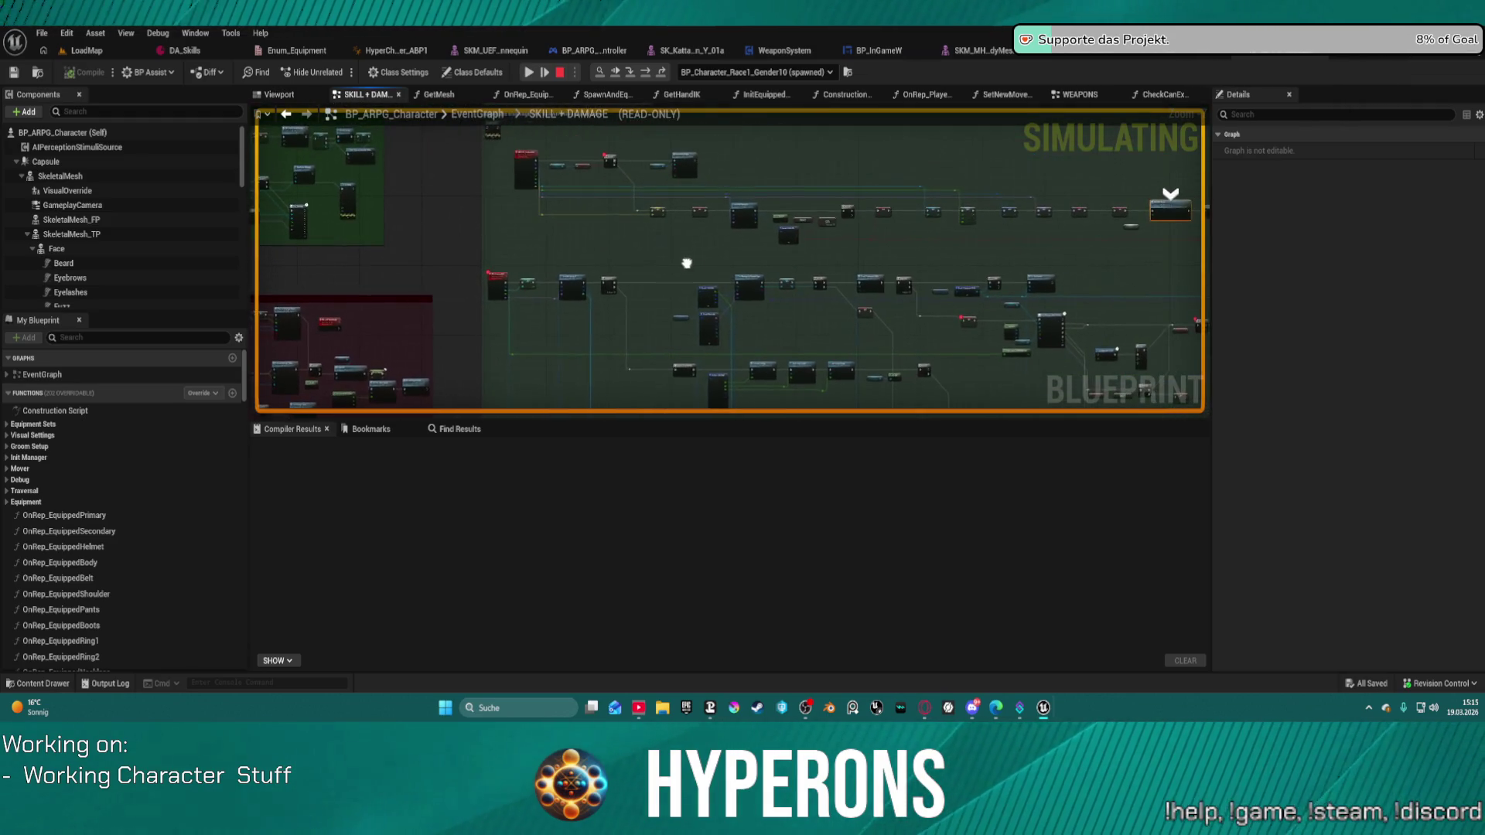
scroll(355, 232, down, 8)
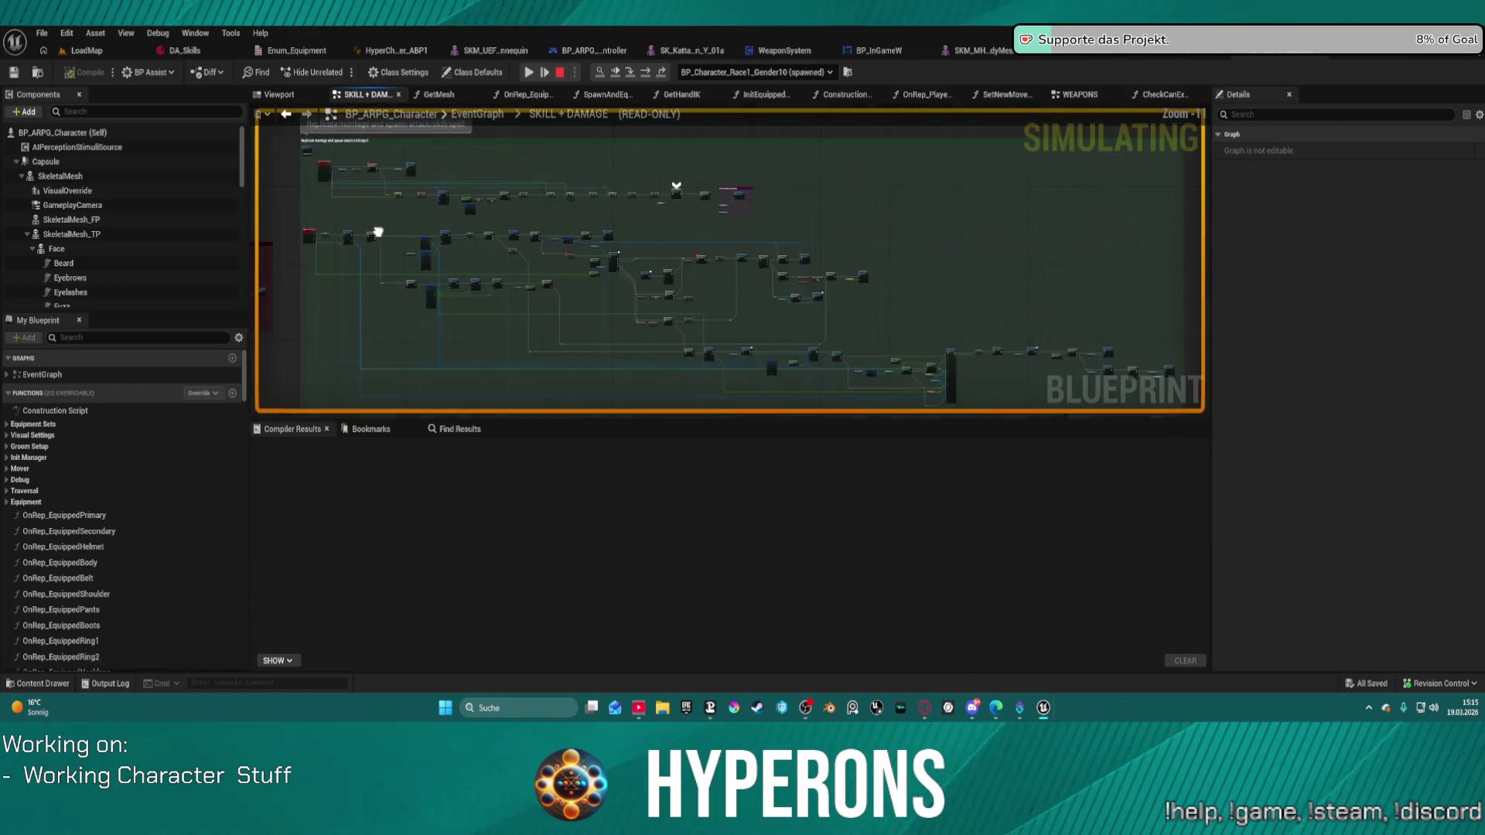
scroll(352, 225, up, 2)
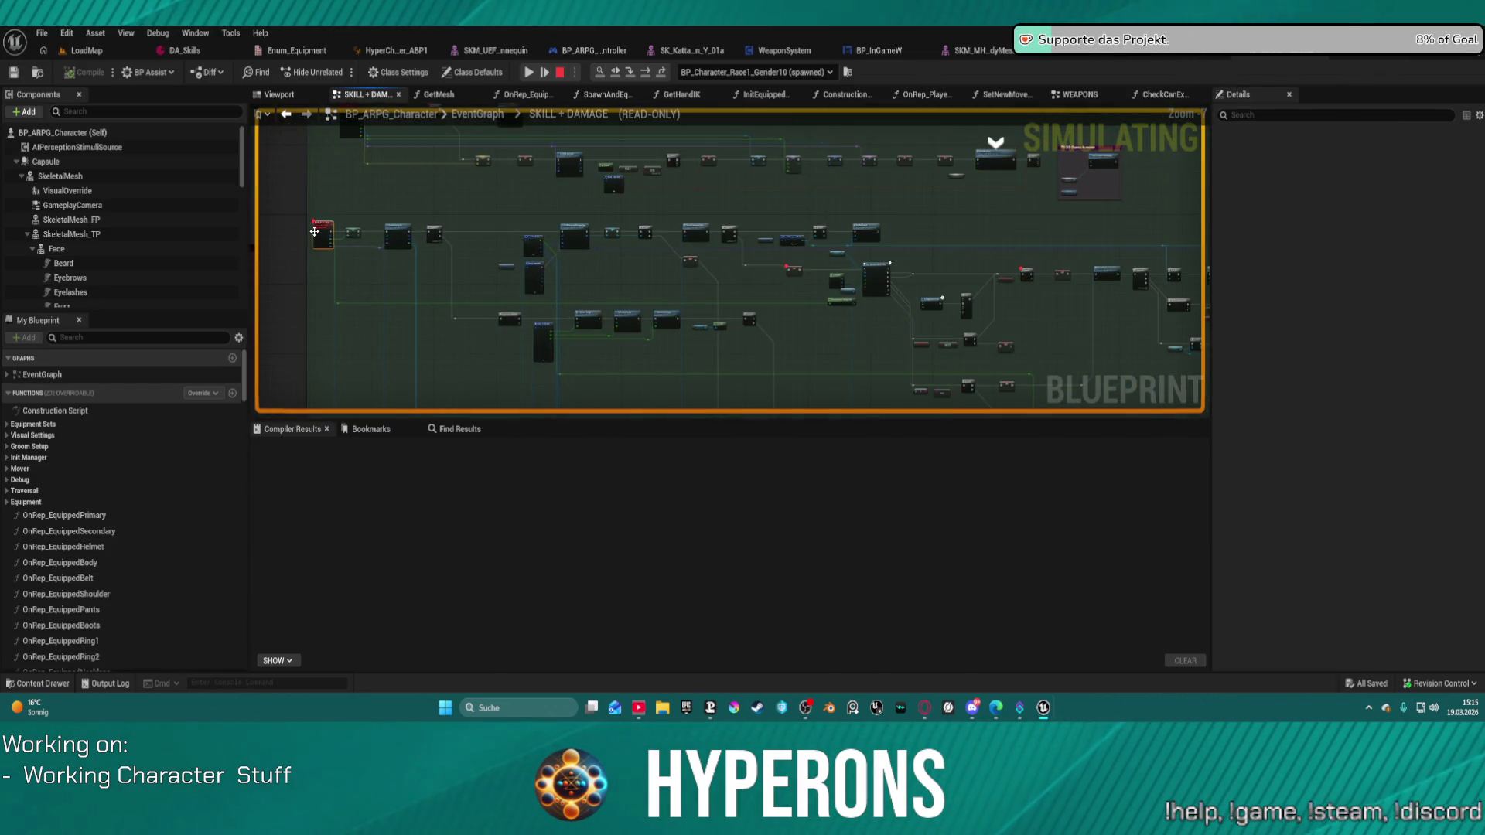
Select and centre the MC_PerformSkill event, then stop the simulation.
click(314, 232)
drag(362, 267, 459, 257)
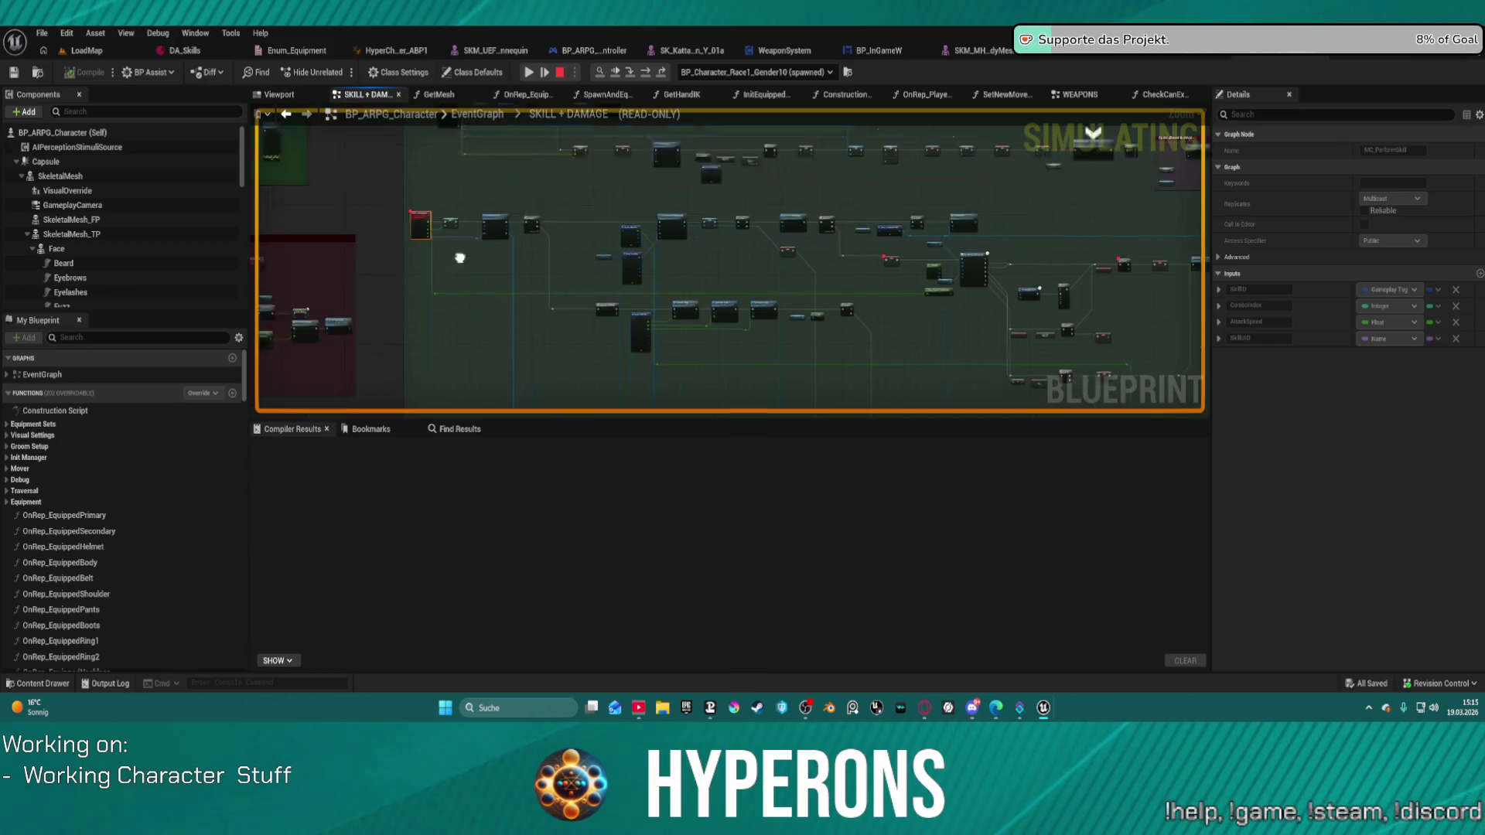
scroll(433, 218, up, 5)
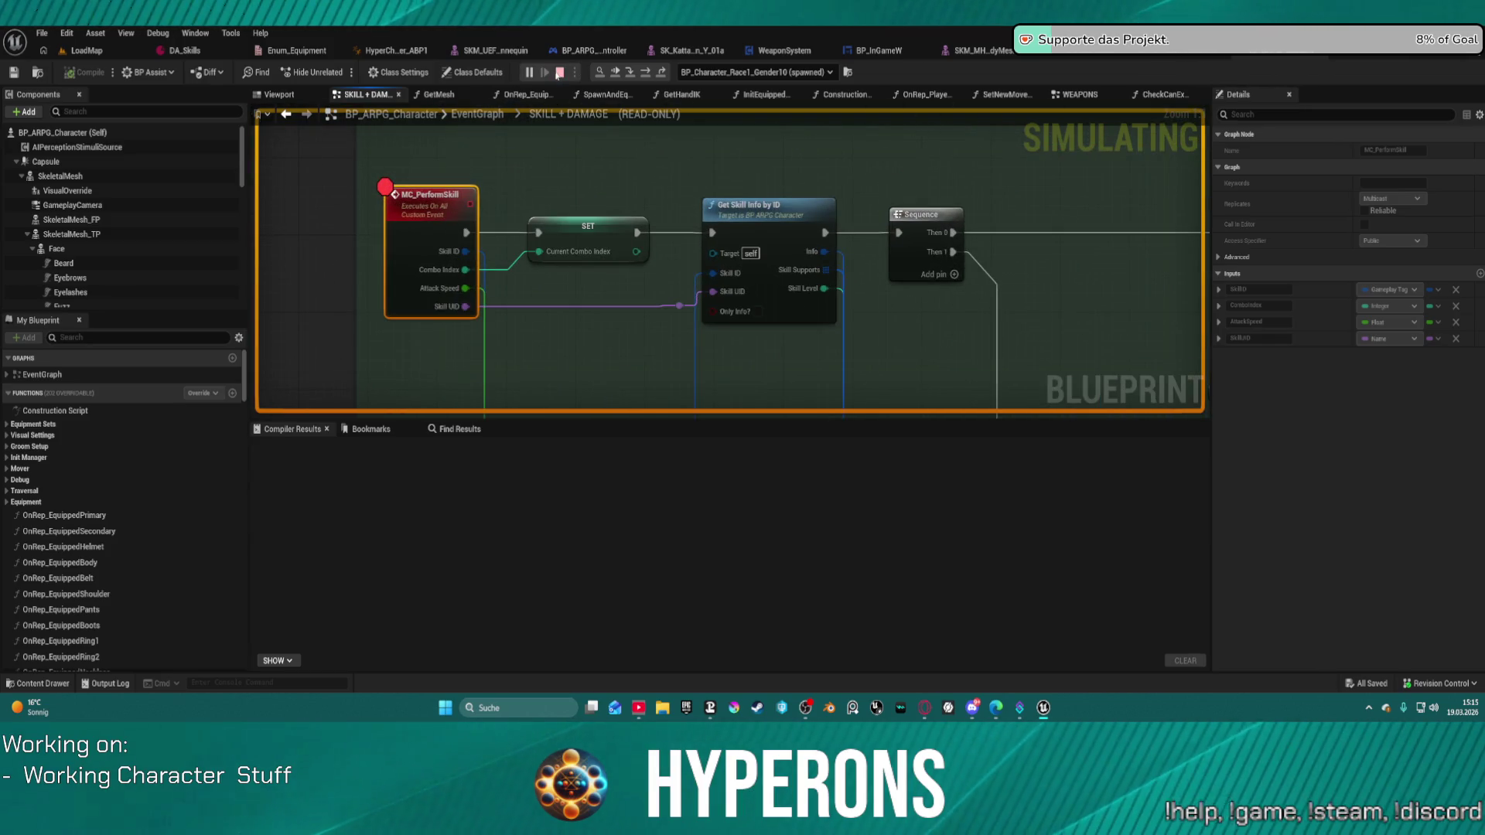
click(559, 73)
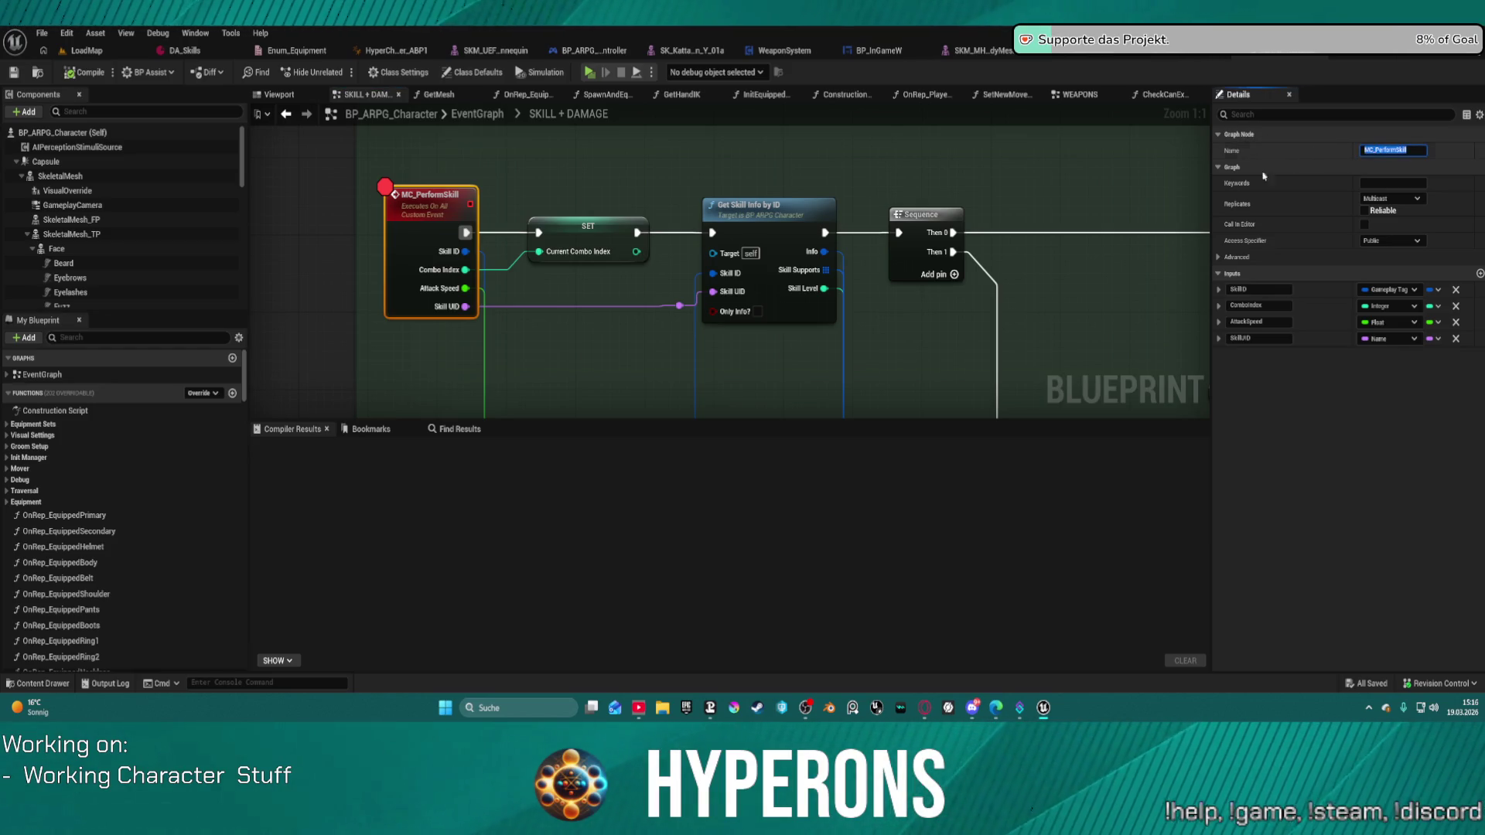
Search for MC_PerformSkill references, finding two uses, and open the call in HandleTargeting.
click(434, 431)
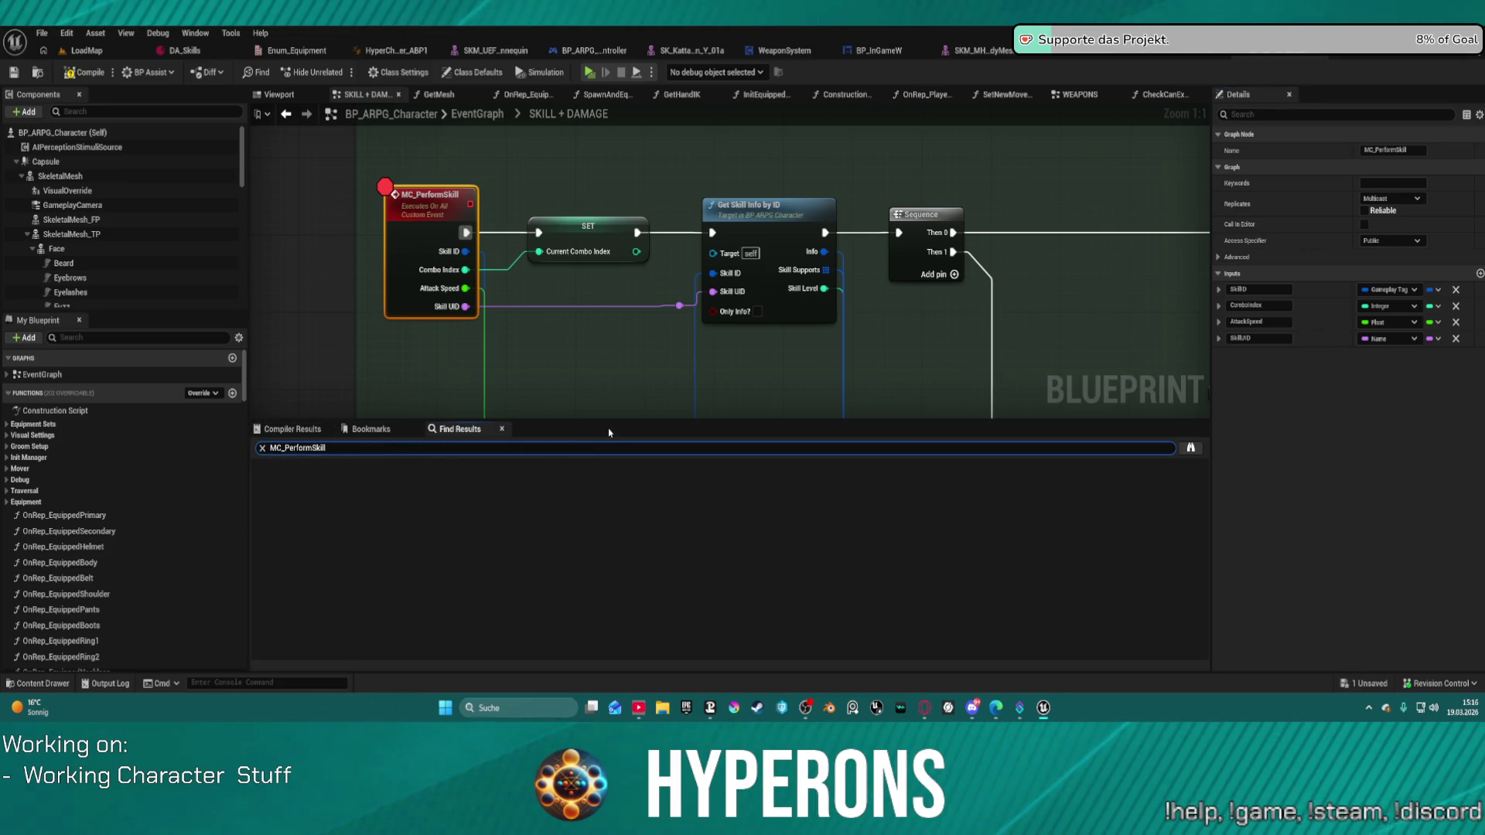
key(Return)
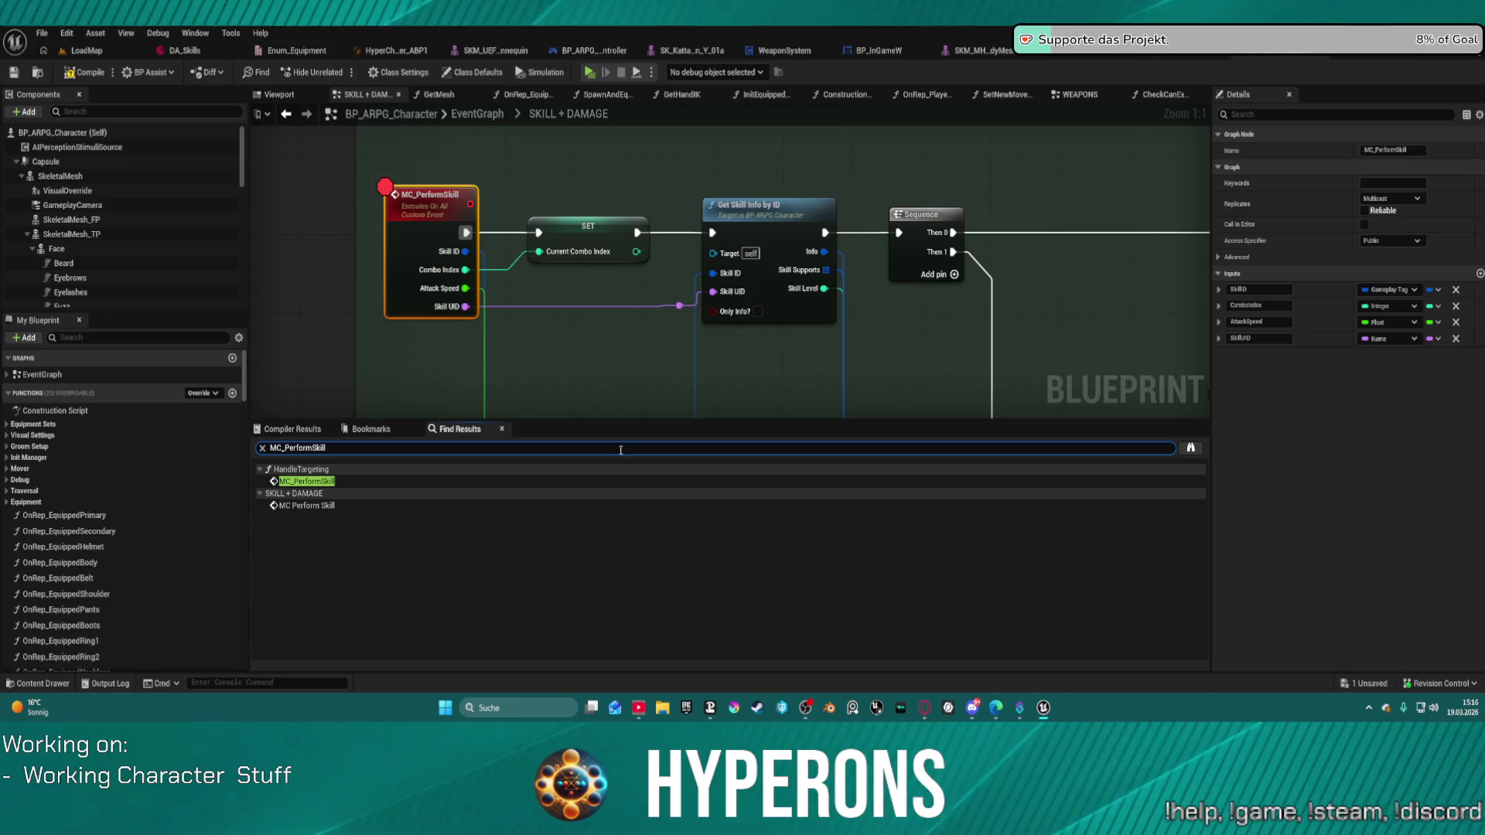
double_click(306, 481)
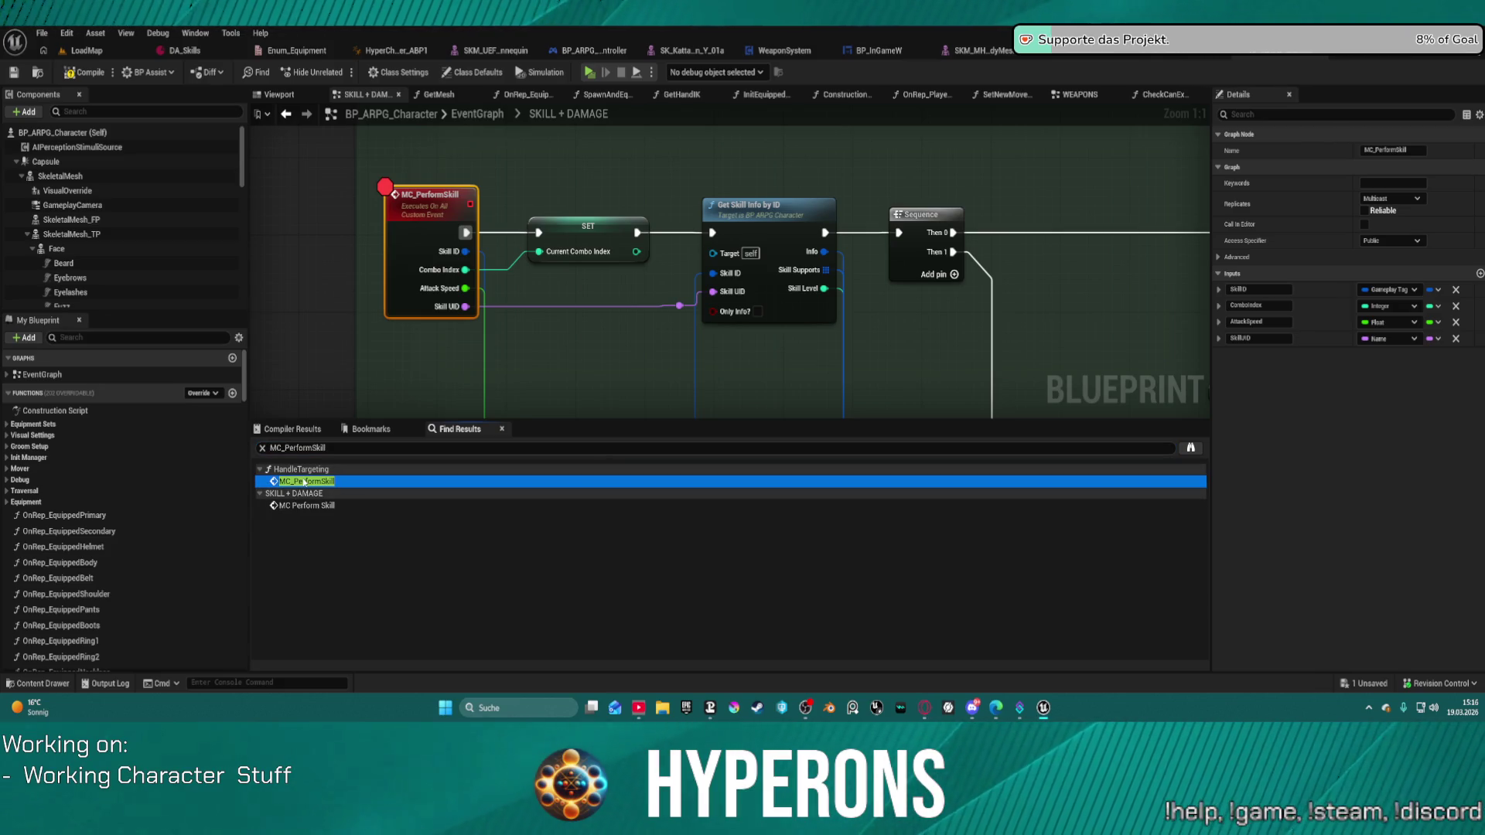
scroll(436, 328, down, 3)
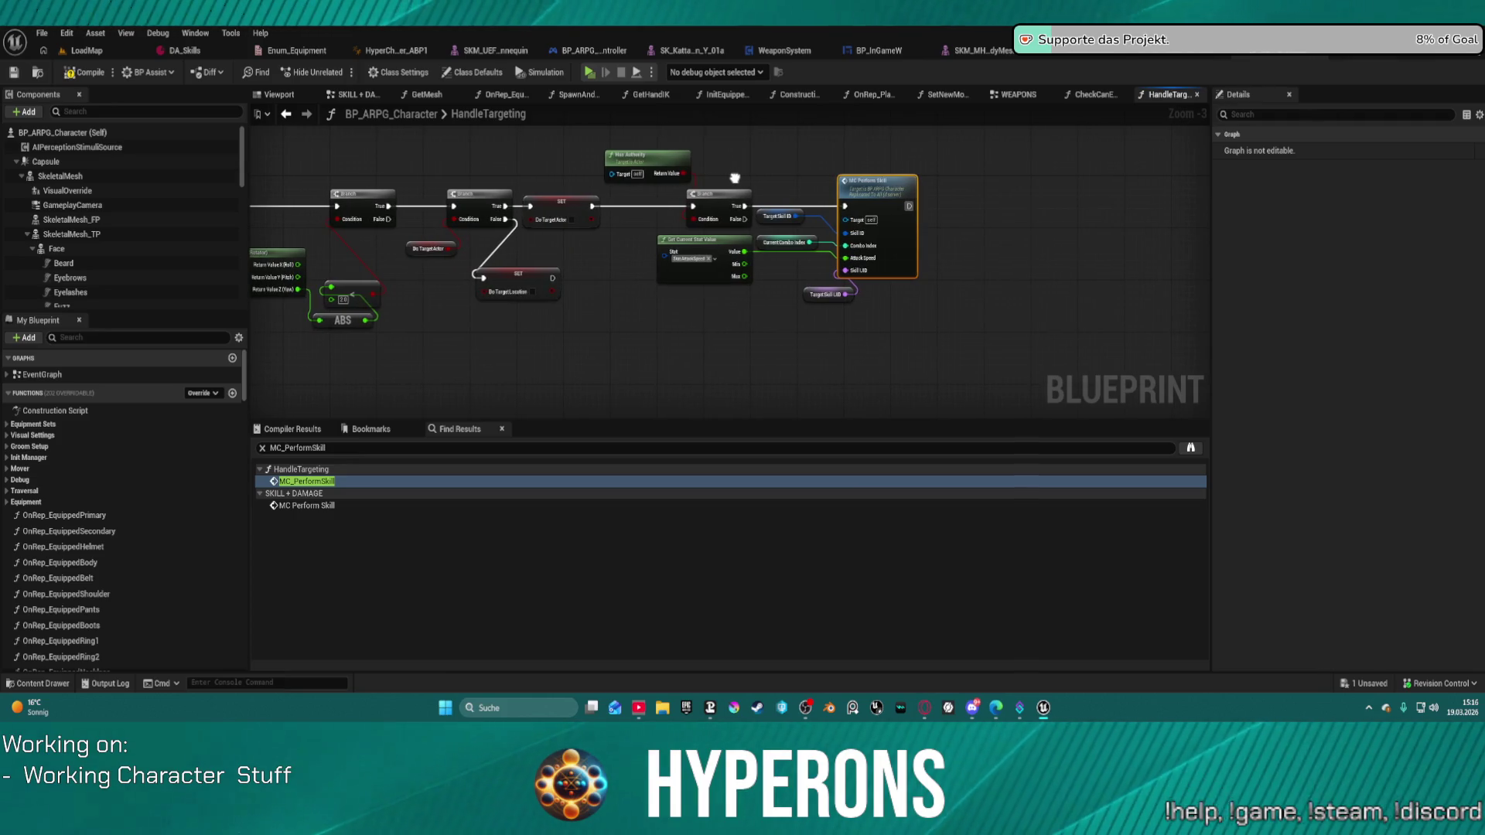
Pan to the HandleTargeting entry node, then return to the SKILL + DAMAGE graph's MC_PerformSkill event.
mouse_move(734, 179)
mouse_down()
mouse_move(755, 356)
mouse_move(558, 386)
mouse_move(1009, 398)
mouse_move(960, 267)
mouse_up()
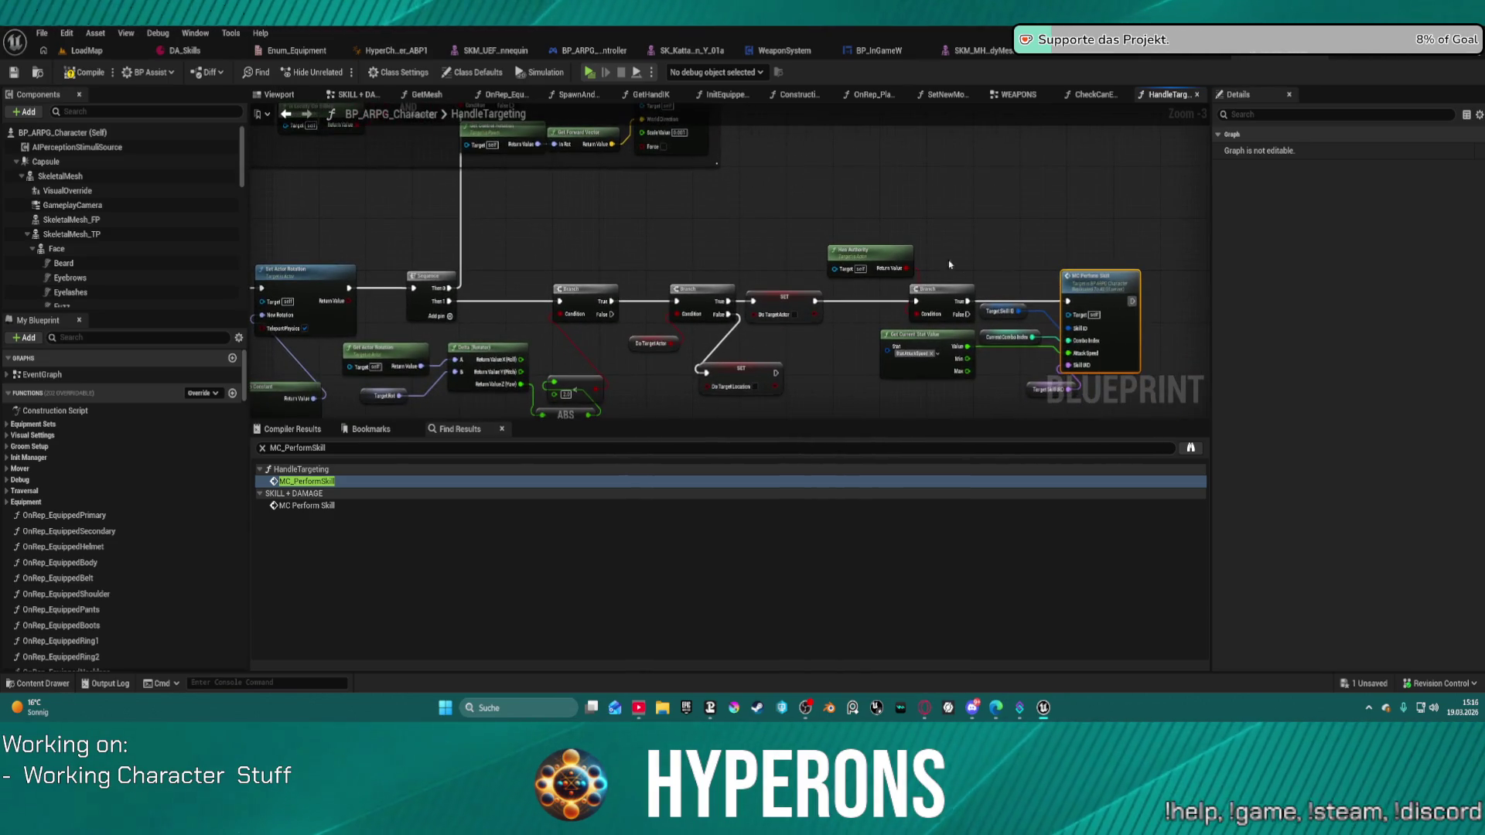
click(285, 115)
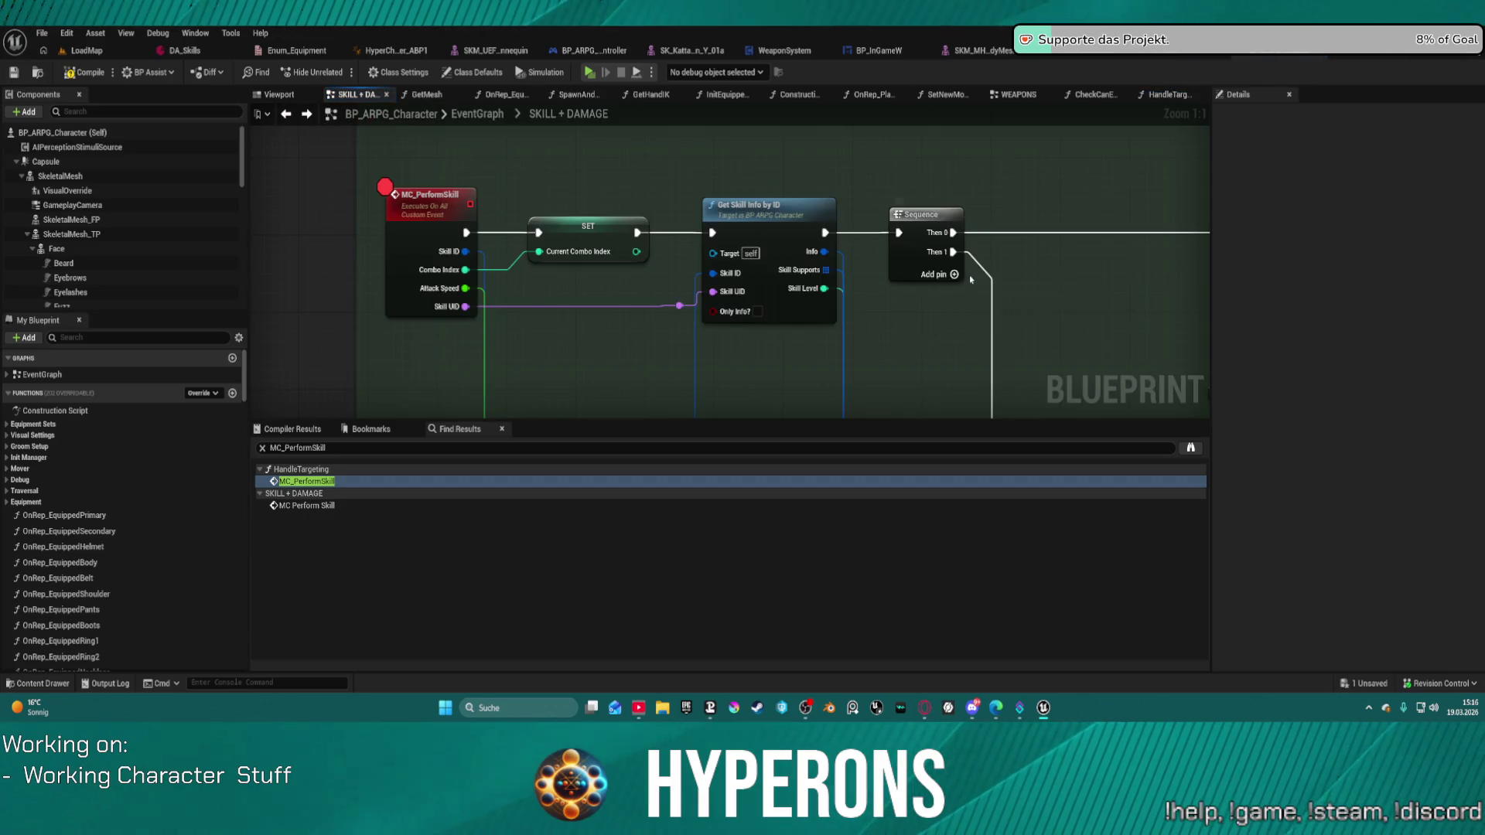
scroll(971, 279, down, 9)
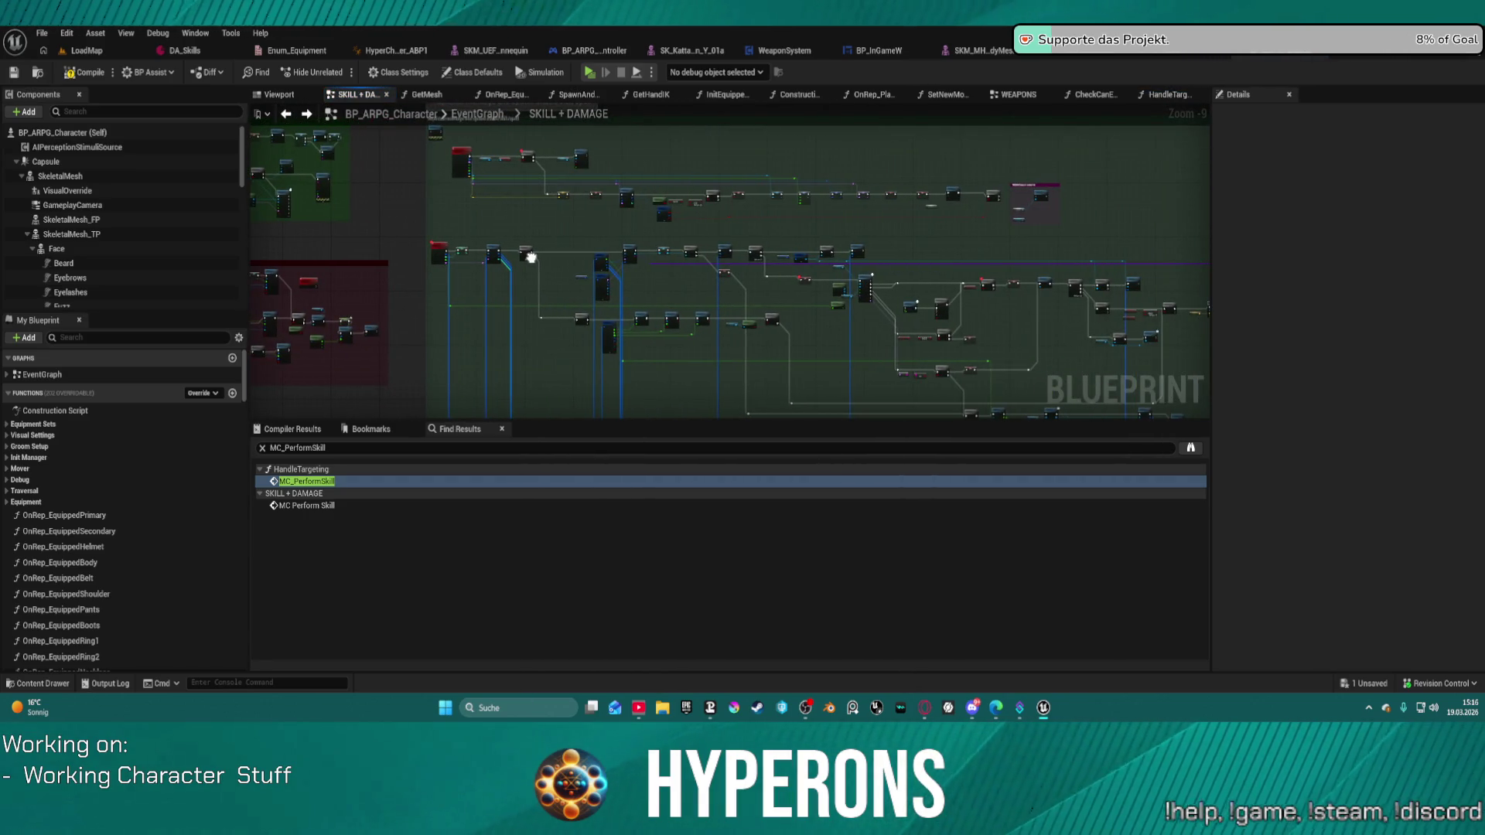
scroll(532, 258, up, 5)
drag(532, 258, 288, 269)
scroll(288, 270, down, 3)
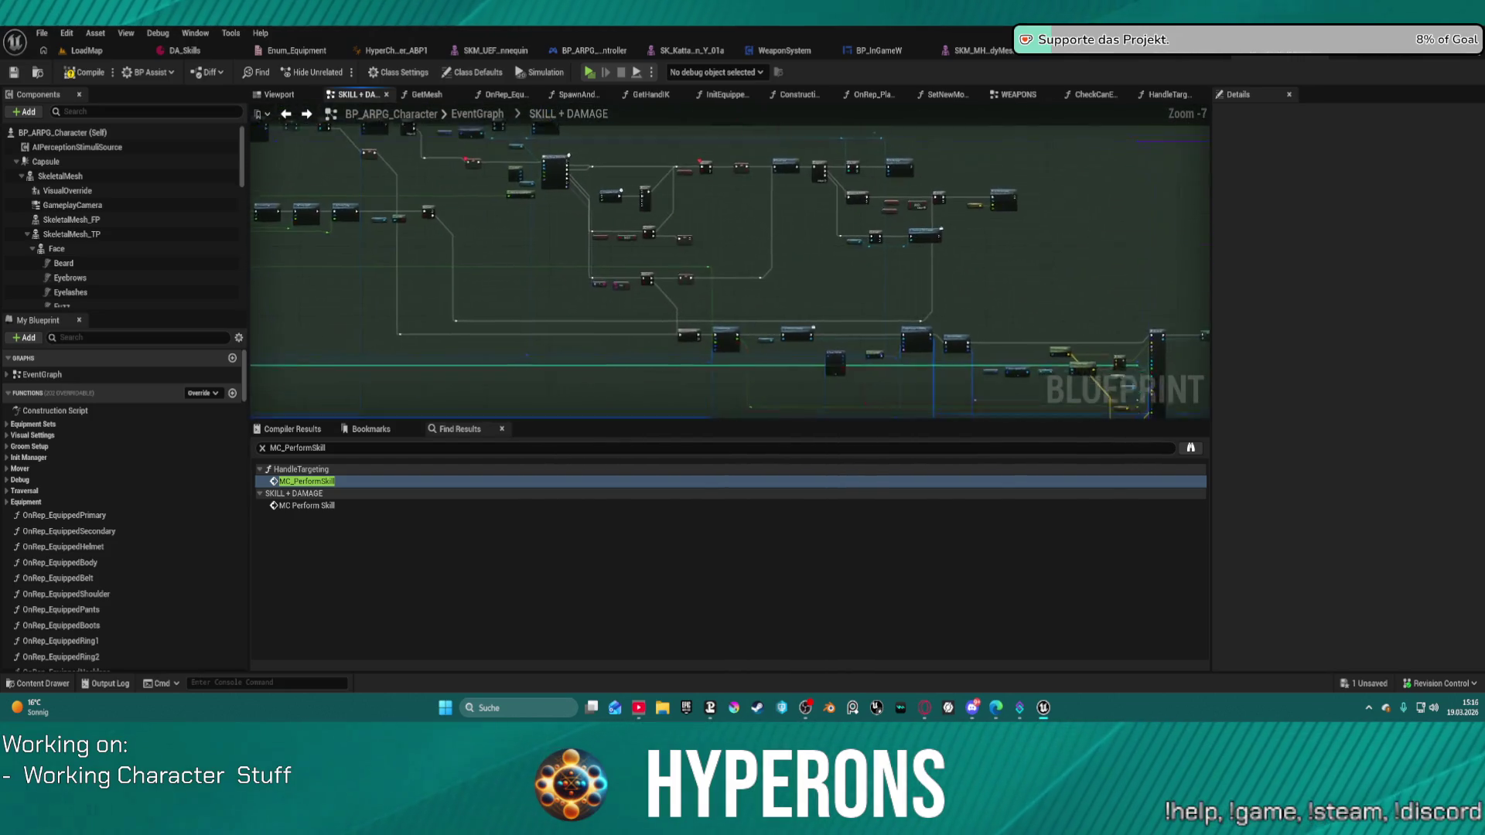
mouse_move(289, 269)
mouse_down()
mouse_move(468, 263)
mouse_move(757, 287)
mouse_up()
scroll(757, 287, up, 2)
mouse_move(684, 330)
mouse_down()
mouse_move(851, 301)
mouse_move(614, 397)
mouse_up()
scroll(918, 272, up, 4)
scroll(613, 397, down, 2)
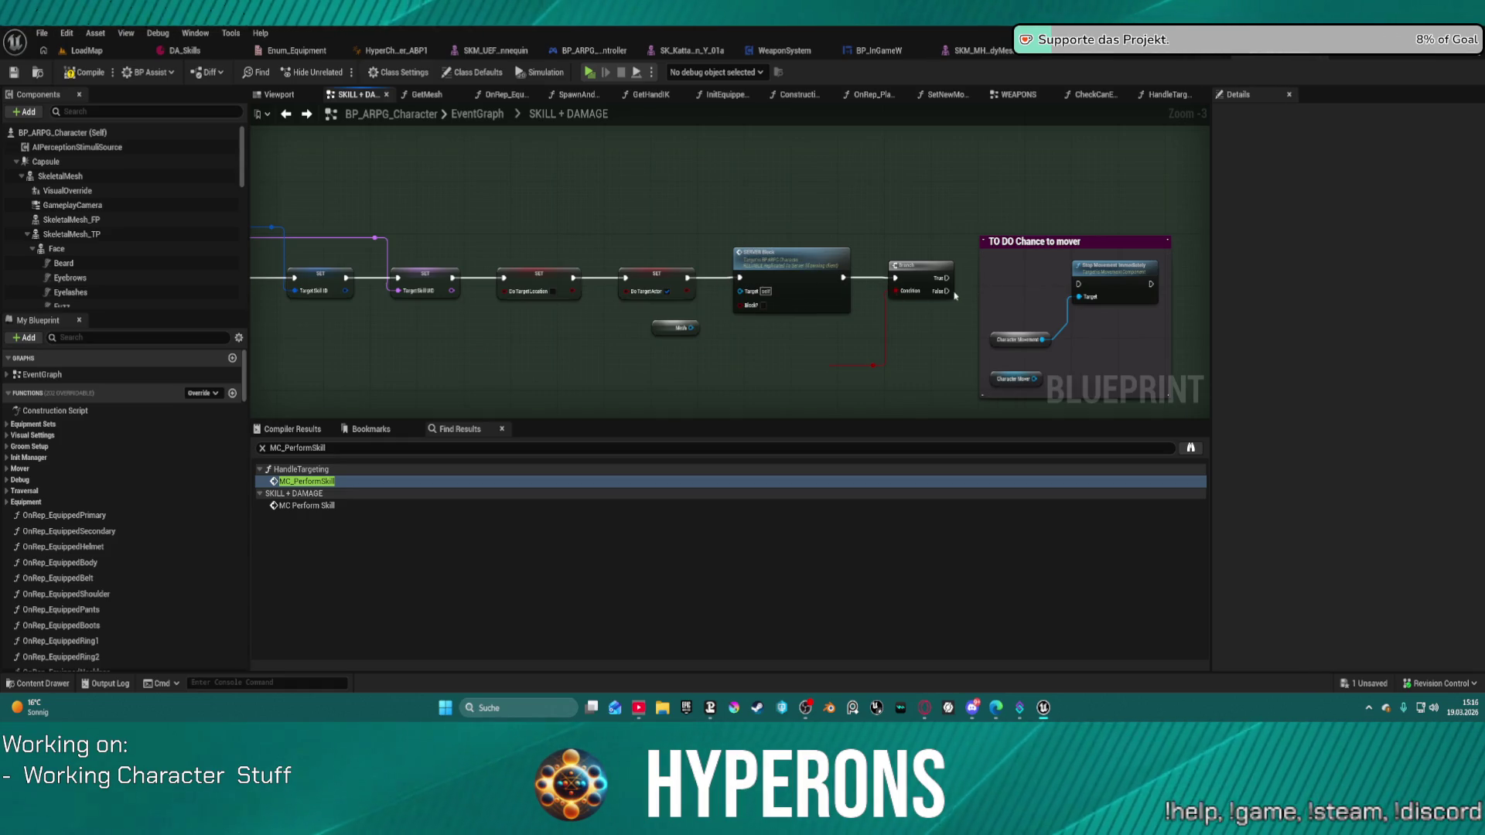
drag(957, 294, 841, 232)
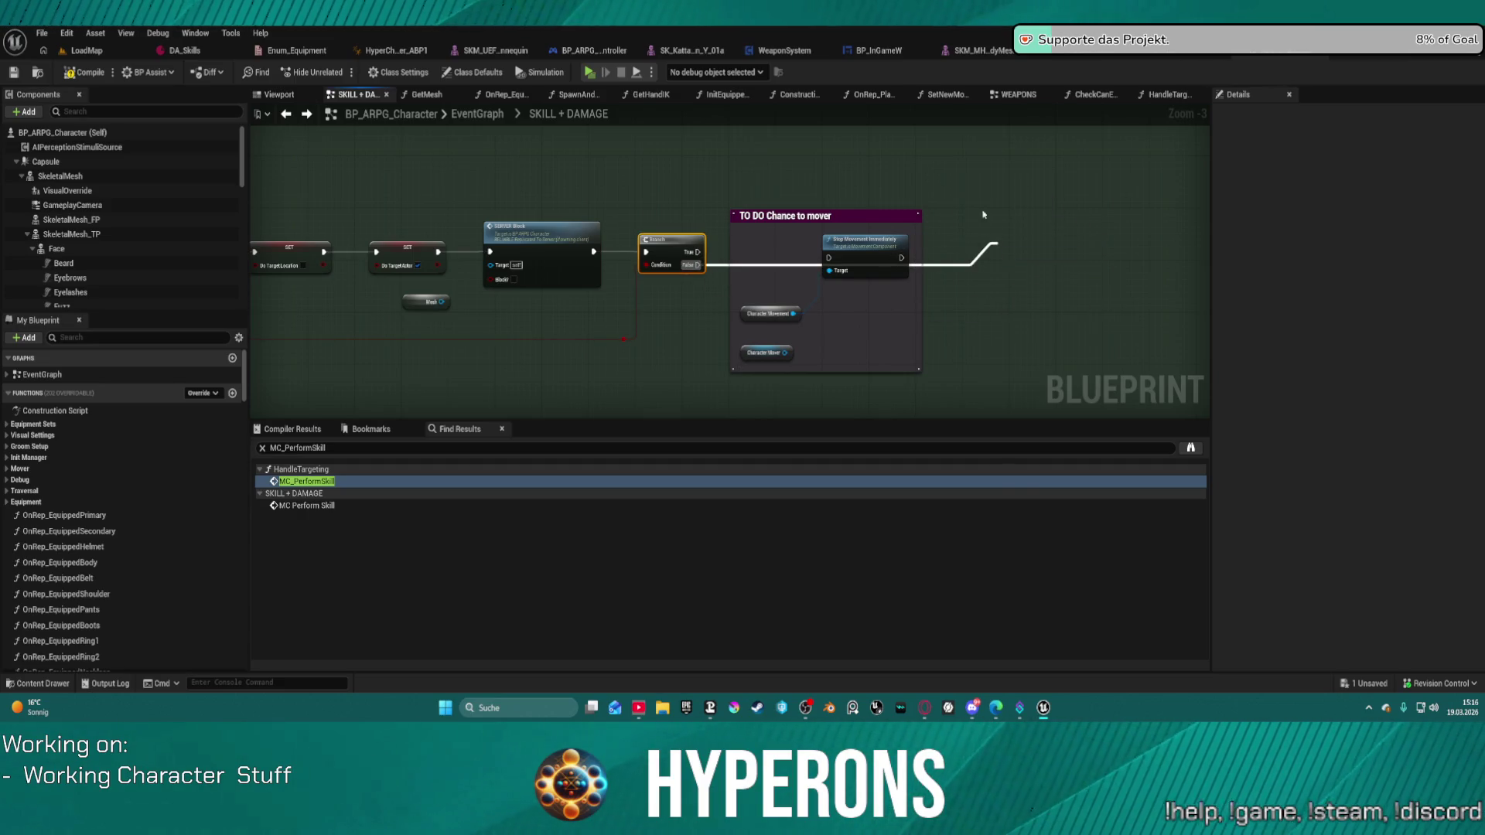
drag(994, 227, 998, 241)
key(Escape)
scroll(566, 195, down, 9)
mouse_move(566, 195)
mouse_down()
mouse_move(658, 139)
mouse_move(897, 155)
mouse_move(998, 277)
mouse_move(1085, 215)
mouse_up()
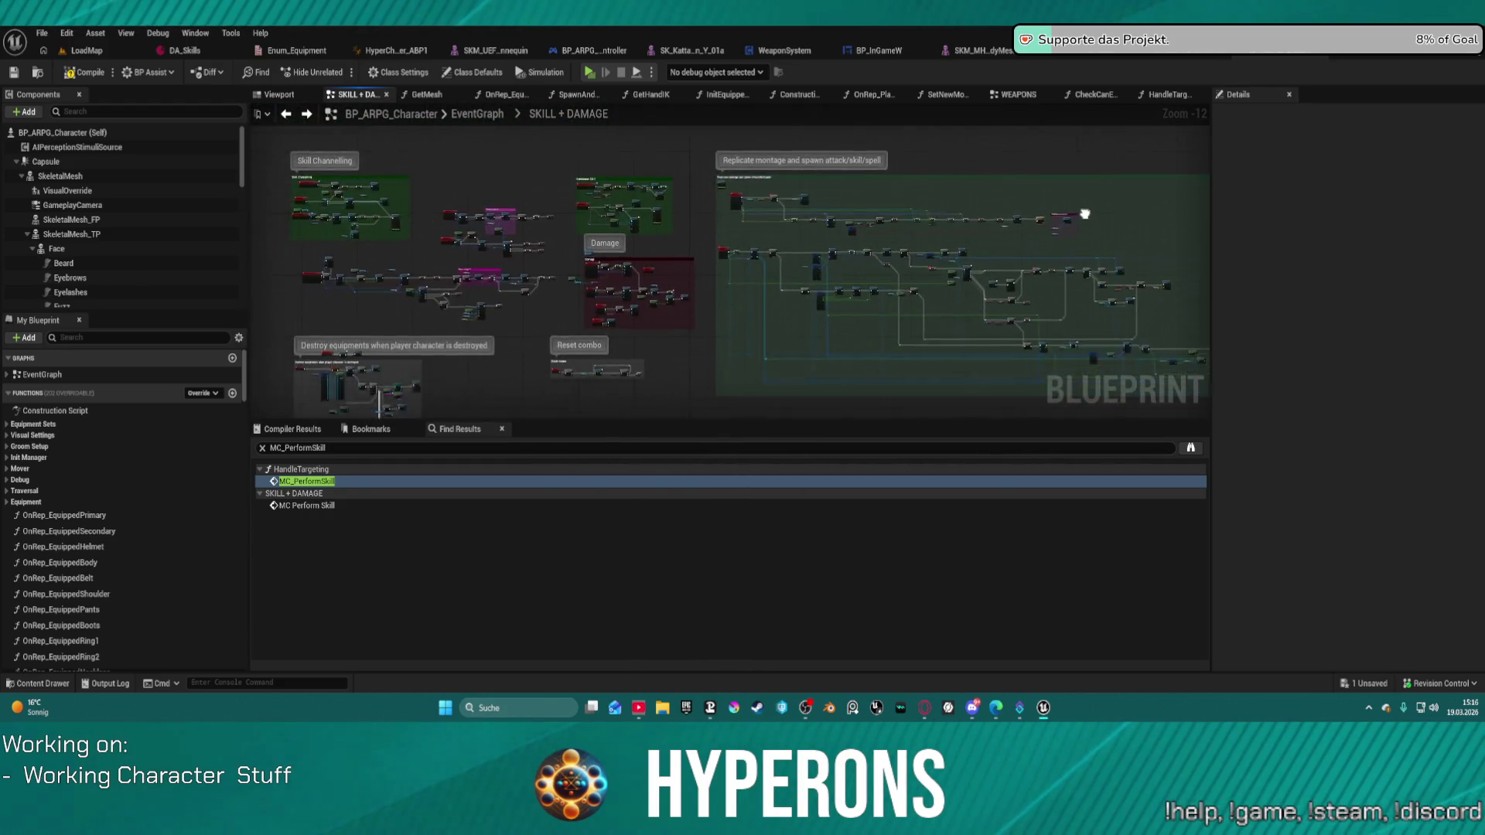
scroll(619, 286, up, 4)
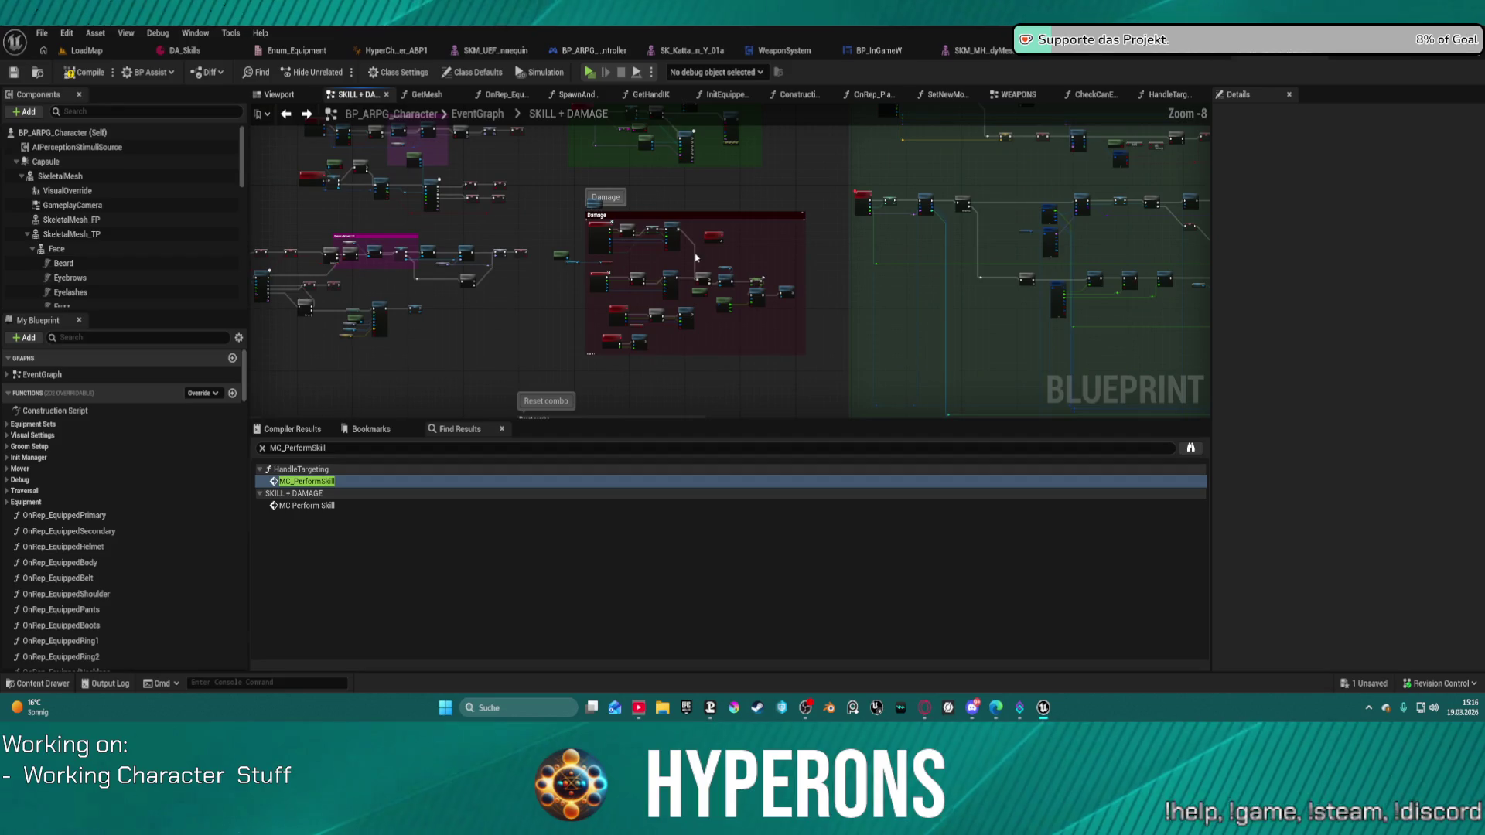
scroll(725, 246, up, 6)
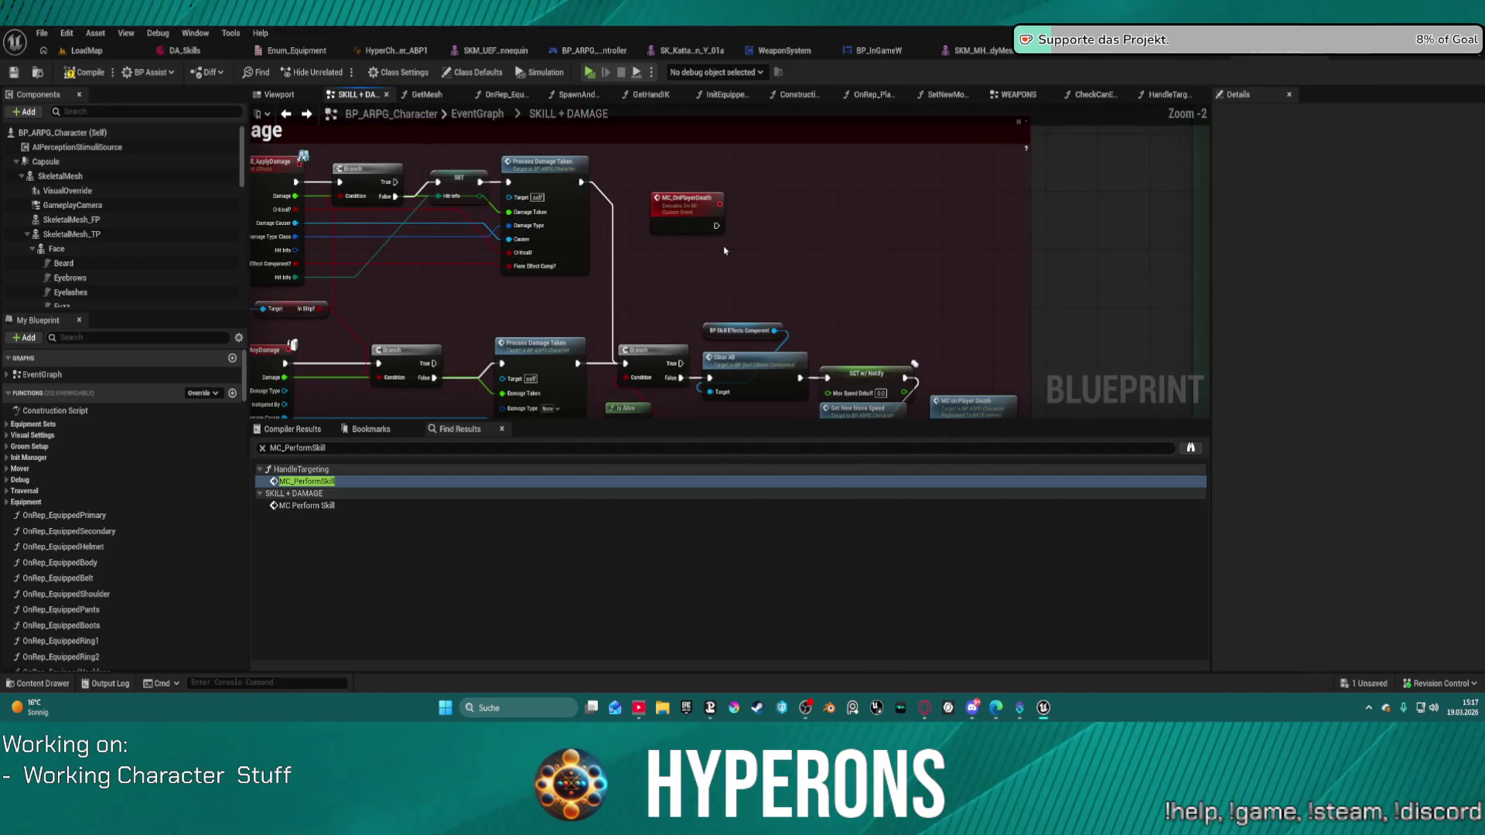
Place an MC Perform Skill node off the Branch output via 'mc per' and nudge it up.
scroll(764, 252, down, 6)
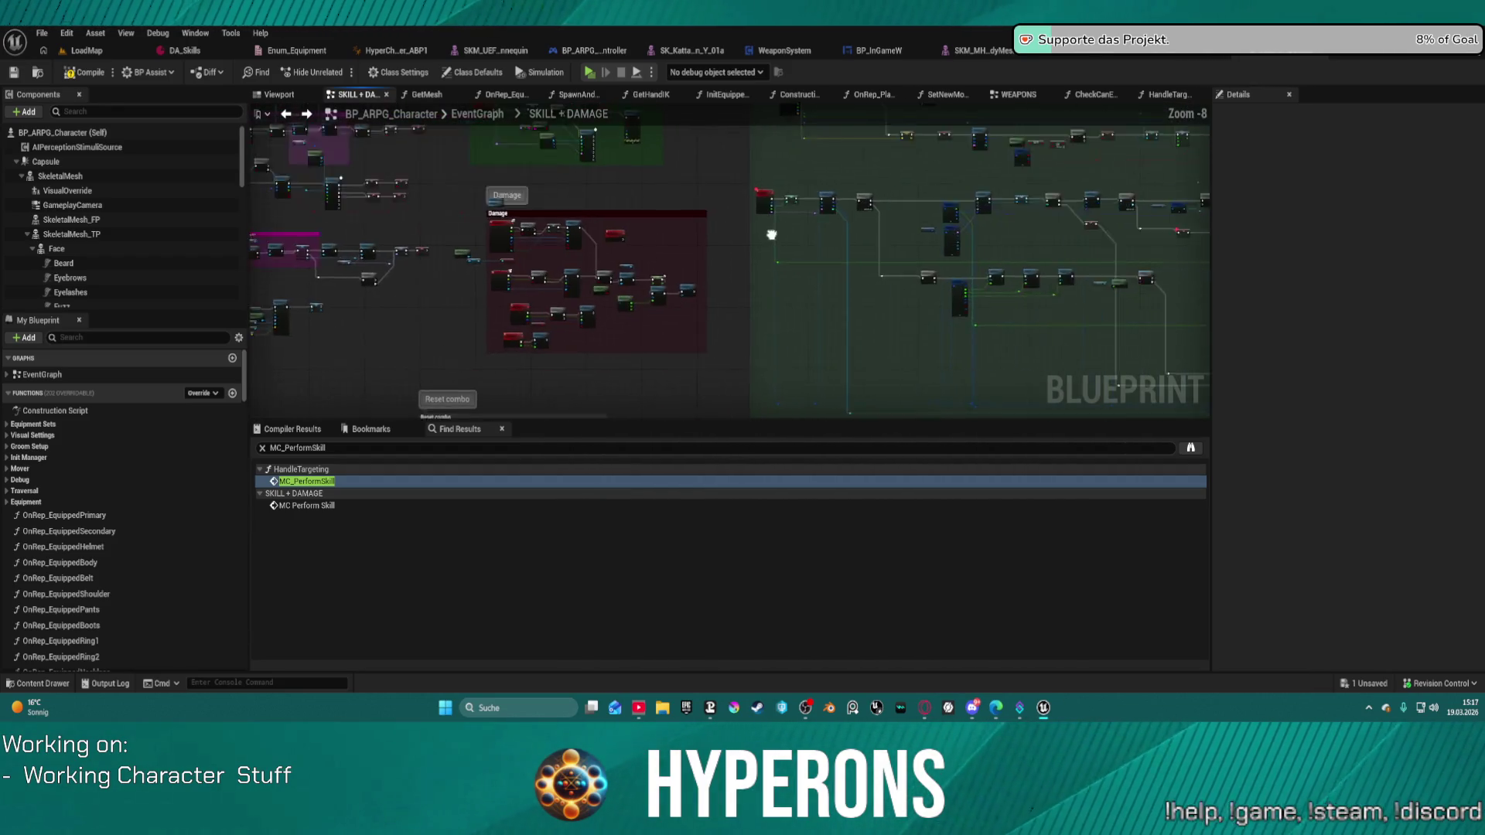
scroll(1030, 210, up, 4)
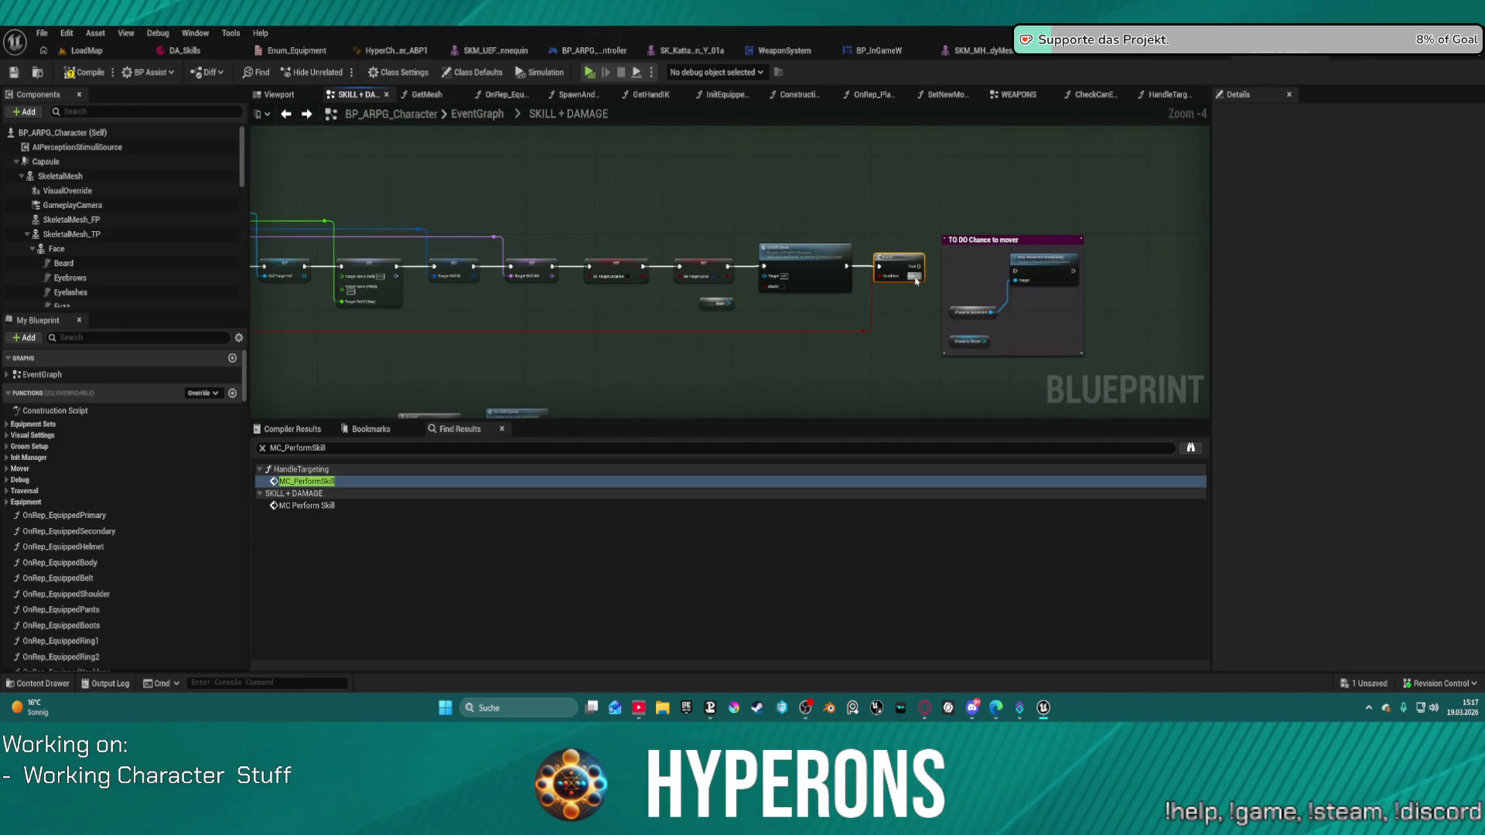
drag(954, 213, 953, 215)
text(m)
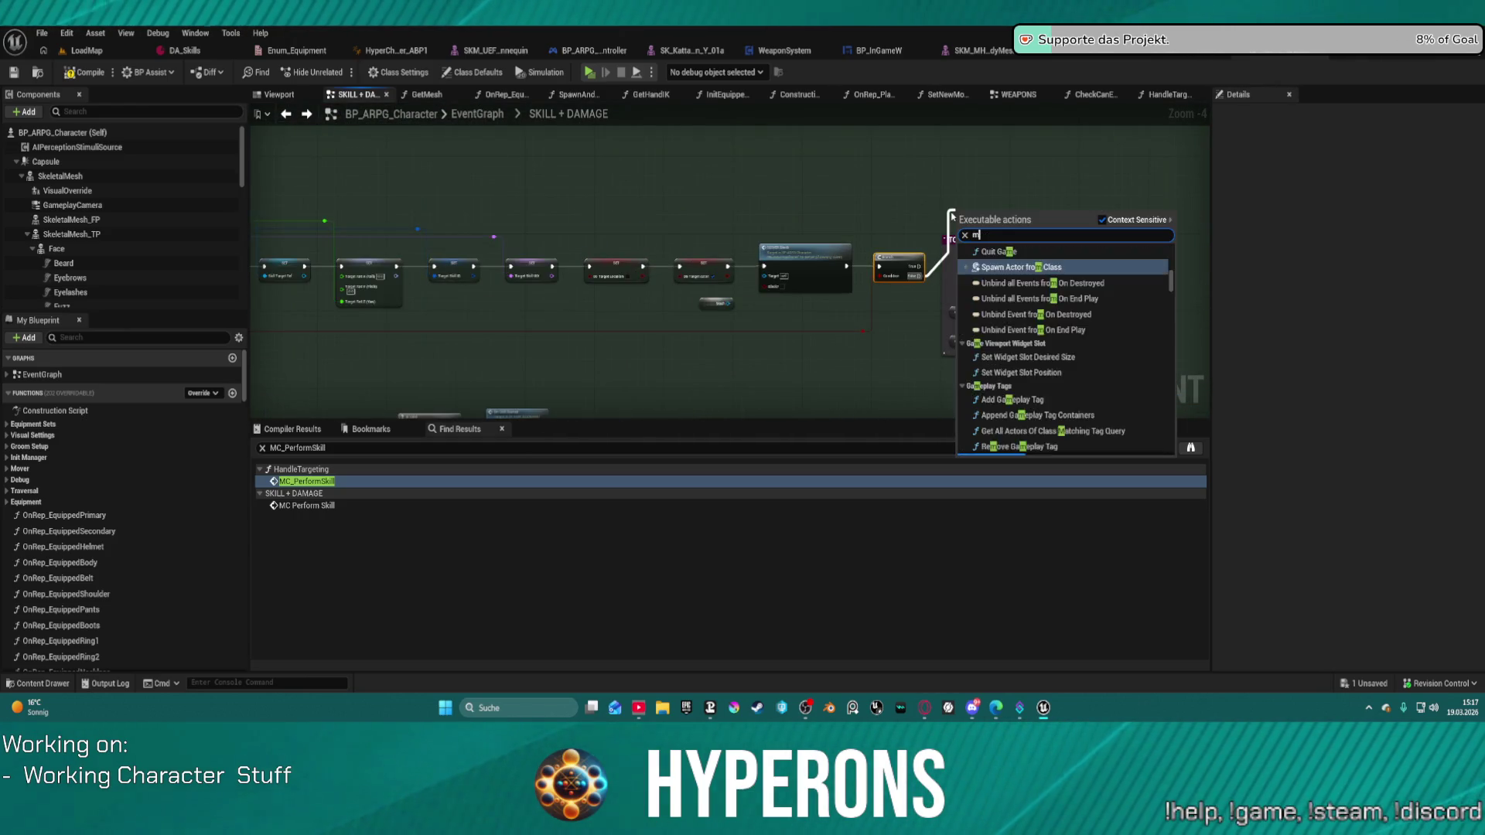
text(c perform)
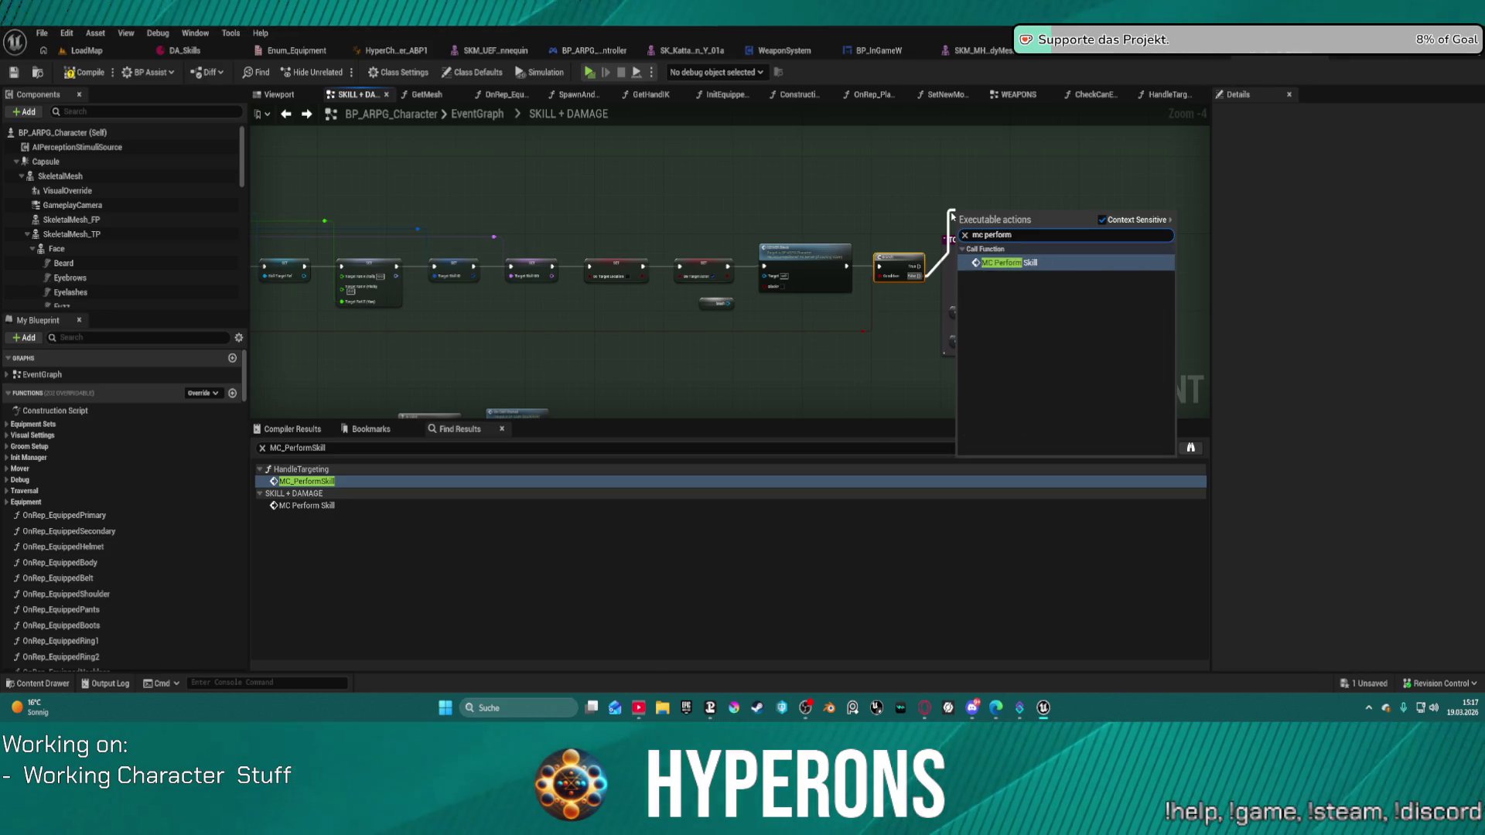
key(Return)
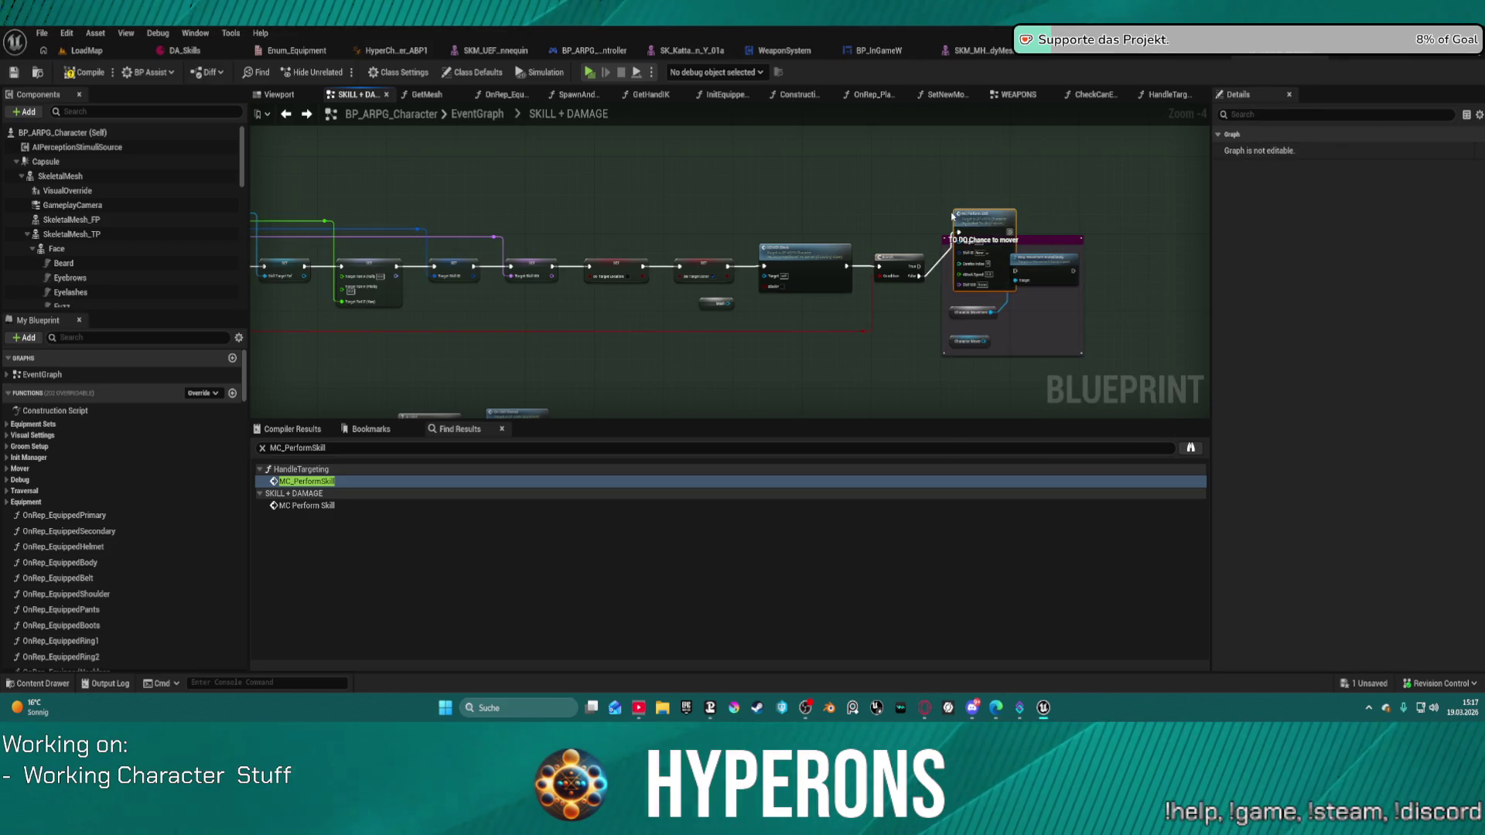
drag(963, 232, 963, 165)
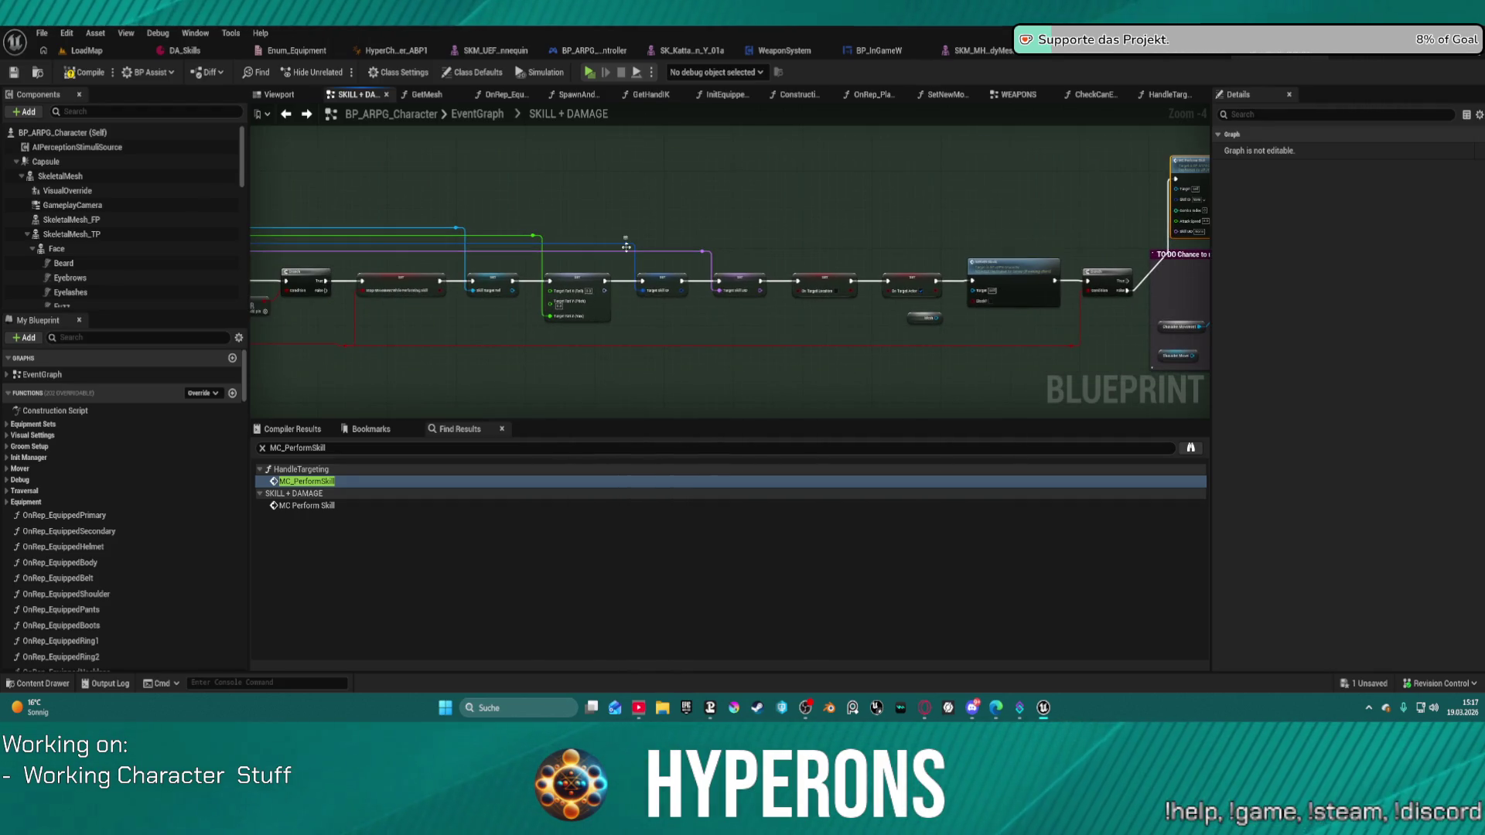
Drag a reroute wire toward MC Perform Skill, release it unused, then start a wire from Combo Index.
drag(625, 243, 1084, 204)
drag(1255, 175, 1013, 213)
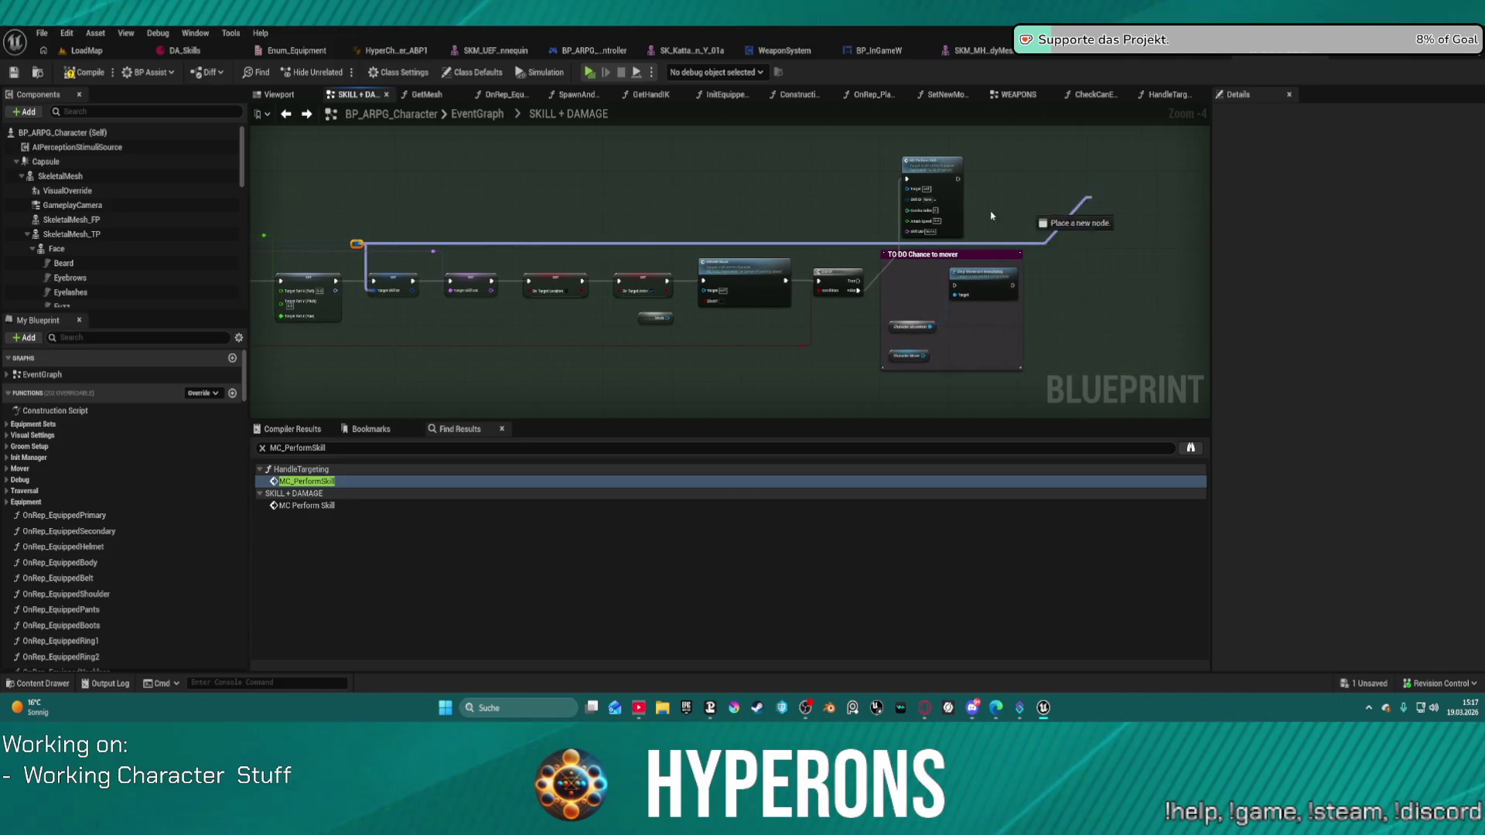
mouse_move(902, 226)
mouse_down()
mouse_move(895, 242)
mouse_move(907, 203)
mouse_move(694, 244)
mouse_move(266, 246)
mouse_move(352, 224)
mouse_move(309, 232)
mouse_move(619, 252)
mouse_move(1194, 208)
mouse_move(642, 168)
mouse_move(584, 242)
mouse_move(579, 312)
mouse_up()
scroll(533, 253, up, 4)
click(663, 149)
scroll(584, 242, down, 7)
scroll(663, 232, up, 2)
mouse_move(663, 232)
mouse_down()
mouse_move(821, 195)
mouse_move(805, 178)
mouse_move(815, 291)
mouse_move(774, 310)
mouse_move(735, 271)
mouse_move(702, 341)
mouse_move(665, 294)
mouse_move(688, 259)
mouse_move(886, 188)
mouse_up()
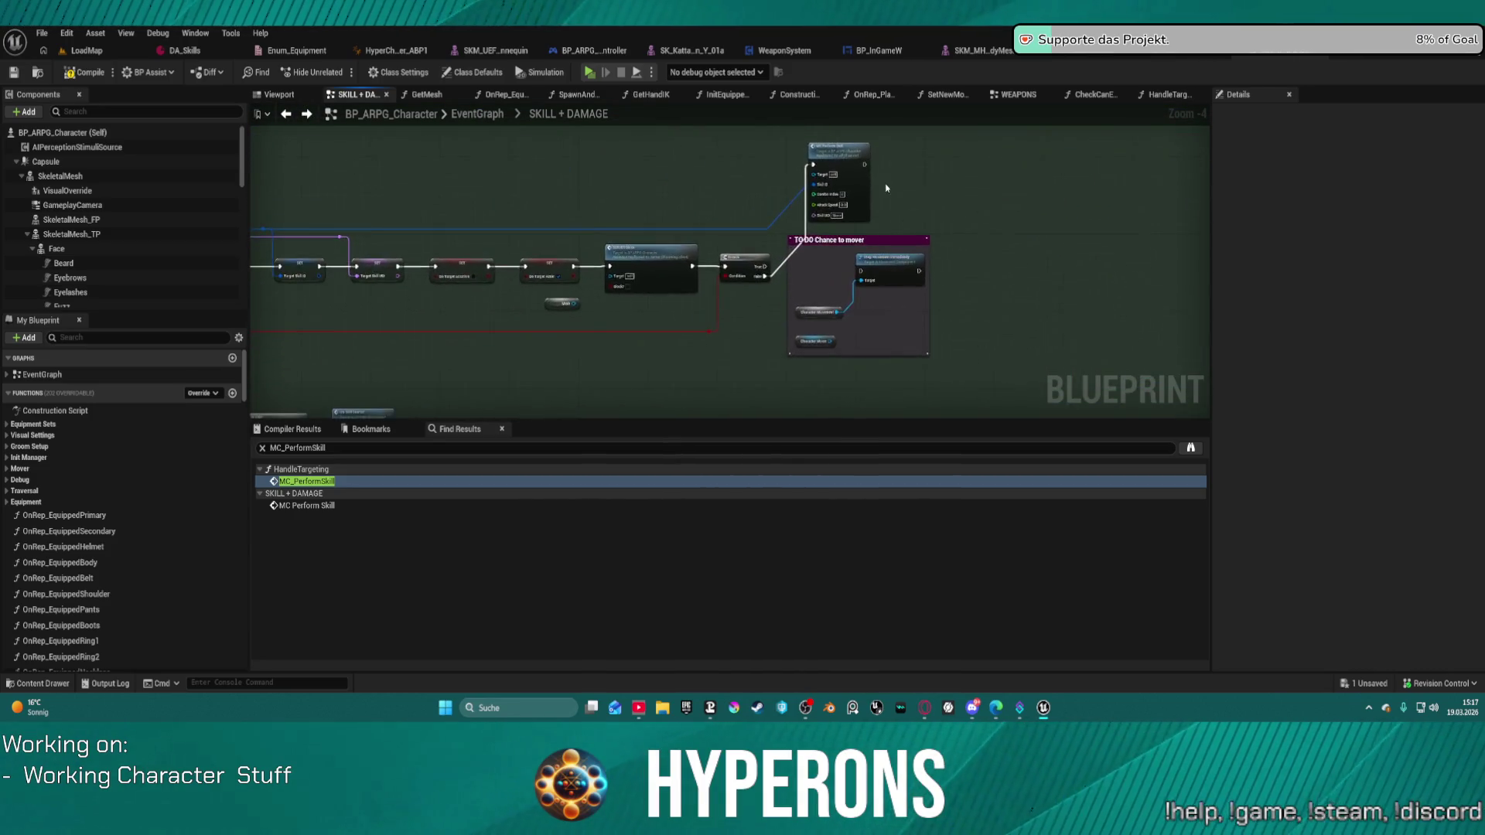
scroll(886, 188, up, 3)
mouse_move(795, 207)
mouse_down()
mouse_move(448, 222)
mouse_move(1001, 246)
mouse_up()
Connect the Combo Index wire to MC Perform Skill's Attack Speed input and zoom out over the graph.
mouse_move(893, 261)
mouse_down()
mouse_move(266, 232)
mouse_move(280, 204)
mouse_move(839, 242)
mouse_move(1292, 211)
mouse_move(1044, 238)
mouse_up()
drag(1145, 223, 1145, 224)
scroll(1145, 223, down, 5)
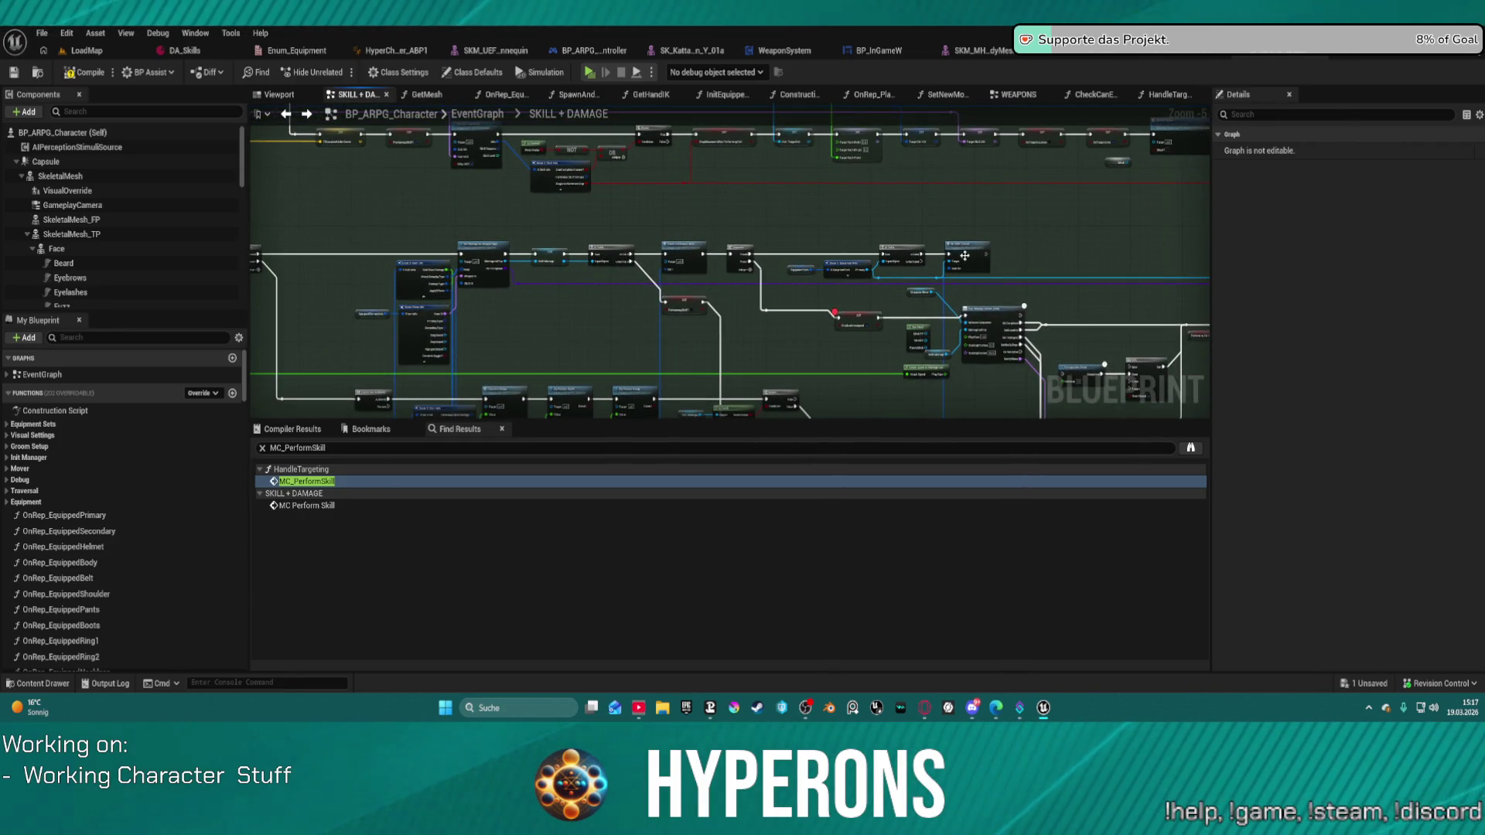
mouse_move(782, 212)
mouse_down()
mouse_move(786, 266)
mouse_move(758, 295)
mouse_move(353, 280)
mouse_up()
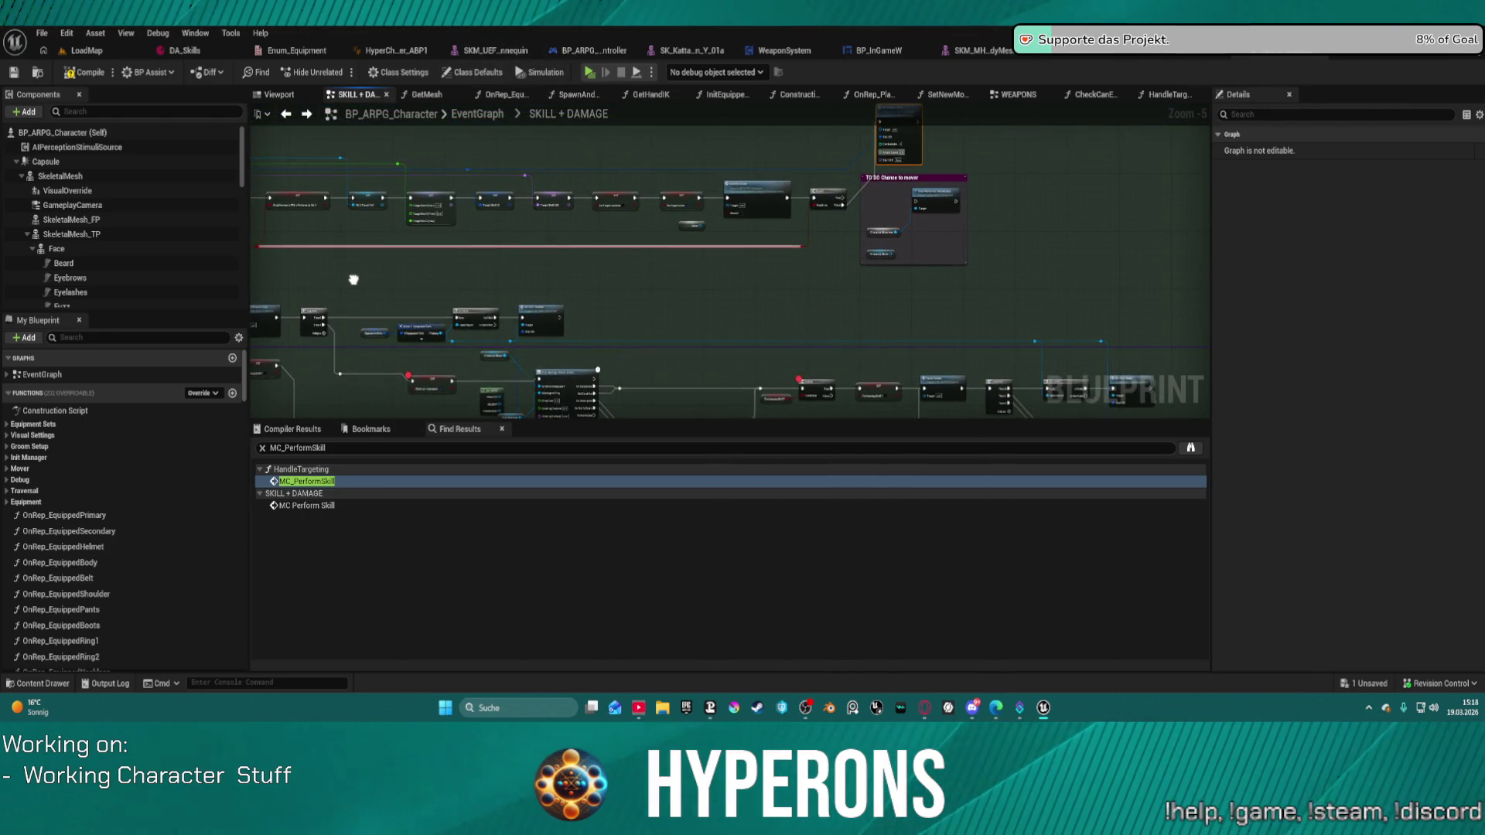
scroll(778, 167, up, 2)
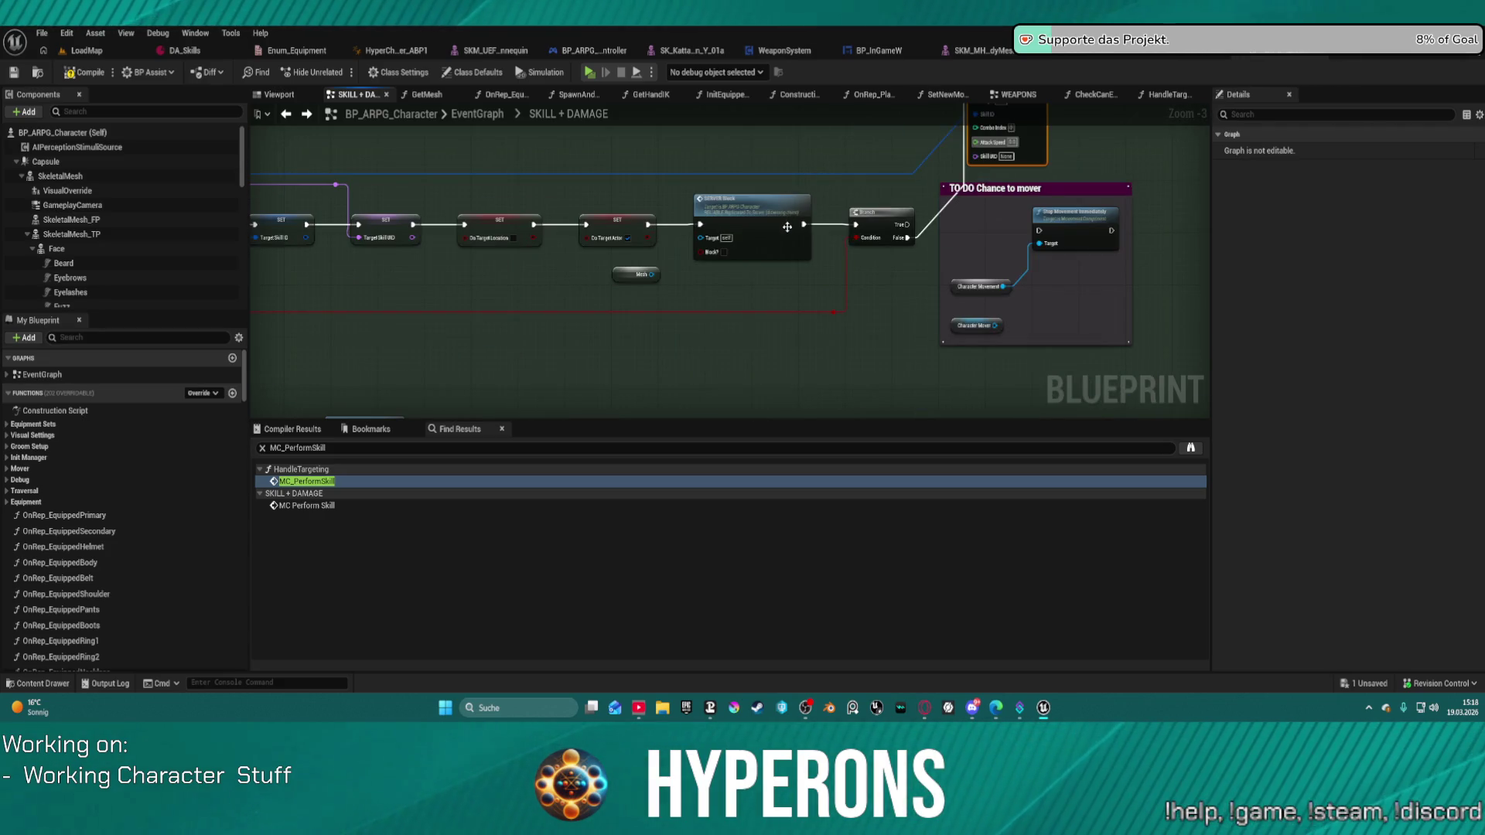
scroll(903, 257, down, 5)
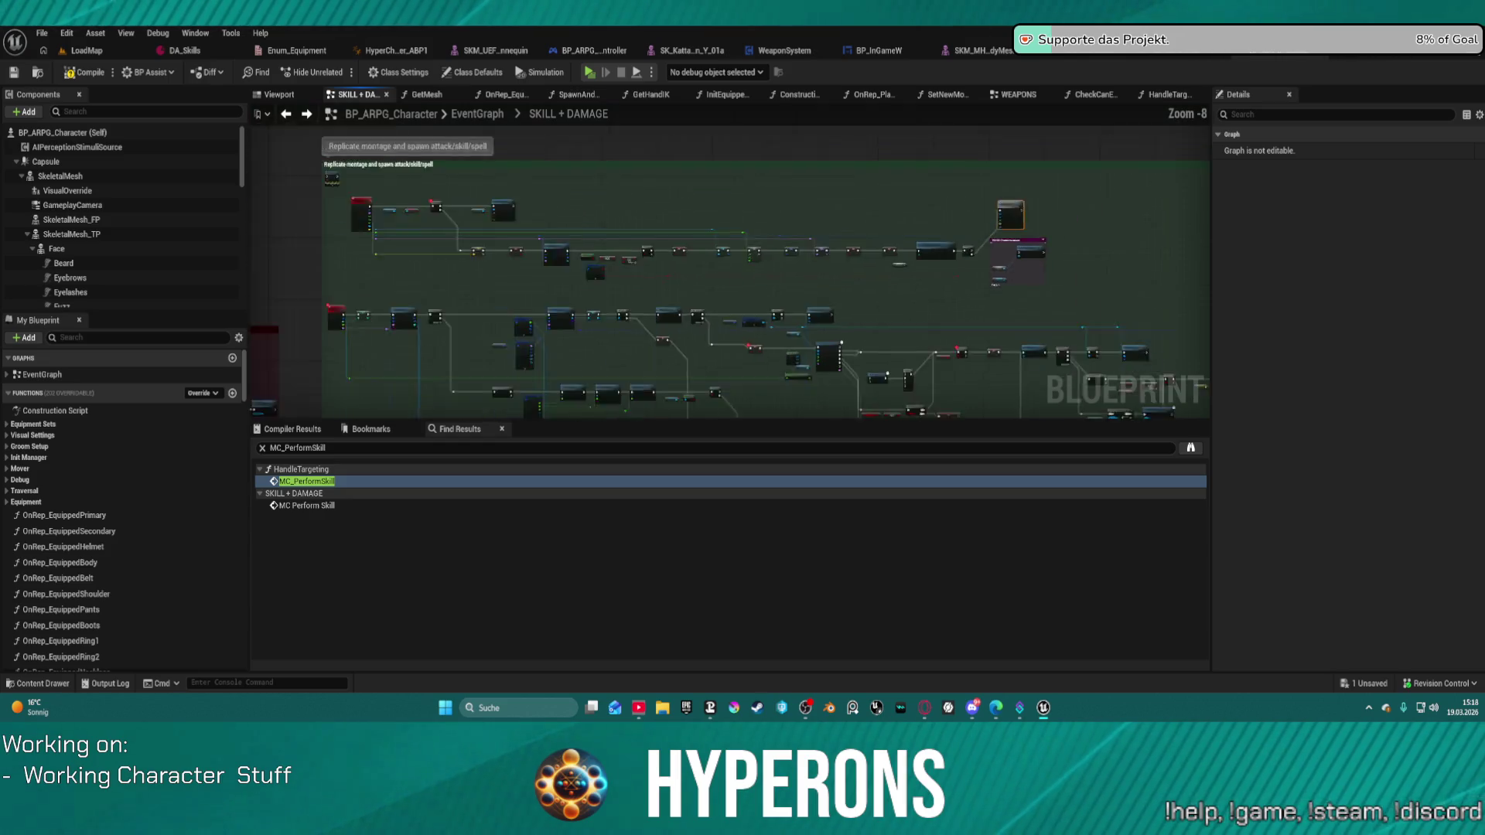
drag(903, 256, 800, 299)
scroll(730, 234, down, 4)
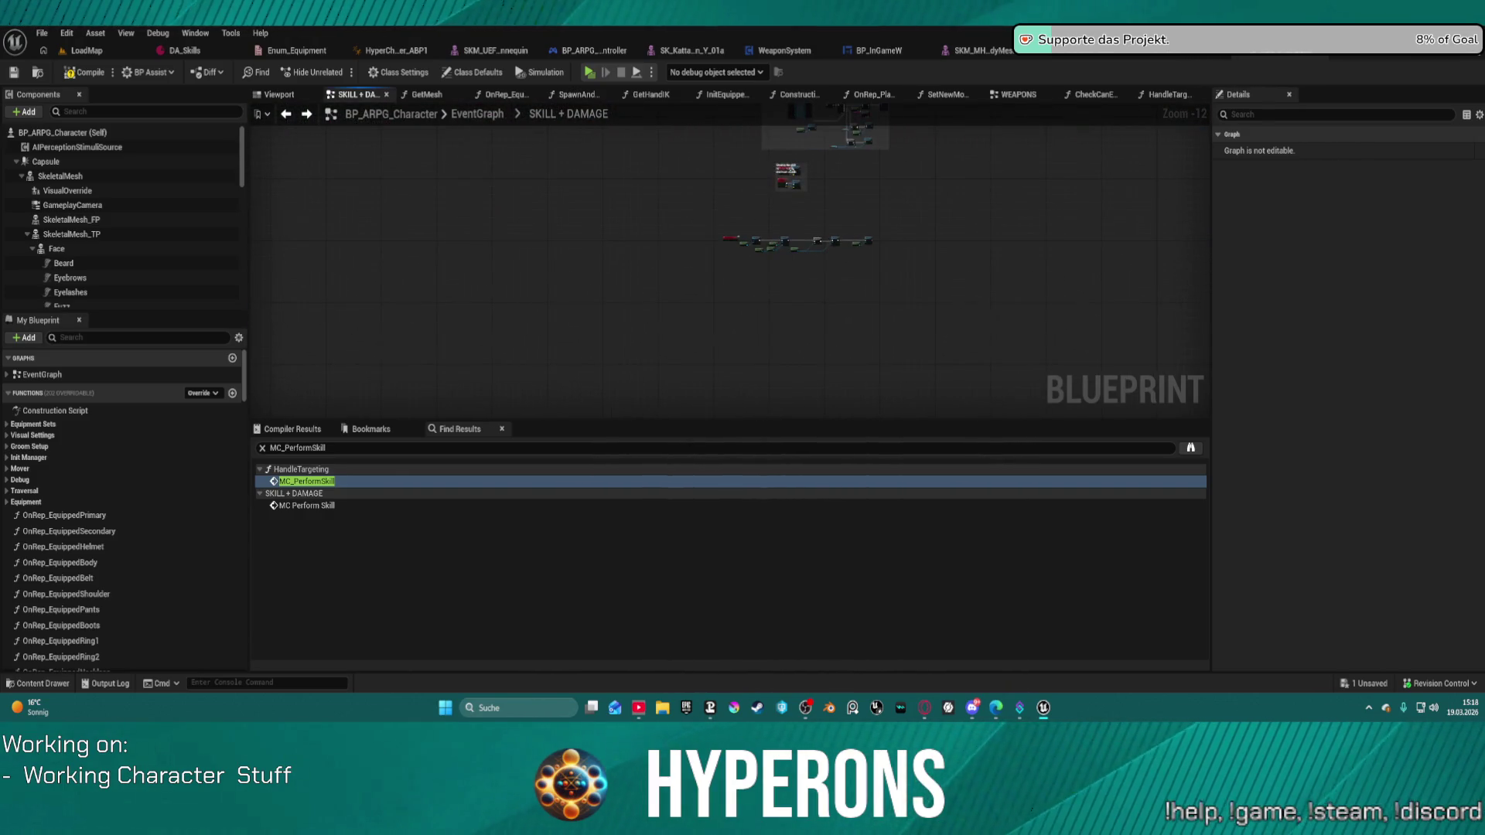
scroll(520, 381, up, 4)
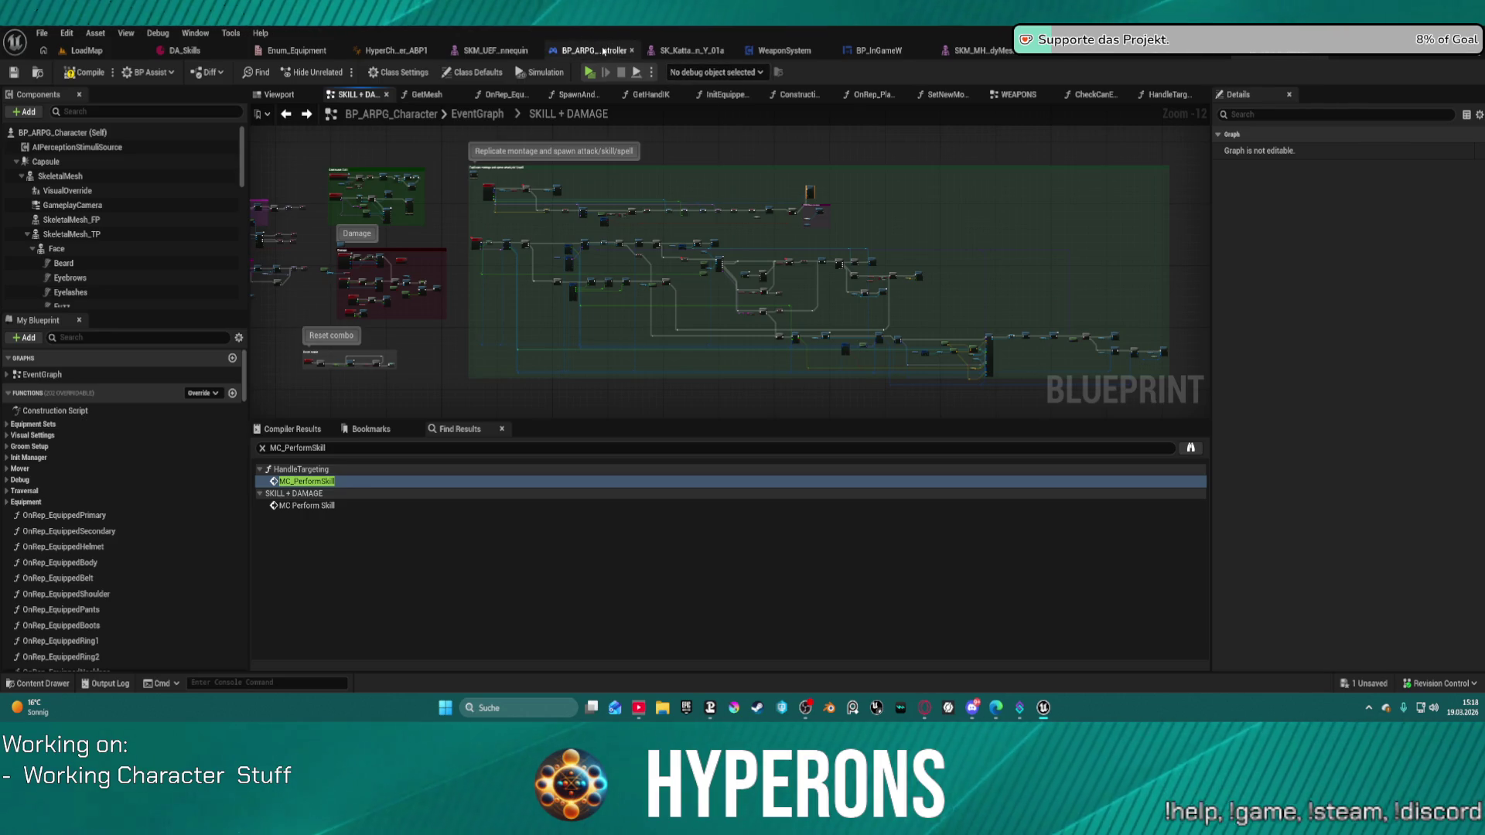
click(604, 51)
scroll(474, 209, up, 5)
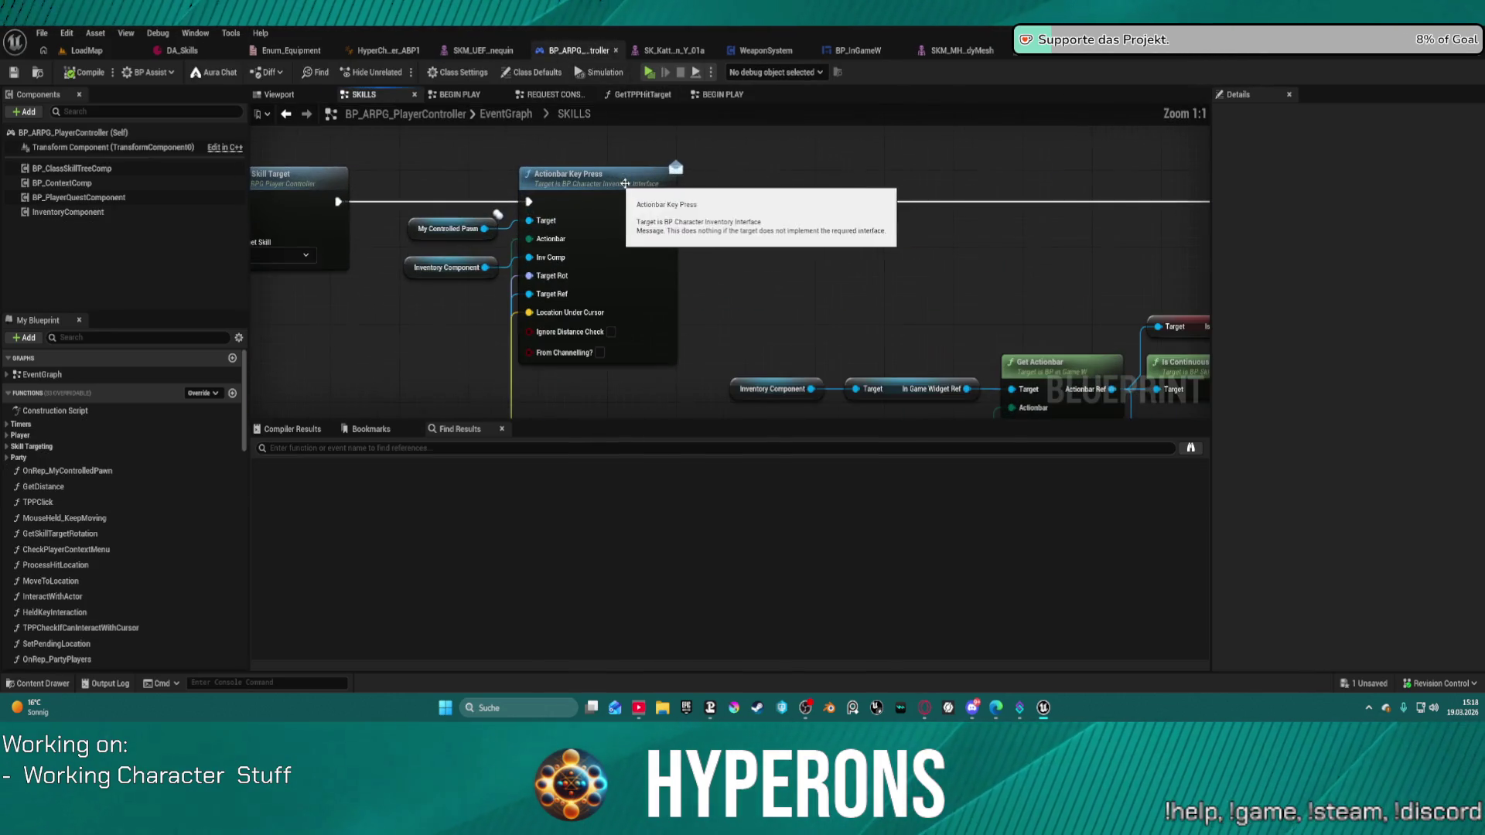
double_click(660, 252)
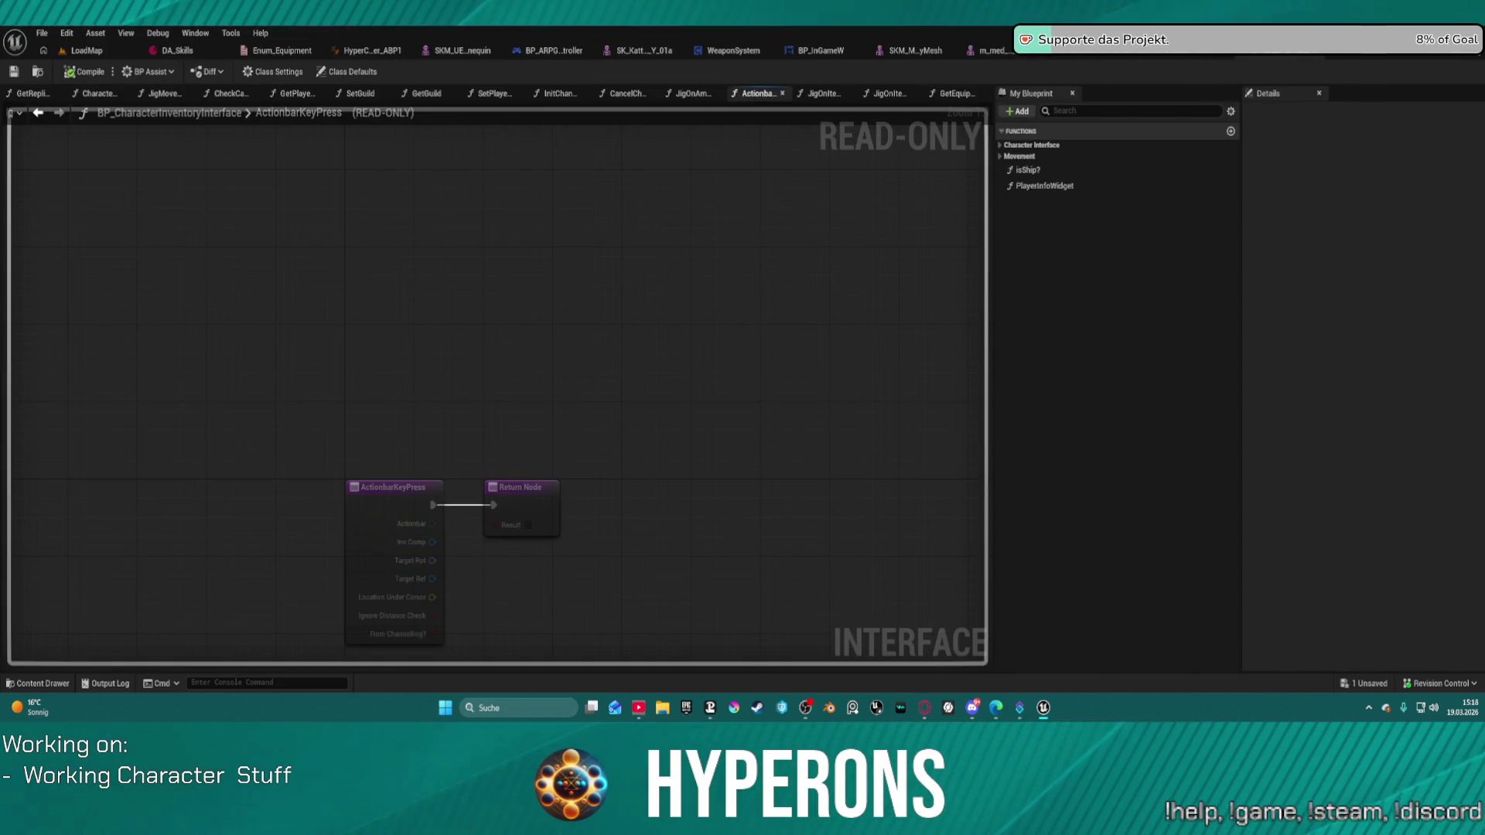
click(1275, 56)
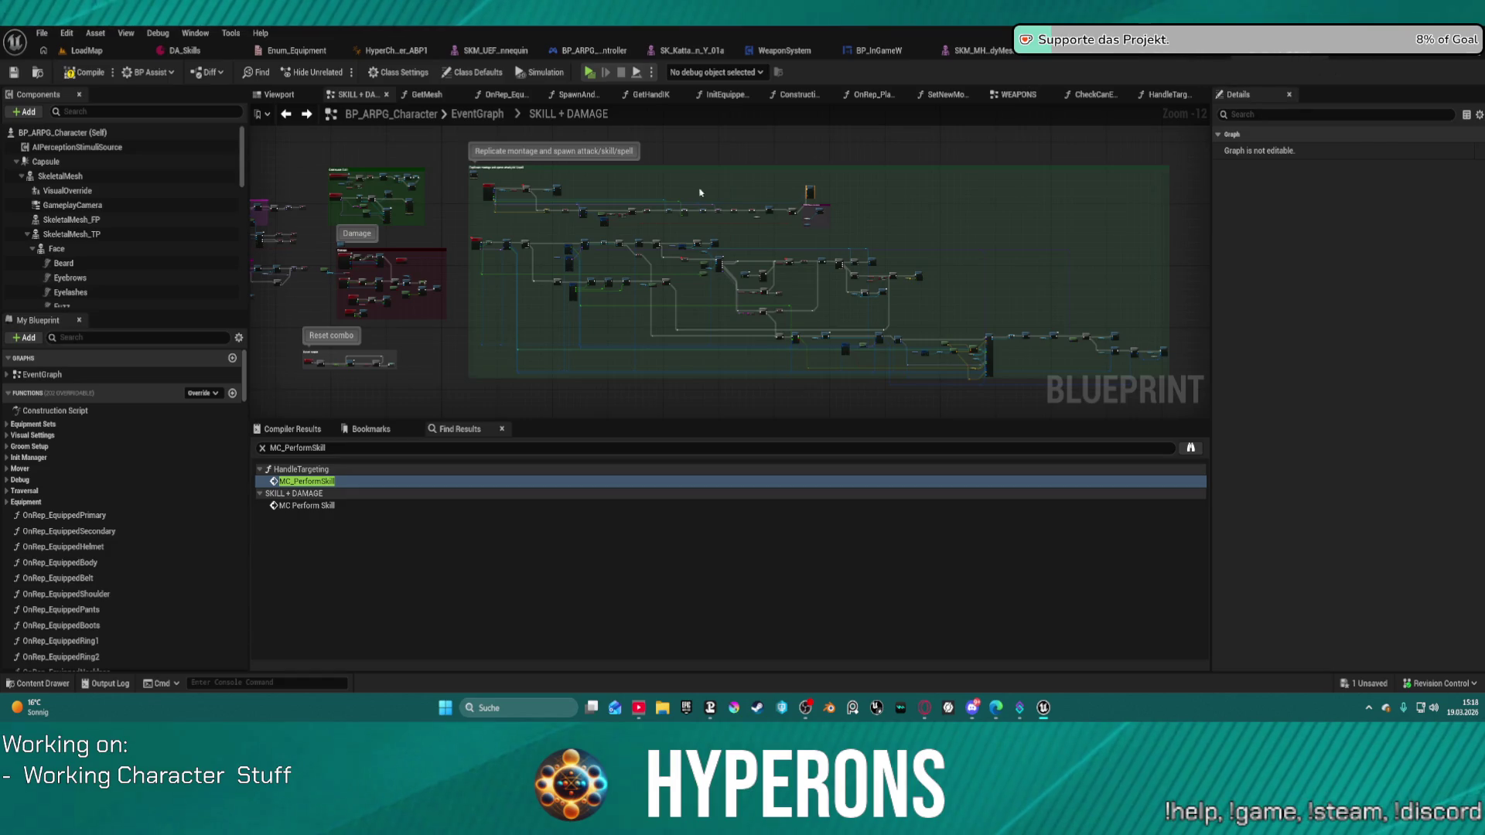
scroll(453, 206, down, 2)
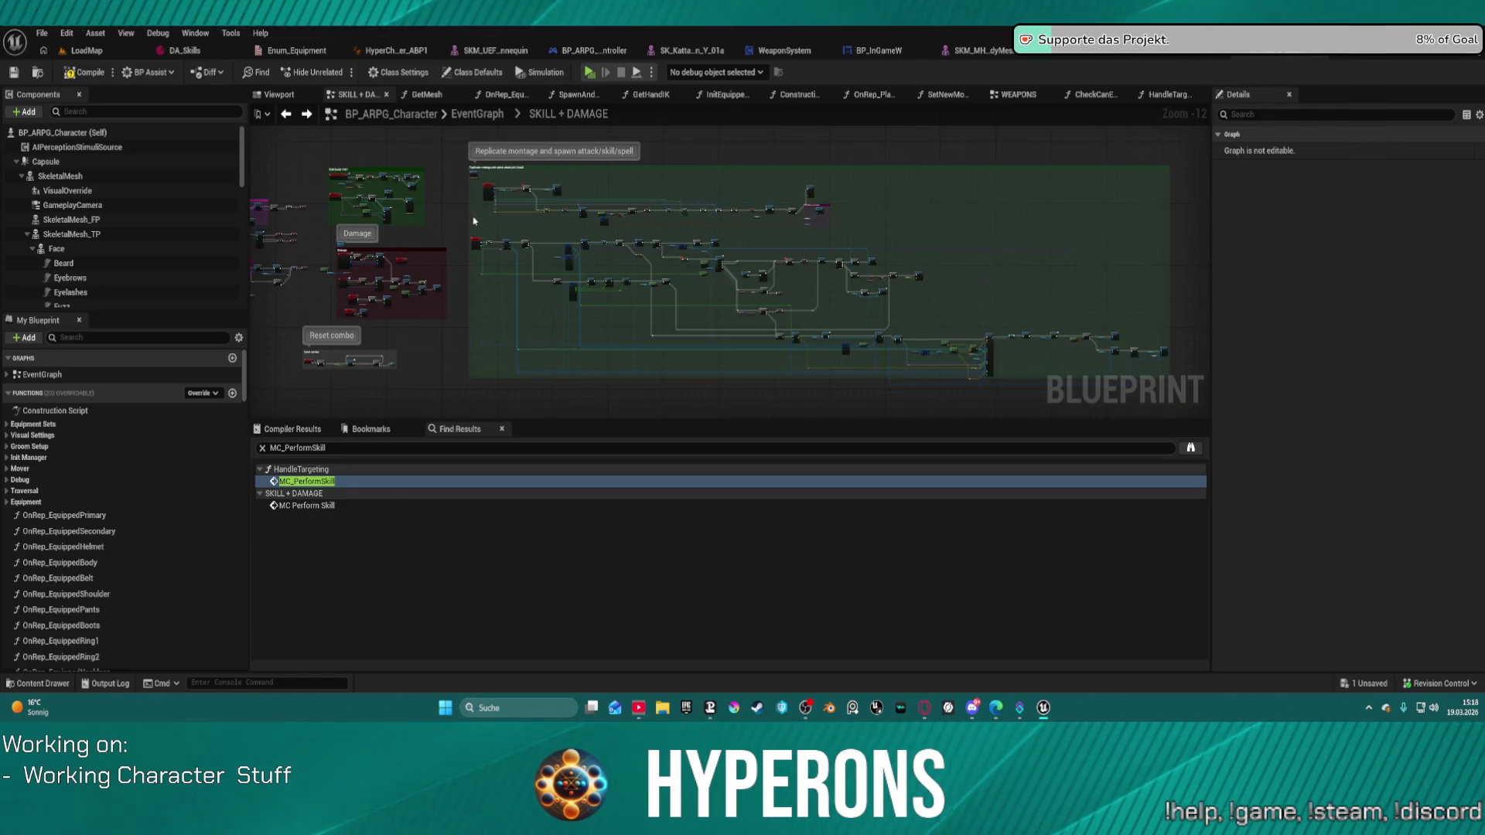
scroll(474, 221, up, 4)
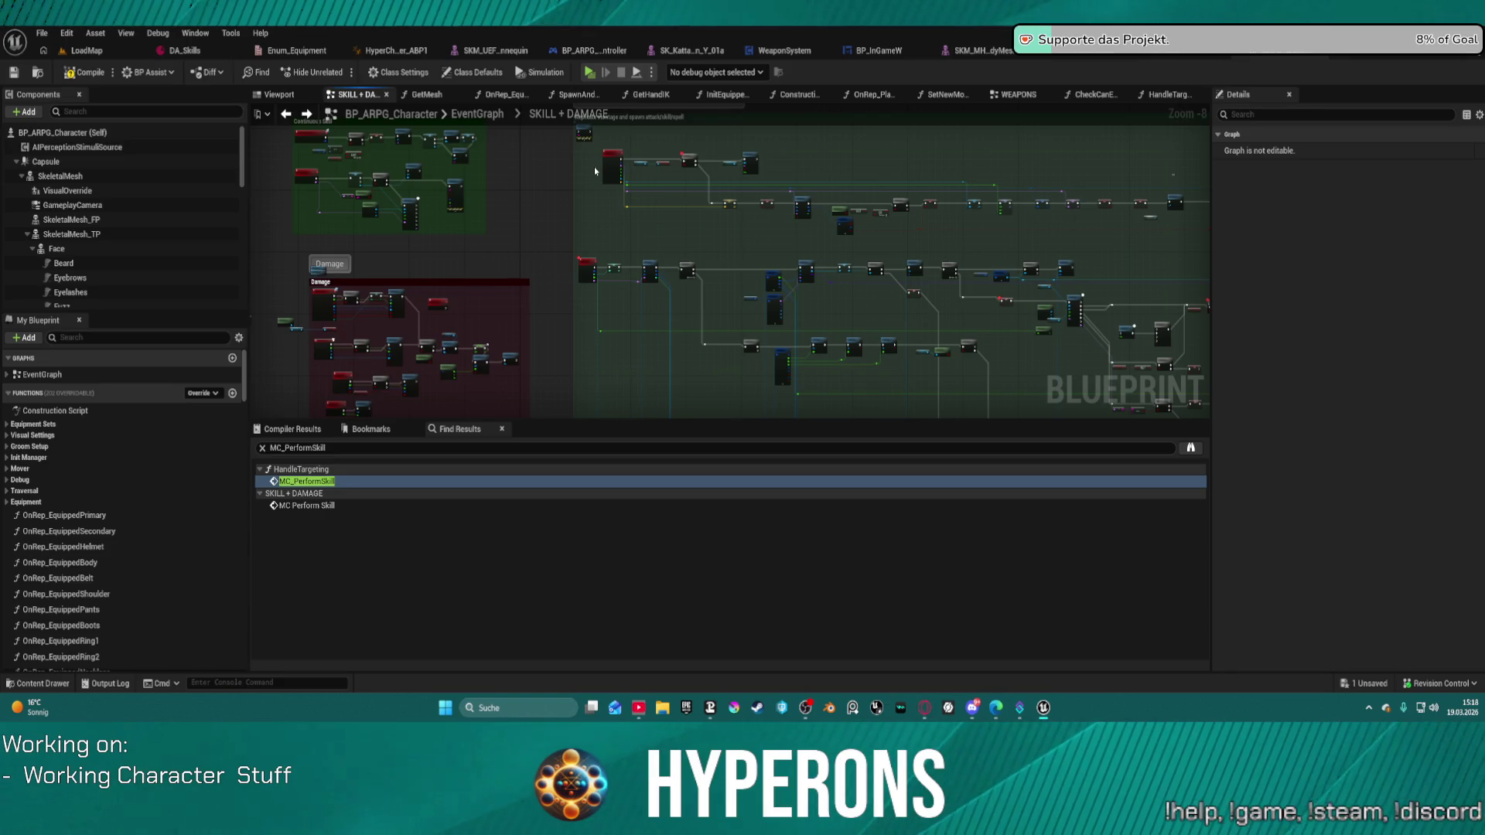
scroll(464, 276, up, 3)
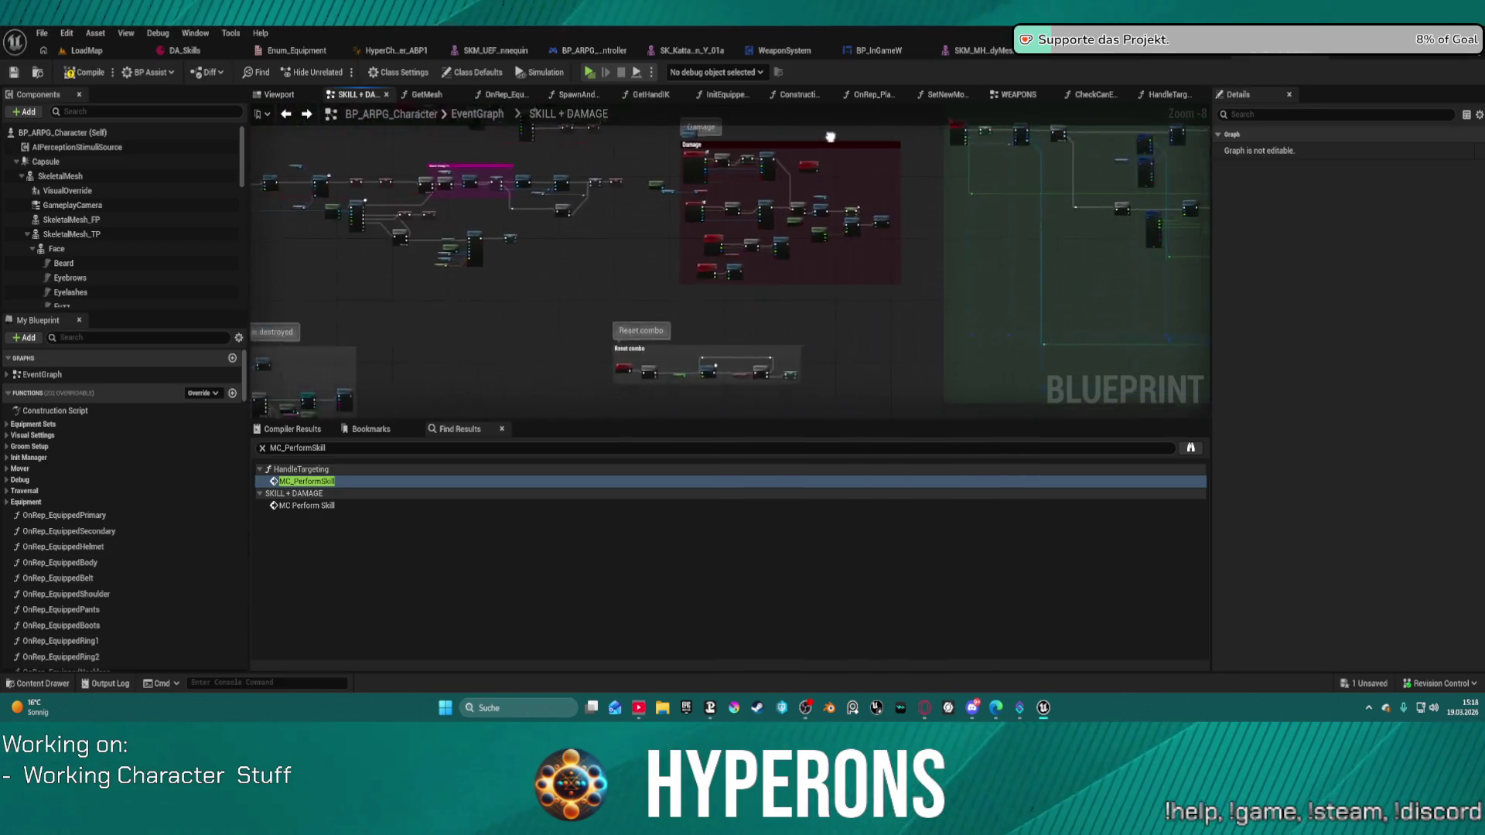
scroll(534, 246, up, 4)
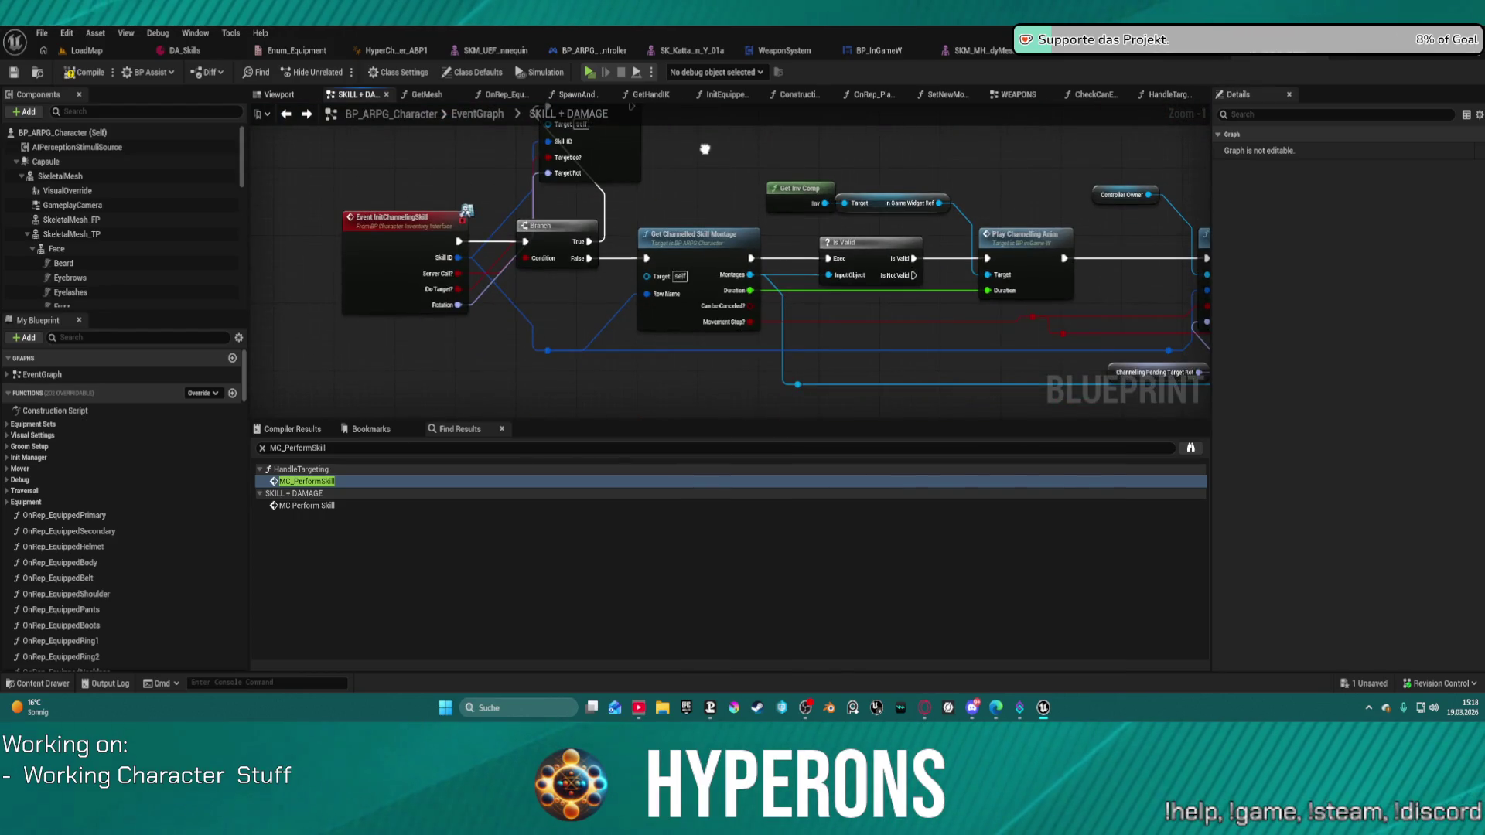
mouse_move(705, 151)
mouse_down()
mouse_move(314, 153)
mouse_move(586, 177)
mouse_up()
mouse_move(1085, 215)
mouse_down()
mouse_move(897, 209)
mouse_move(1079, 232)
mouse_move(1075, 353)
mouse_move(538, 338)
mouse_up()
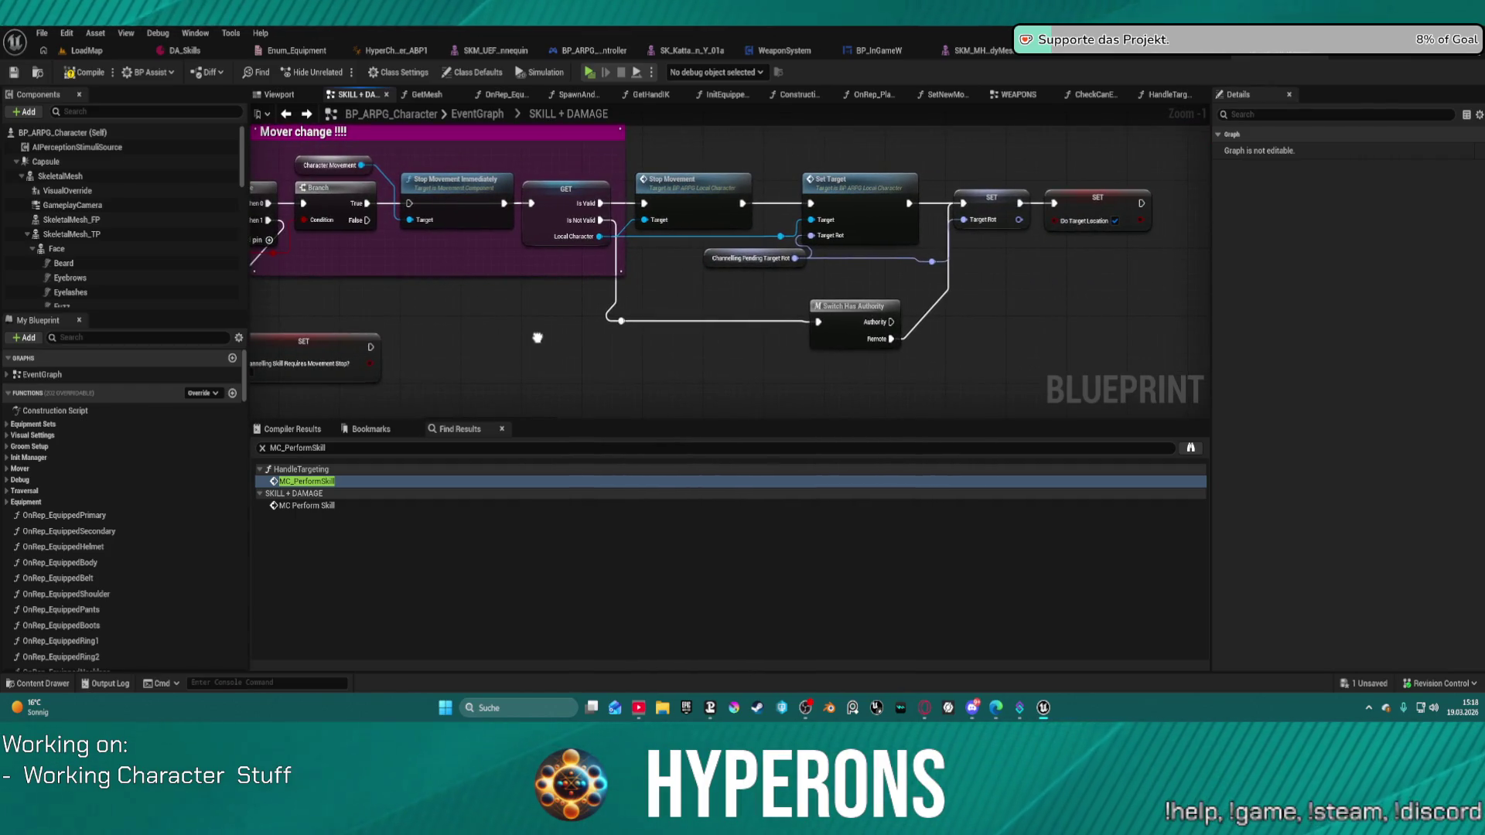
drag(537, 338, 696, 317)
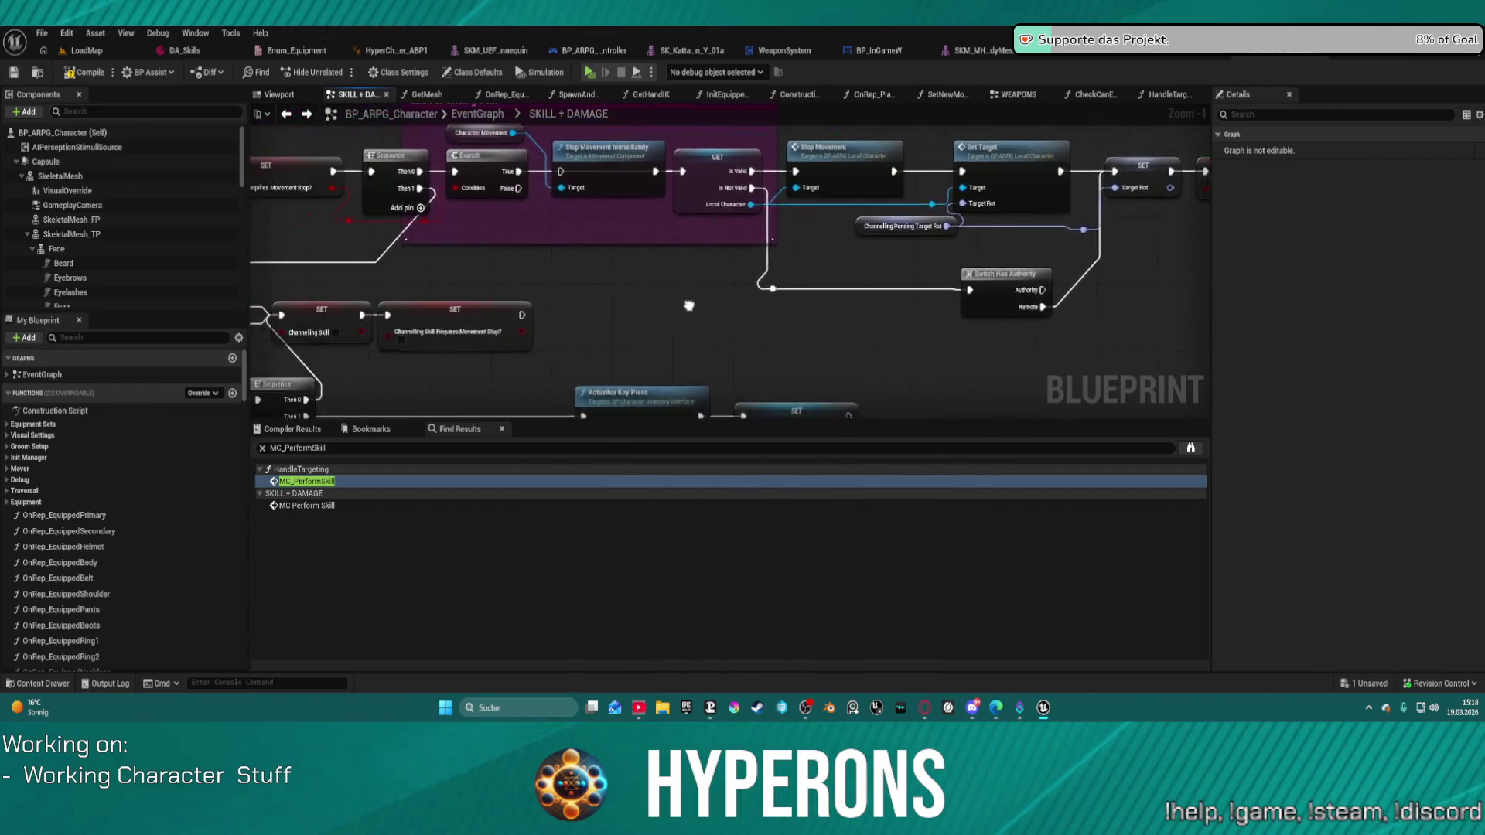
scroll(789, 297, down, 2)
drag(789, 297, 565, 308)
mouse_move(773, 263)
mouse_down()
mouse_move(831, 322)
mouse_move(845, 418)
mouse_move(948, 386)
mouse_move(880, 396)
mouse_up()
mouse_move(1161, 313)
mouse_down()
mouse_move(1006, 309)
mouse_move(850, 263)
mouse_move(441, 391)
mouse_move(542, 232)
mouse_move(588, 232)
mouse_move(123, 263)
mouse_up()
scroll(848, 264, down, 4)
mouse_move(773, 309)
mouse_down()
mouse_move(696, 294)
mouse_move(542, 312)
mouse_move(696, 310)
mouse_move(656, 319)
mouse_up()
scroll(709, 237, up, 5)
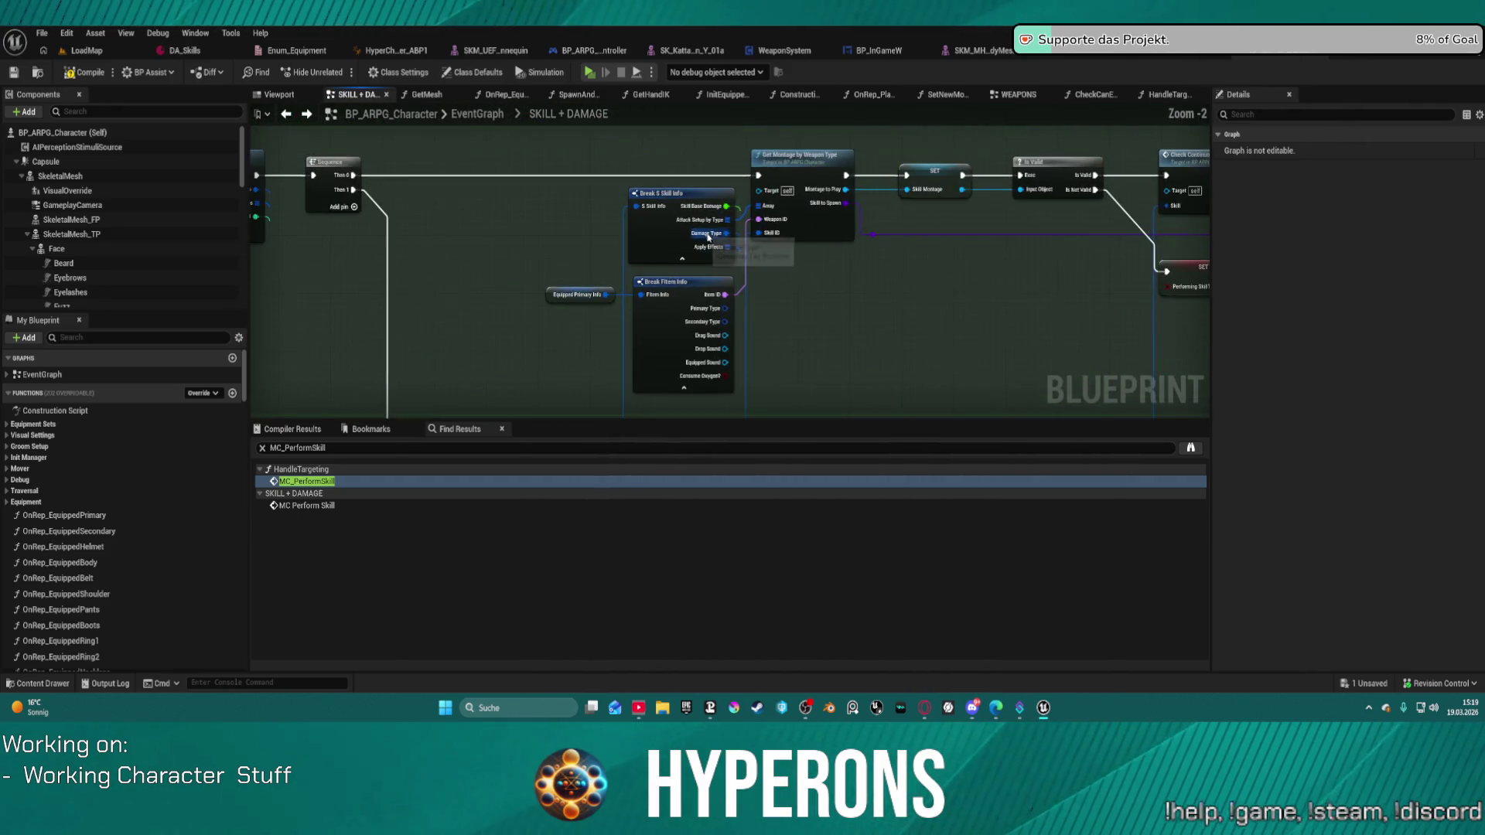
scroll(903, 319, down, 3)
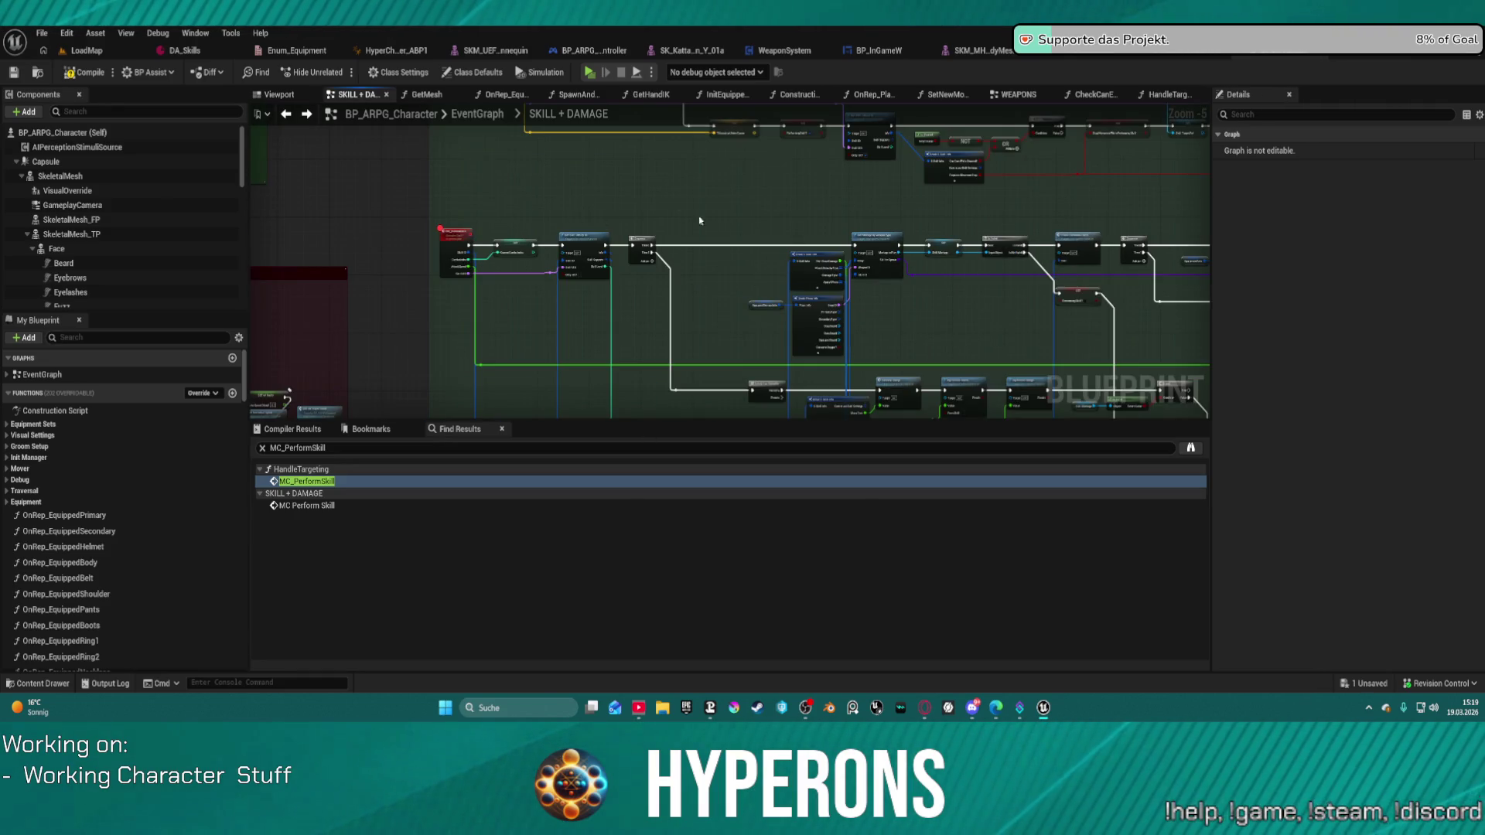
Pan along the SET and SERVER Block chain until the Branch and MC Perform Skill nodes are centred.
mouse_move(860, 206)
mouse_down()
mouse_move(772, 331)
mouse_move(986, 320)
mouse_up()
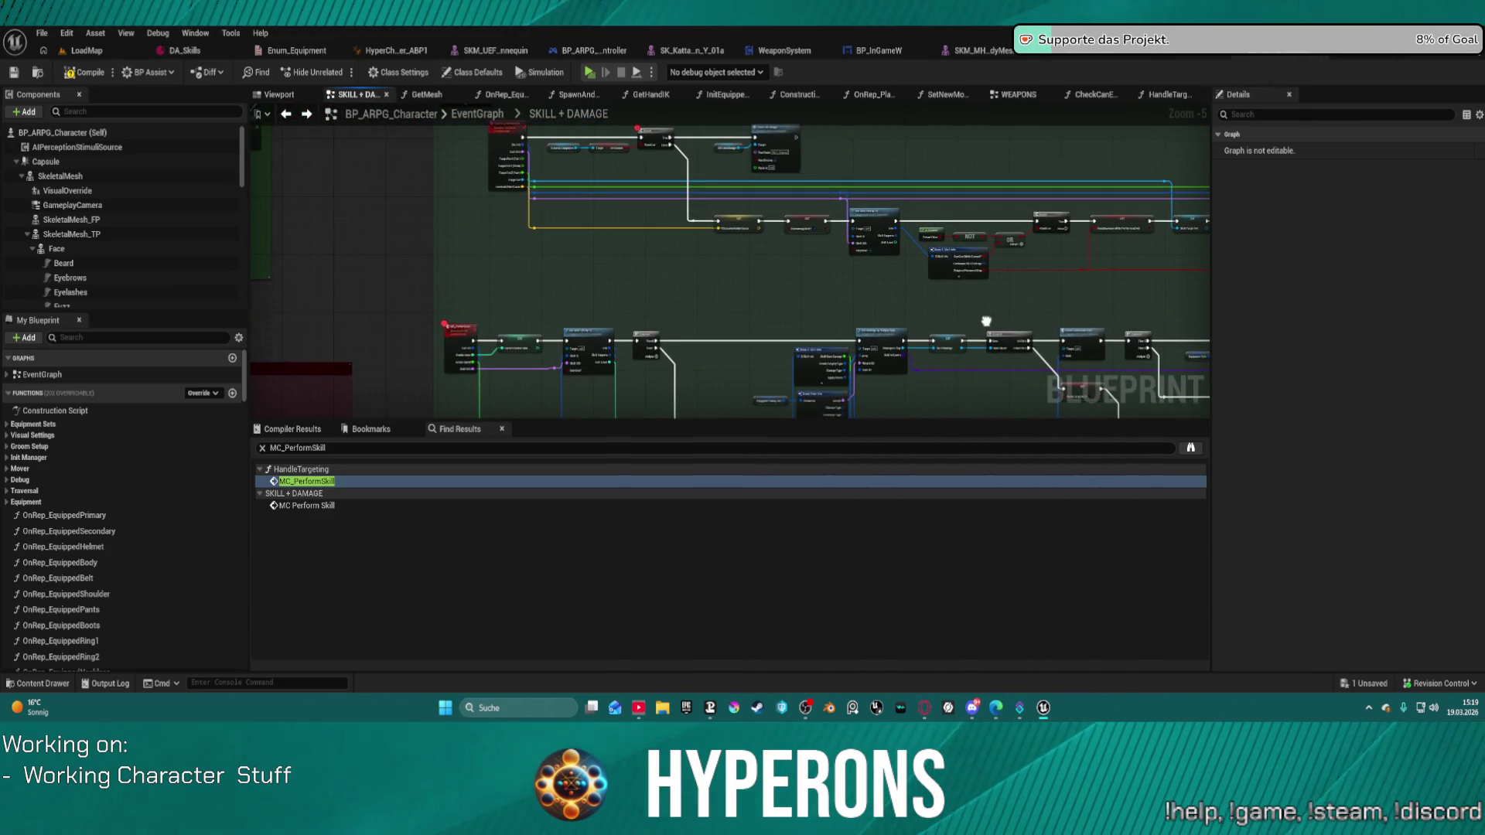
mouse_move(986, 320)
mouse_down()
mouse_move(348, 232)
mouse_move(0, 215)
mouse_up()
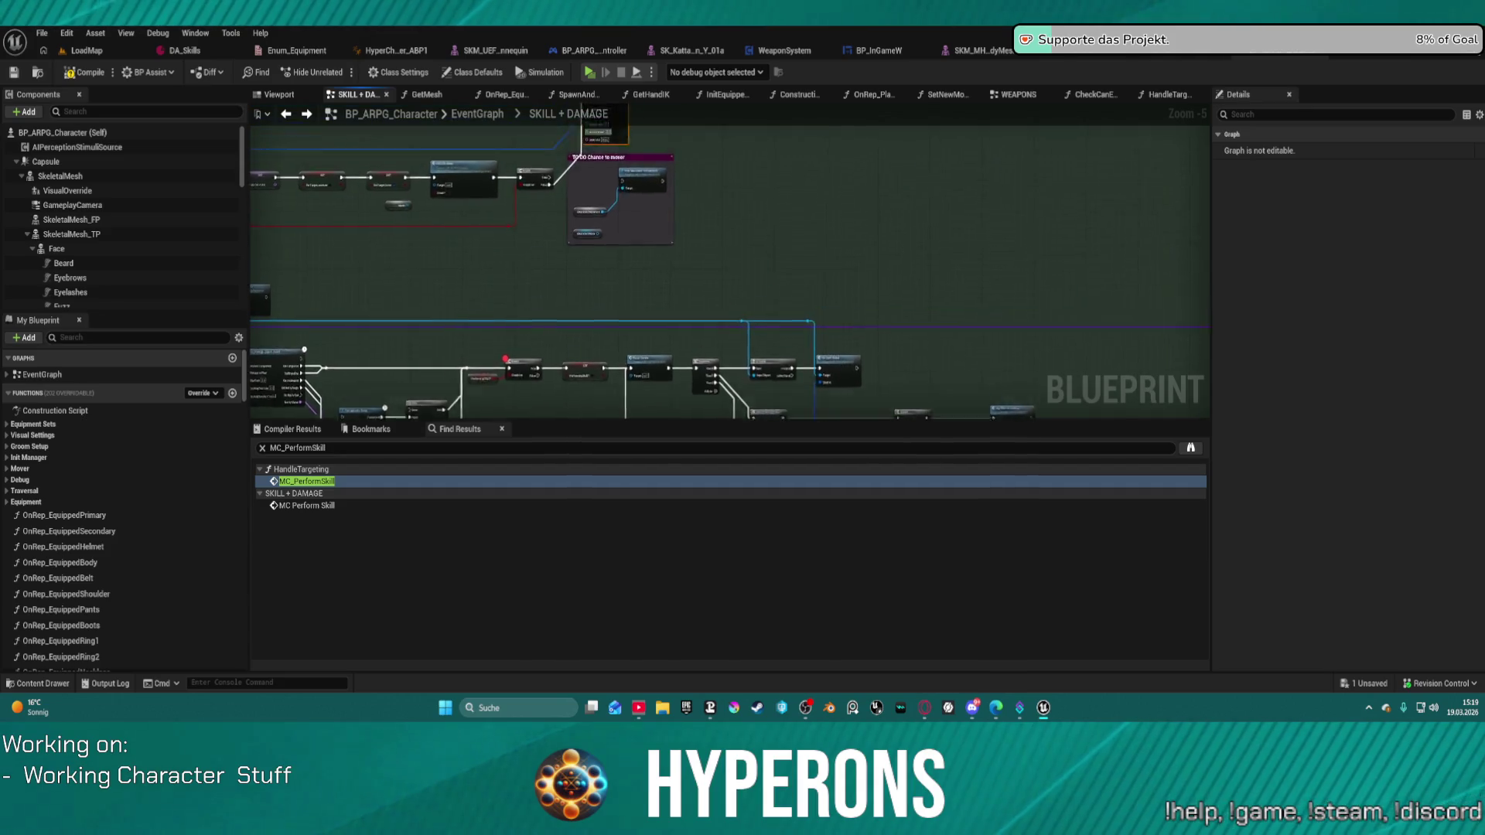
mouse_move(0, 414)
mouse_down()
mouse_move(10, 380)
mouse_move(301, 319)
mouse_up()
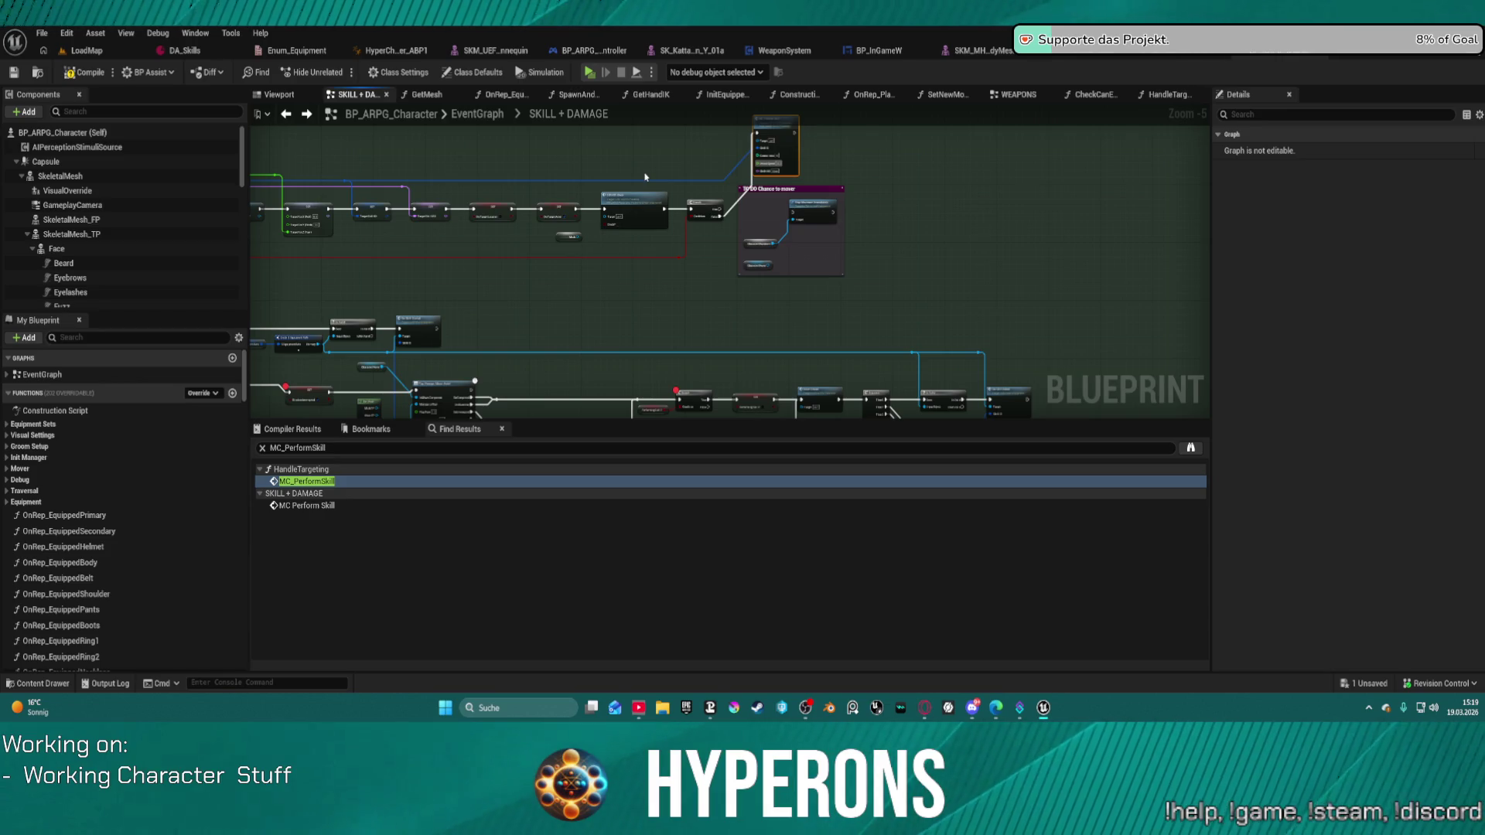
mouse_move(769, 181)
mouse_down()
mouse_move(938, 166)
mouse_move(1037, 282)
mouse_move(1078, 302)
mouse_move(1113, 294)
mouse_up()
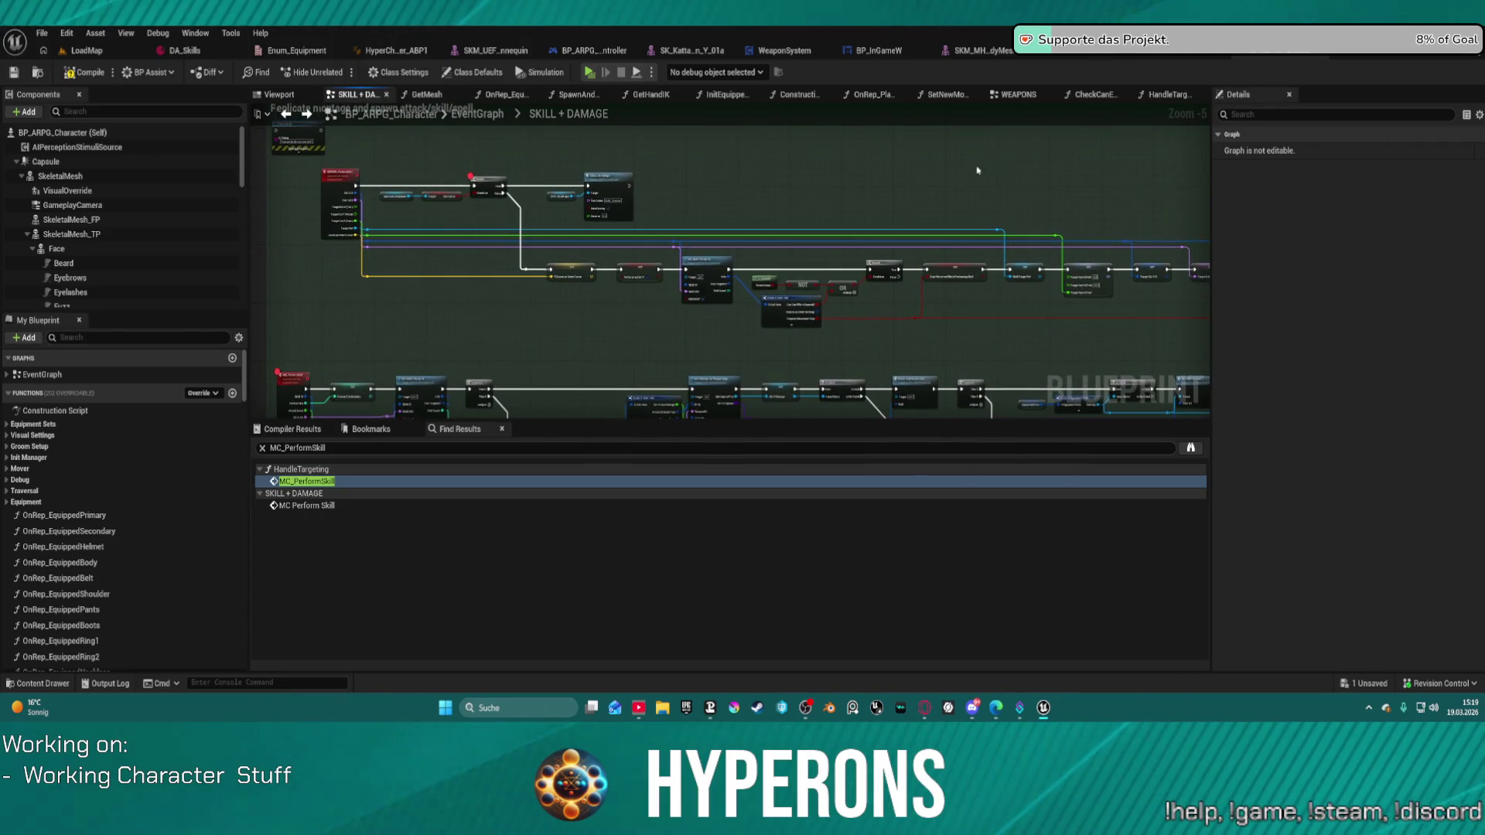
scroll(773, 201, up, 3)
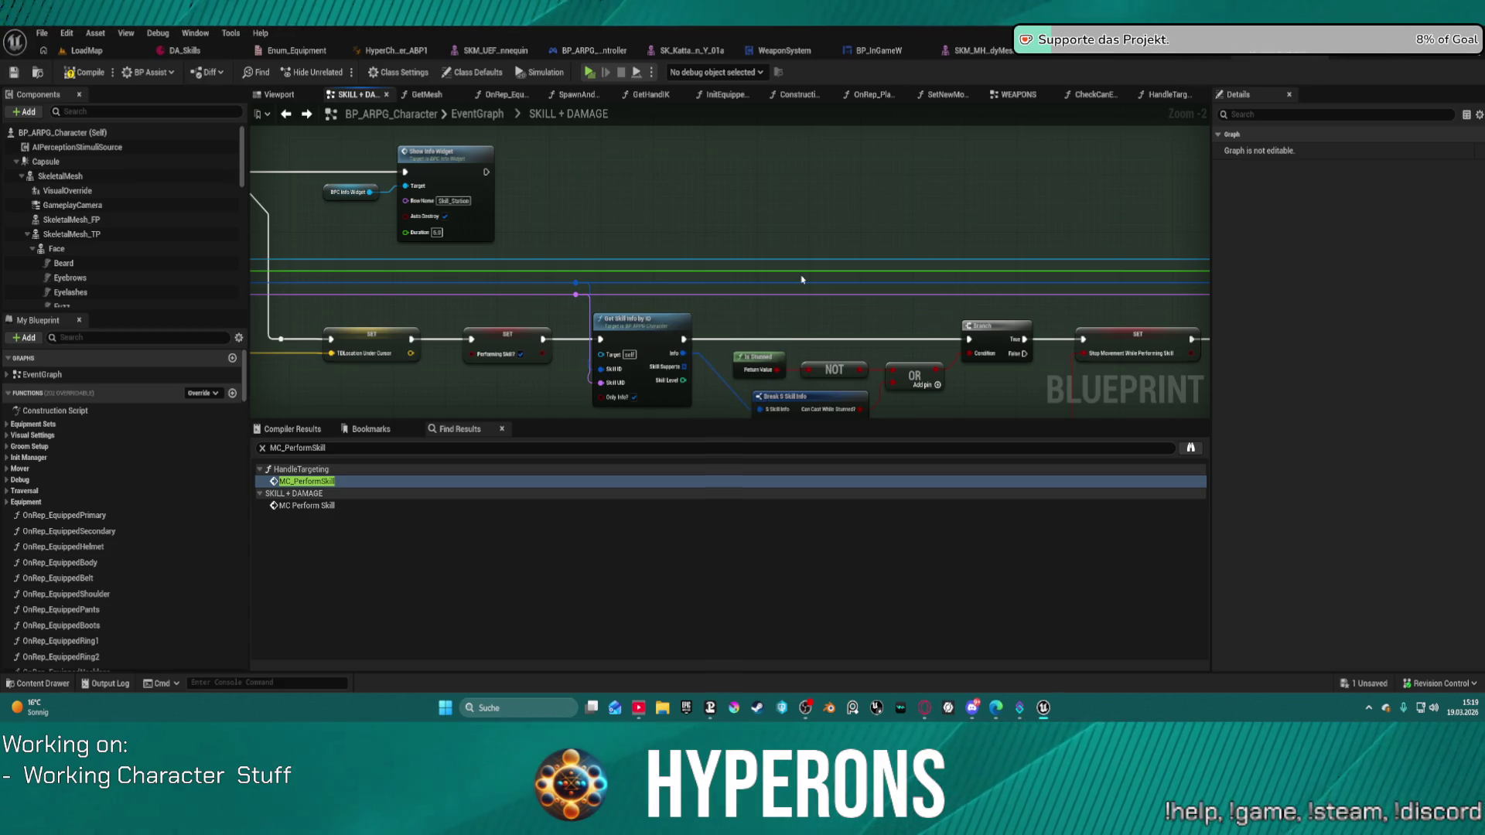
mouse_move(1058, 283)
mouse_down()
mouse_move(835, 212)
mouse_move(345, 206)
mouse_up()
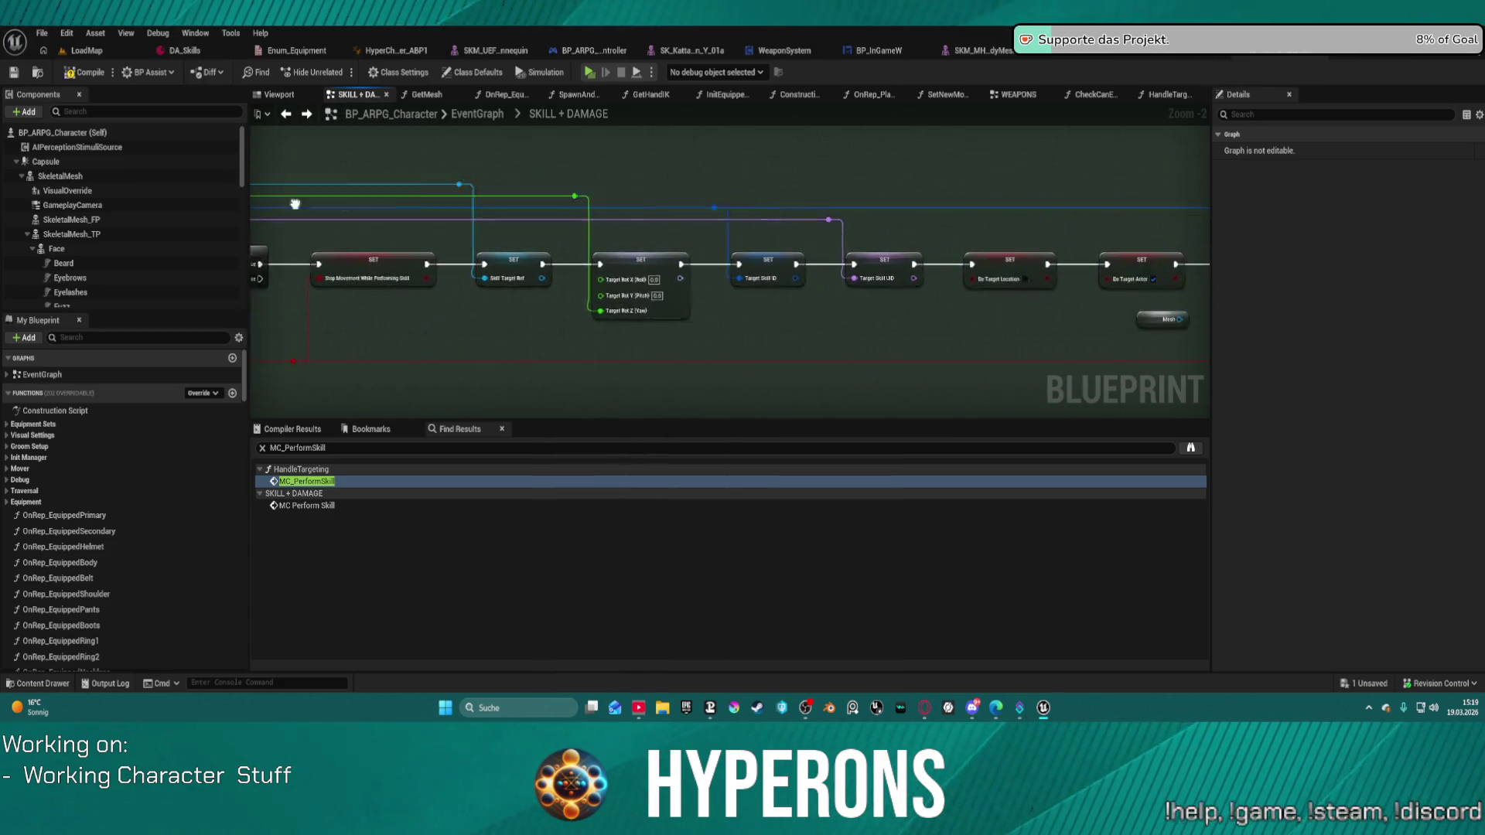
drag(929, 232, 400, 232)
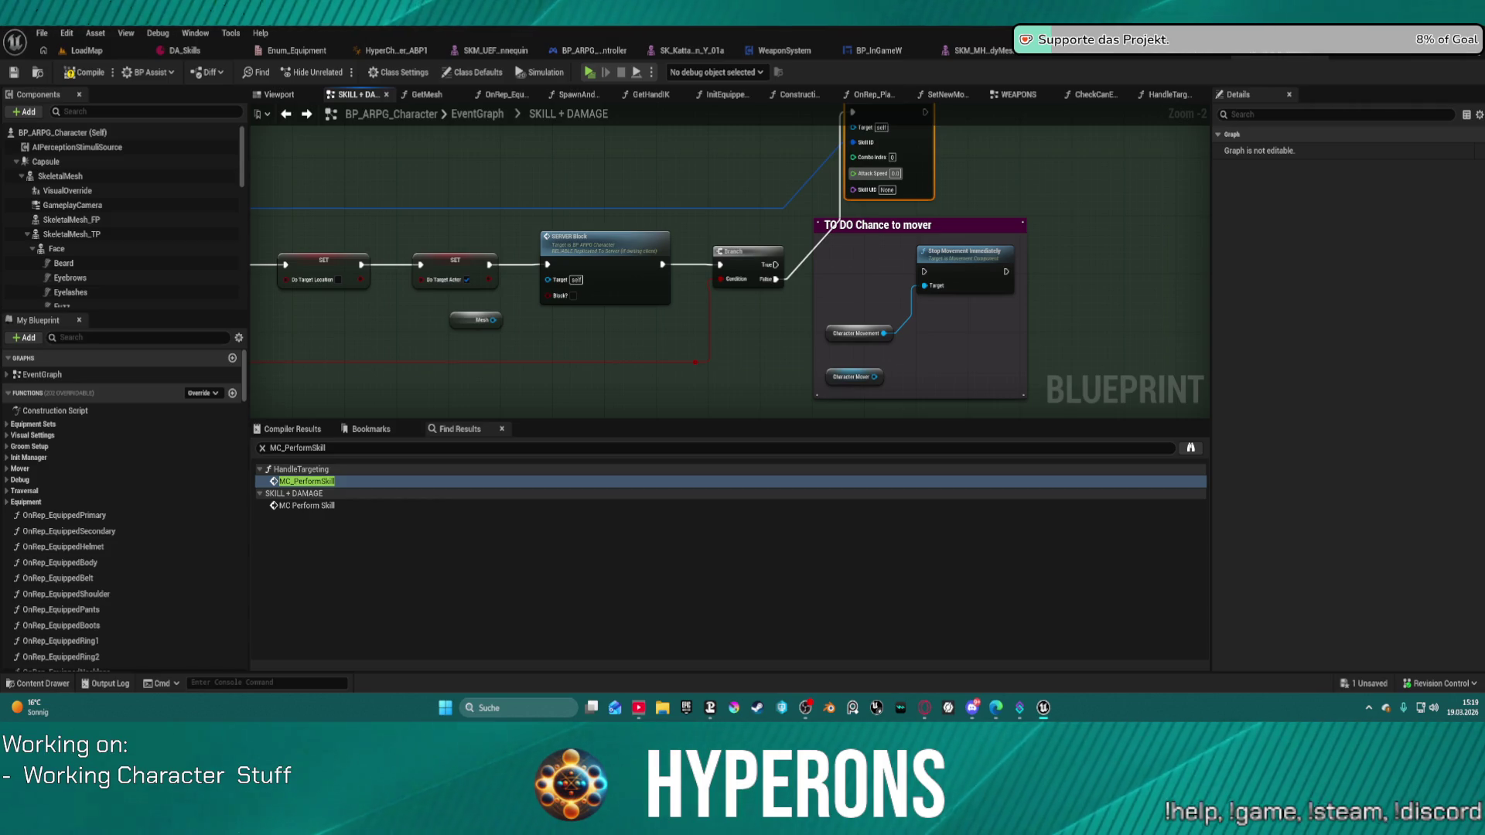
drag(400, 231, 368, 232)
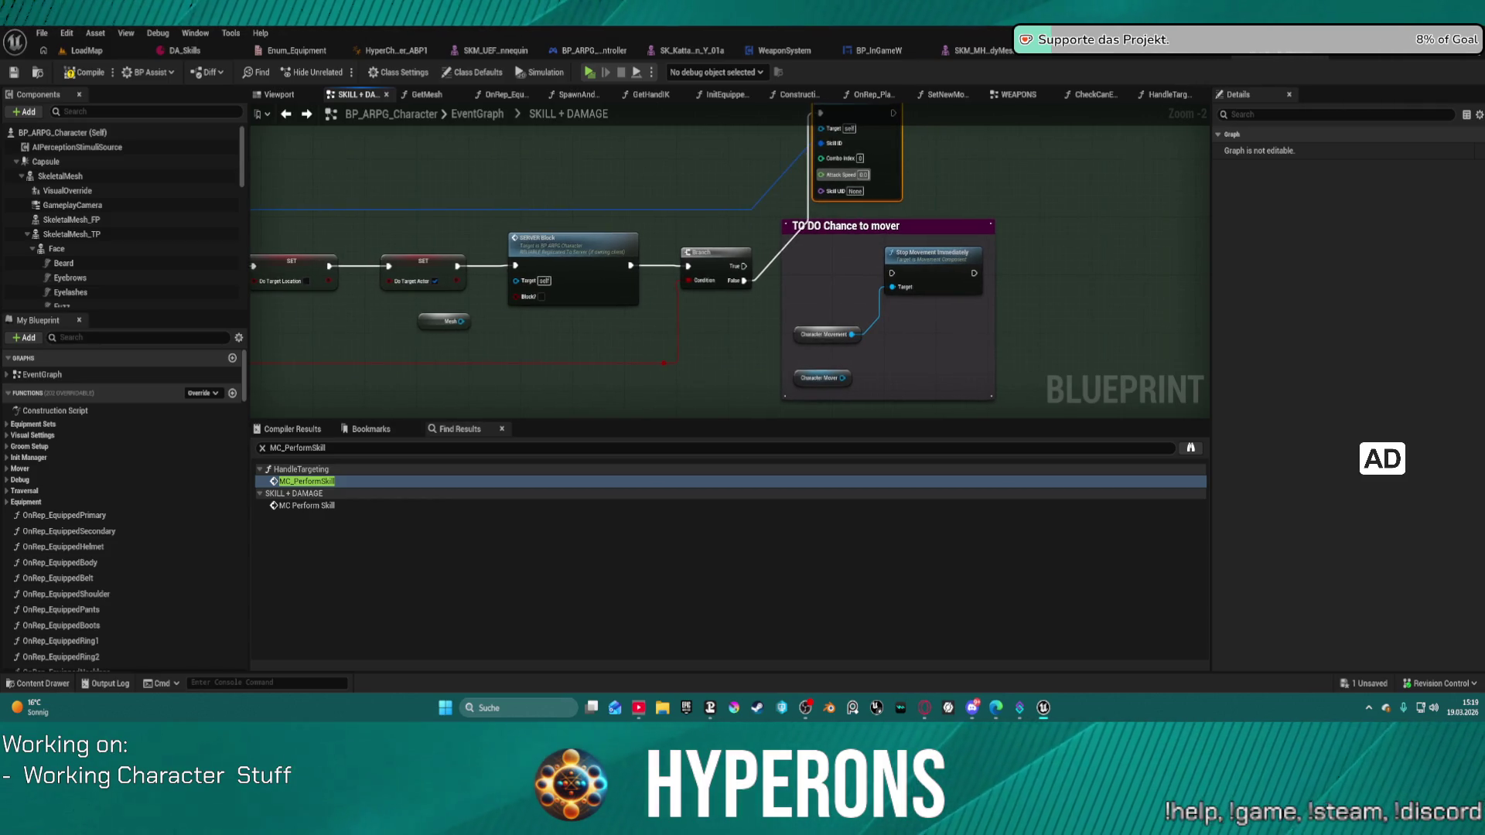
drag(368, 232, 424, 243)
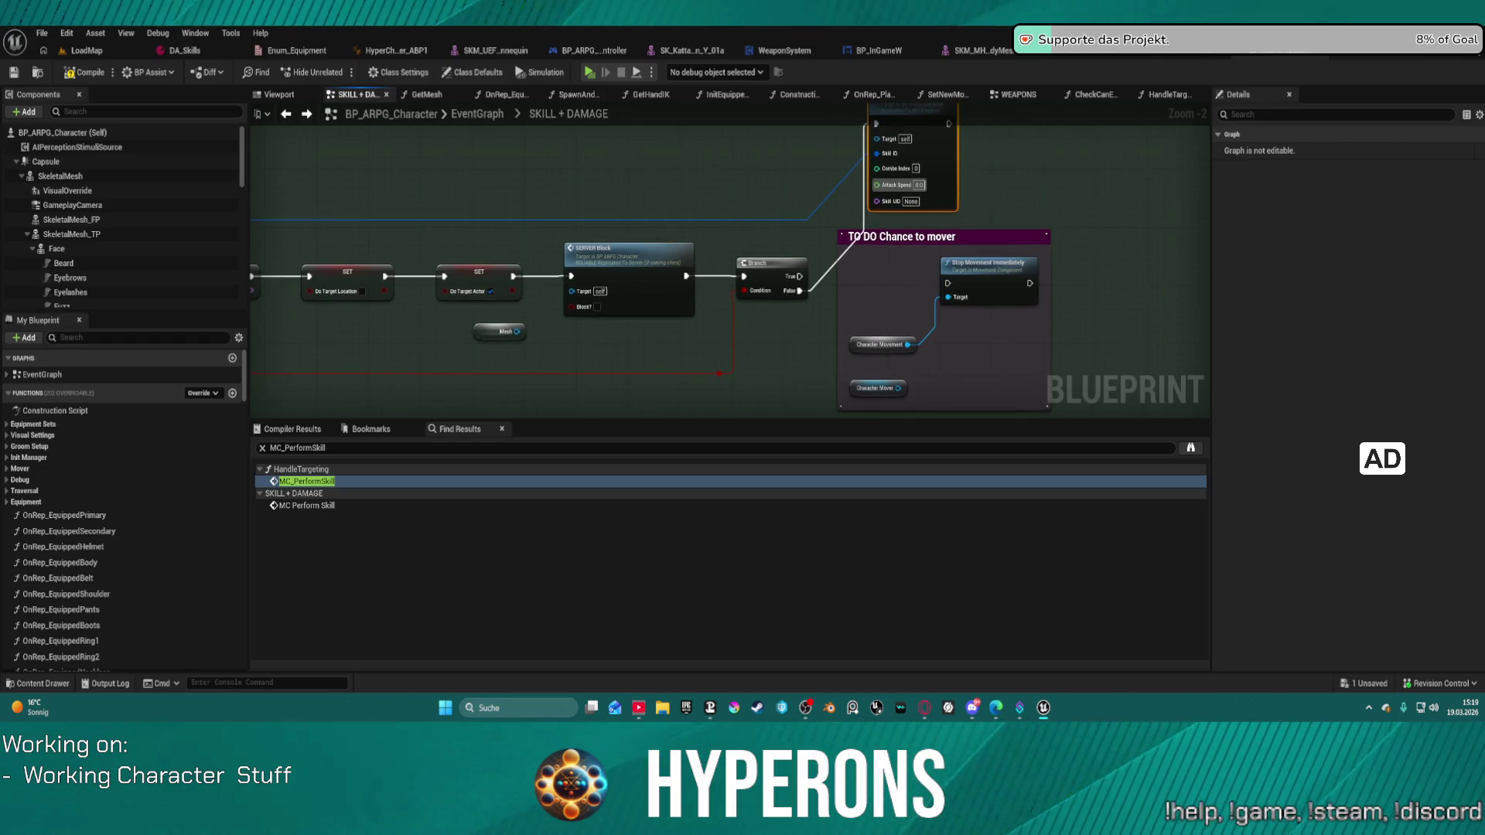
drag(315, 180, 324, 183)
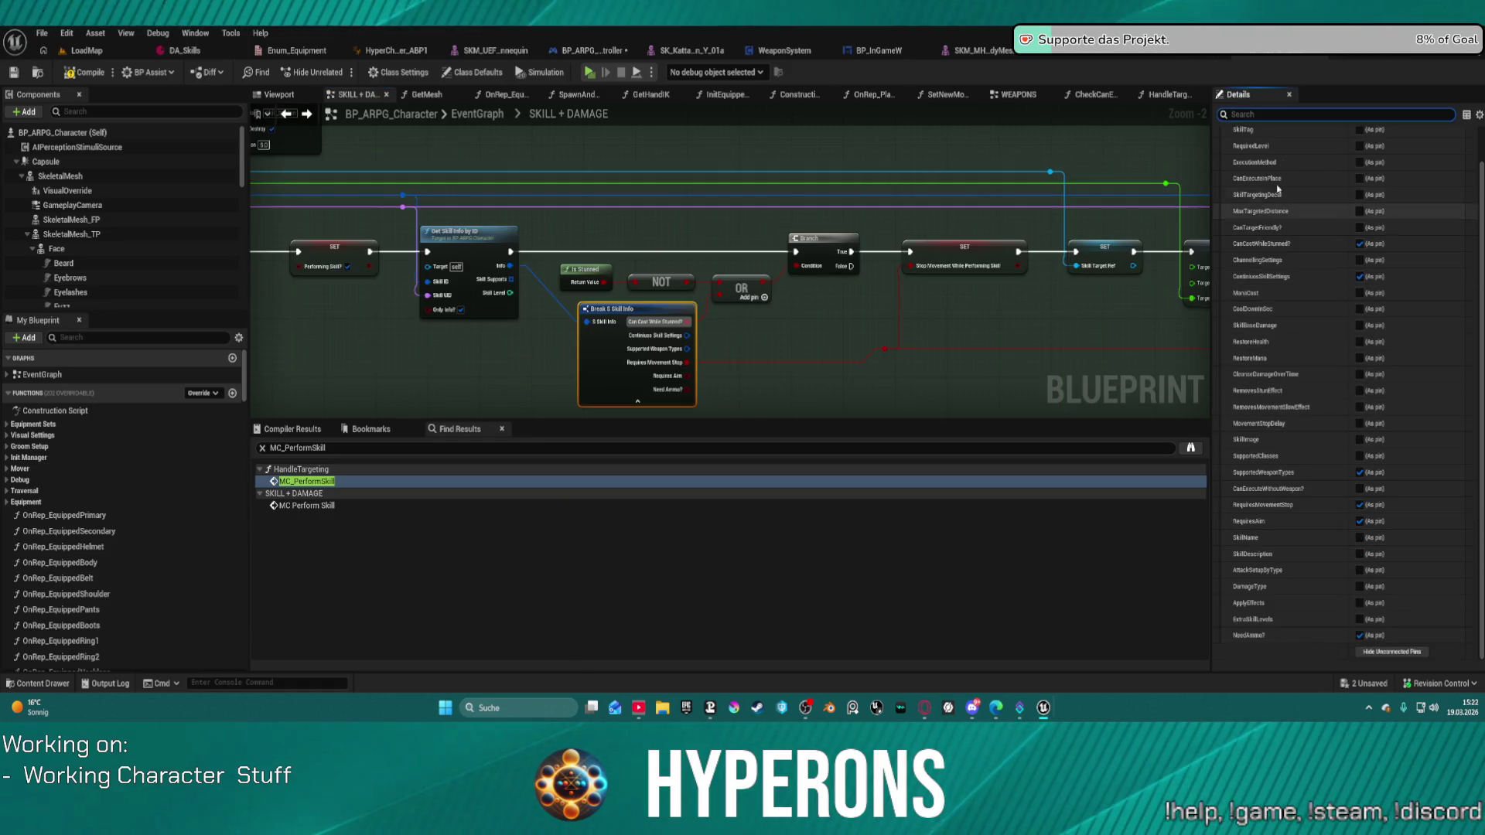
Expose CoolDownInSec as a pin on Break S Skill Info, wire it to Attack Speed, and compile.
text(coo)
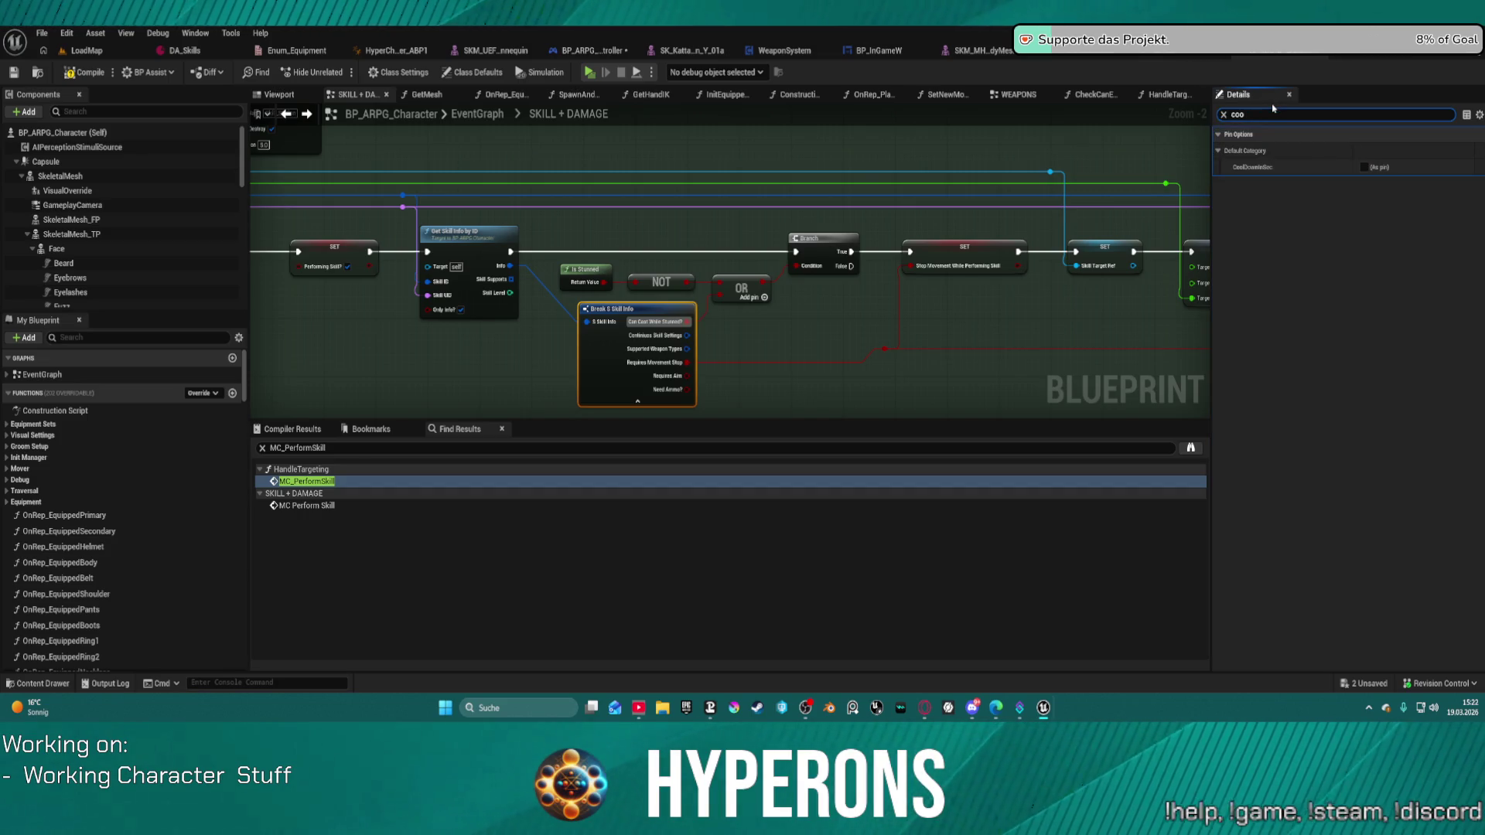
click(1365, 167)
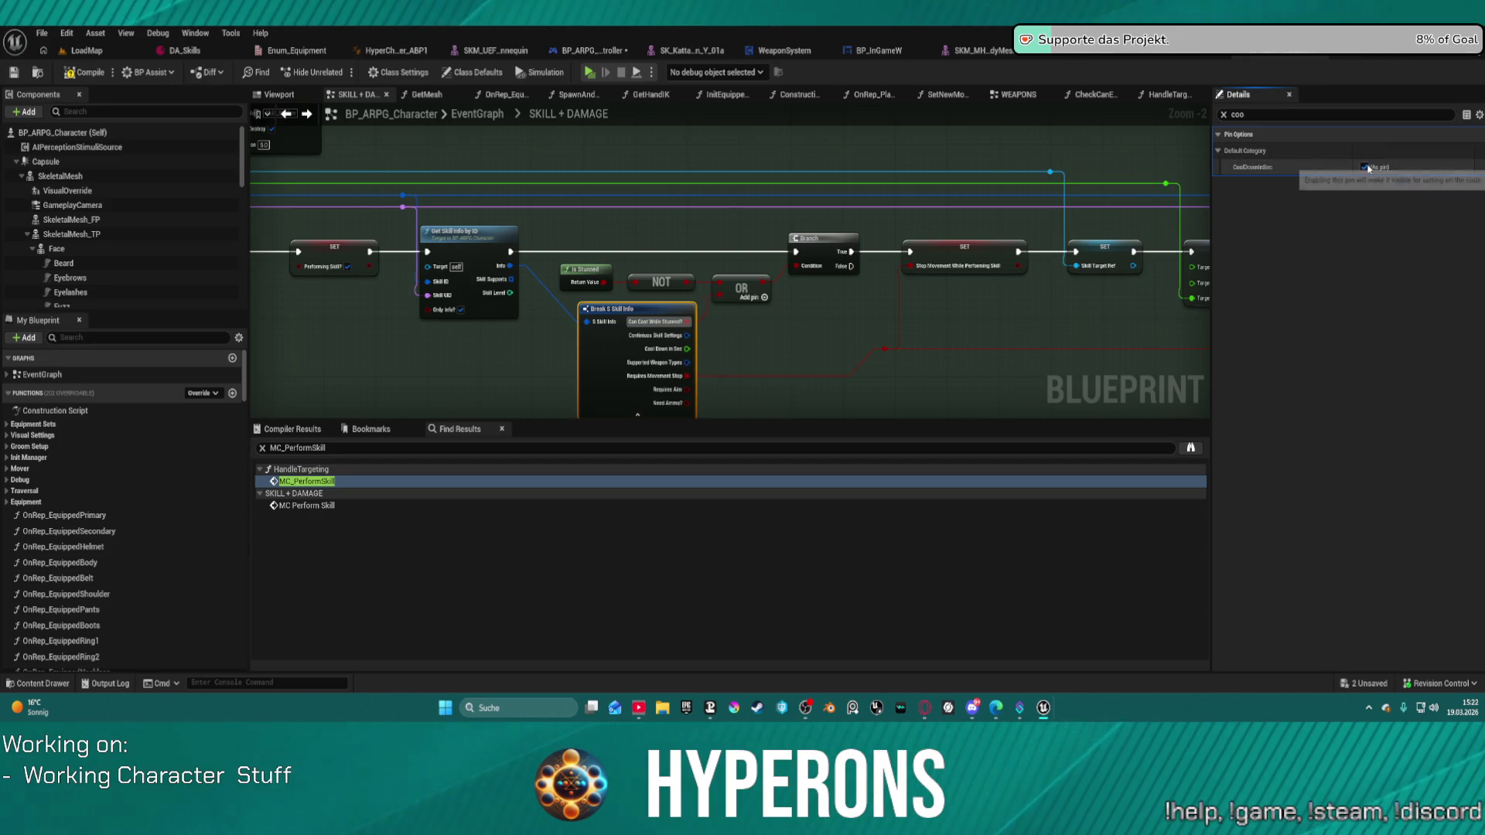
mouse_move(686, 350)
mouse_down()
mouse_move(1207, 225)
mouse_move(1160, 224)
mouse_move(1114, 182)
mouse_move(949, 133)
mouse_move(943, 155)
mouse_move(1017, 221)
mouse_up()
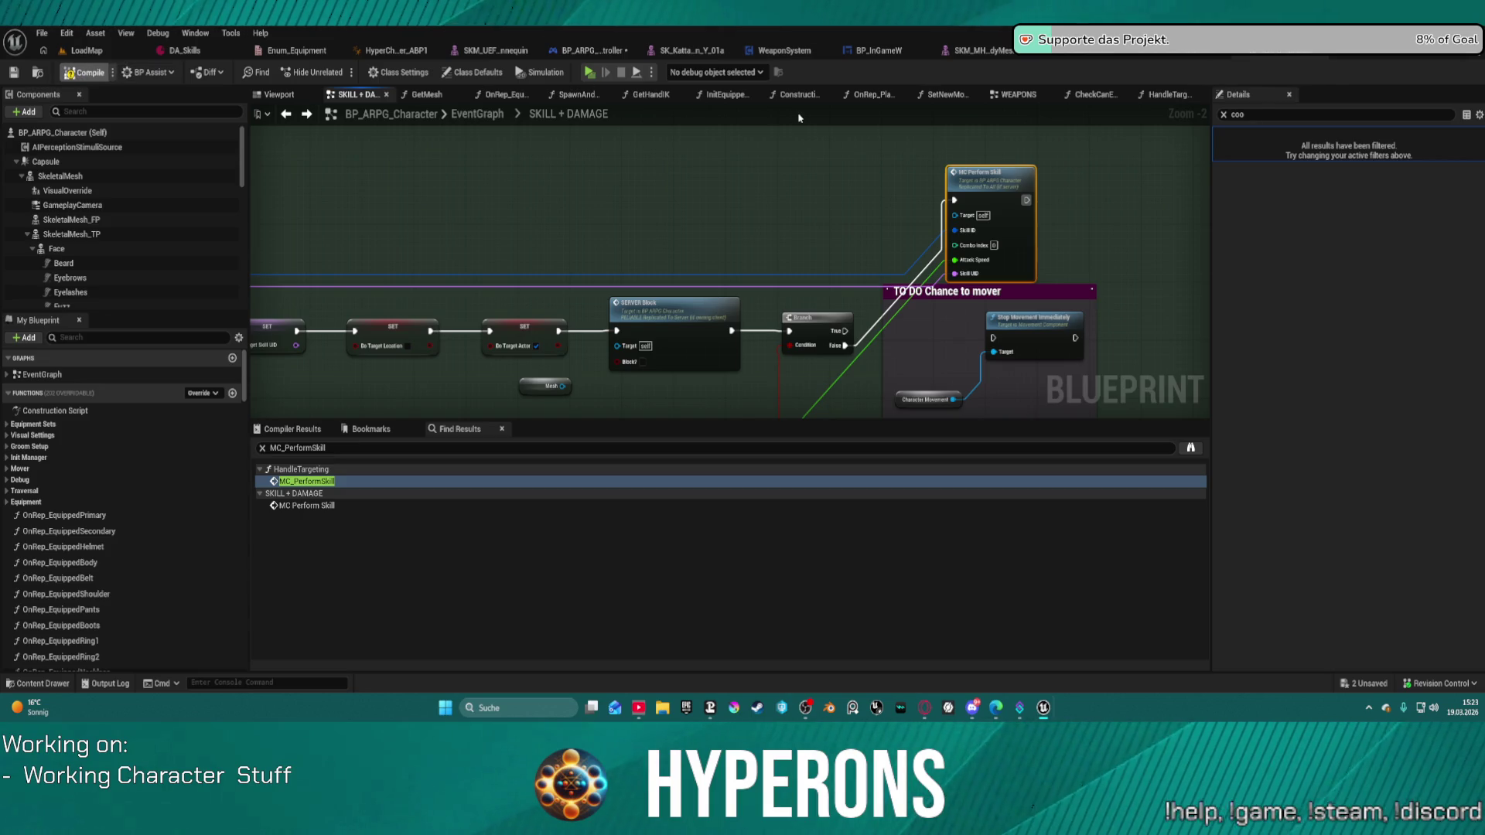
click(589, 73)
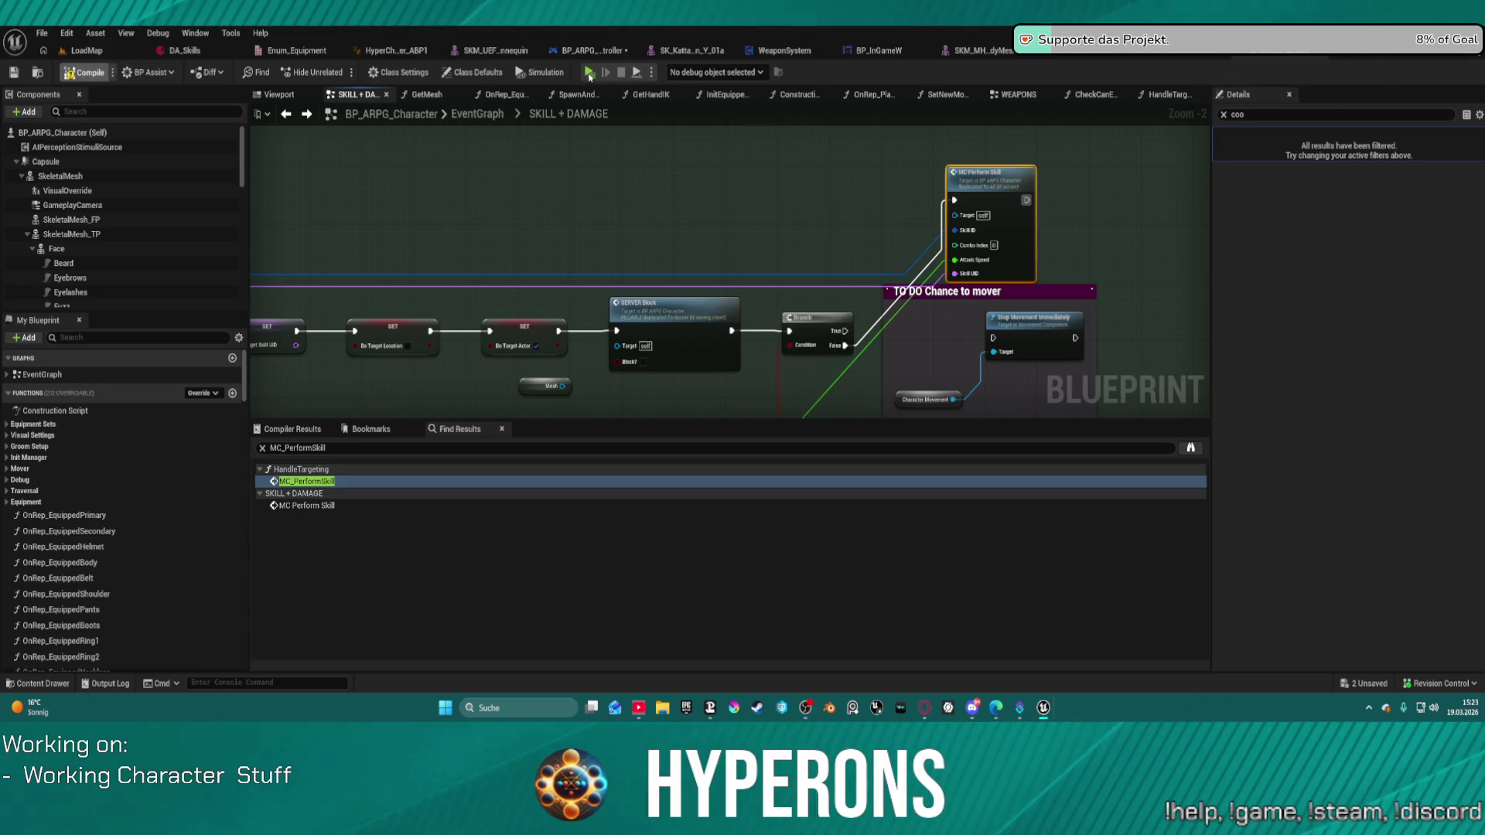
Start Play in Editor, equip the MG 01 rifle from the inventory, reload, and resume past the breakpoint.
click(831, 390)
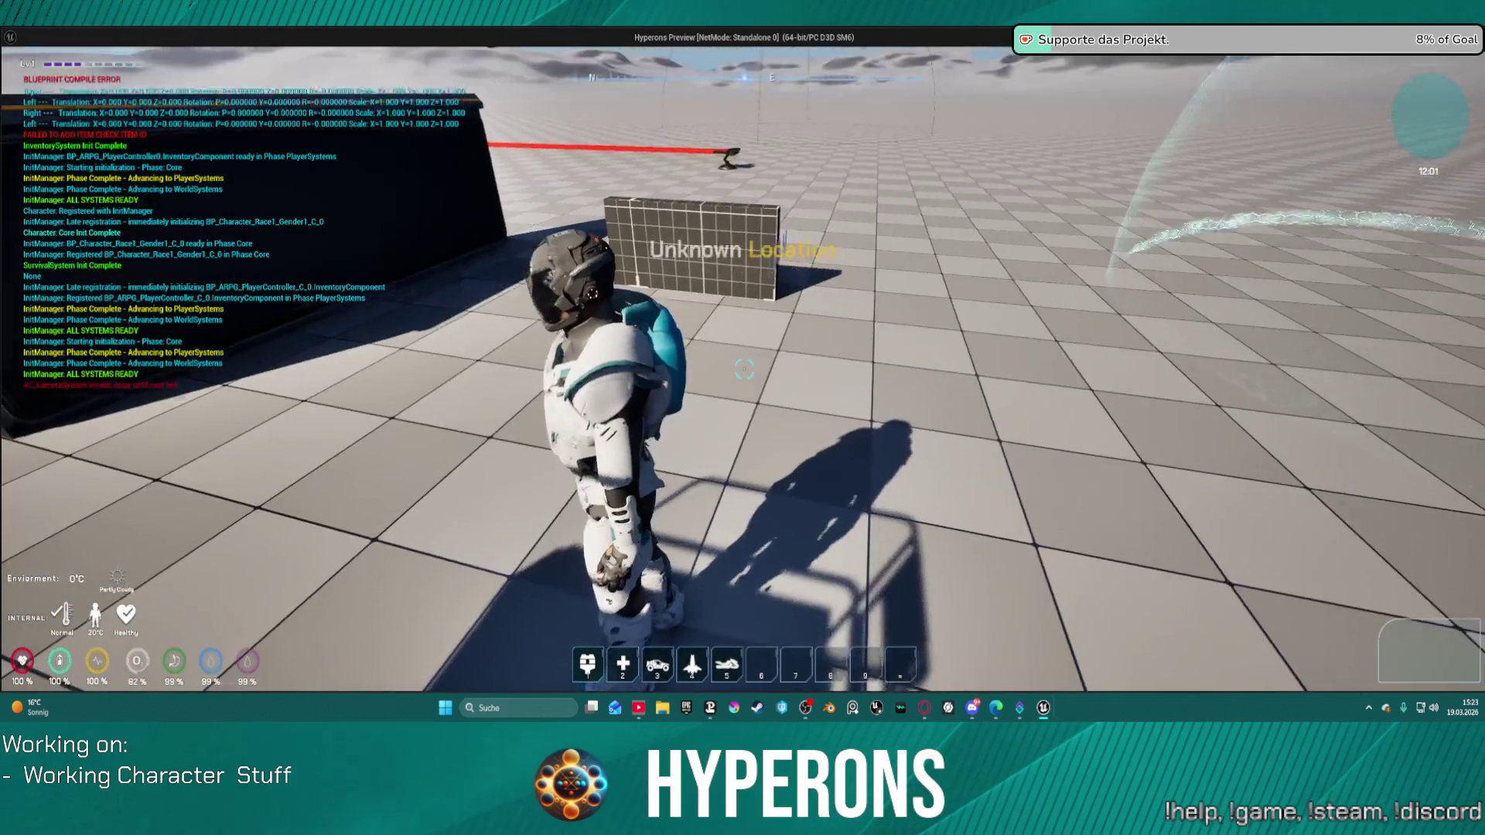
key(i)
double_click(1329, 437)
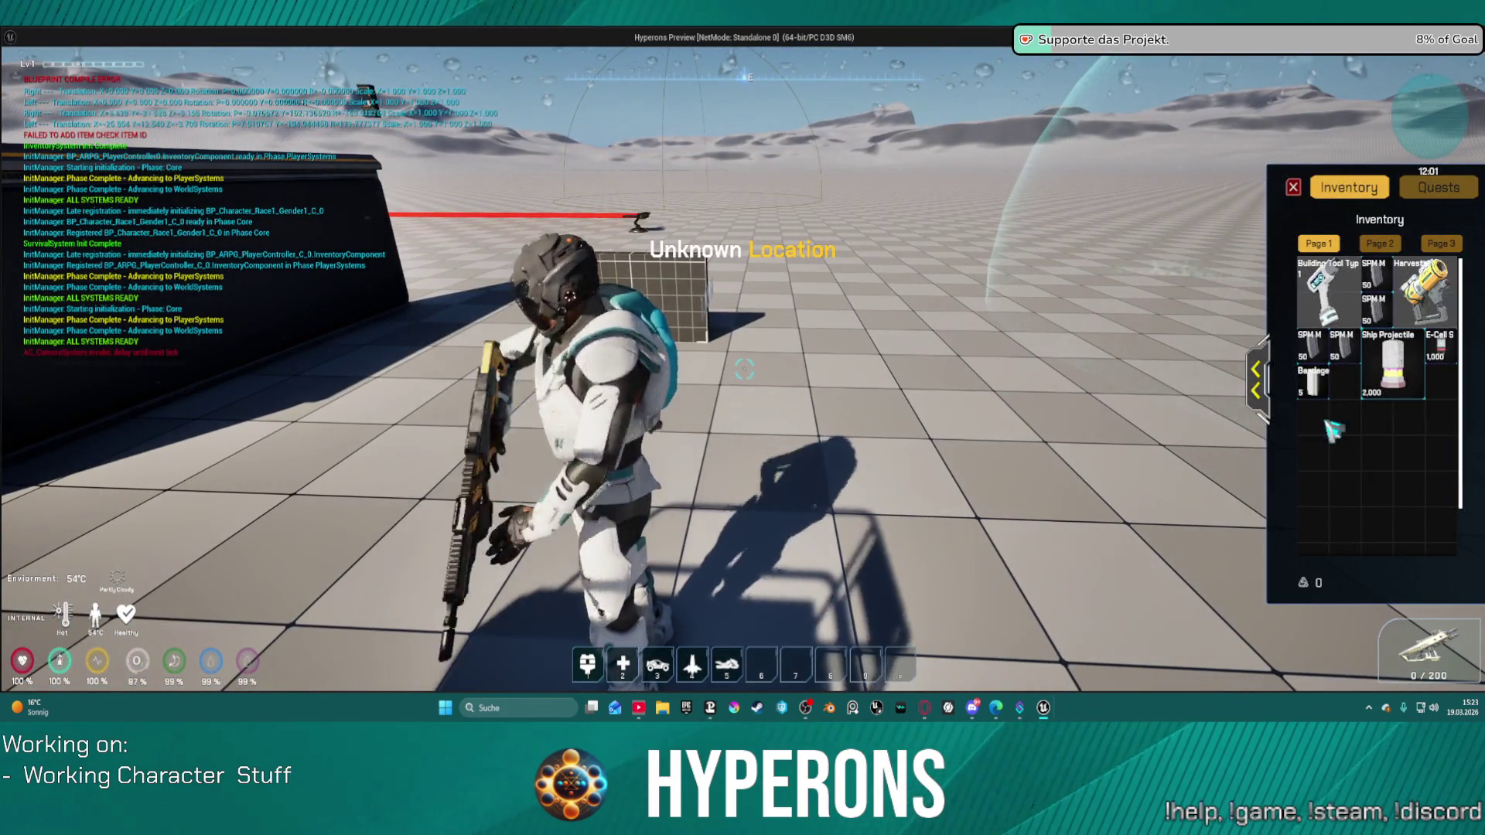
key(i)
key(r)
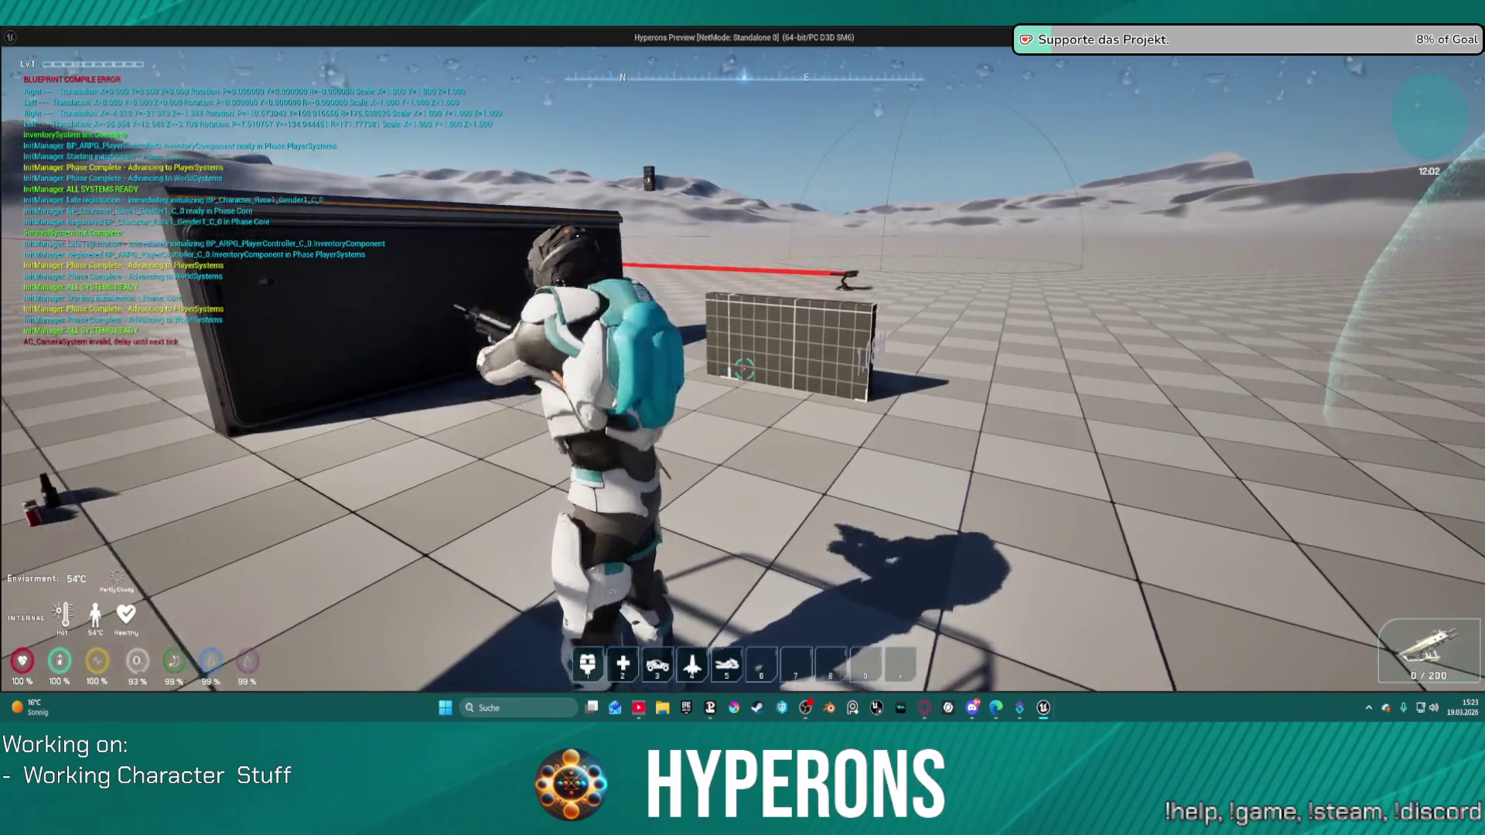
key(w)
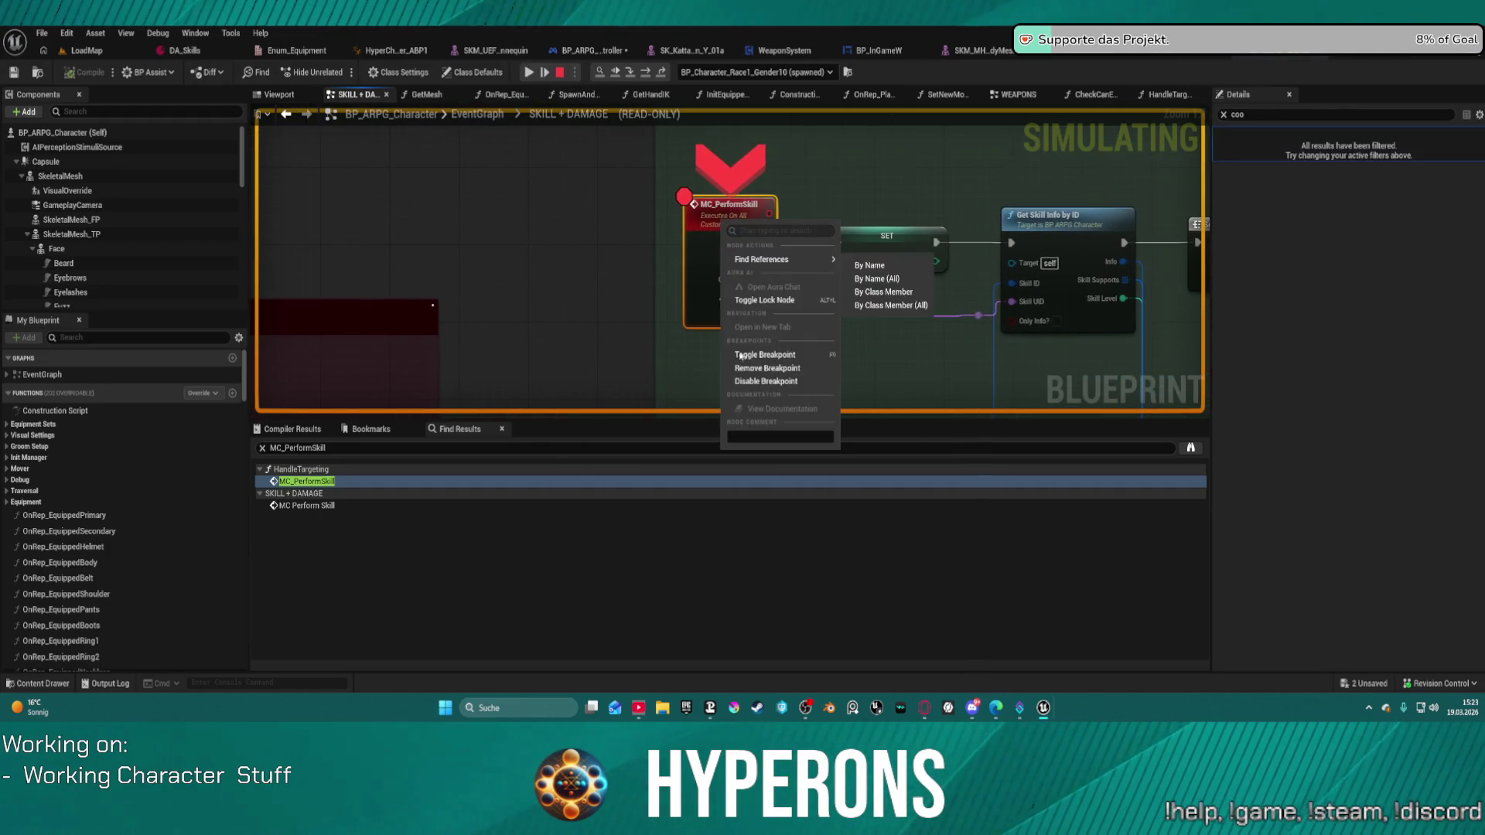
key(F8)
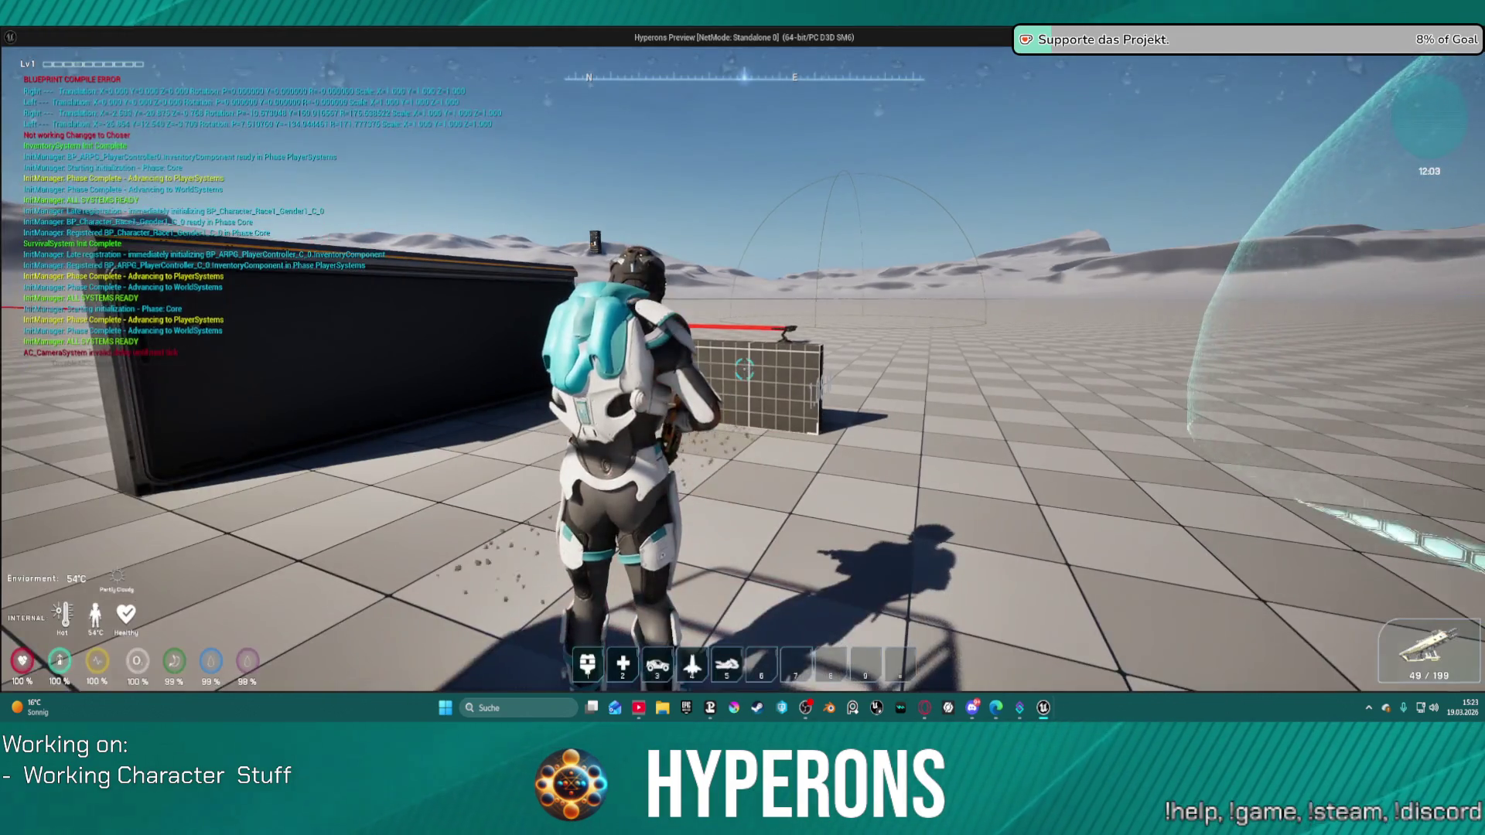
Strafe left, fire the rifle twice, crouch, and walk toward the blue container and crates.
key(a)
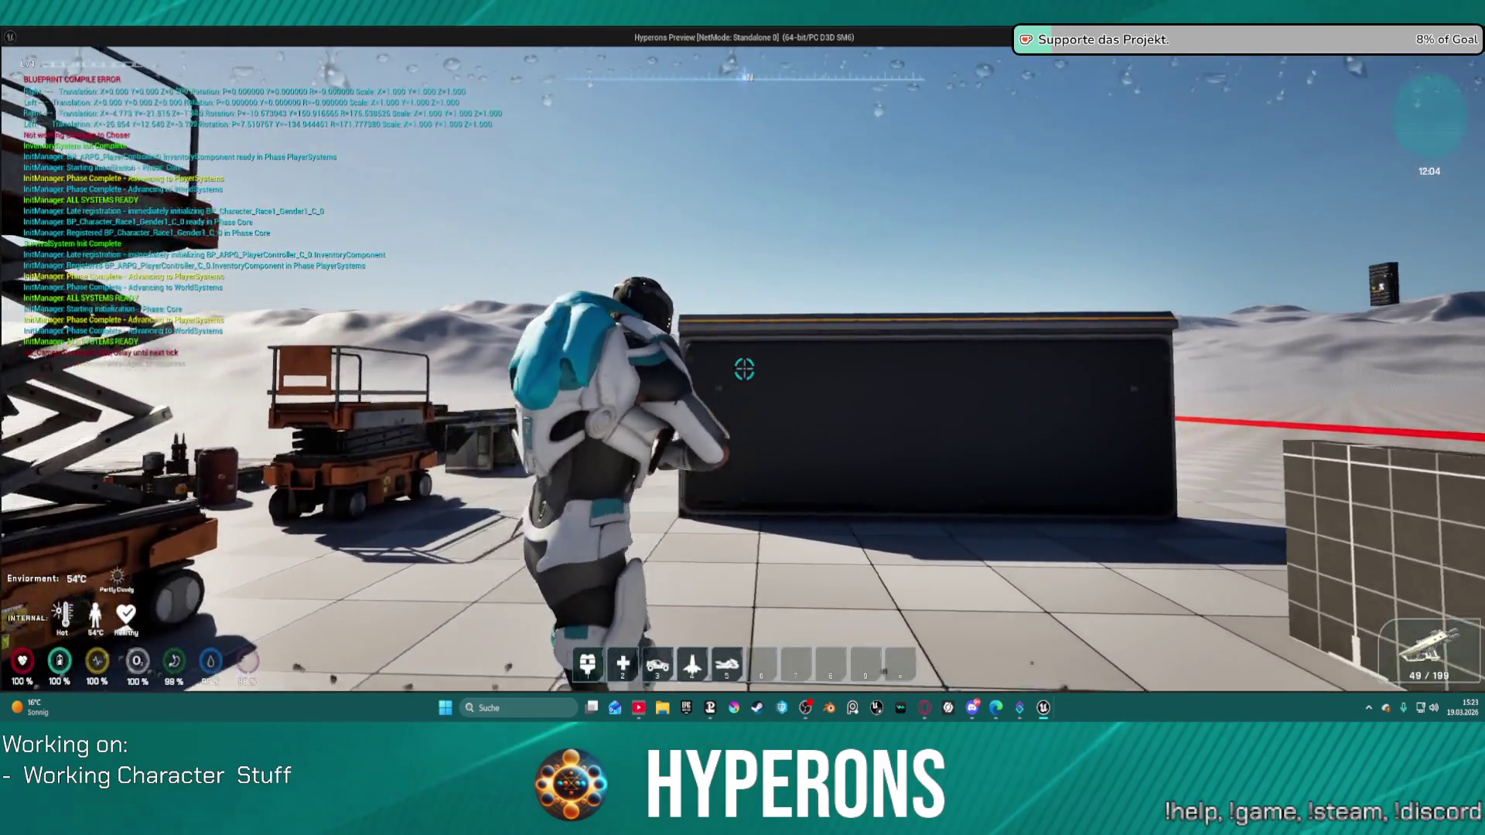
click(744, 369)
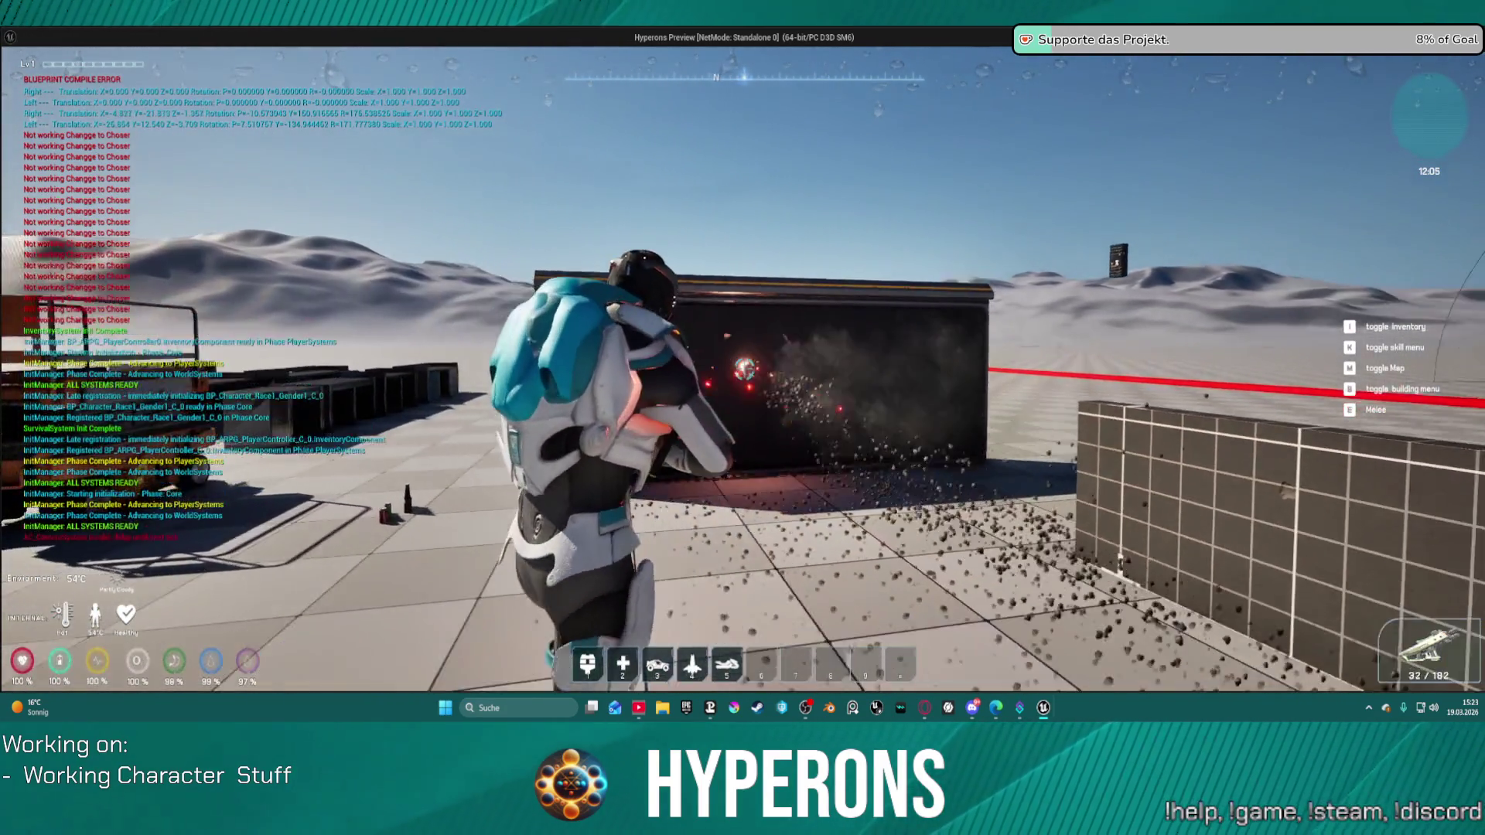
click(744, 369)
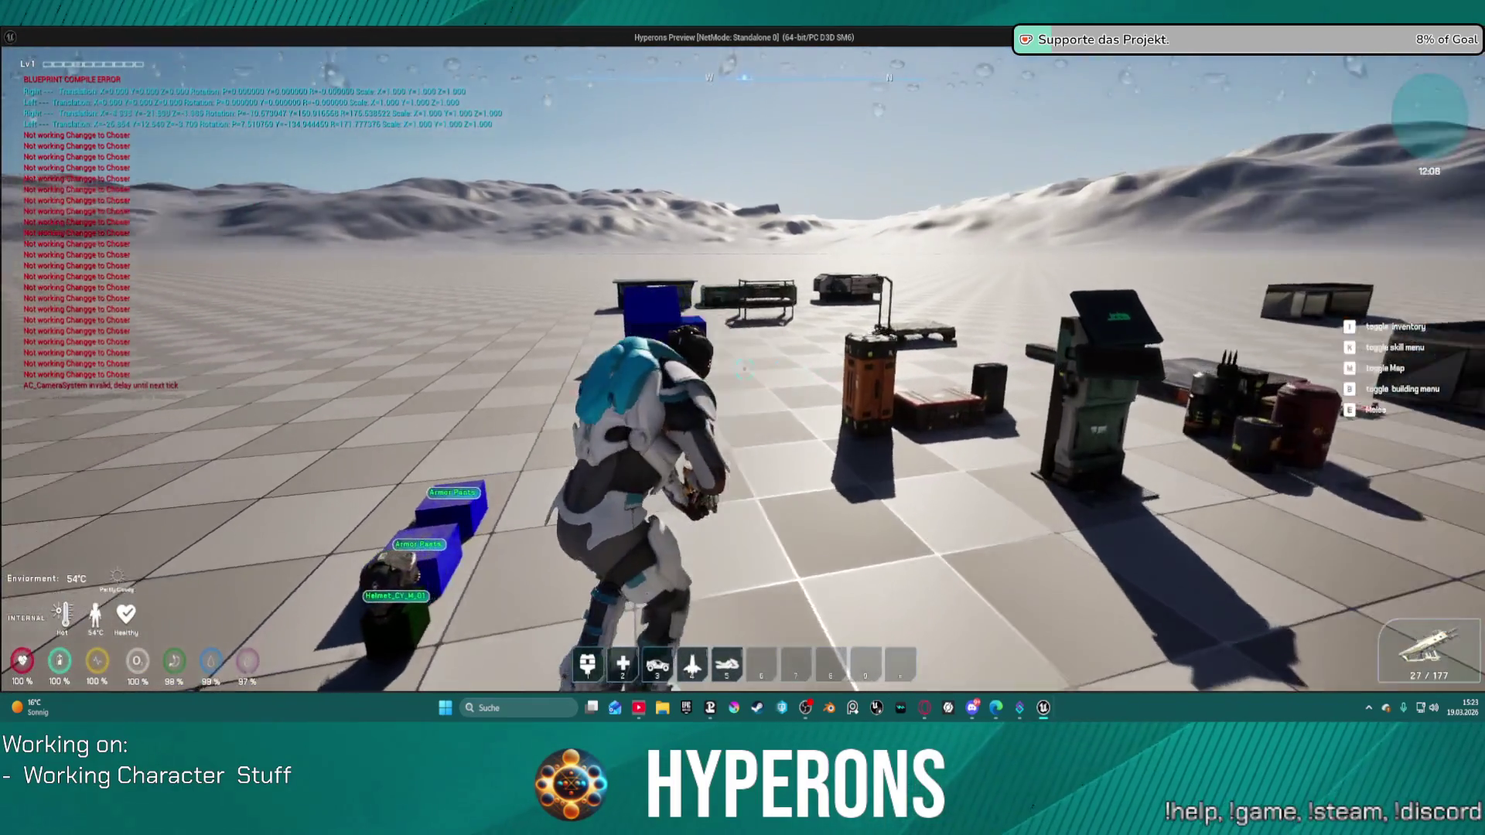
key(c)
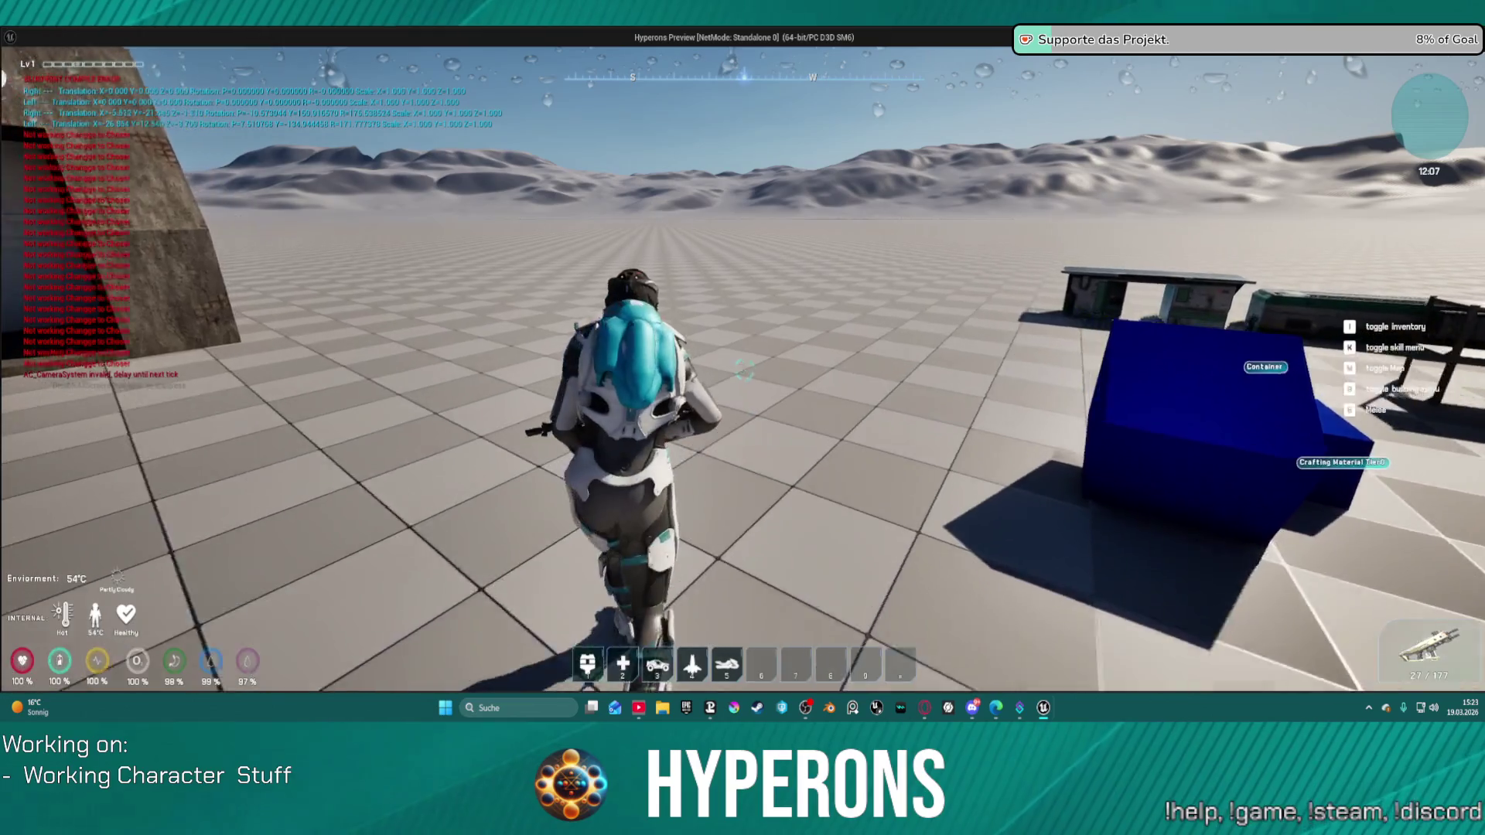
key(w)
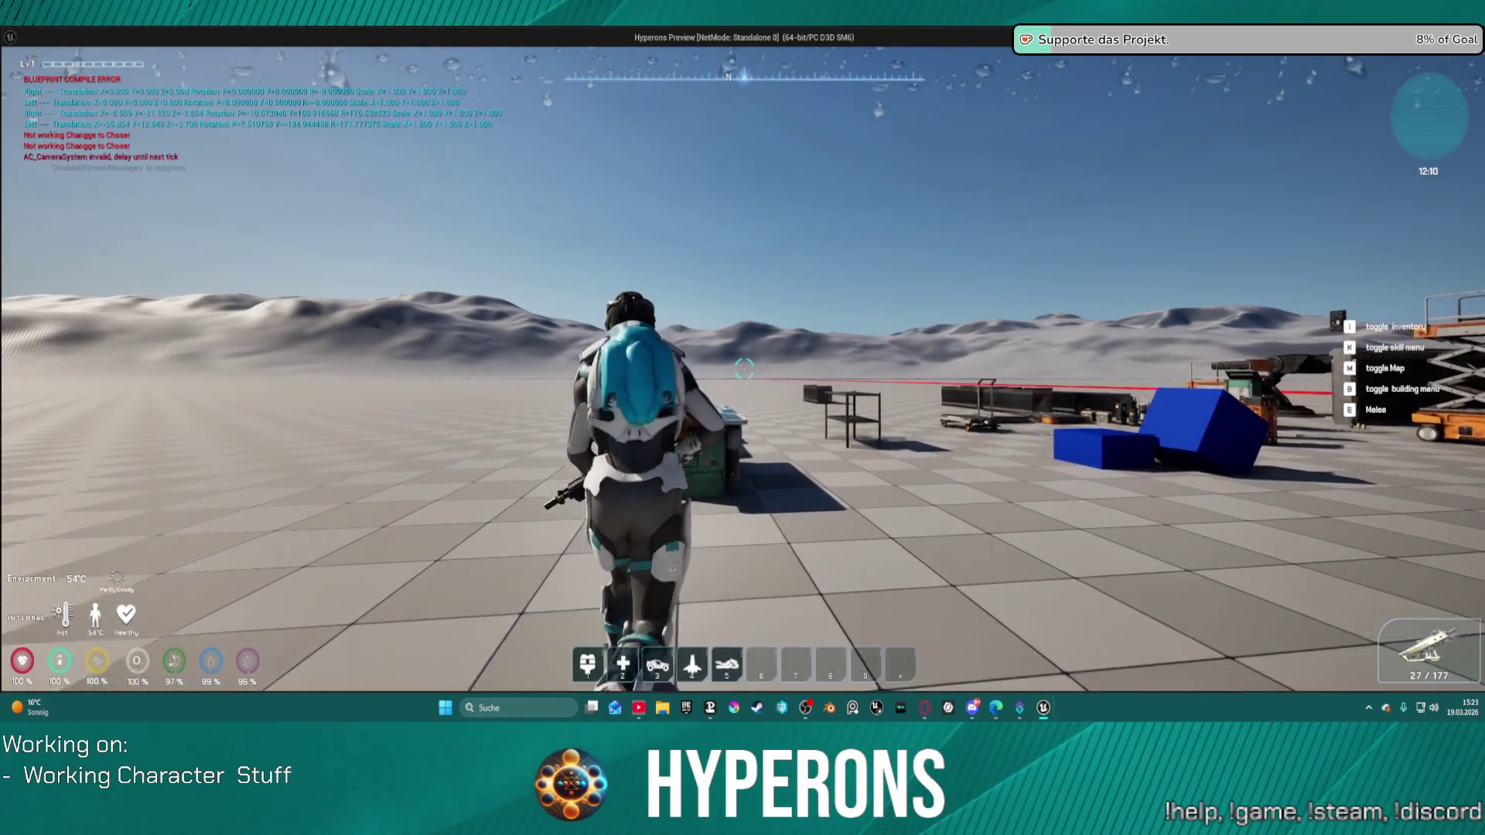
key(w)
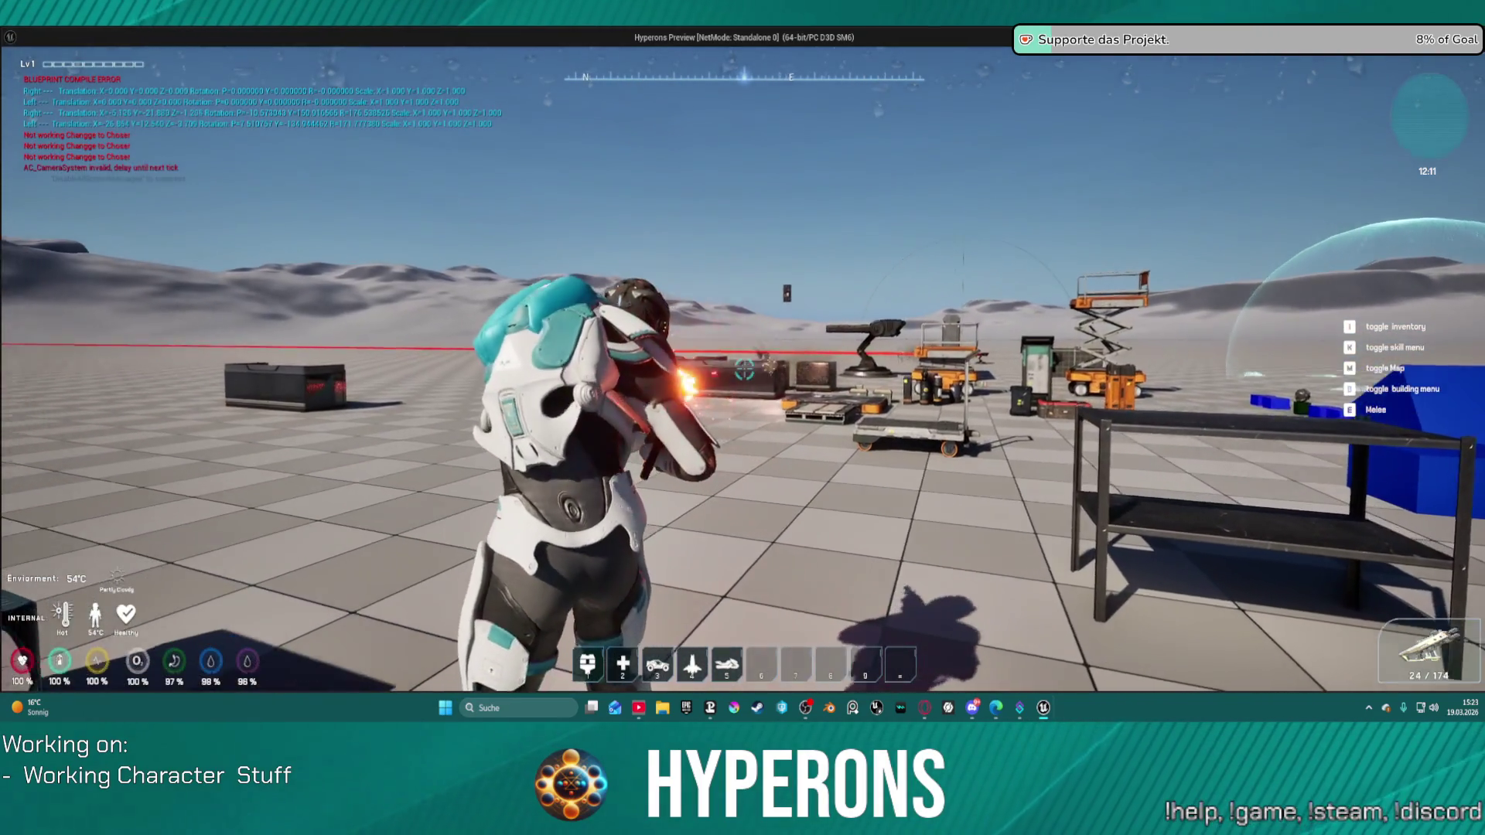
Walk to the blue box, back off, reload the rifle, and stop the play session.
drag(744, 369, 744, 370)
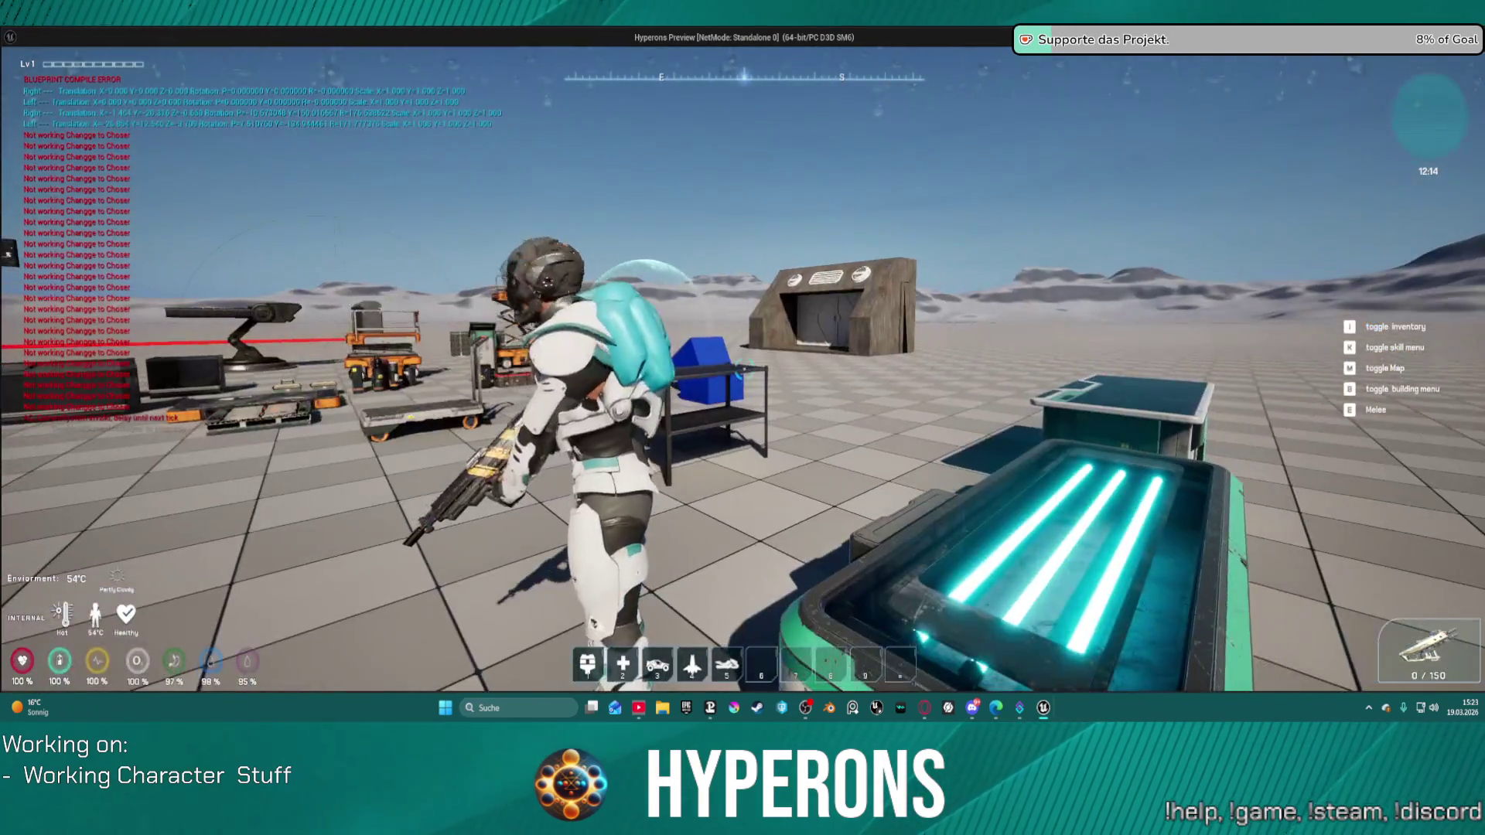
key(w)
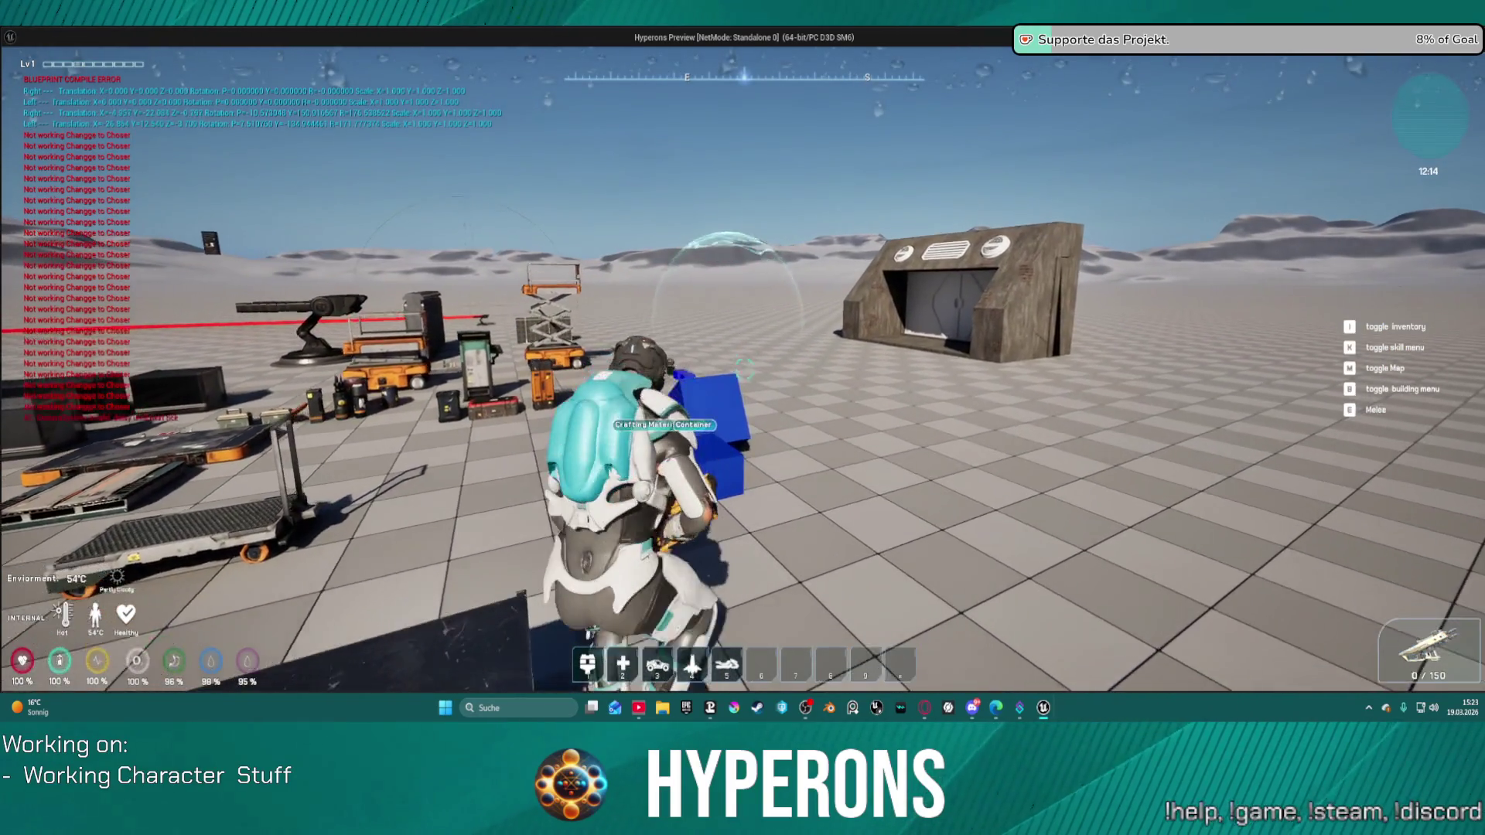
key(s)
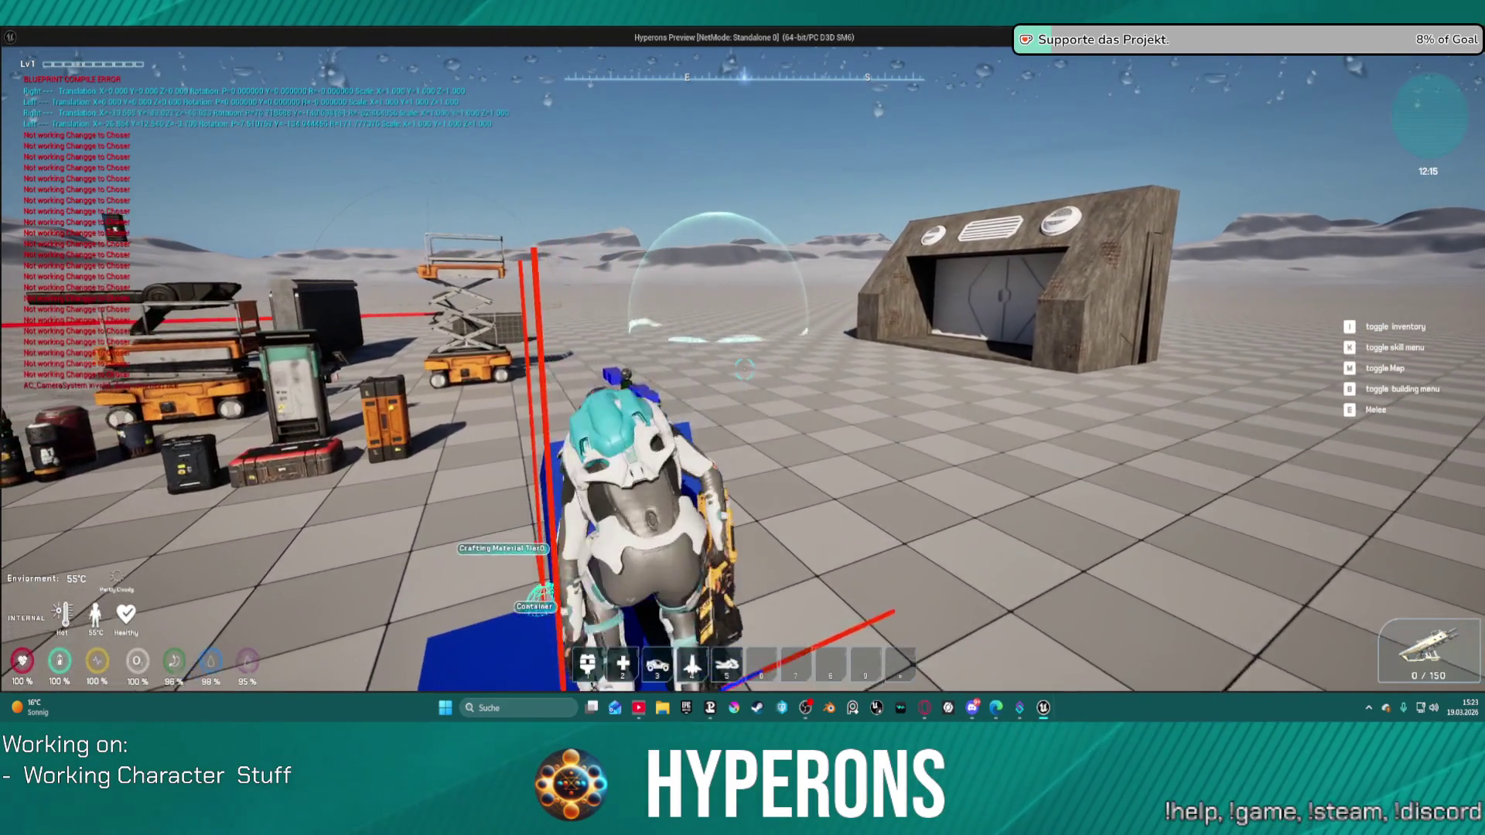
key(r)
key(w)
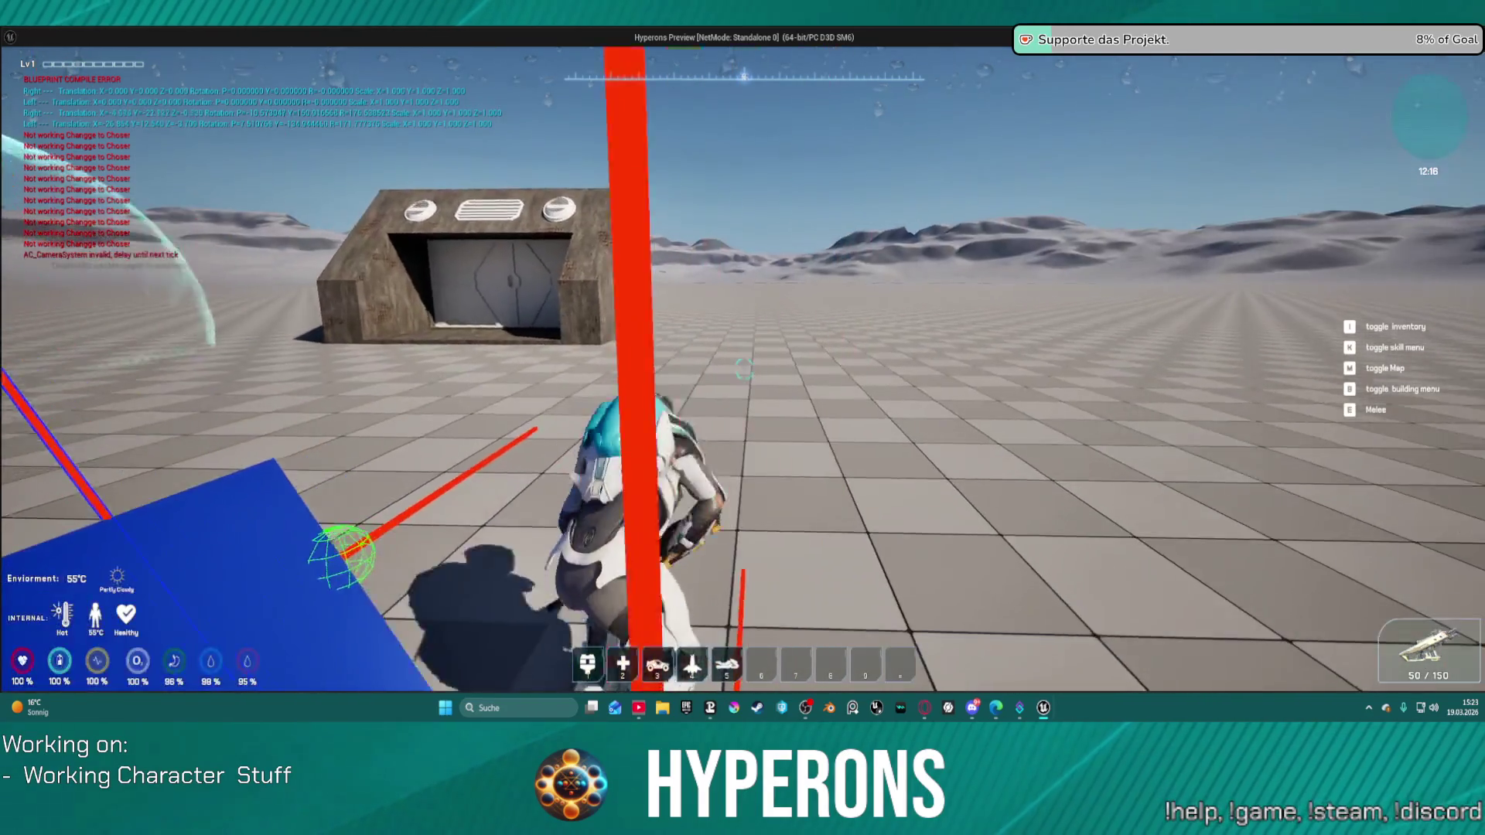
key(Escape)
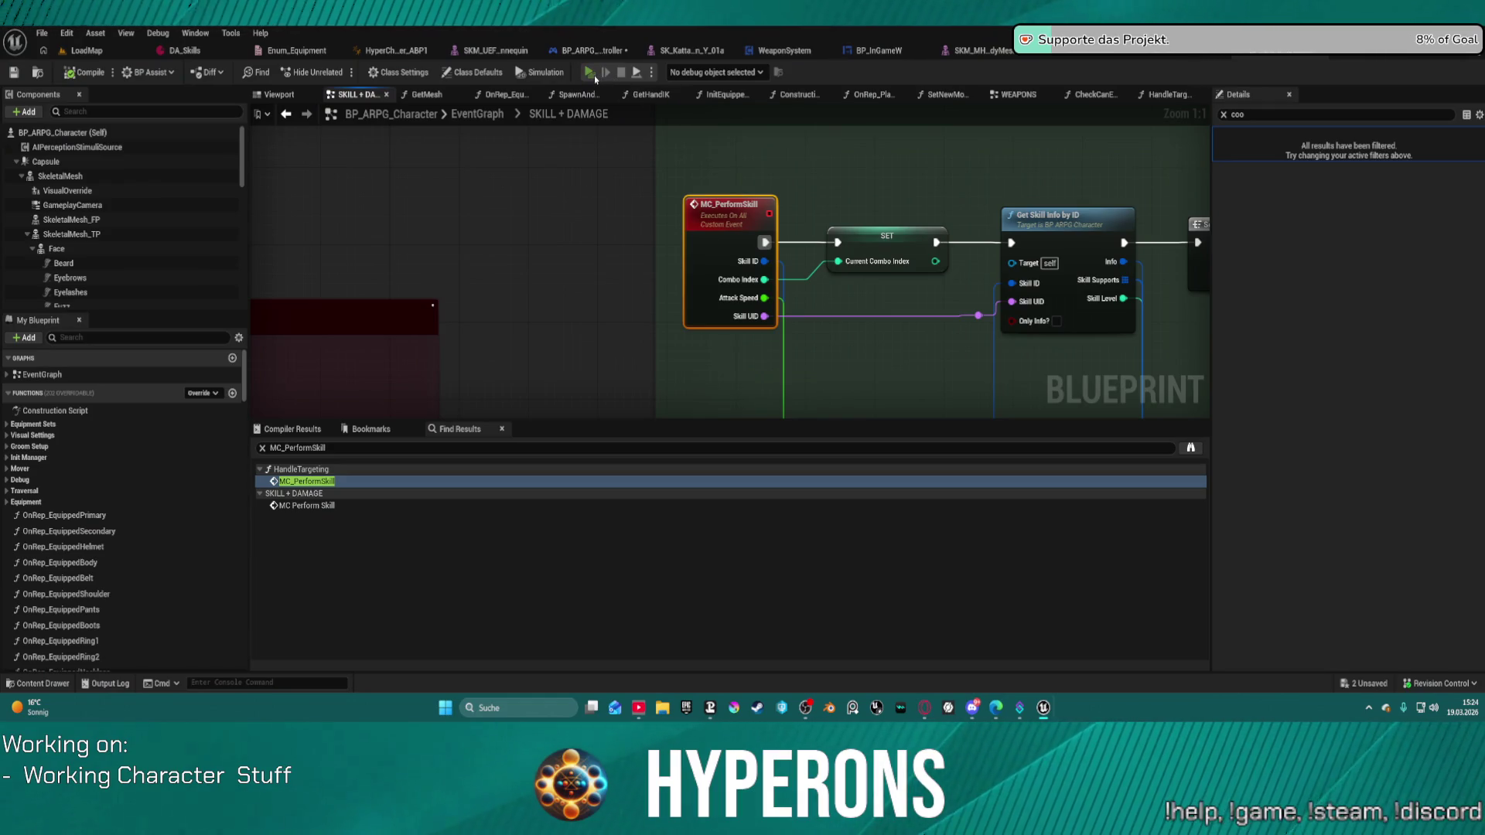
Relaunch the game preview, check the inventory, and run forward across the floor.
key(alt+Tab)
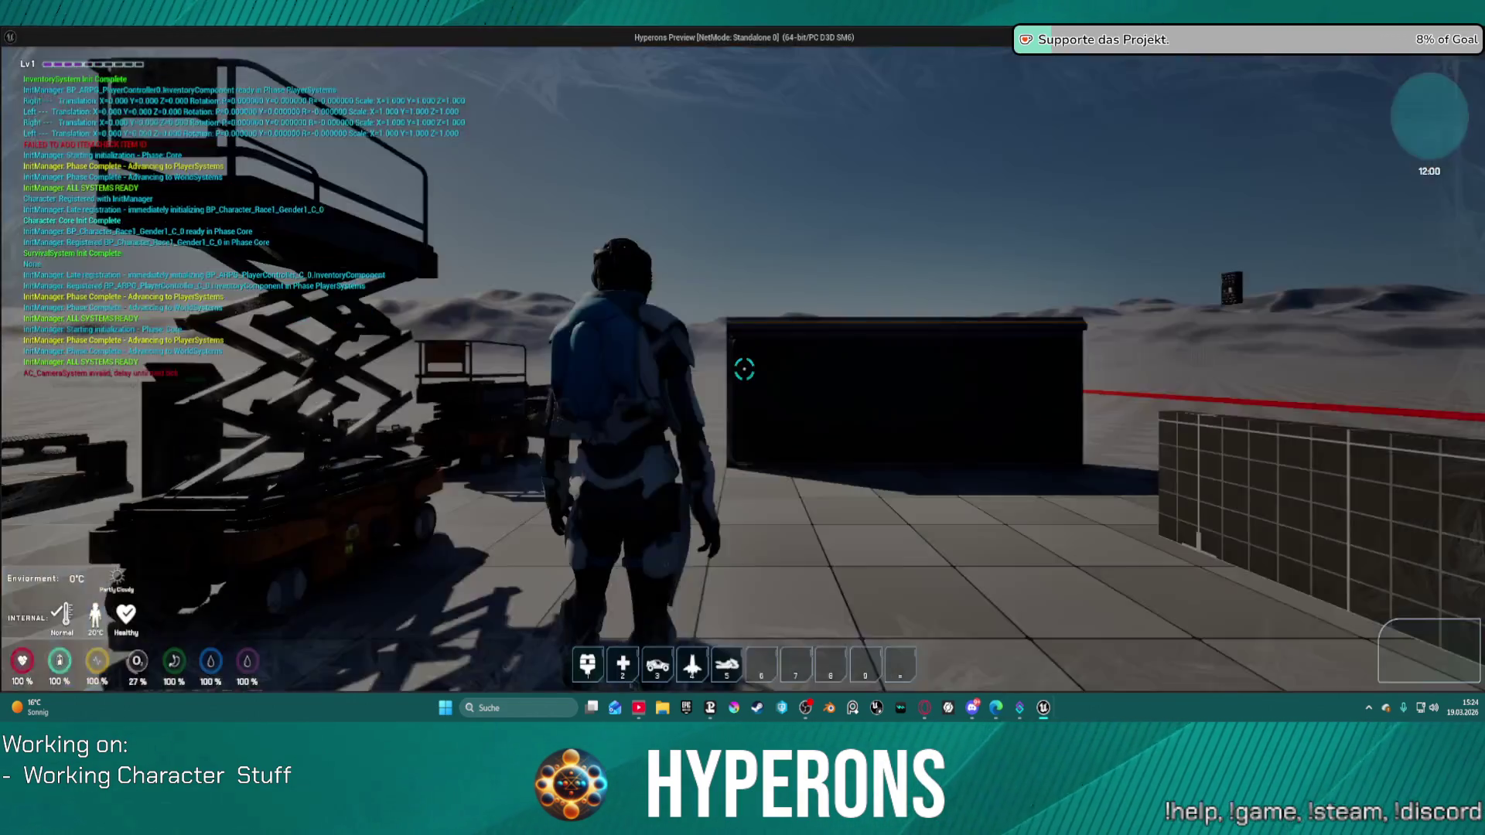
key(i)
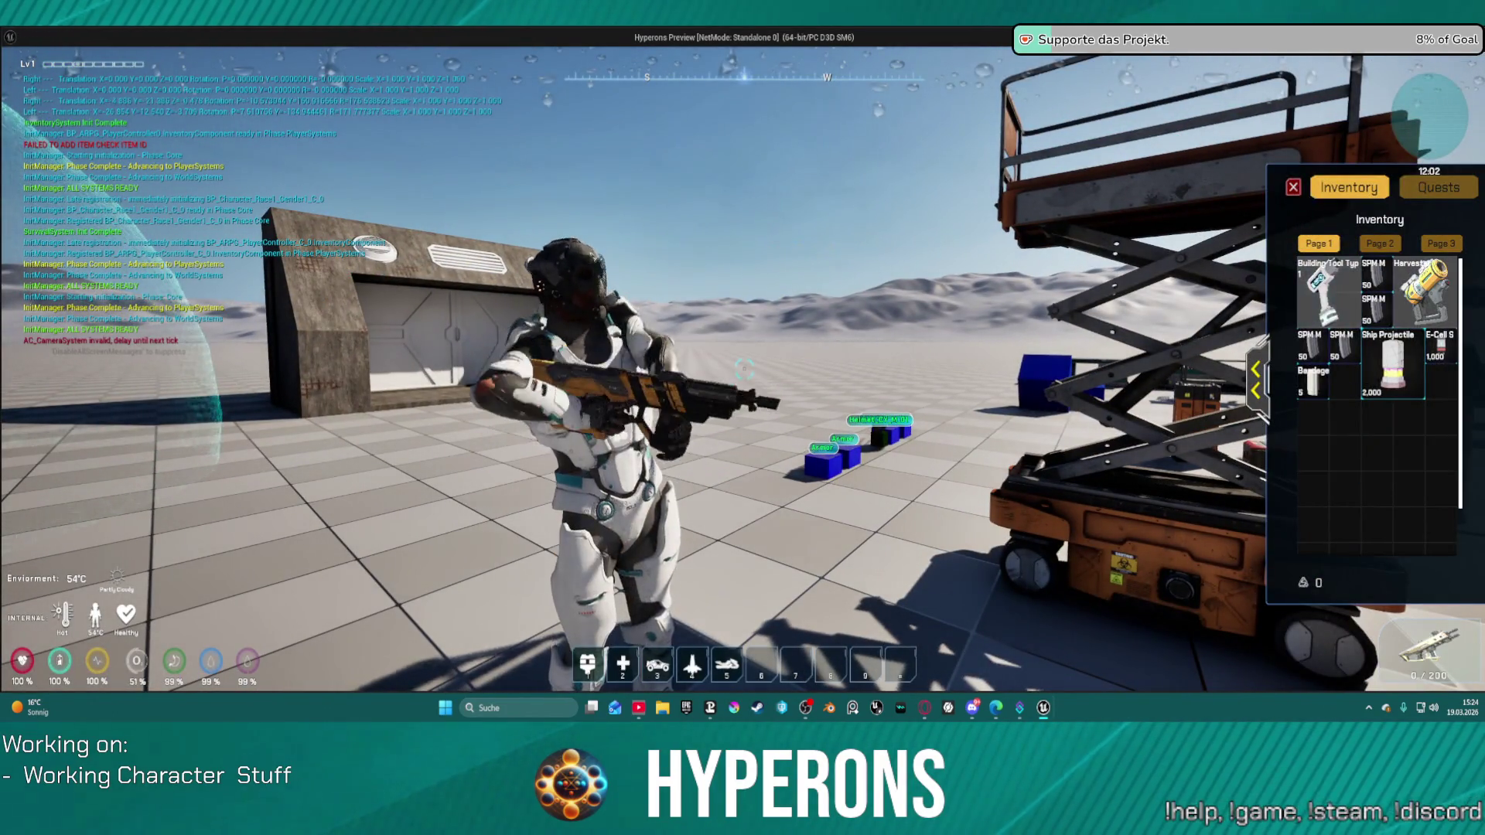
key(i)
key(w)
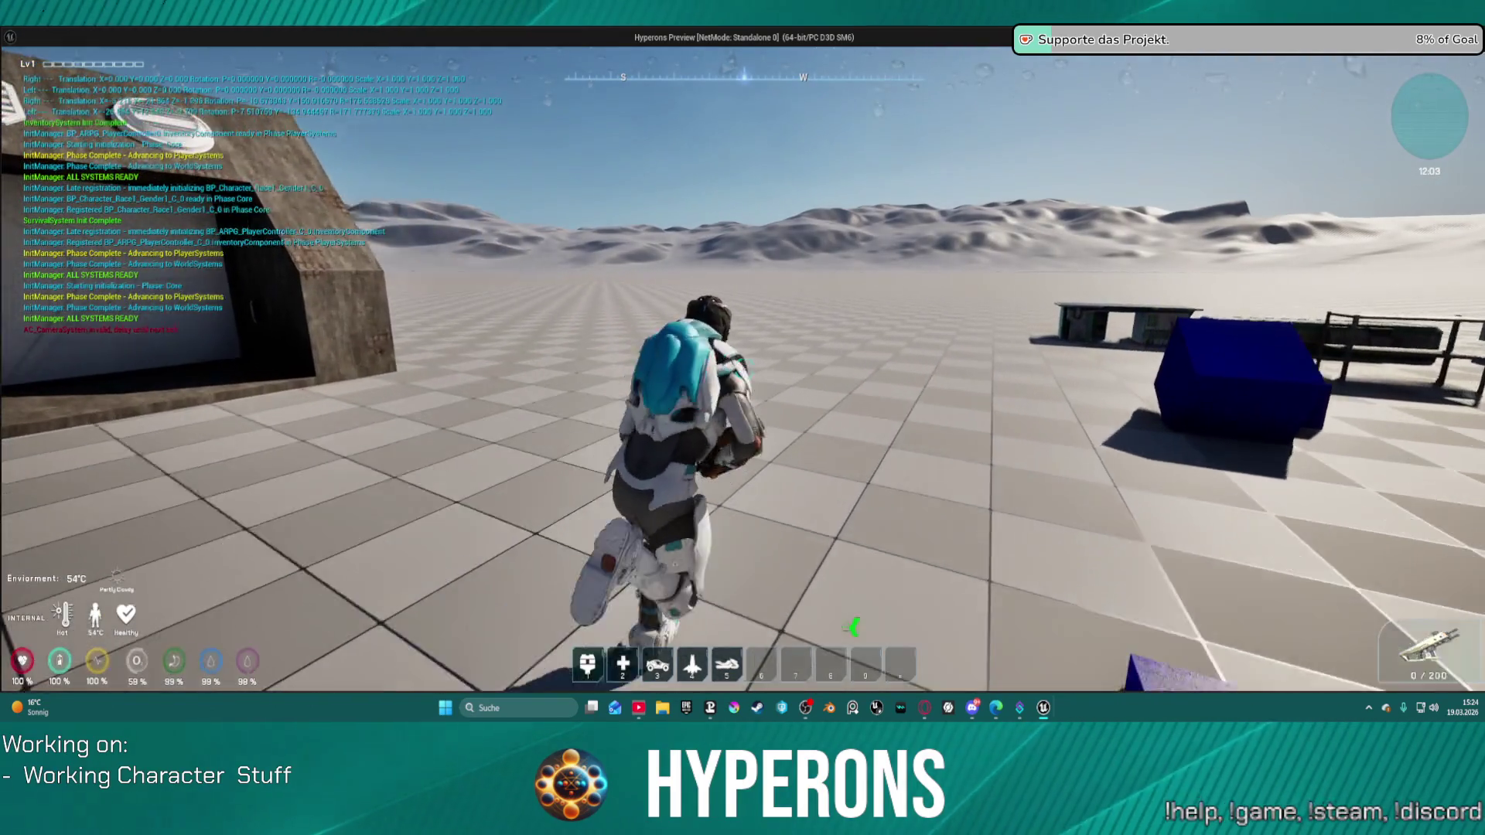
Aim, reload and fire the rifle down to 41/191 ammo, then close the game.
right_click(744, 370)
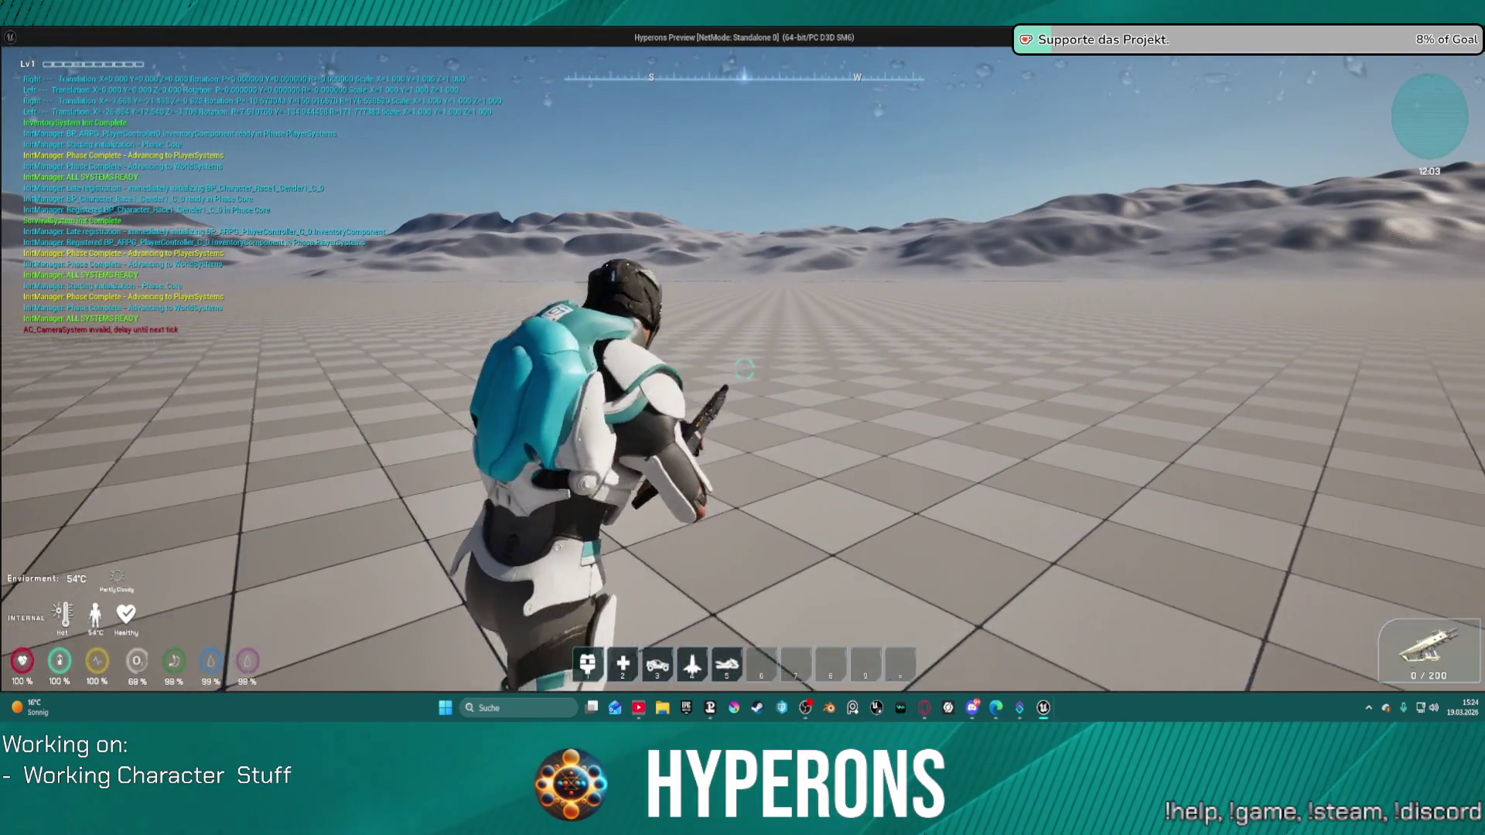
key(r)
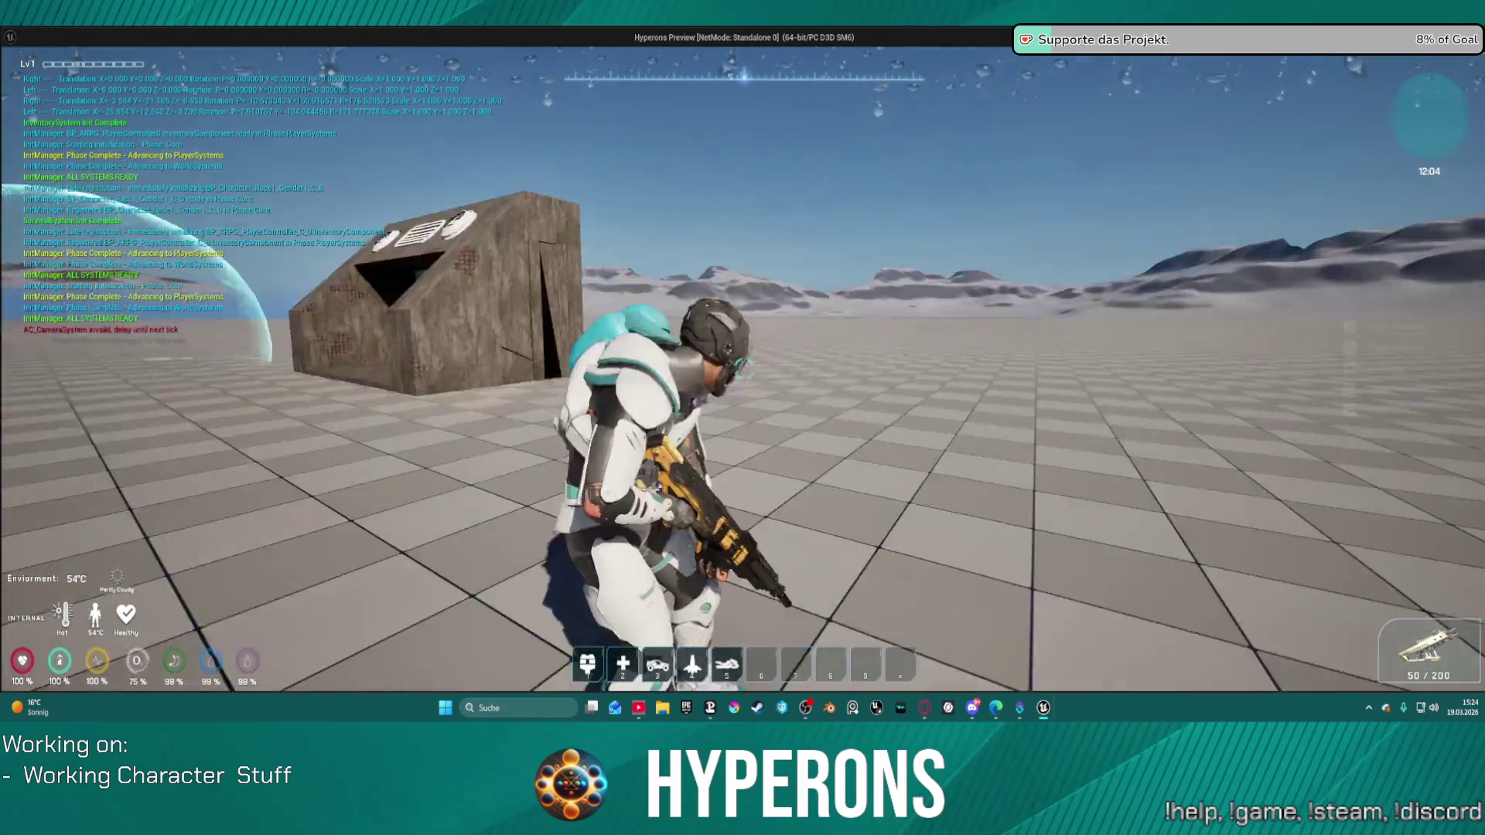
click(744, 370)
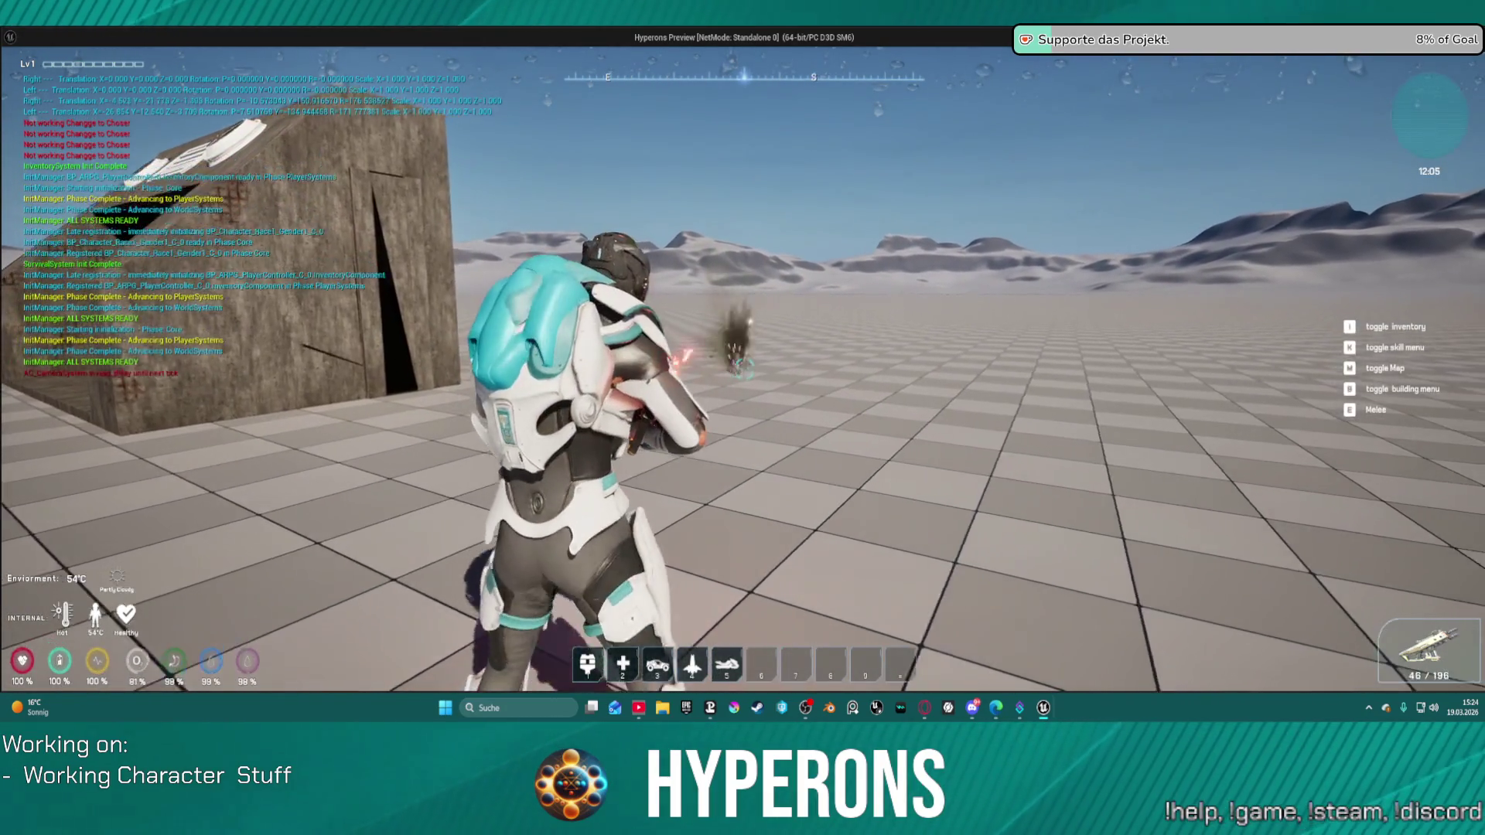
click(744, 369)
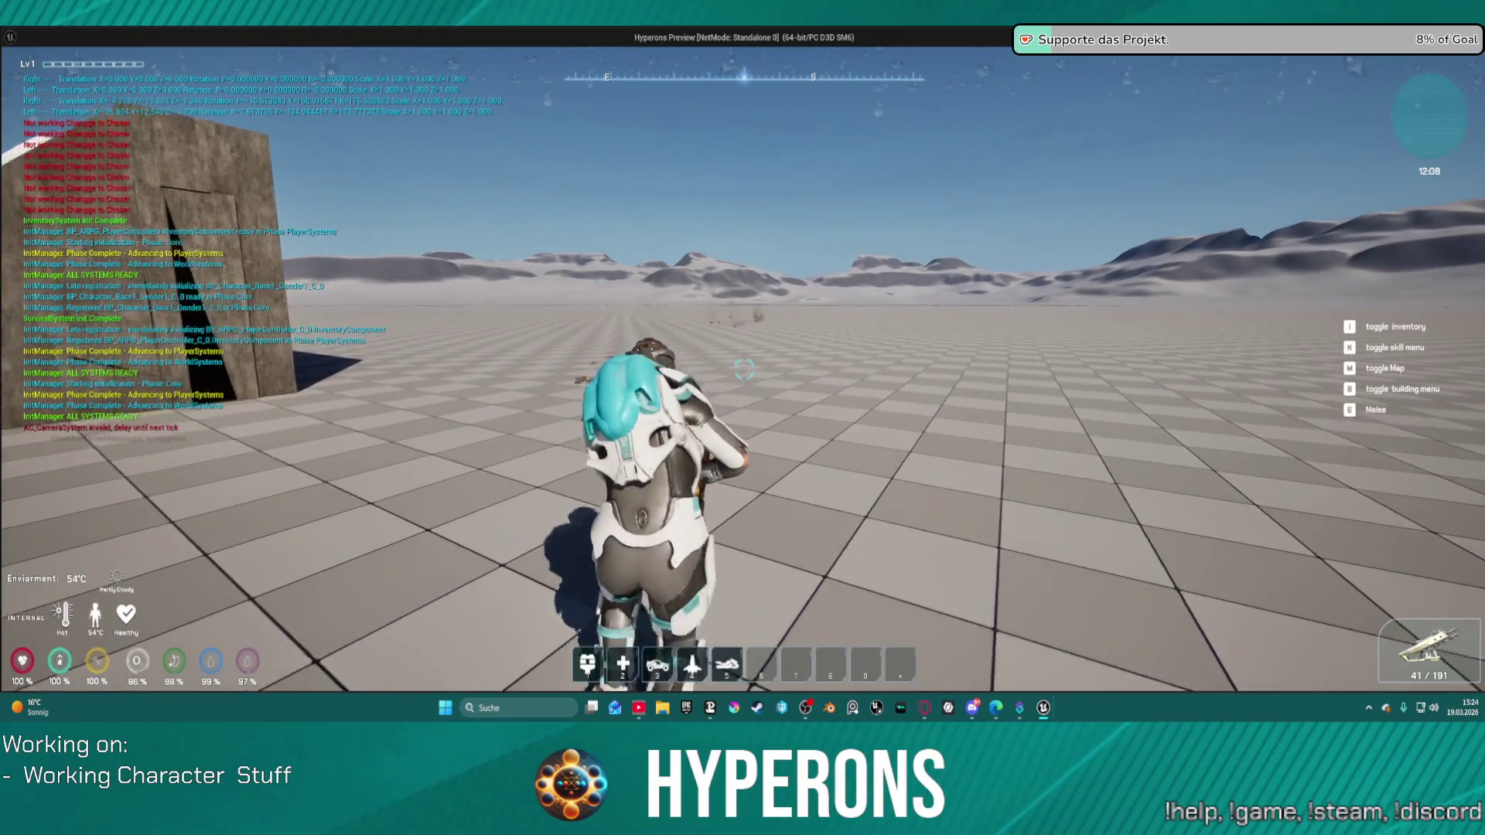
key(w)
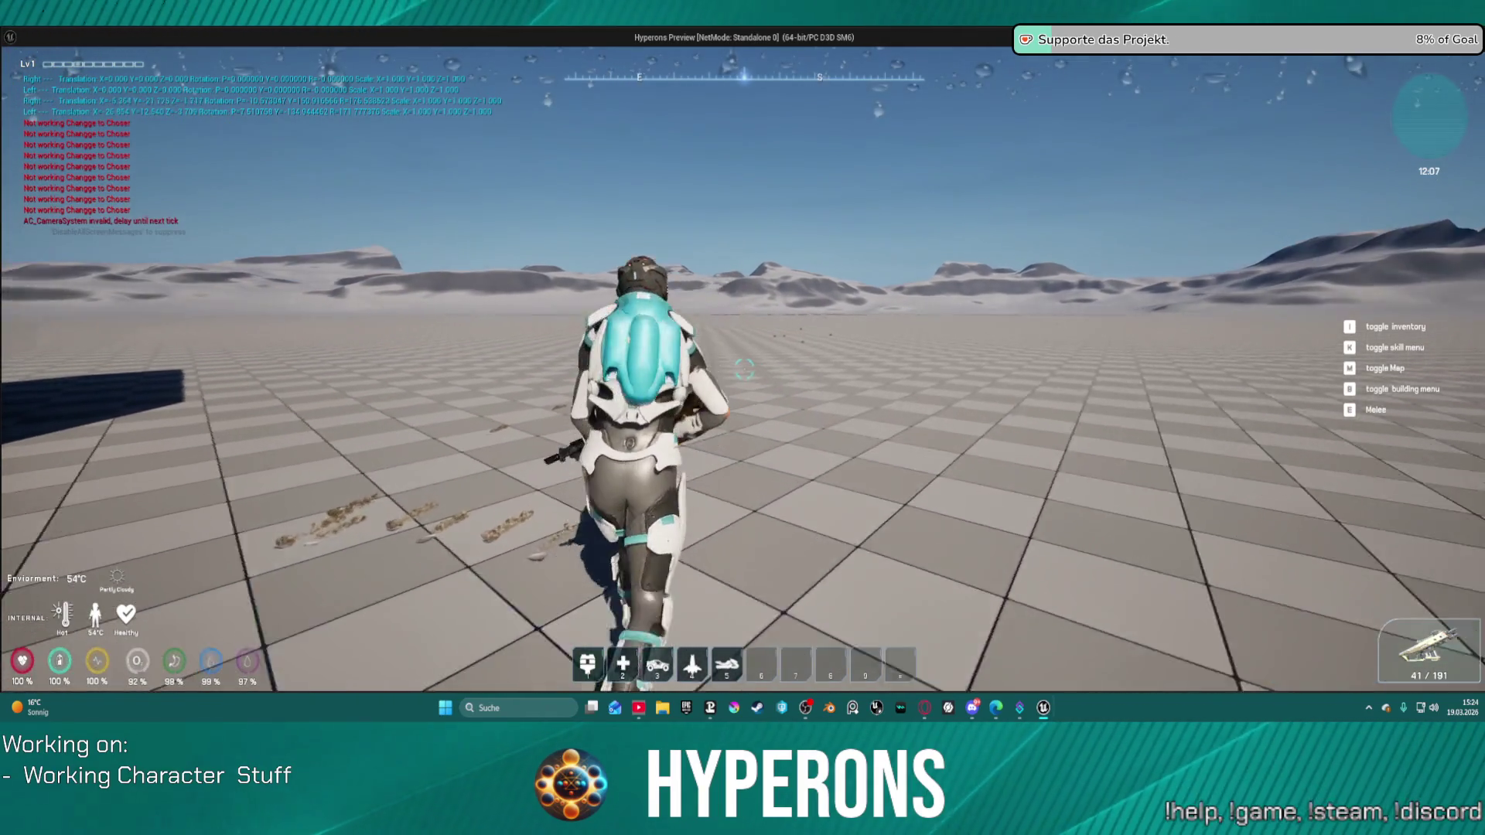
key(Escape)
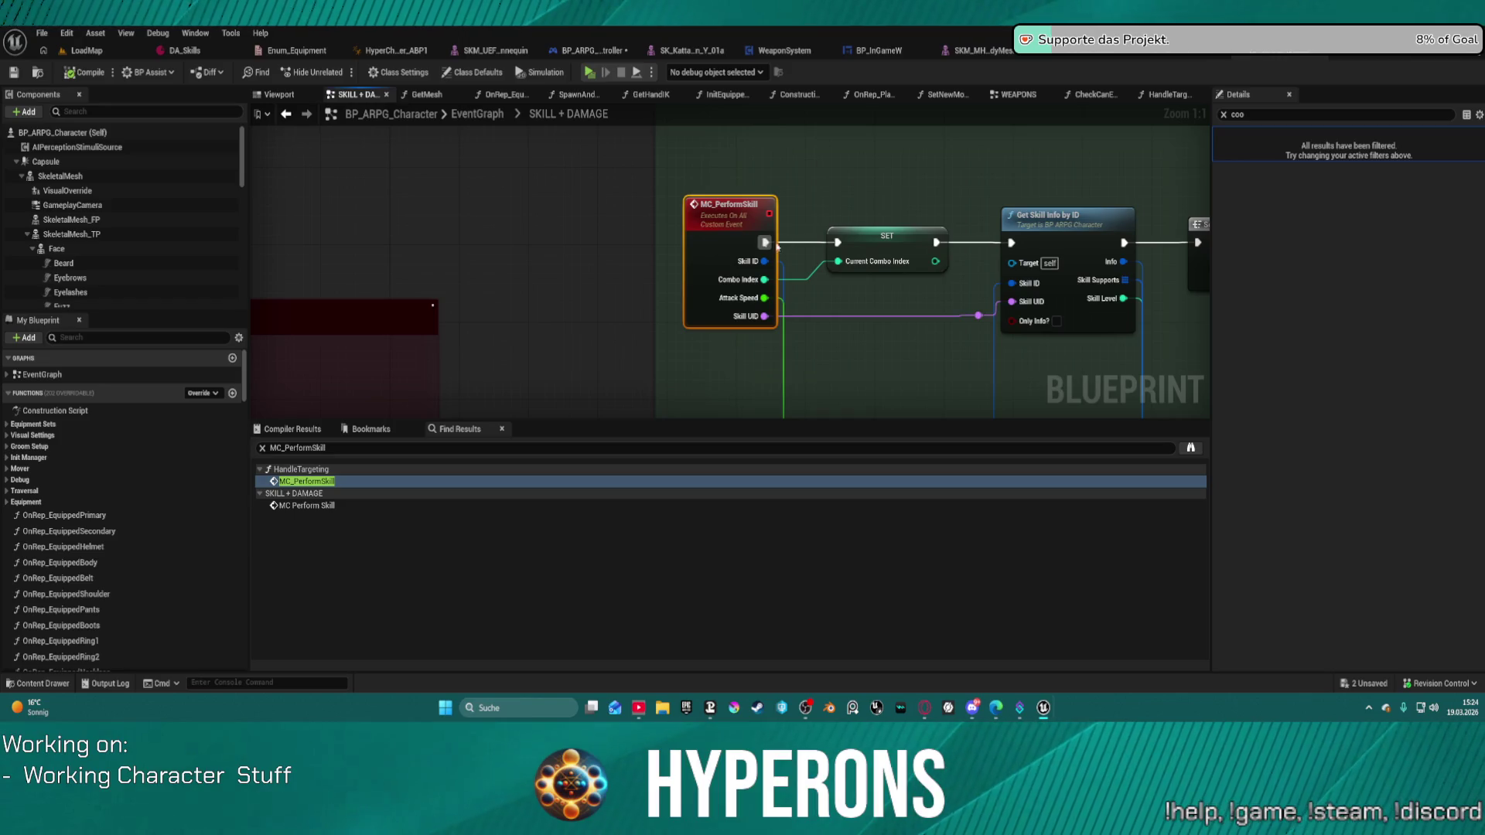
Zoom out of the SKILL + DAMAGE graph, deselect the MC_PerformSkill event, and compile BP_ARPG_Character.
scroll(702, 235, down, 5)
mouse_move(844, 221)
mouse_down()
mouse_move(828, 203)
mouse_move(819, 215)
mouse_up()
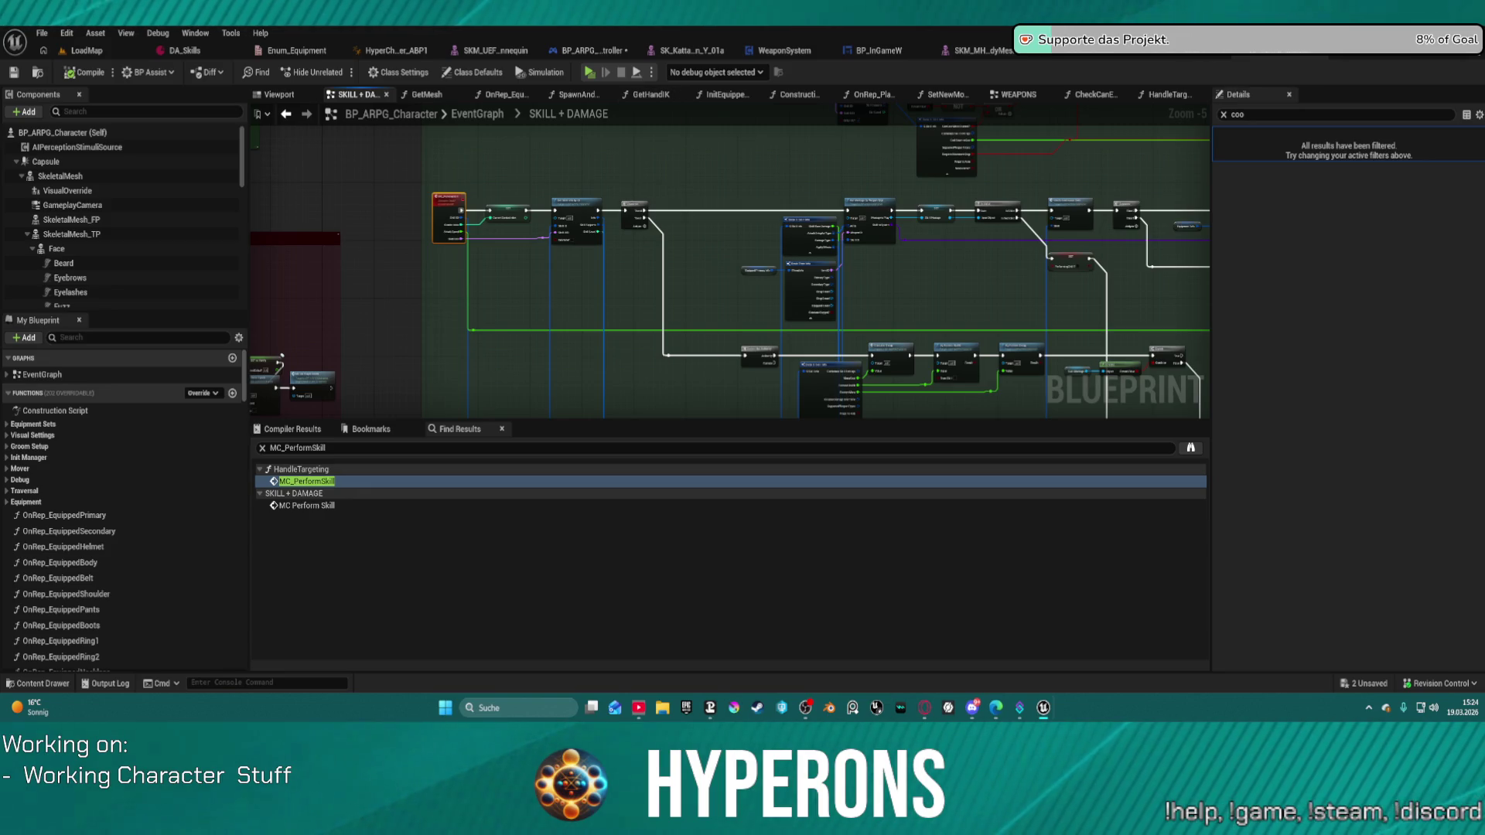
click(925, 708)
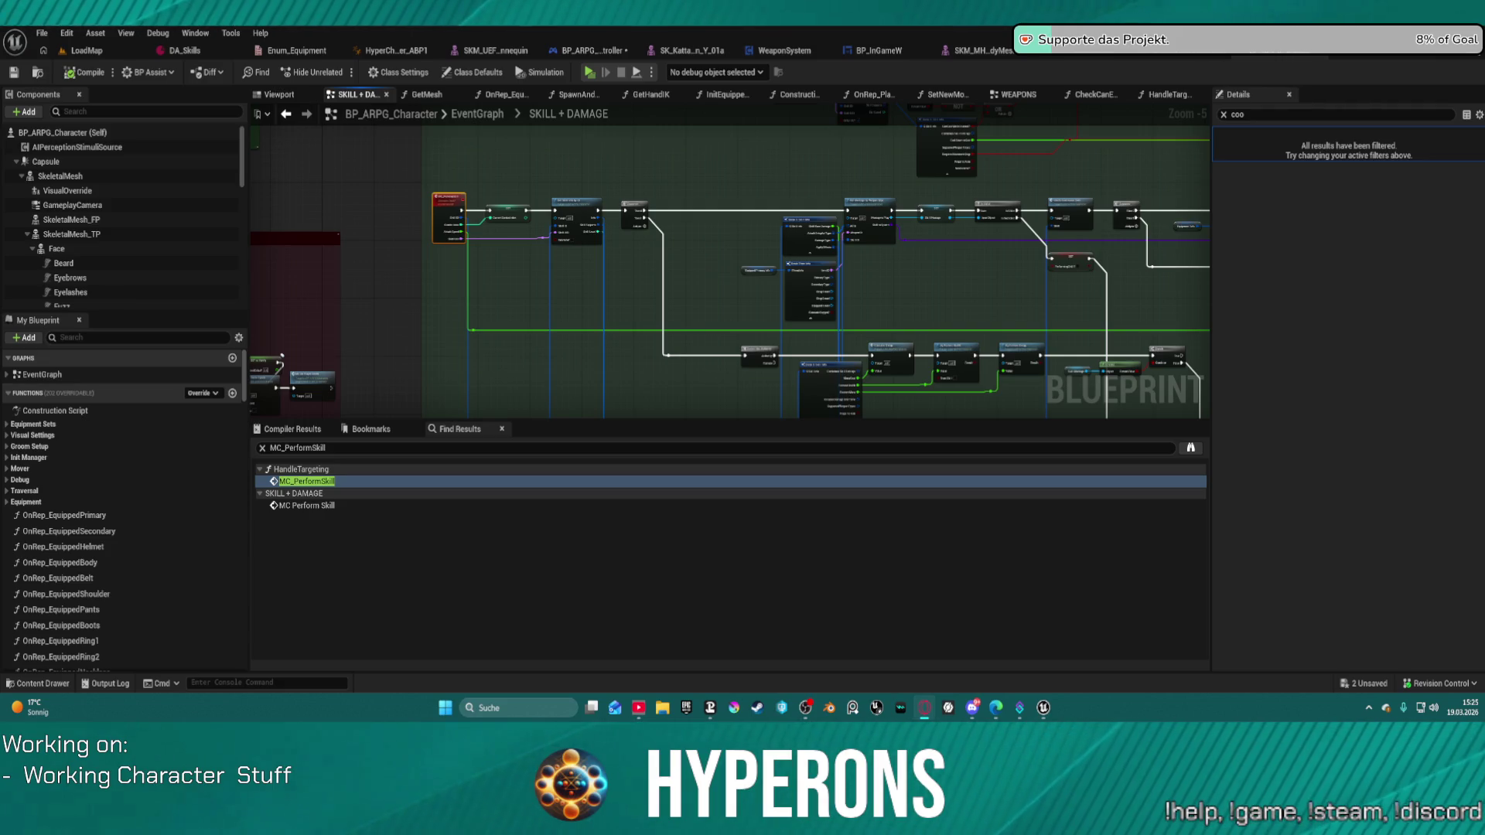
click(992, 333)
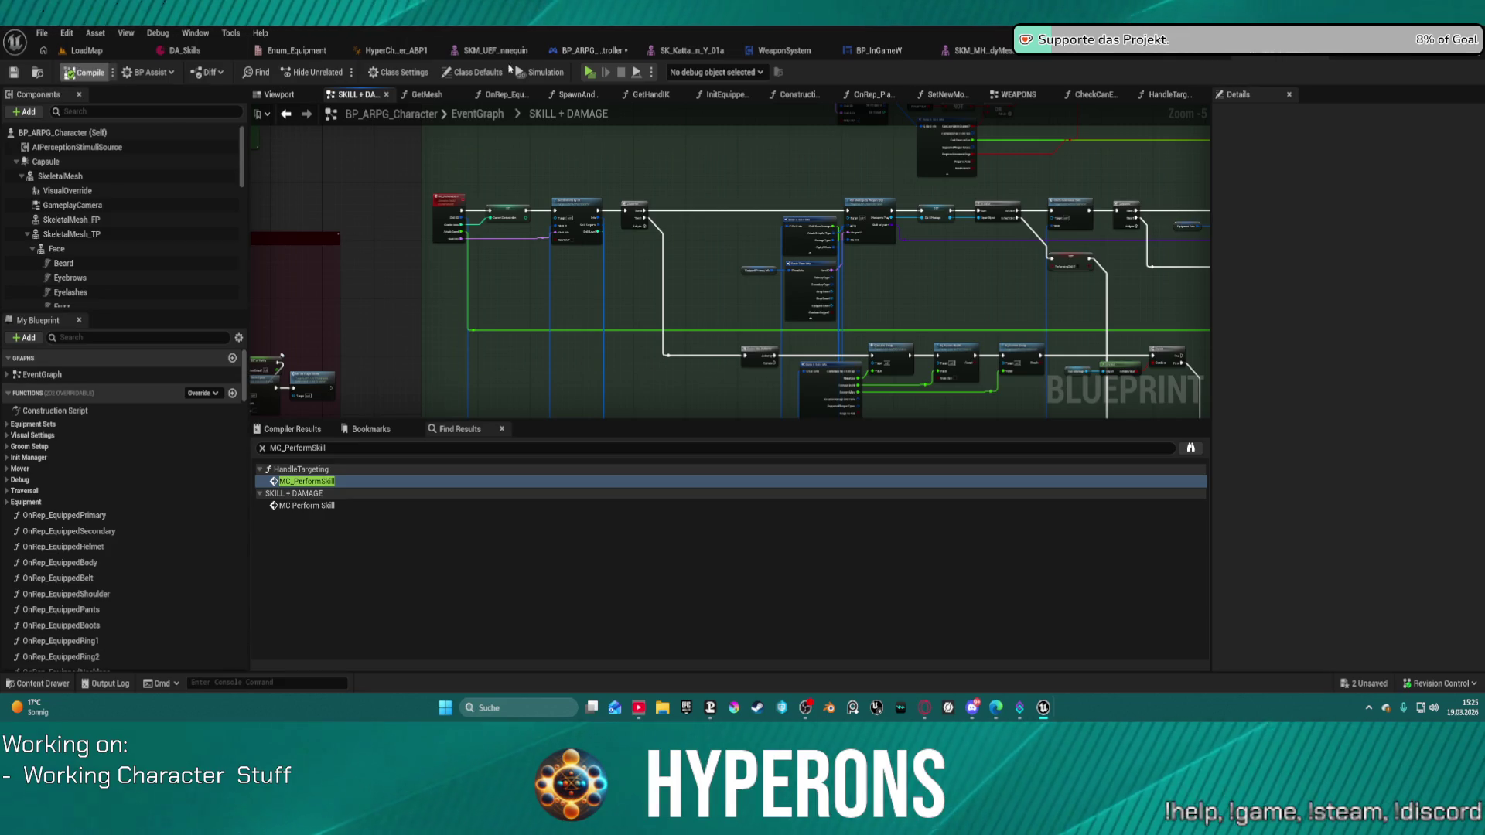
click(588, 72)
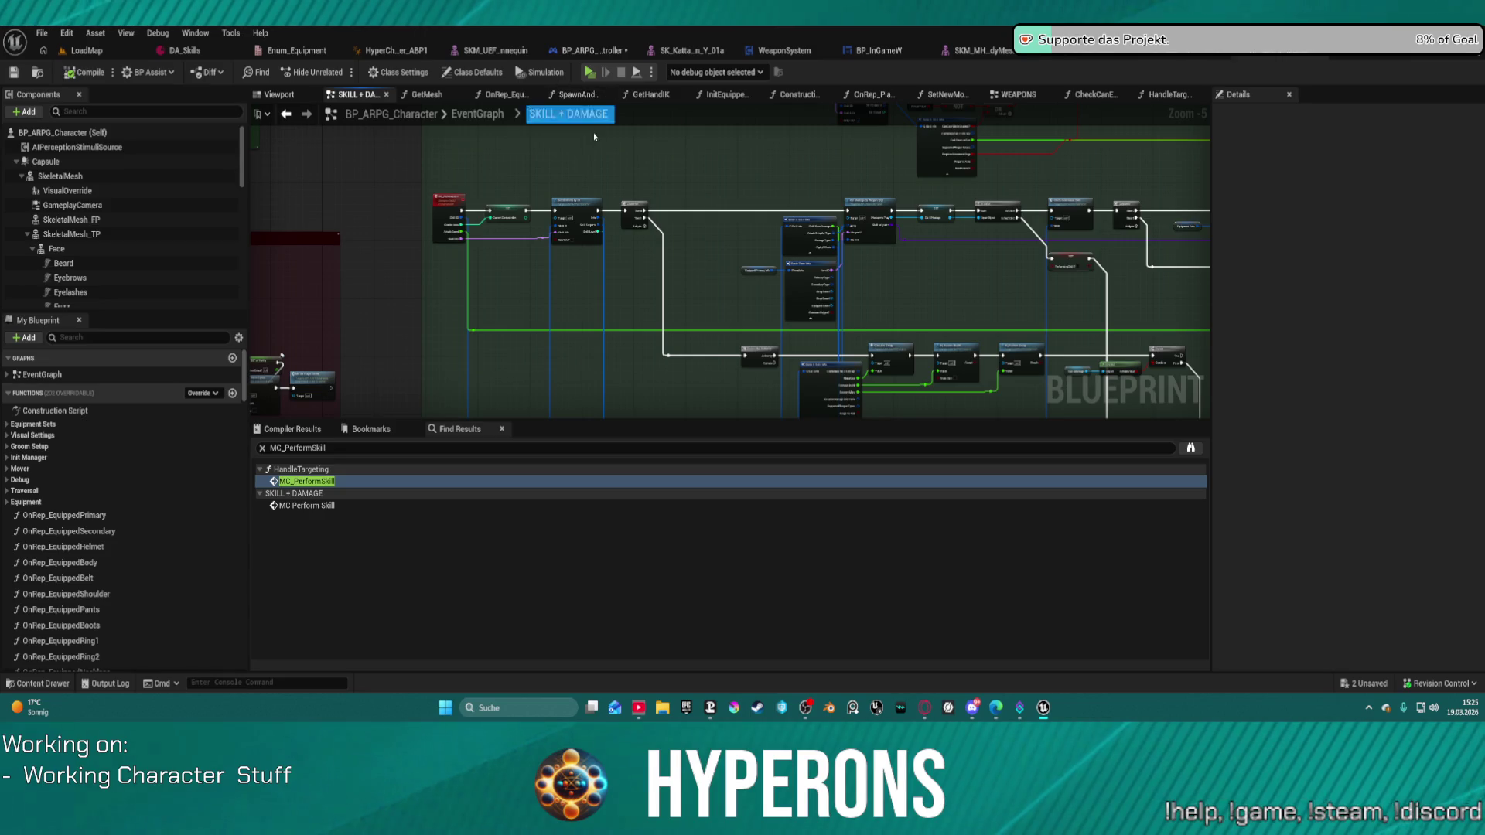
Start a Play in Editor session despite the compile warning and equip the Harvester from the inventory.
click(588, 78)
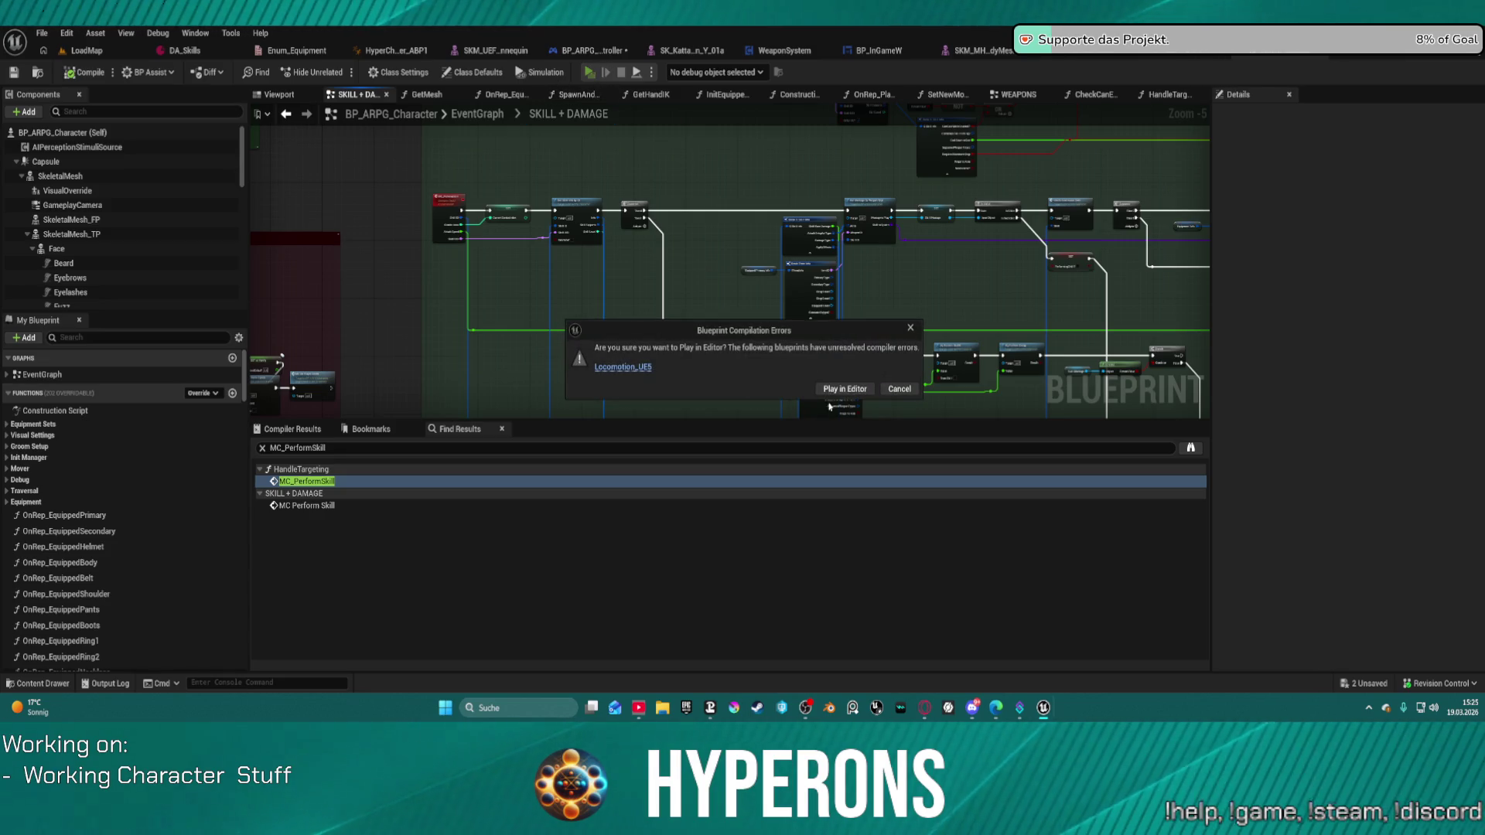
click(851, 396)
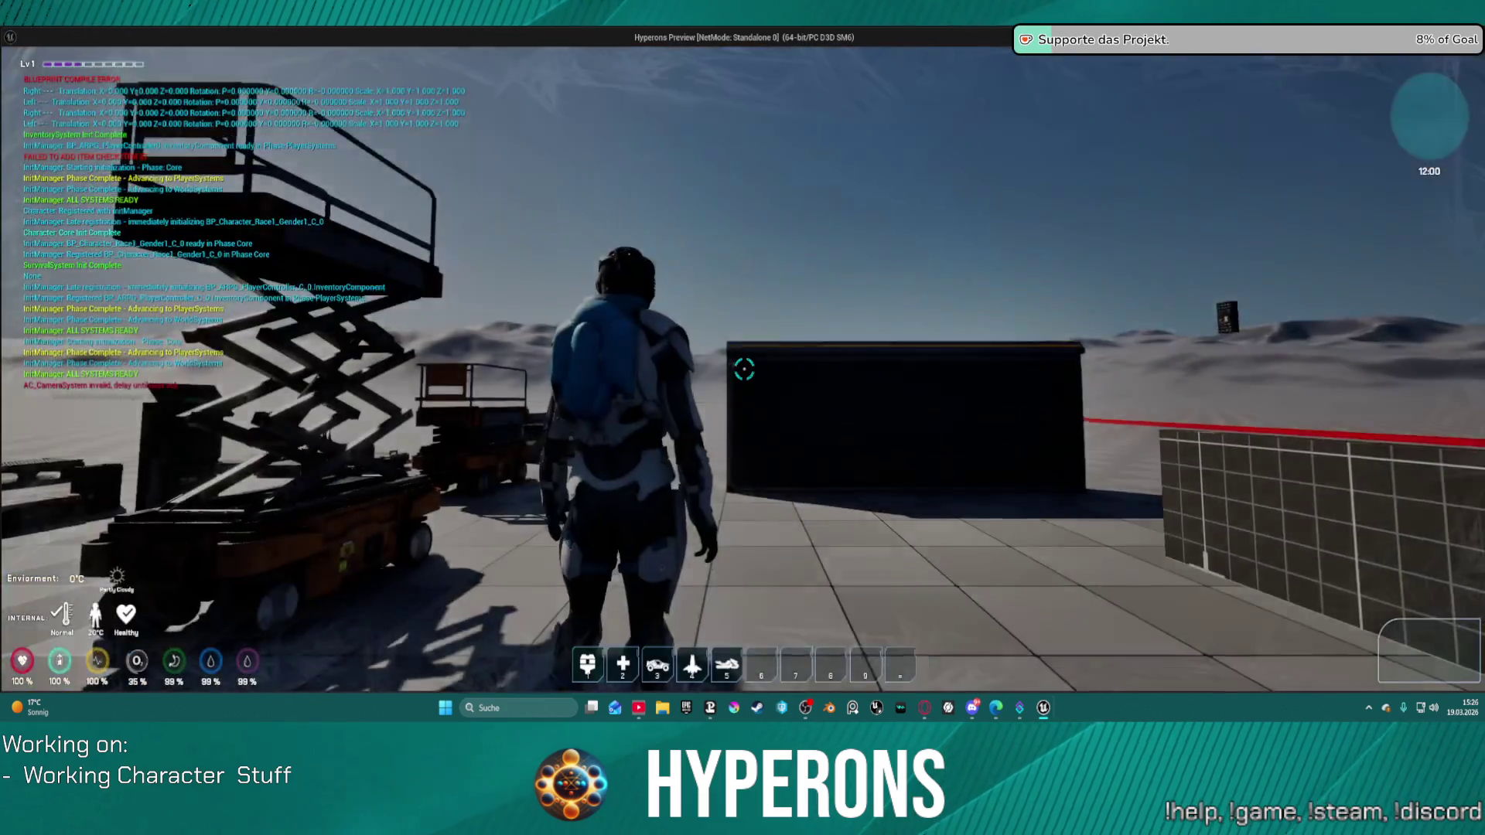
key(i)
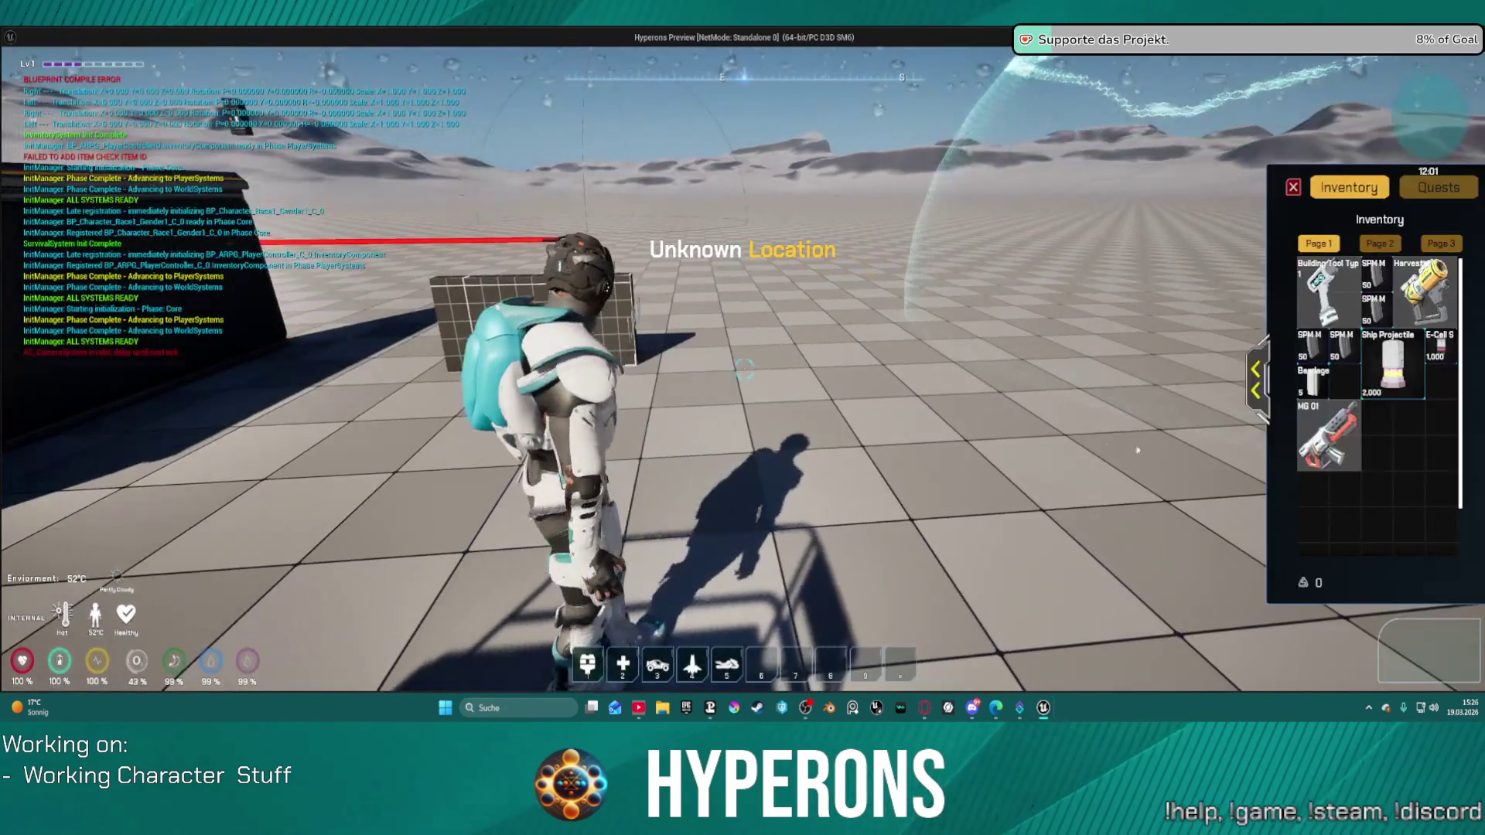
double_click(1425, 290)
key(i)
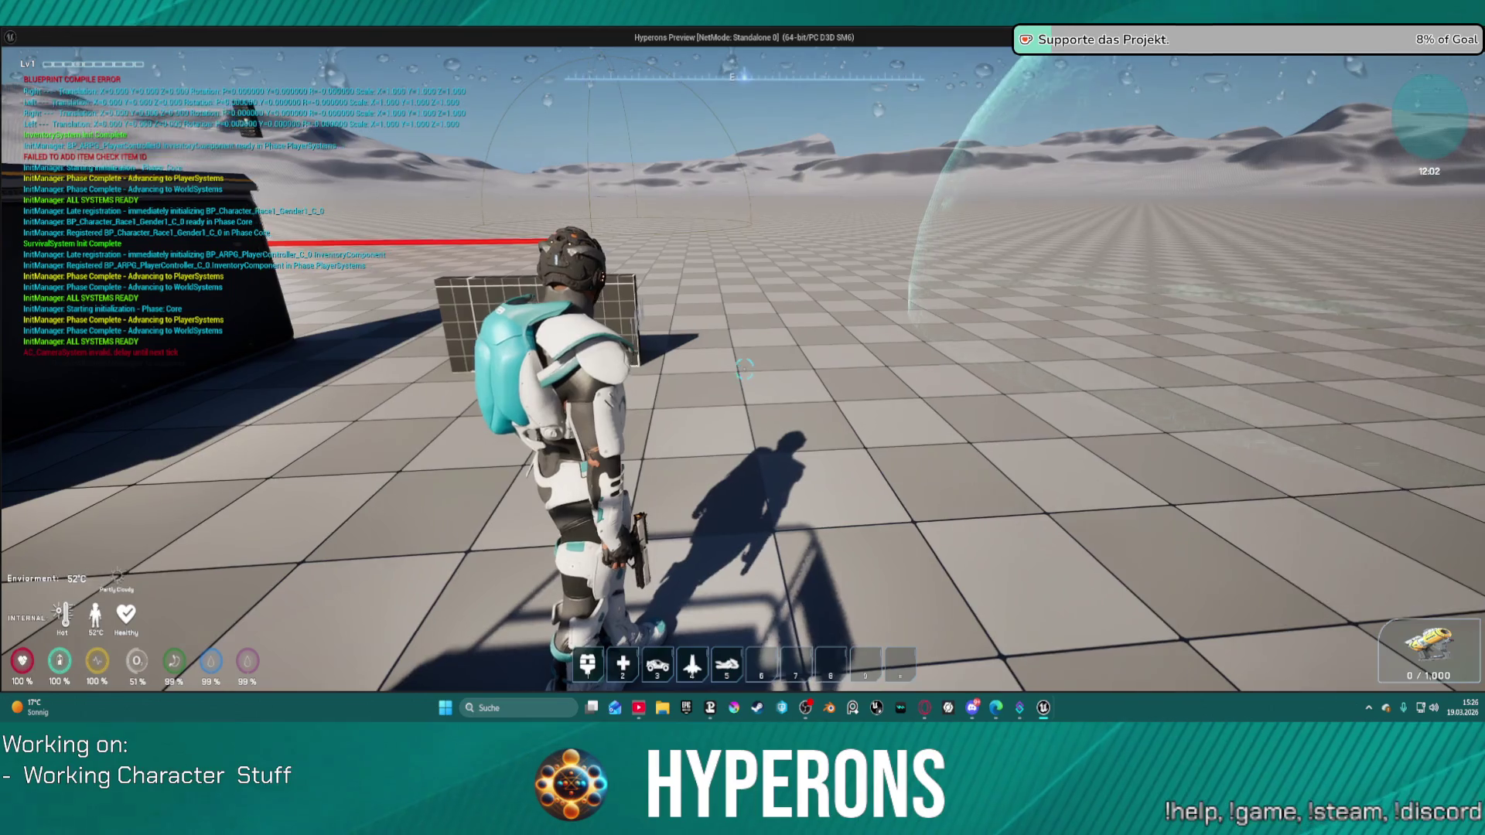
Aim and fire the Harvester beam at the wall twice, run forward, then stop the session.
key(r)
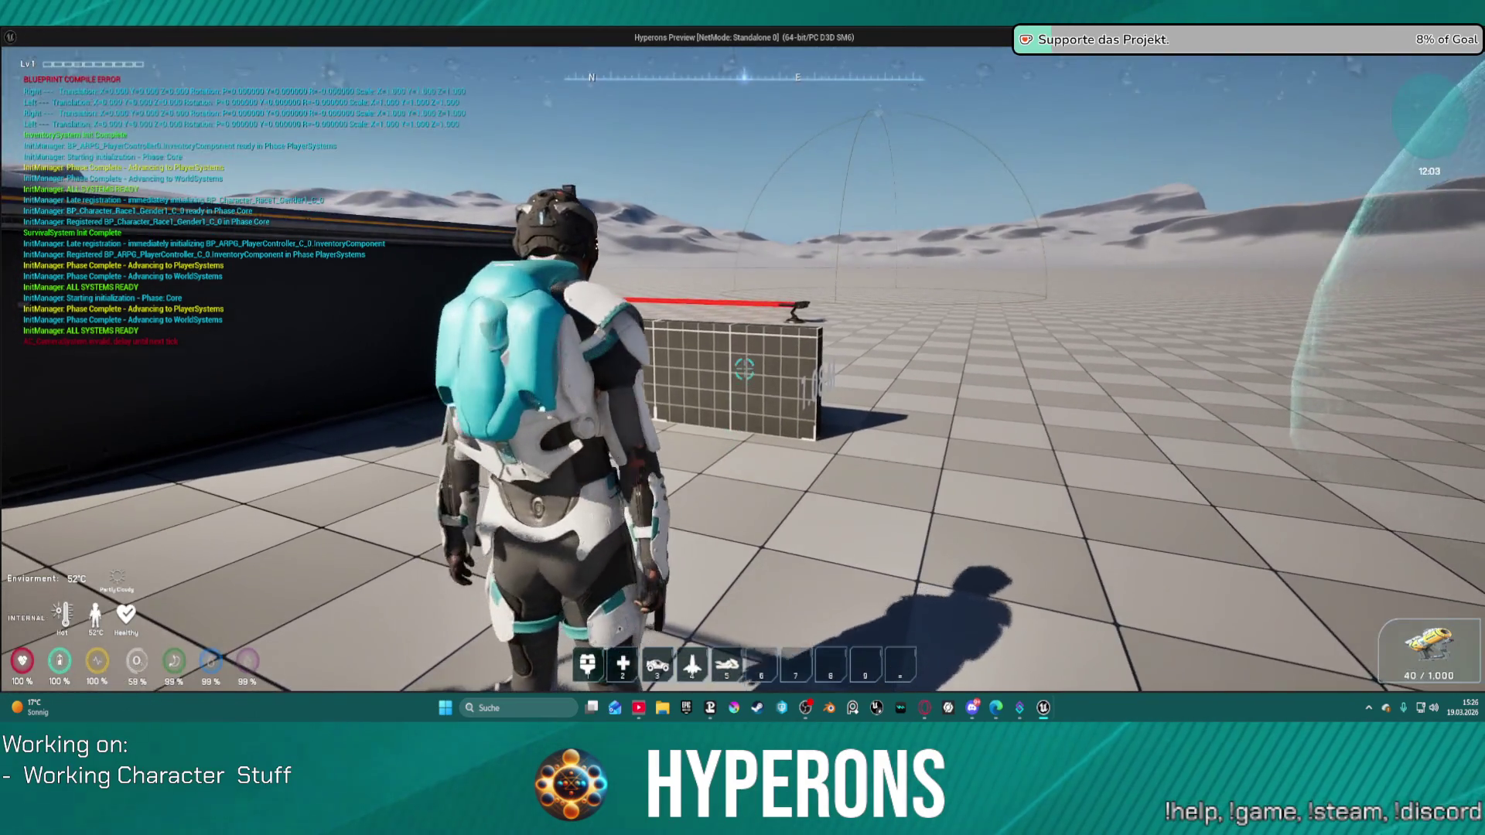
click(744, 369)
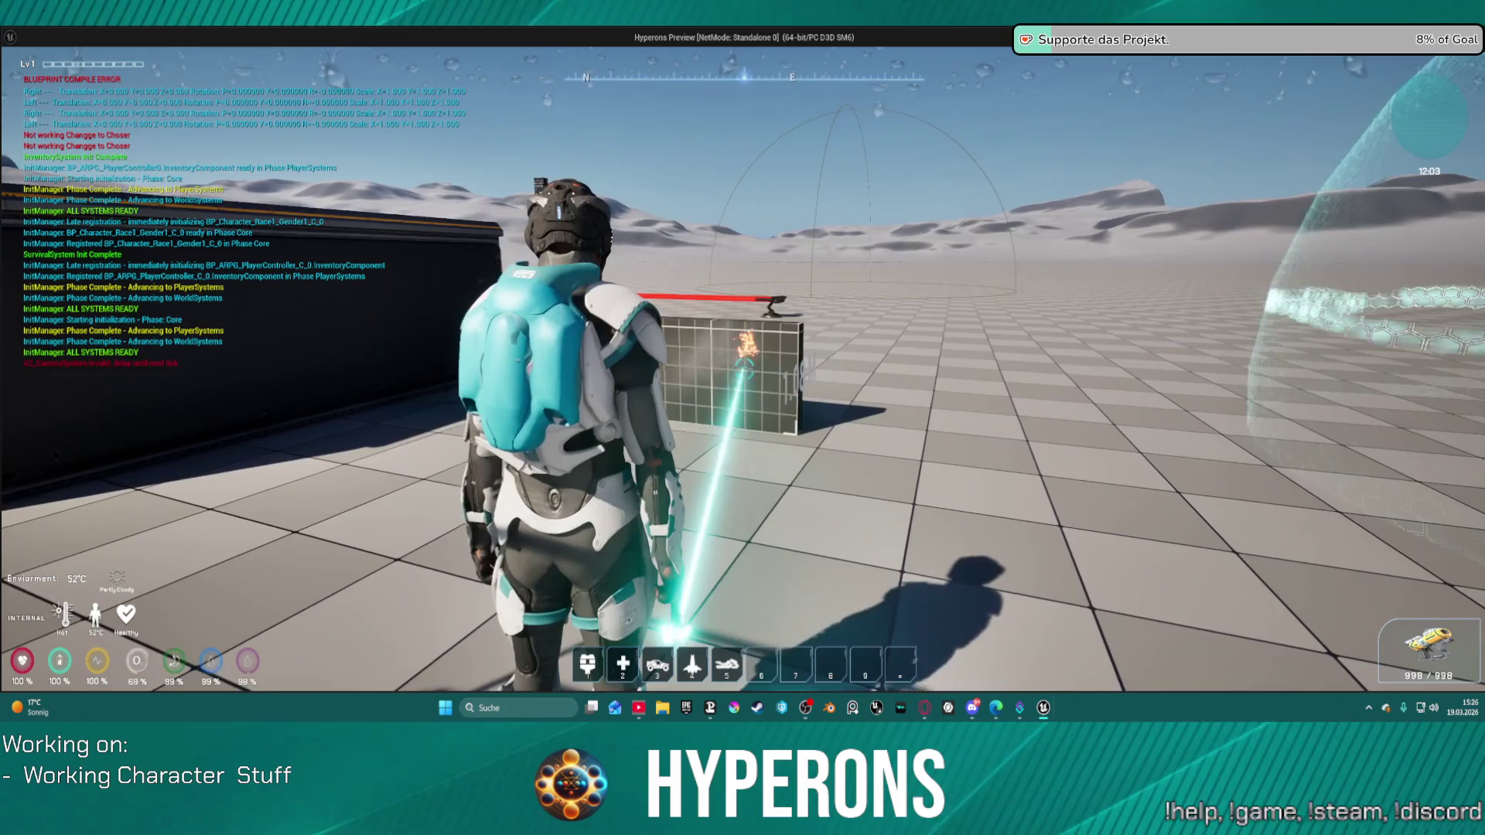
click(744, 369)
key(w)
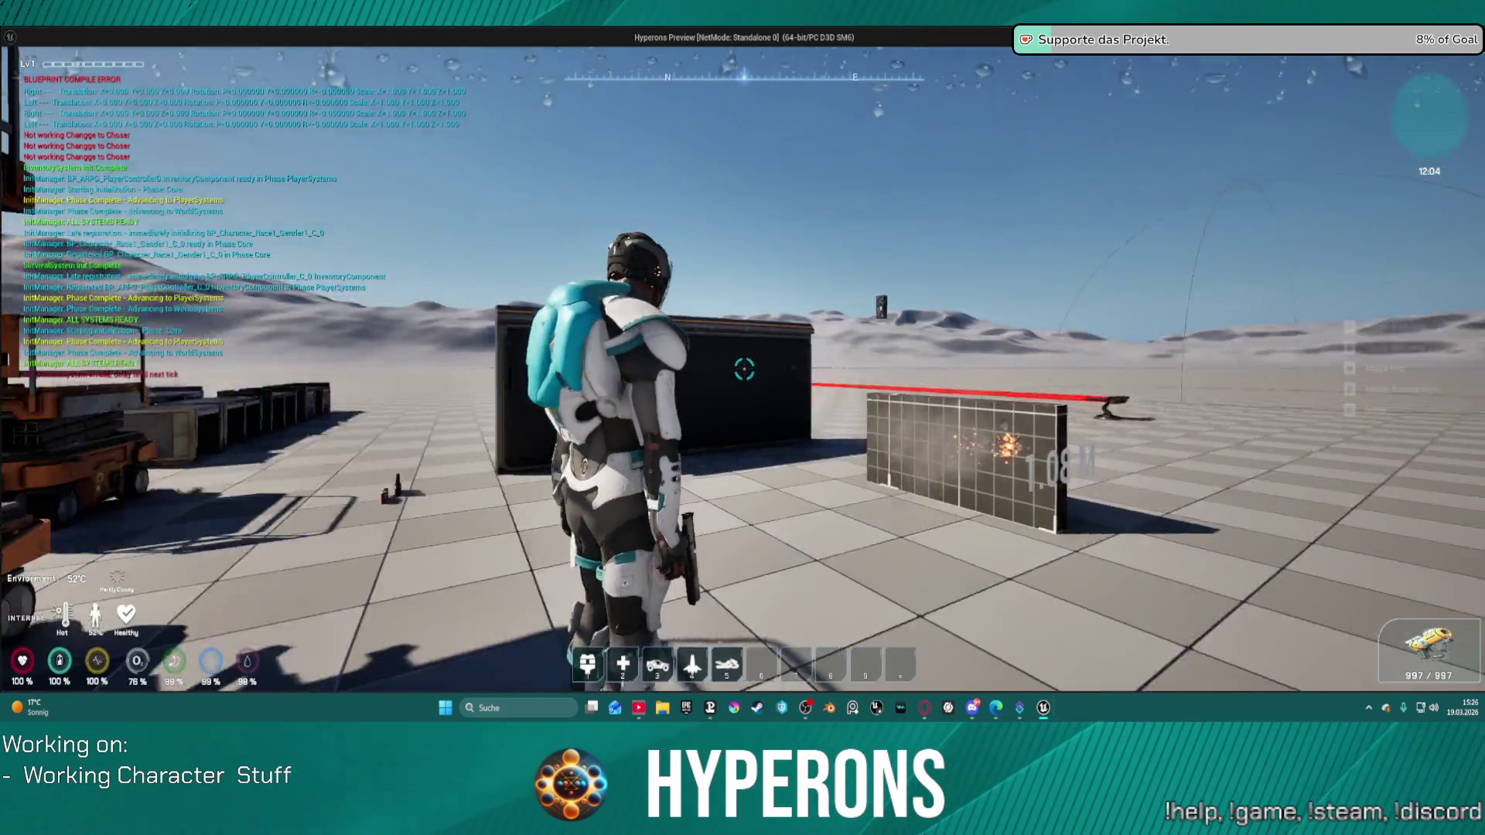
key(w)
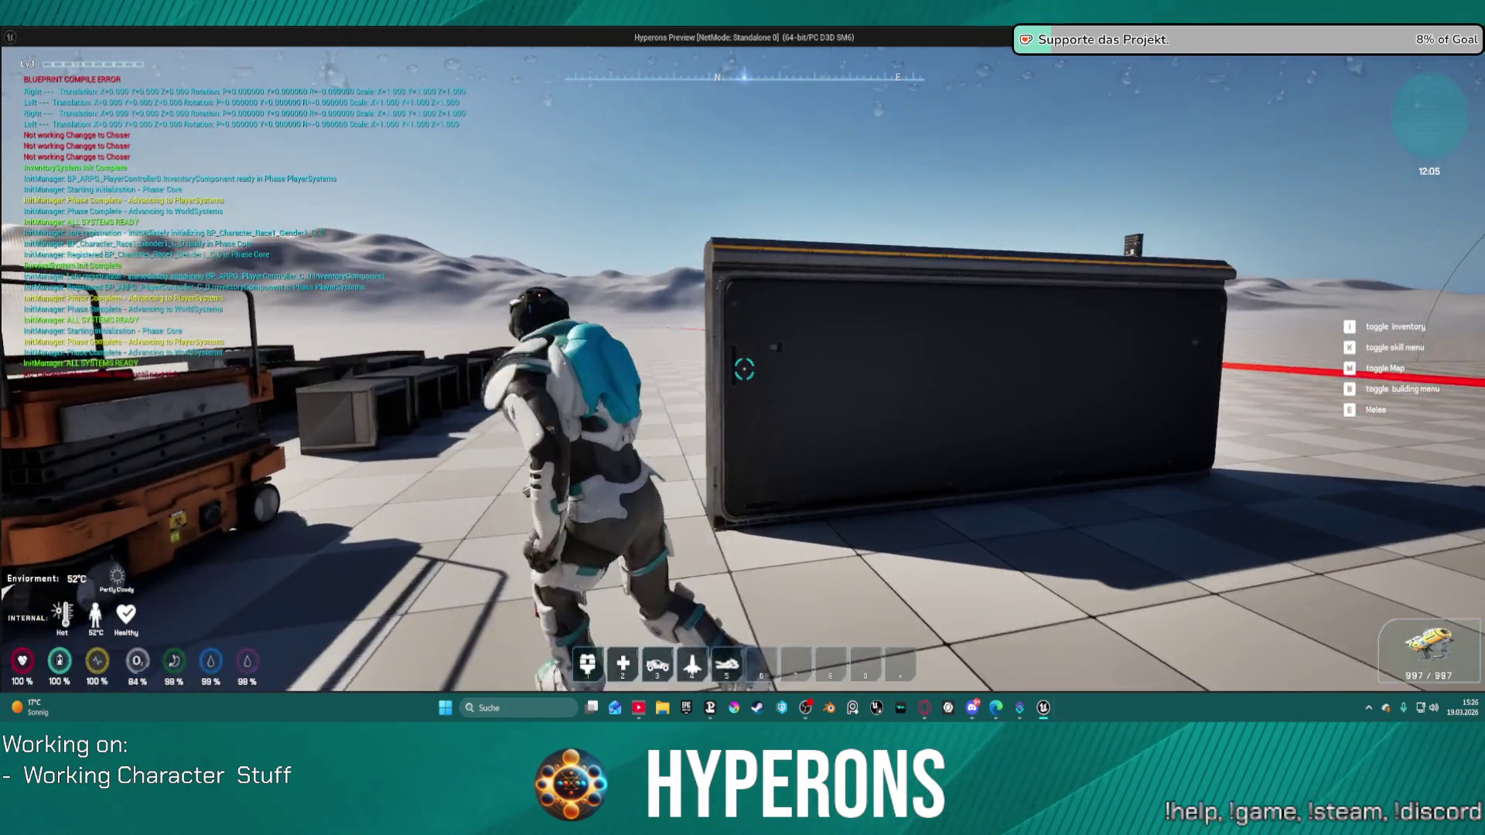
key(w)
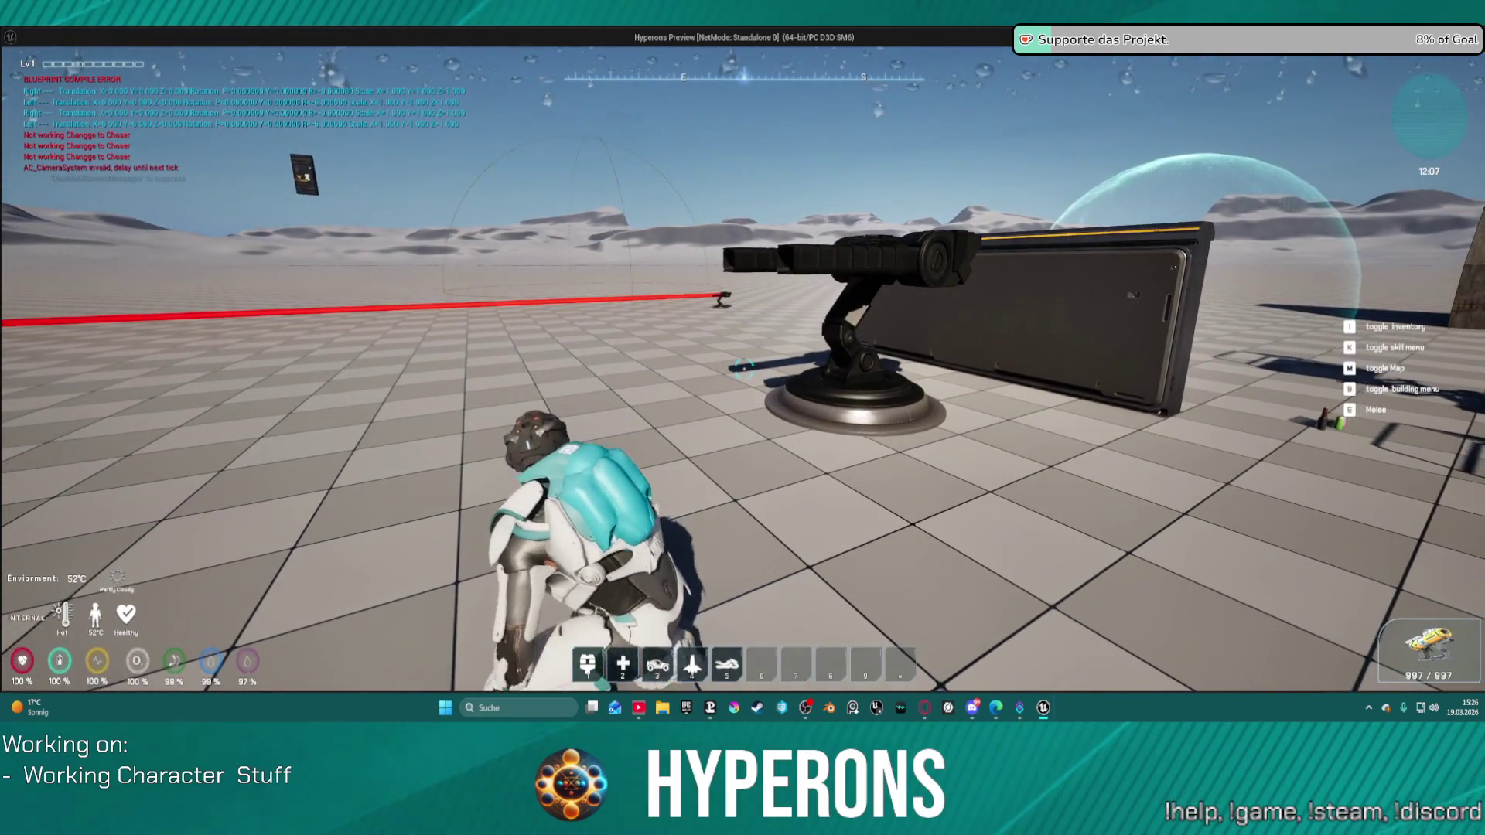
key(alt+Tab)
key(Escape)
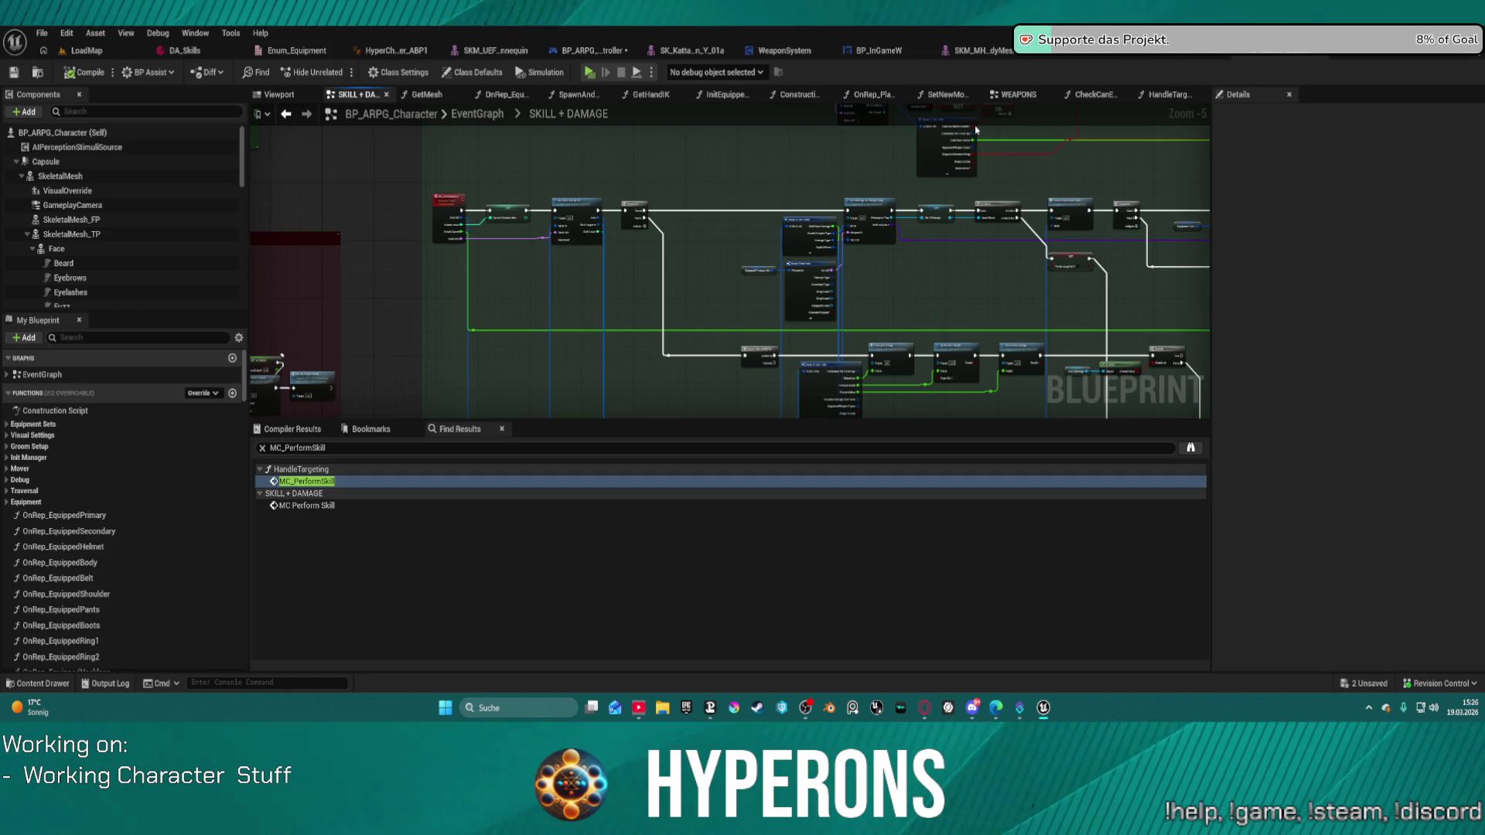
Save all assets, close the animation blueprint and skeletal mesh tabs, and switch to LoadMap.
key(ctrl+s)
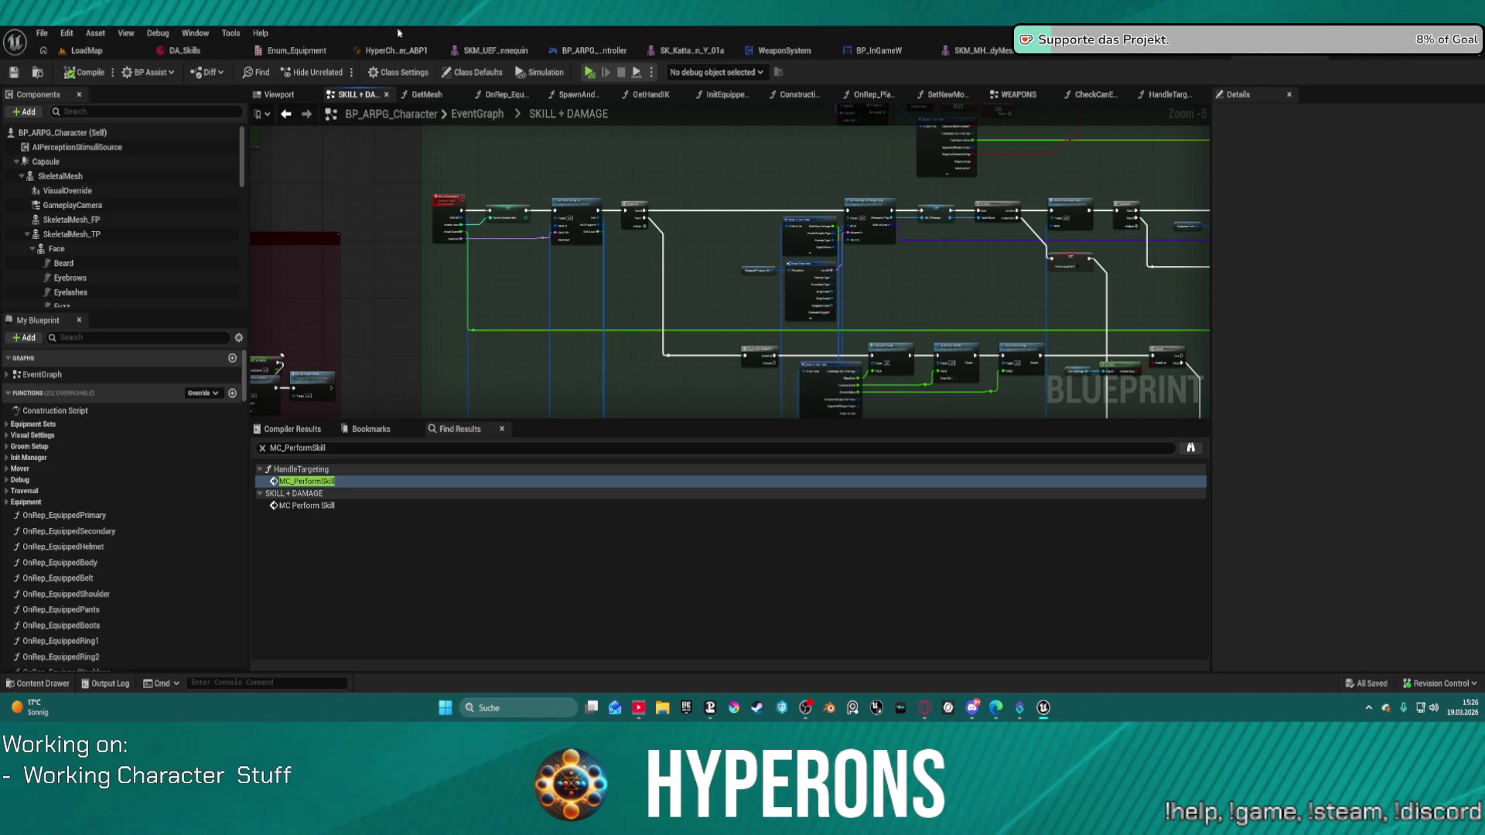
click(434, 50)
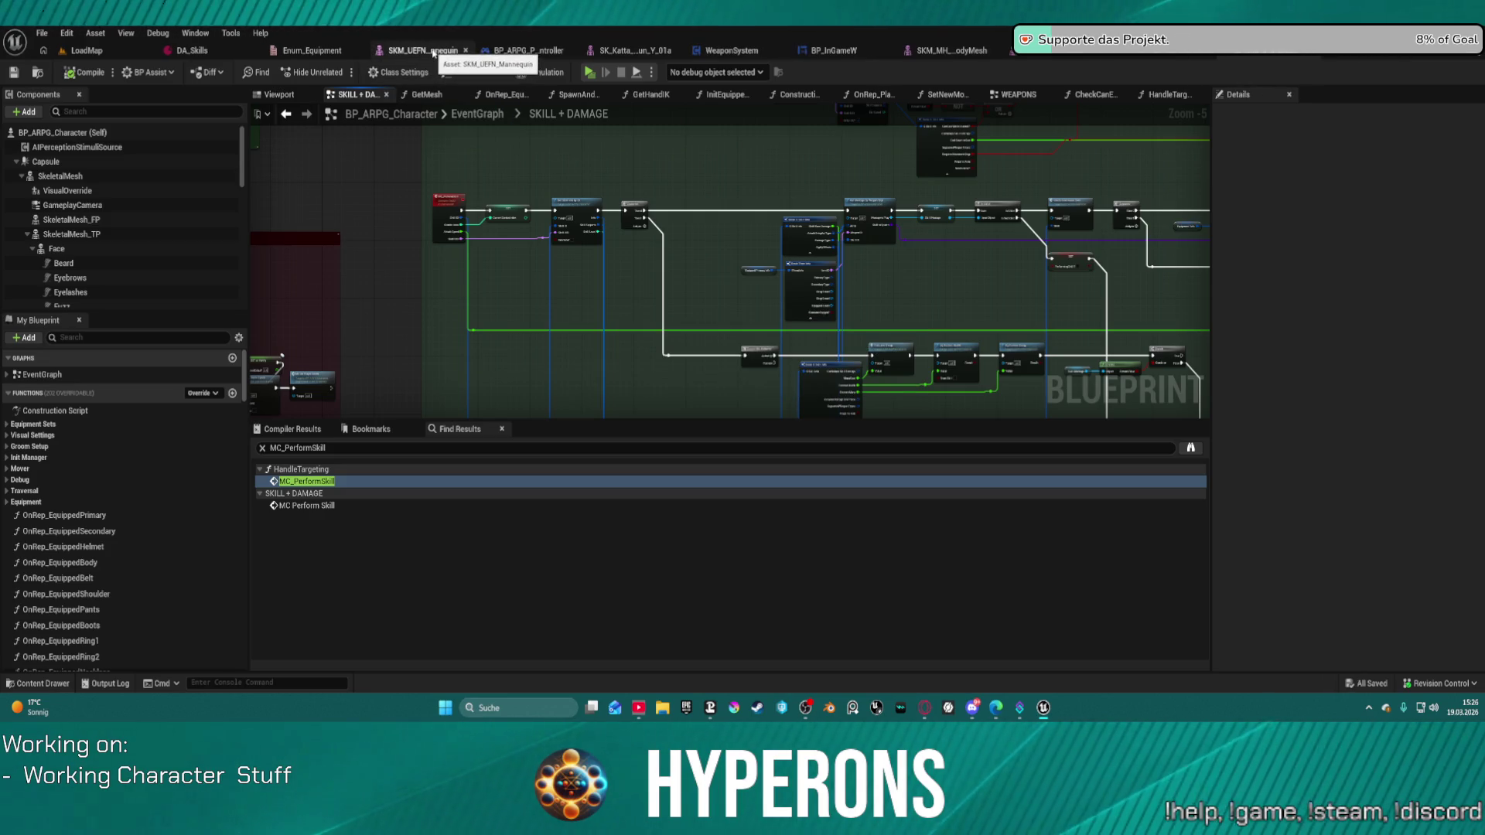
middle_click(425, 51)
middle_click(603, 51)
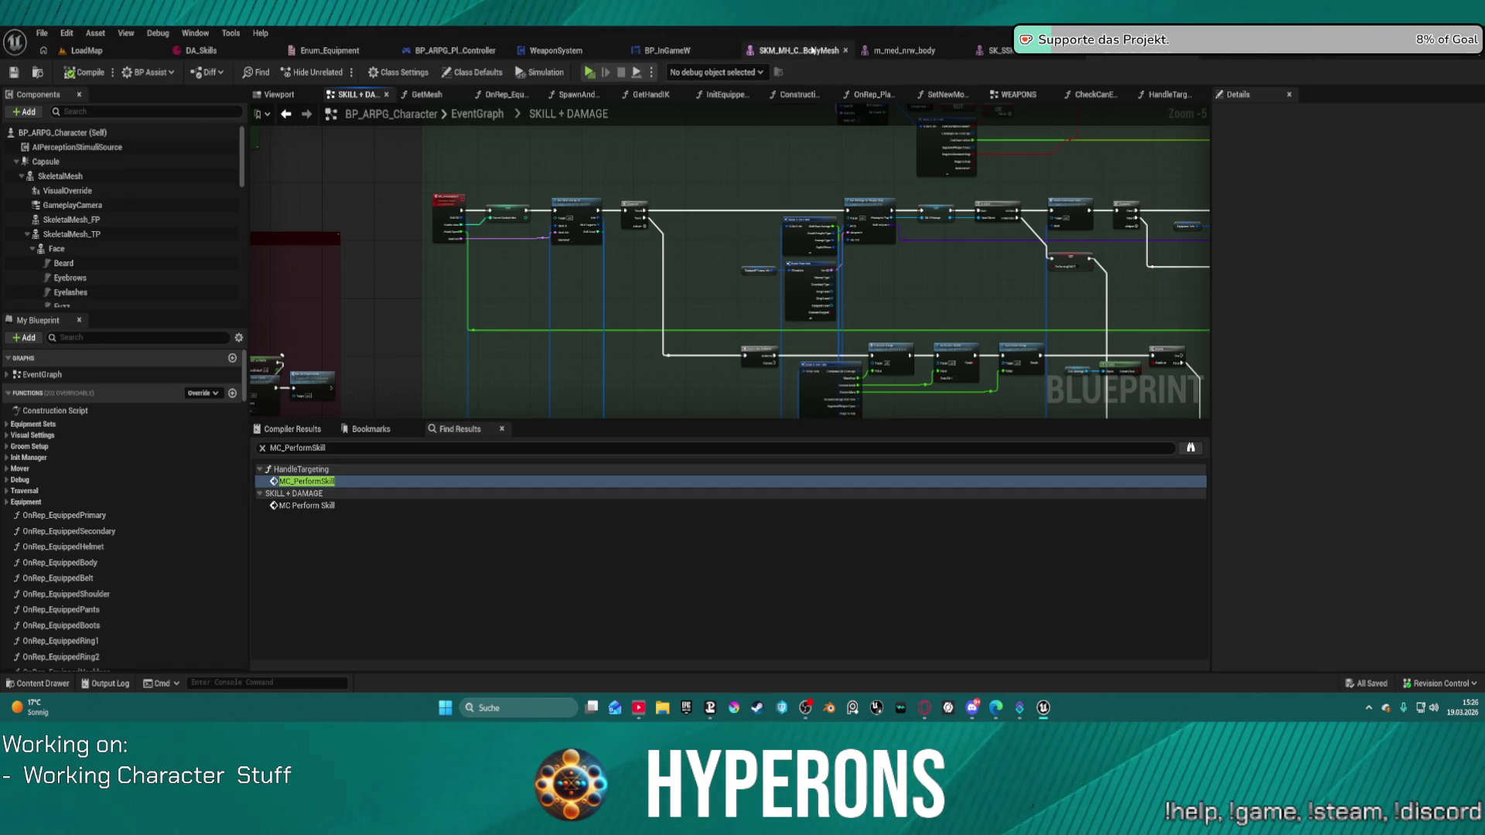
middle_click(814, 52)
middle_click(836, 52)
middle_click(836, 52)
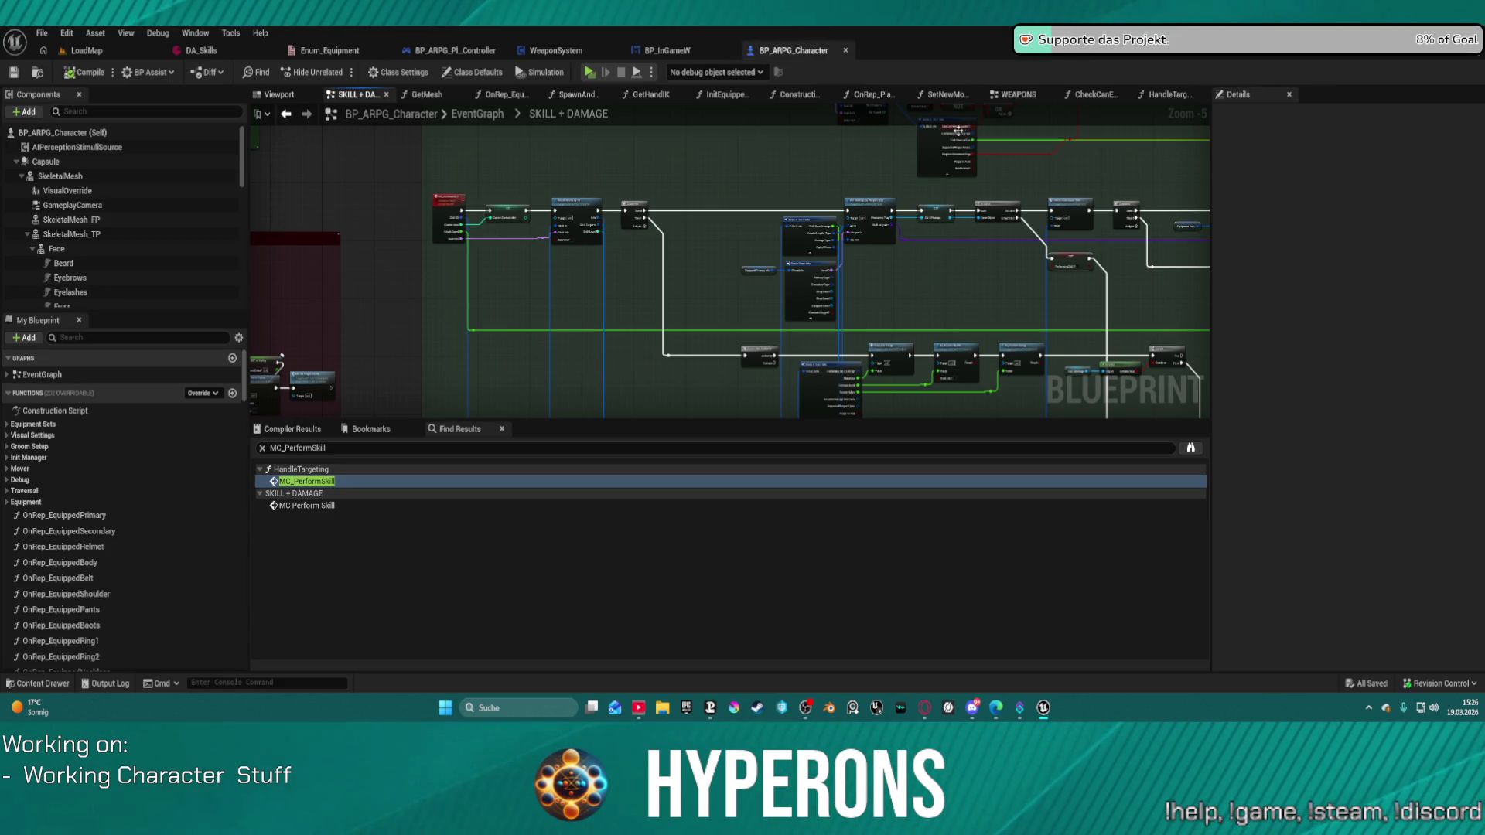
click(87, 51)
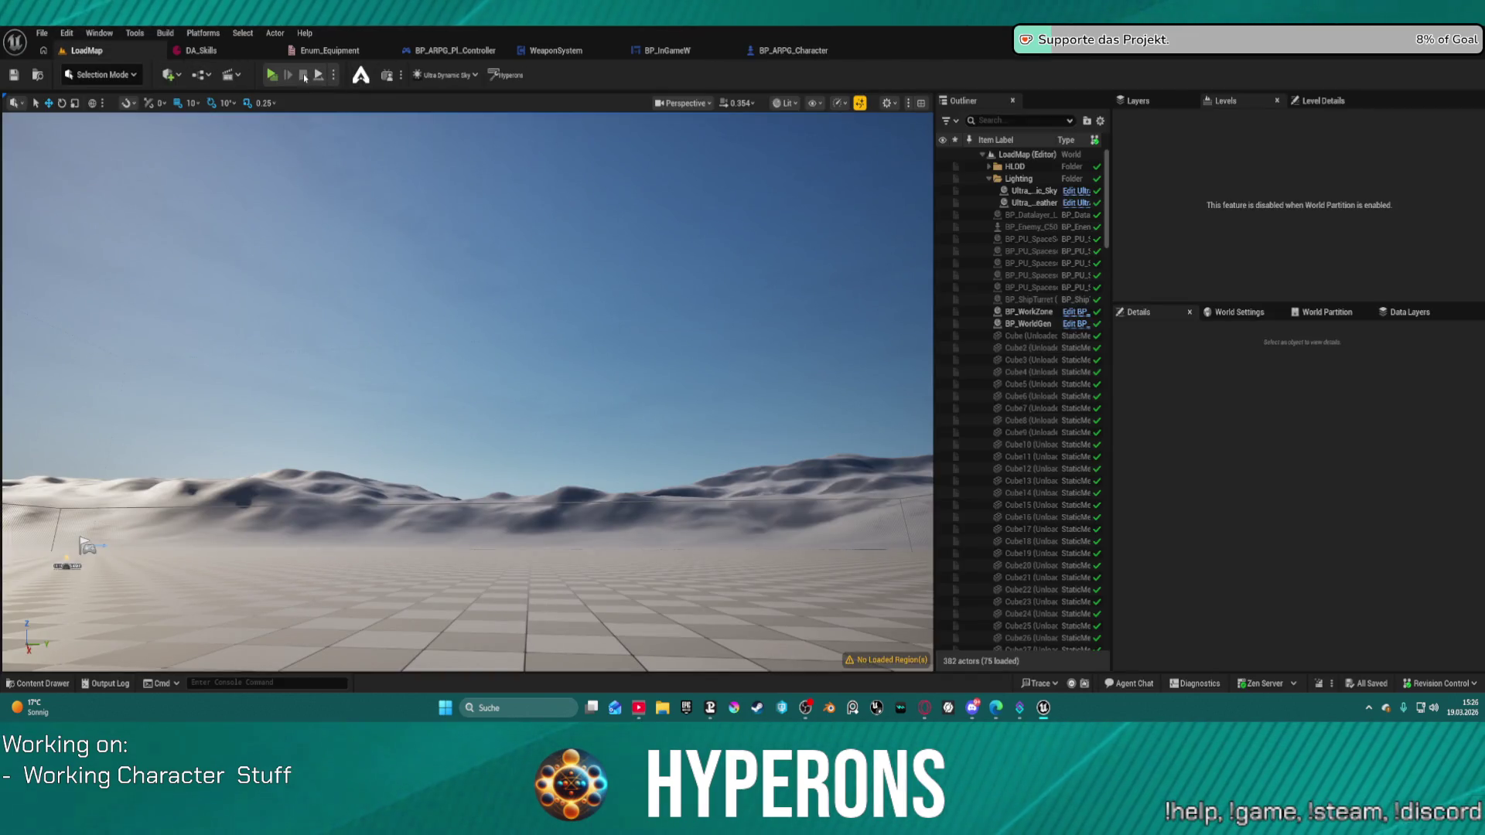
Launch the project in Standalone Game mode from the play options beside Play.
click(333, 74)
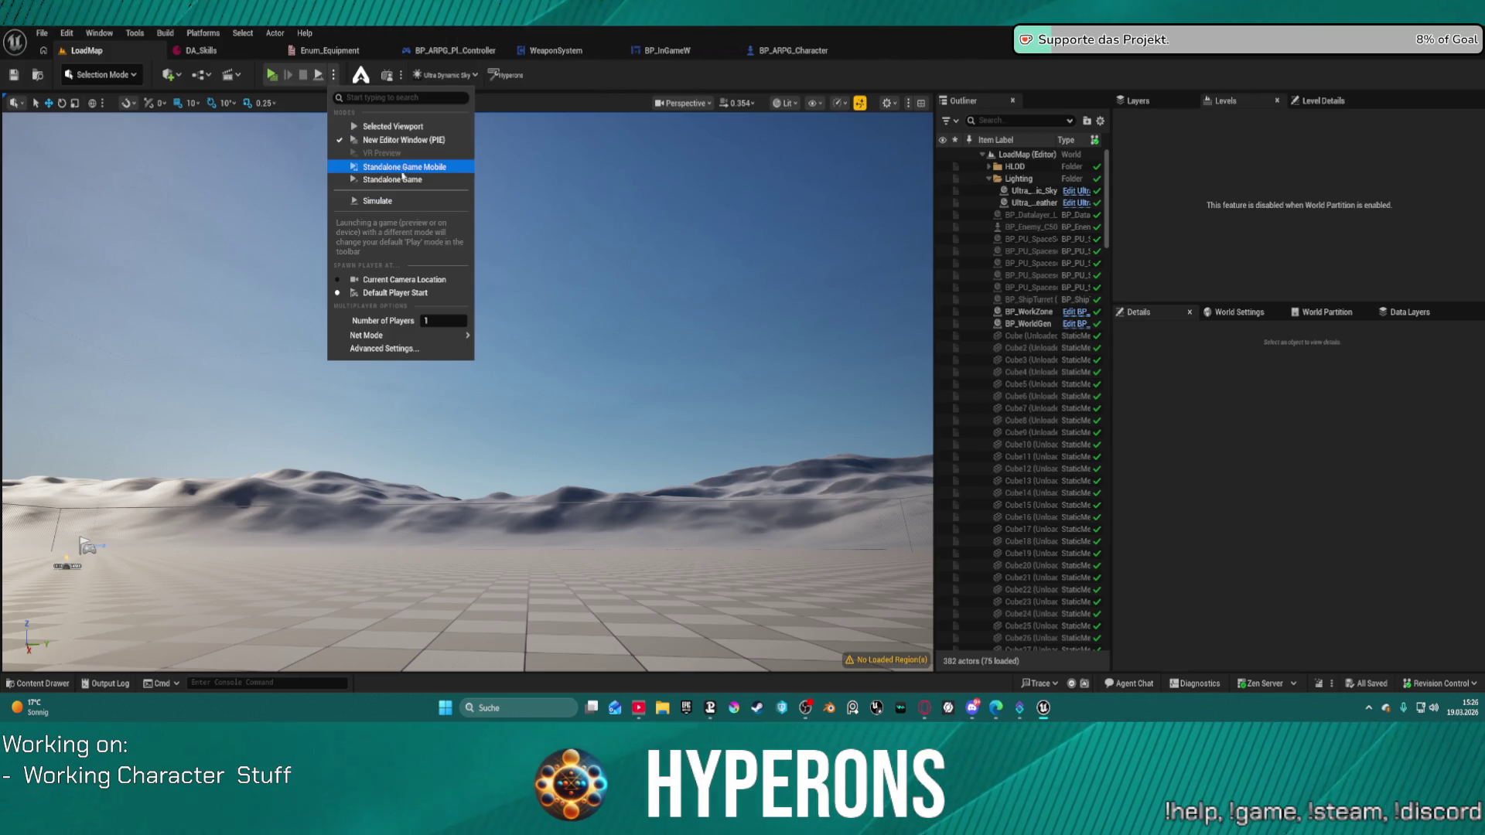
click(403, 168)
mouse_move(419, 167)
mouse_down()
mouse_move(403, 167)
mouse_move(462, 166)
mouse_up()
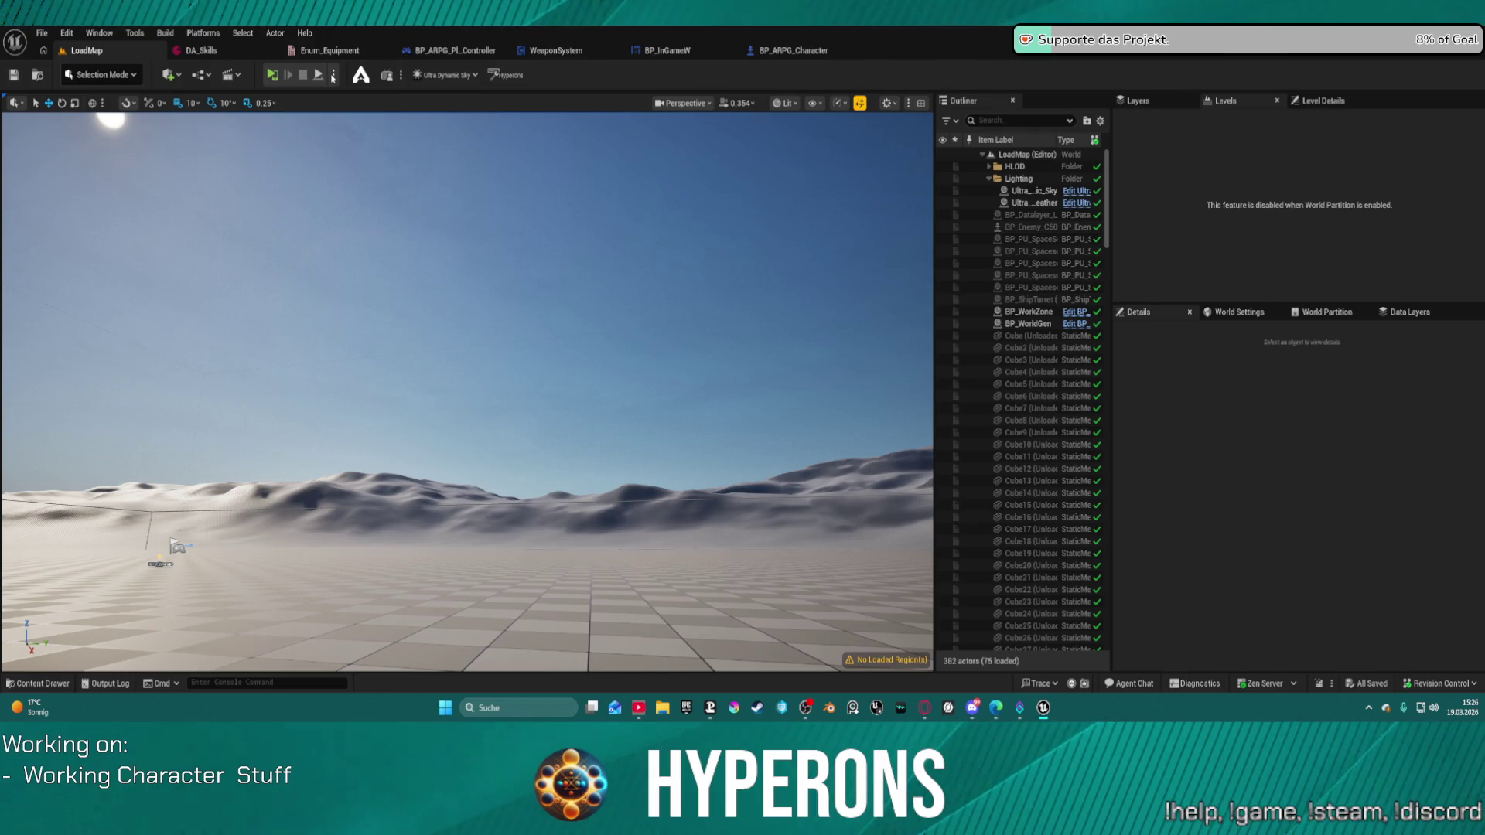
click(333, 74)
click(387, 181)
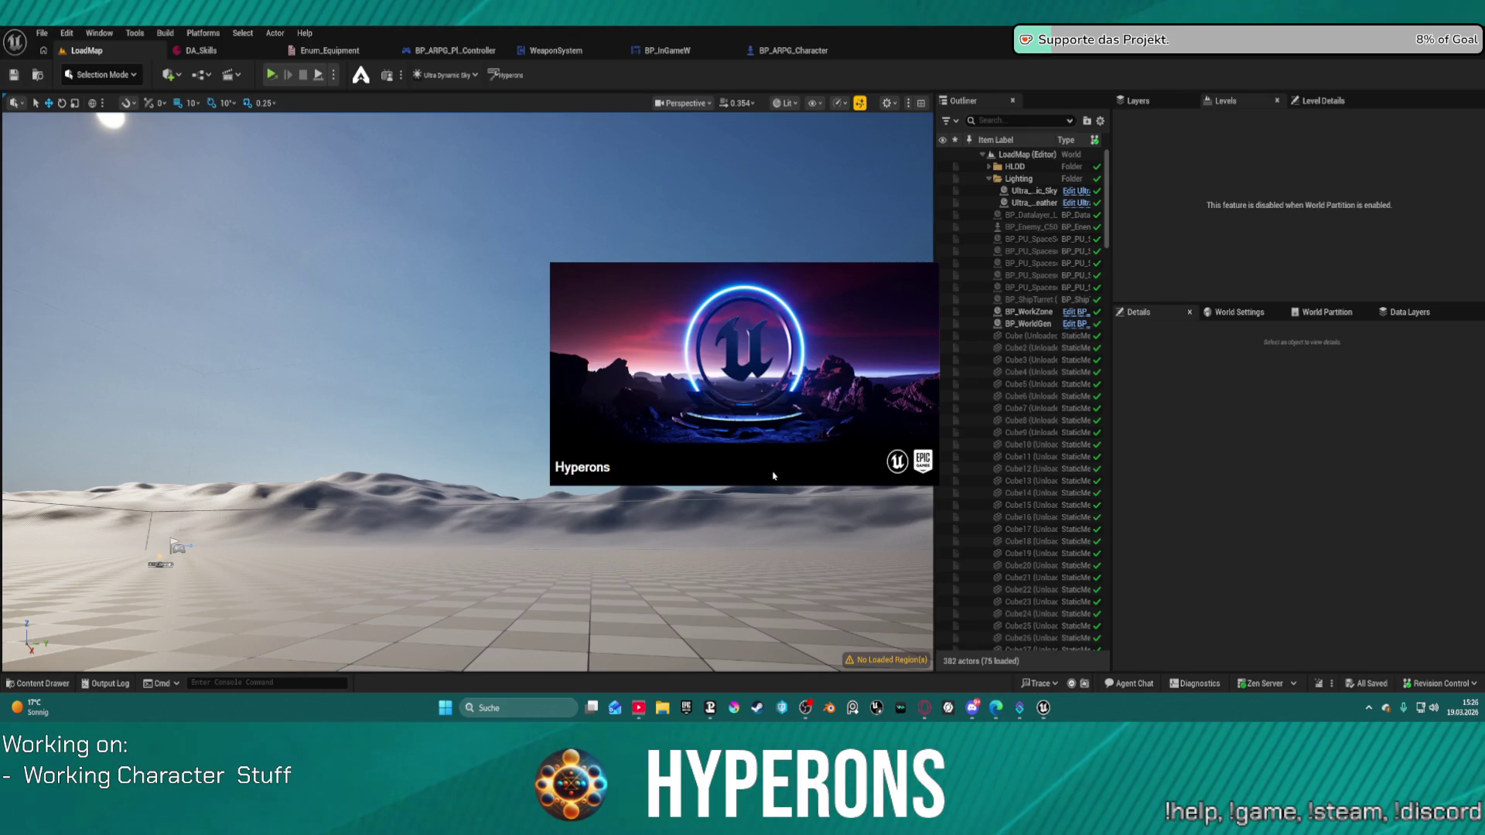
mouse_move(1043, 708)
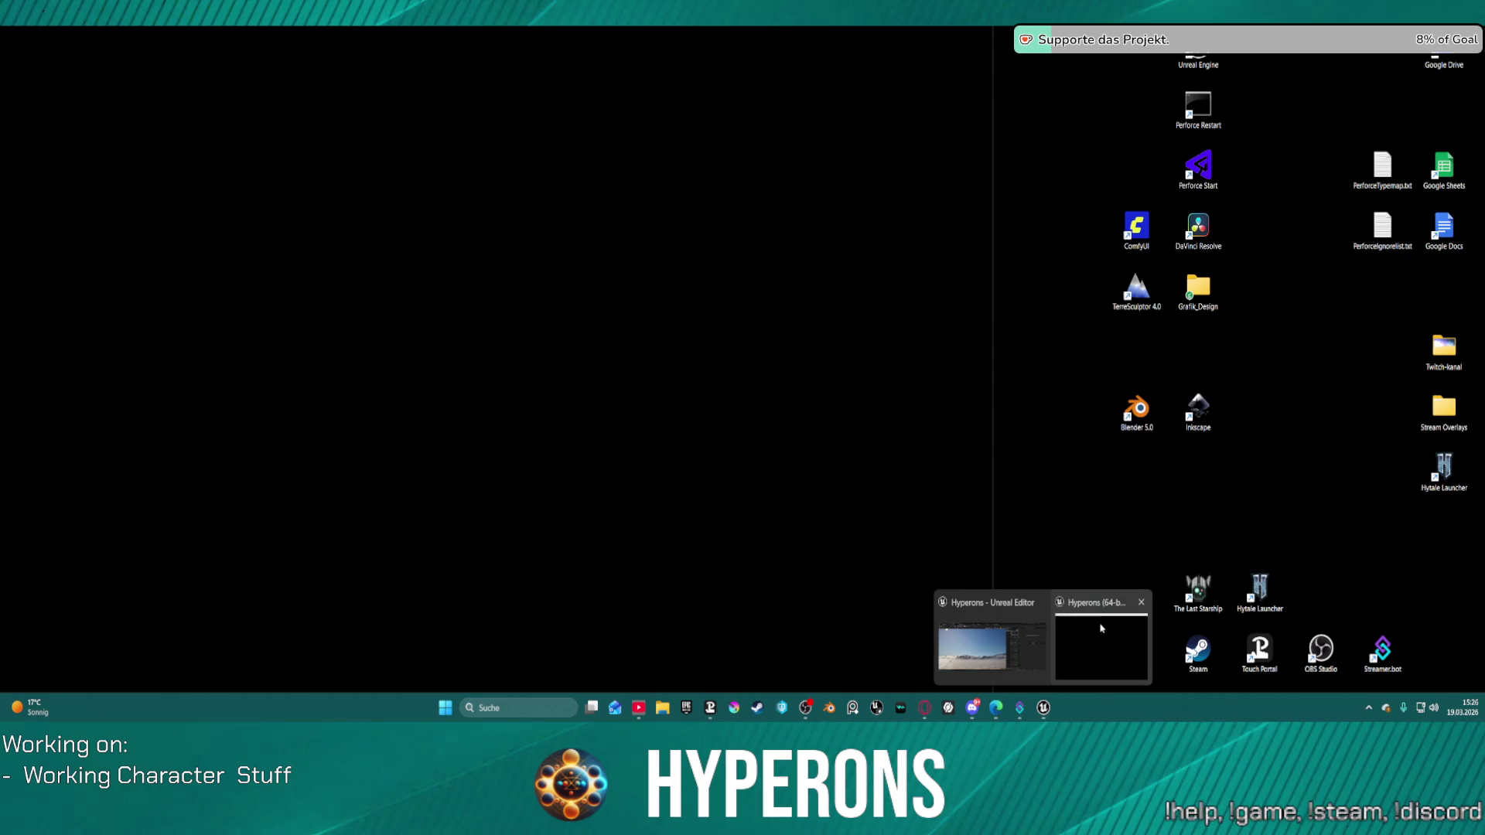